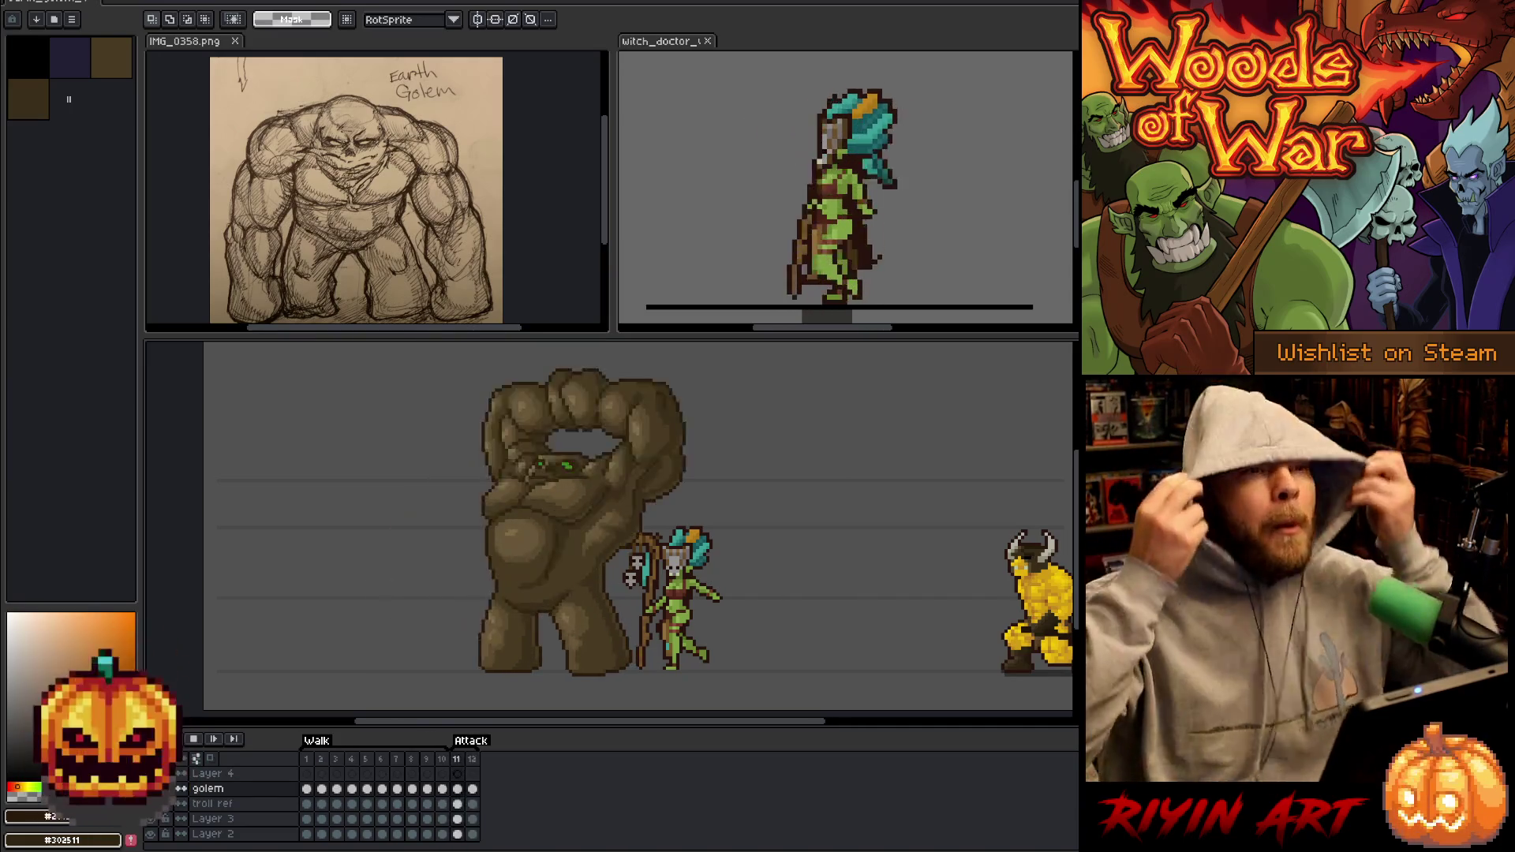
Stop the walk playback and step forward to walk frame 5.
key(Left)
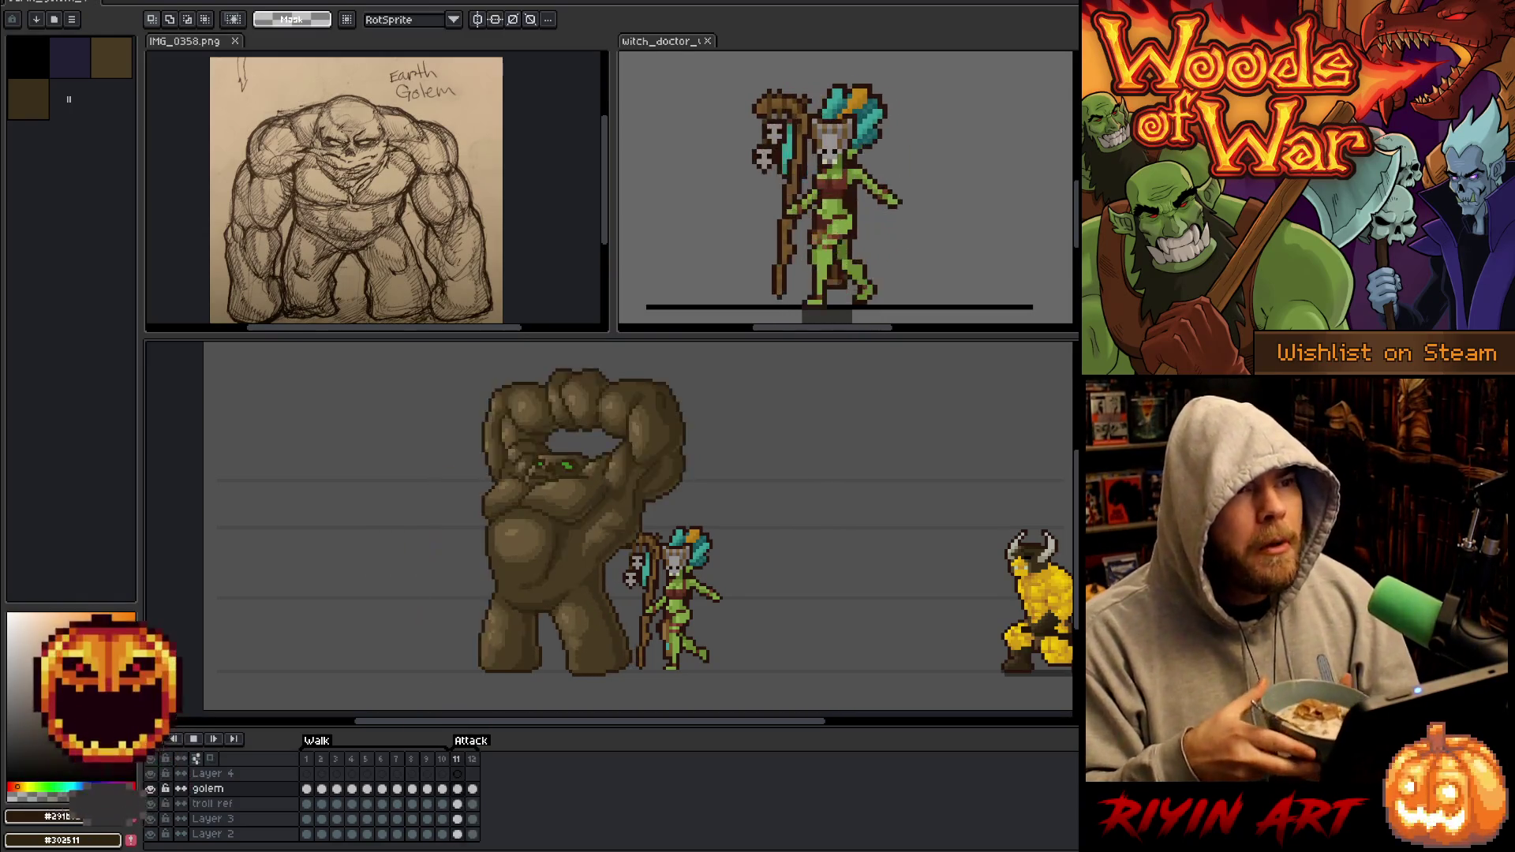
key(Left)
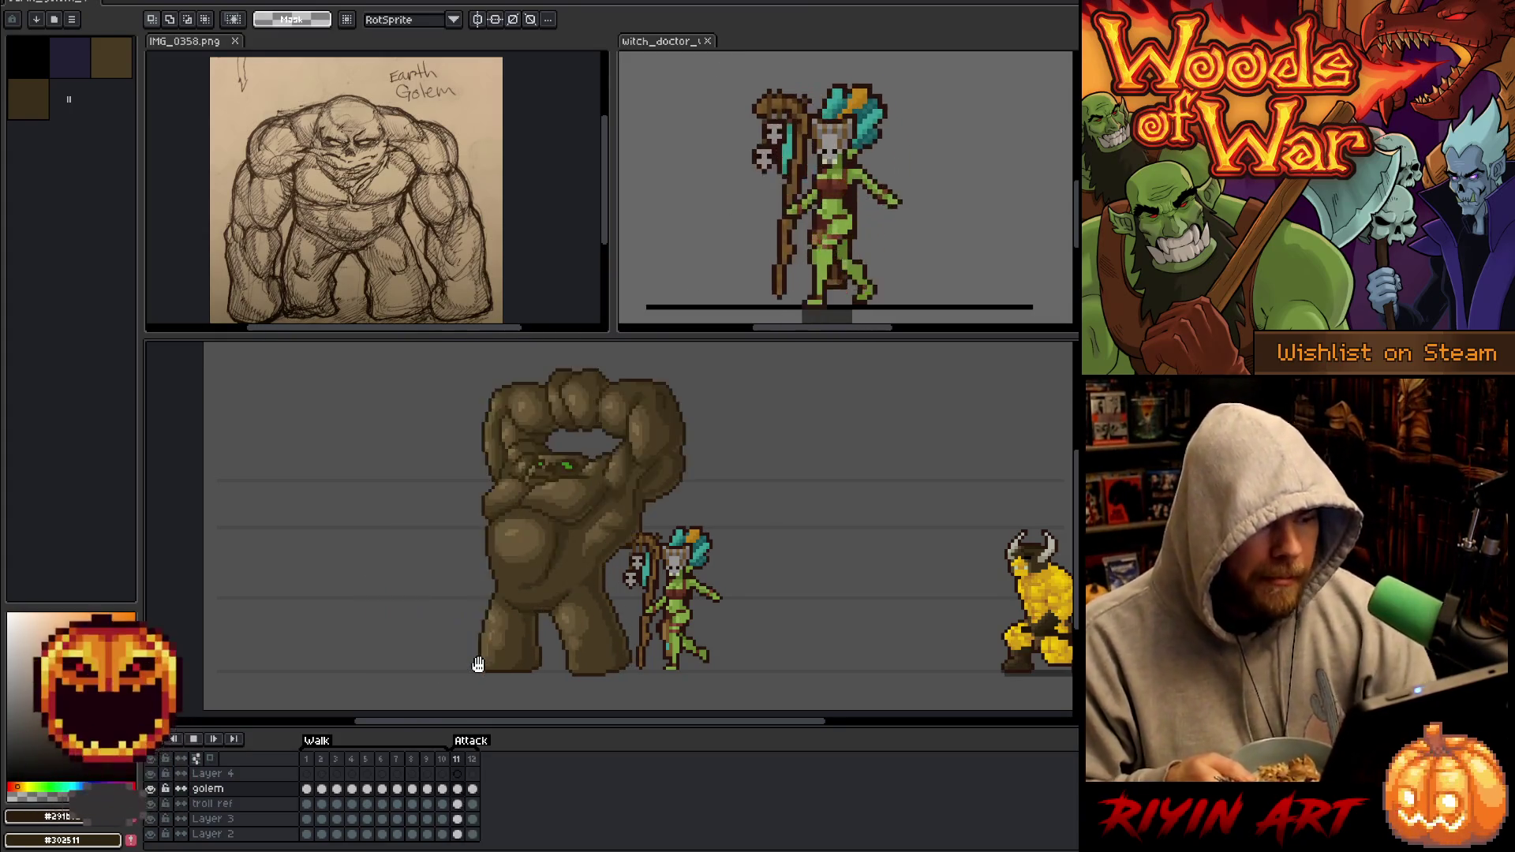
click(320, 759)
key(Right)
key(Right)
key(Right)
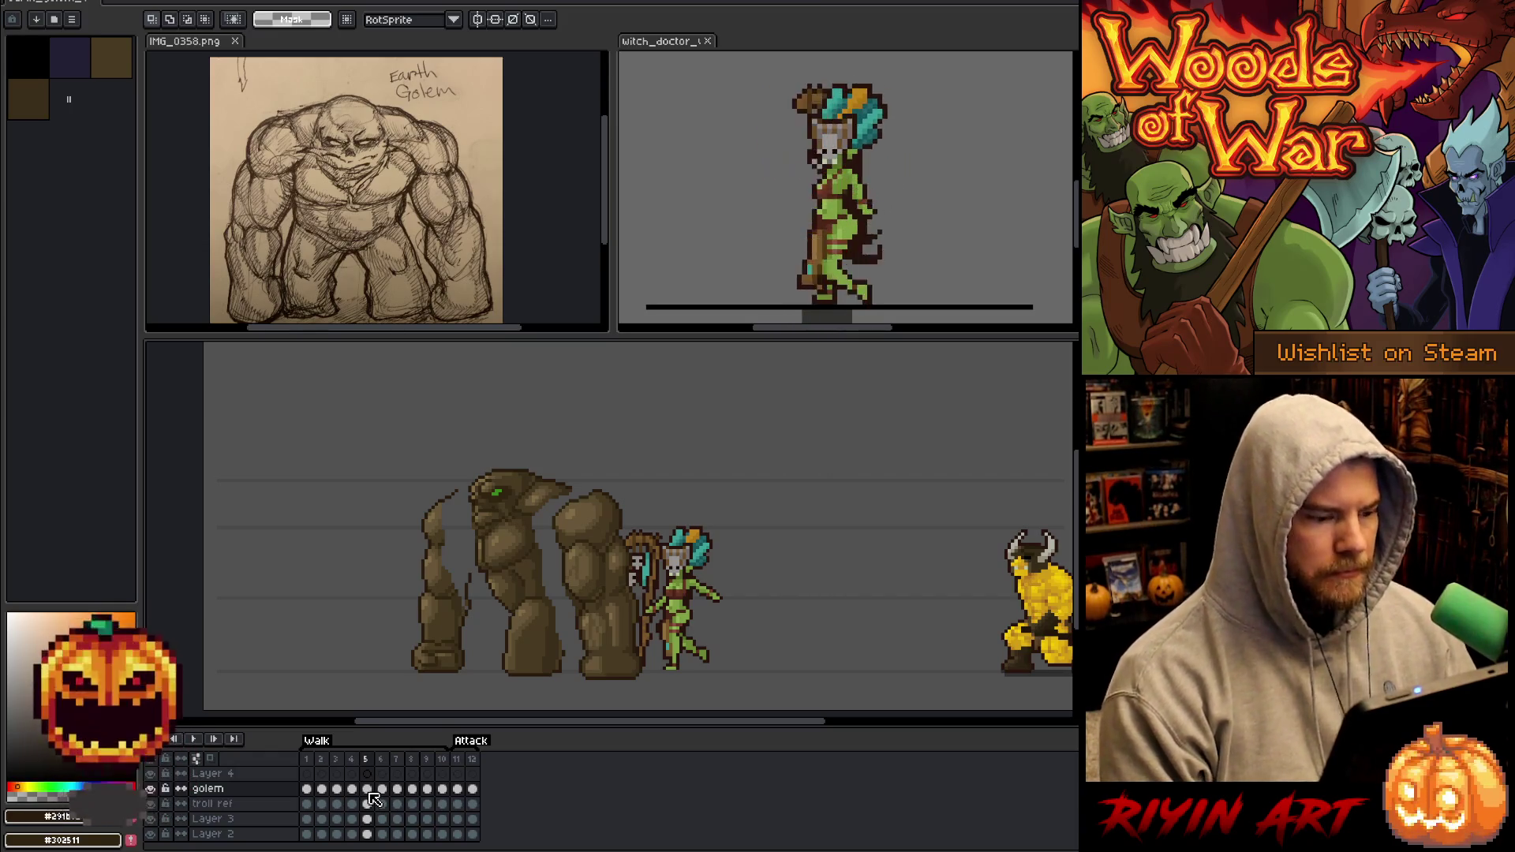
Lasso-cut the golem's front arm and paste it onto frame 5 of the new layer.
key(b)
mouse_move(722, 566)
mouse_down()
mouse_move(608, 475)
mouse_move(563, 509)
mouse_move(553, 593)
mouse_move(613, 705)
mouse_move(637, 707)
mouse_up()
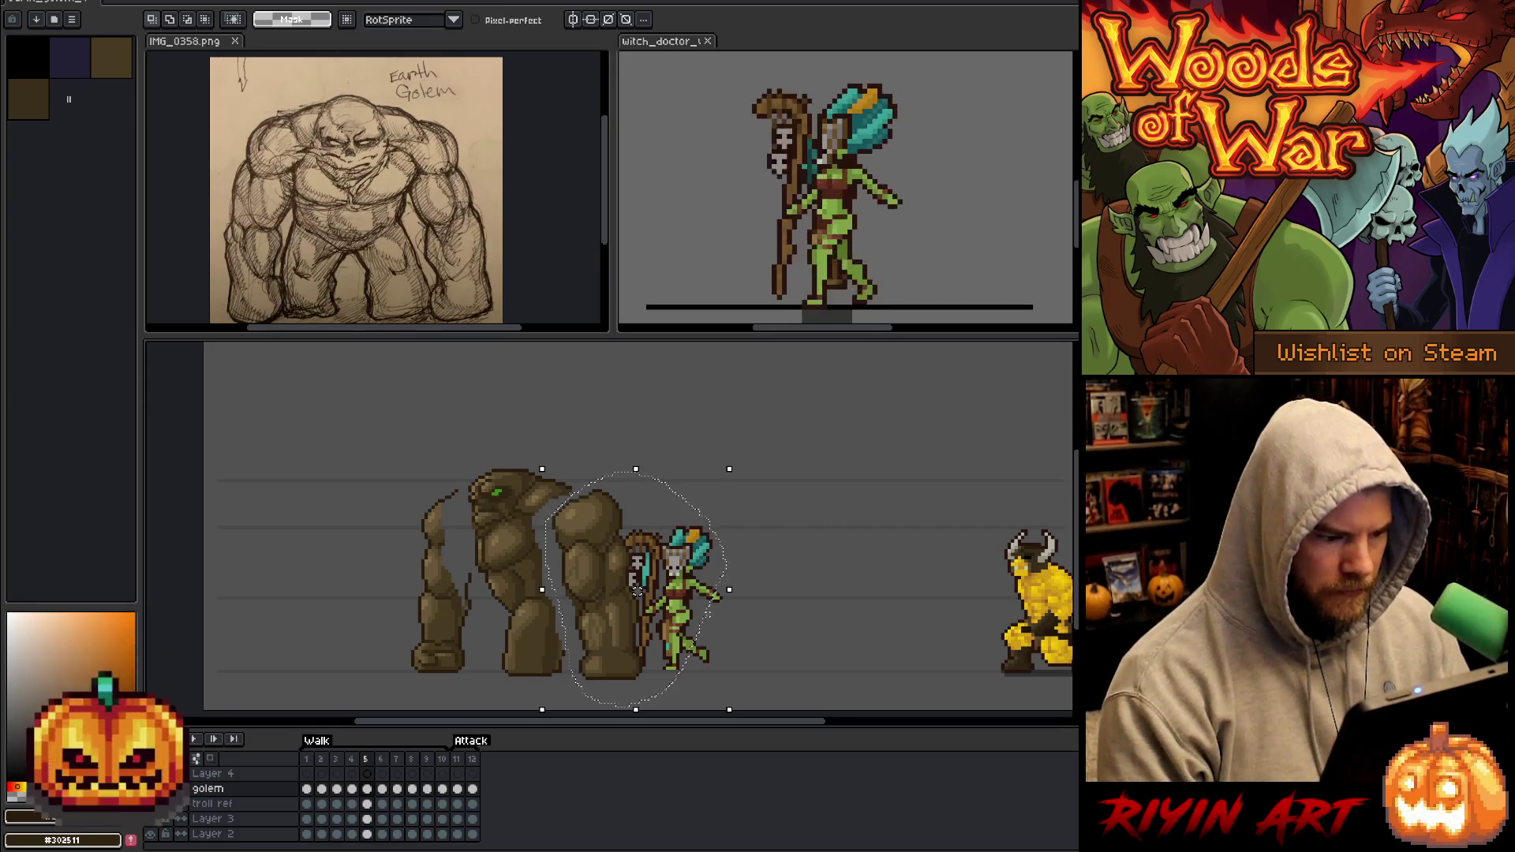
key(Delete)
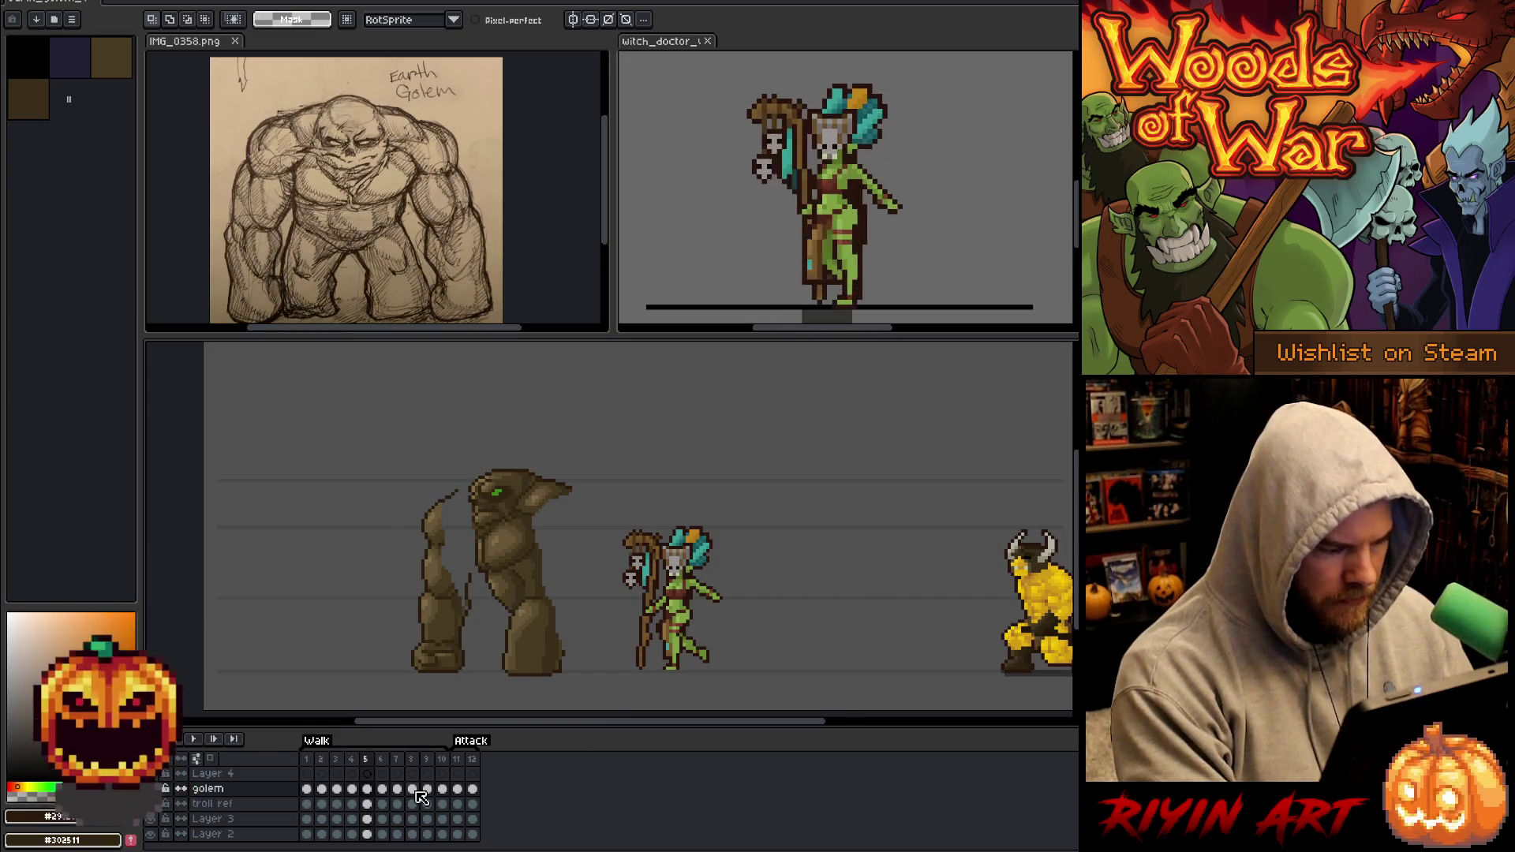
click(366, 774)
key(ctrl+v)
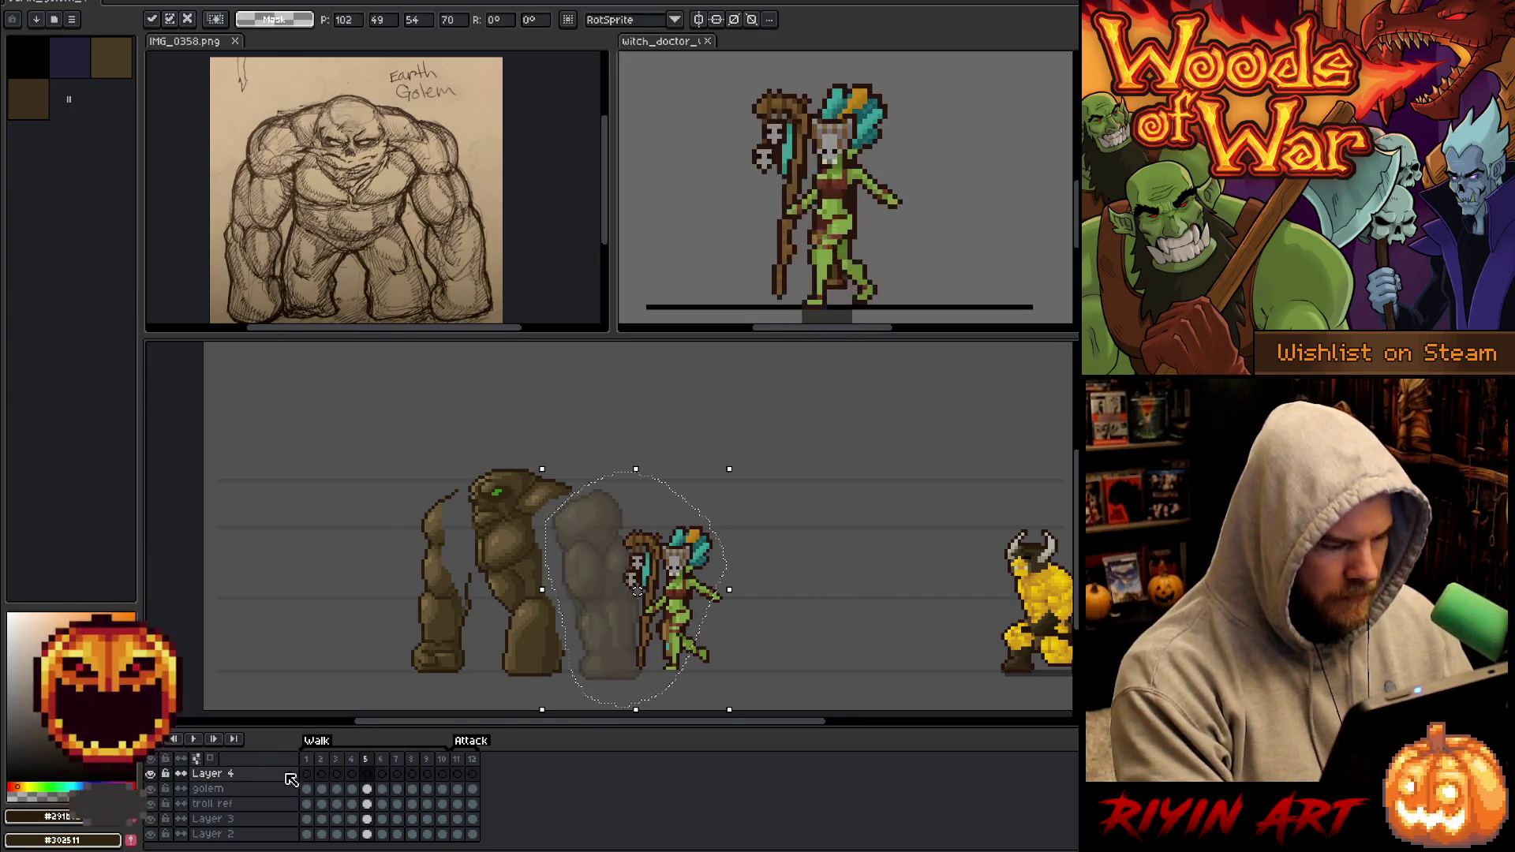
Rename the layer Front arm at 100% opacity, then lasso-select the golem's back arm.
double_click(236, 781)
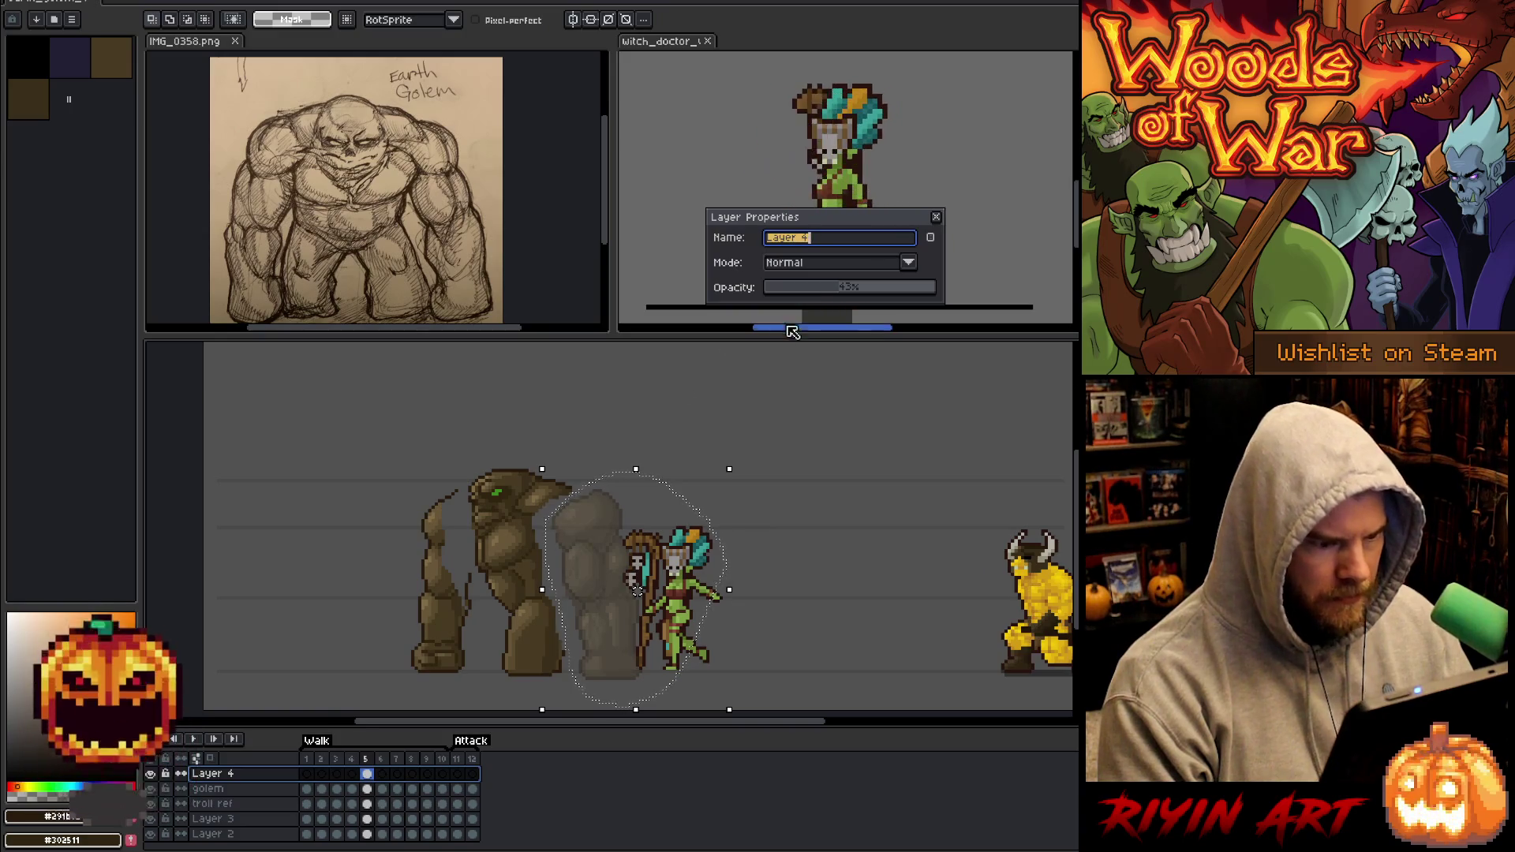
drag(825, 291, 937, 289)
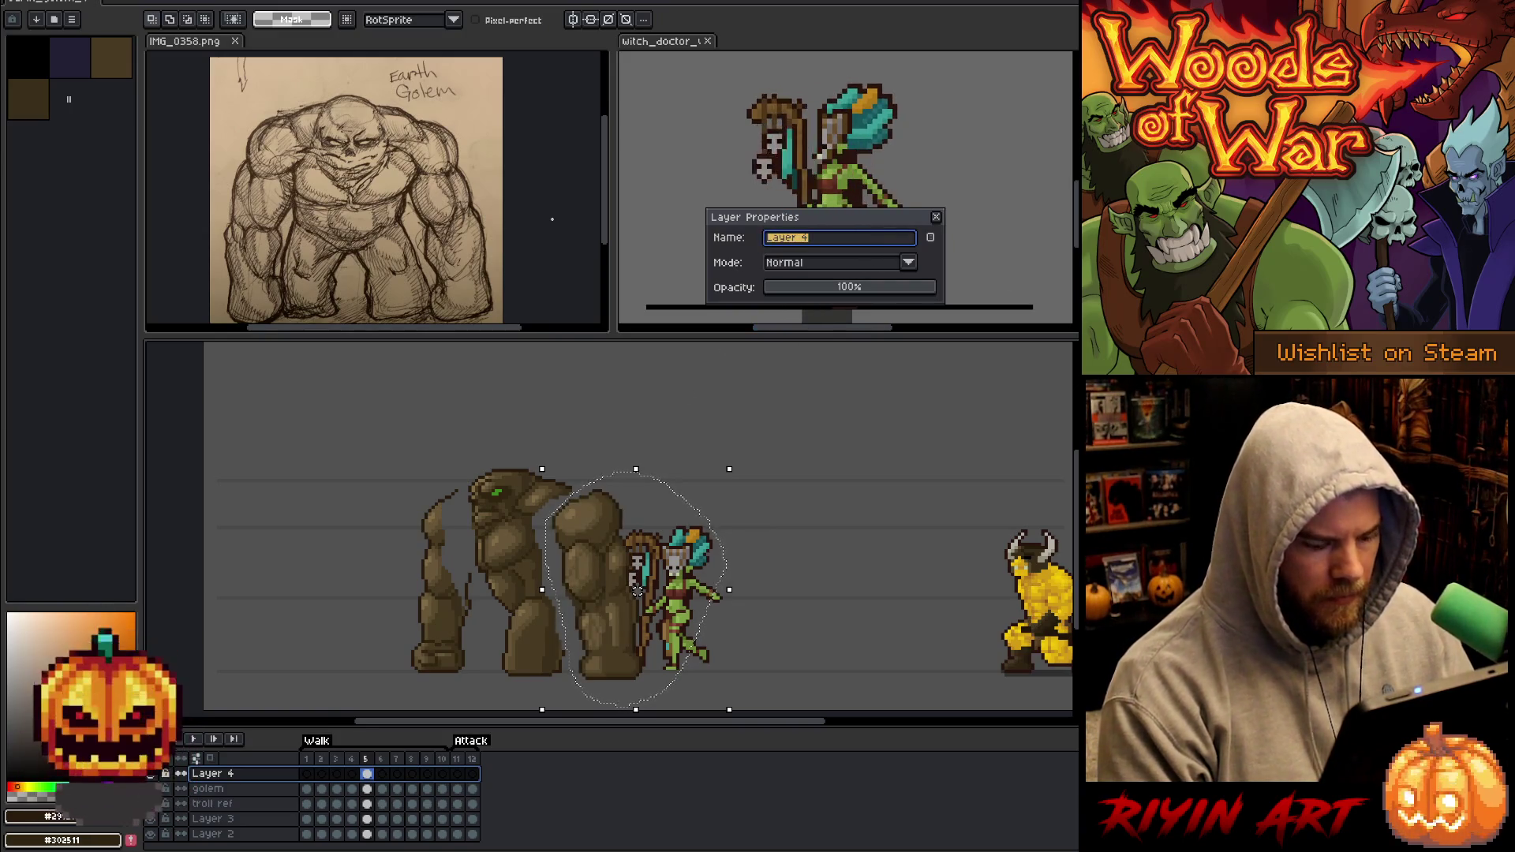
text(Front arm)
key(Return)
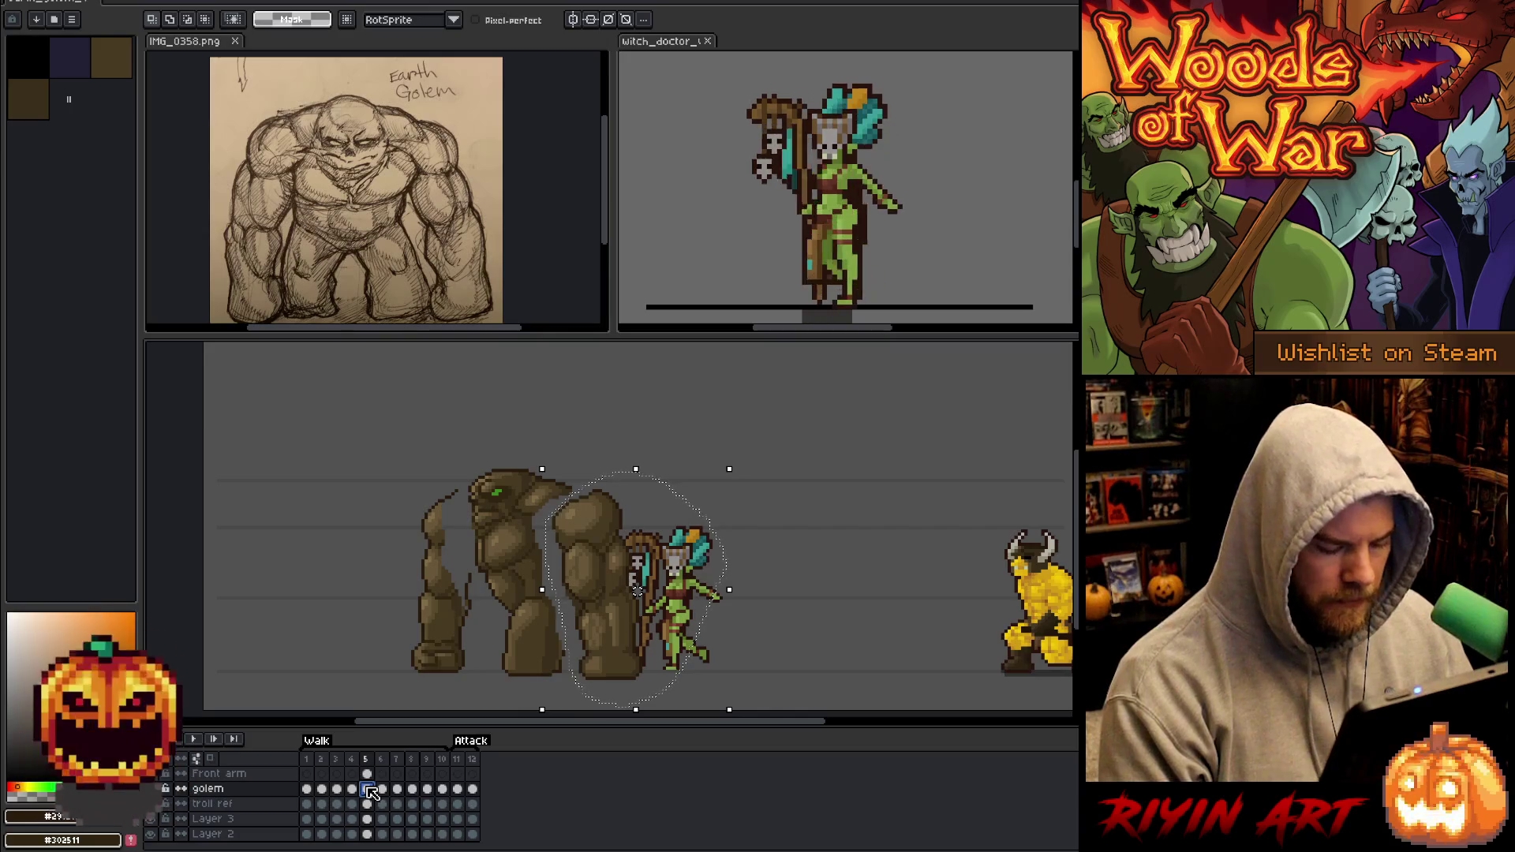
click(325, 564)
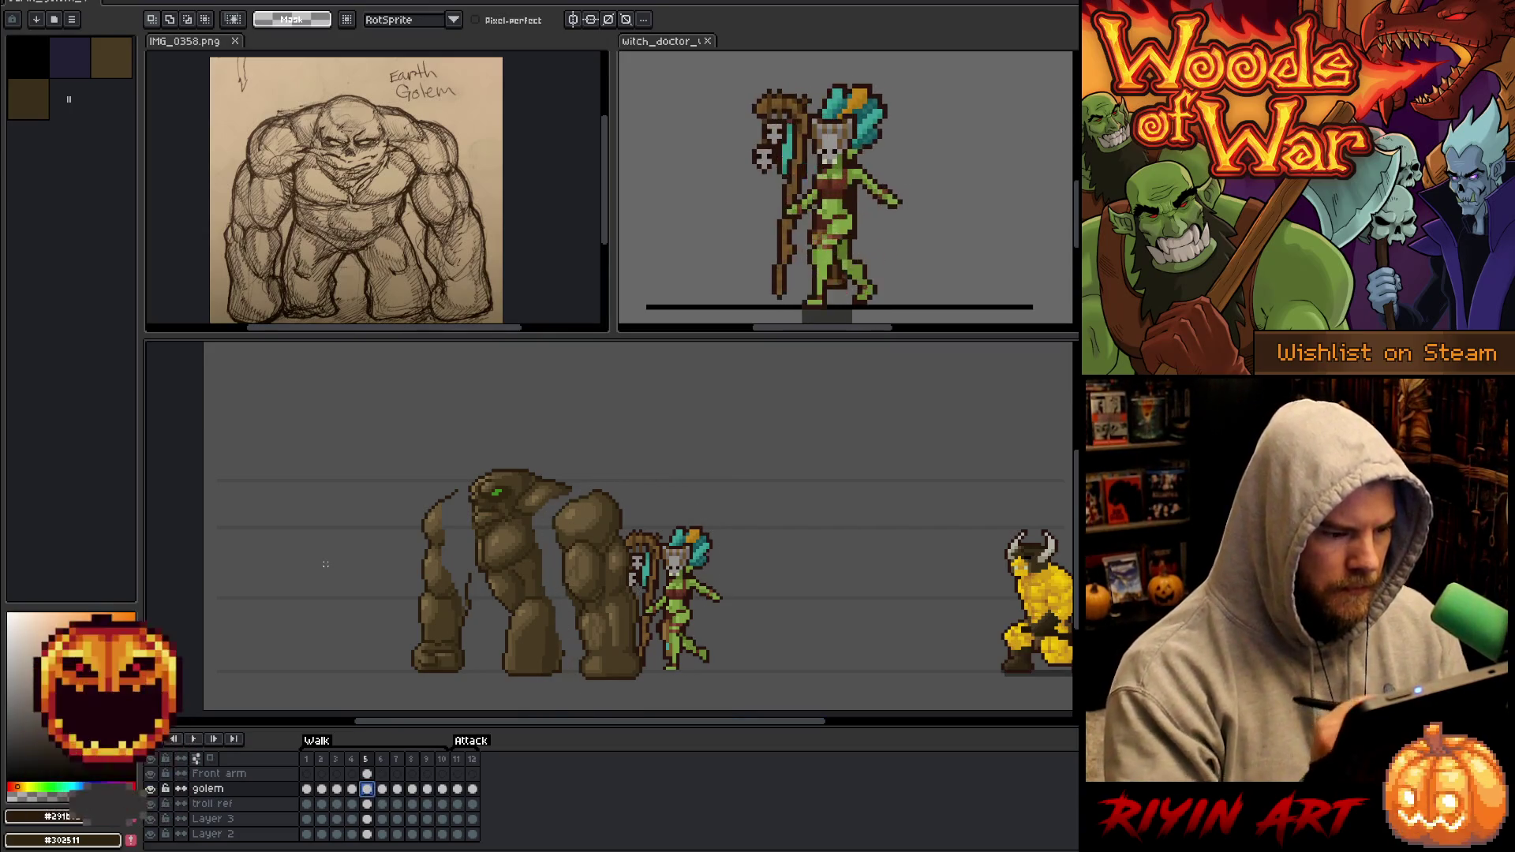
mouse_move(465, 498)
mouse_down()
mouse_move(481, 669)
mouse_move(391, 454)
mouse_up()
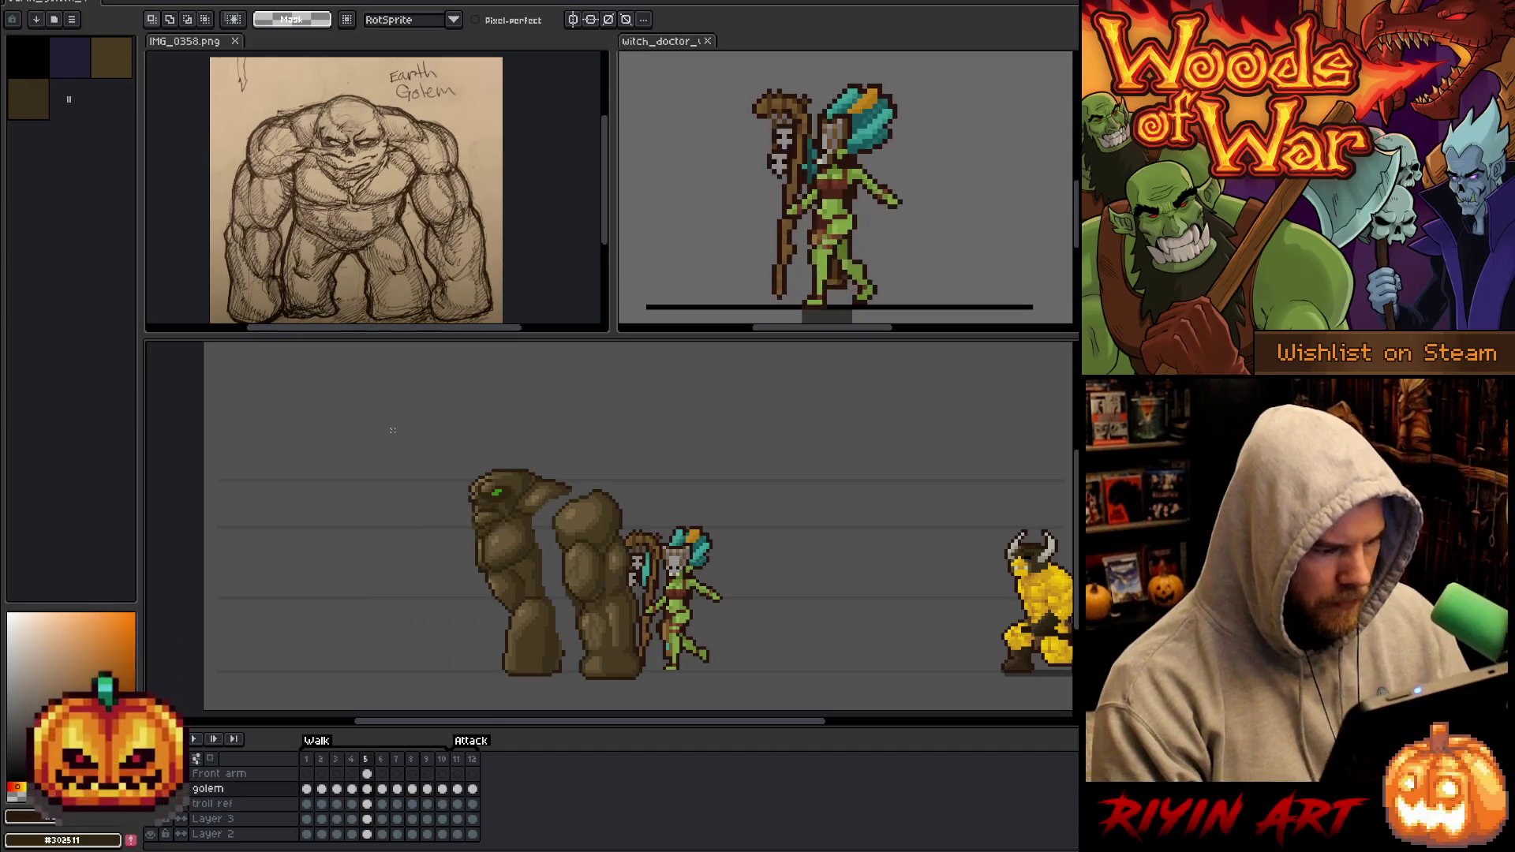
click(218, 805)
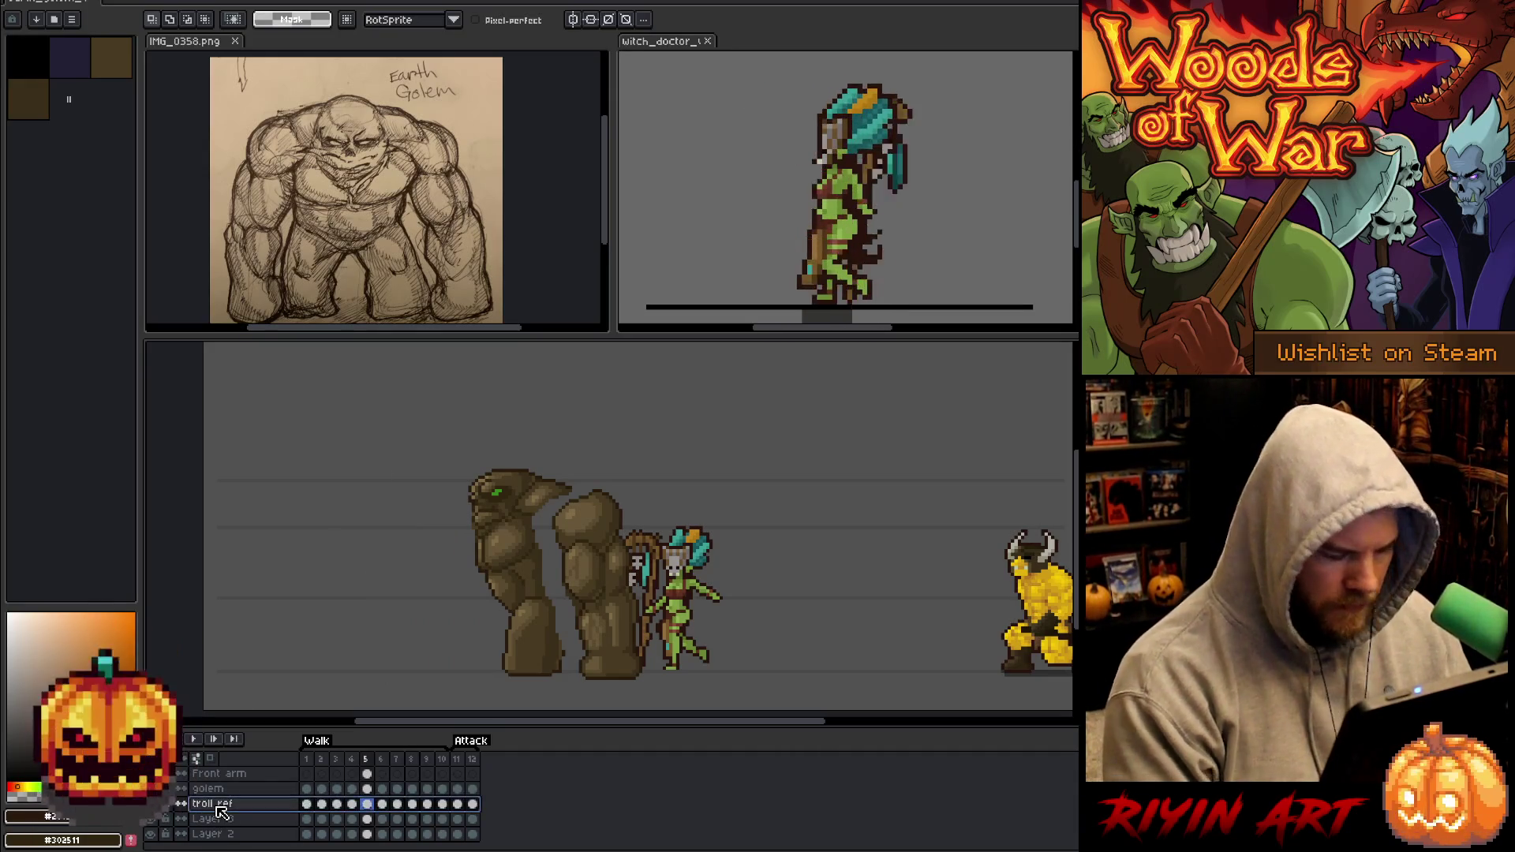
Add a layer above troll ref, paste the back arm into it, and name it Back arm.
key(shift+n)
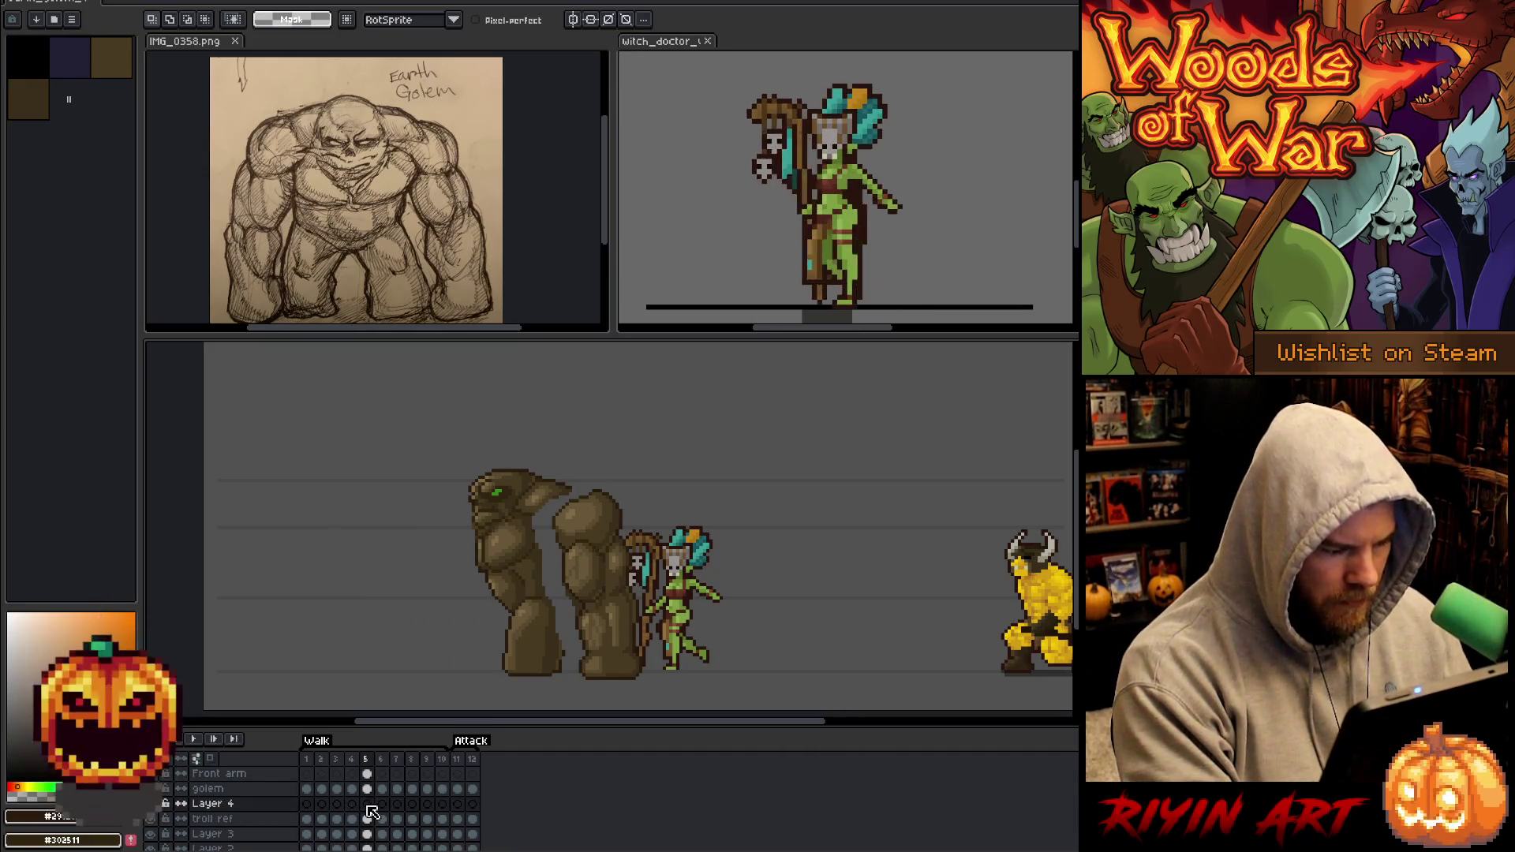
key(ctrl+v)
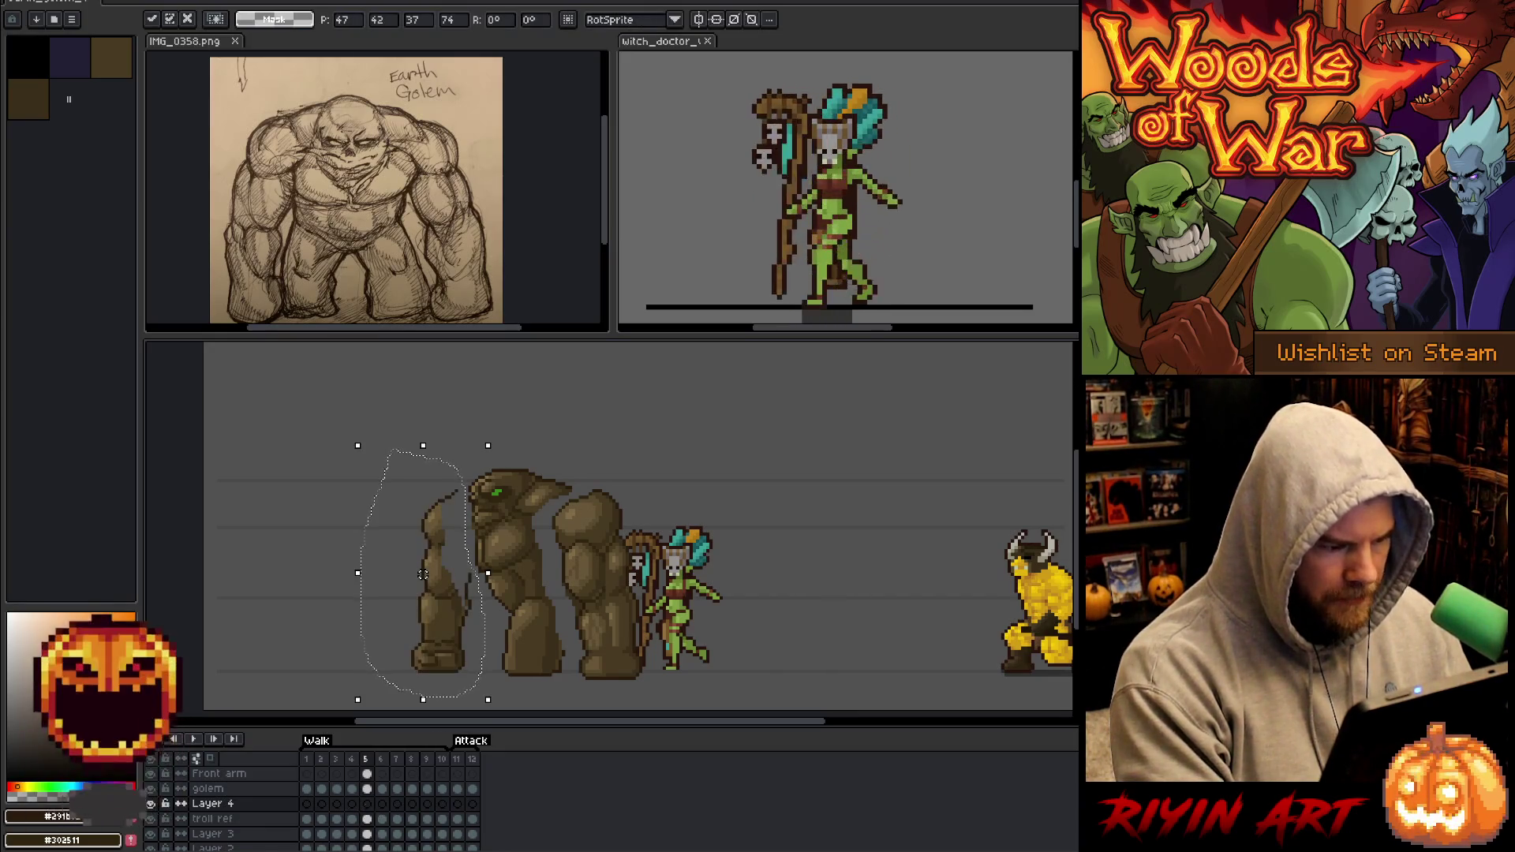
double_click(207, 805)
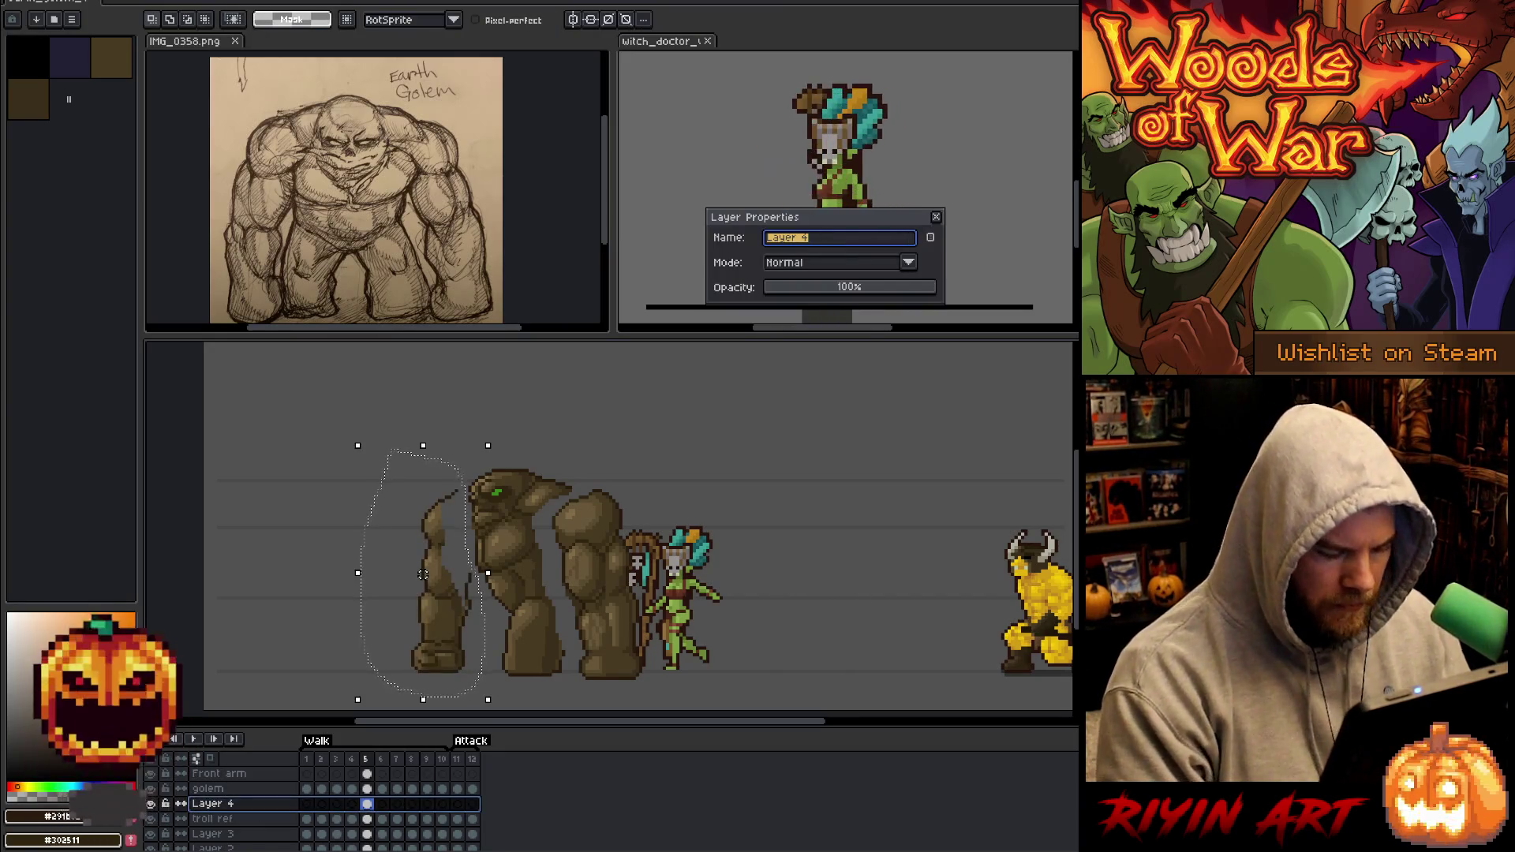
text(ack arm)
key(Return)
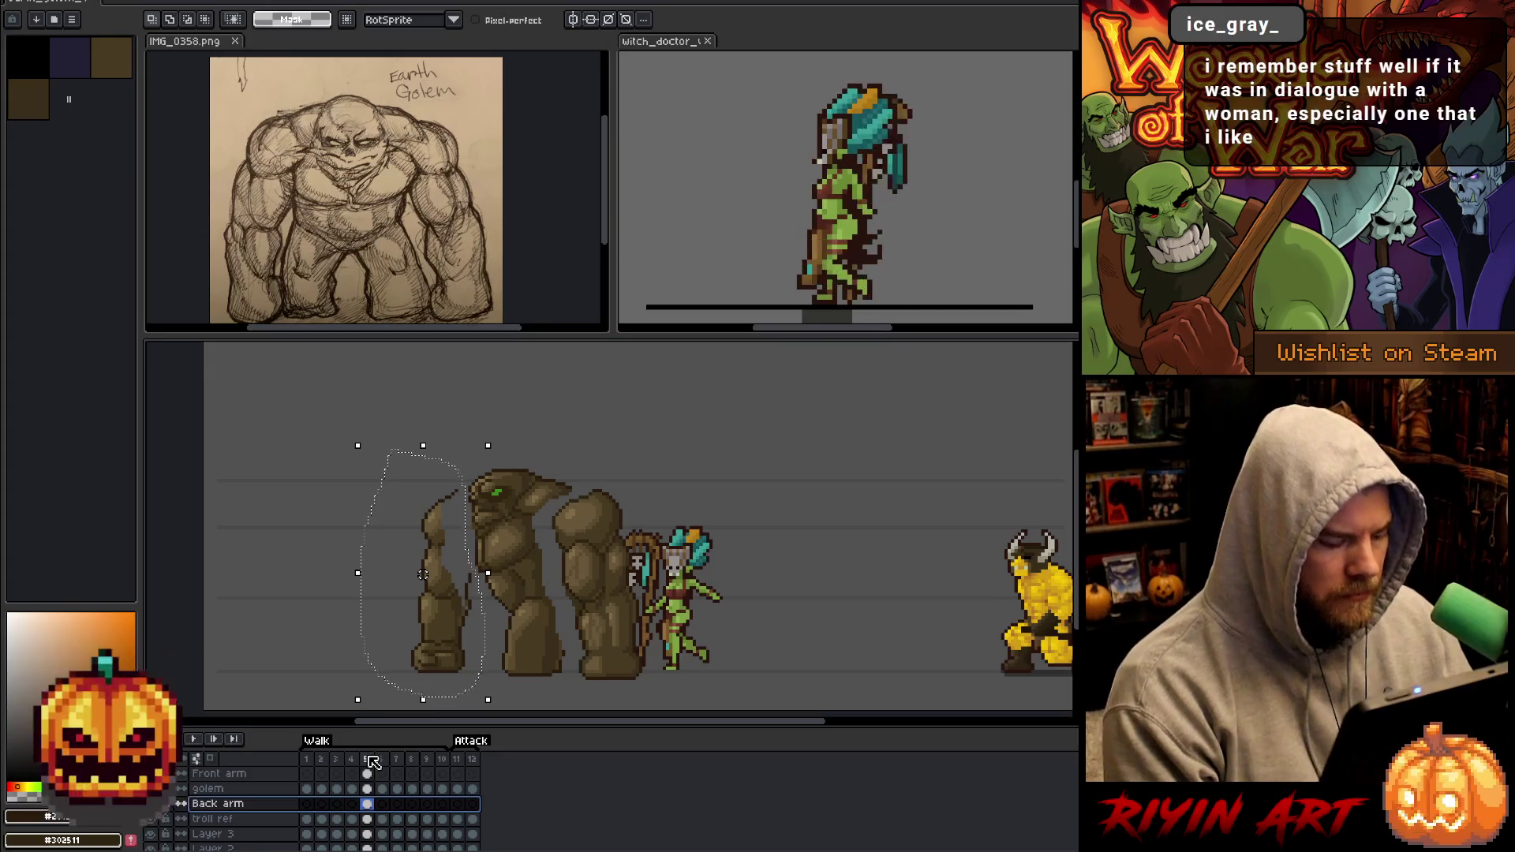
click(371, 805)
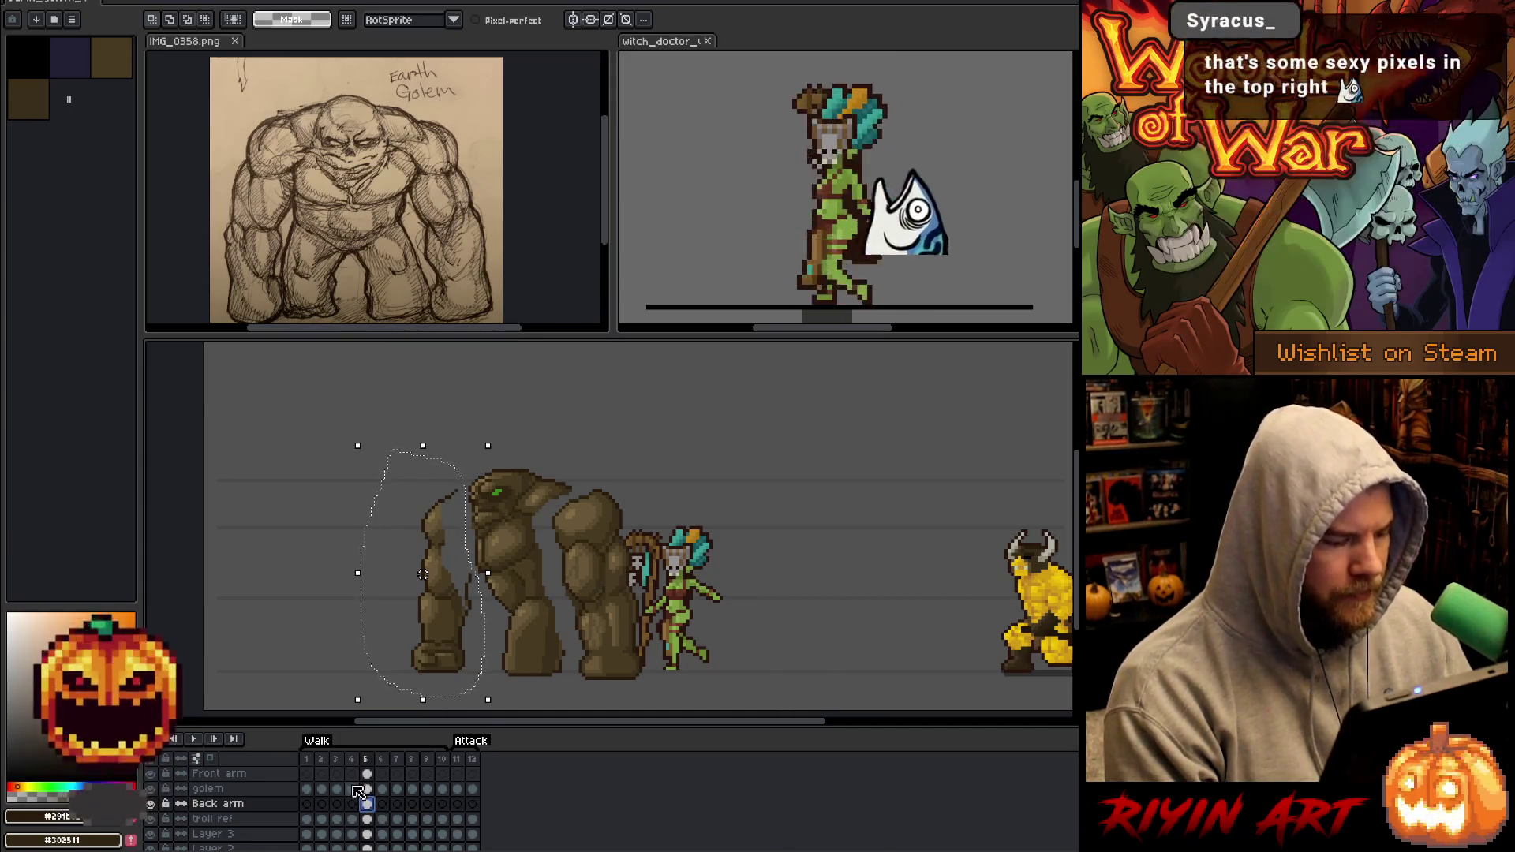
Insert a new frame after frame 1 and make the Walk tag start at frame 2.
click(310, 758)
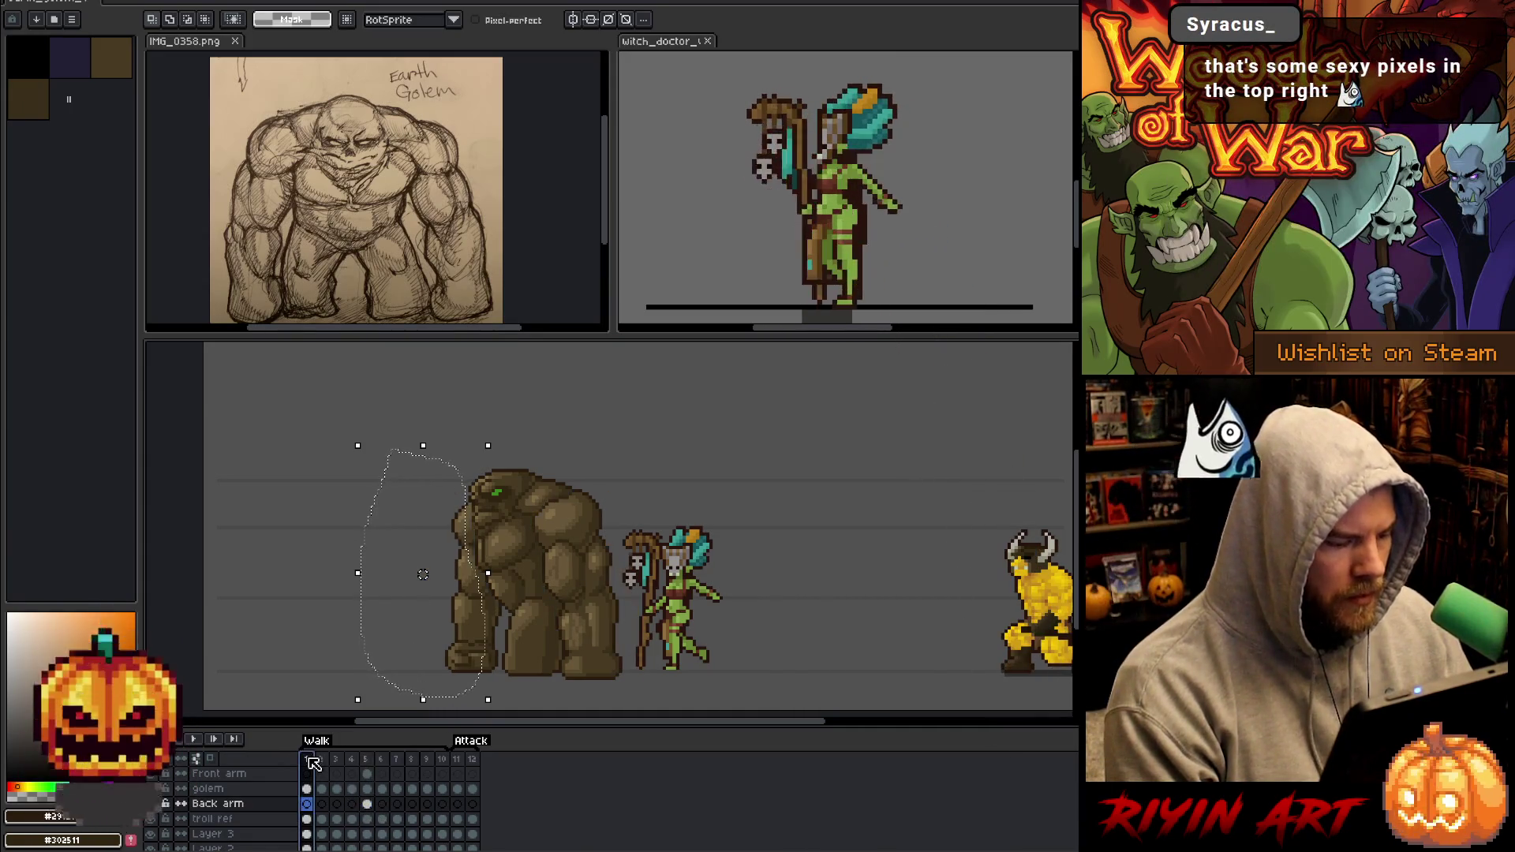
key(alt+n)
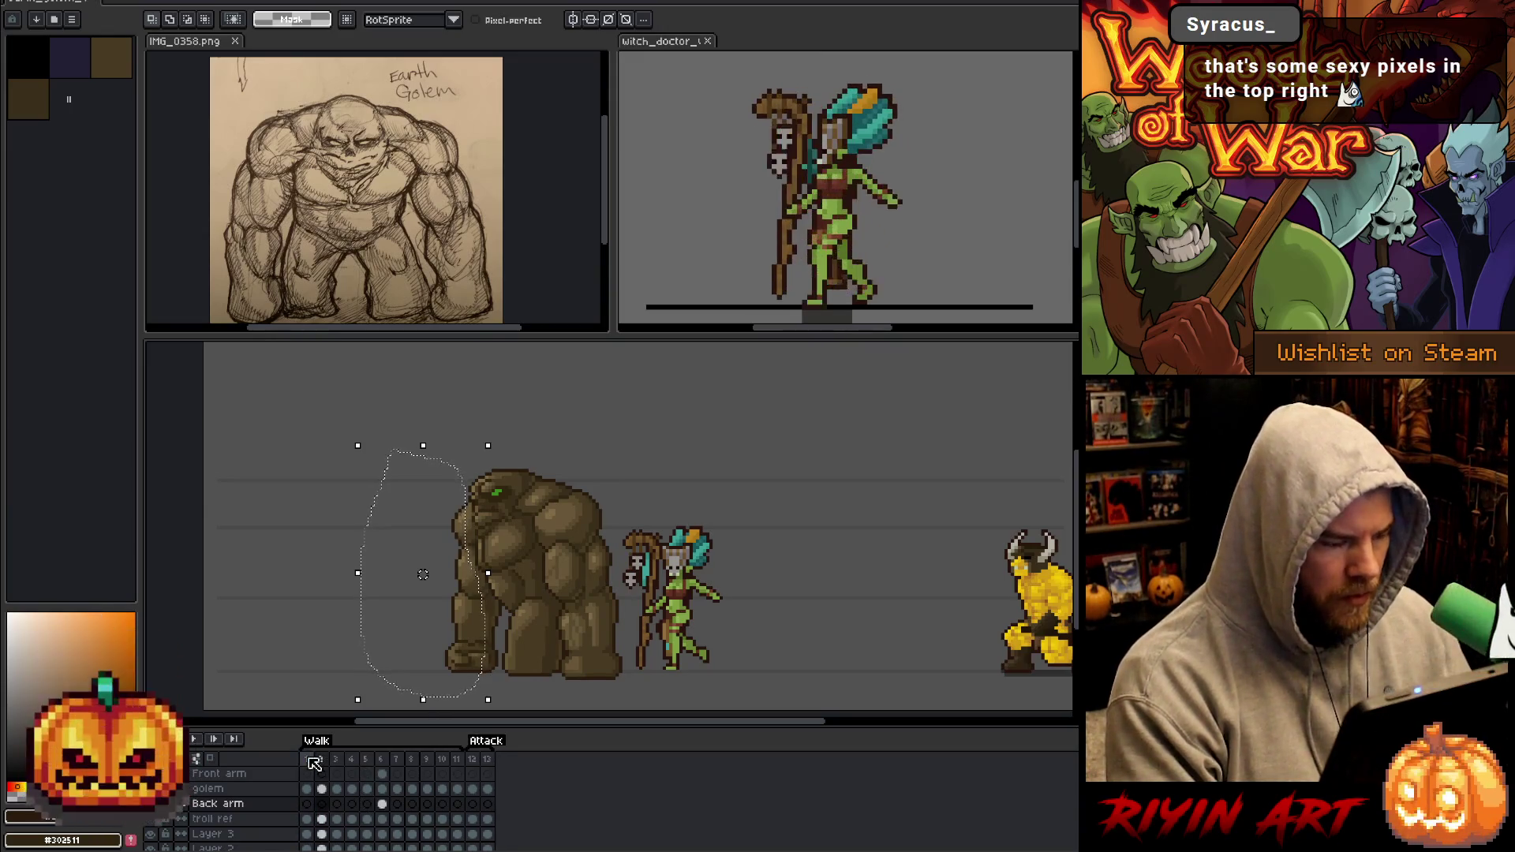
drag(307, 751, 321, 789)
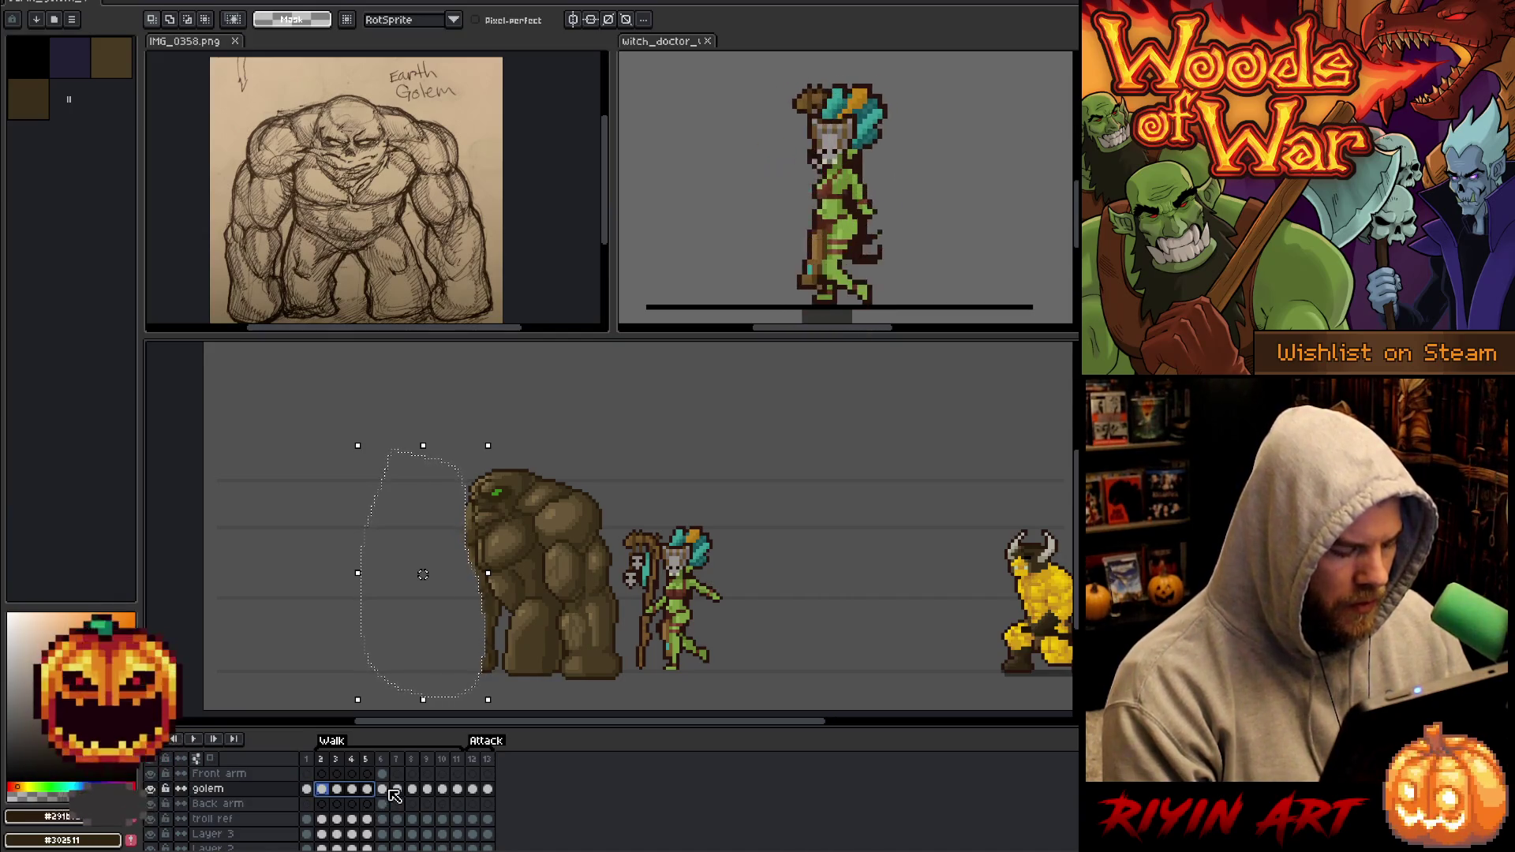
Select the golem cels in frames 7–11 and clear them.
mouse_move(394, 791)
mouse_down()
mouse_move(463, 792)
mouse_move(339, 797)
mouse_move(322, 776)
mouse_move(460, 806)
mouse_up()
key(Delete)
right_click(460, 806)
Link the selected cels across frames 2–11, then select the Front arm frame-2 cel with the pencil.
click(482, 828)
click(327, 776)
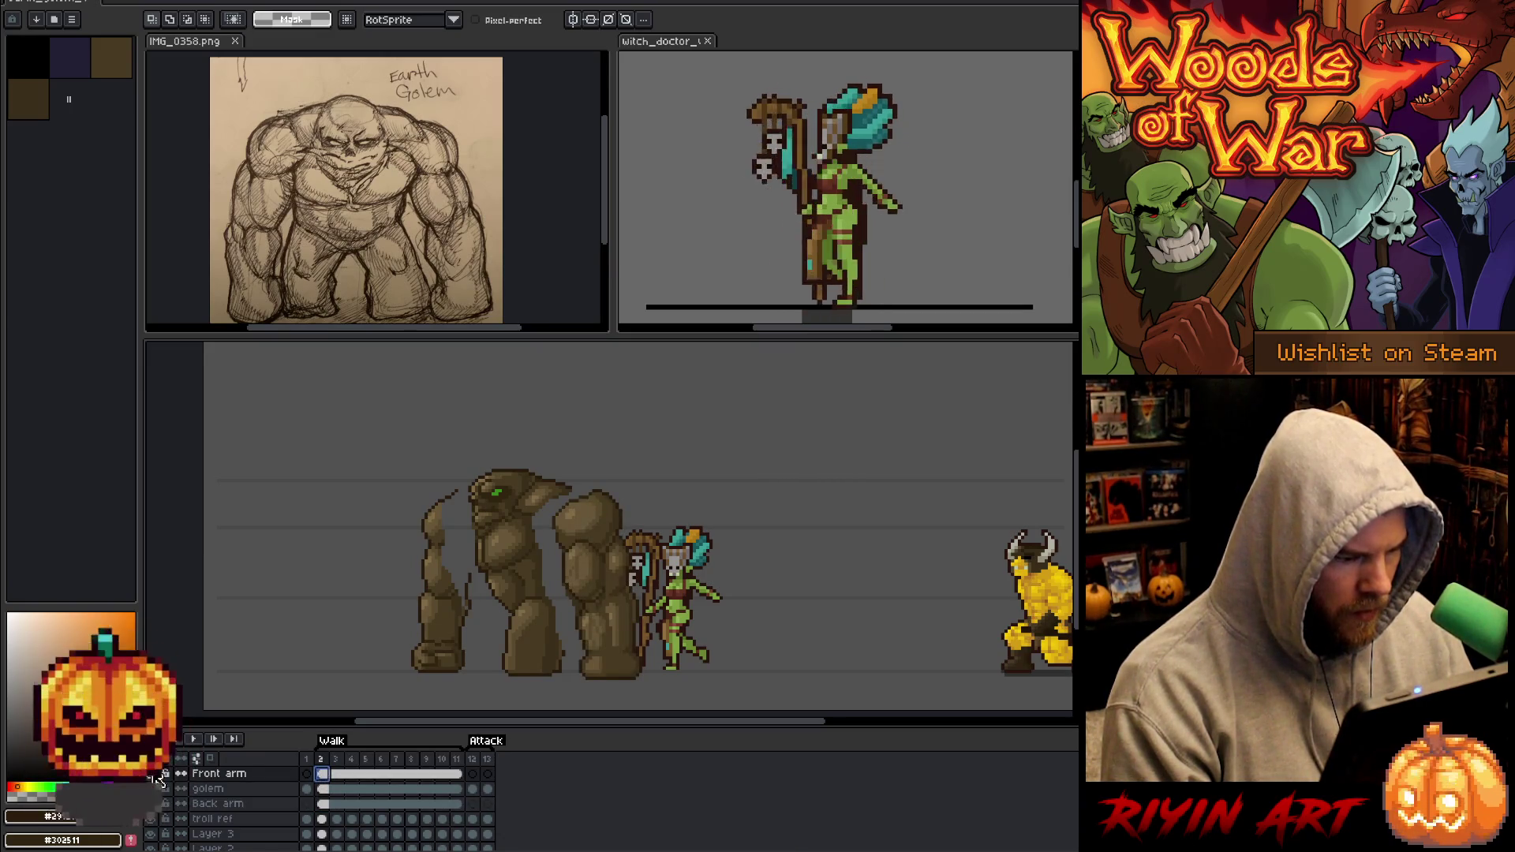
scroll(571, 547, up, 3)
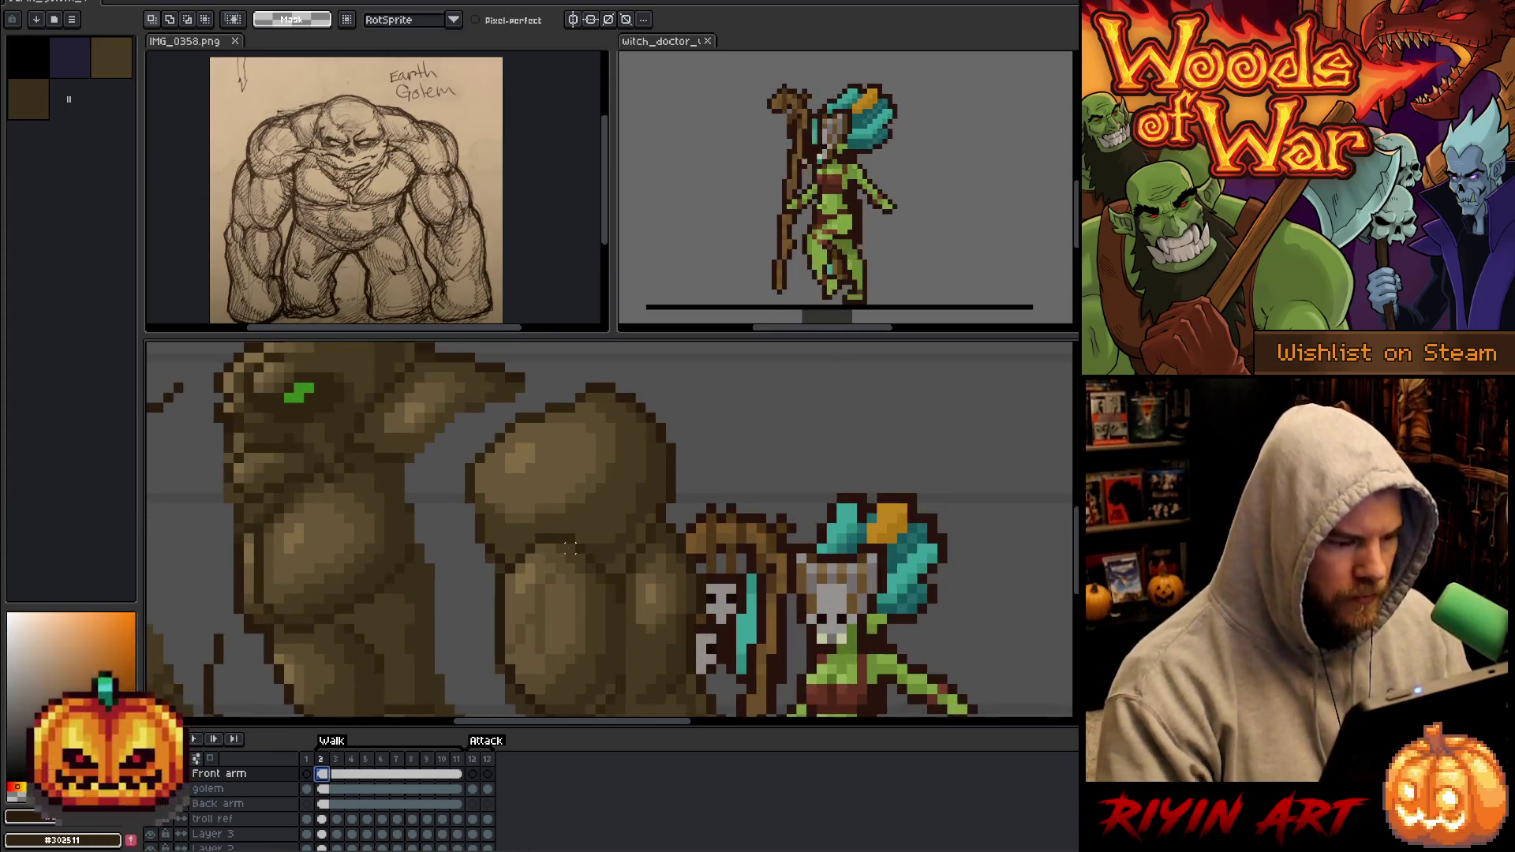
drag(602, 541, 598, 423)
key(b)
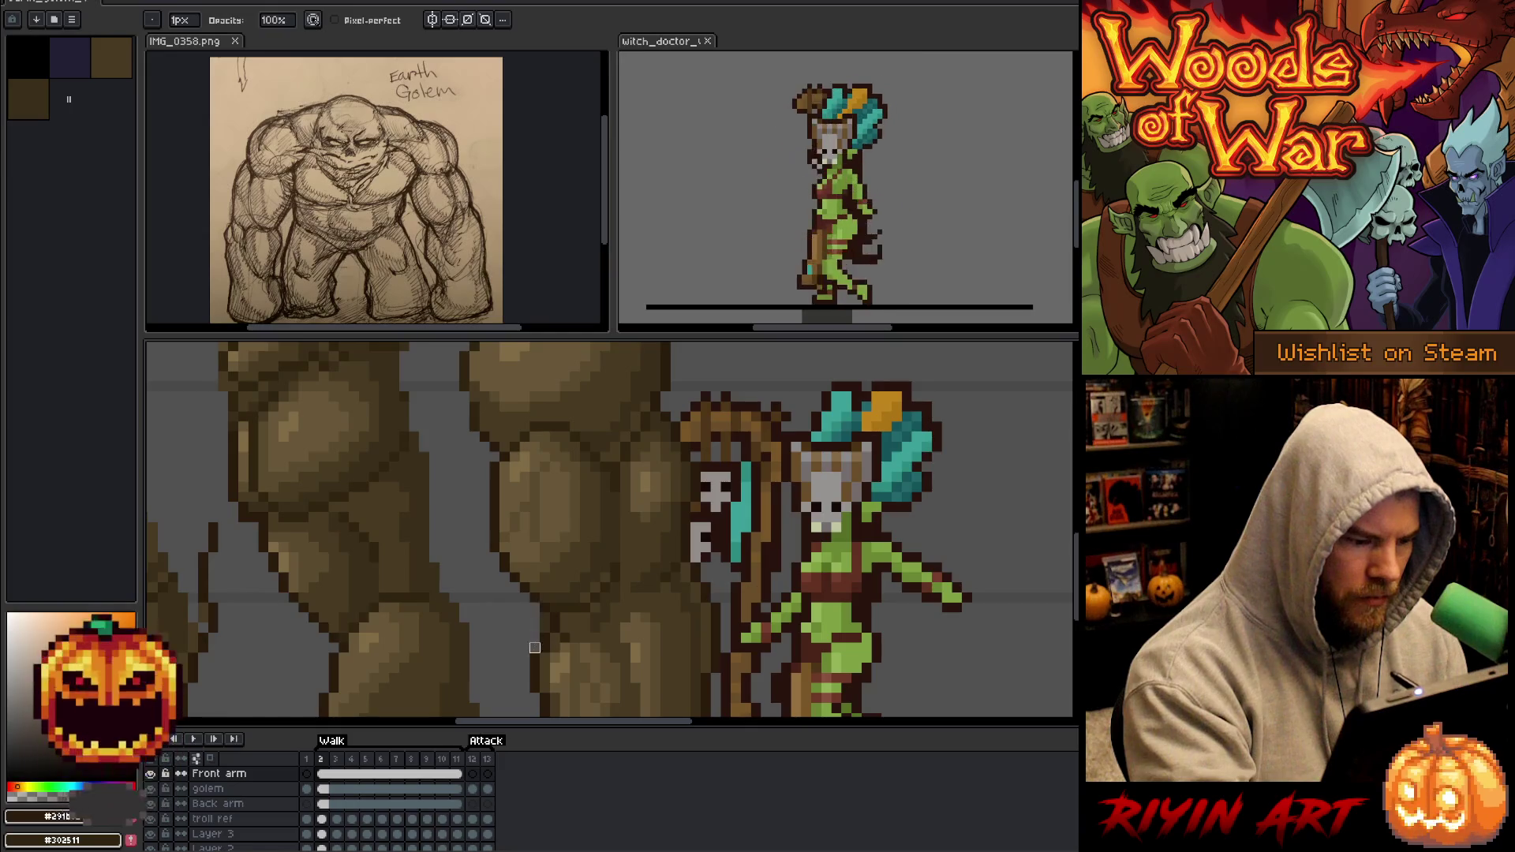
mouse_move(545, 622)
mouse_down()
mouse_move(618, 581)
mouse_move(630, 621)
mouse_up()
Zoom in on the golem and make its body layer the active one.
scroll(630, 622, down, 2)
scroll(619, 591, up, 3)
drag(697, 450, 723, 498)
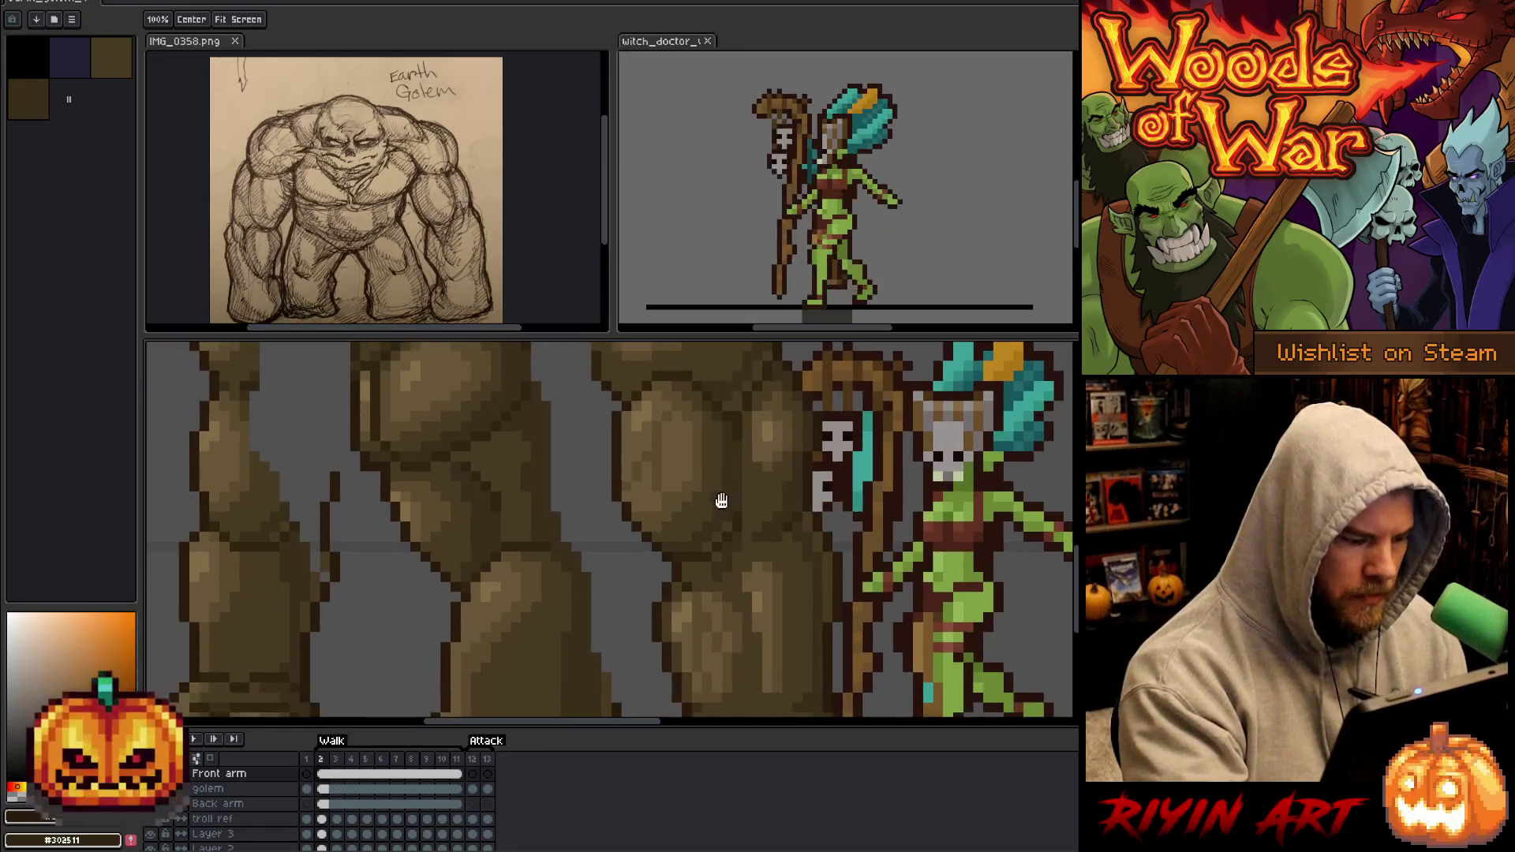
ctrl+click(568, 598)
mouse_move(541, 615)
mouse_down()
mouse_move(724, 596)
mouse_move(715, 667)
mouse_up()
Sample the dark outline colour, extend the front arm's outline and fill it brown.
key(alt)
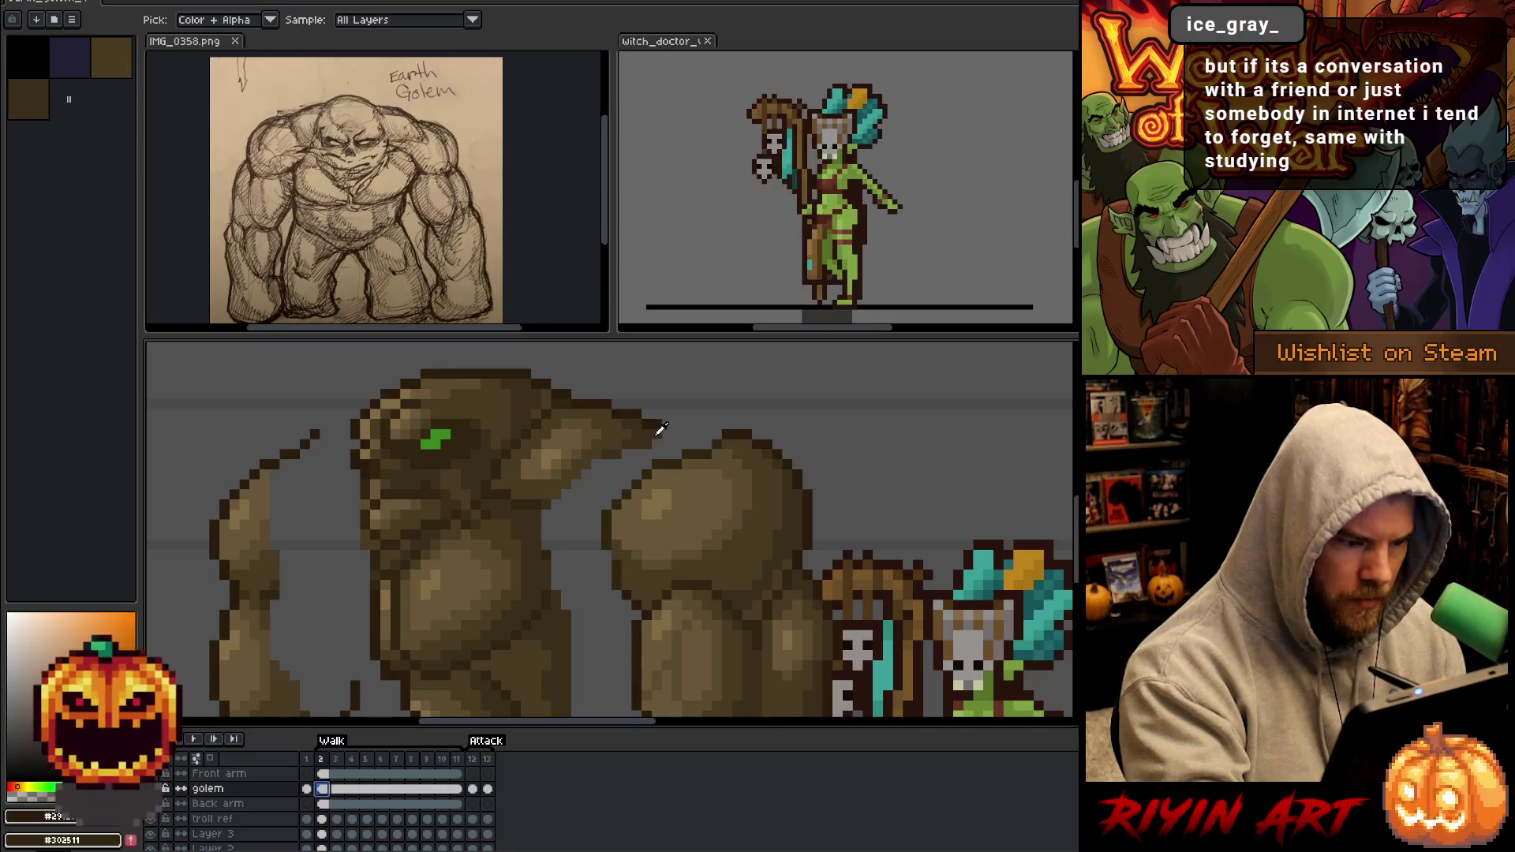
alt+click(661, 429)
drag(671, 440, 683, 450)
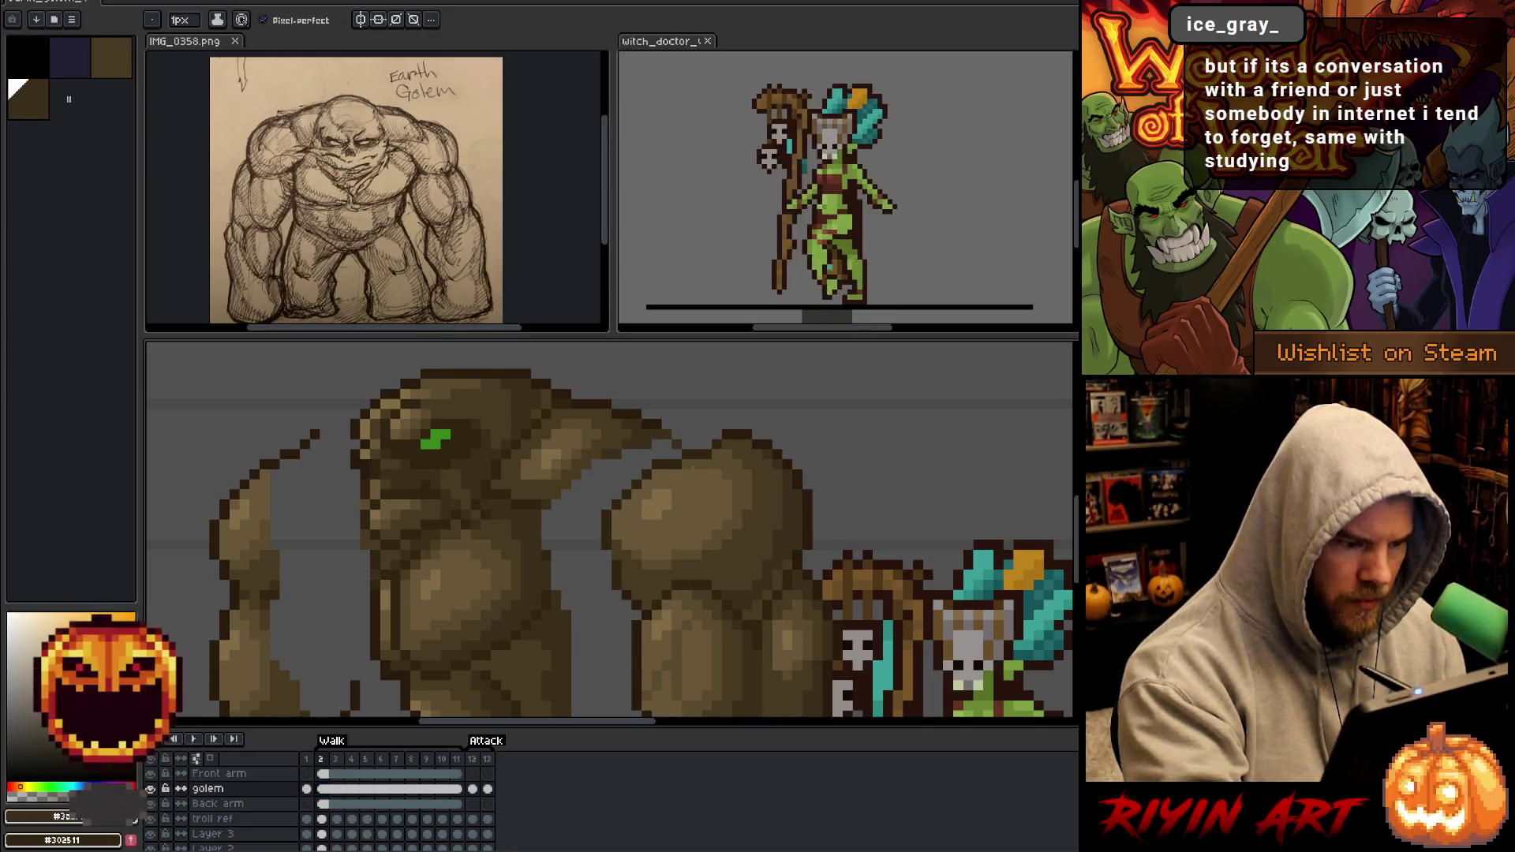
drag(553, 505, 613, 505)
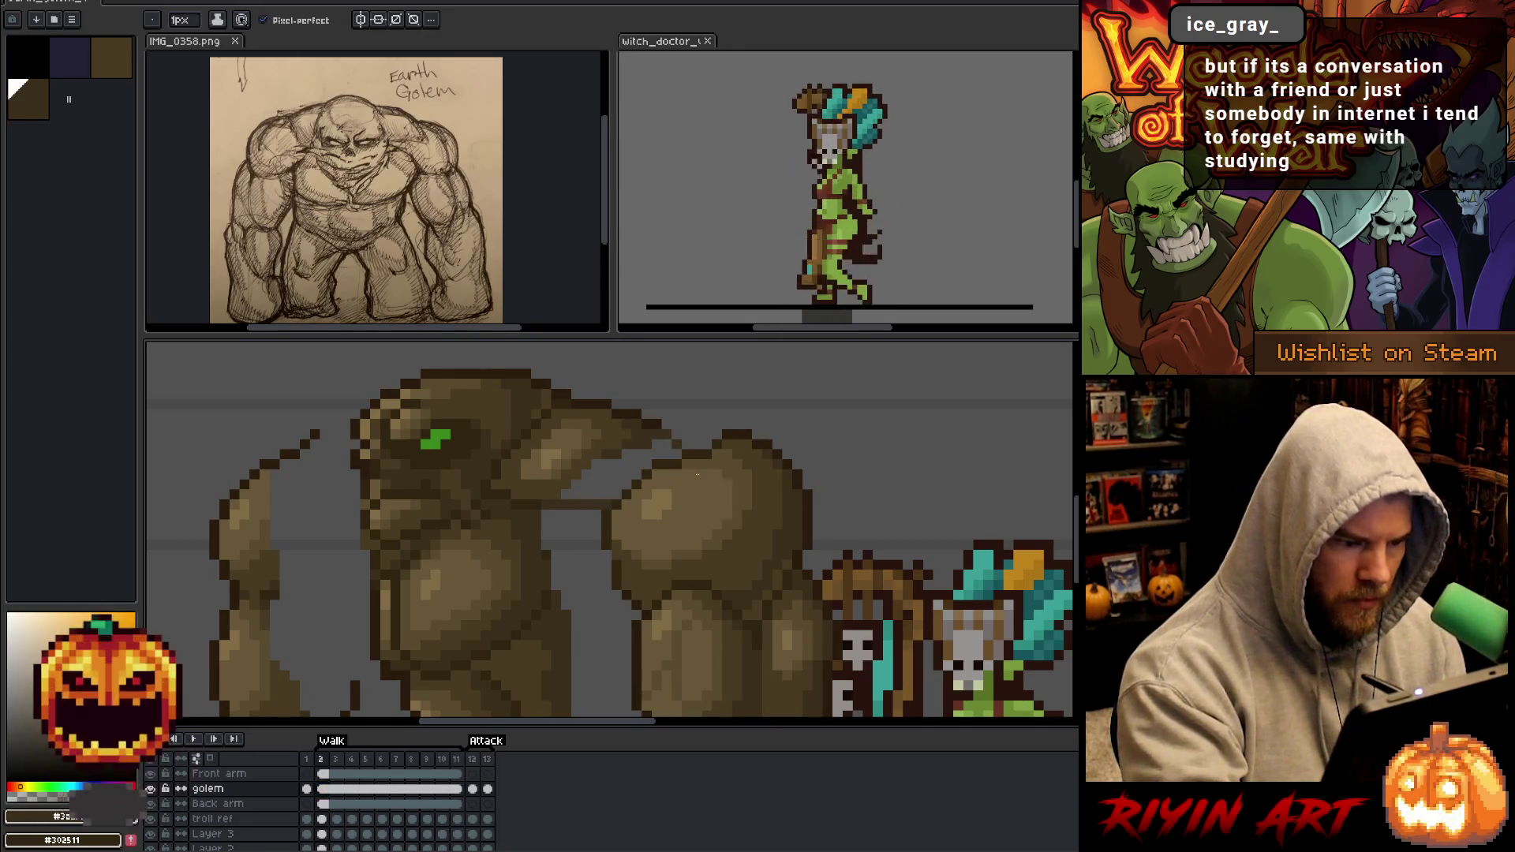
key(Delete)
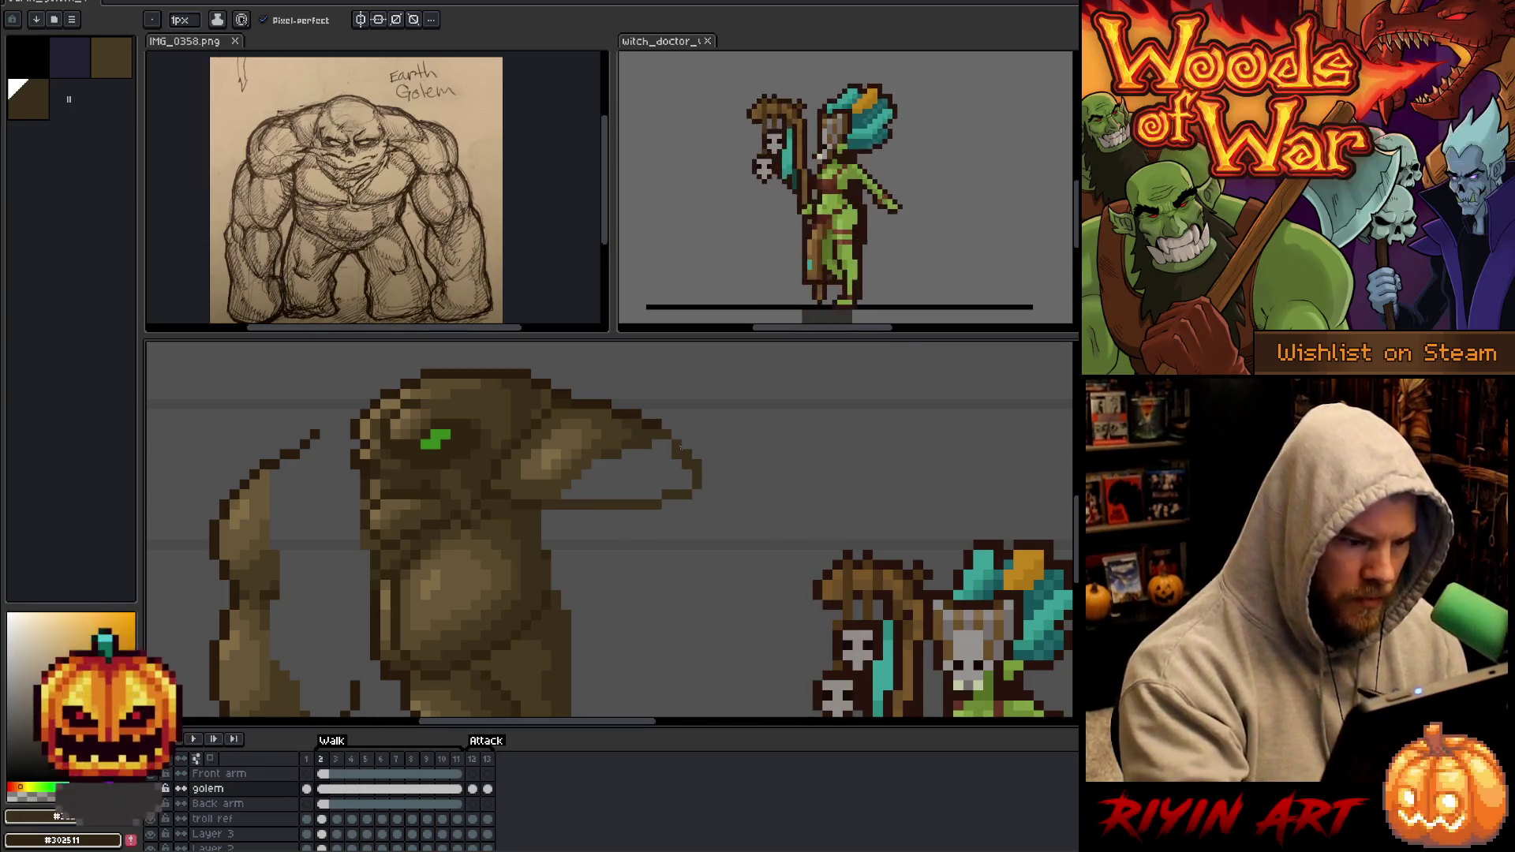
key(g)
click(651, 482)
key(b)
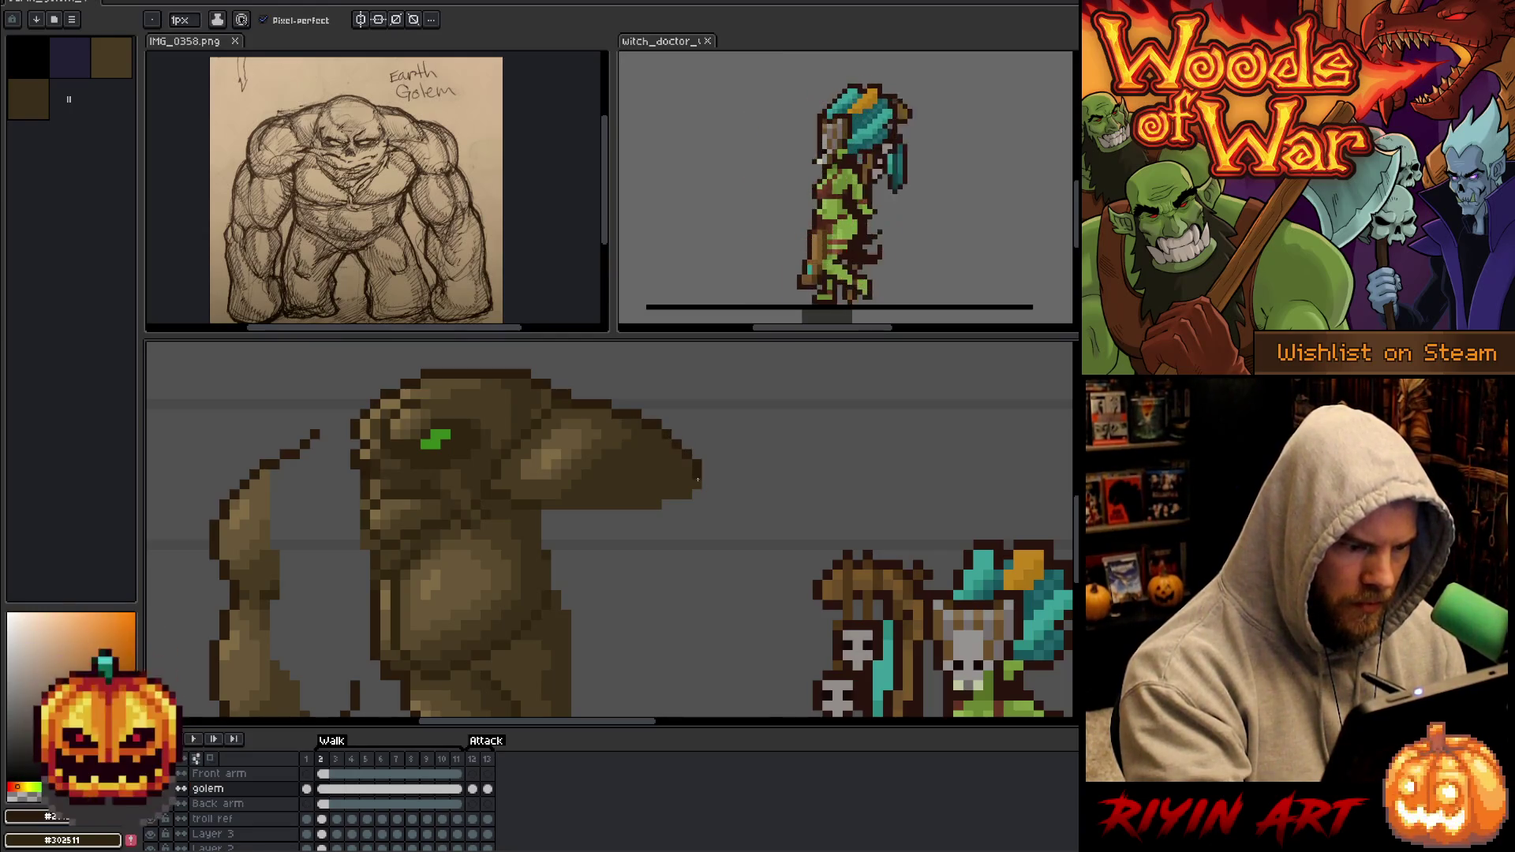
Sample browns from the golem and choose the dark brown palette colour.
scroll(713, 497, down, 2)
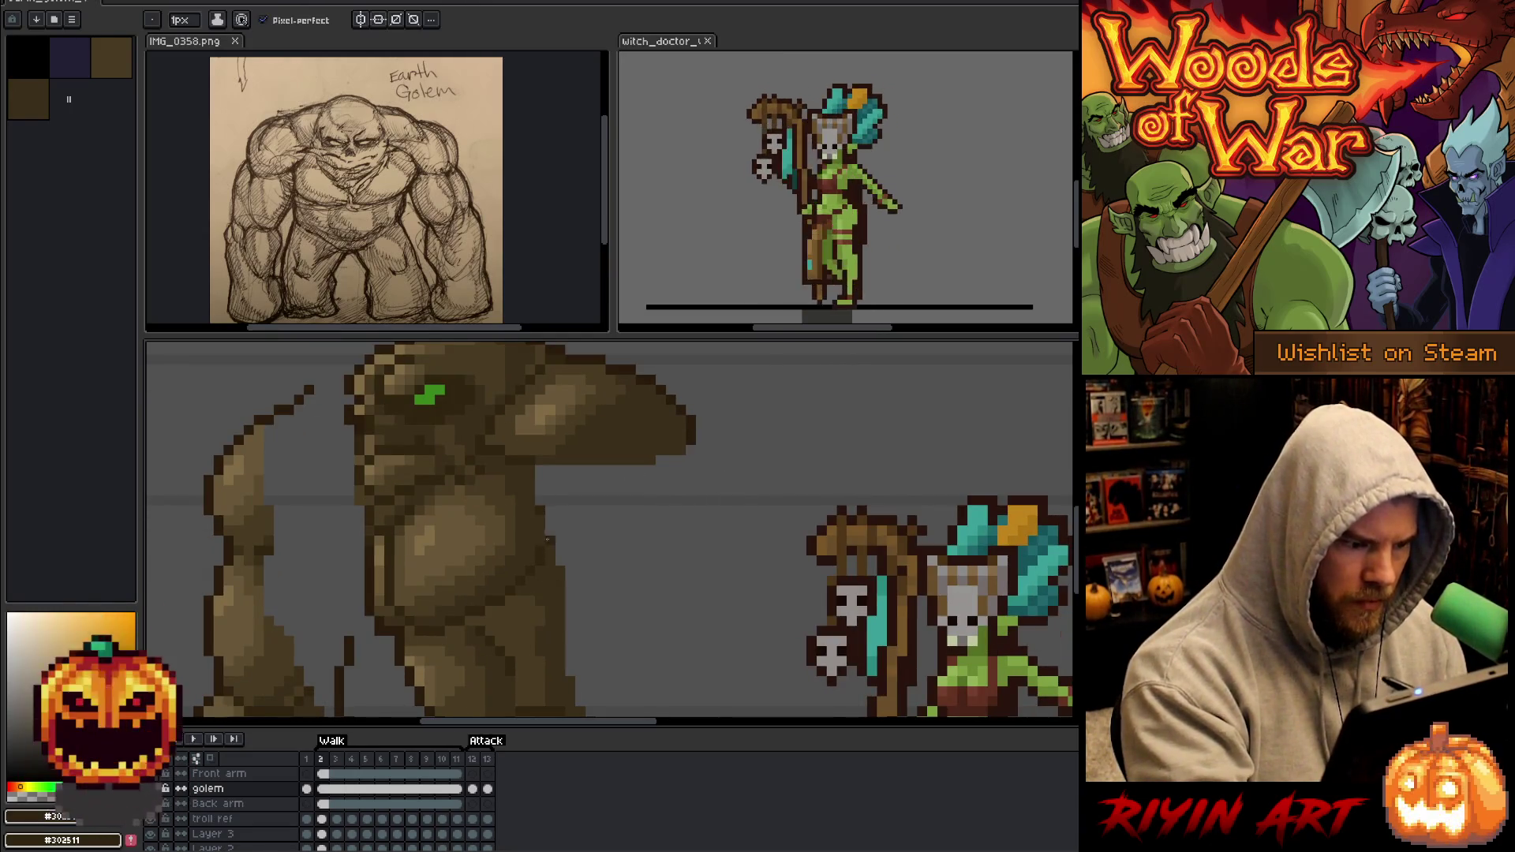
alt+click(540, 460)
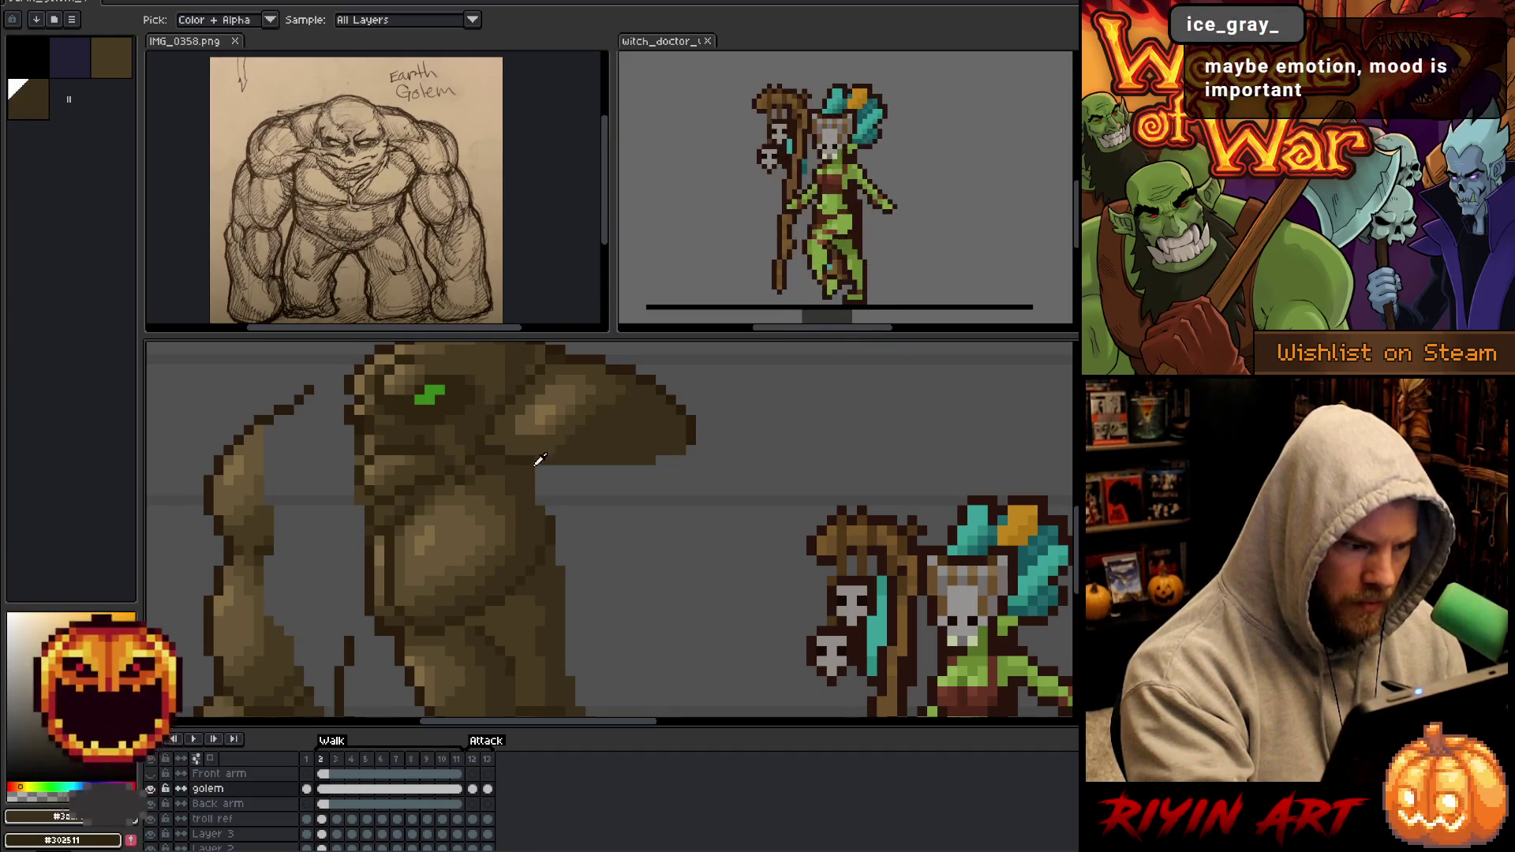
alt+click(550, 476)
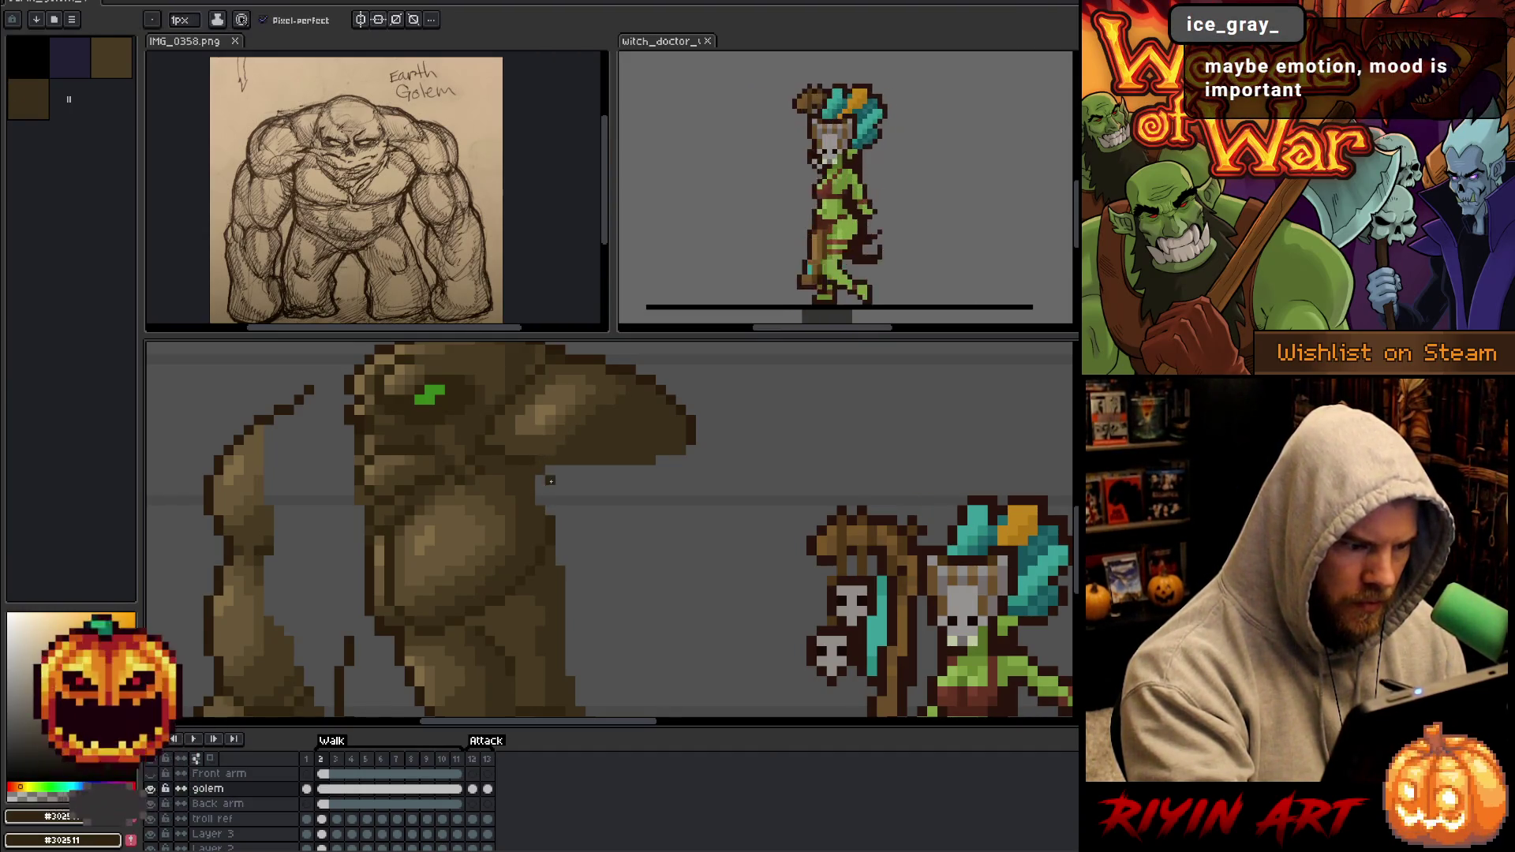
alt+click(543, 512)
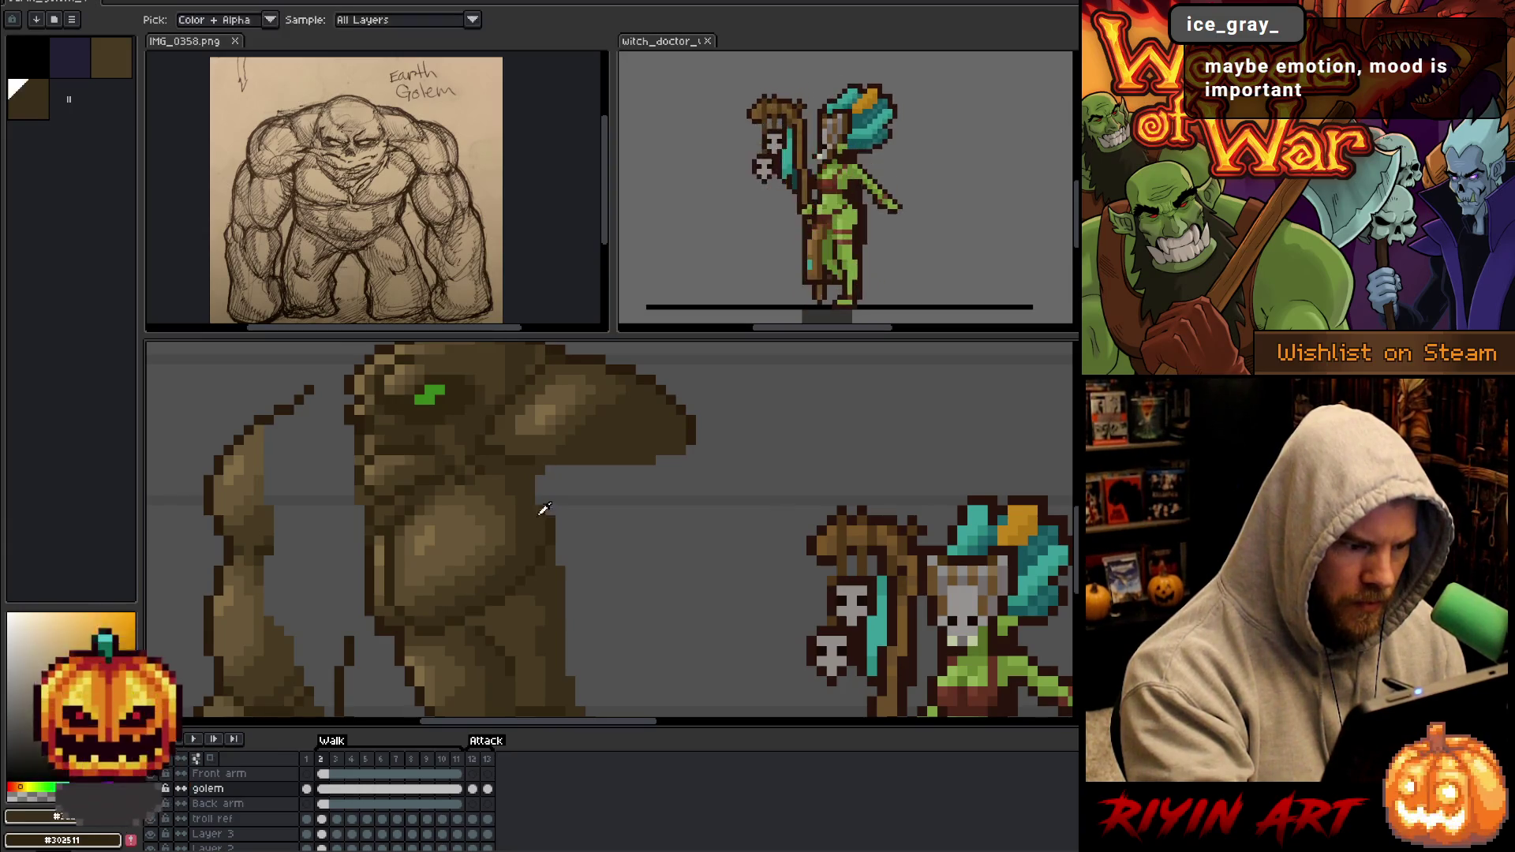
mouse_move(667, 494)
mouse_down()
mouse_move(679, 435)
mouse_move(646, 486)
mouse_move(608, 499)
mouse_up()
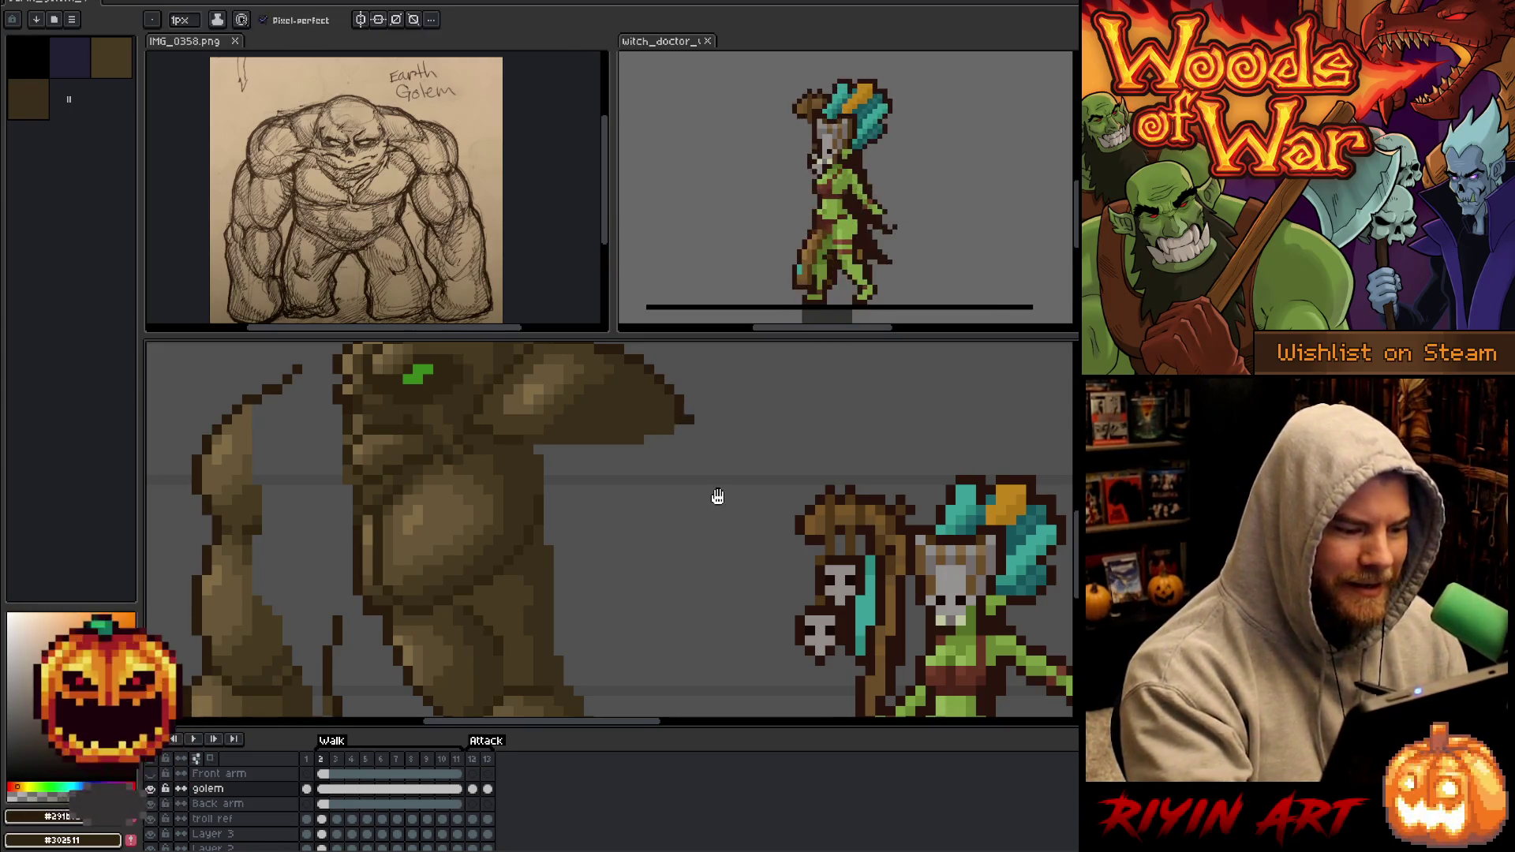
Pencil a curved outline beneath the golem's jutting head and play the walk to check.
drag(716, 497, 689, 456)
scroll(684, 462, down, 1)
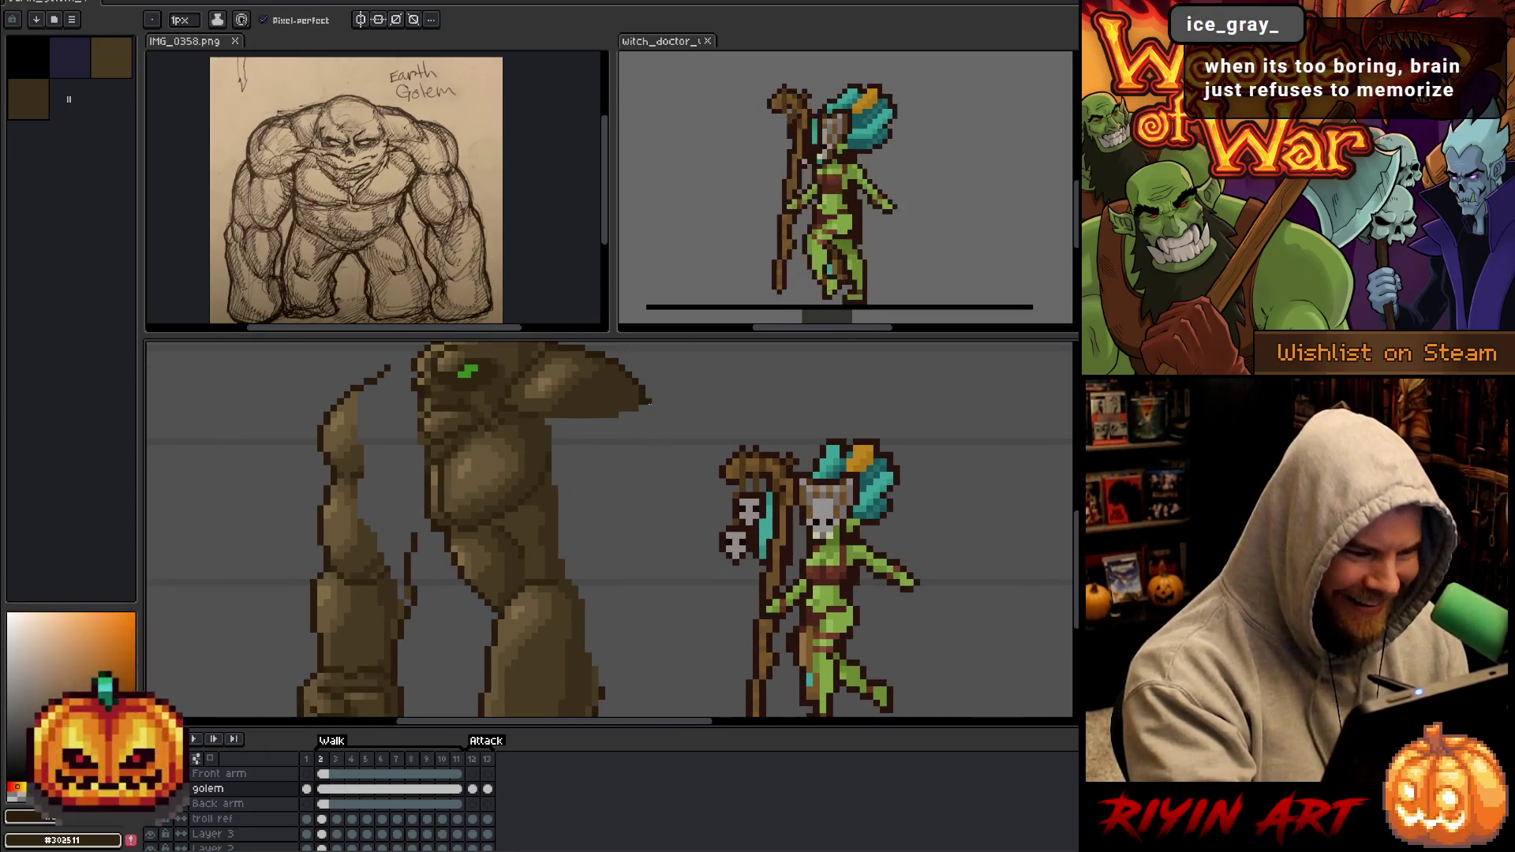
mouse_move(649, 403)
mouse_down()
mouse_move(661, 439)
mouse_move(628, 569)
mouse_up()
key(Return)
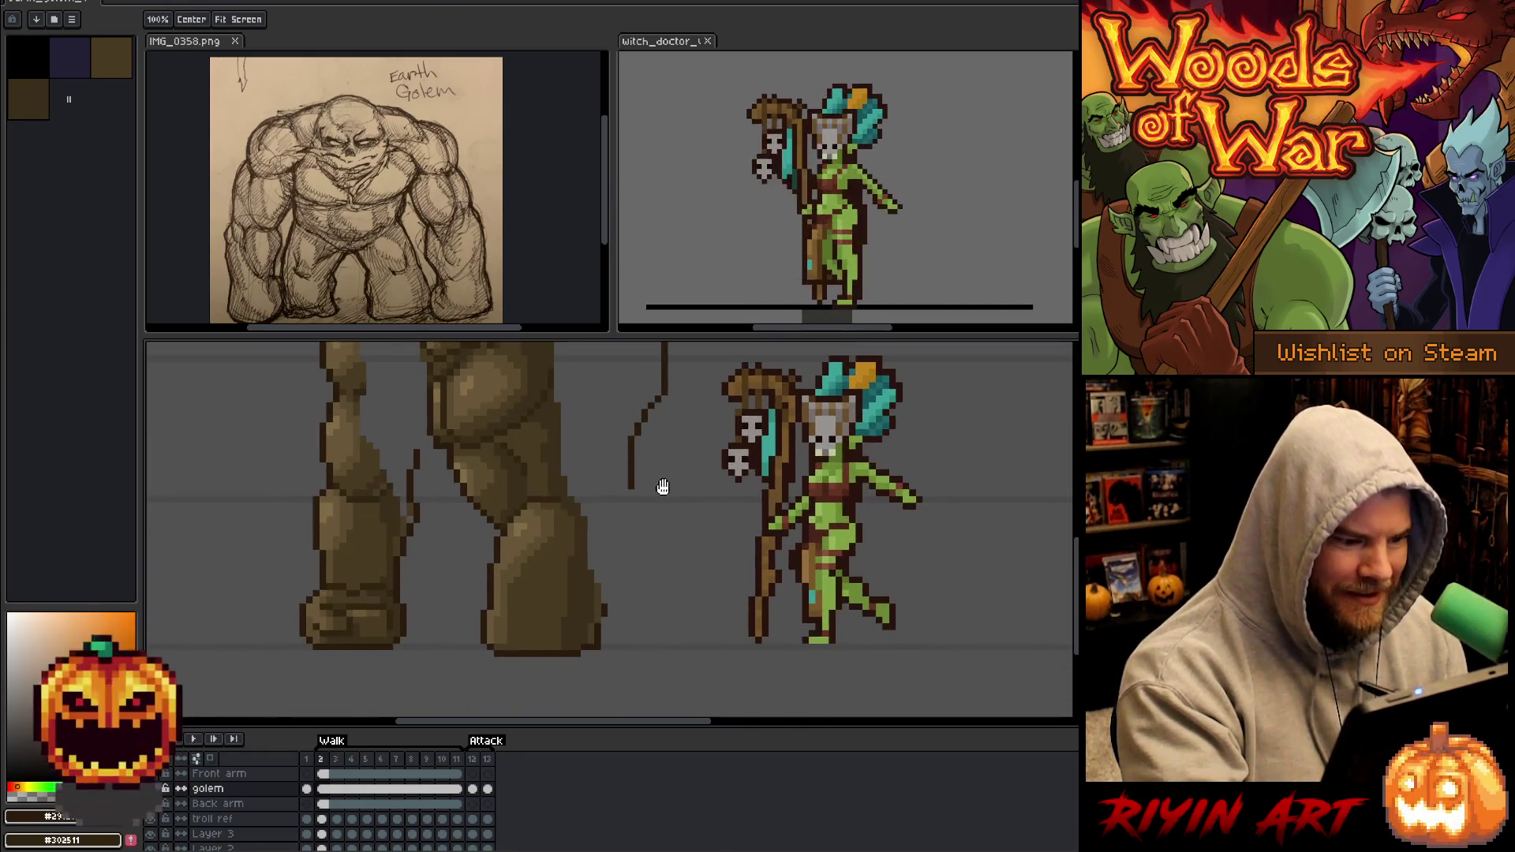
Close the outline, fill it with the golem's brown, and darken the leg's right edge.
alt+click(557, 548)
drag(580, 584, 611, 582)
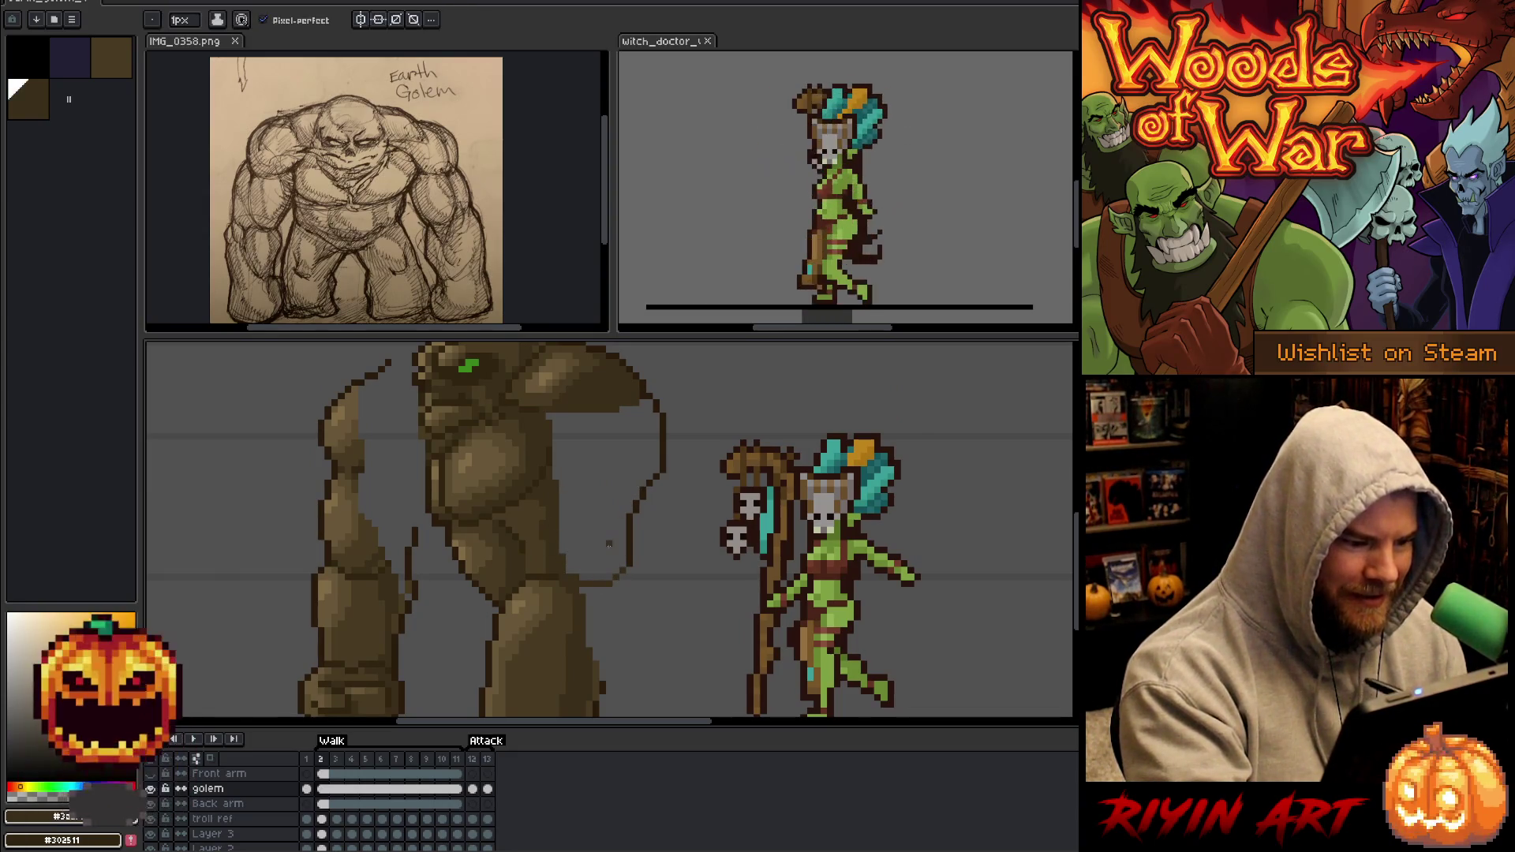
key(g)
click(609, 544)
key(b)
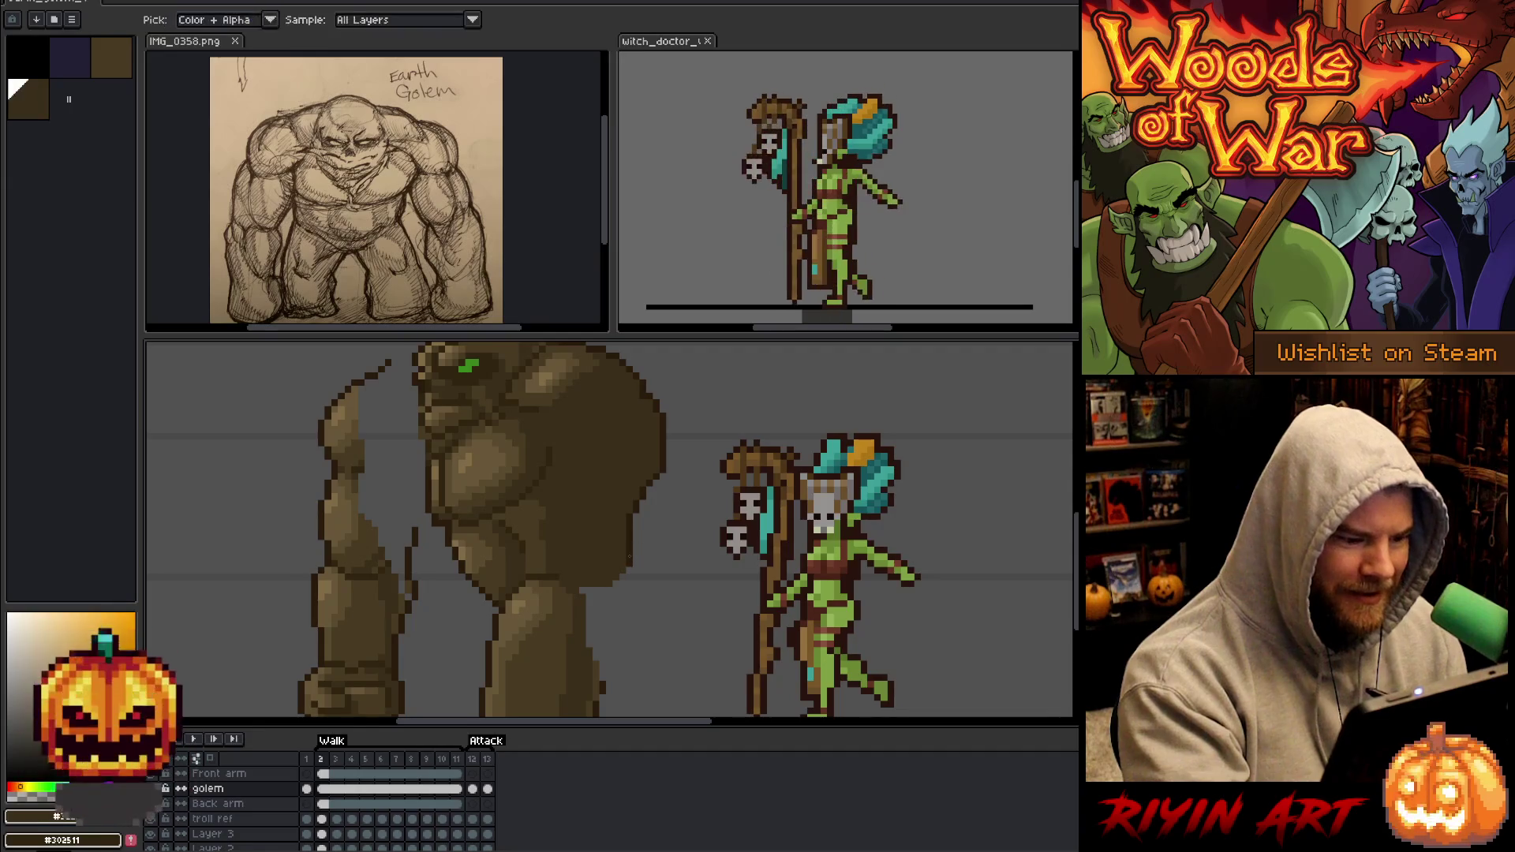
drag(635, 550, 650, 466)
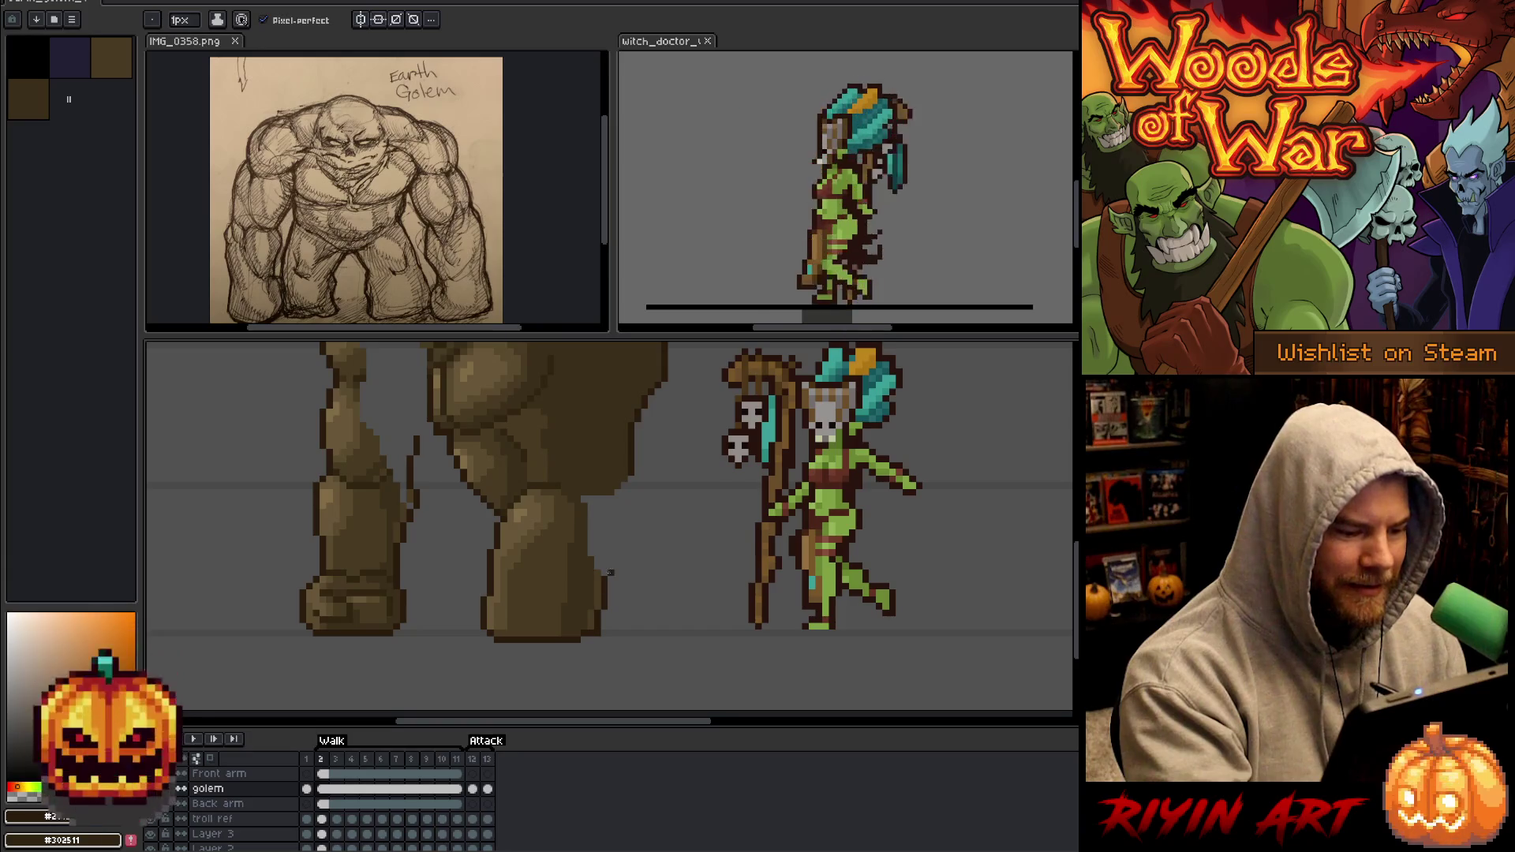
drag(610, 581, 627, 496)
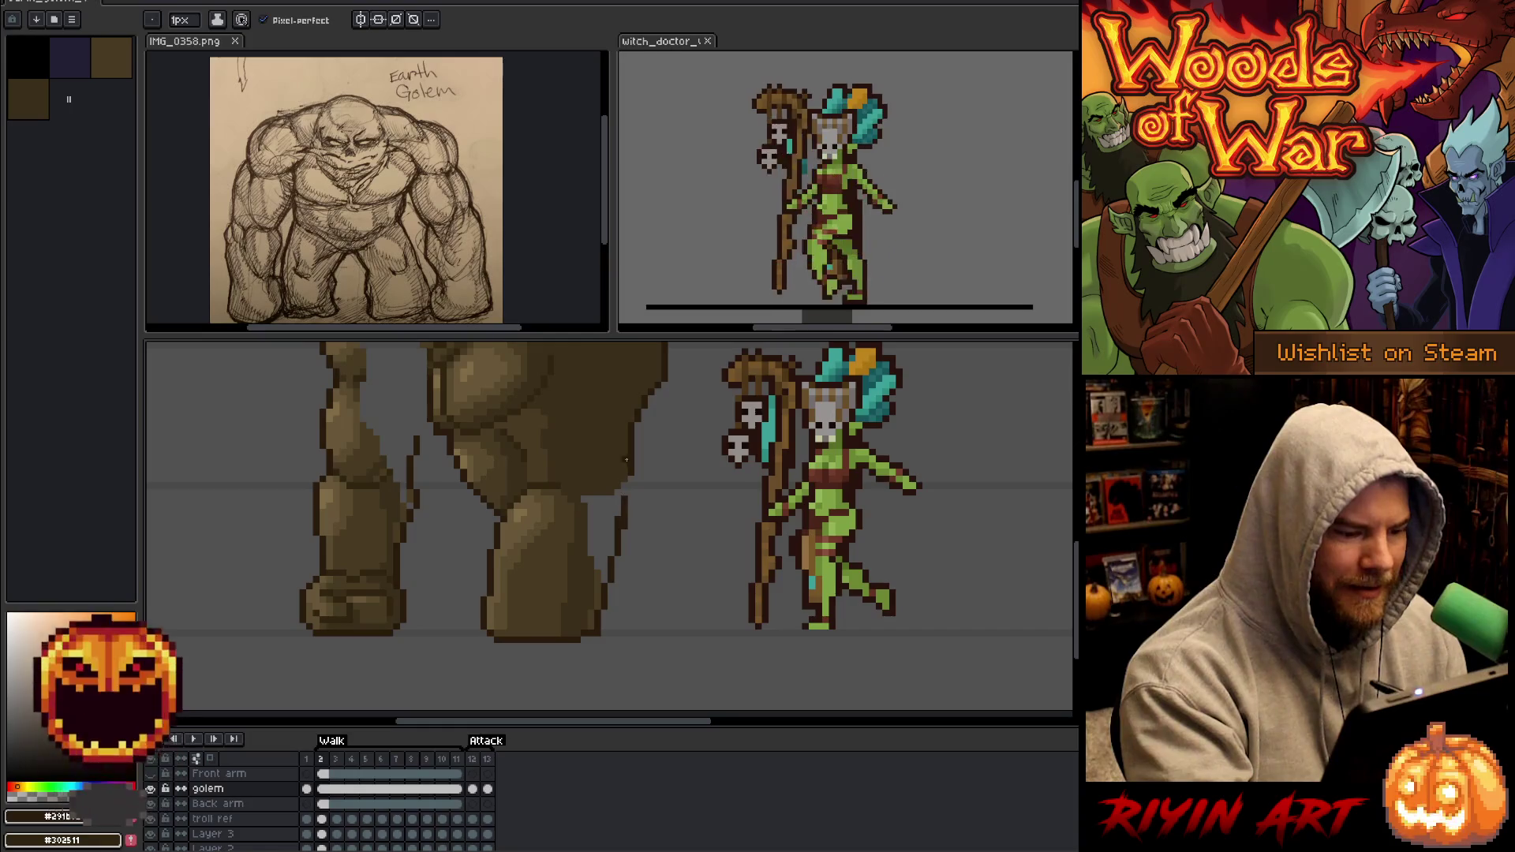
Erase the stray outline inside the golem's leg and bucket-fill the gap brown.
key(e)
drag(618, 513, 618, 479)
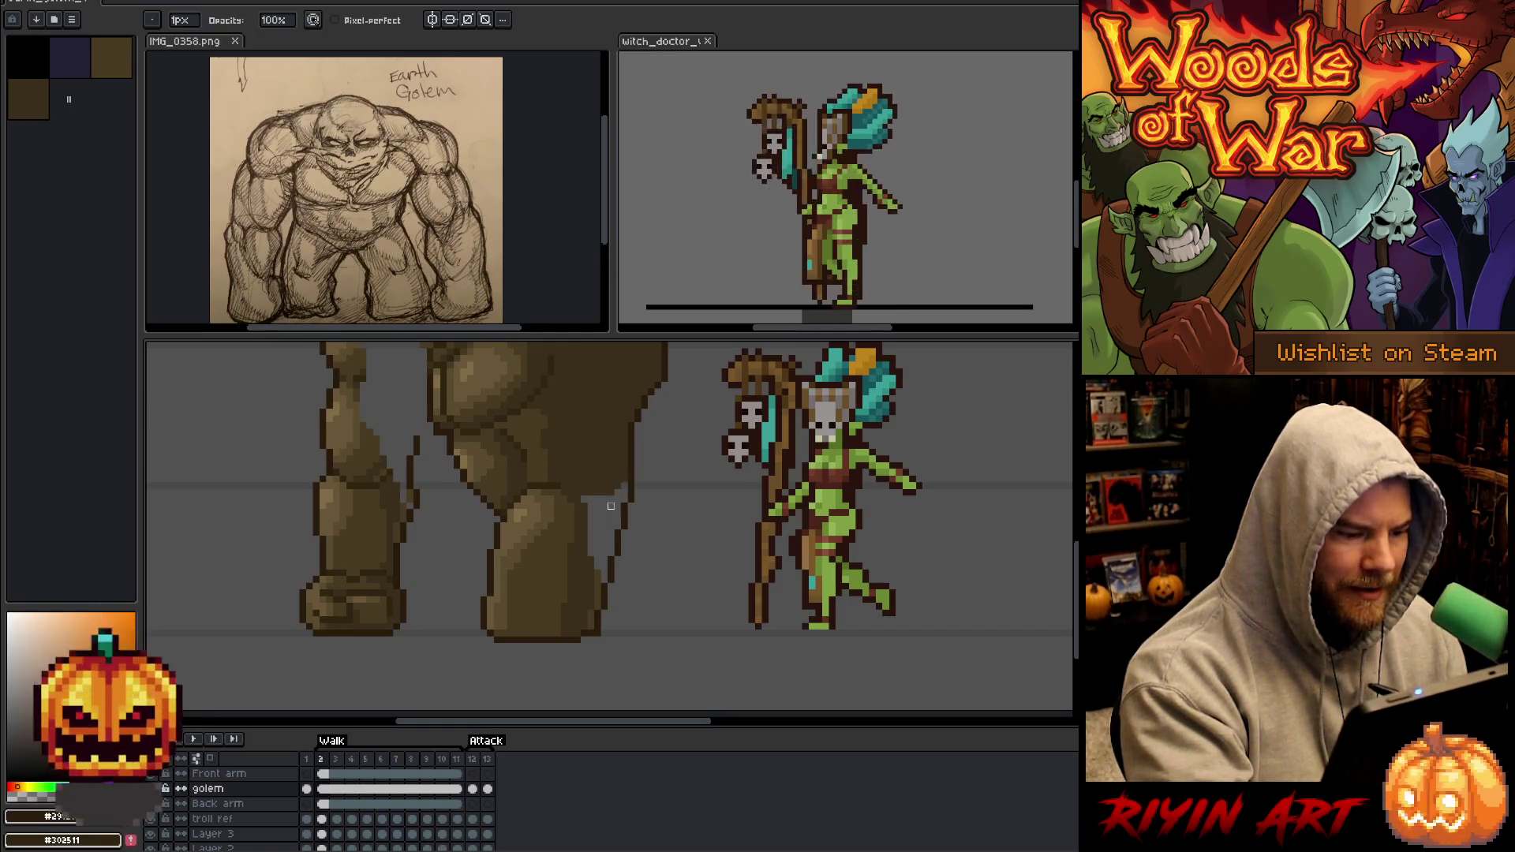
key(g)
click(612, 544)
key(b)
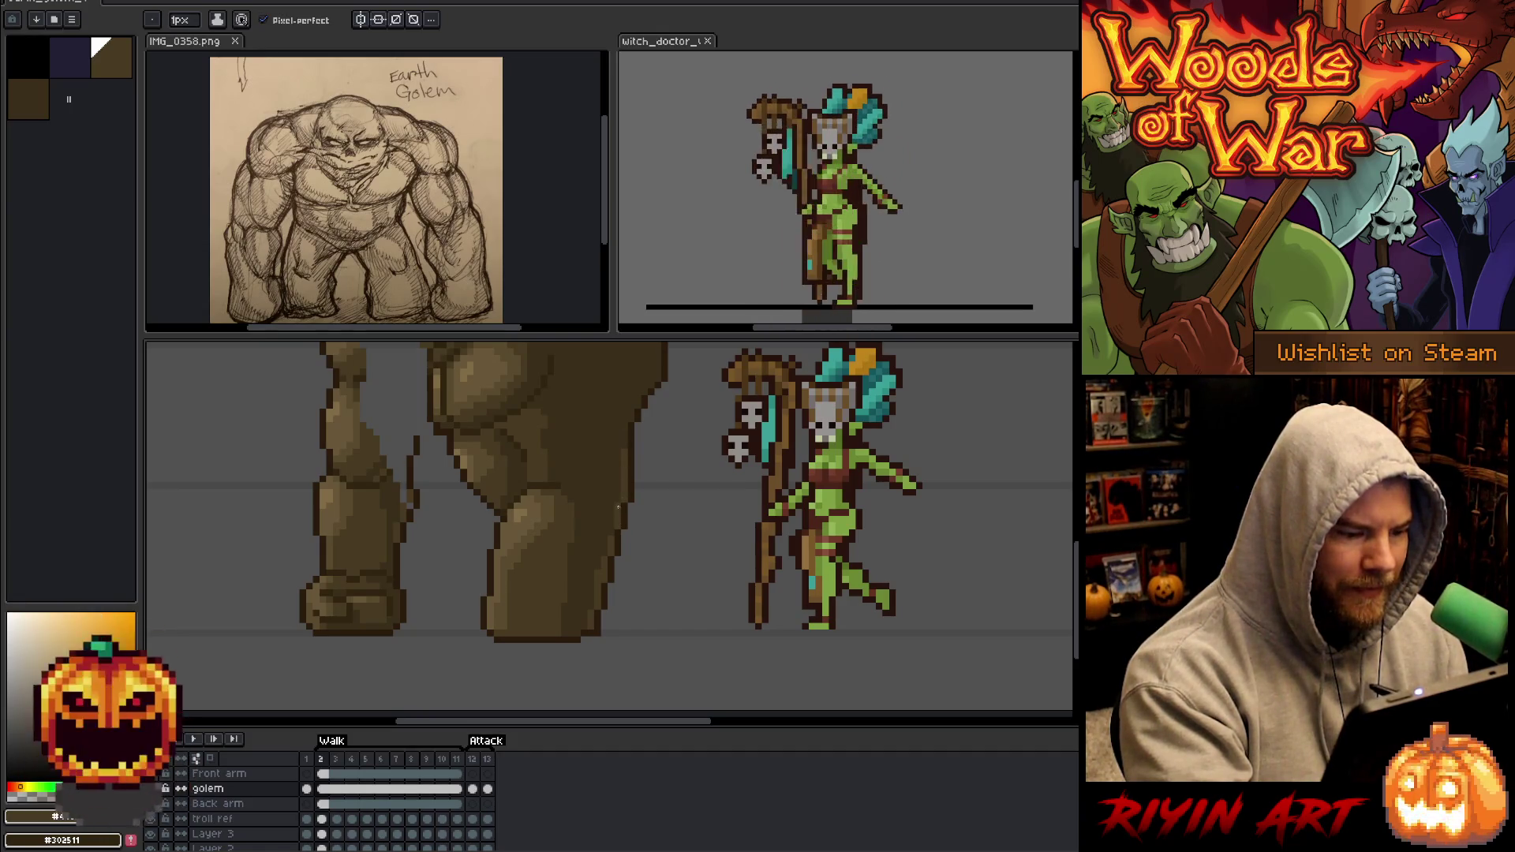
Try darker and lighter browns, settle on dark brown, and zoom onto the golem's head.
alt+click(596, 554)
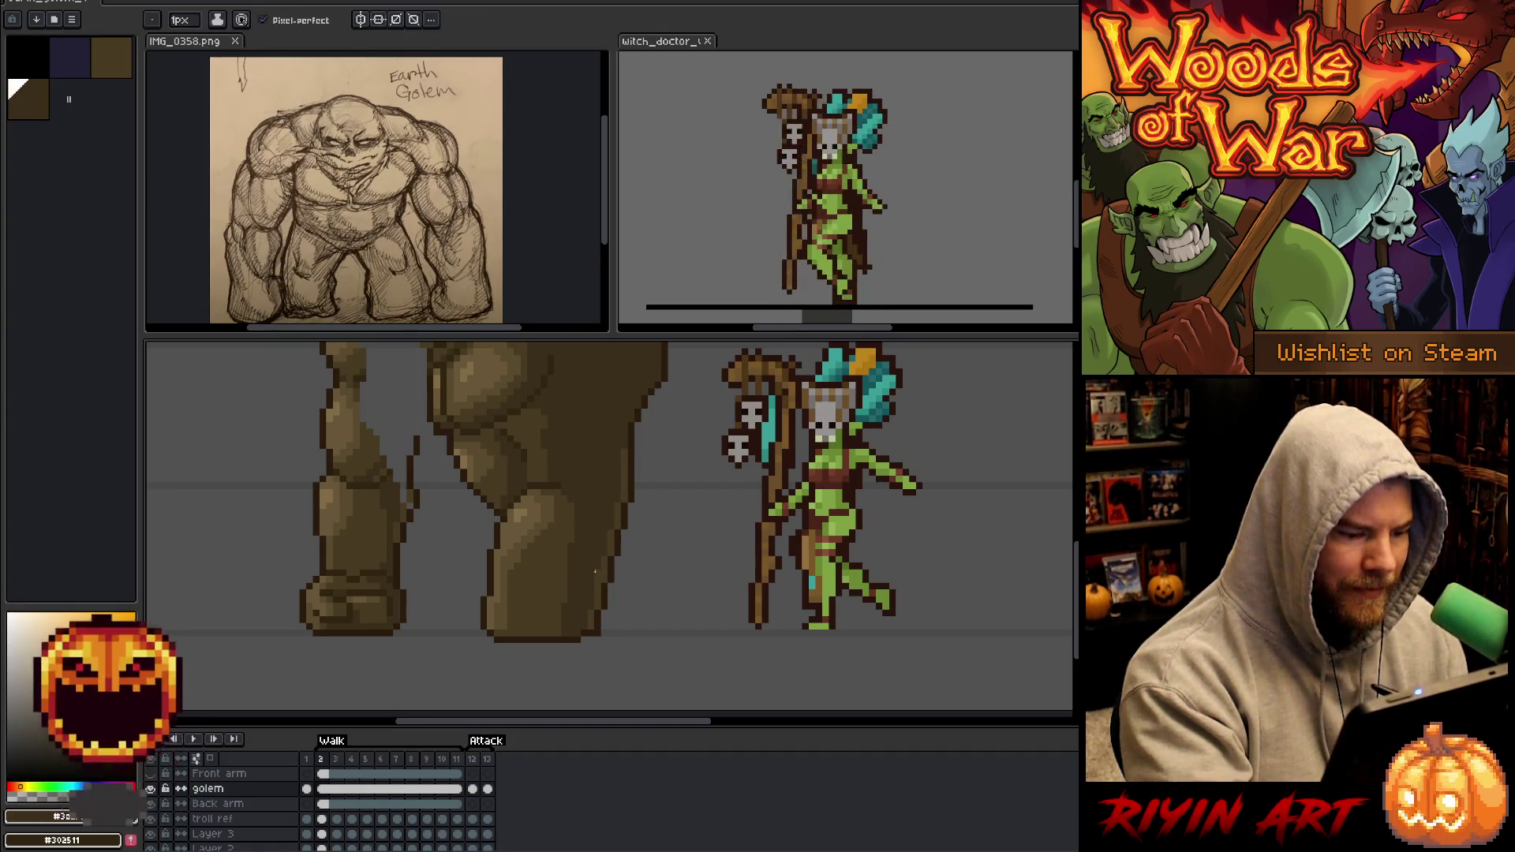
scroll(673, 589, up, 4)
alt+click(637, 523)
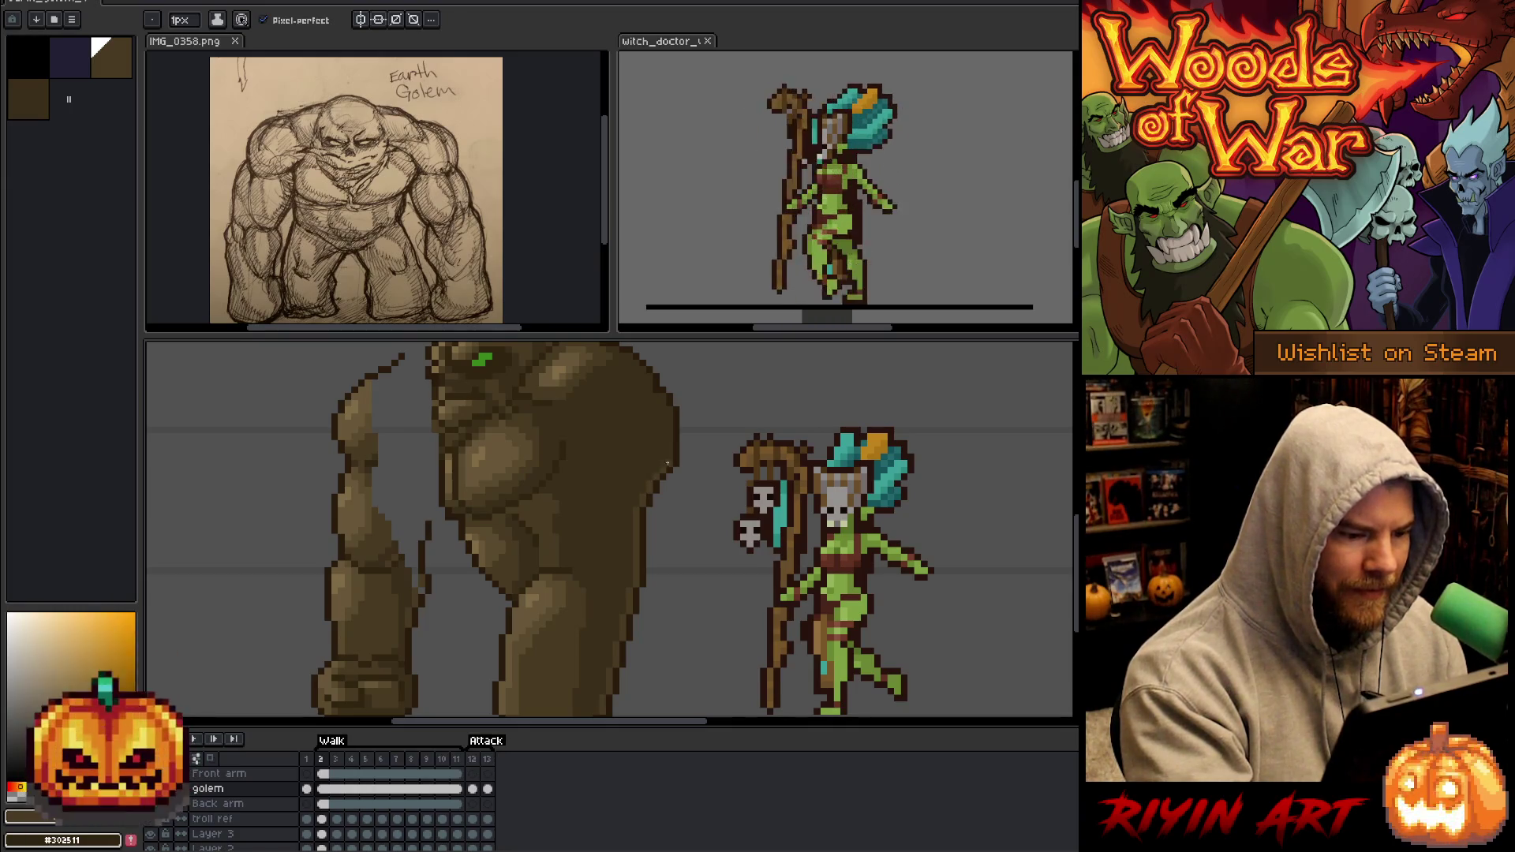
alt+click(662, 403)
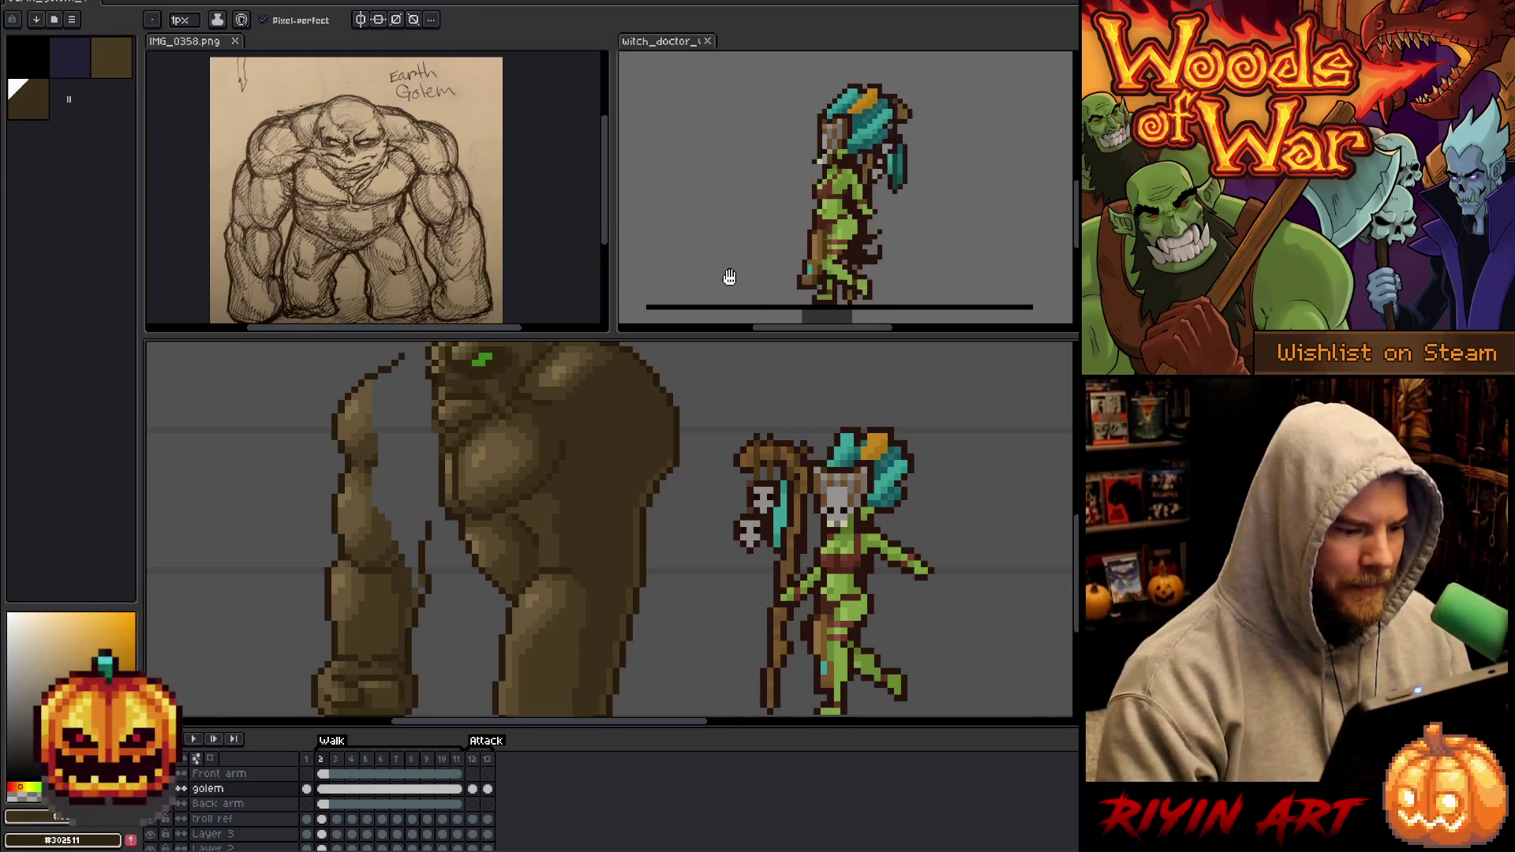
scroll(687, 565, down, 3)
scroll(543, 463, up, 3)
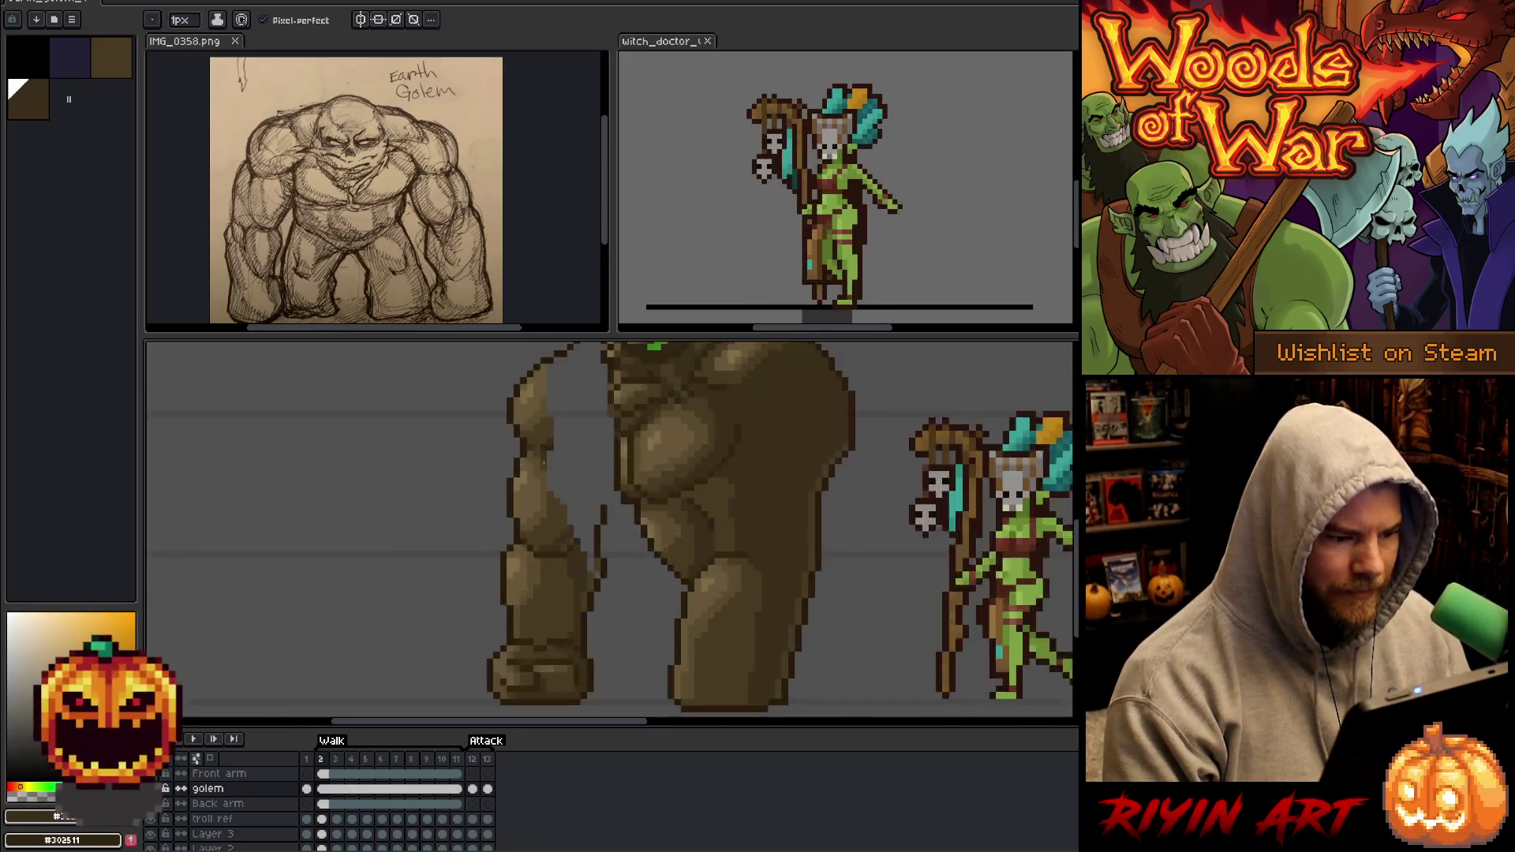
scroll(543, 463, up, 2)
drag(717, 602, 679, 579)
key(b)
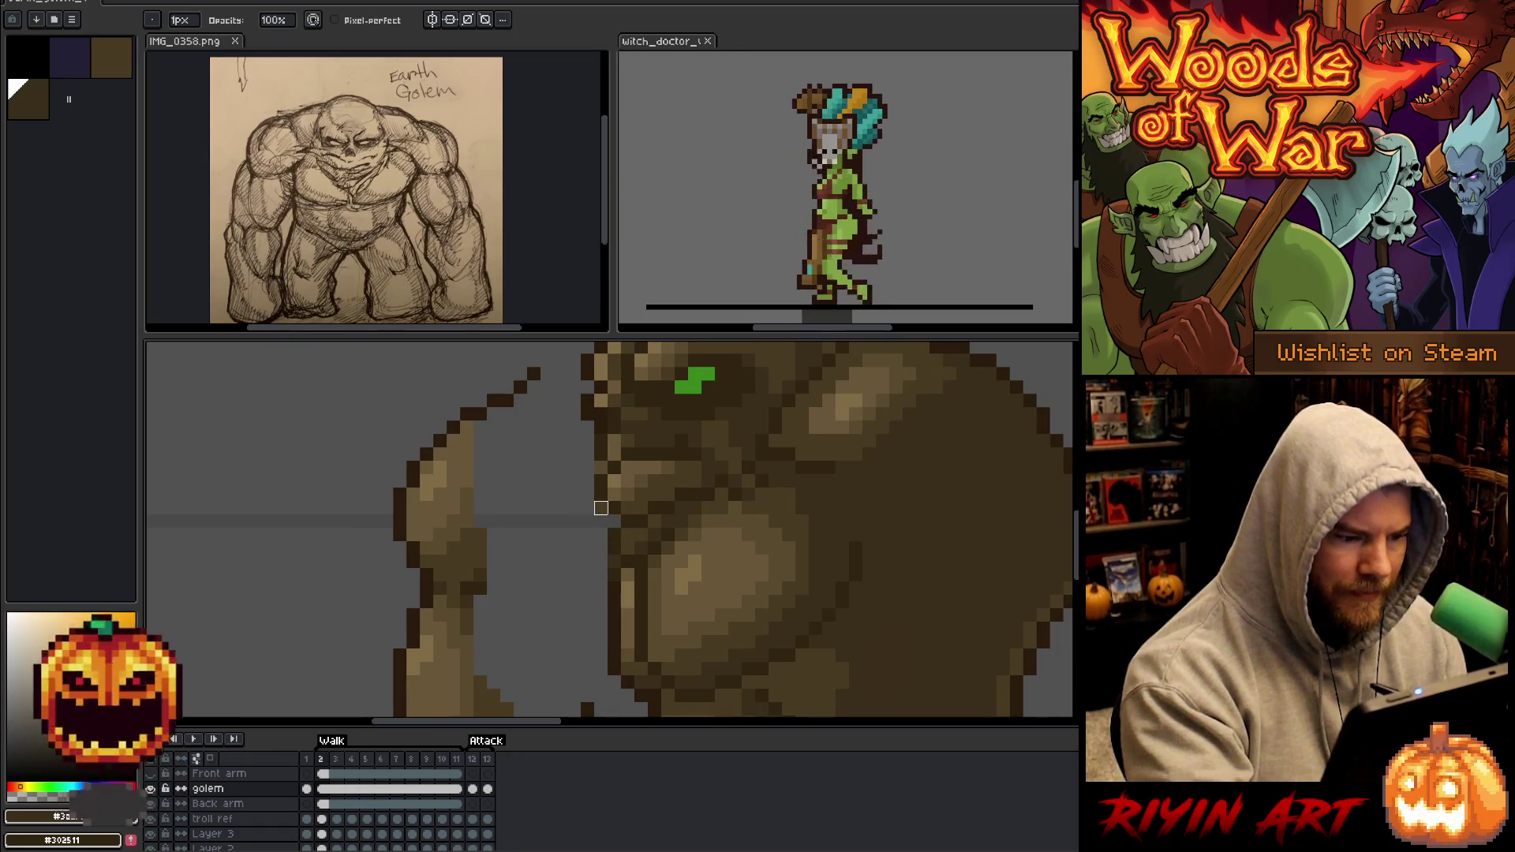
drag(626, 548, 576, 657)
scroll(663, 541, down, 4)
Fit both characters in view and toggle the golem body layer off and back on.
key(h)
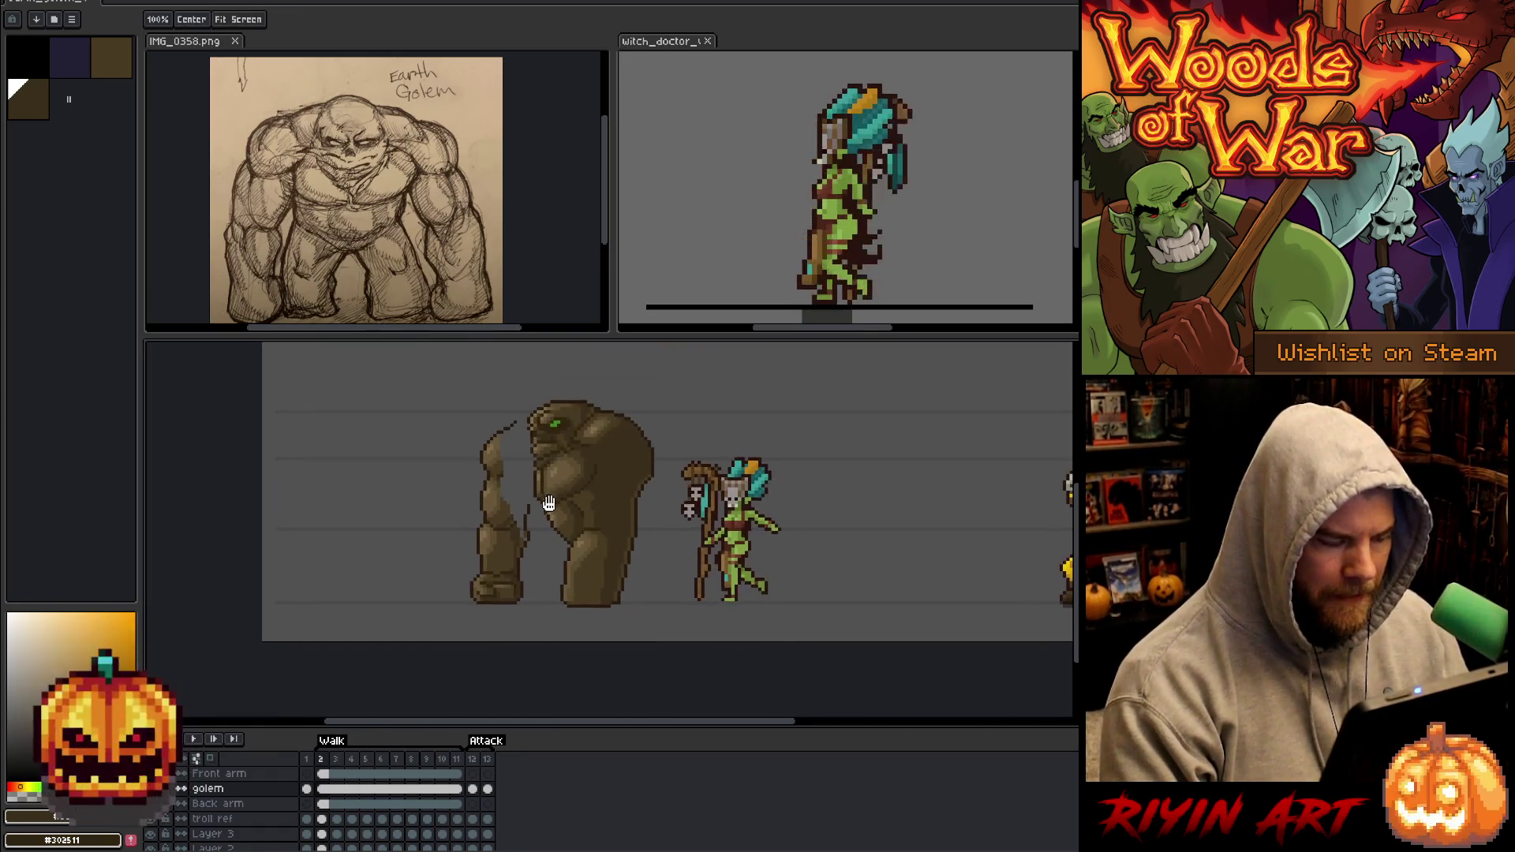
scroll(594, 552, up, 1)
scroll(631, 565, up, 1)
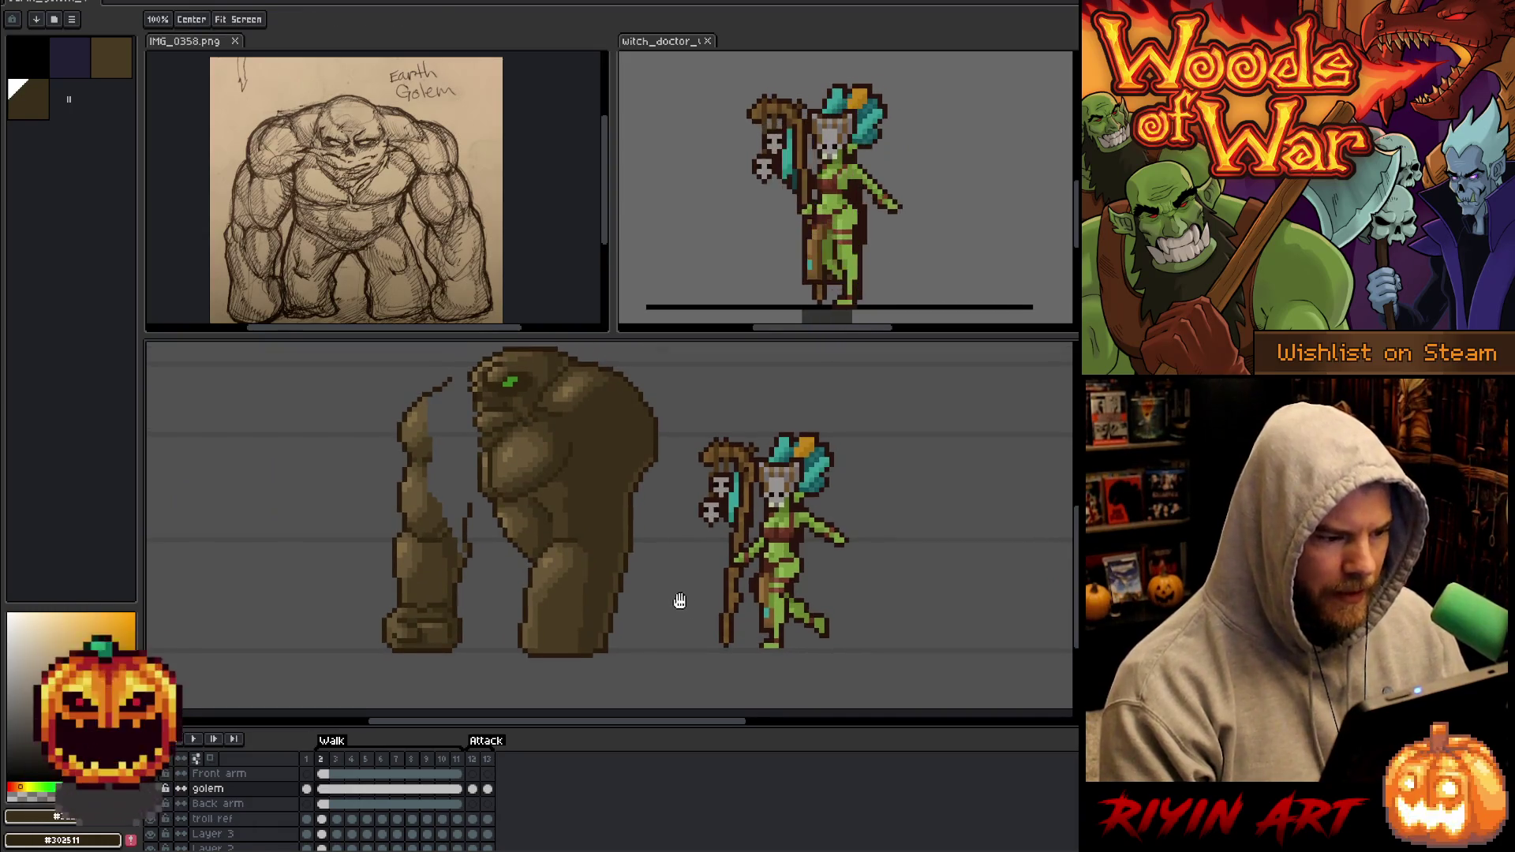
key(b)
click(150, 788)
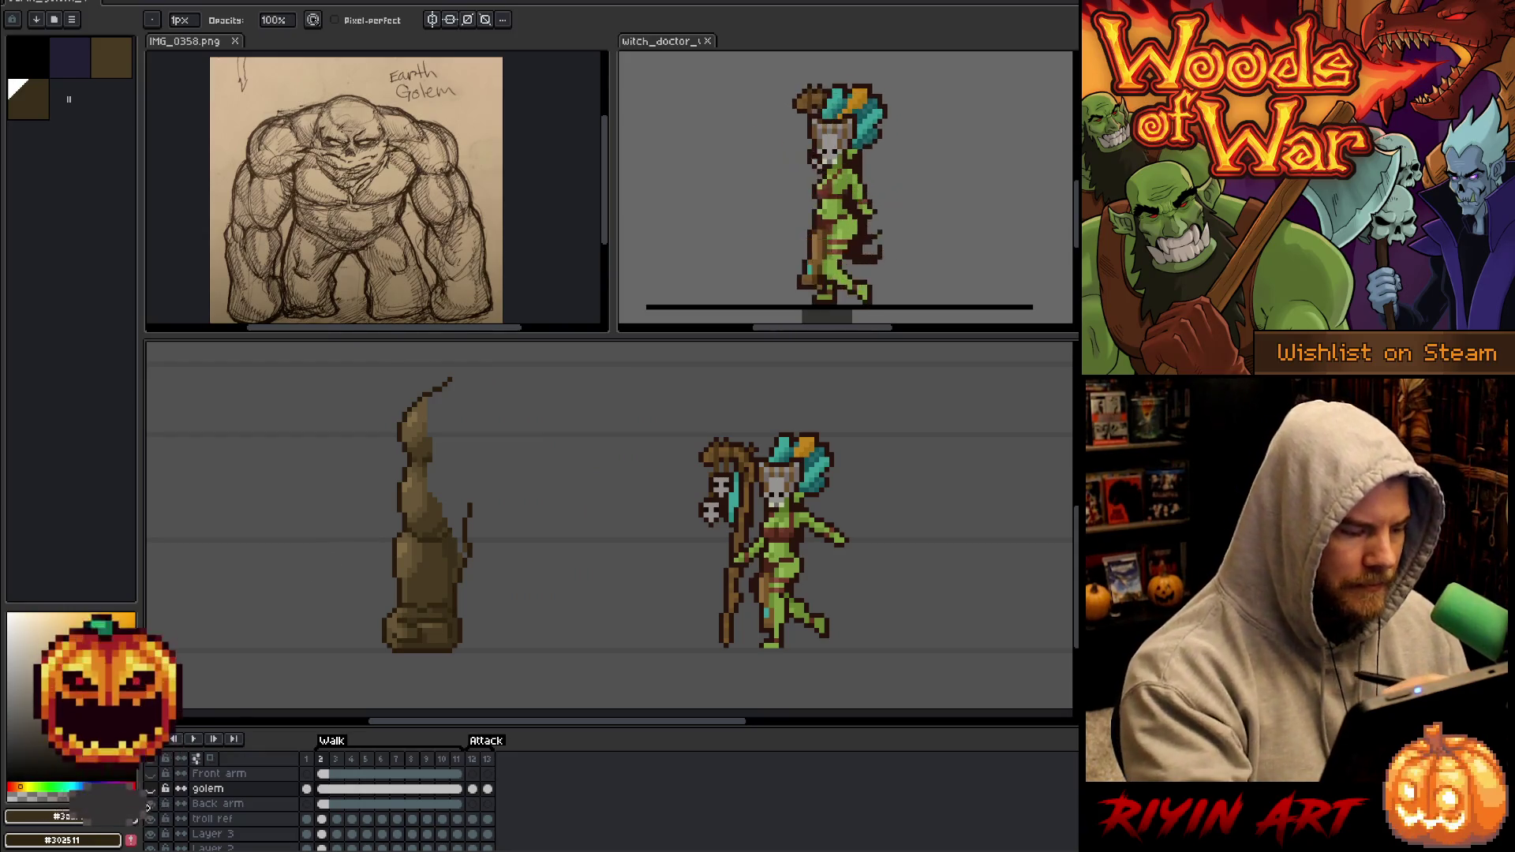
click(152, 788)
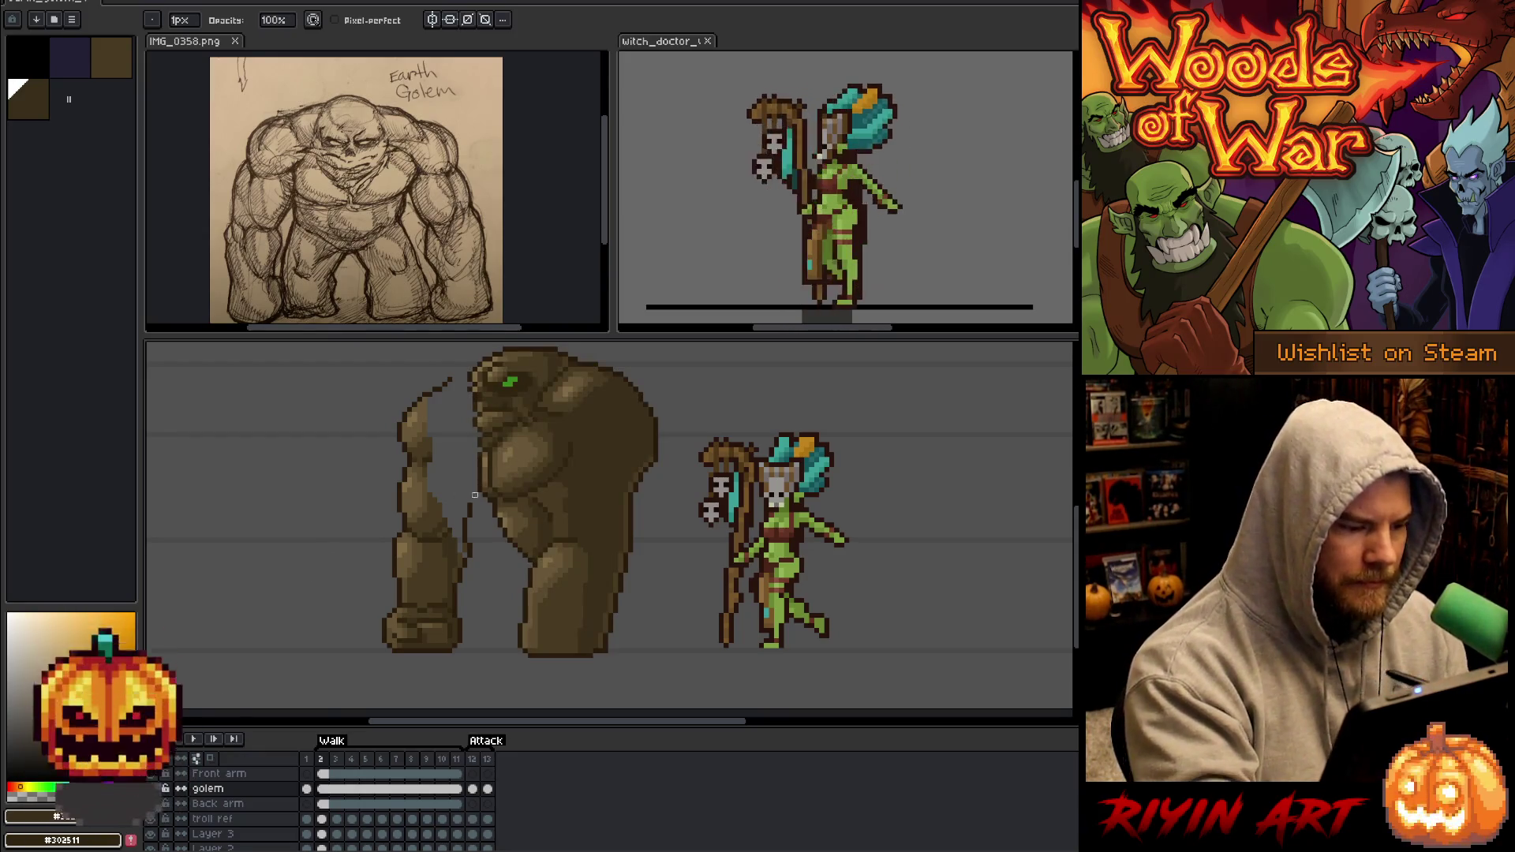
Draw a trial outline down the golem's left side, undo it, and select the Back arm layer.
key(i)
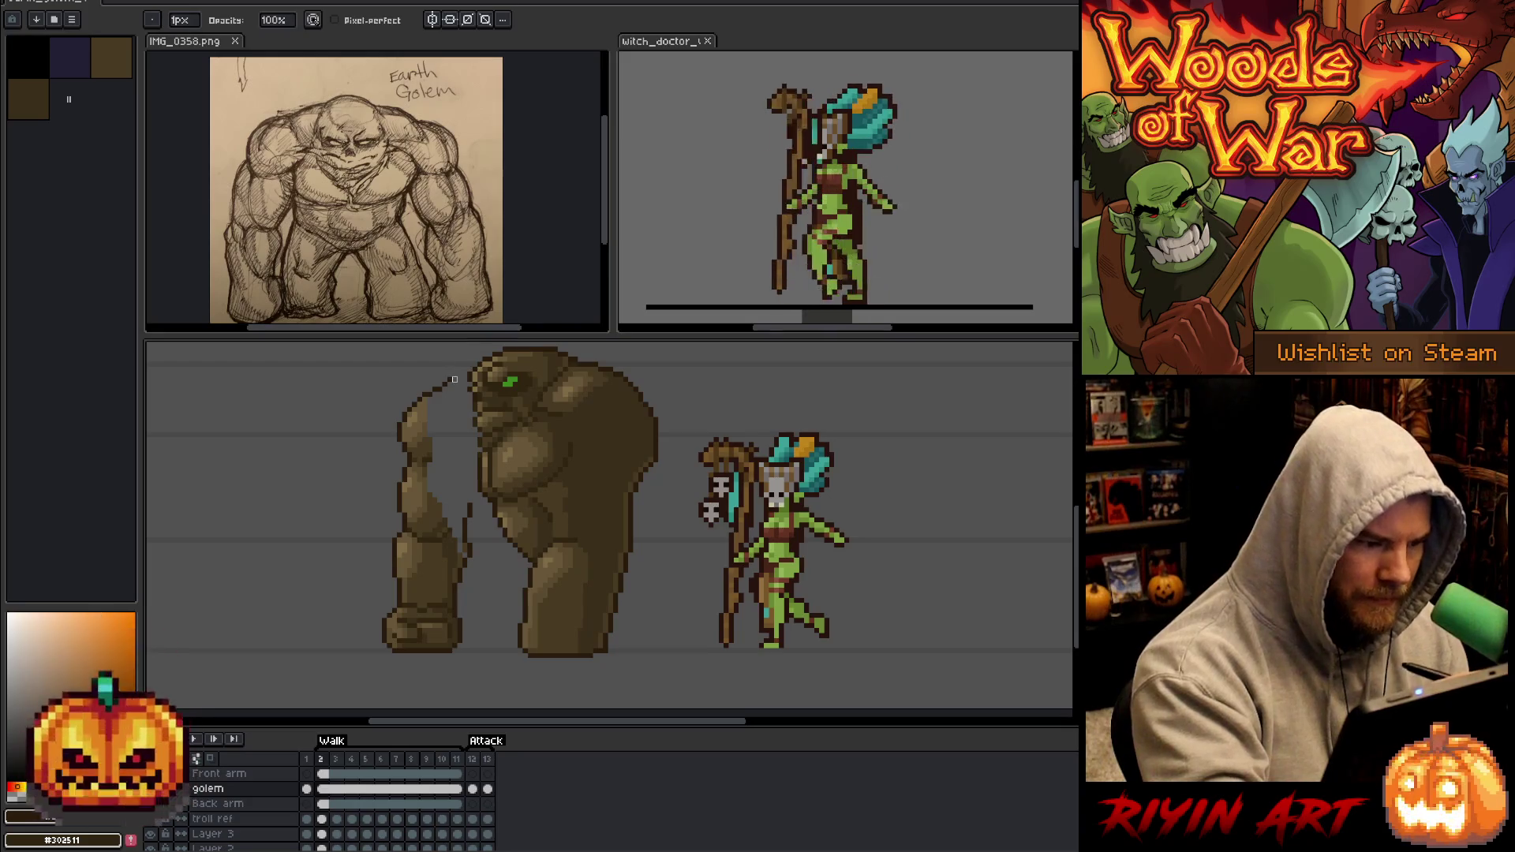
key(e)
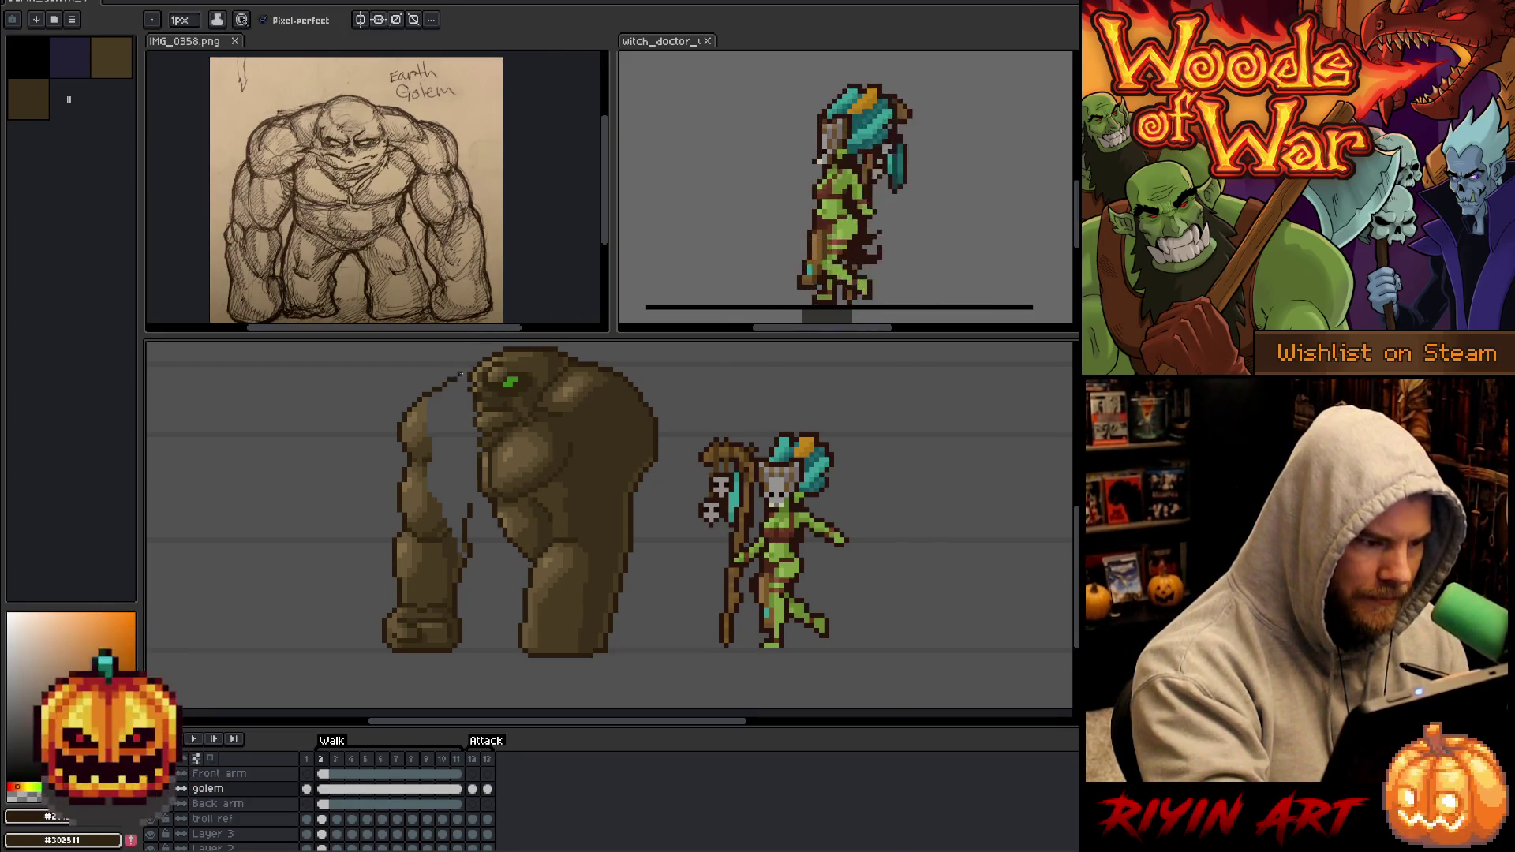
drag(485, 383, 468, 498)
key(ctrl+z)
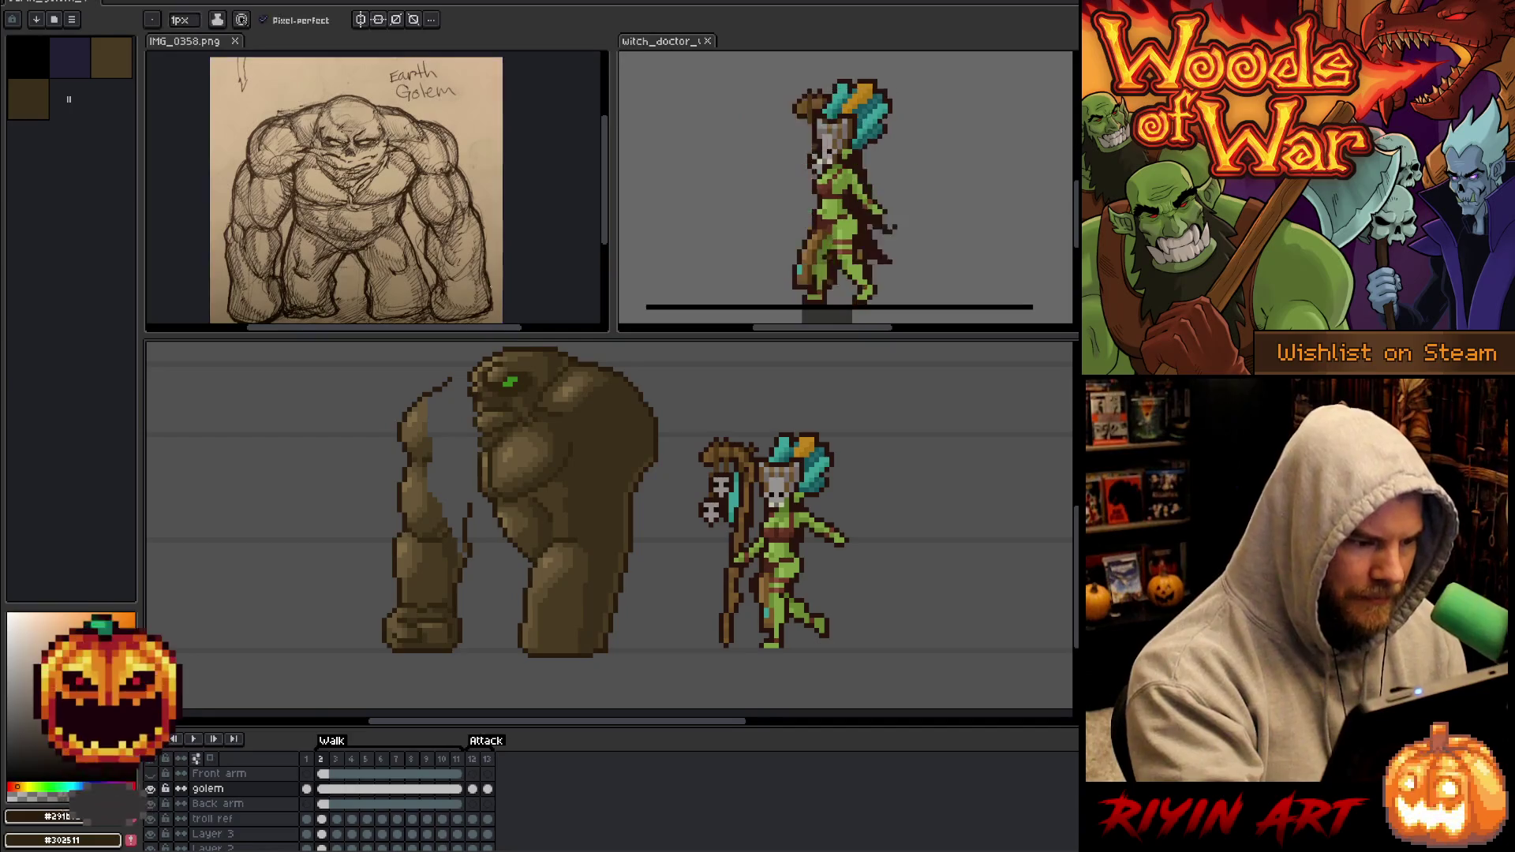
click(326, 808)
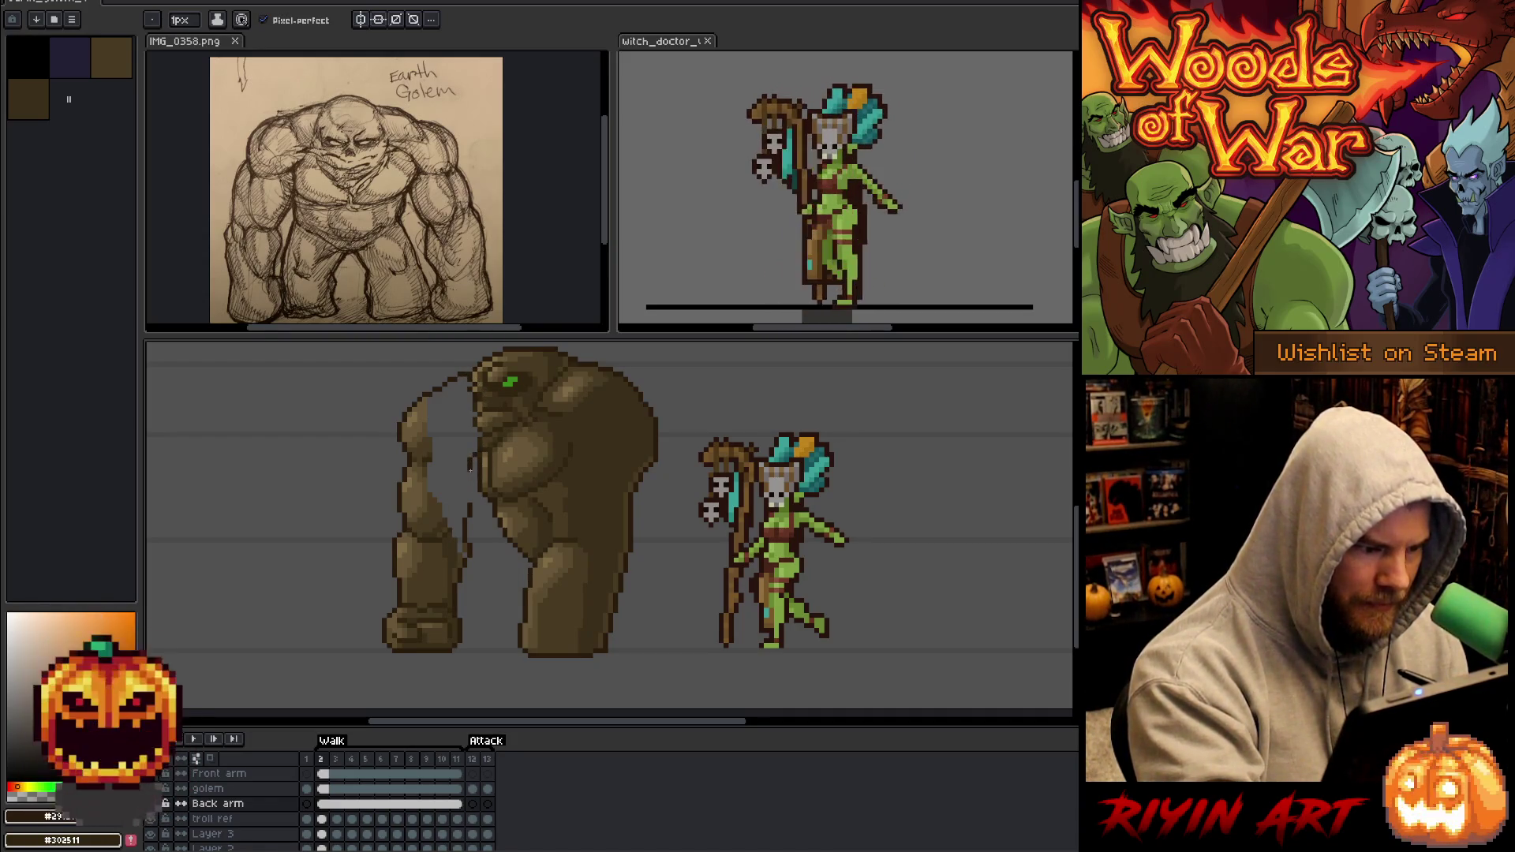
Draw dark brown outline strokes up the back arm, then hide the golem body and Front arm layers.
drag(470, 504, 467, 471)
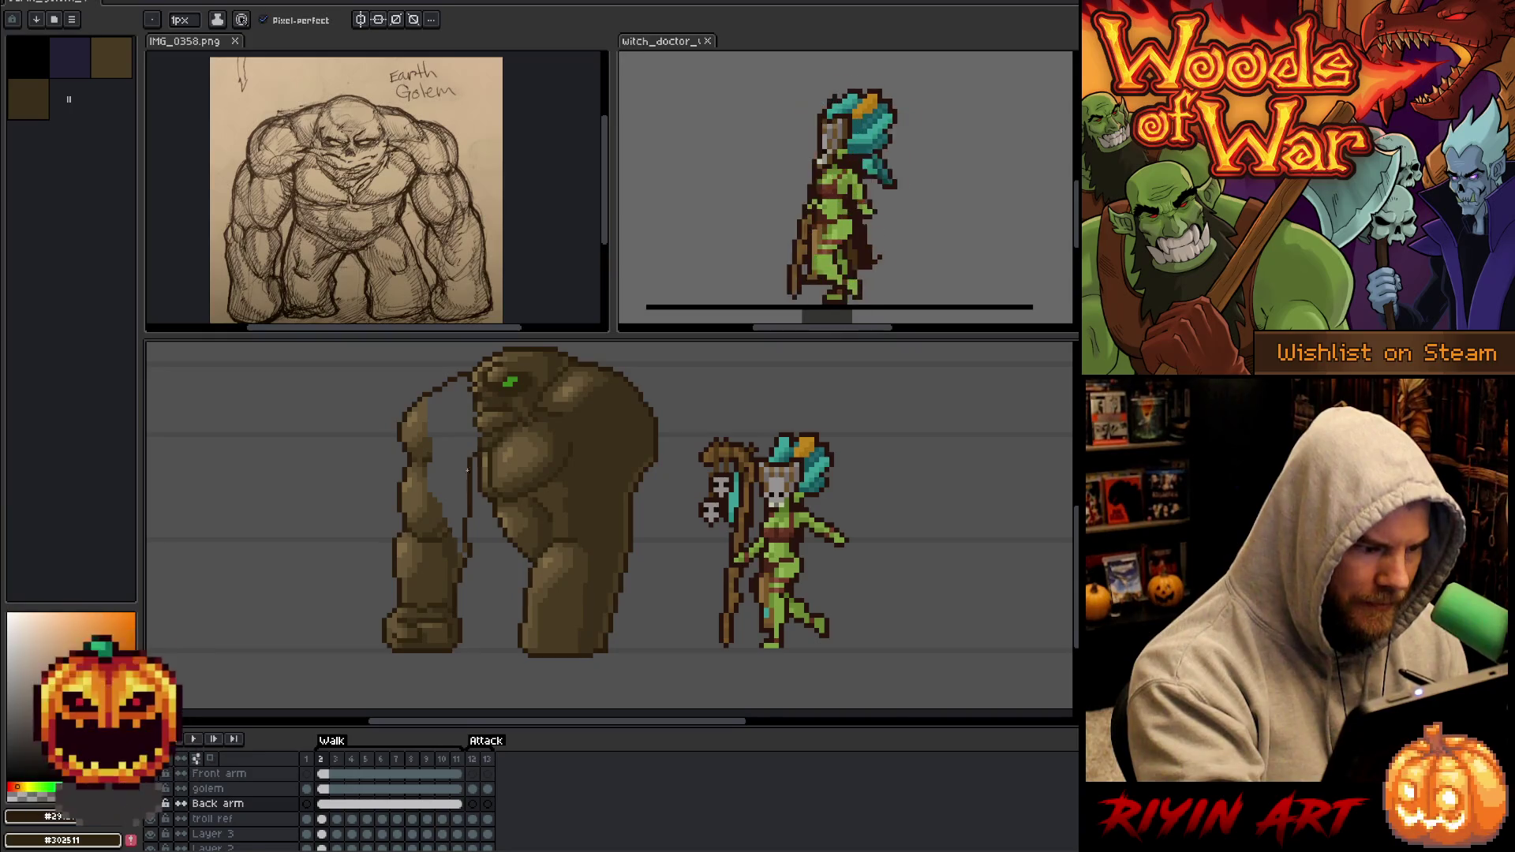
alt+click(430, 426)
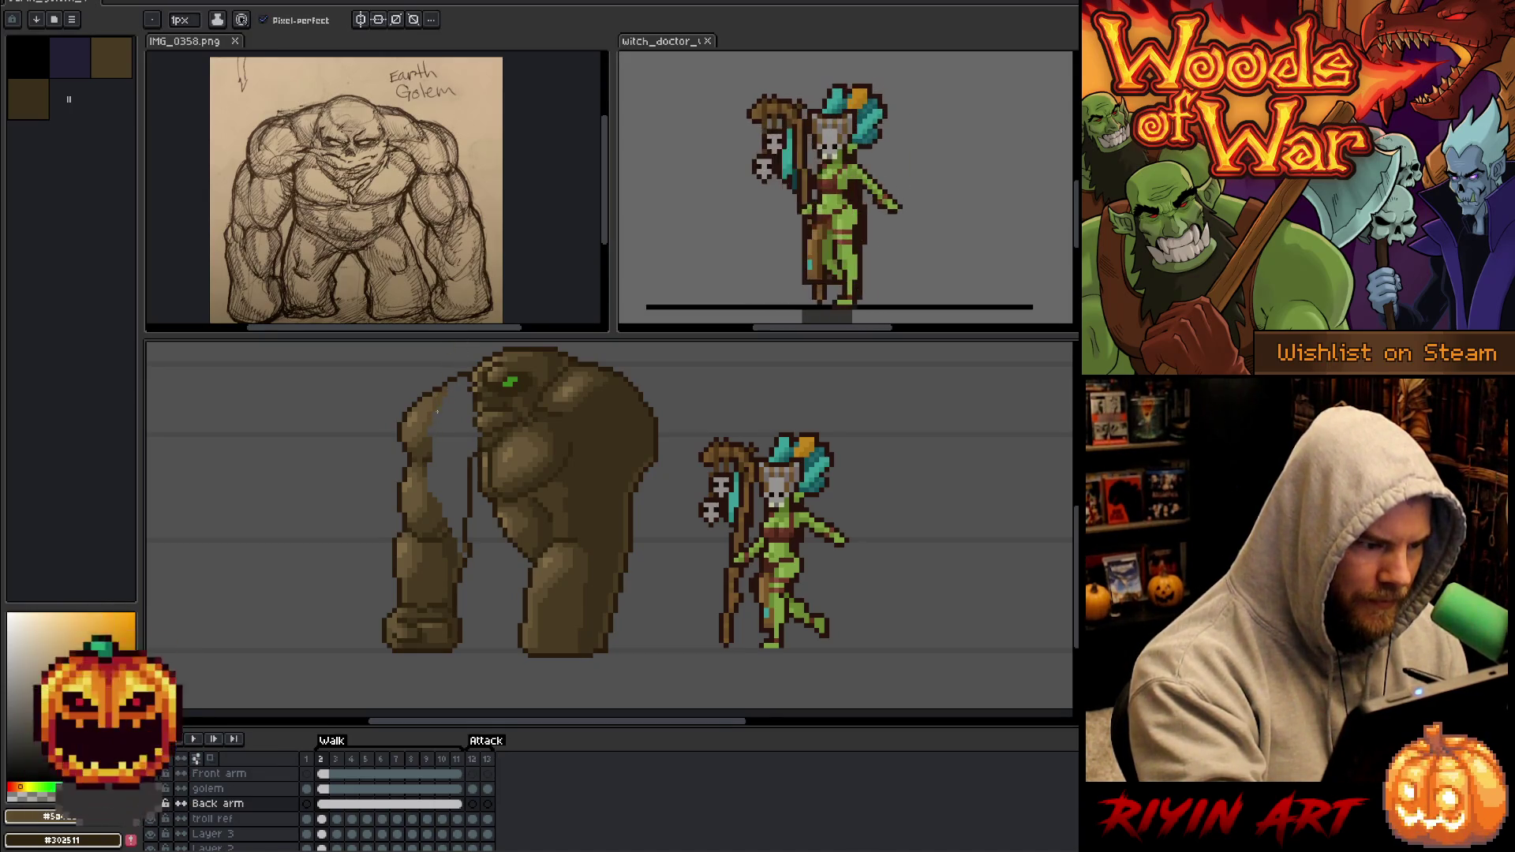
alt+click(446, 439)
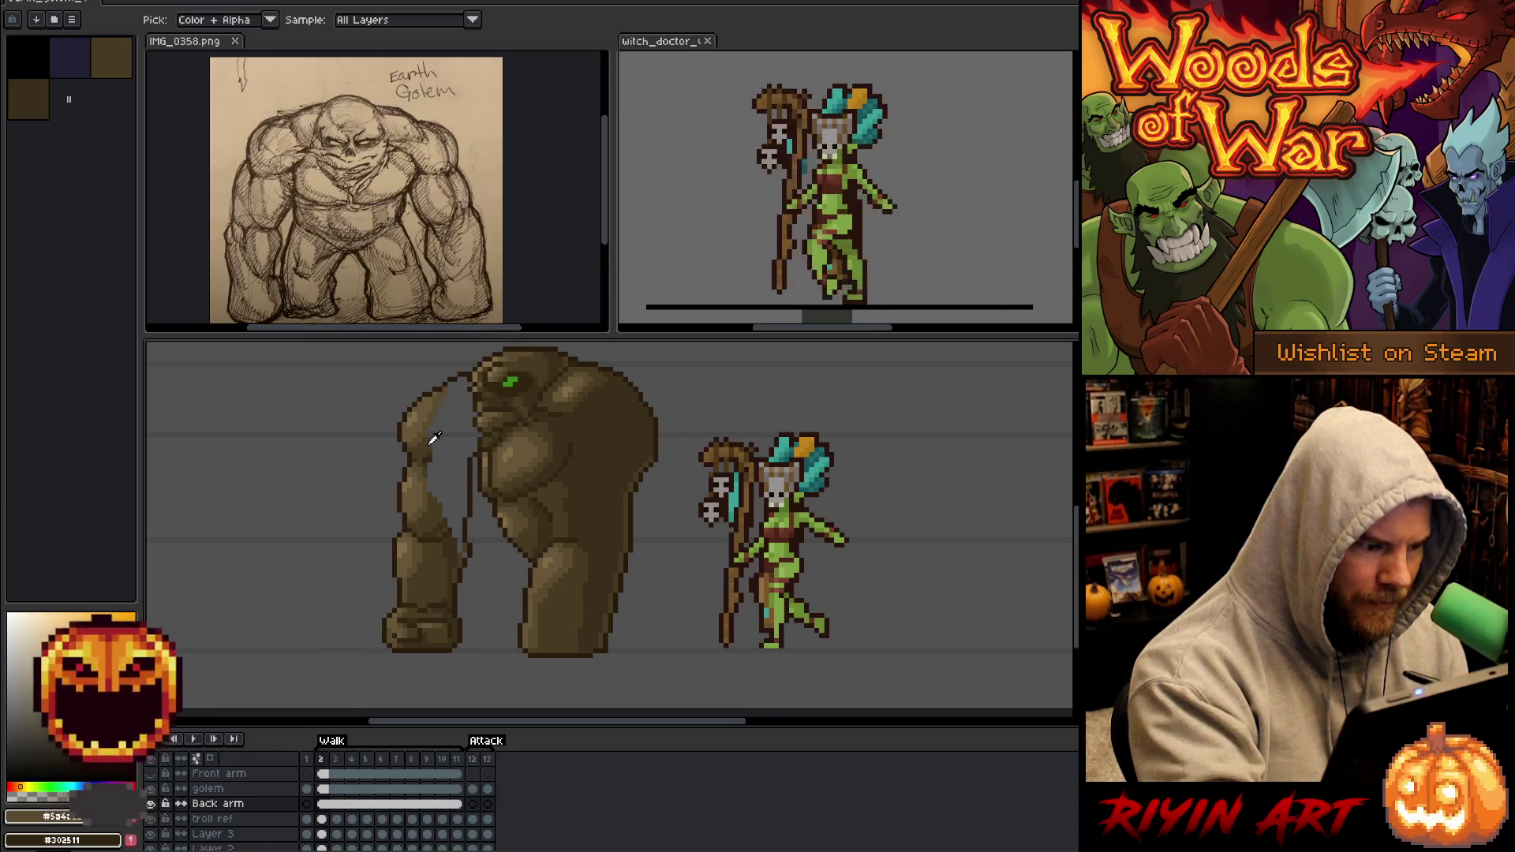
drag(430, 455, 468, 403)
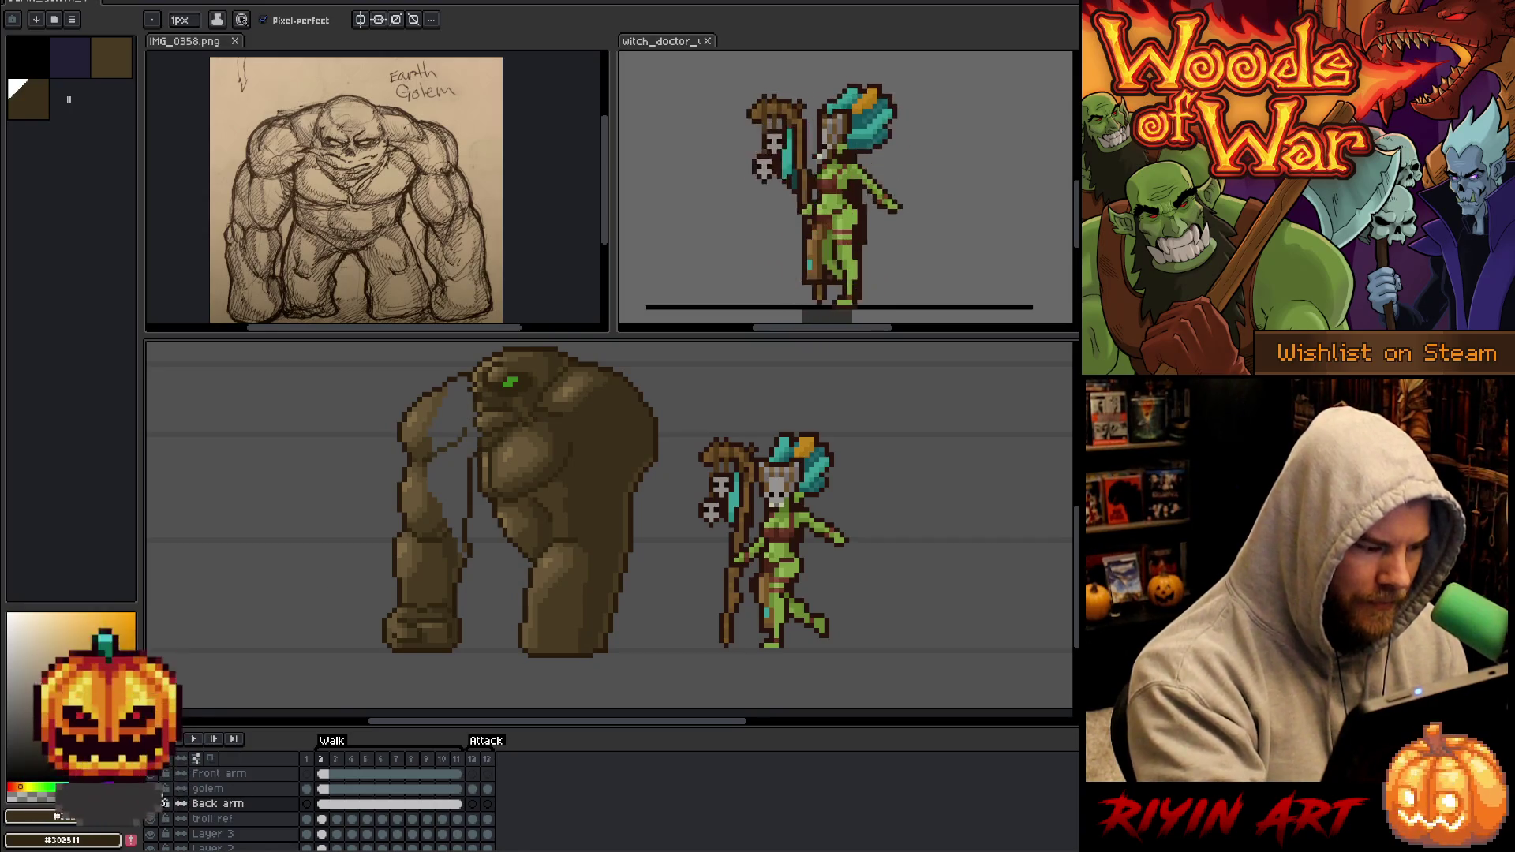
key(shift+x)
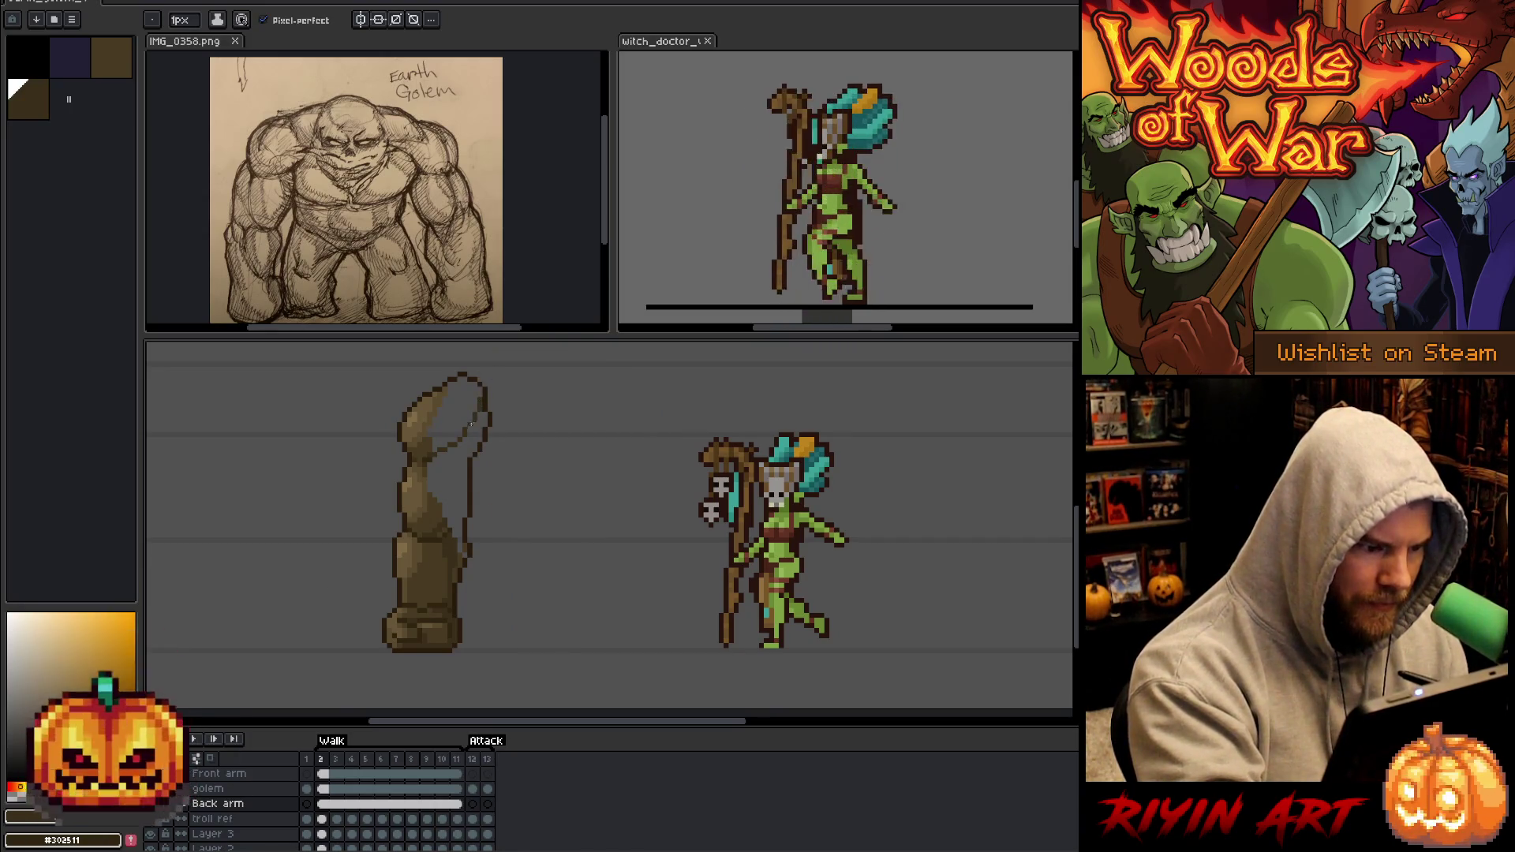
Sample the arm's browns, pencil a dark outline across the arm's top and fill inside it.
alt+click(431, 441)
alt+click(446, 454)
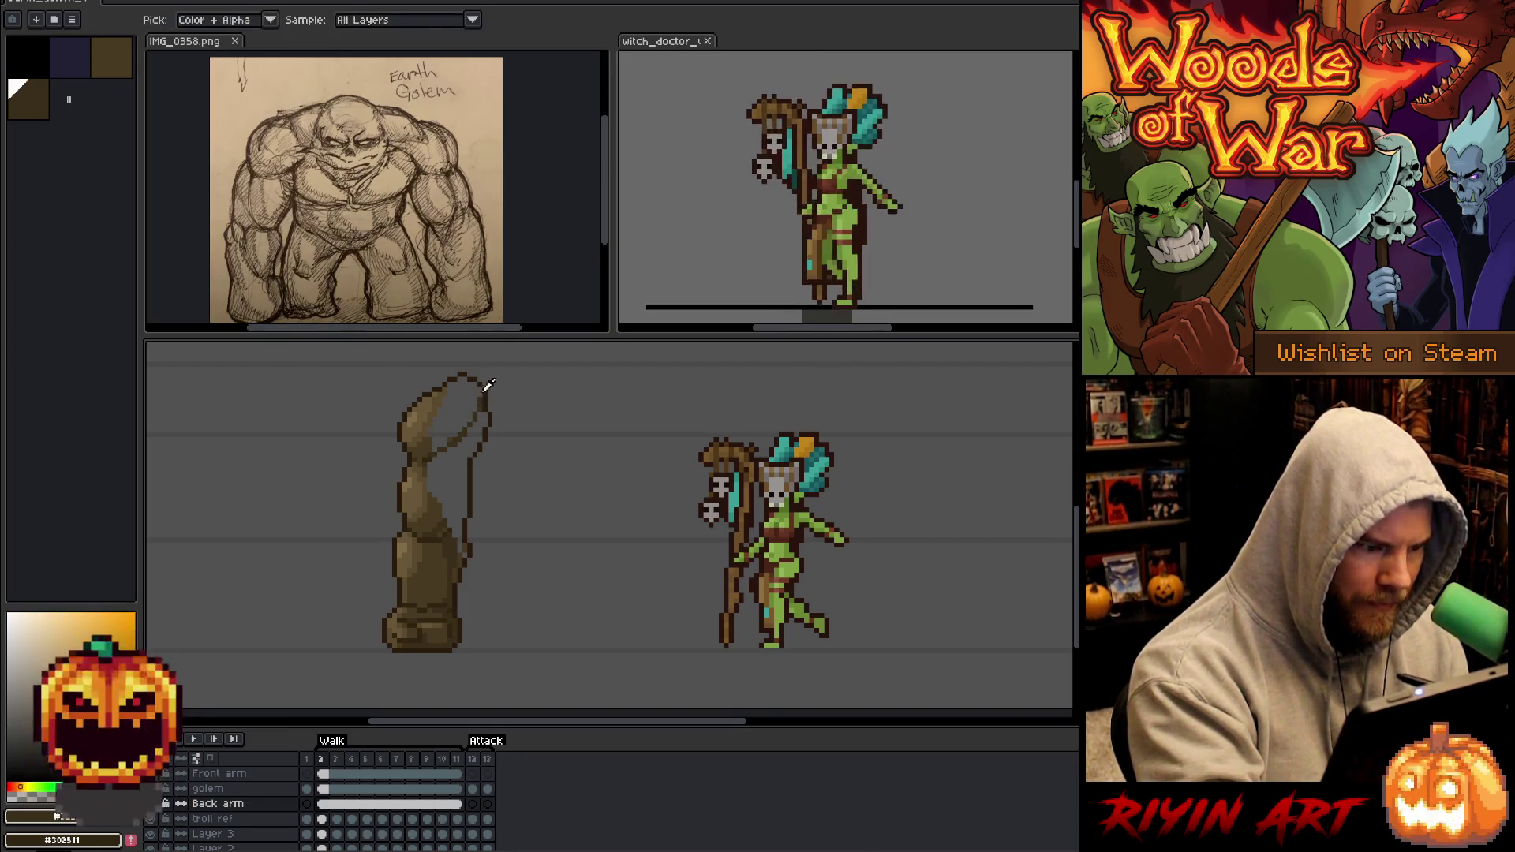
drag(446, 454, 470, 448)
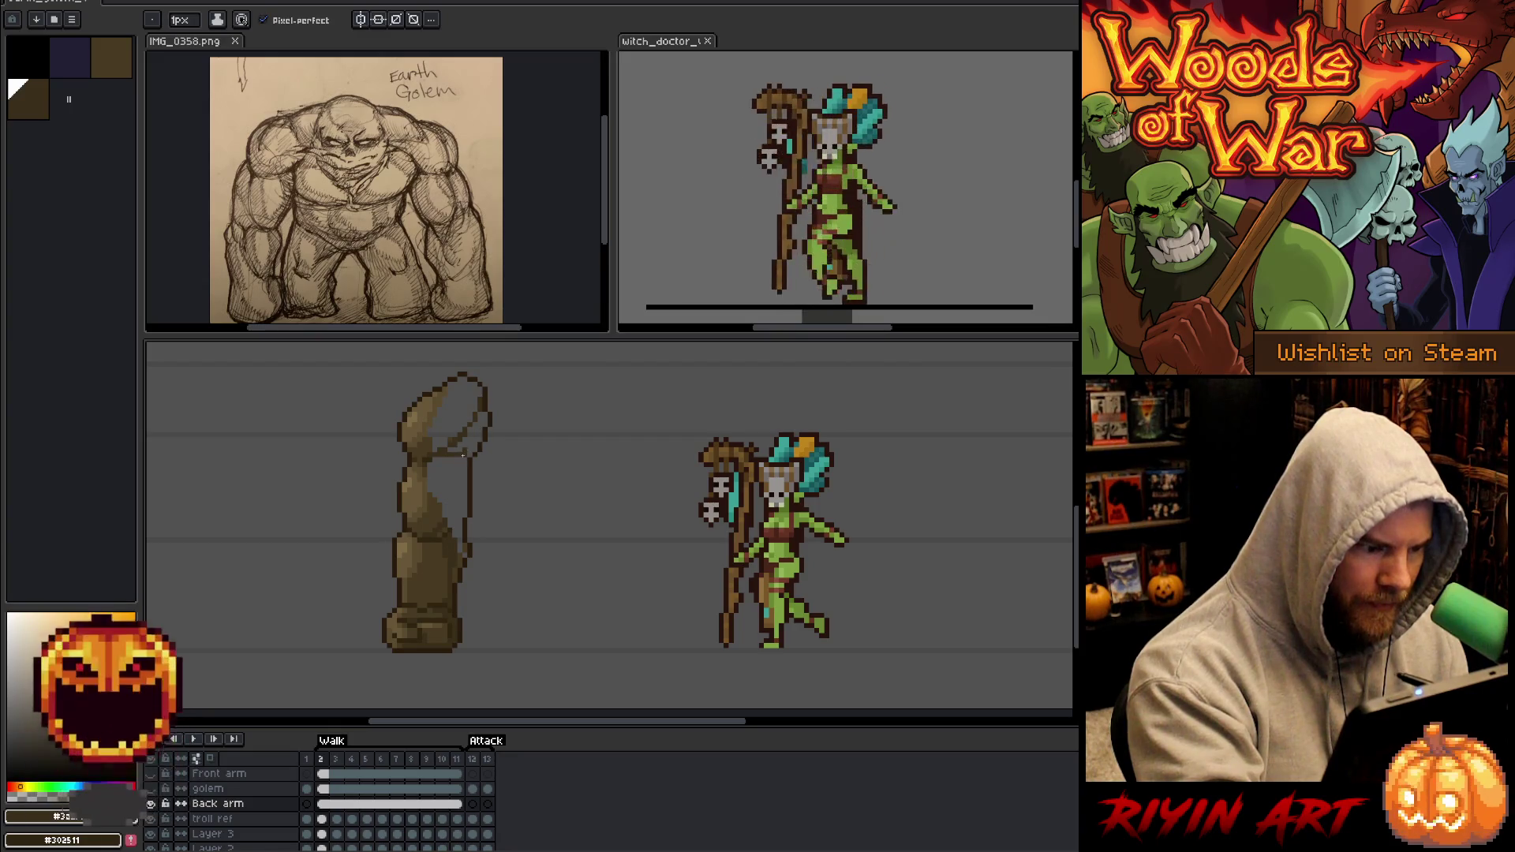
alt+click(442, 426)
mouse_move(474, 394)
mouse_down()
mouse_move(447, 412)
mouse_move(466, 398)
mouse_up()
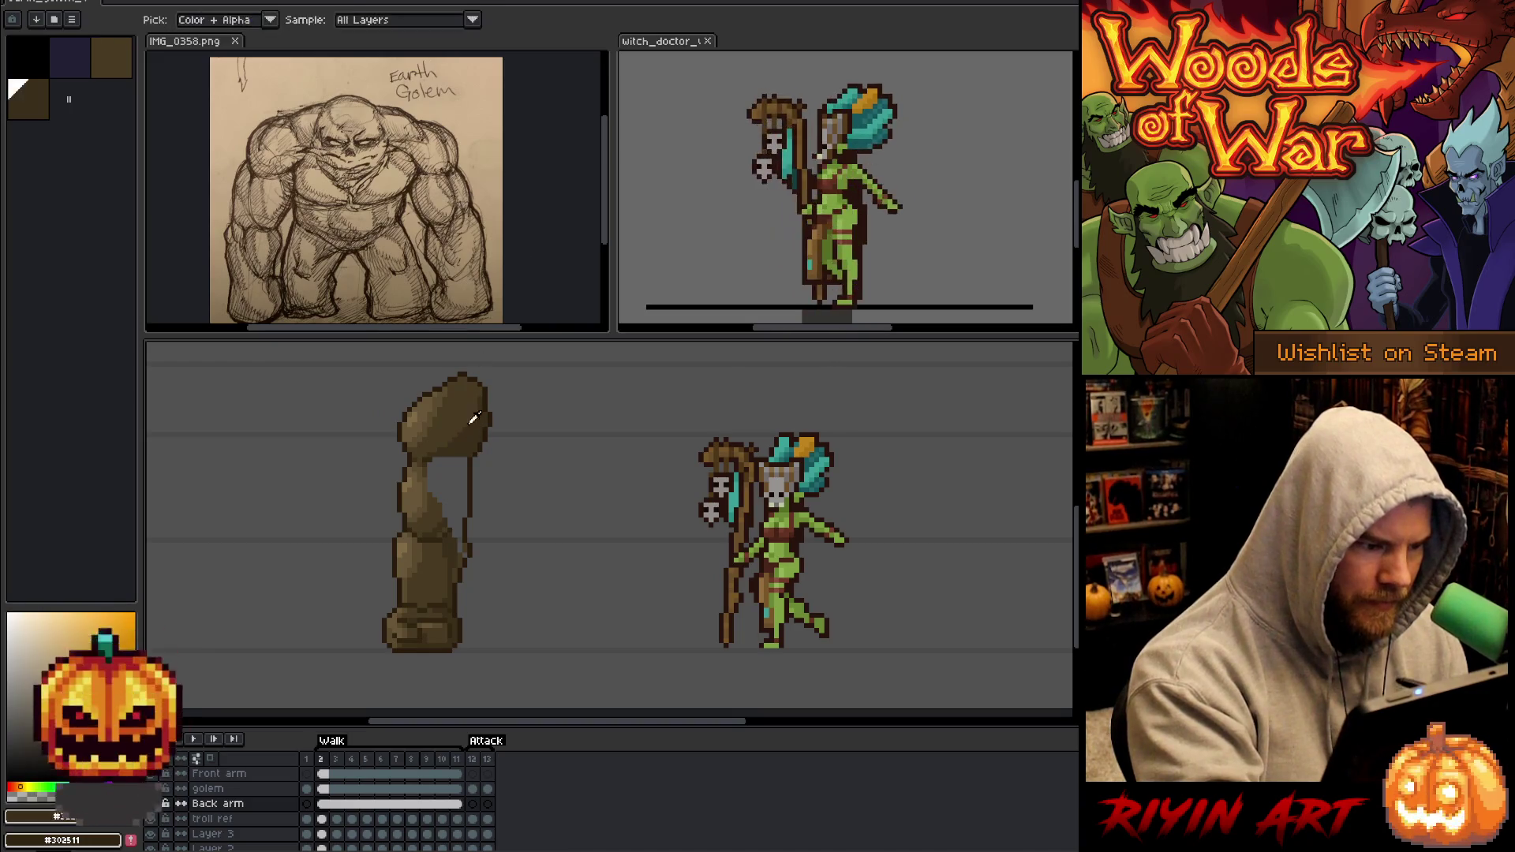
alt+click(436, 484)
Add dark brown shading strokes and outline pixels down the arm, re-sampling browns from it.
alt+click(438, 467)
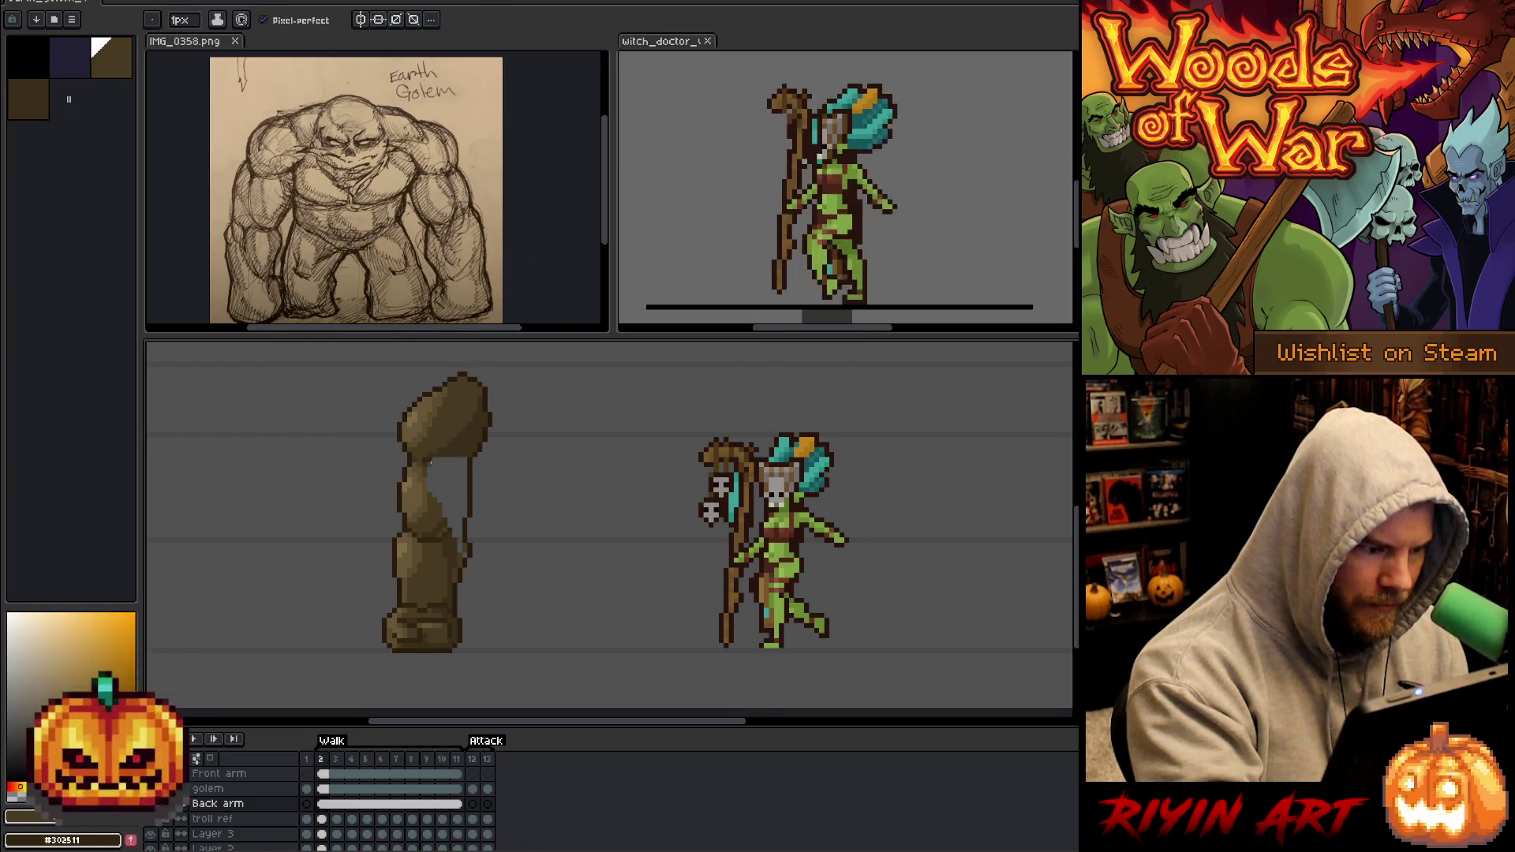
drag(443, 474, 447, 509)
alt+click(453, 521)
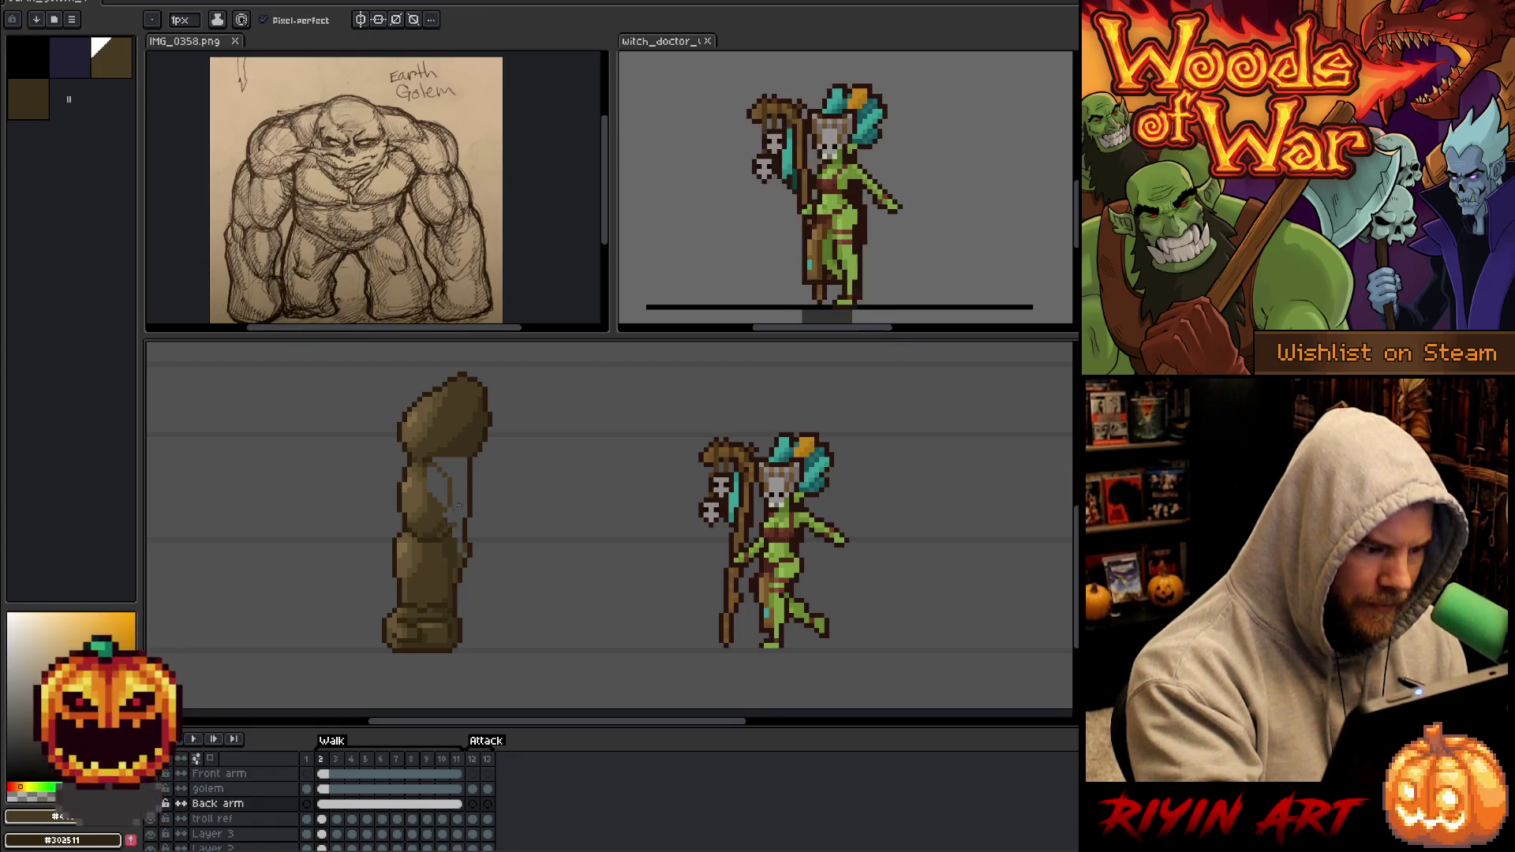
drag(466, 499, 464, 513)
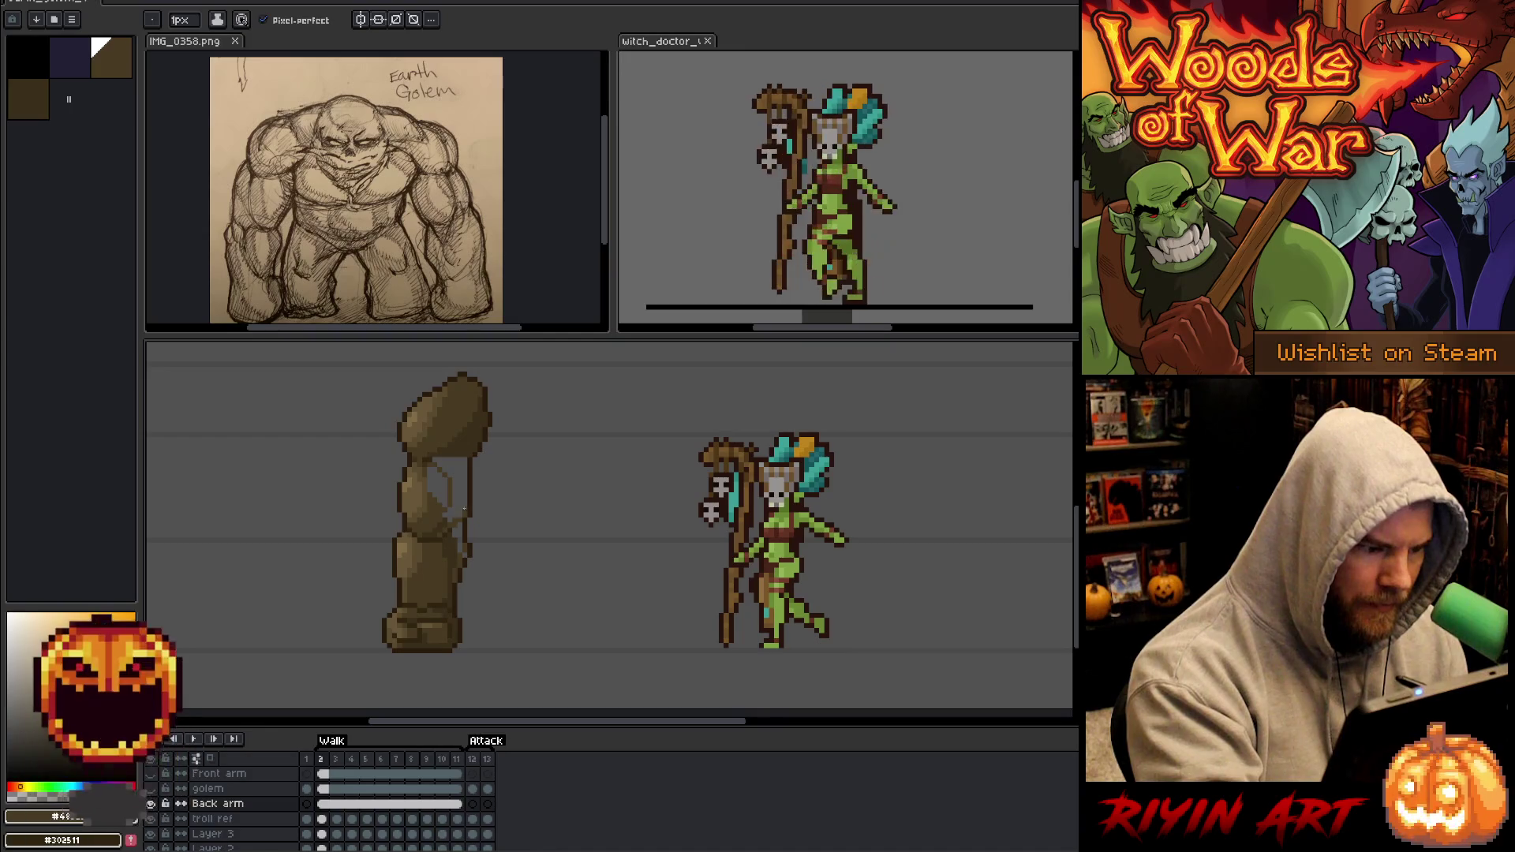
alt+click(447, 514)
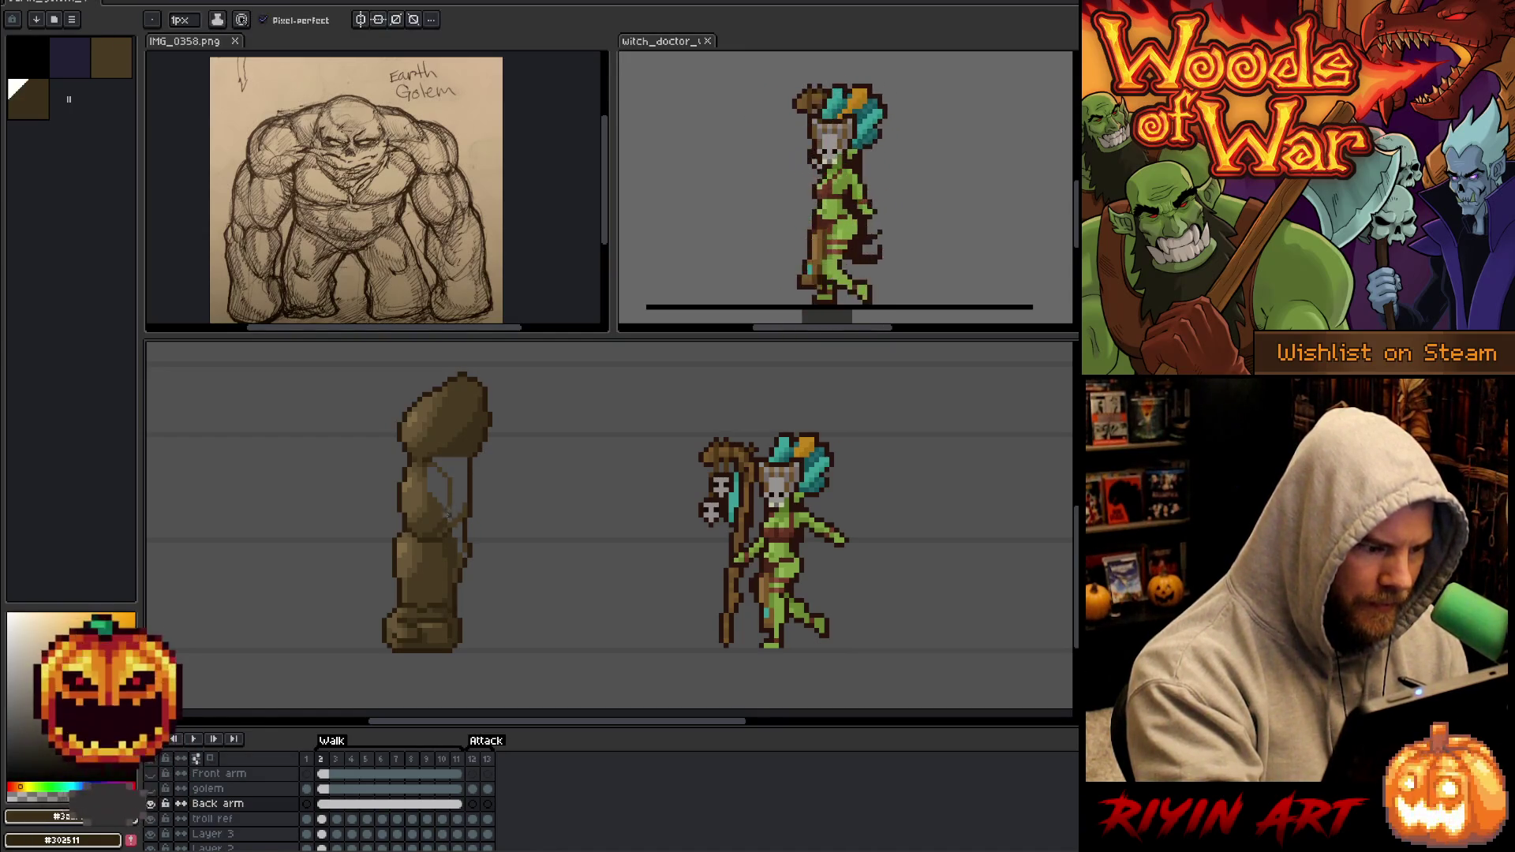
alt+click(444, 511)
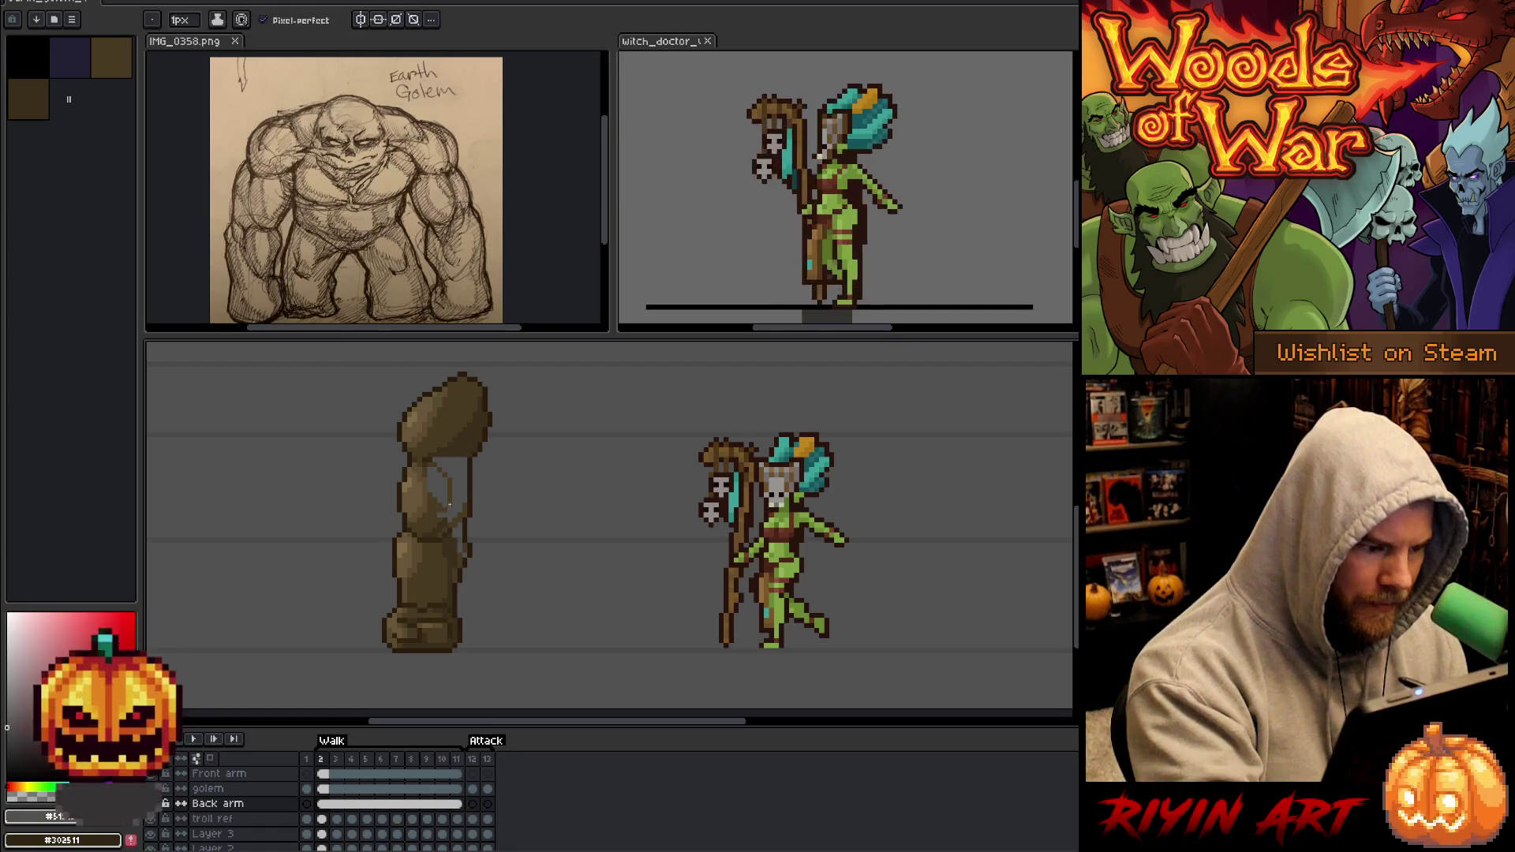
alt+click(451, 498)
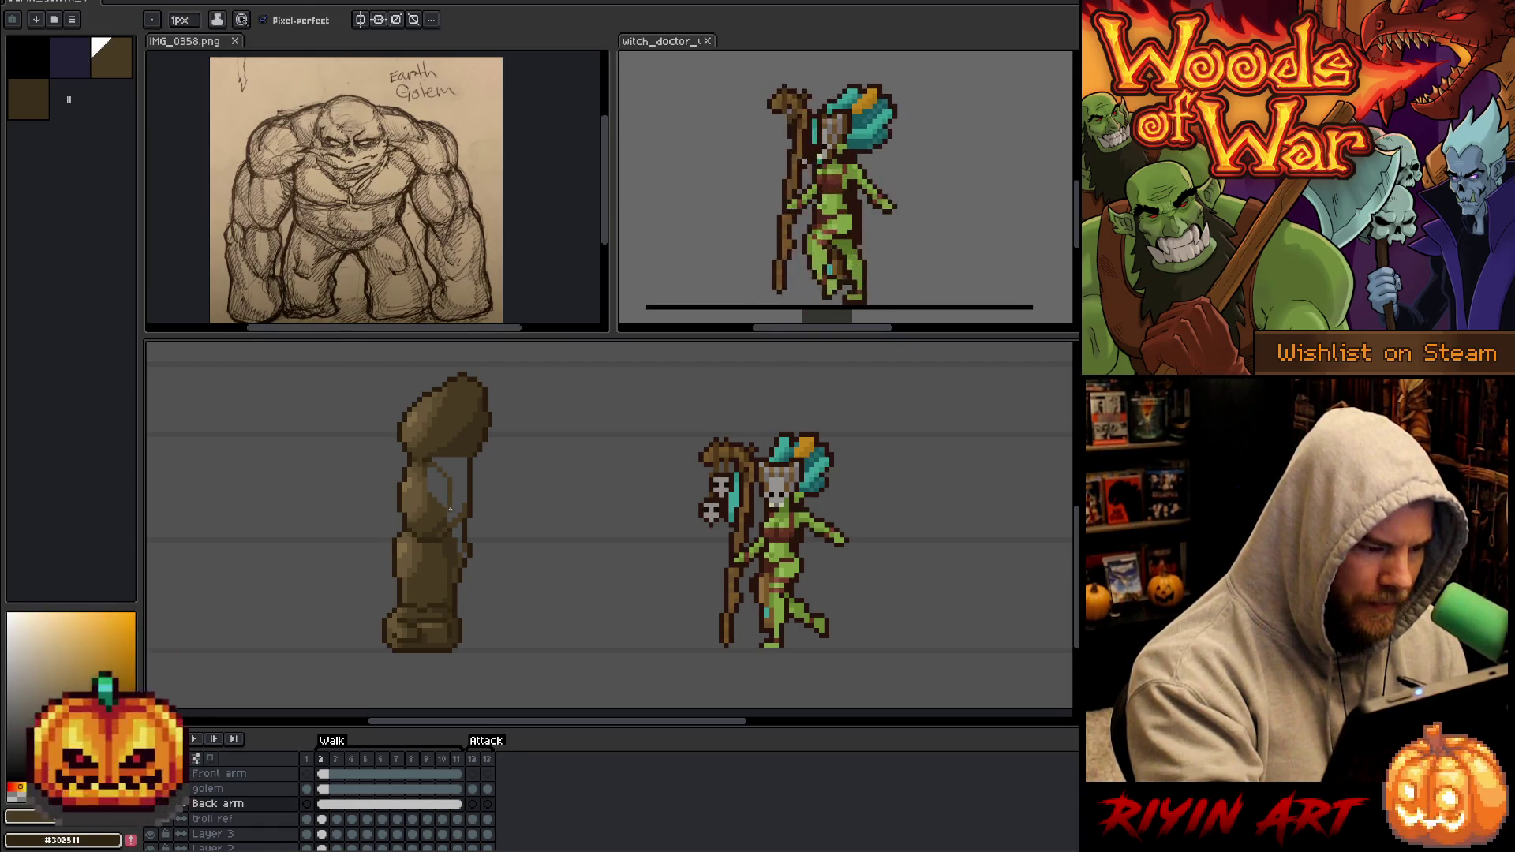
drag(454, 506, 449, 466)
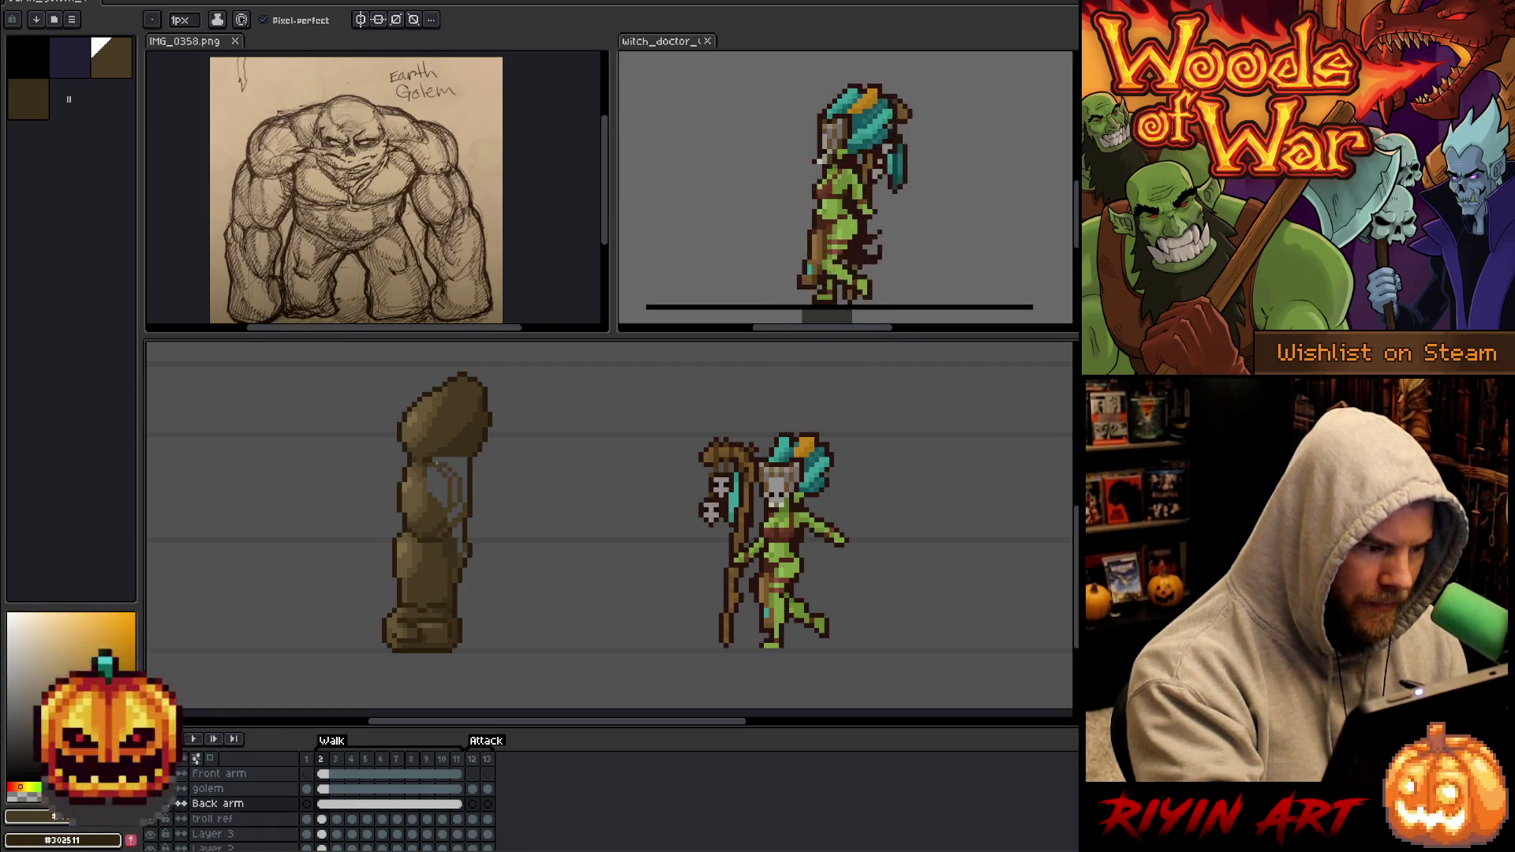
alt+click(439, 500)
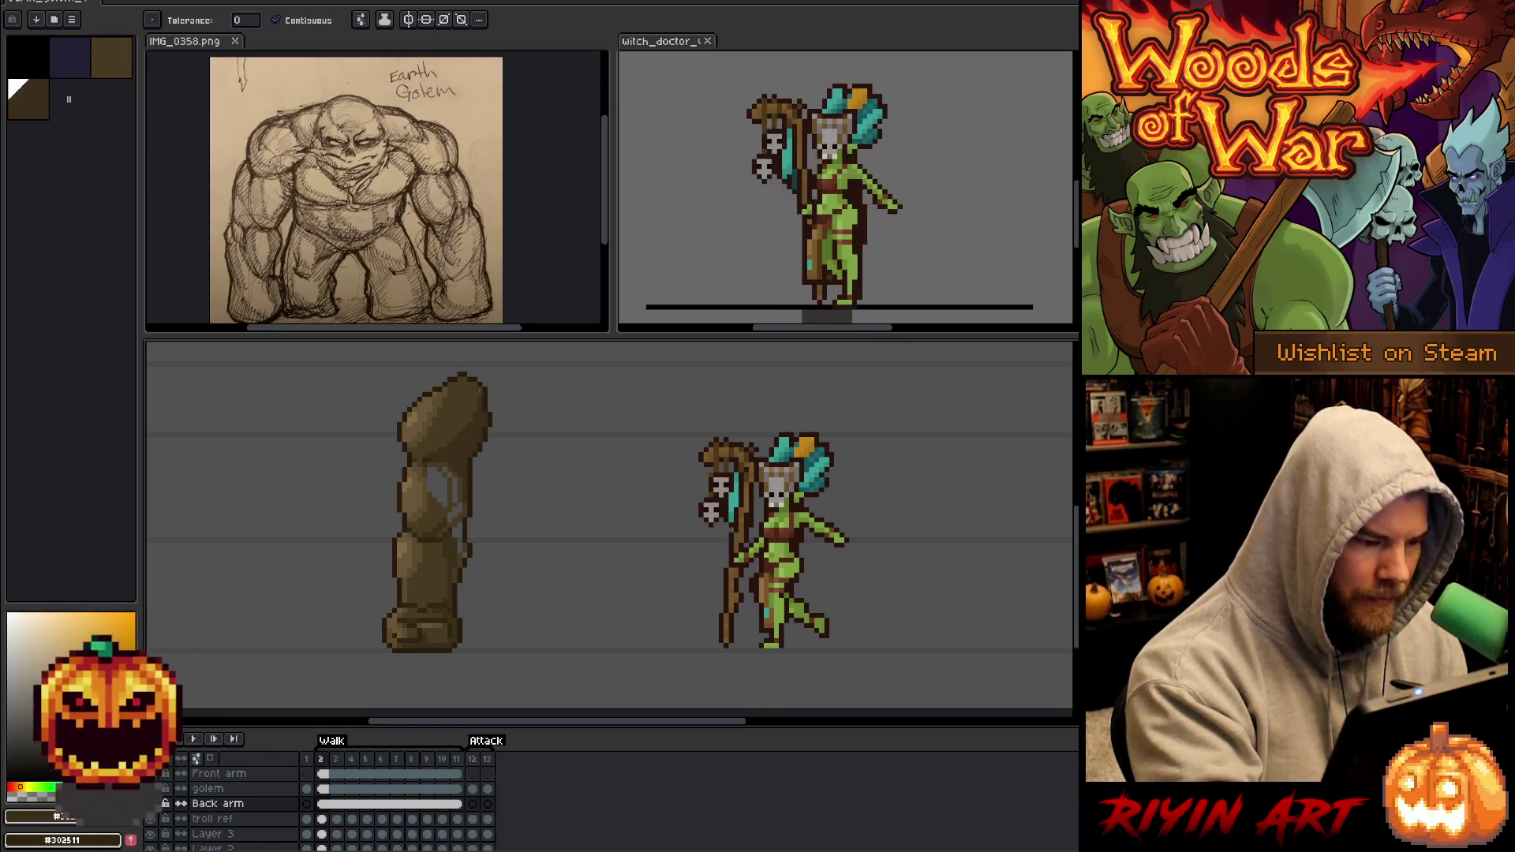
alt+click(447, 500)
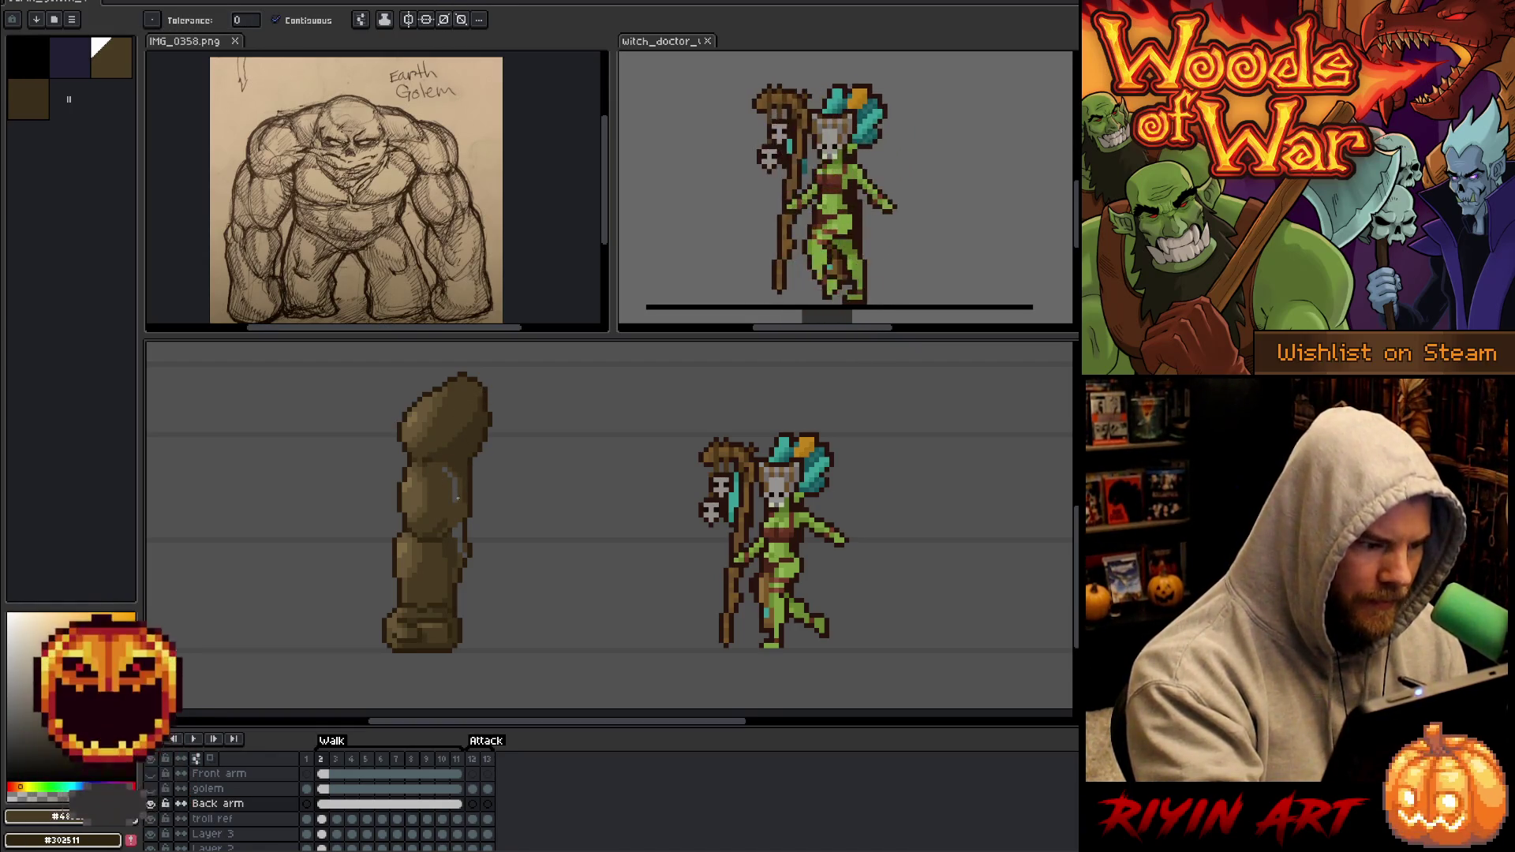
Draw further dark brown shading on the back arm, alternating mid and deep browns.
alt+click(461, 467)
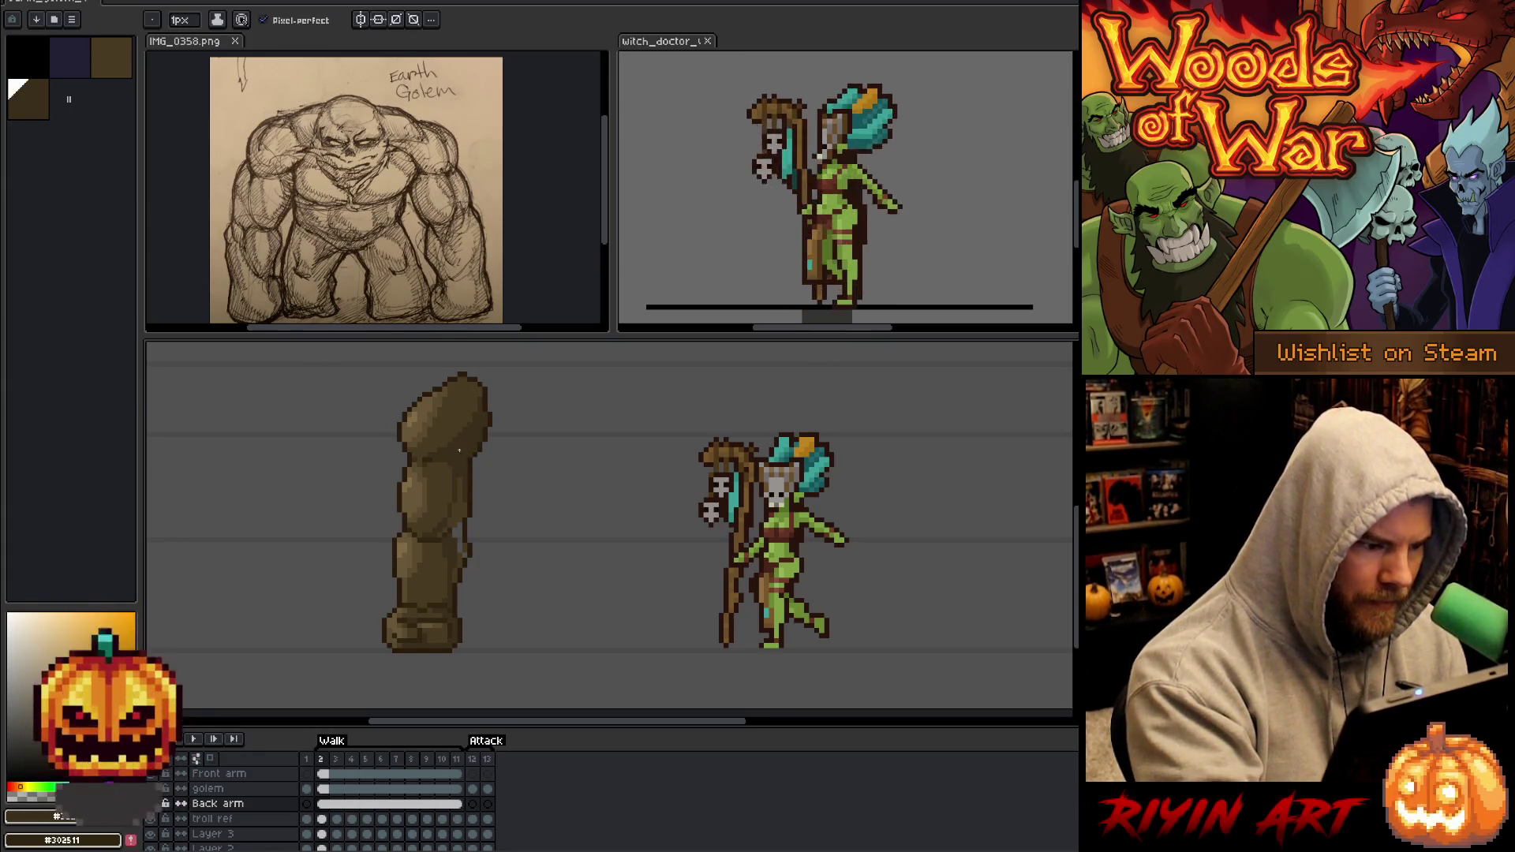
drag(458, 491, 460, 511)
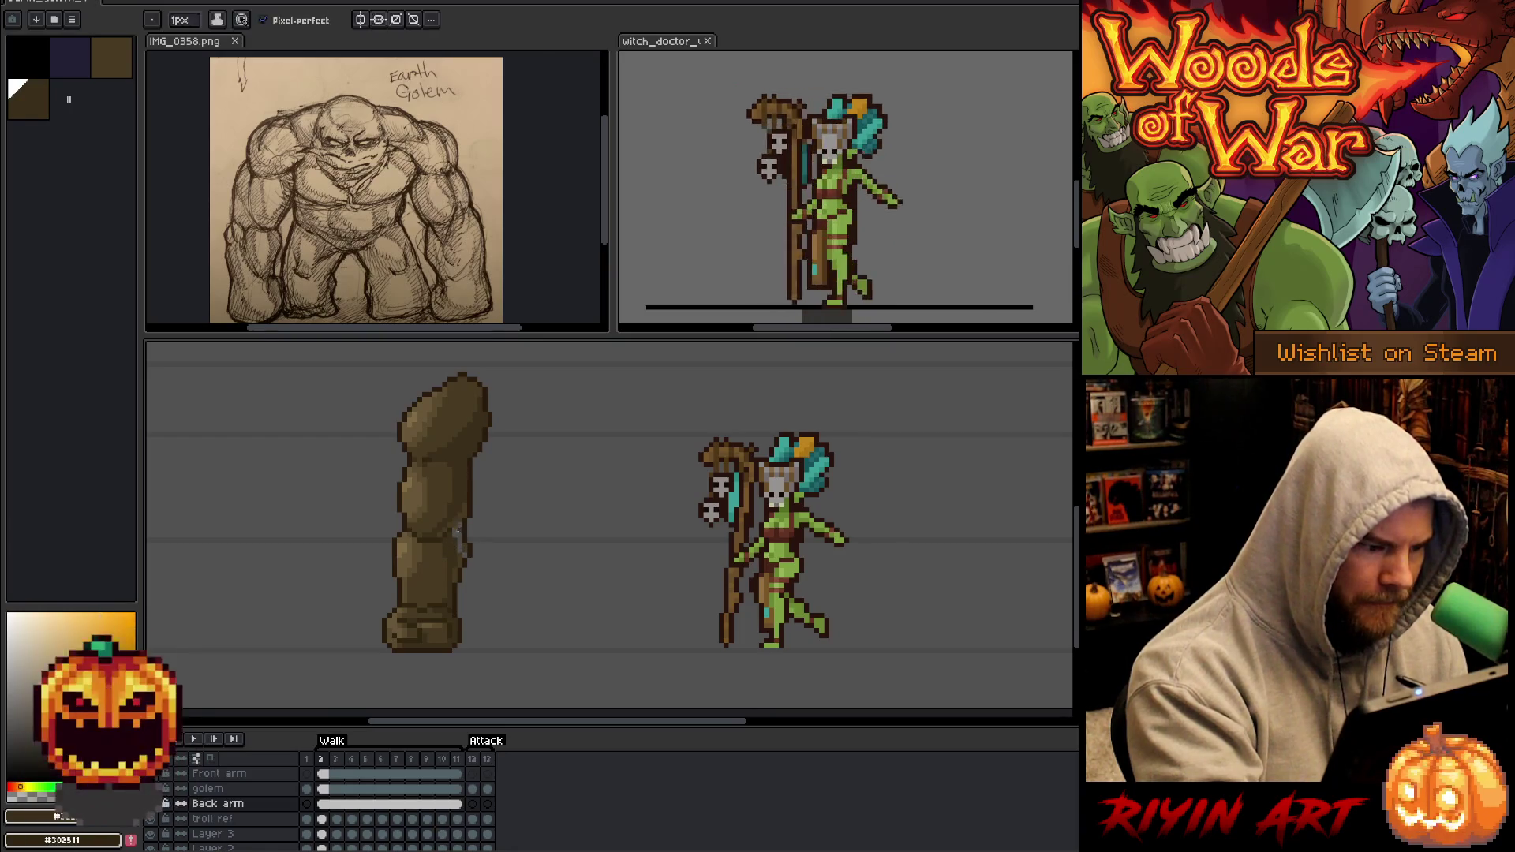
alt+click(464, 530)
alt+click(466, 527)
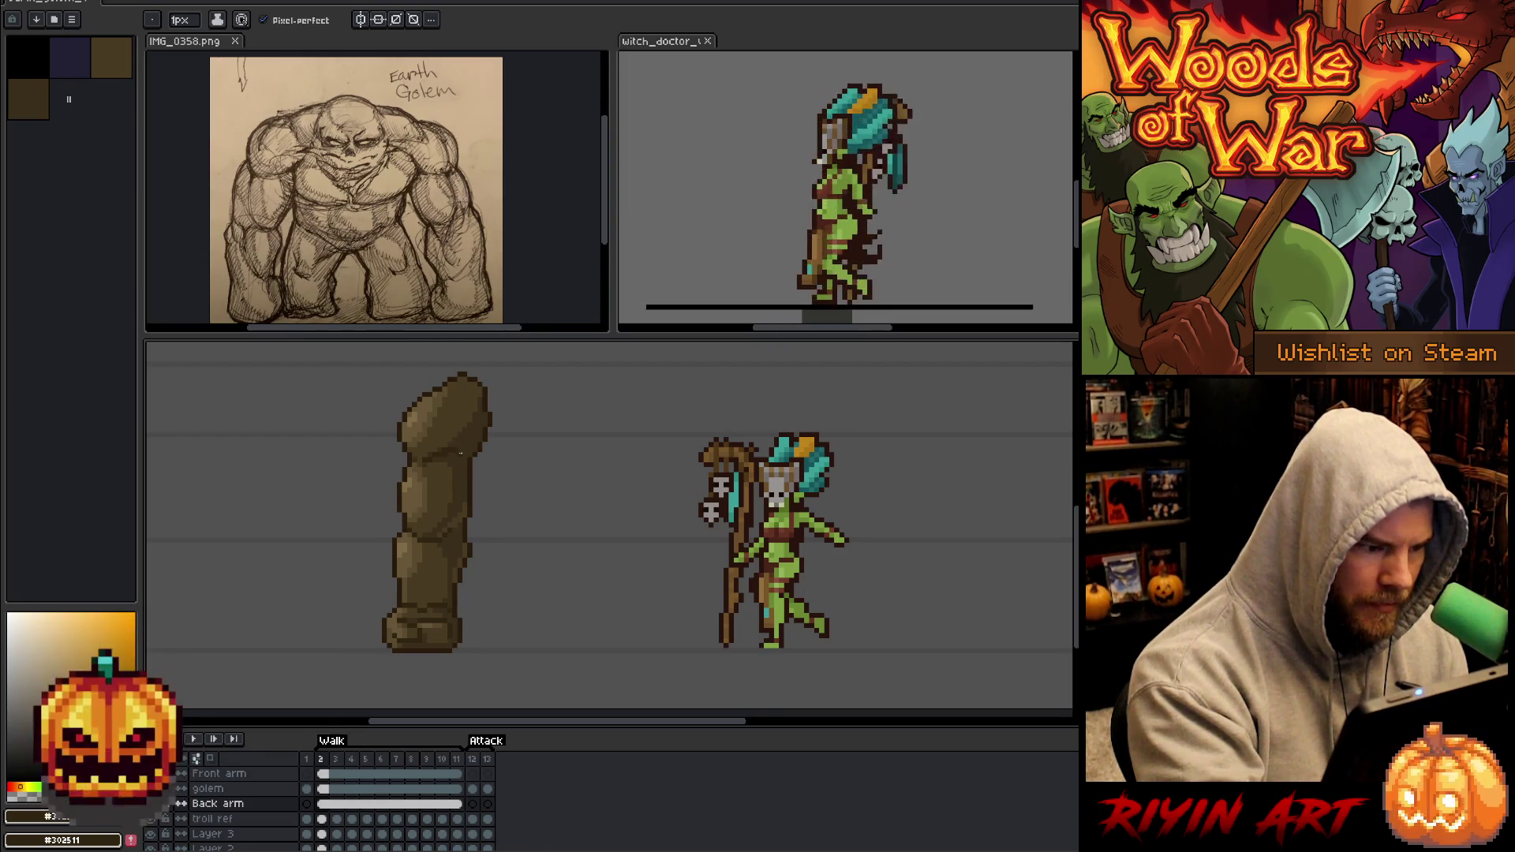
alt+click(465, 442)
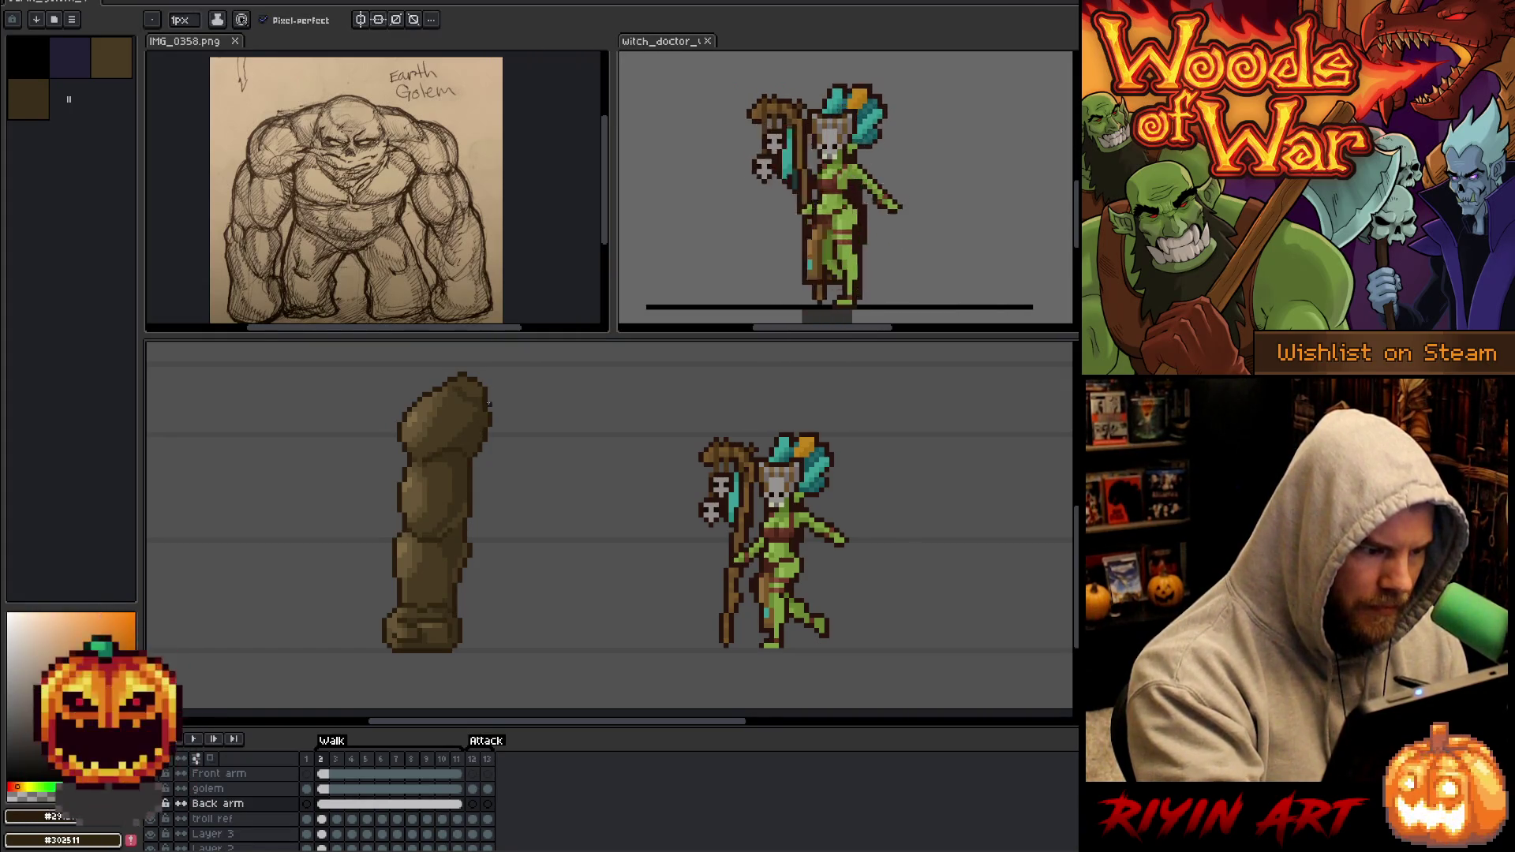
alt+click(484, 408)
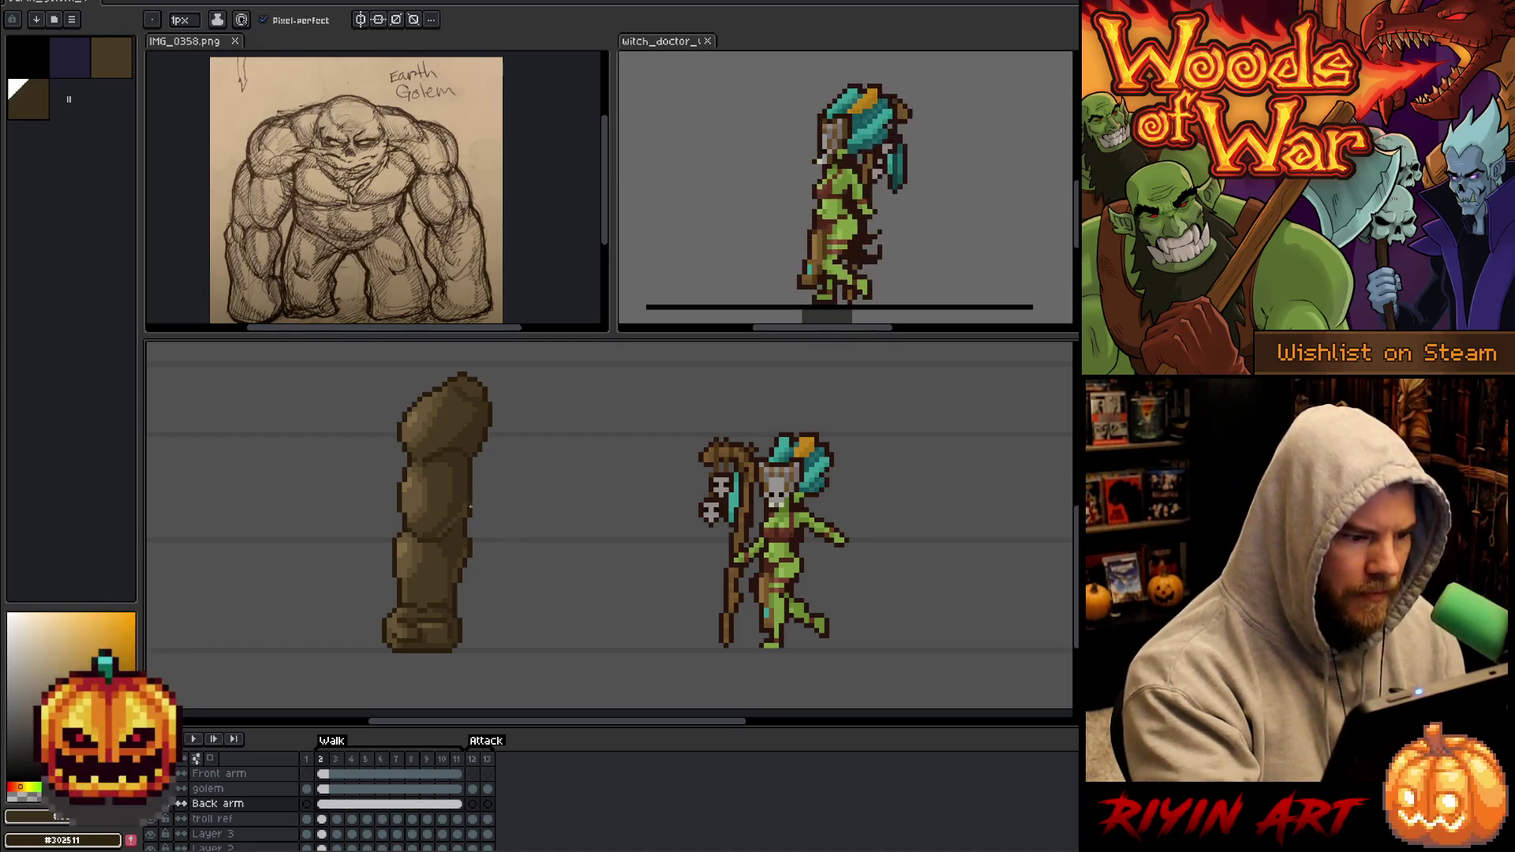
alt+click(465, 513)
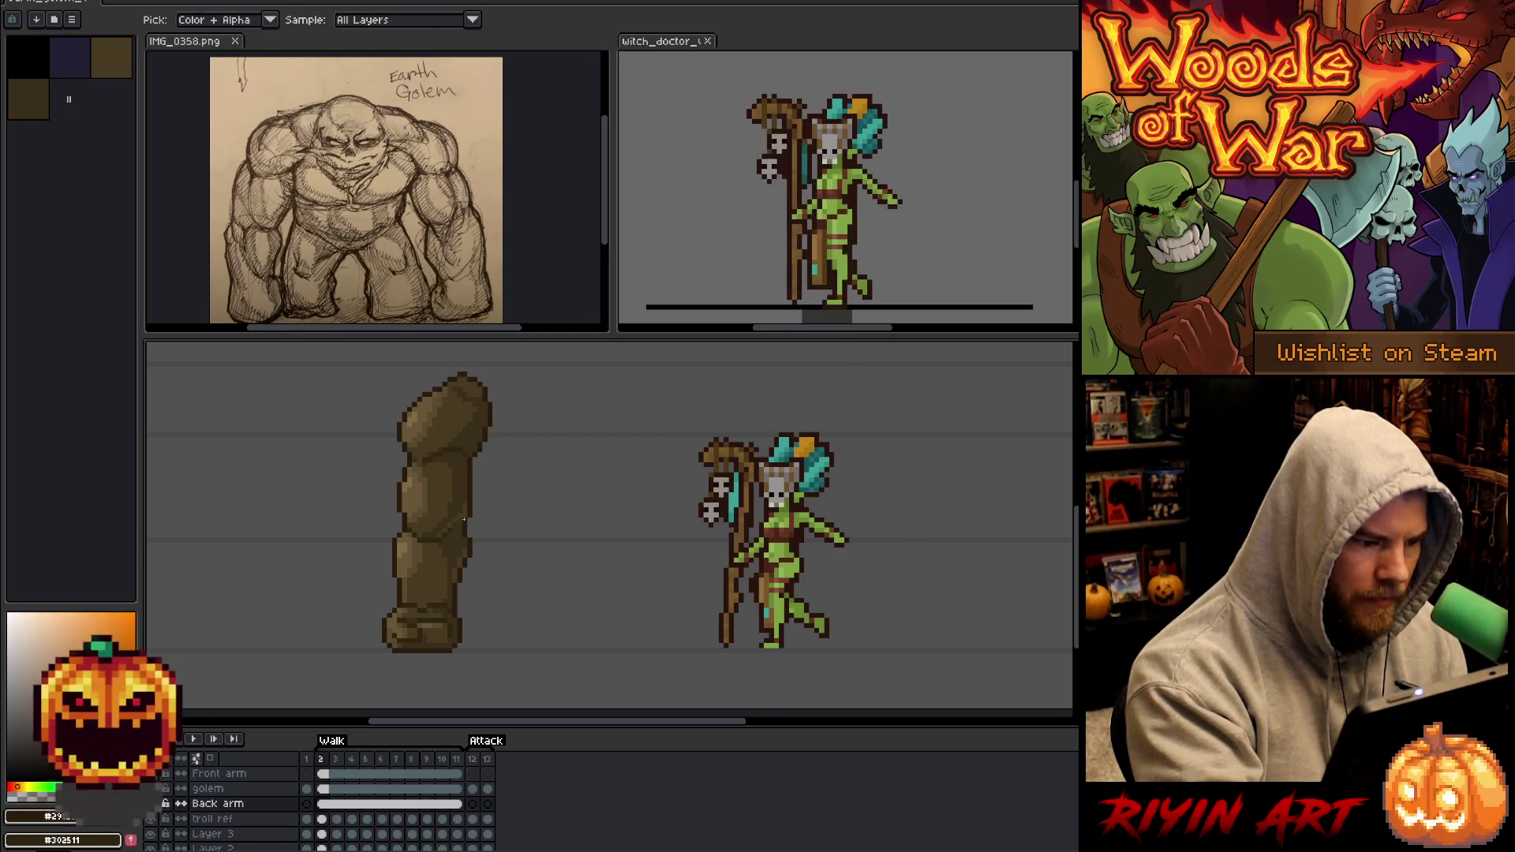
alt+click(474, 471)
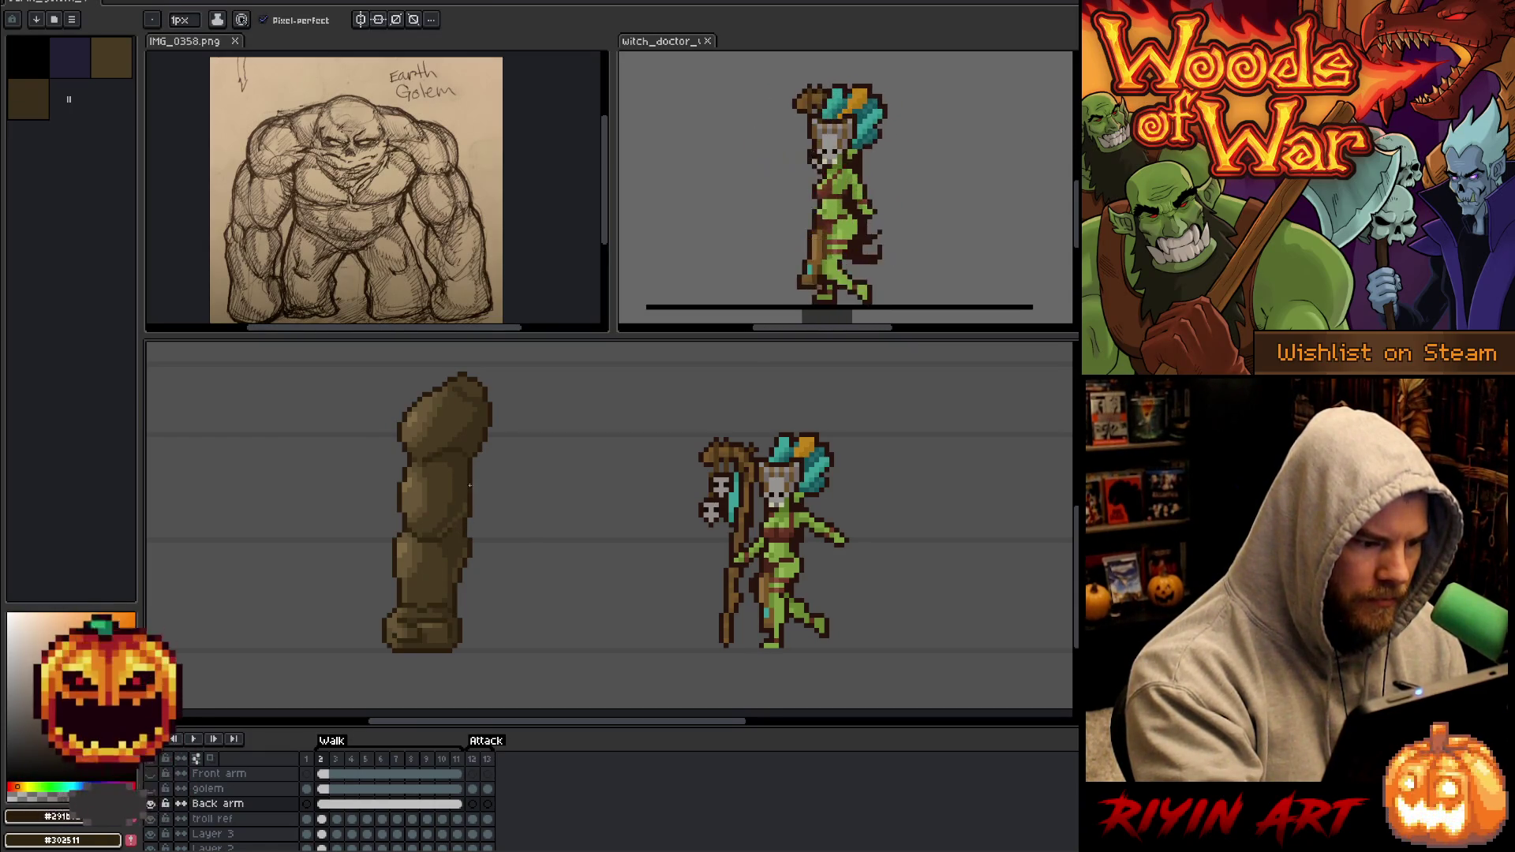
Sample the final browns from the arm, then unhide the golem body and Front arm layers.
alt+click(464, 514)
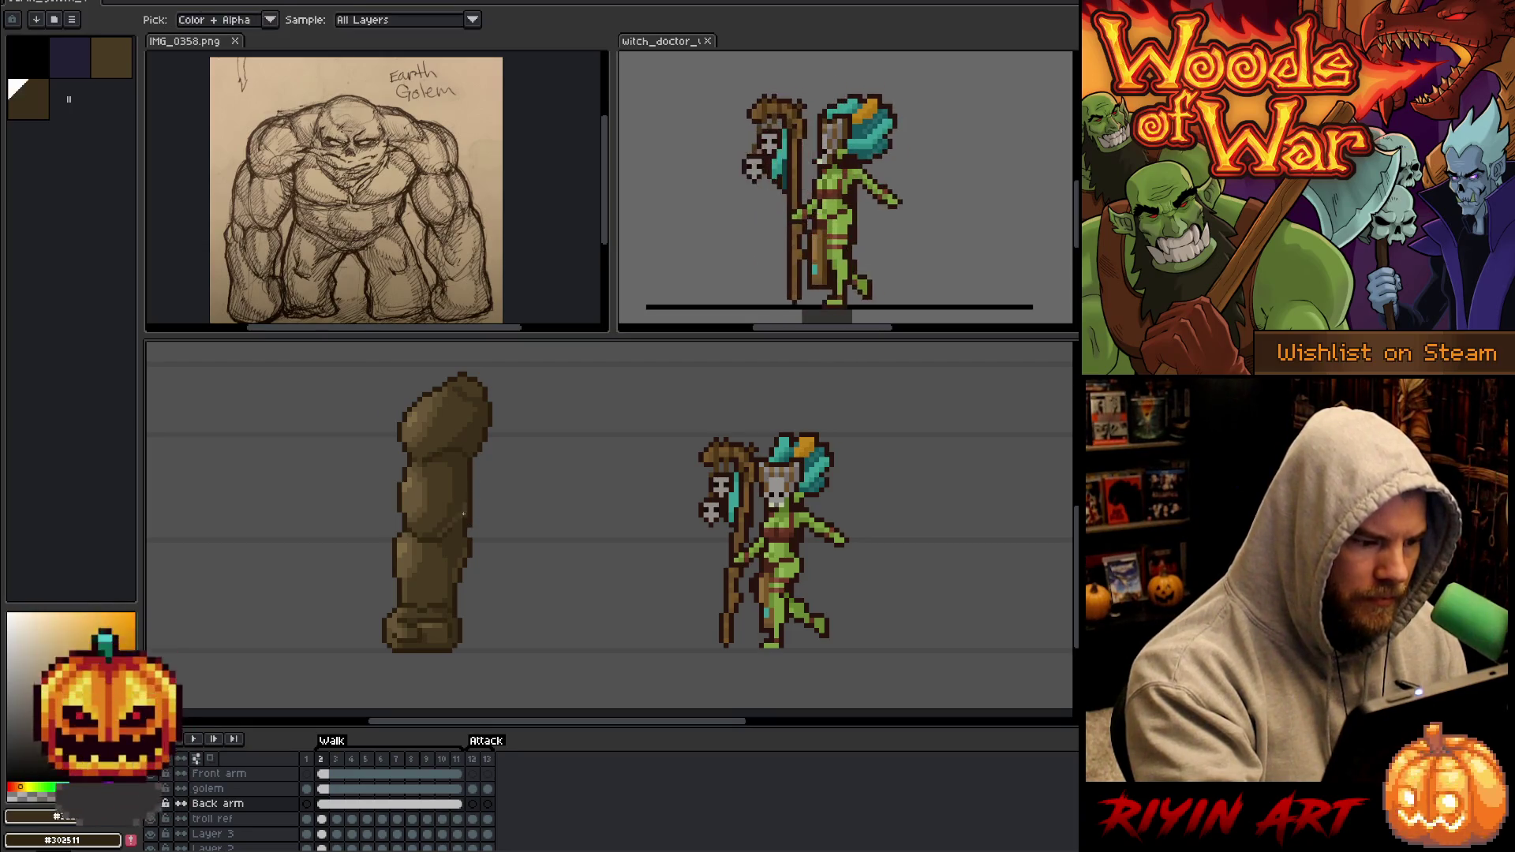
alt+click(465, 519)
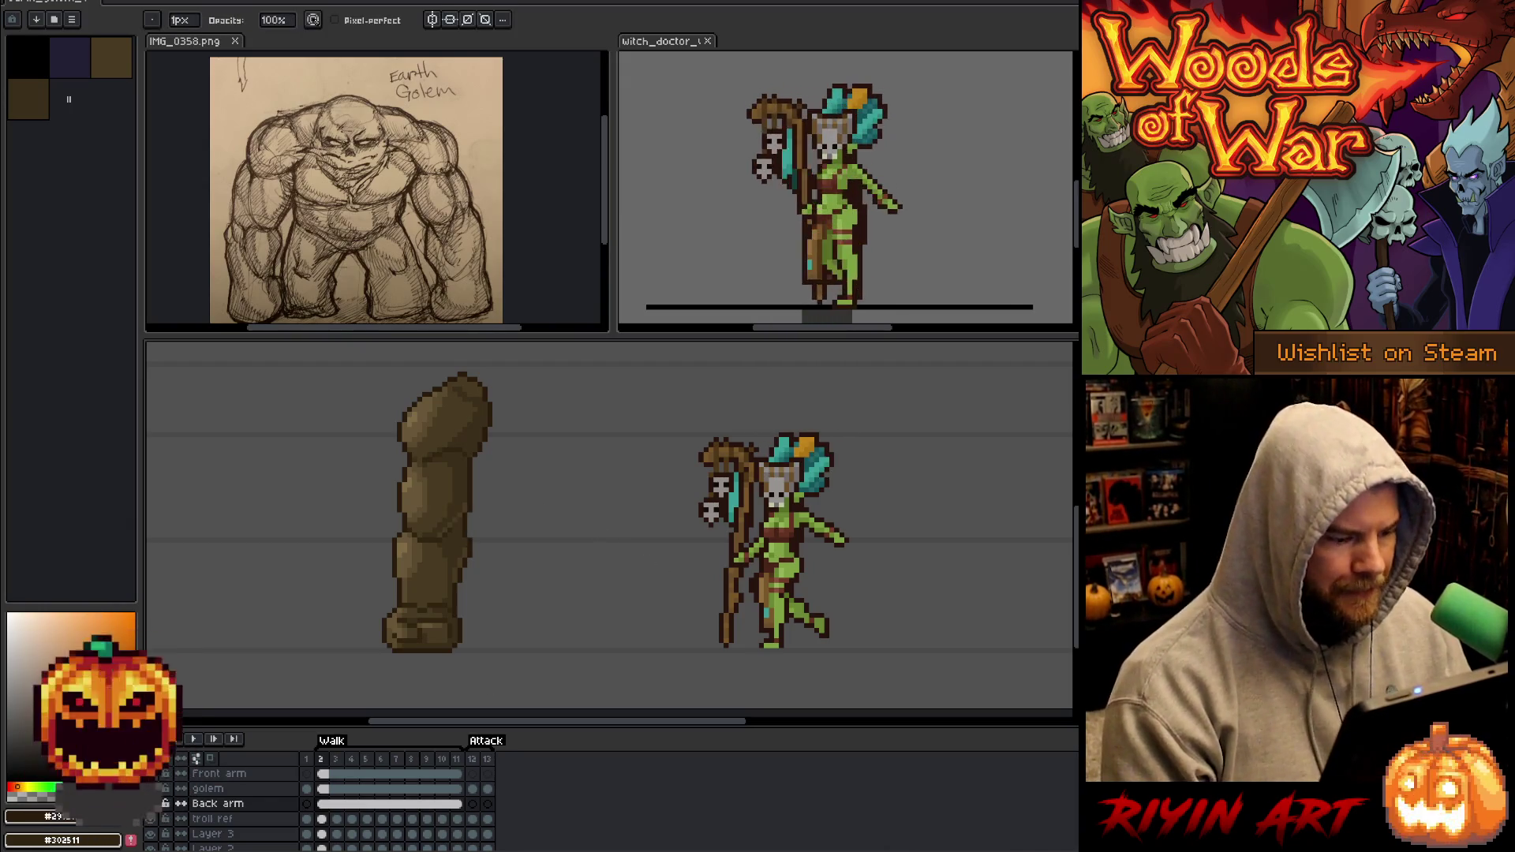
click(150, 788)
click(151, 774)
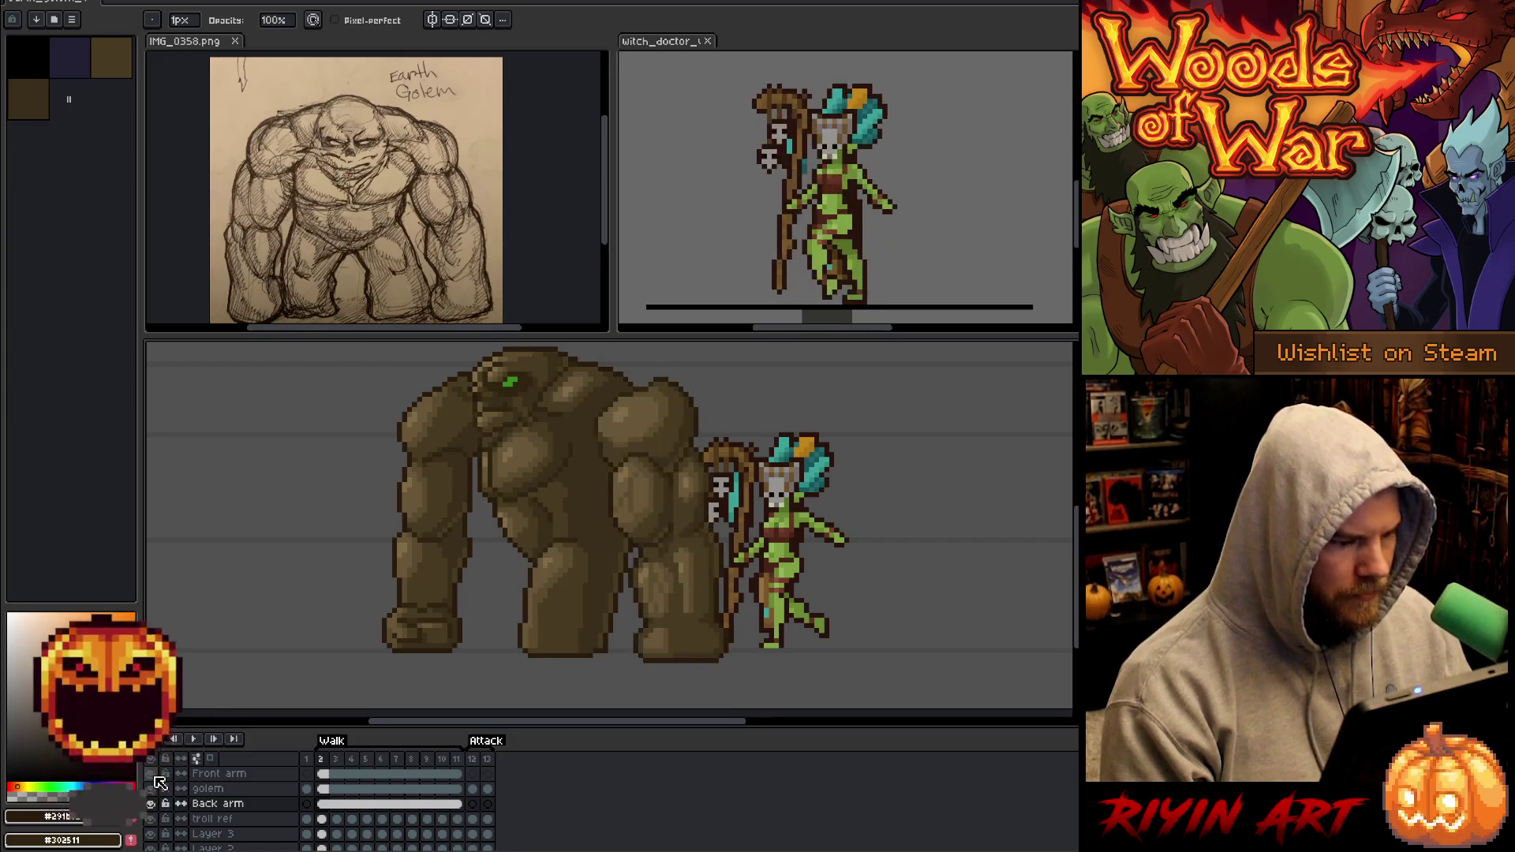
scroll(530, 489, down, 1)
scroll(530, 490, up, 1)
drag(588, 537, 521, 559)
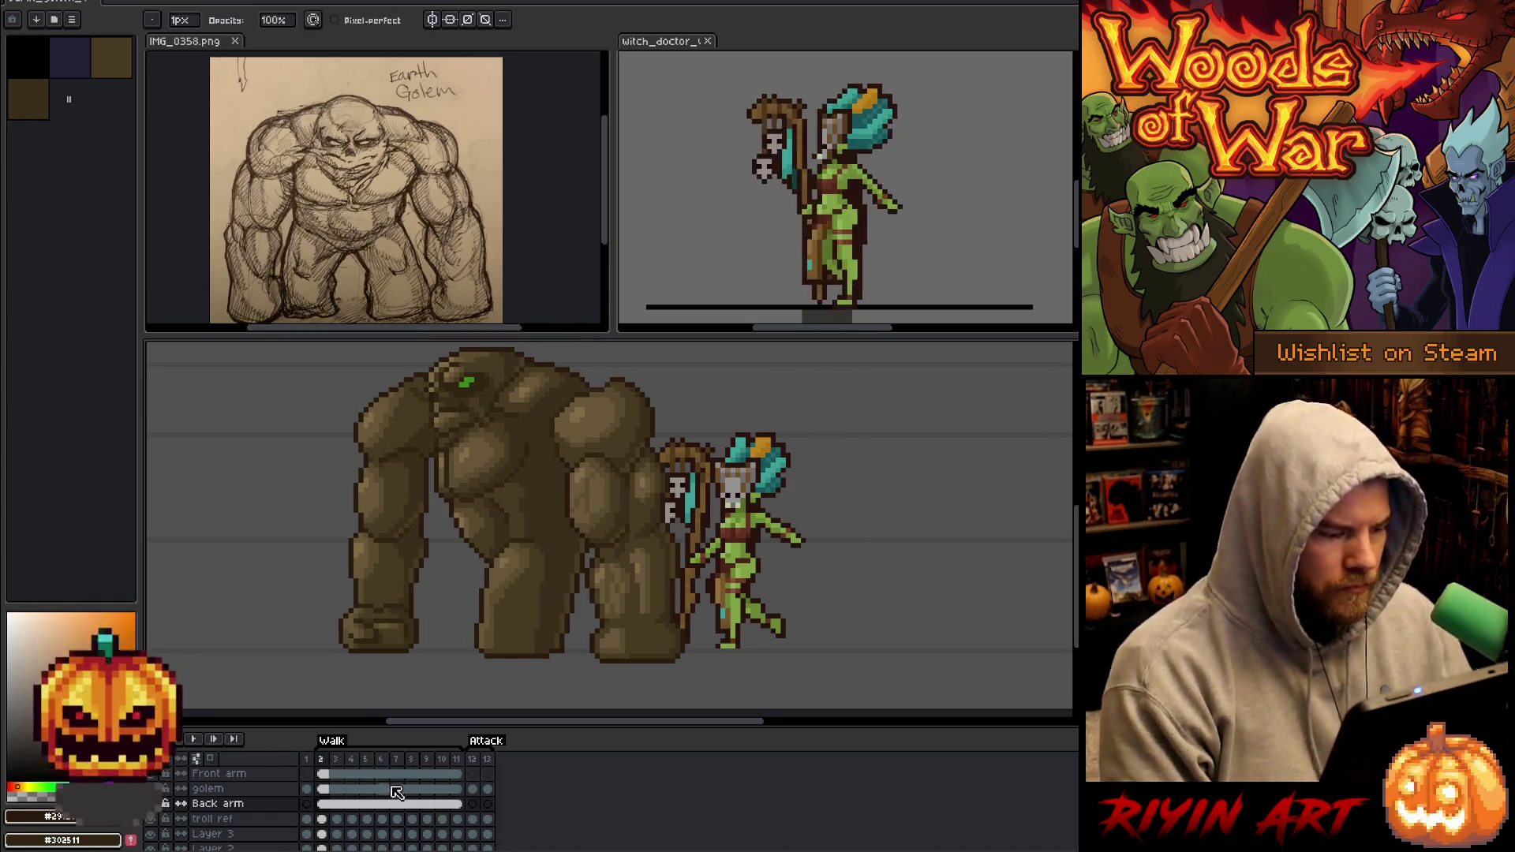
mouse_move(457, 779)
mouse_down()
mouse_move(339, 789)
mouse_move(333, 805)
mouse_up()
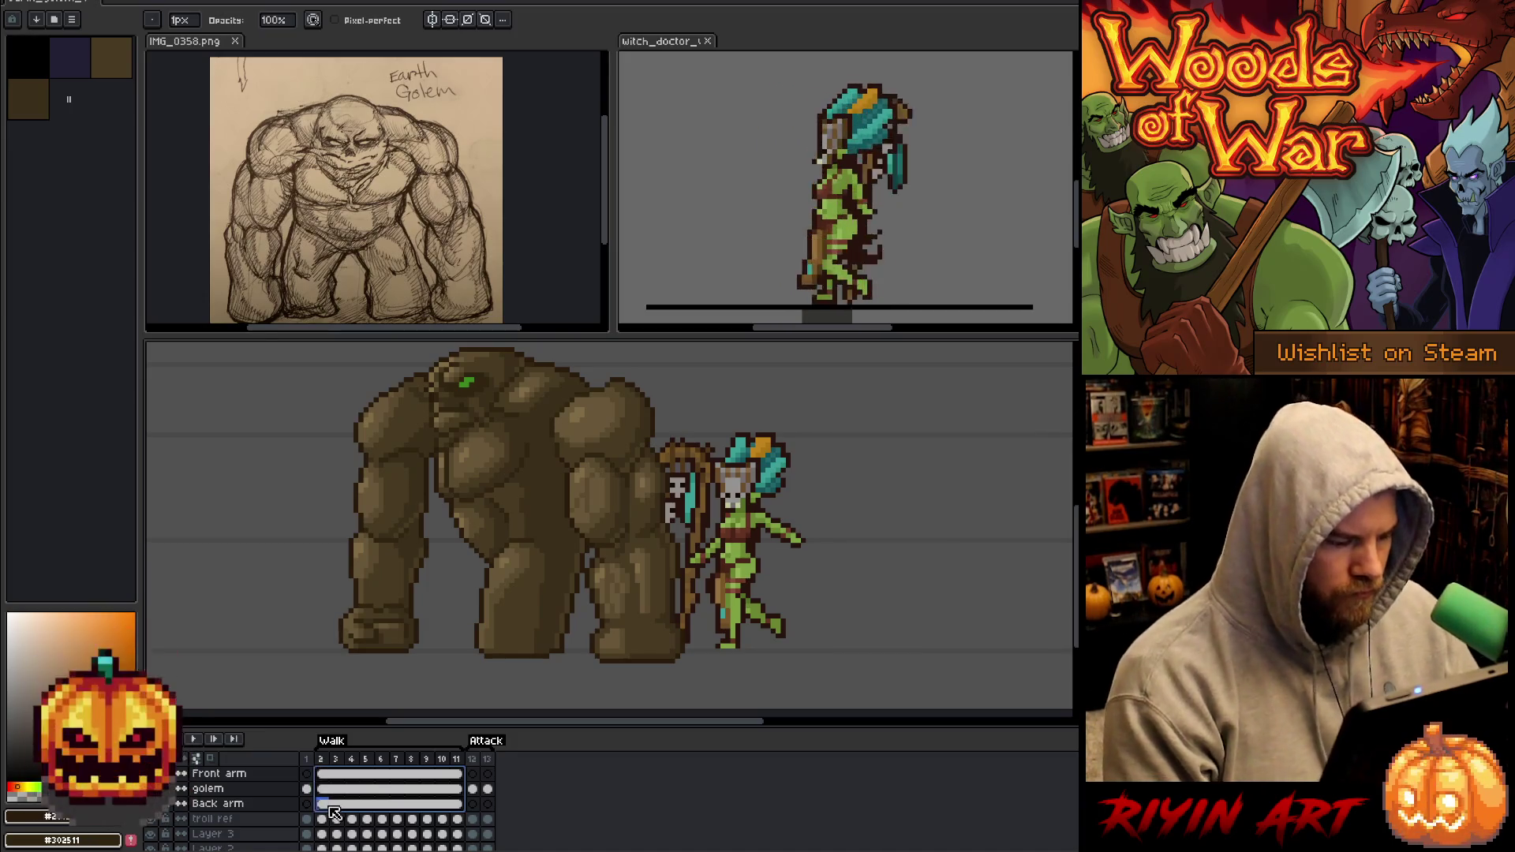
right_click(341, 806)
click(351, 812)
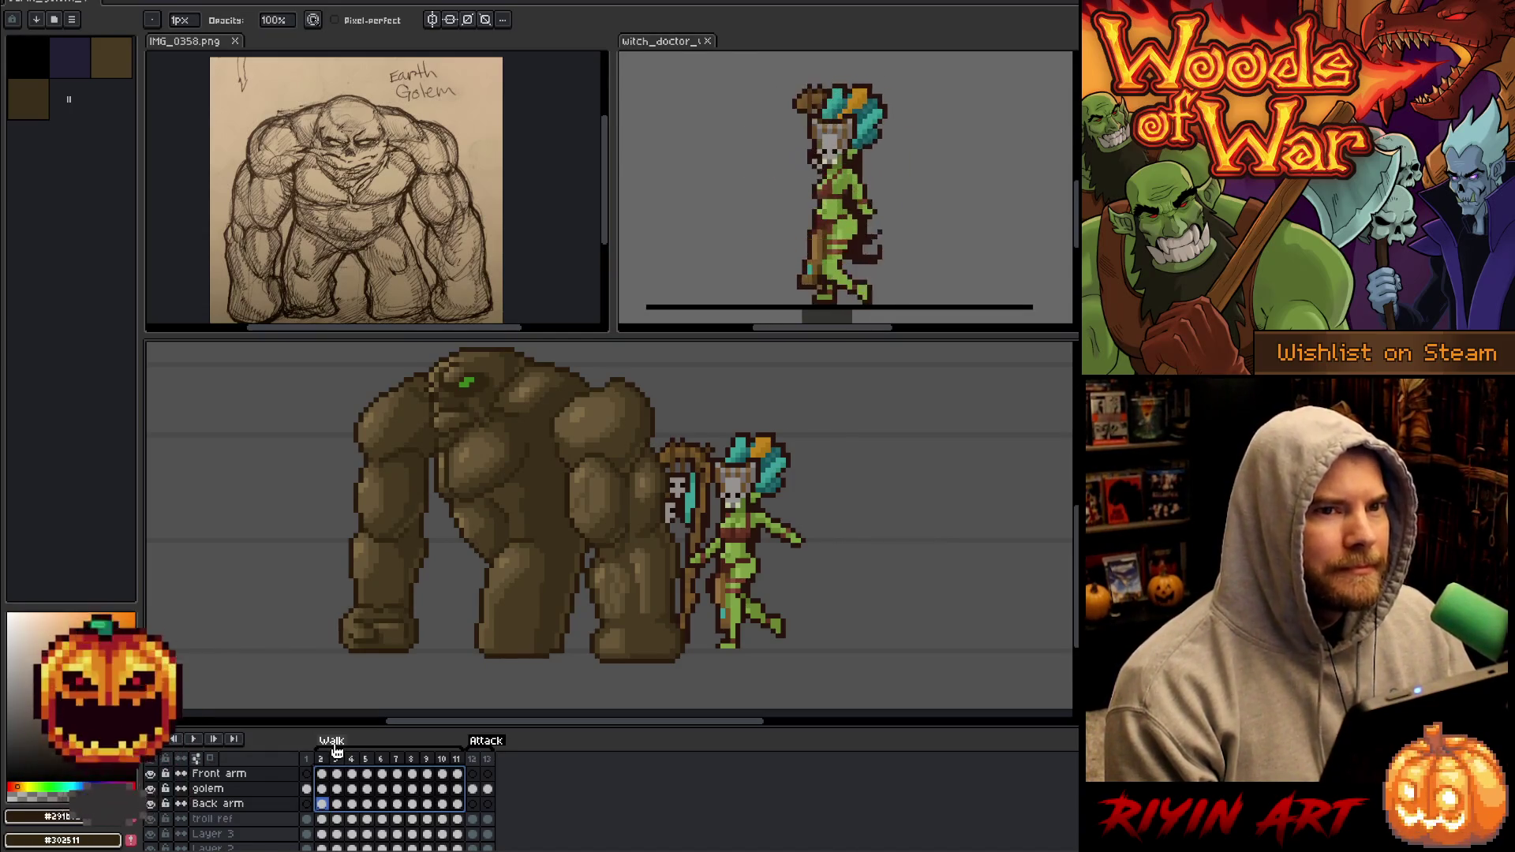
click(339, 789)
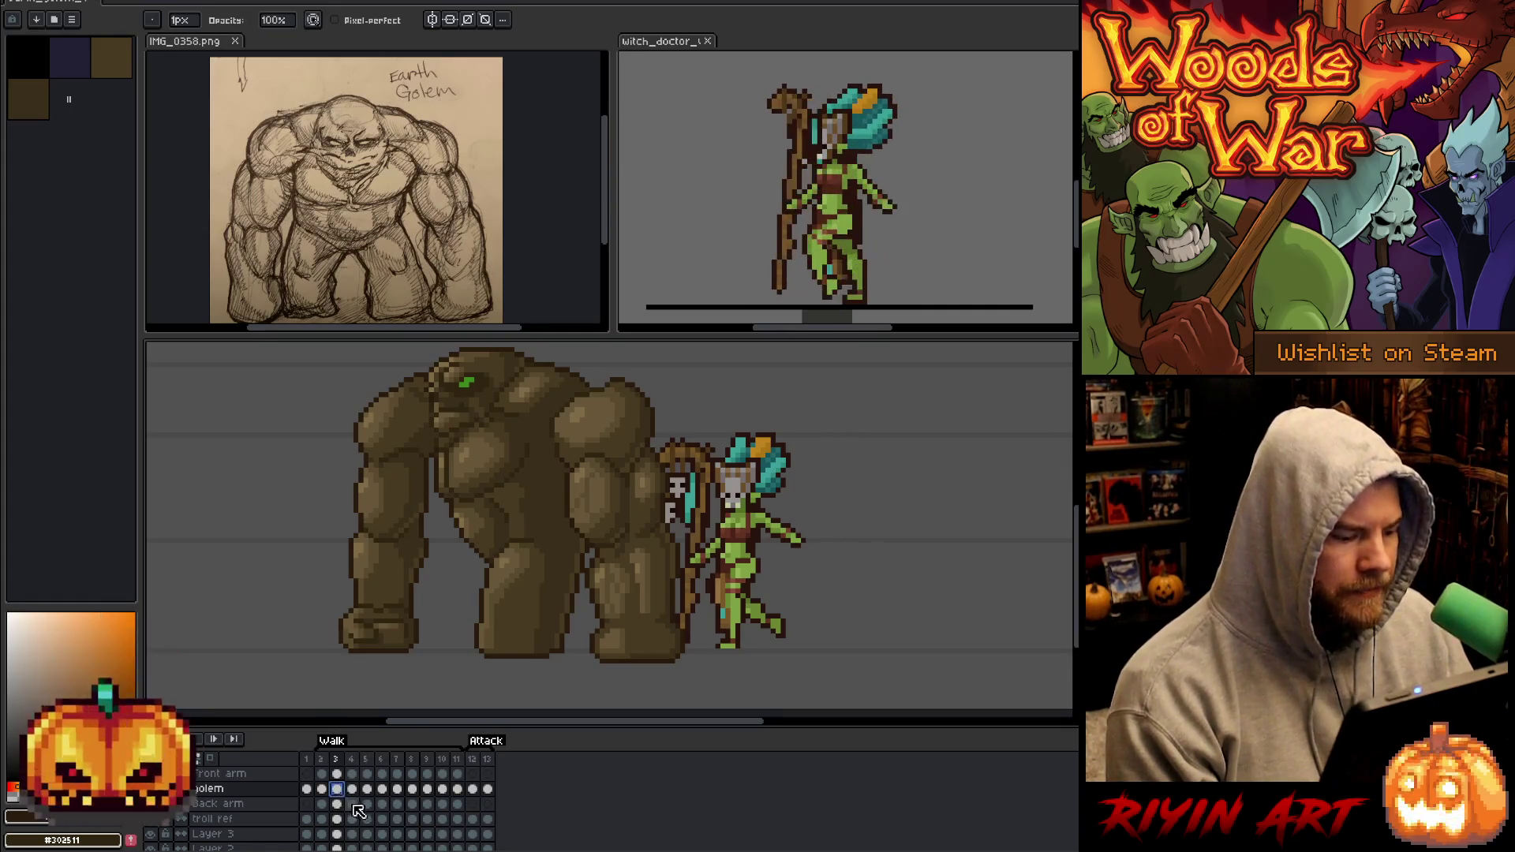
click(323, 803)
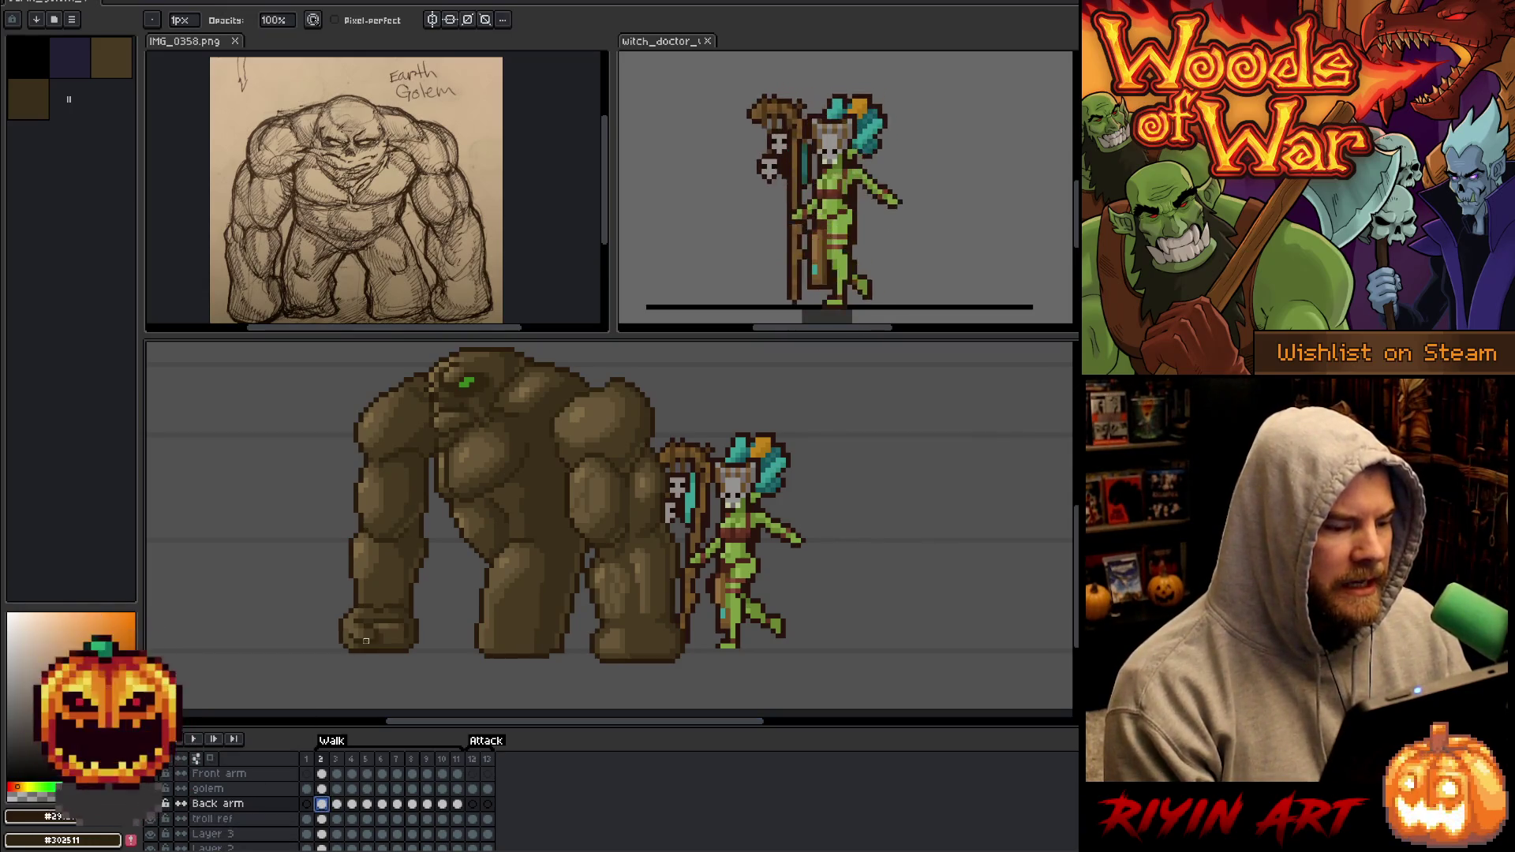
click(328, 777)
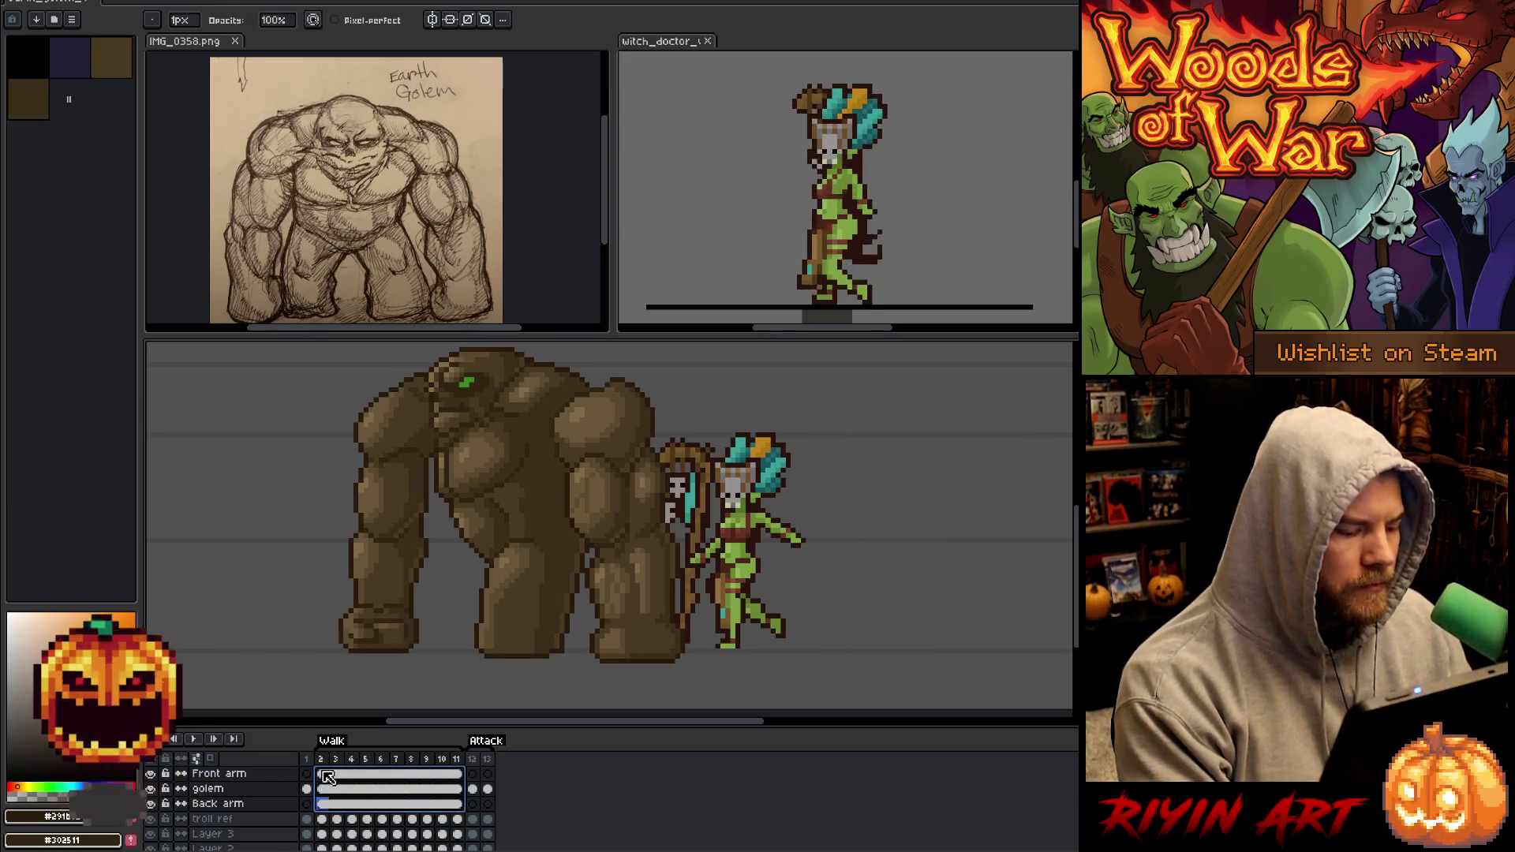
click(329, 776)
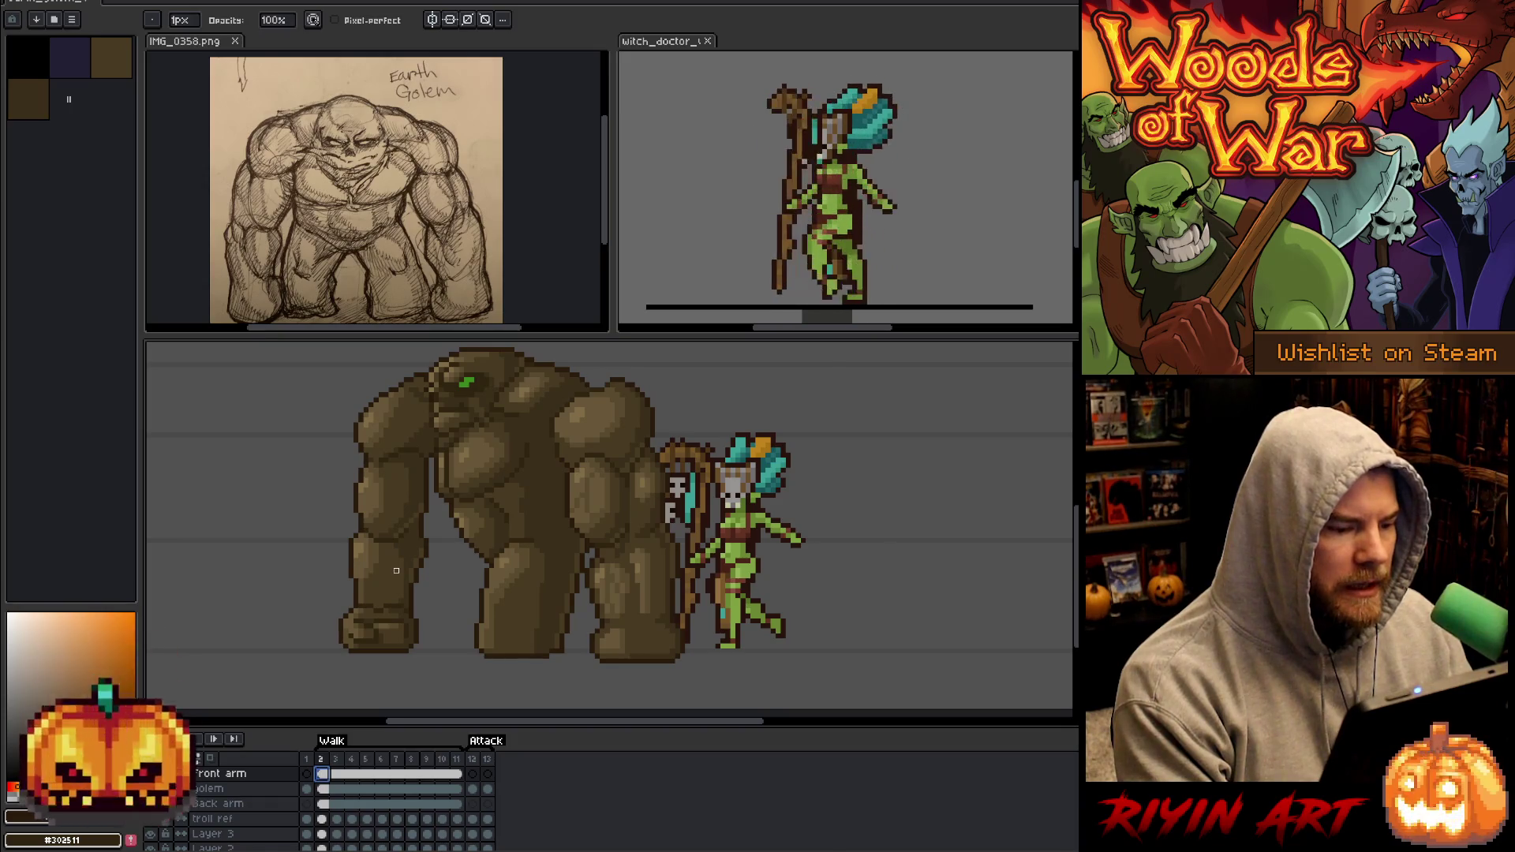
scroll(567, 494, up, 2)
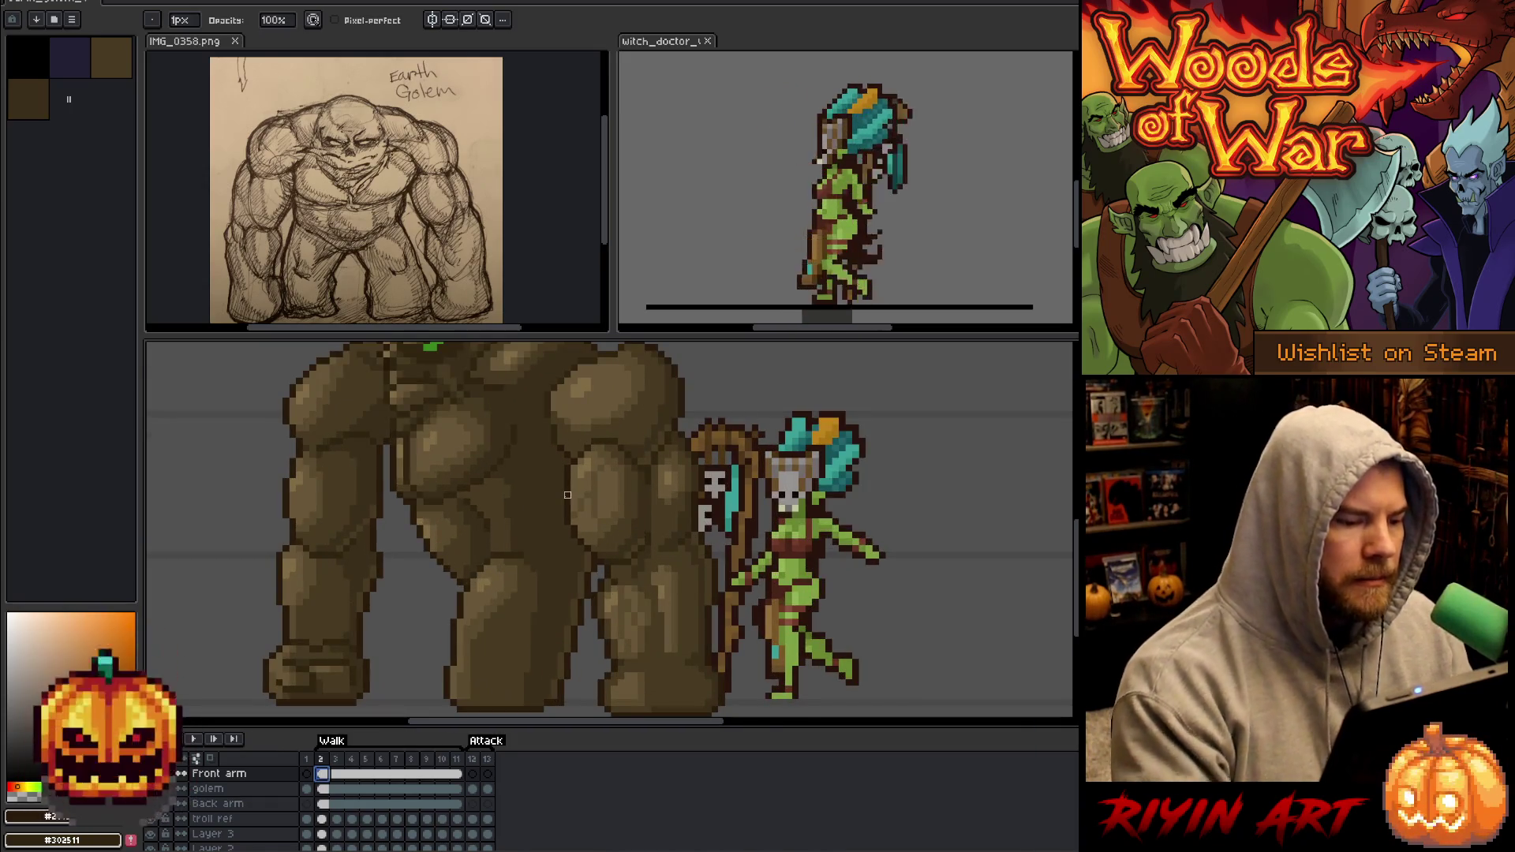
key(e)
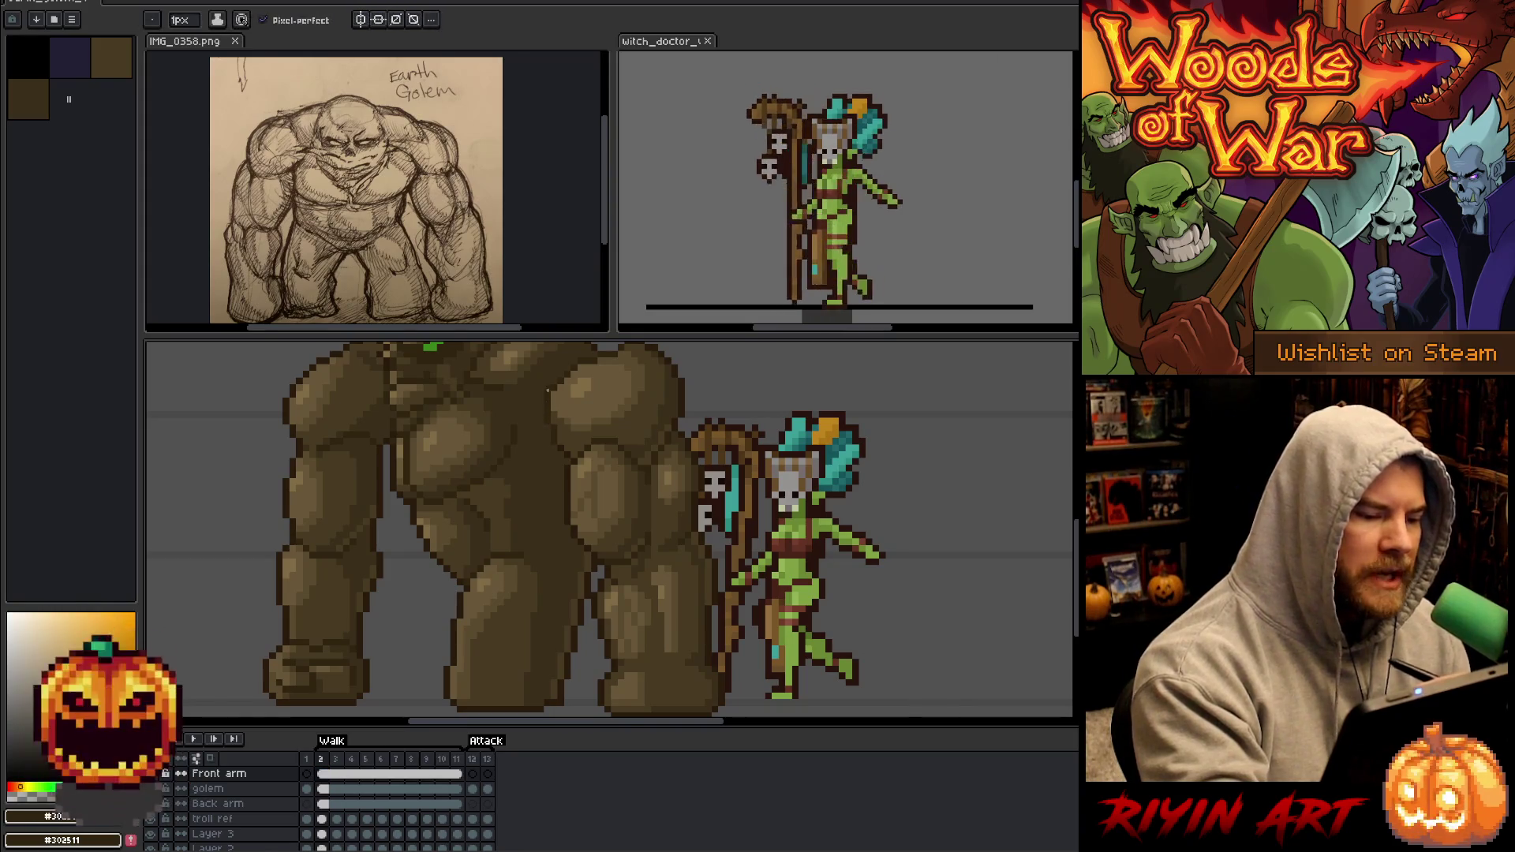
scroll(614, 569, down, 2)
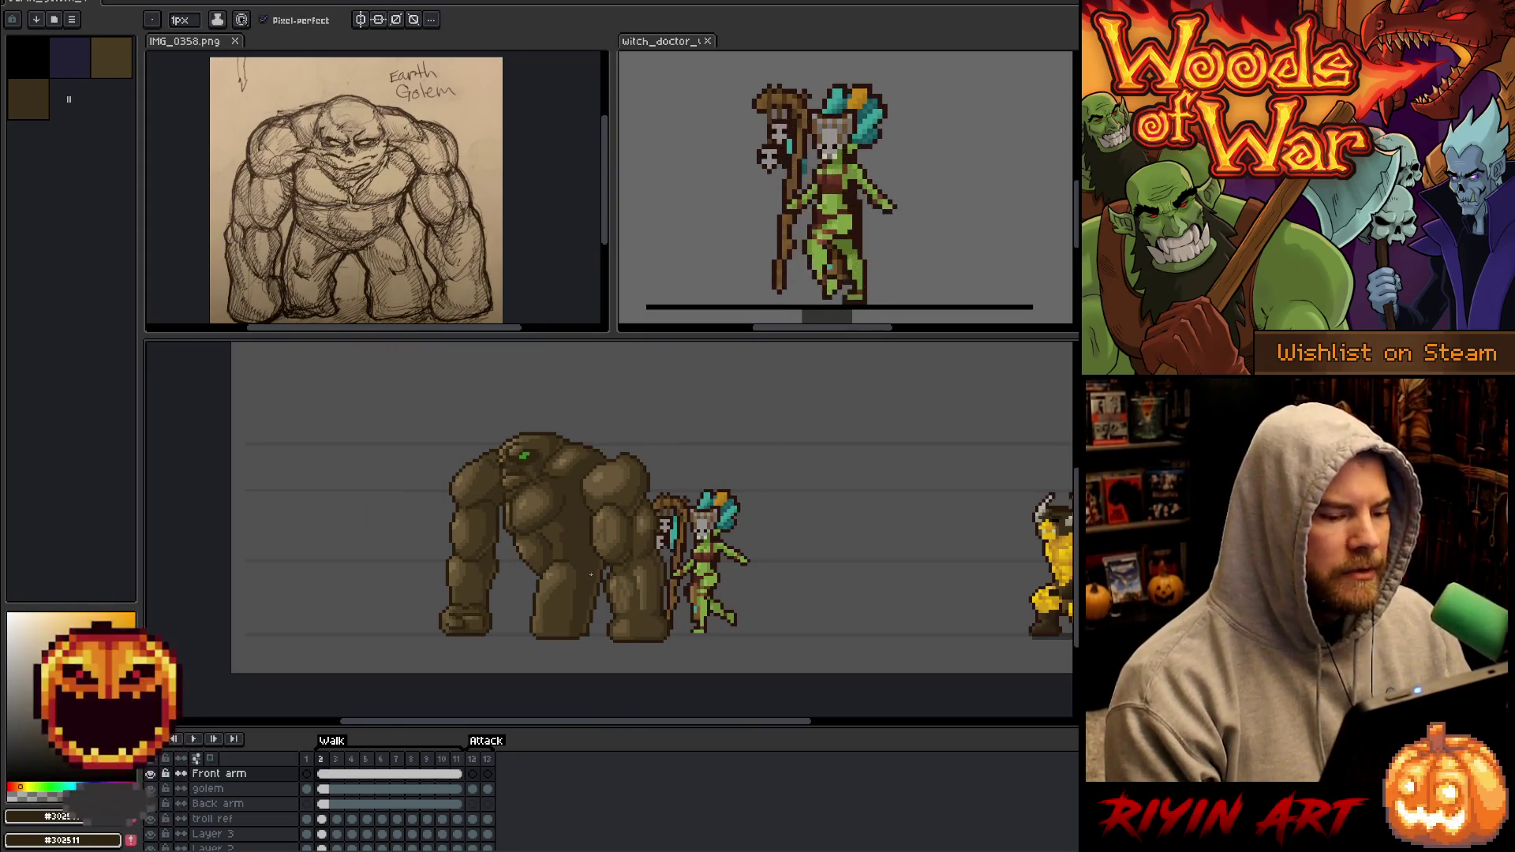
scroll(566, 585, up, 1)
key(space)
drag(593, 562, 582, 576)
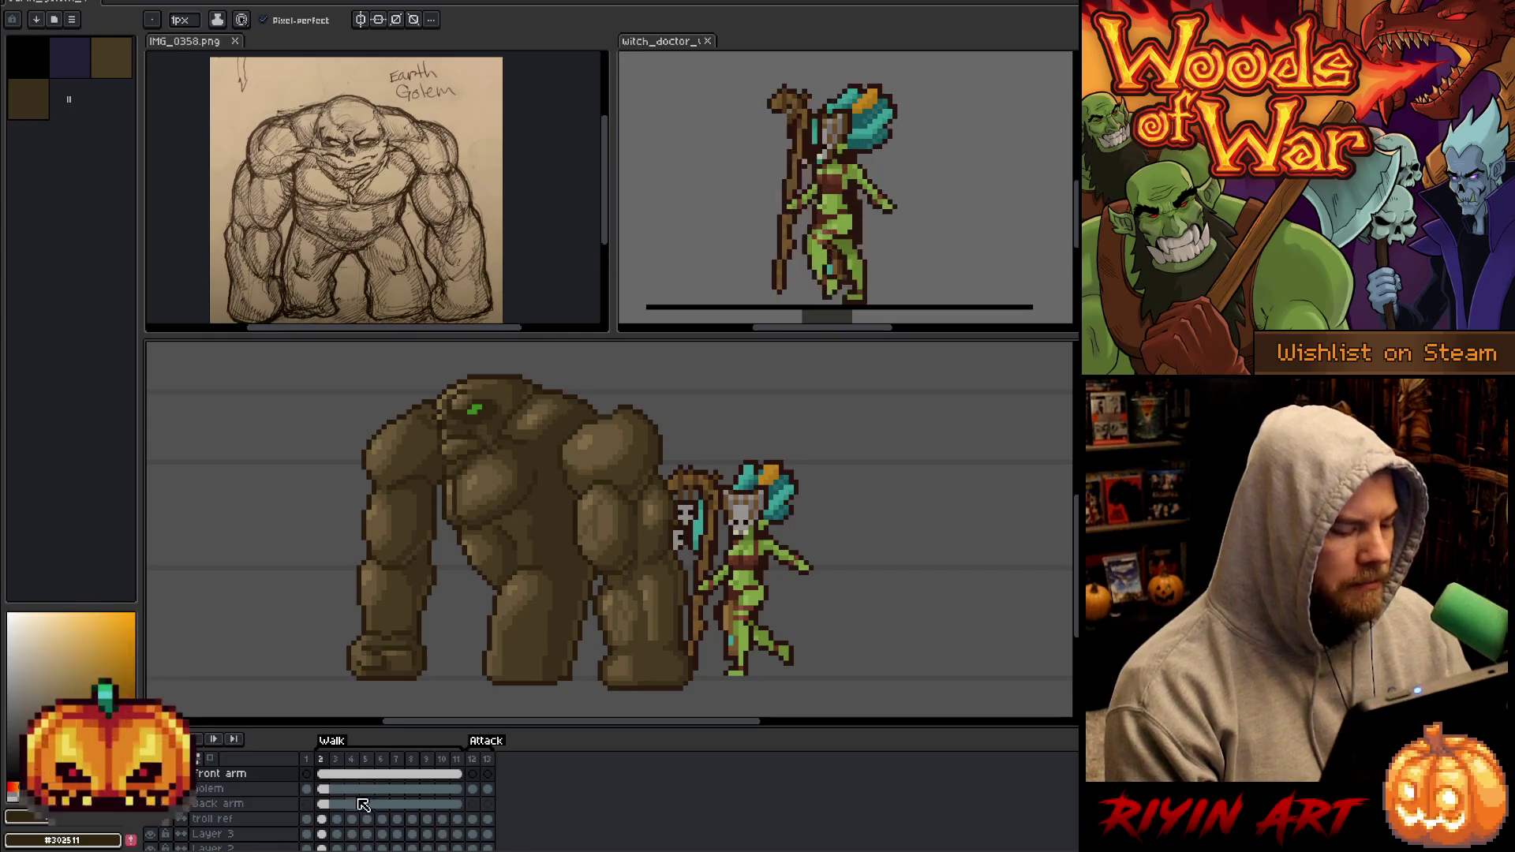
drag(448, 790, 334, 812)
Link the selected cels across frames, then unlink them back into separate cels.
right_click(334, 813)
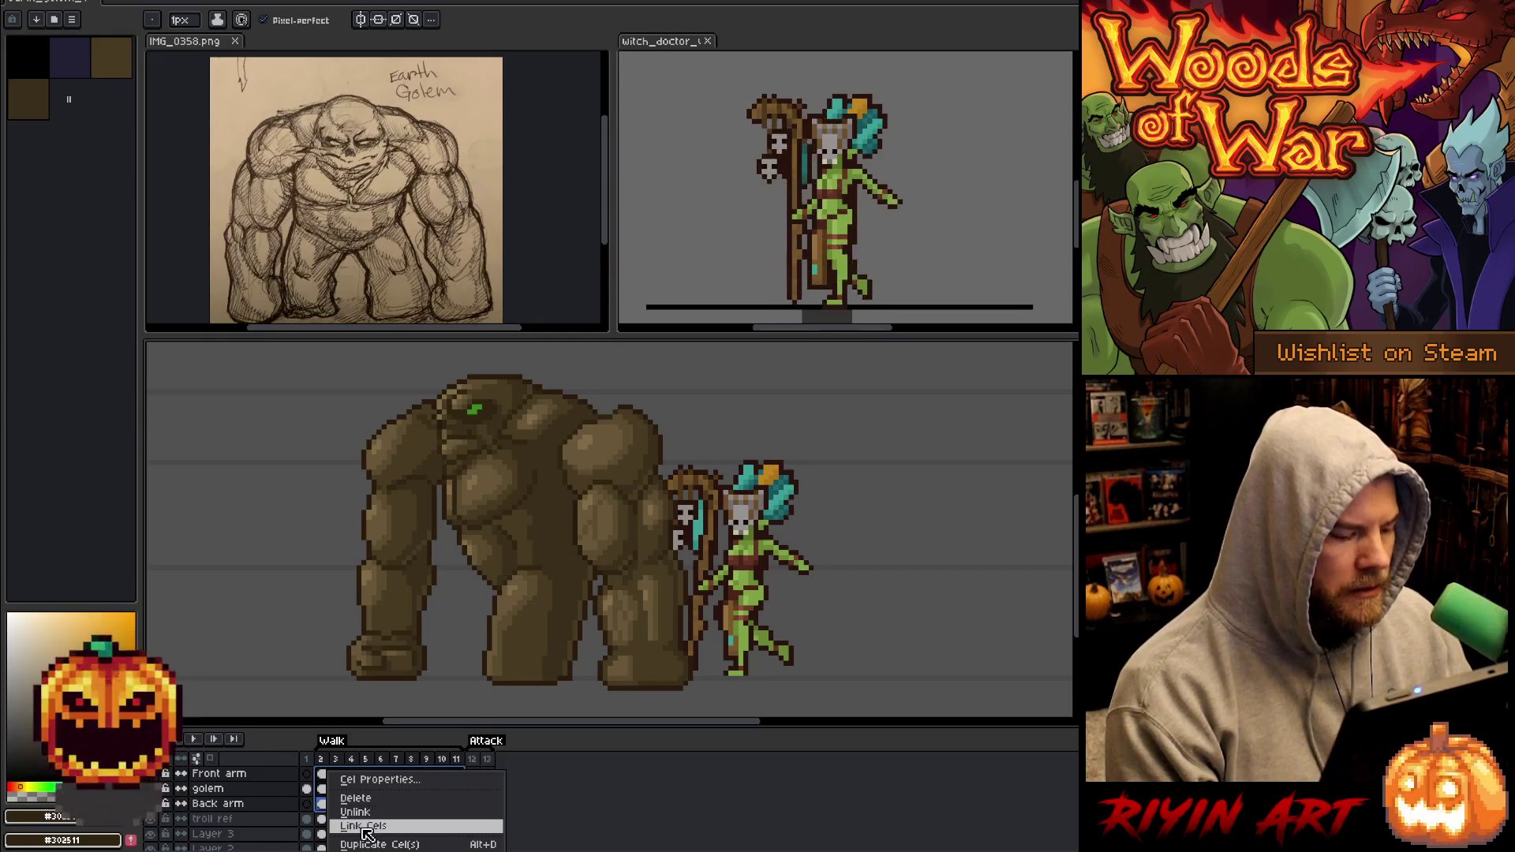
click(364, 826)
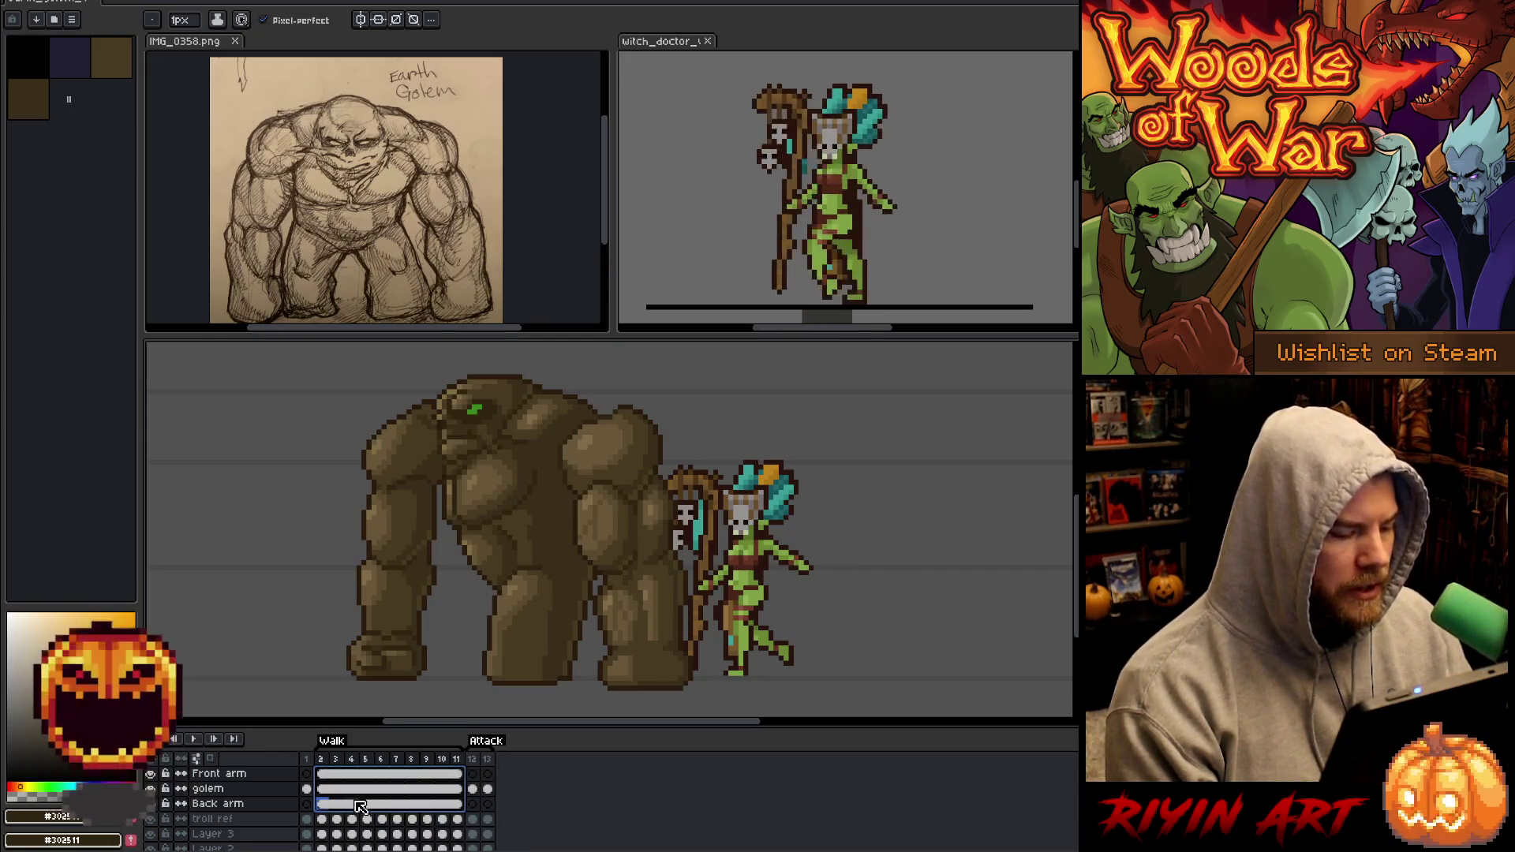
right_click(359, 810)
click(379, 821)
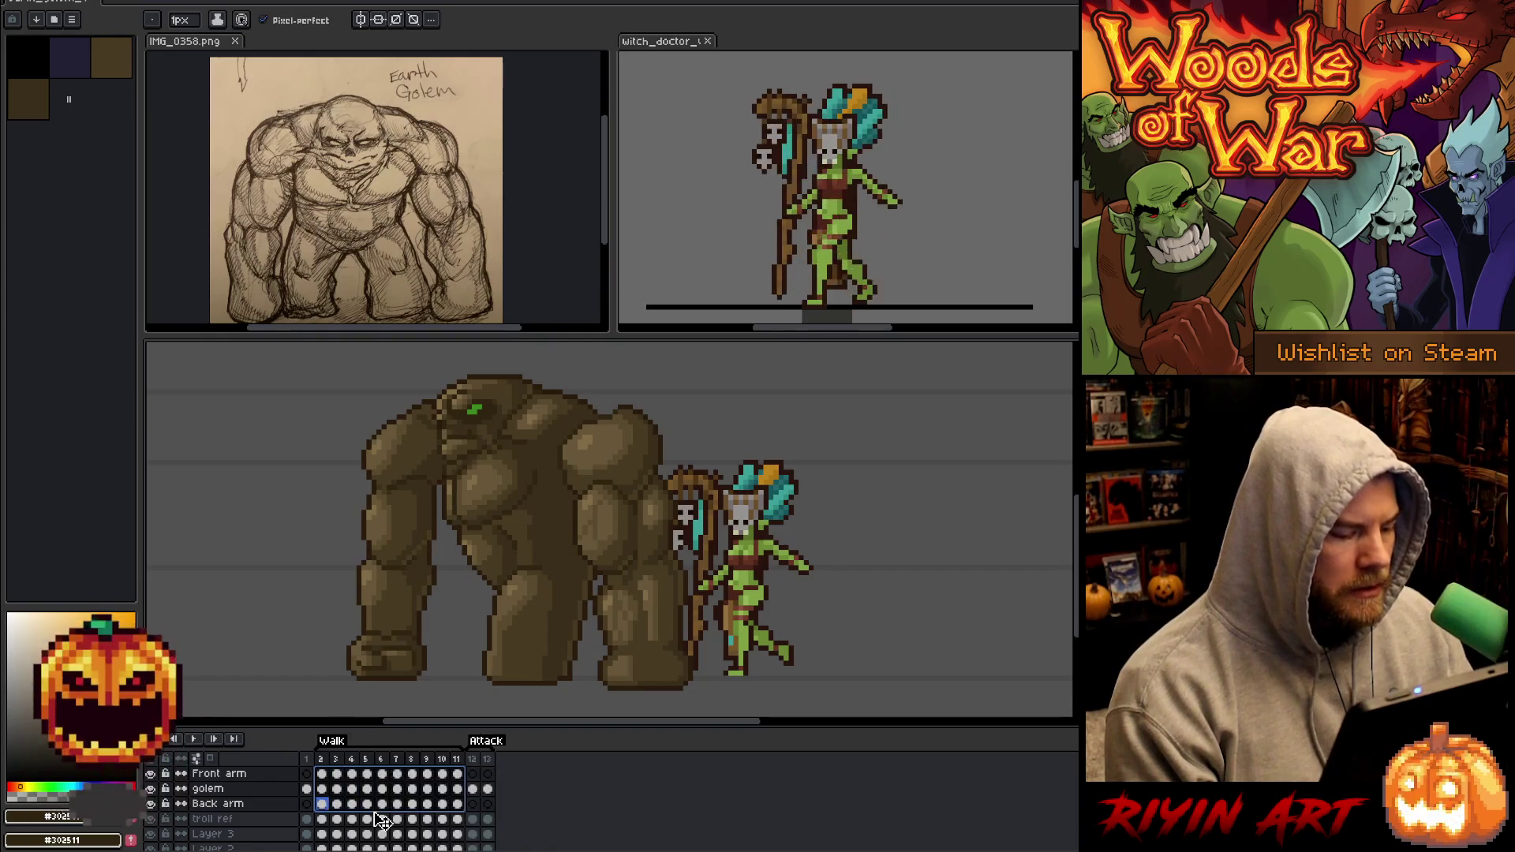
Select the golem, Front arm and Back arm cels in frame 3, then Front arm in frame 2.
click(336, 790)
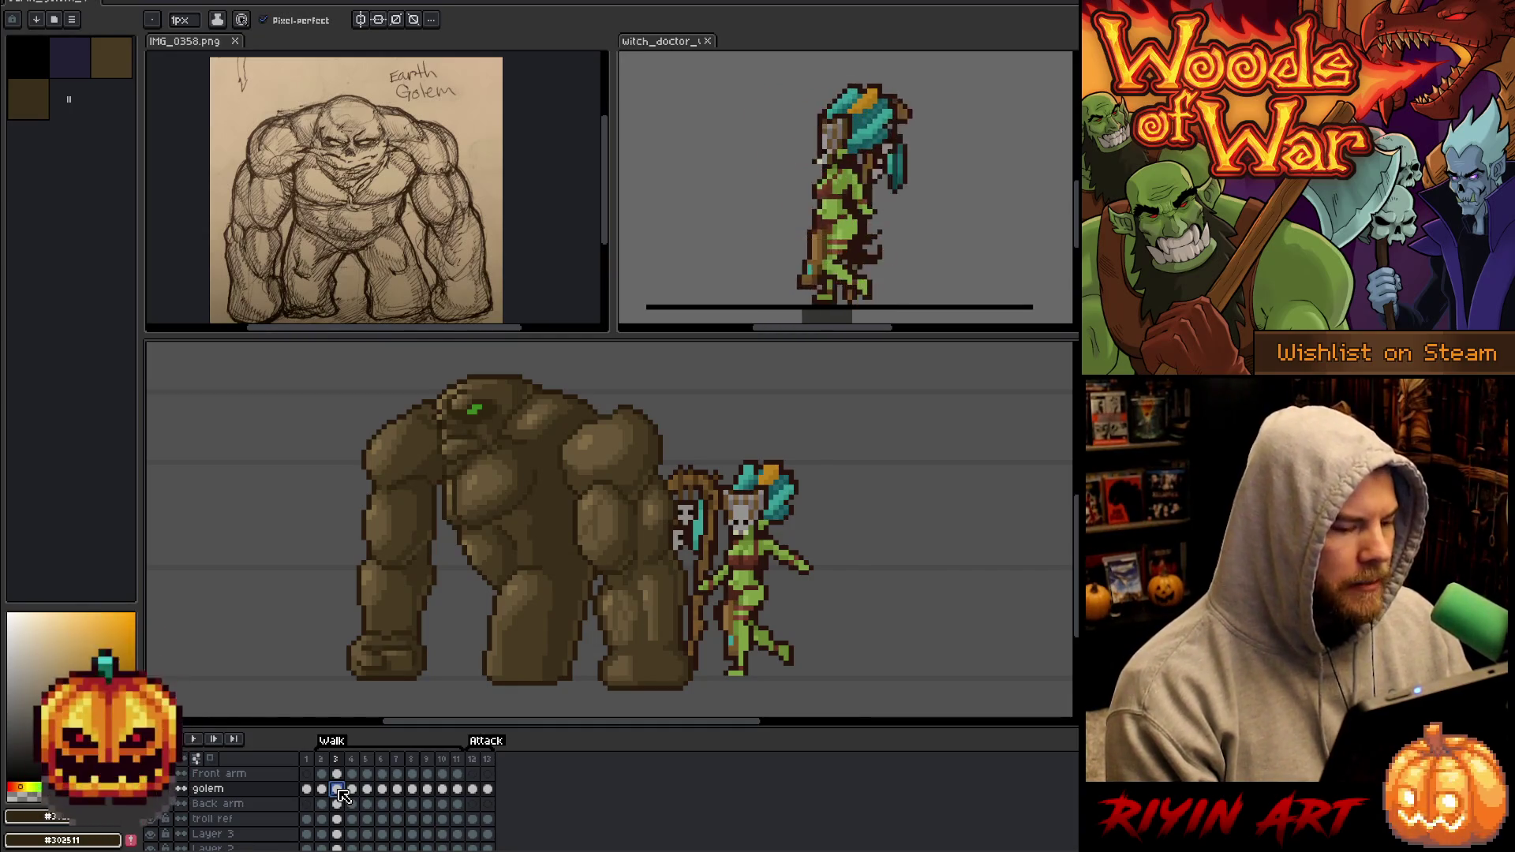
scroll(495, 527, down, 1)
scroll(508, 528, up, 1)
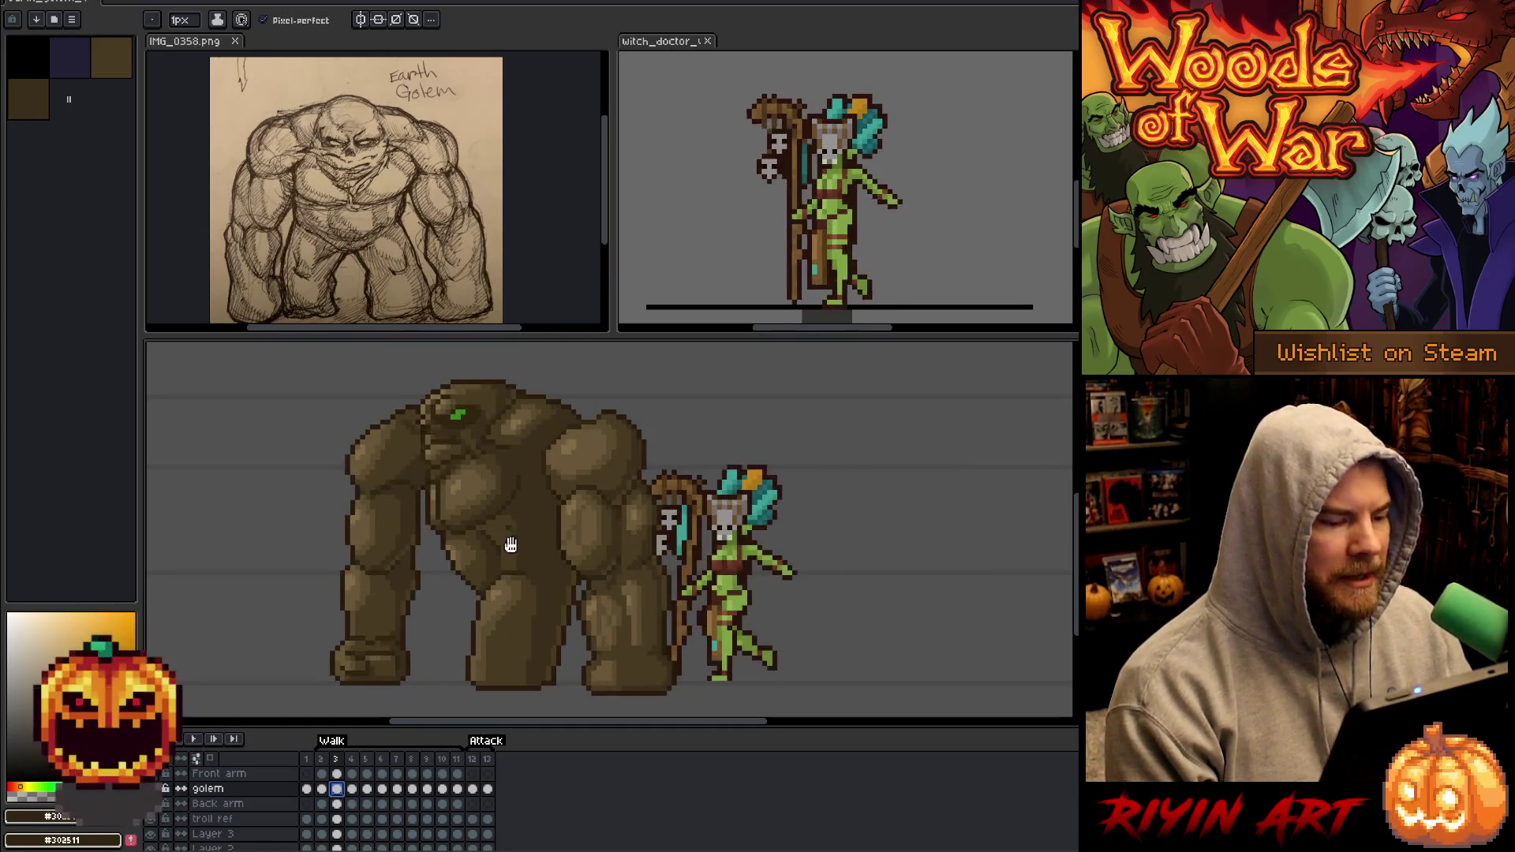
scroll(507, 532, up, 1)
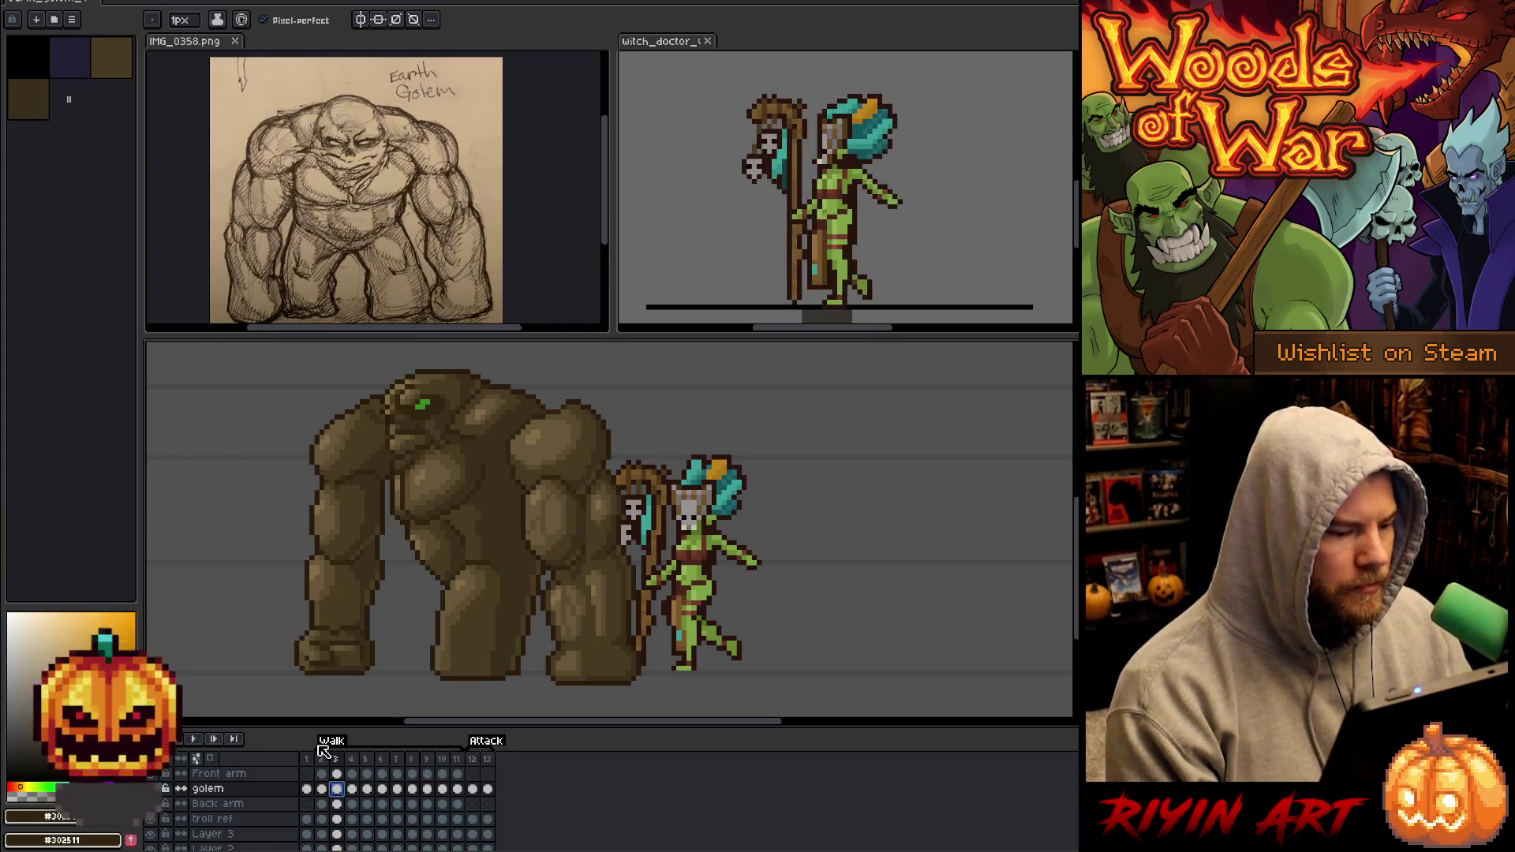
click(336, 774)
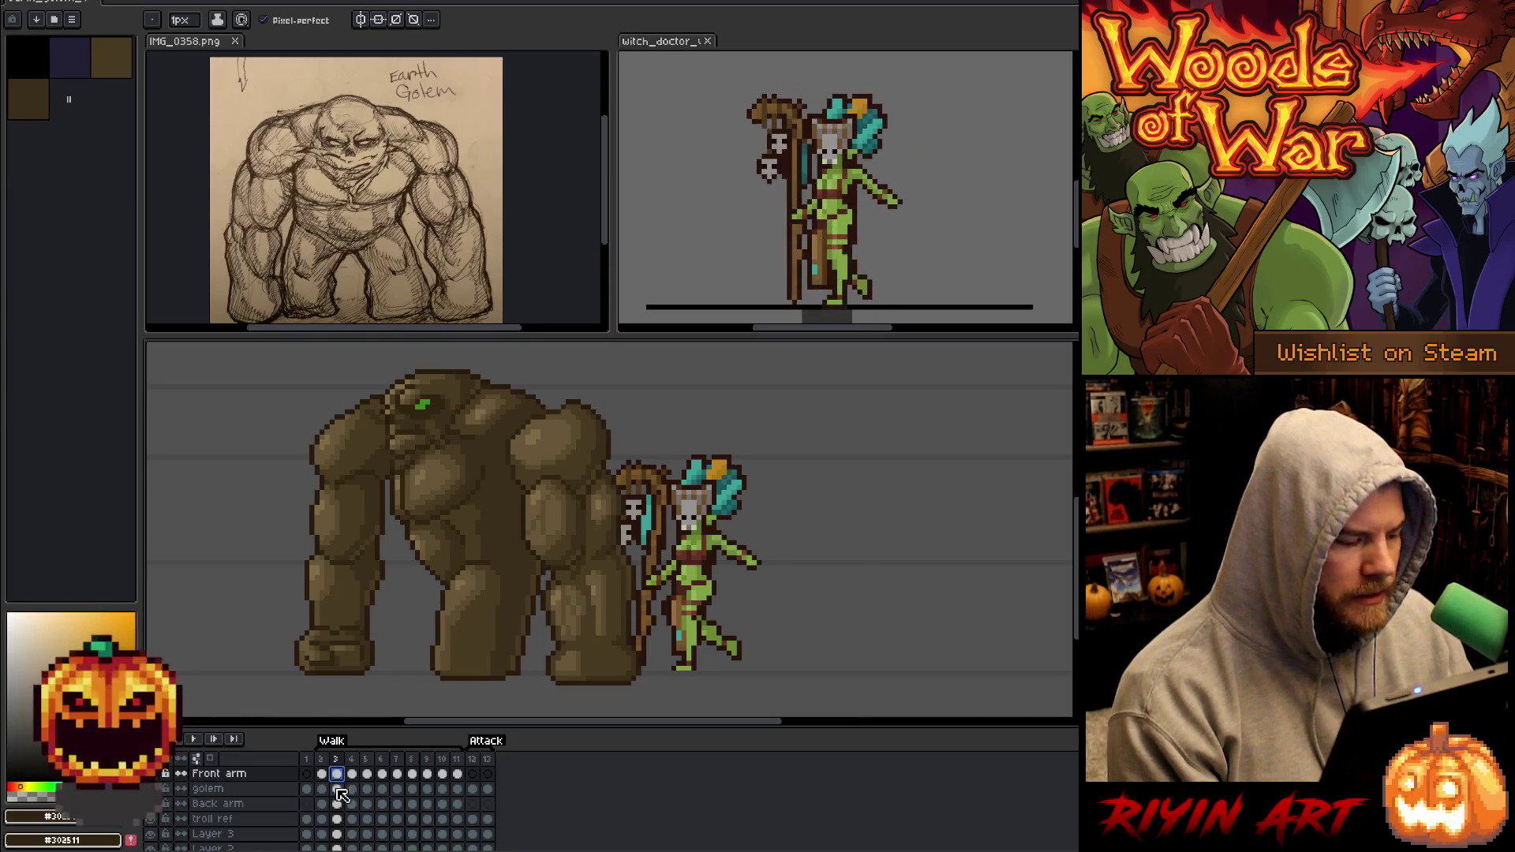
click(338, 804)
click(323, 775)
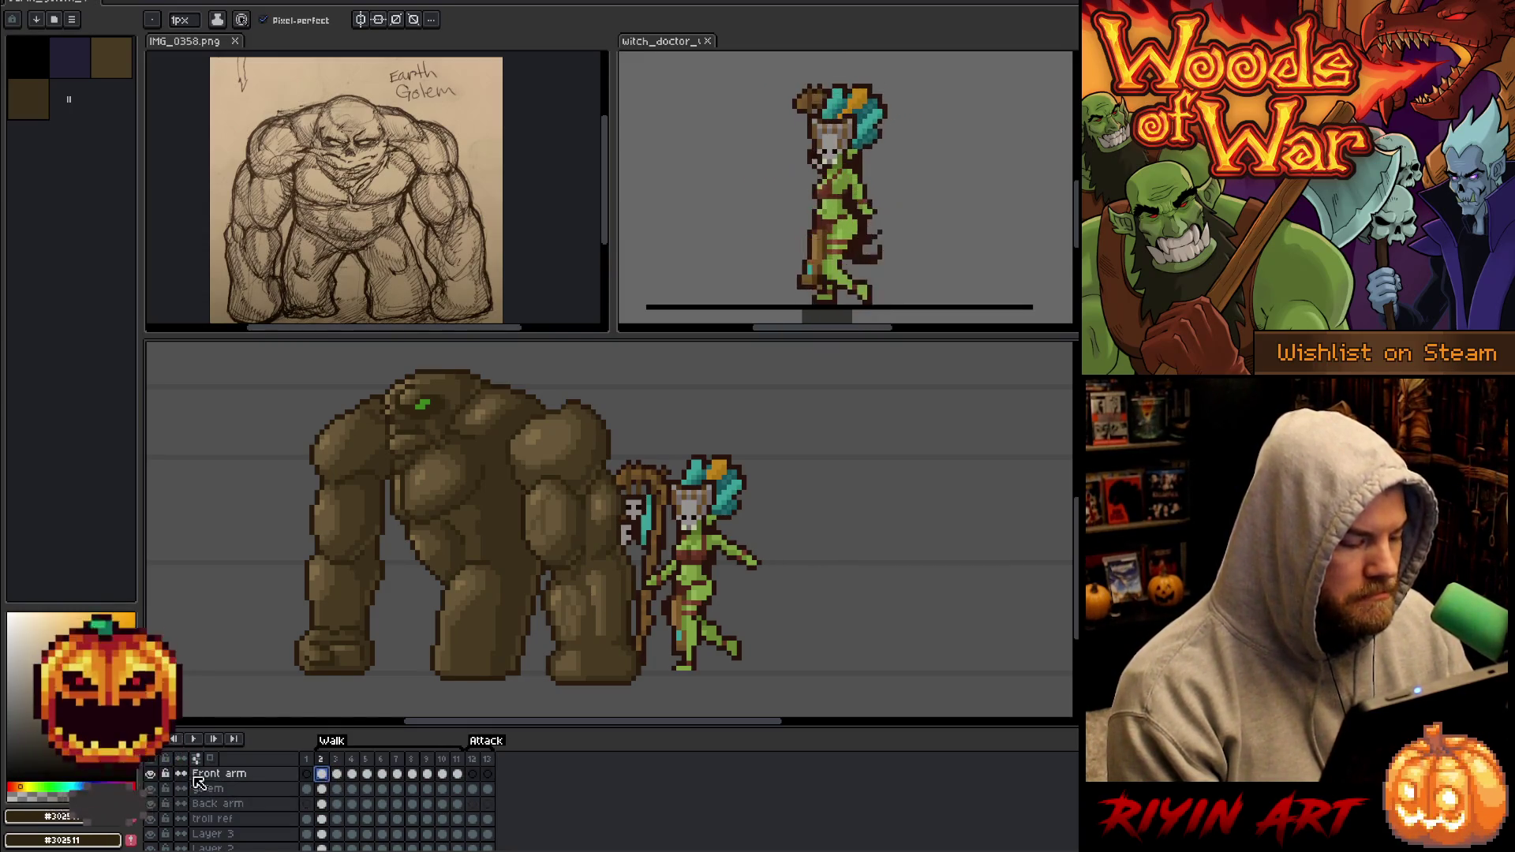
Hide the Front arm layer and select all of the Back arm's pixels in frame 2.
click(152, 775)
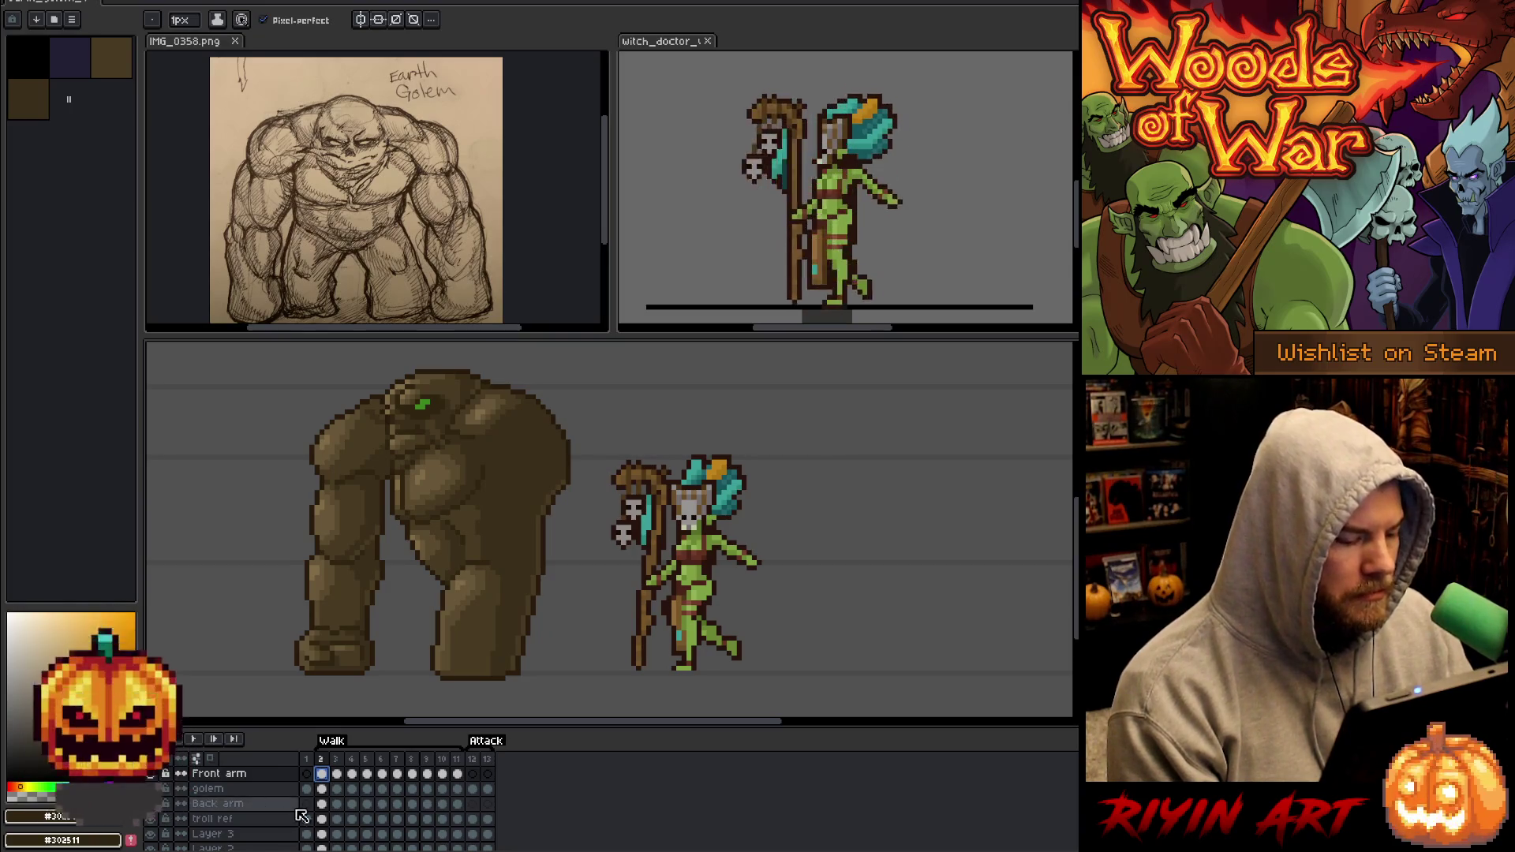
click(322, 804)
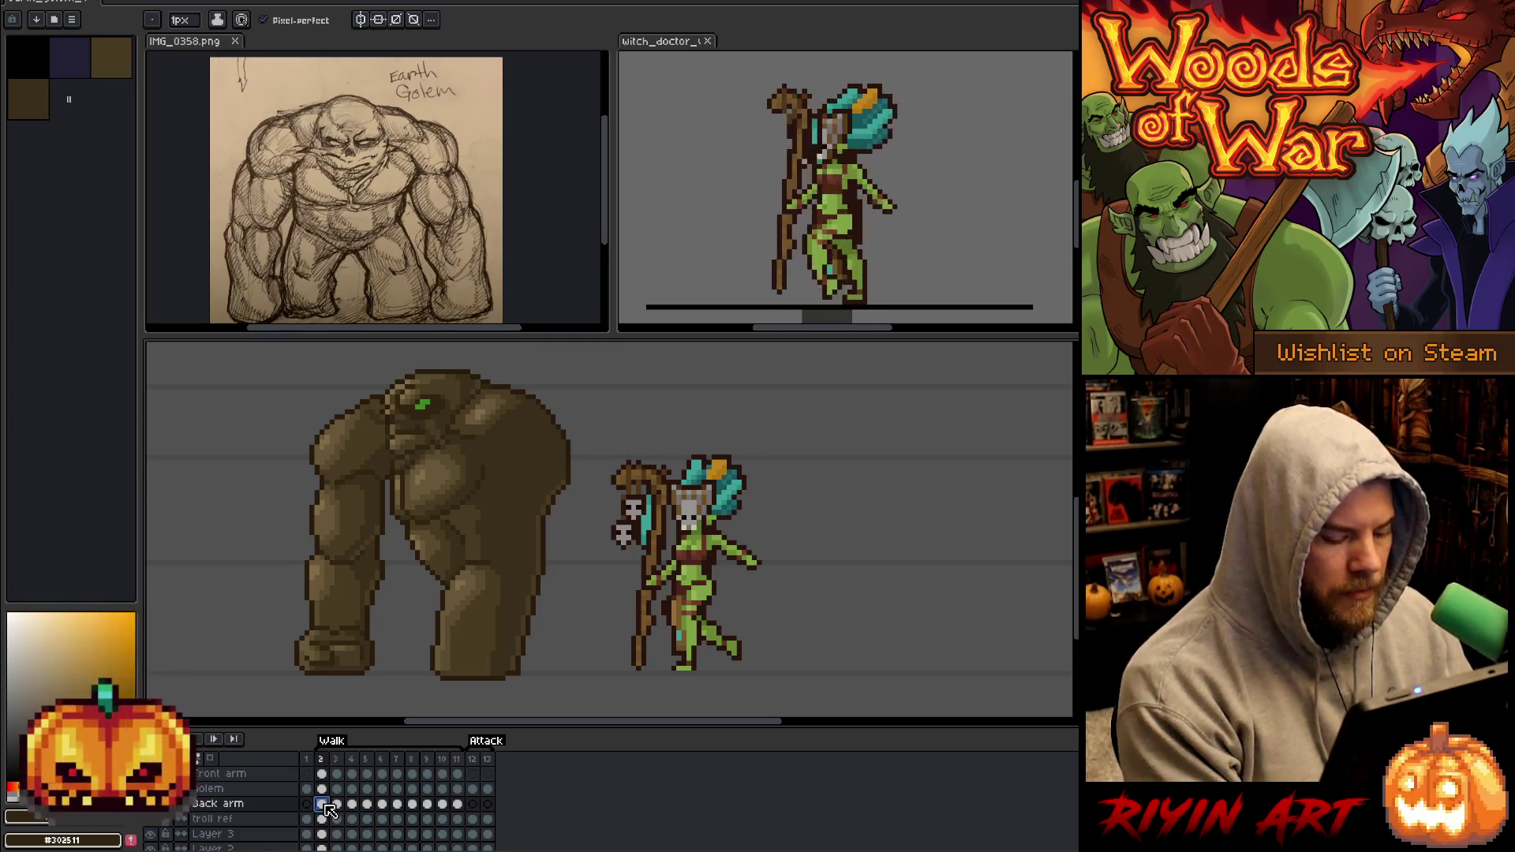
key(ctrl+t)
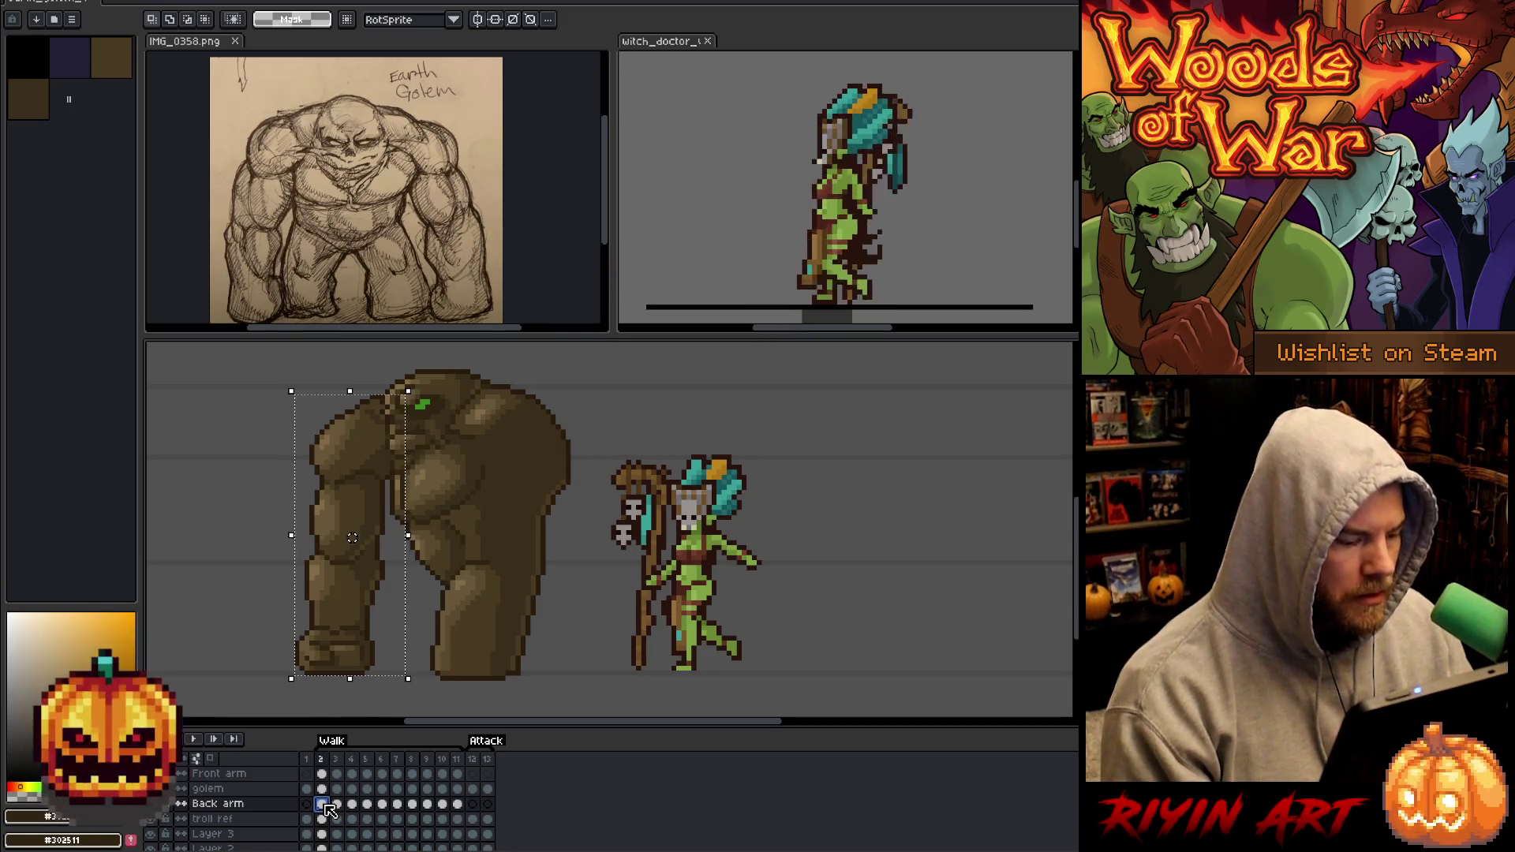
Move the frame 3 back arm about 3 pixels right and commit it.
click(339, 807)
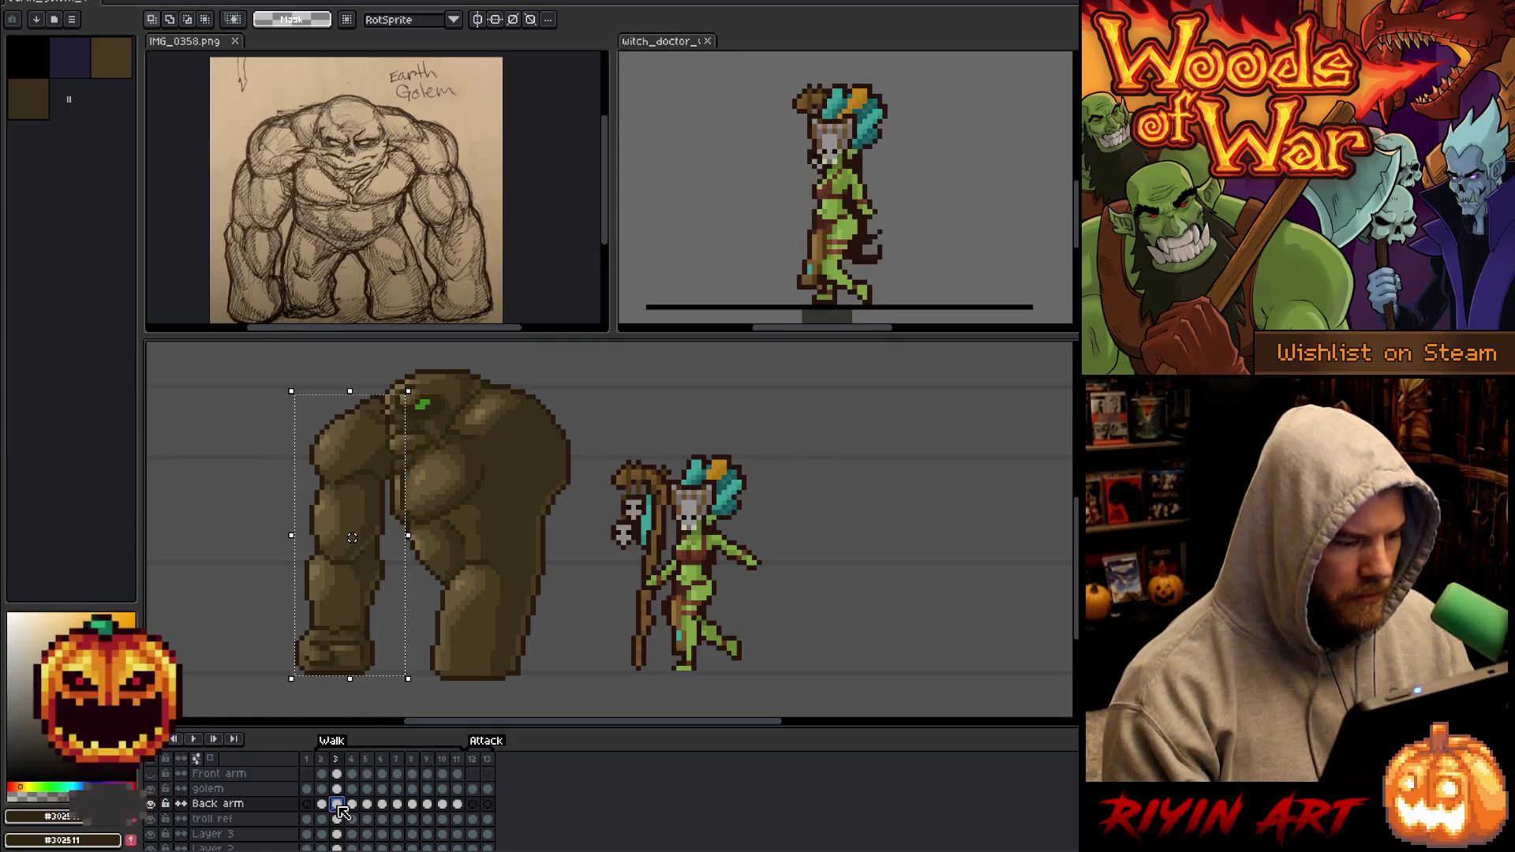
key(Right)
key(Right)
key(Right)
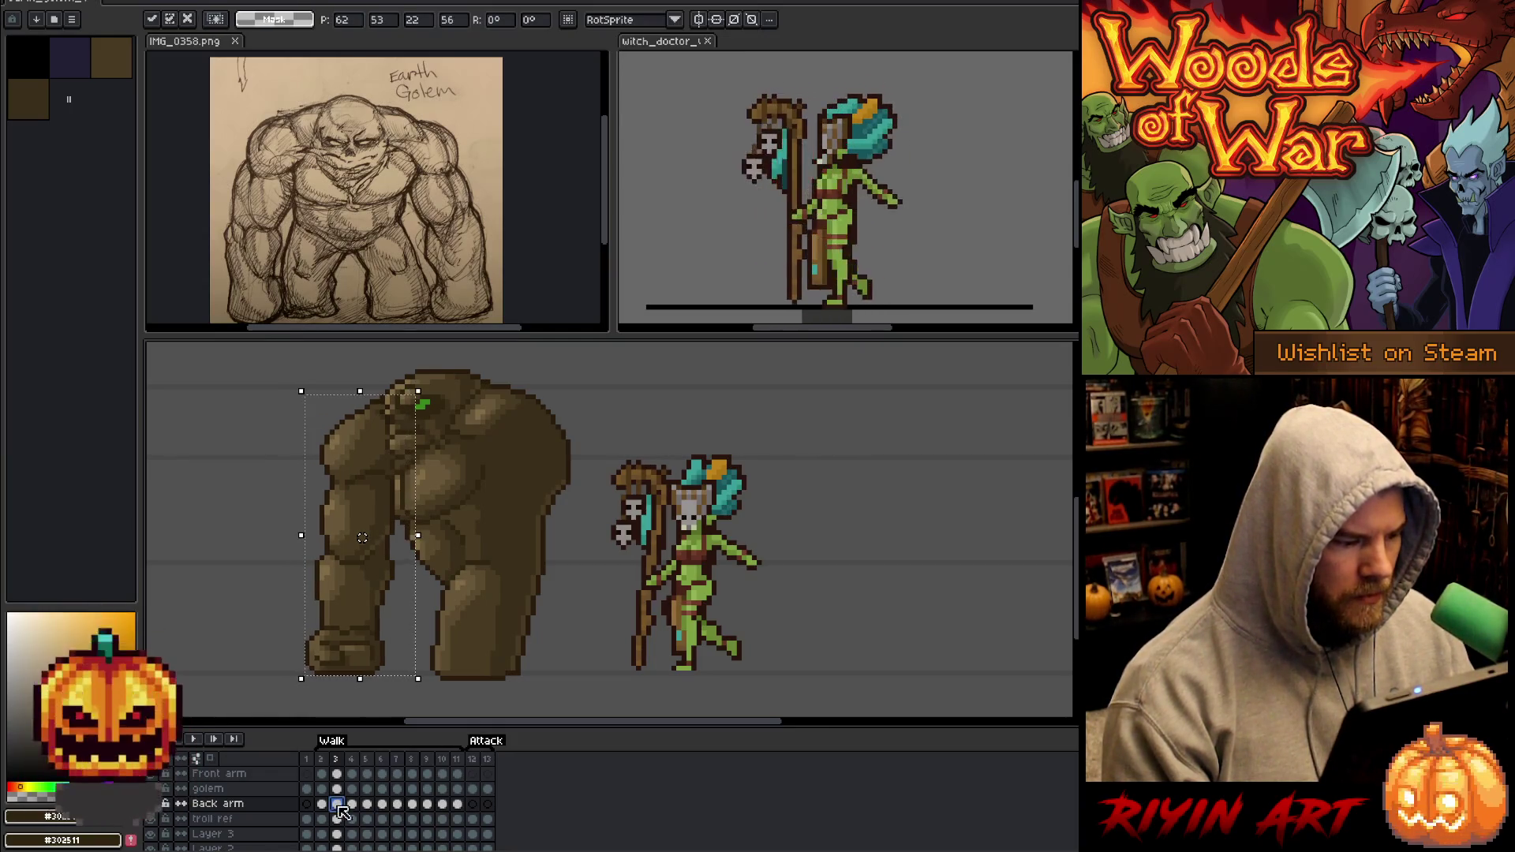
drag(366, 537, 403, 537)
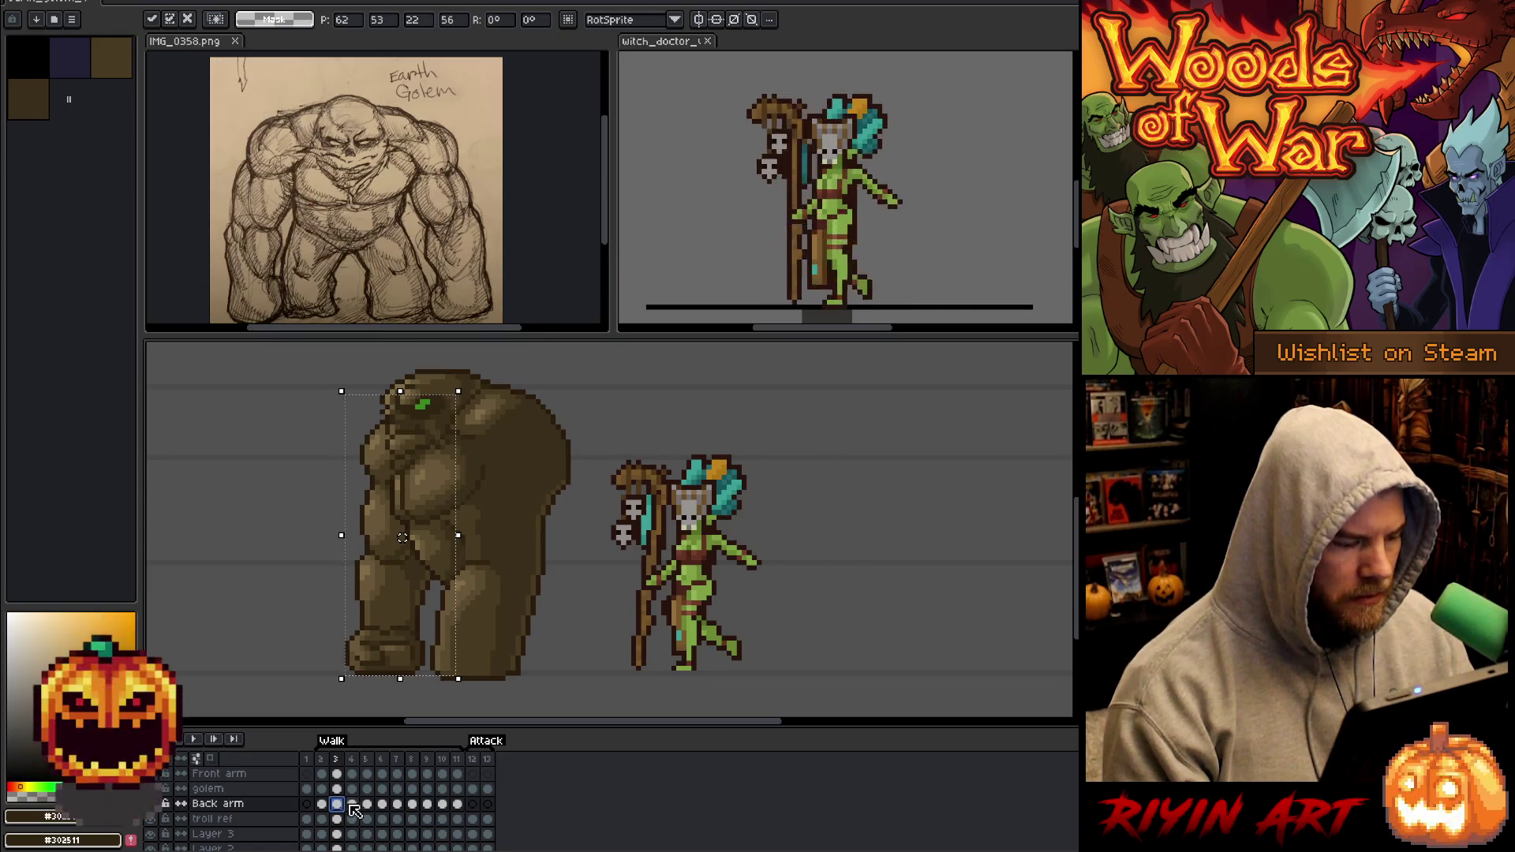
key(Return)
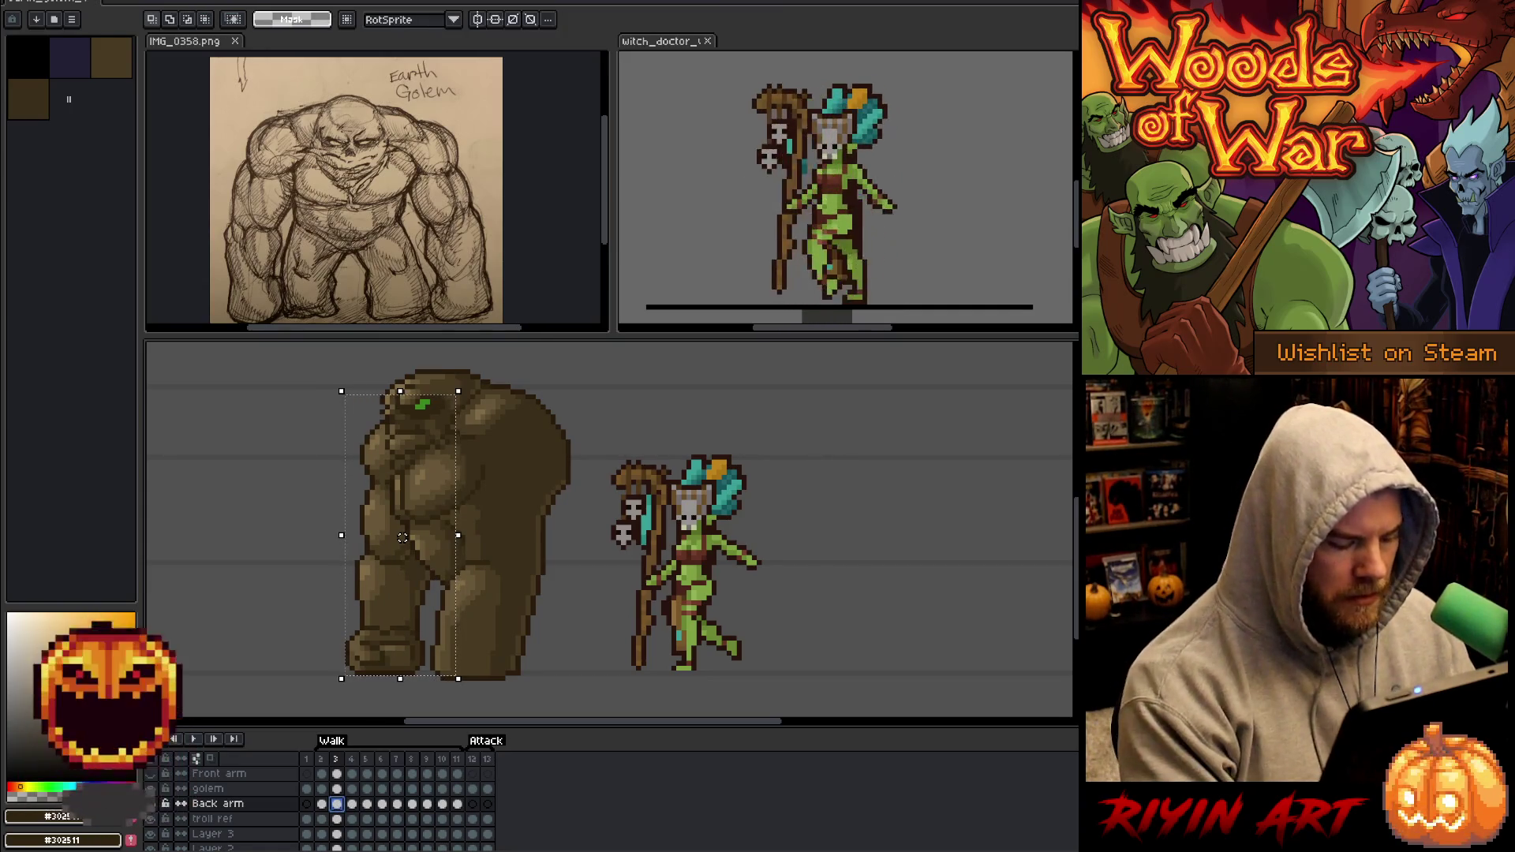
Shift the frame 4 back arm in against the body, then compare with frame 2.
key(period)
drag(336, 803, 351, 803)
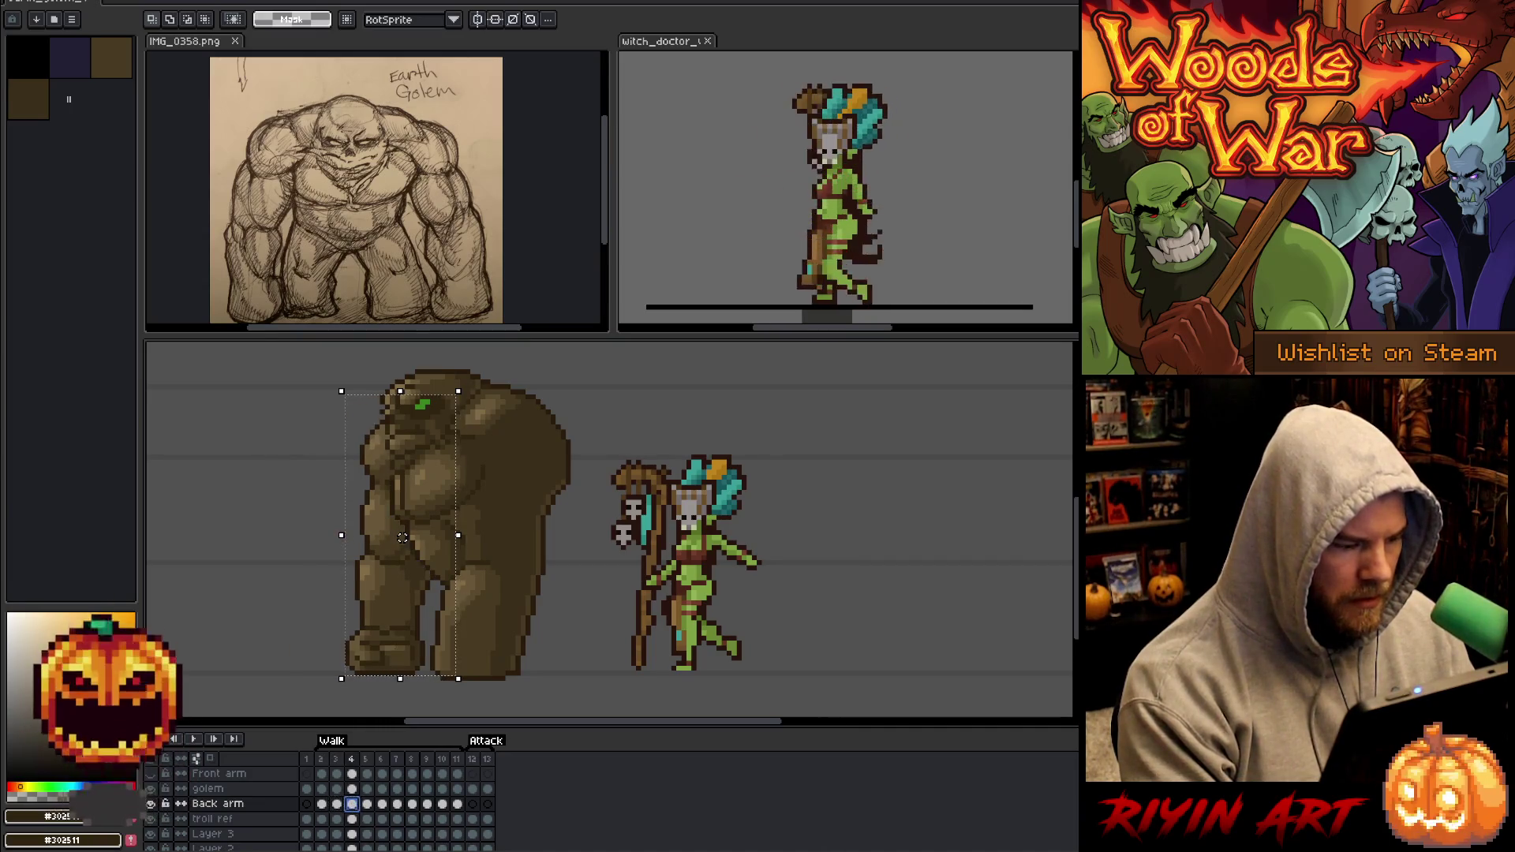
click(321, 802)
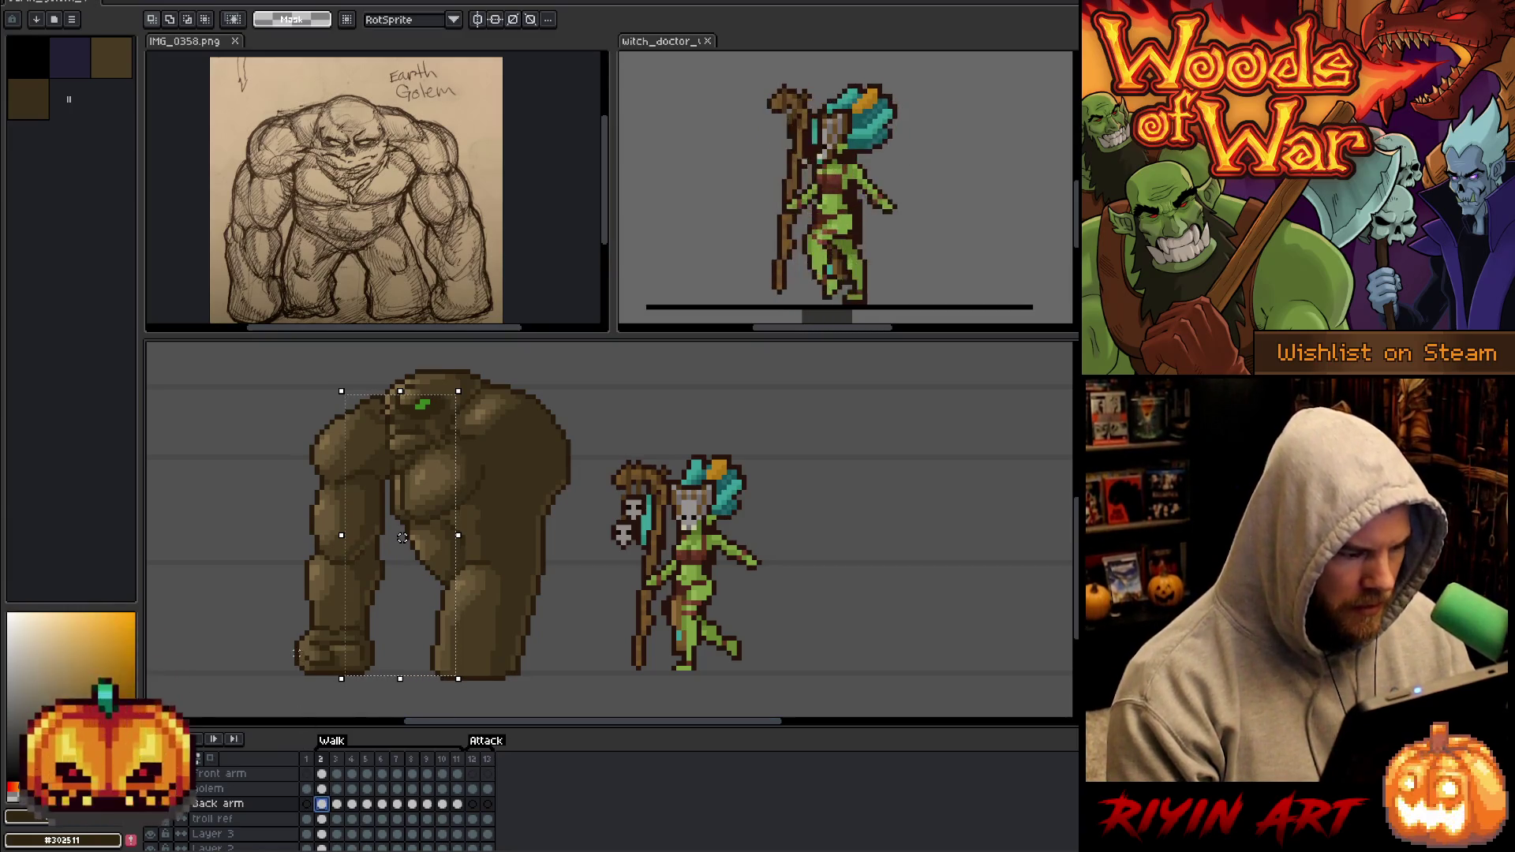
drag(379, 694, 397, 698)
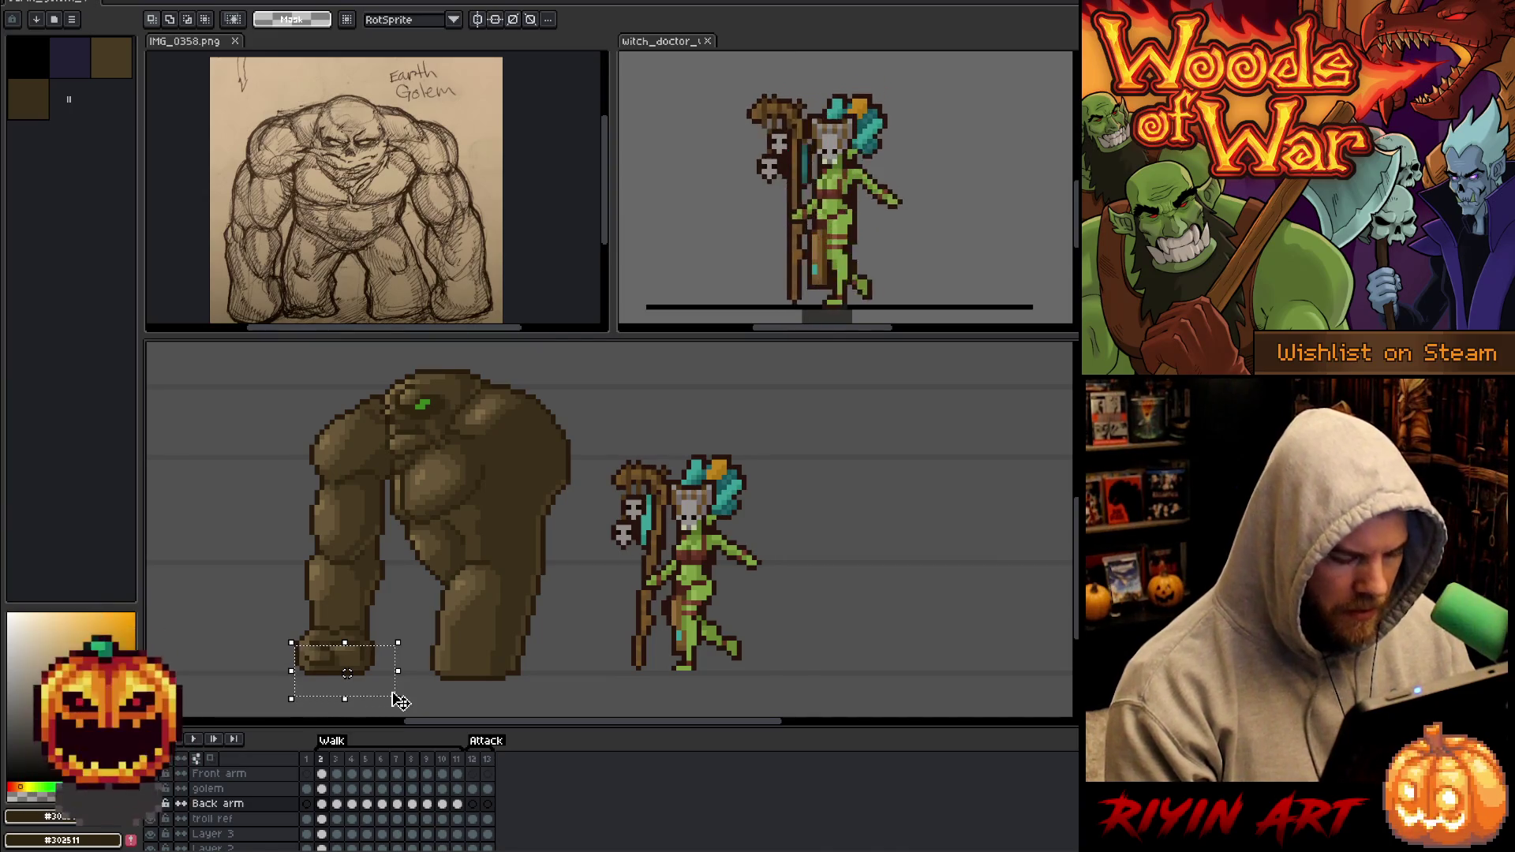
Move the frame 4 back arm further right against the body and deselect to commit.
key(period)
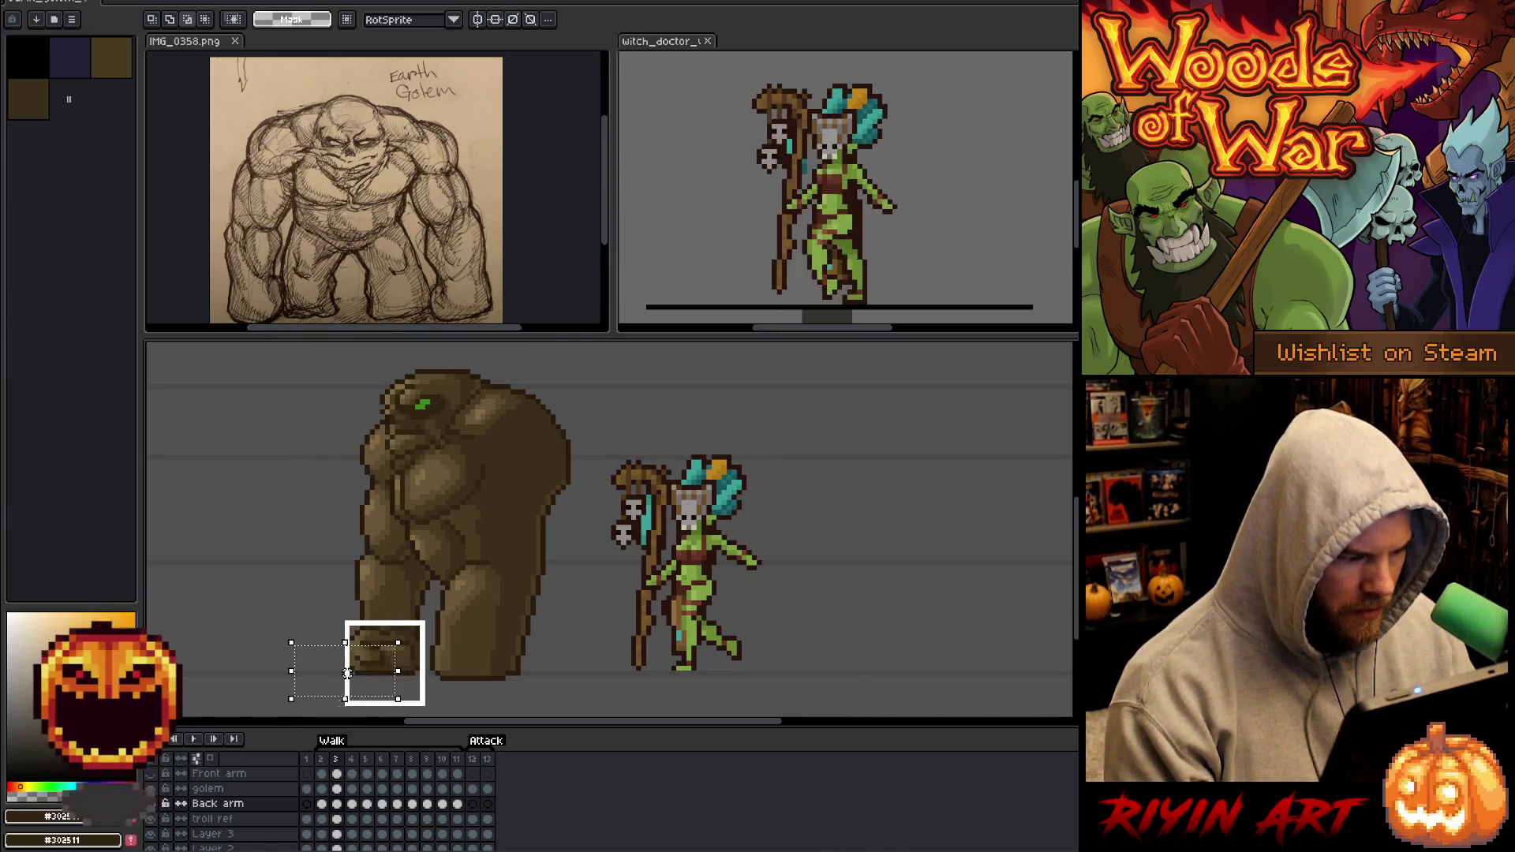
drag(348, 635, 406, 706)
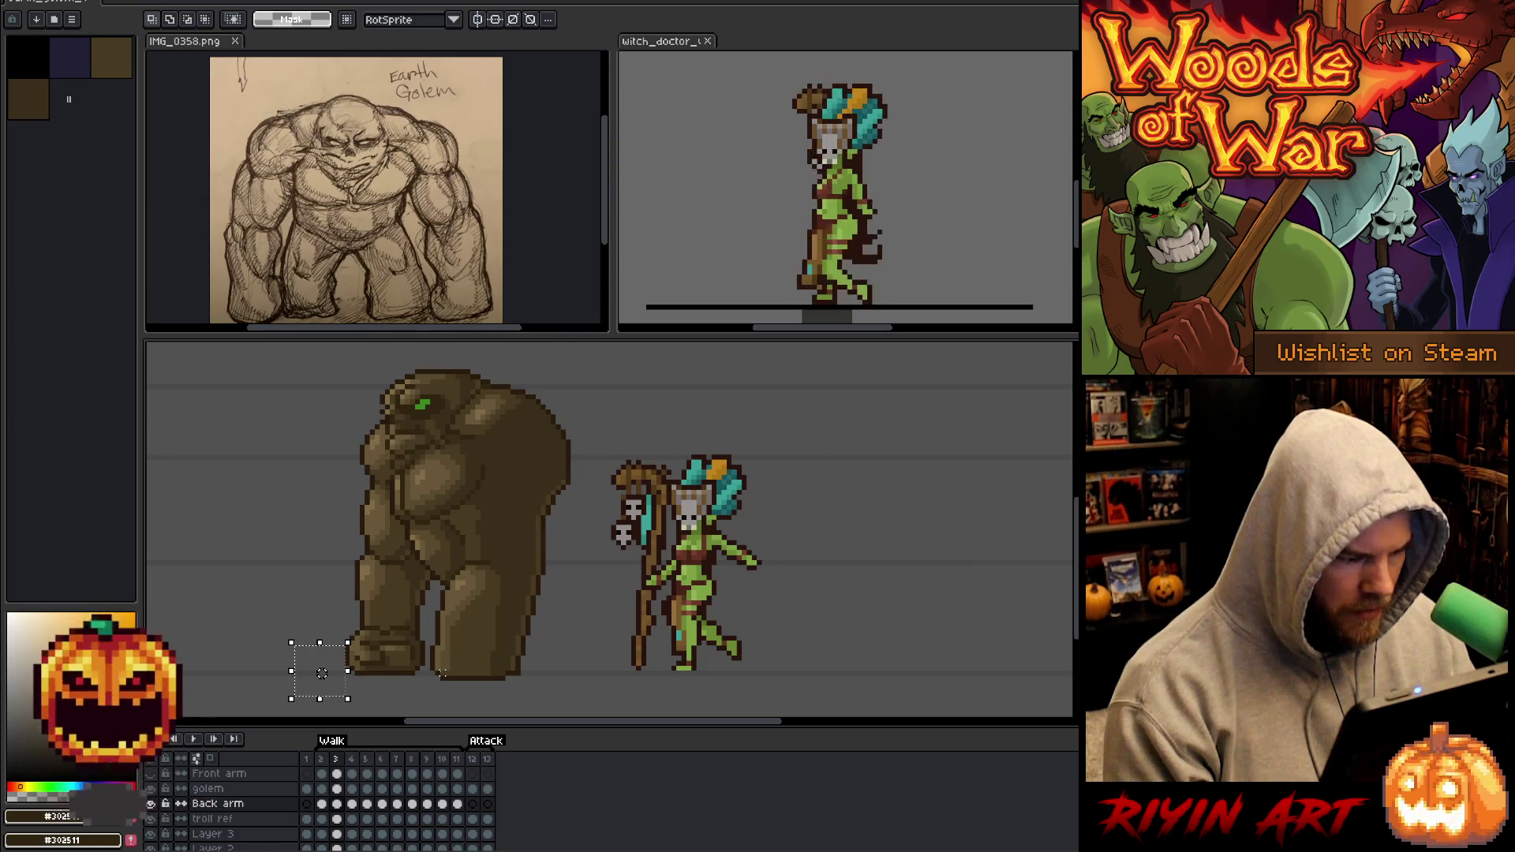
click(337, 804)
click(352, 805)
ctrl+click(353, 805)
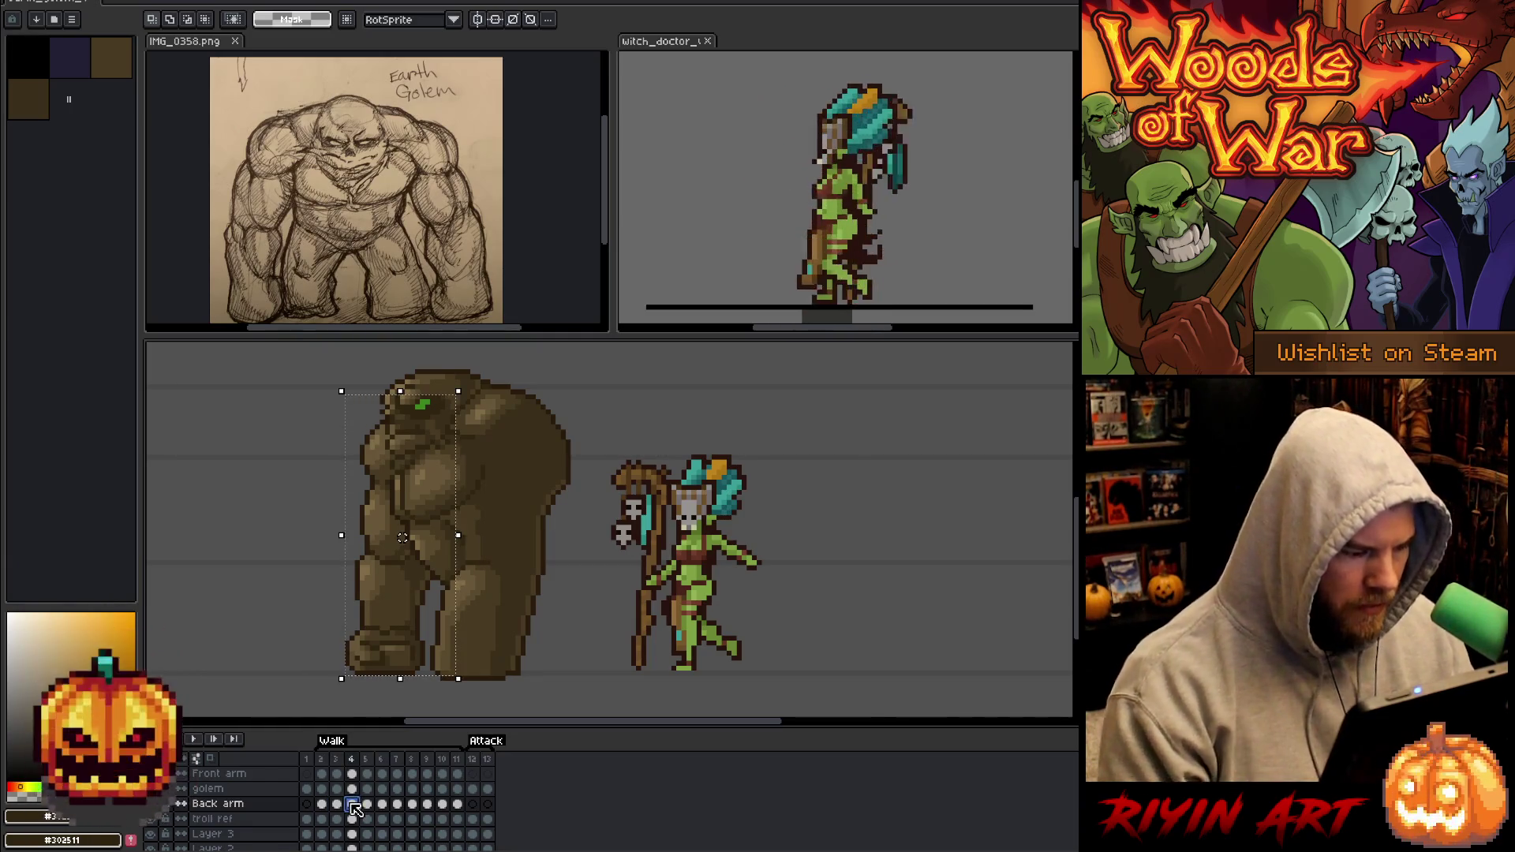
key(Right)
key(Right)
key(Right)
drag(416, 537, 453, 538)
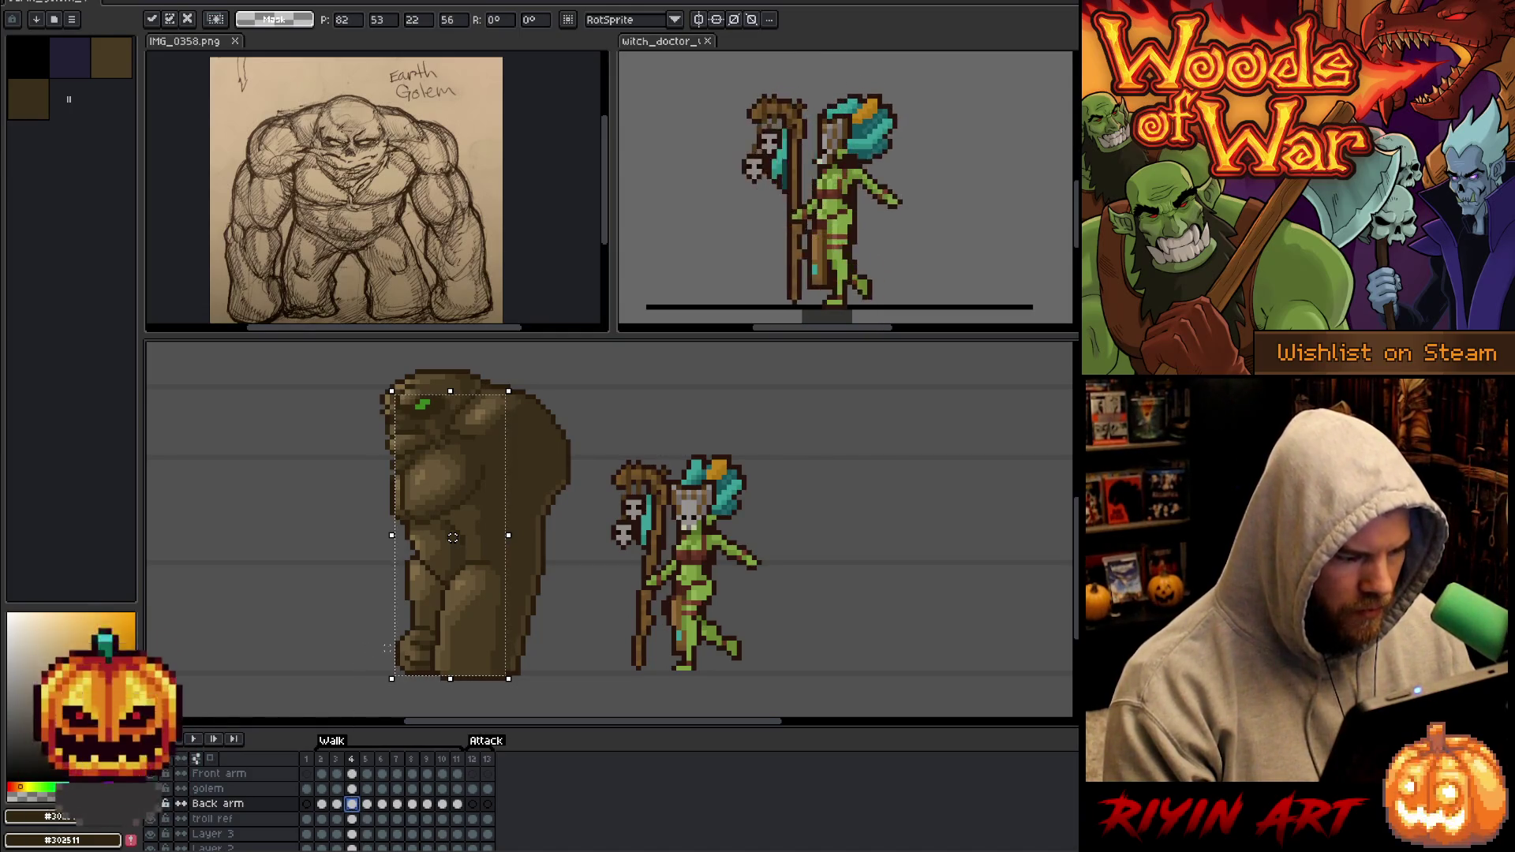
key(ctrl+d)
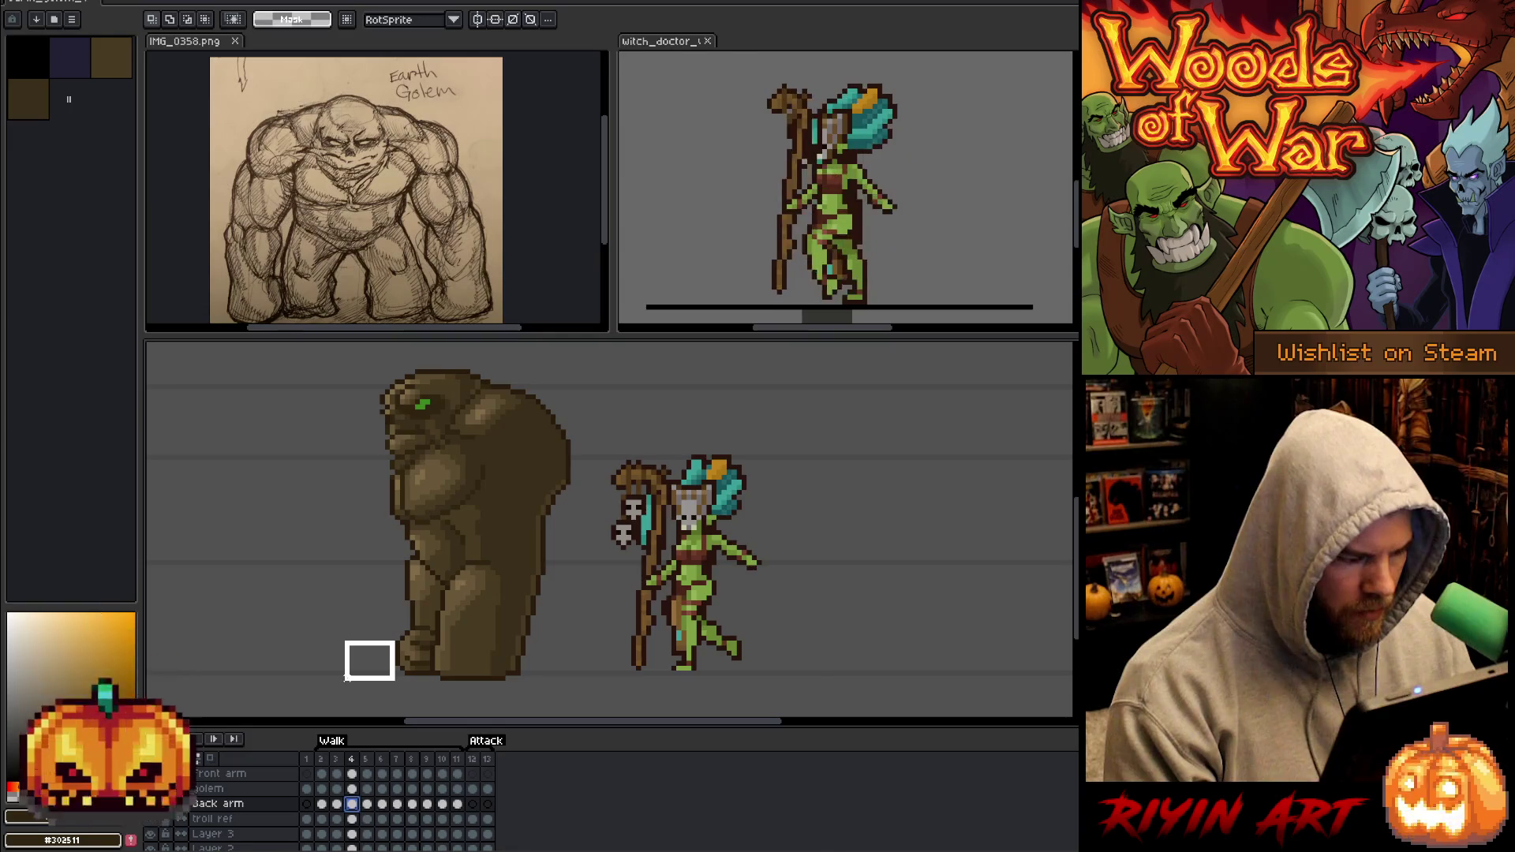
Reselect the back arm on frame 5, nudge it right and compare against frame 6.
drag(398, 637, 342, 683)
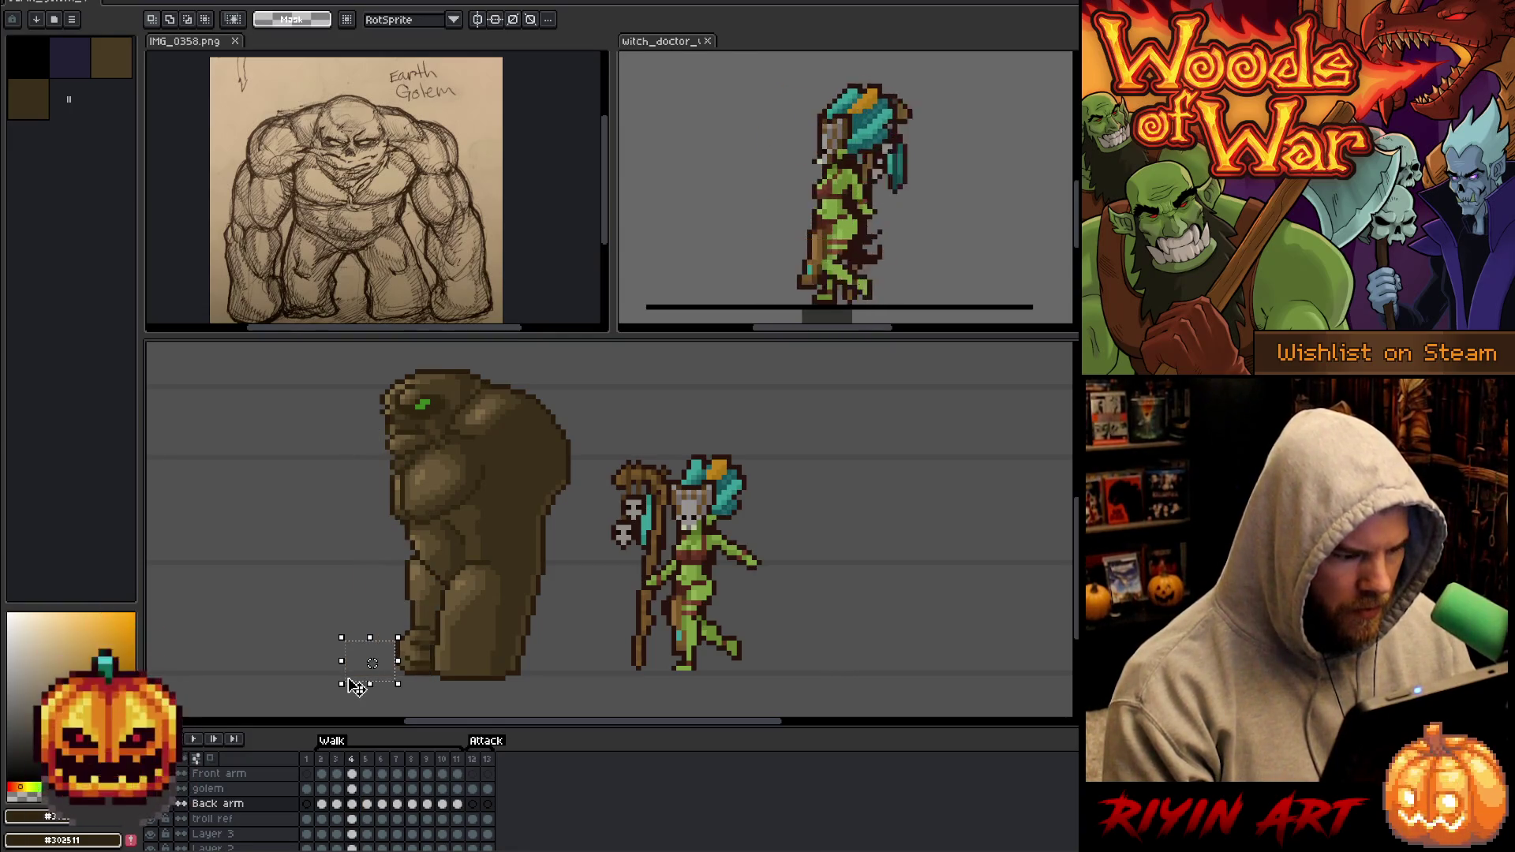
click(355, 806)
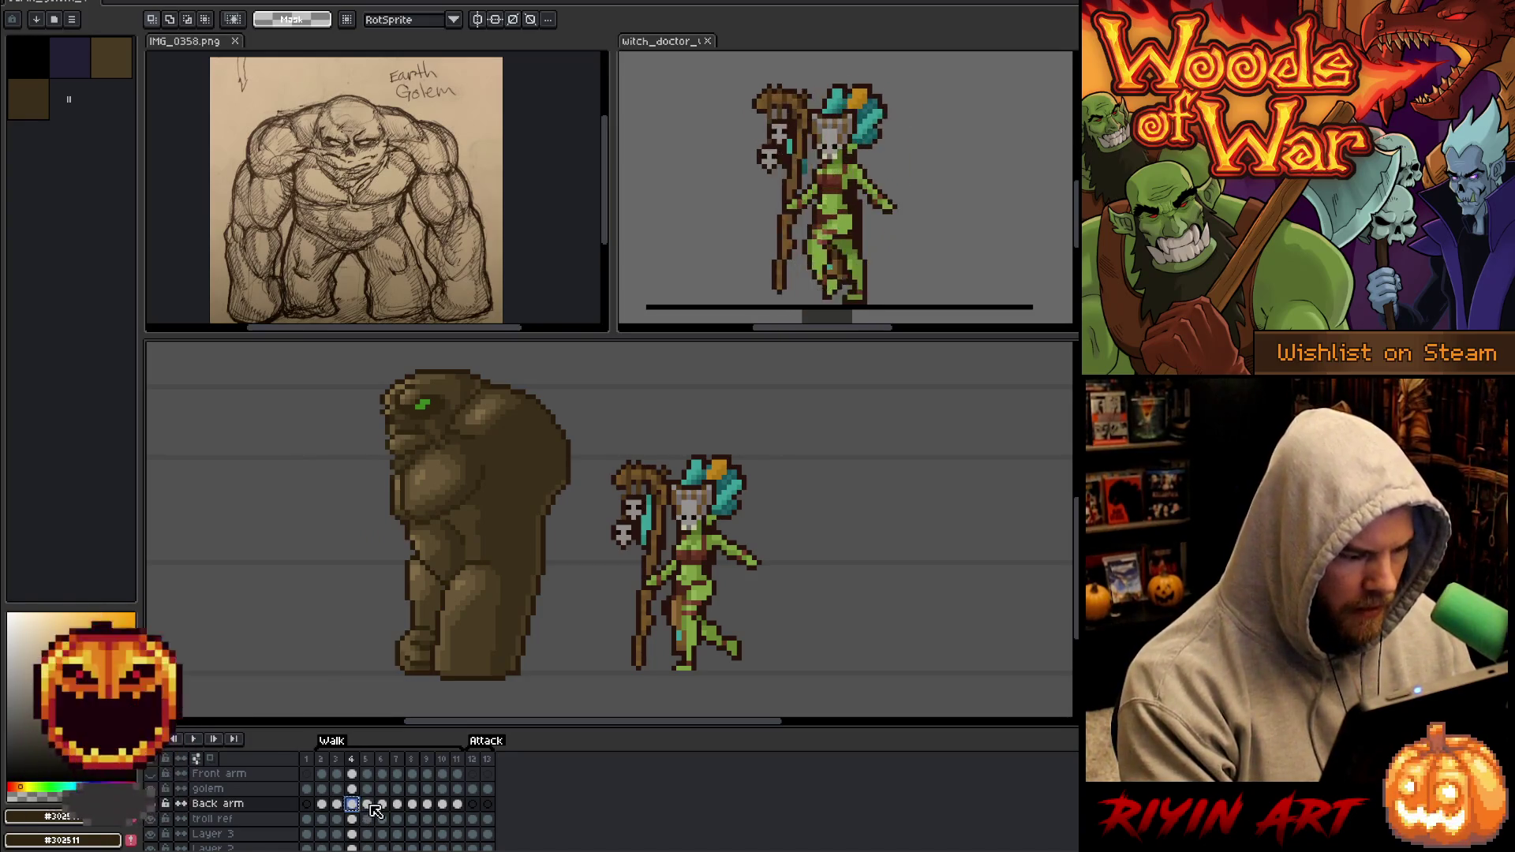
click(372, 803)
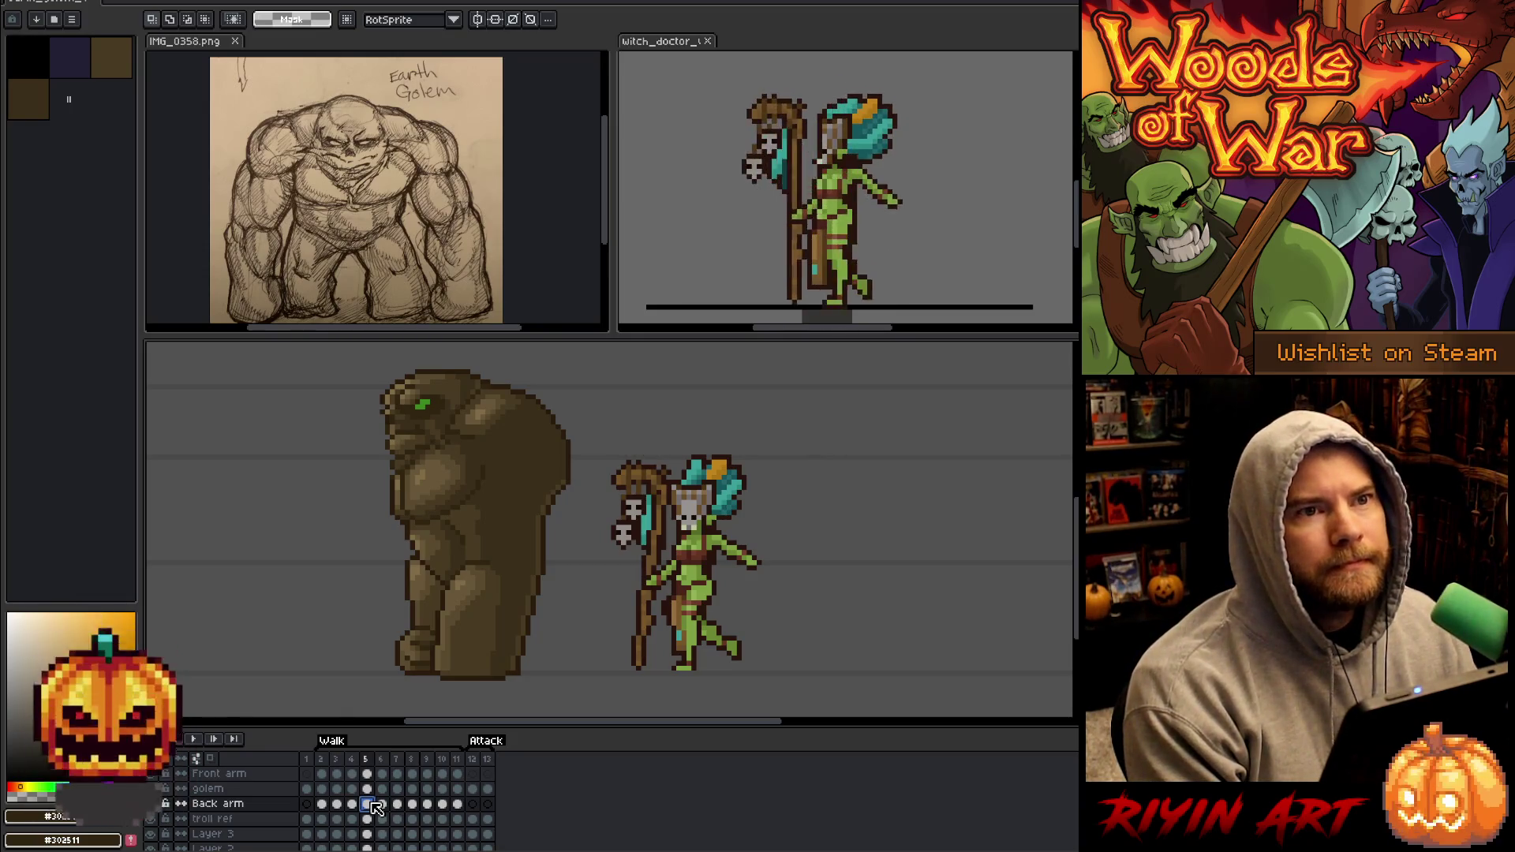
key(ctrl+shift+d)
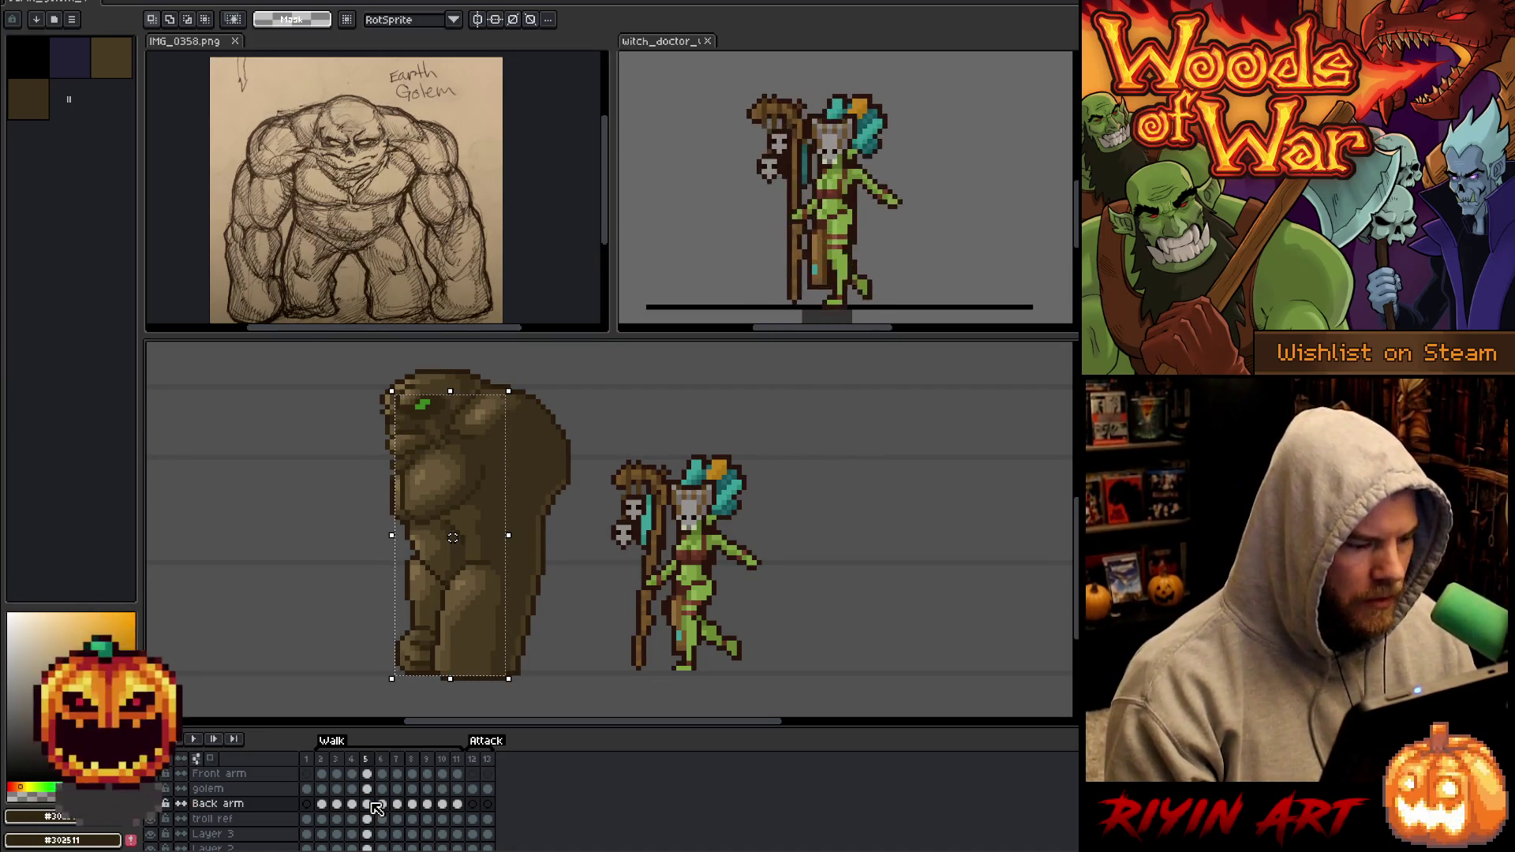
key(Right)
key(Right)
key(Right)
key(Right)
key(Right)
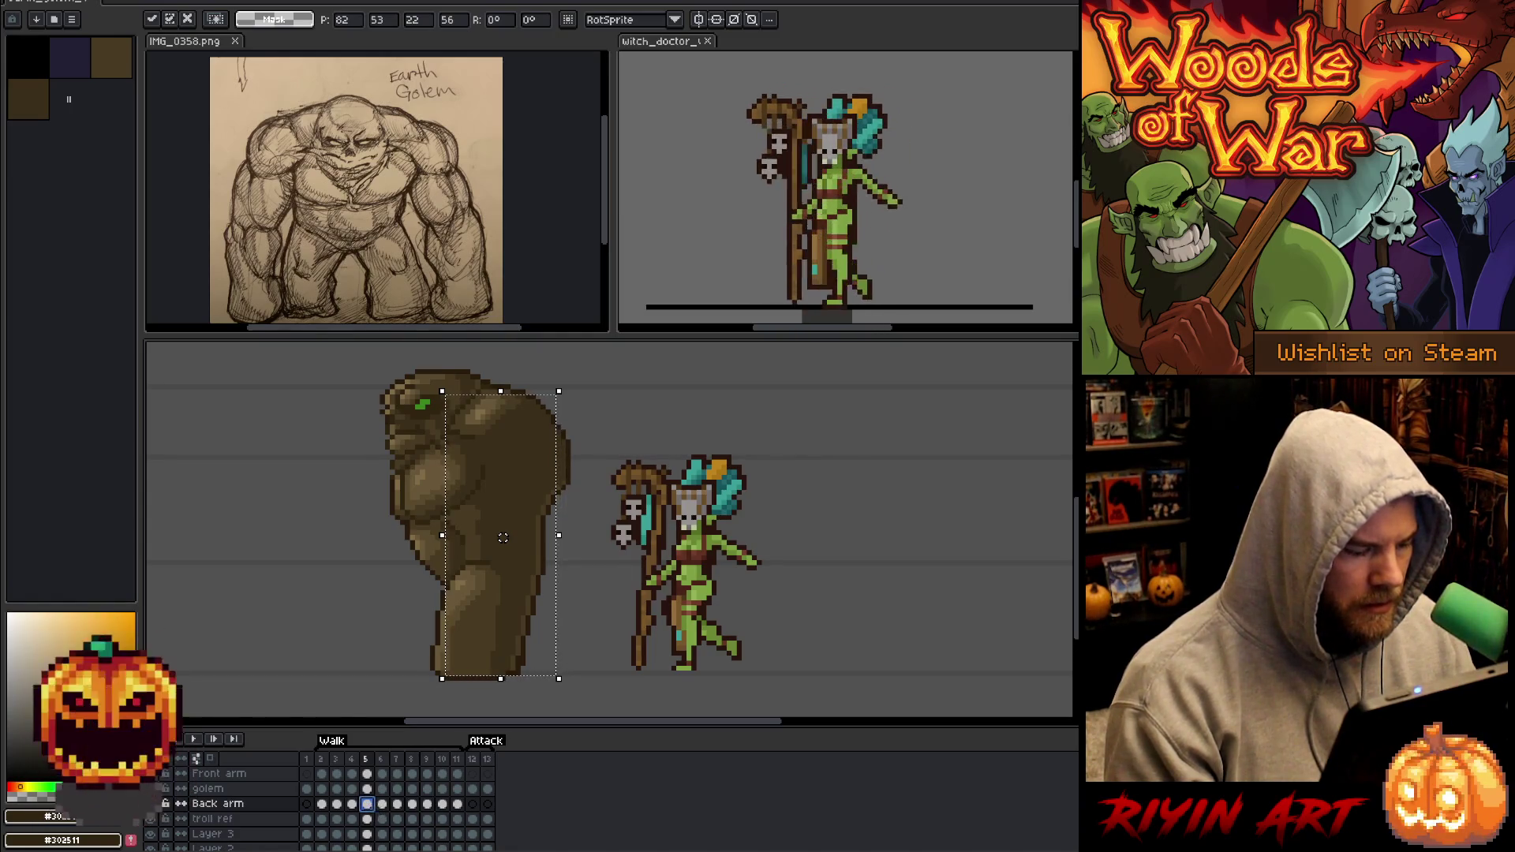
key(period)
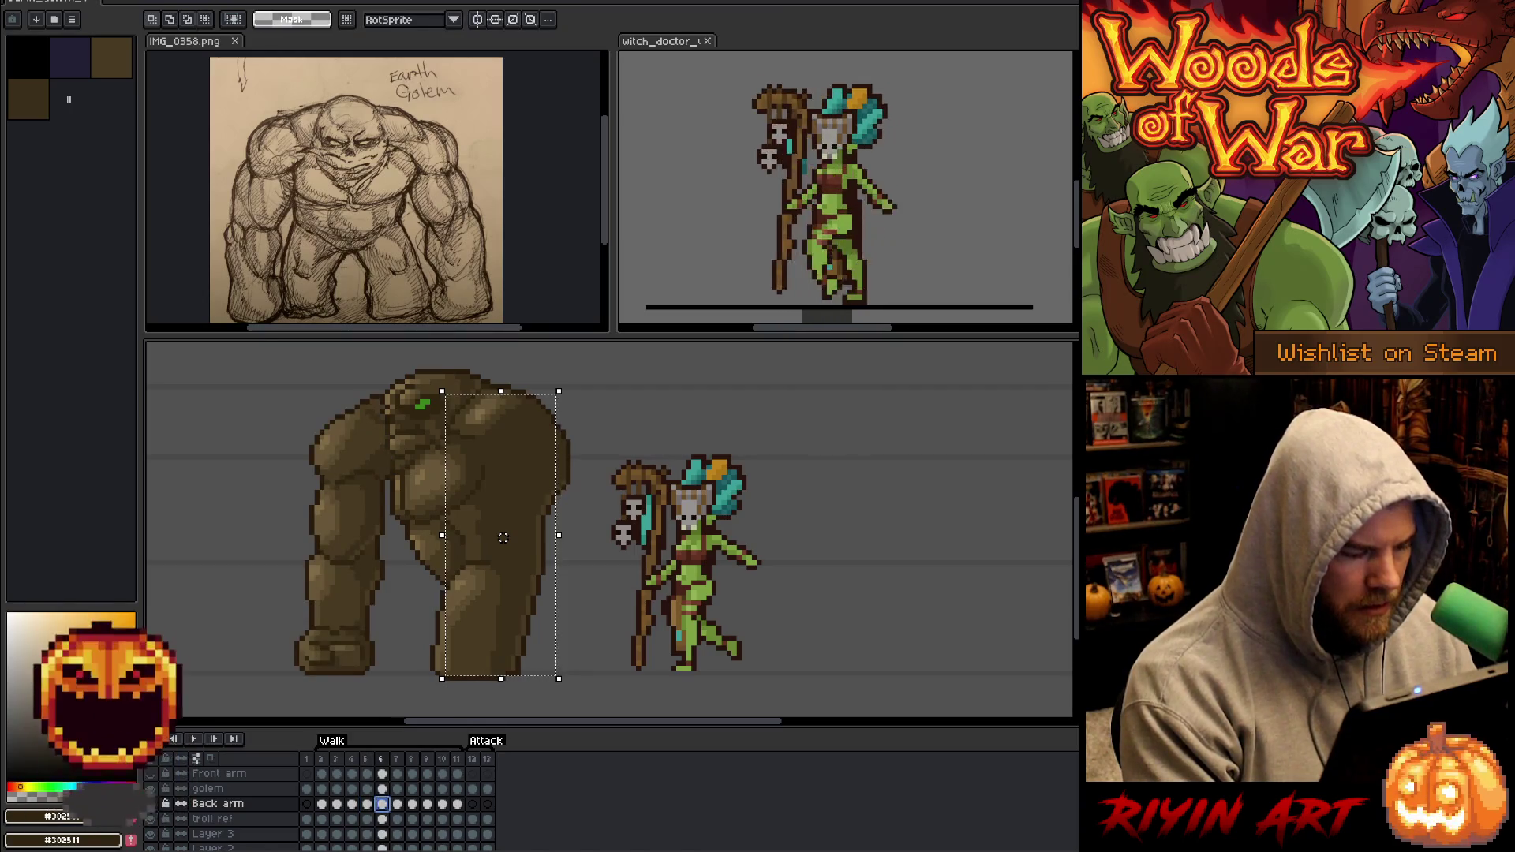
click(502, 537)
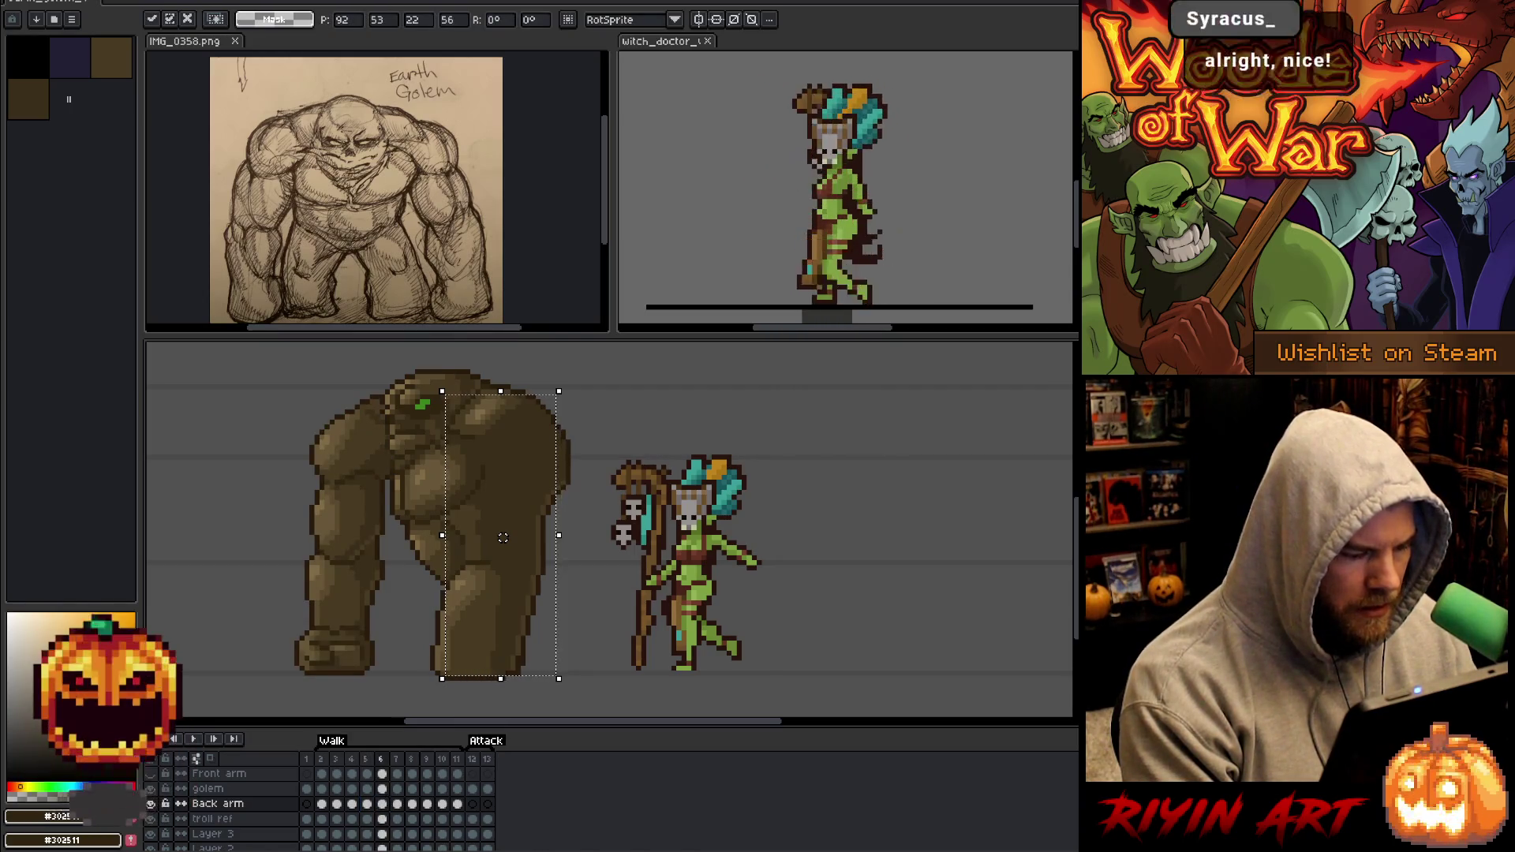
key(comma)
key(period)
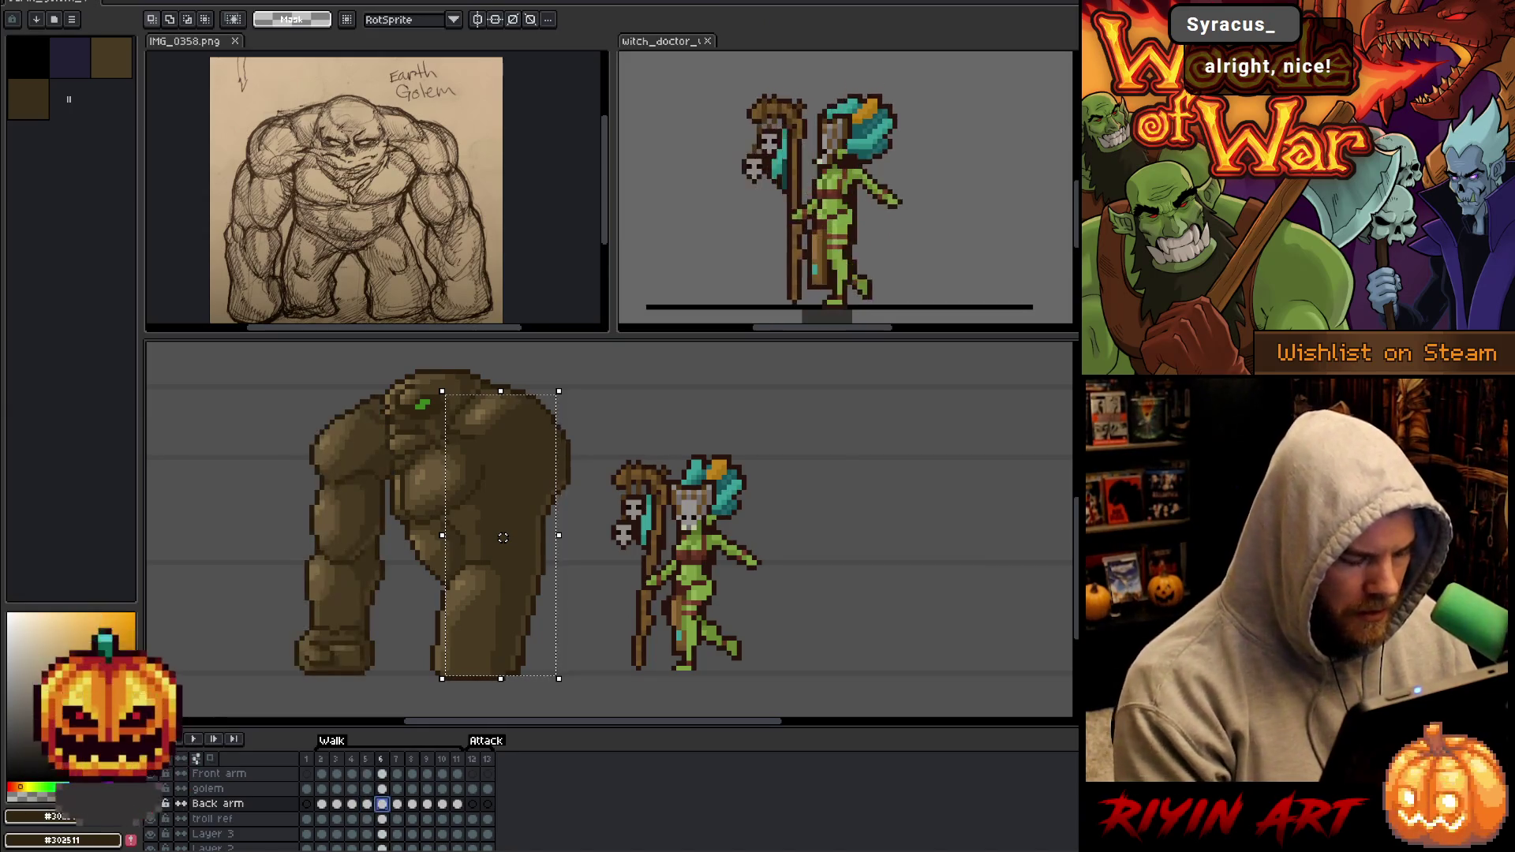
key(Delete)
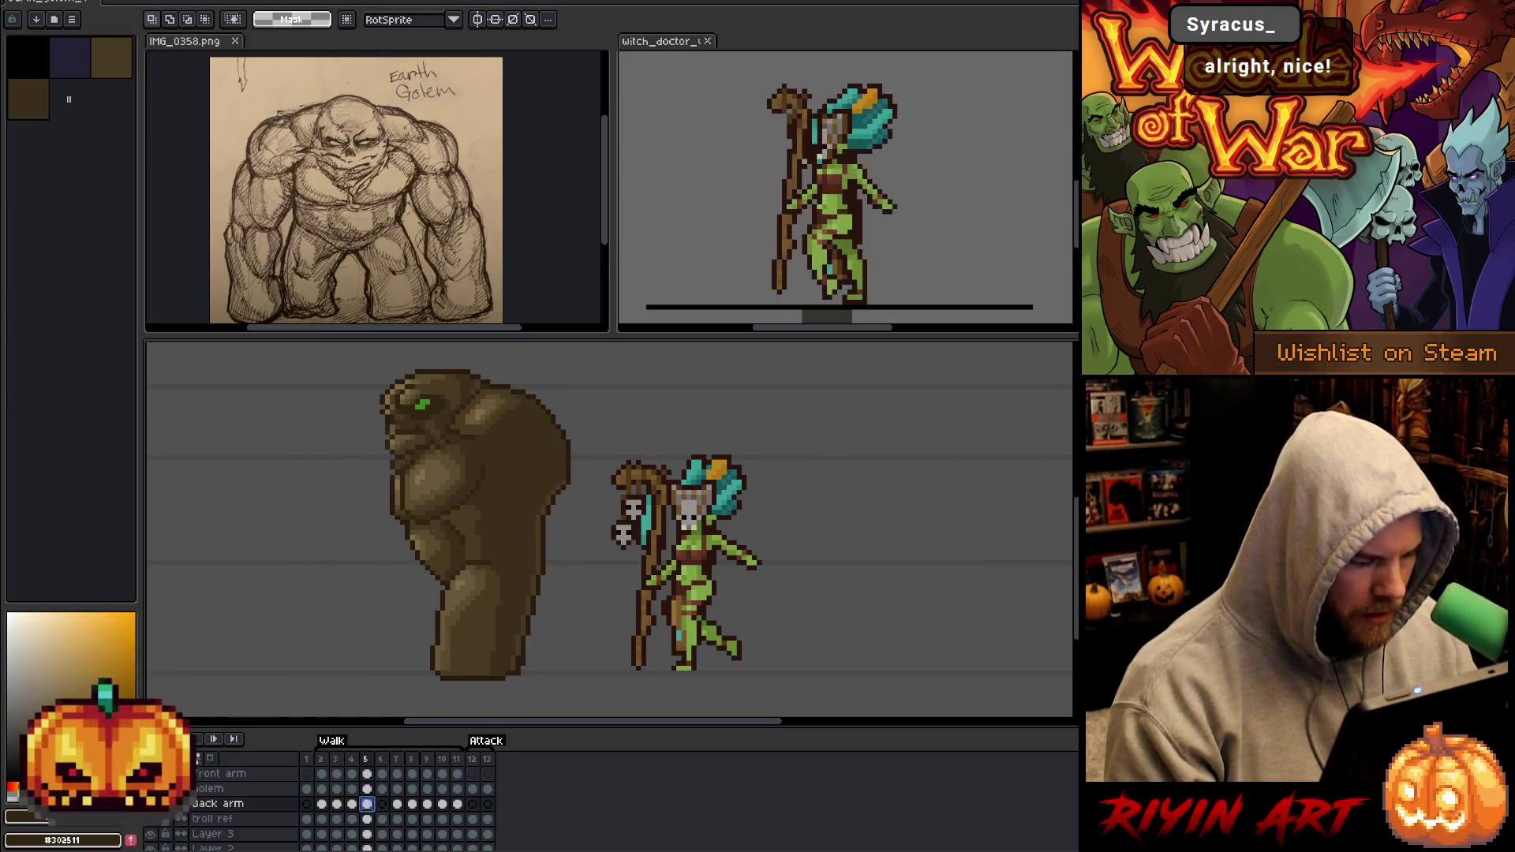
Move the frame 6 back arm about 26 px right and commit it.
drag(447, 390, 563, 678)
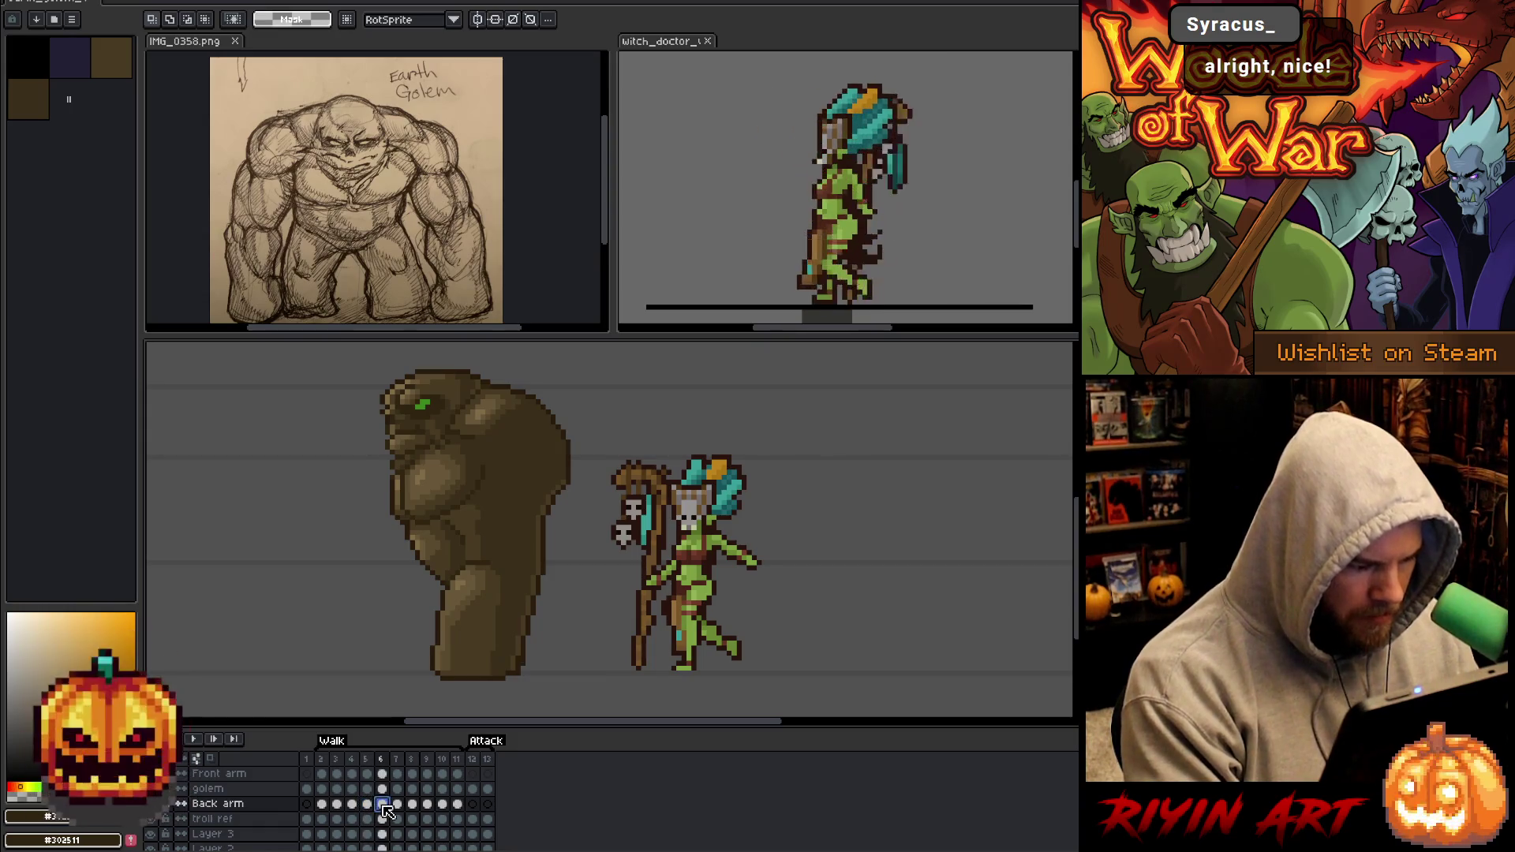
click(508, 537)
drag(508, 537, 553, 537)
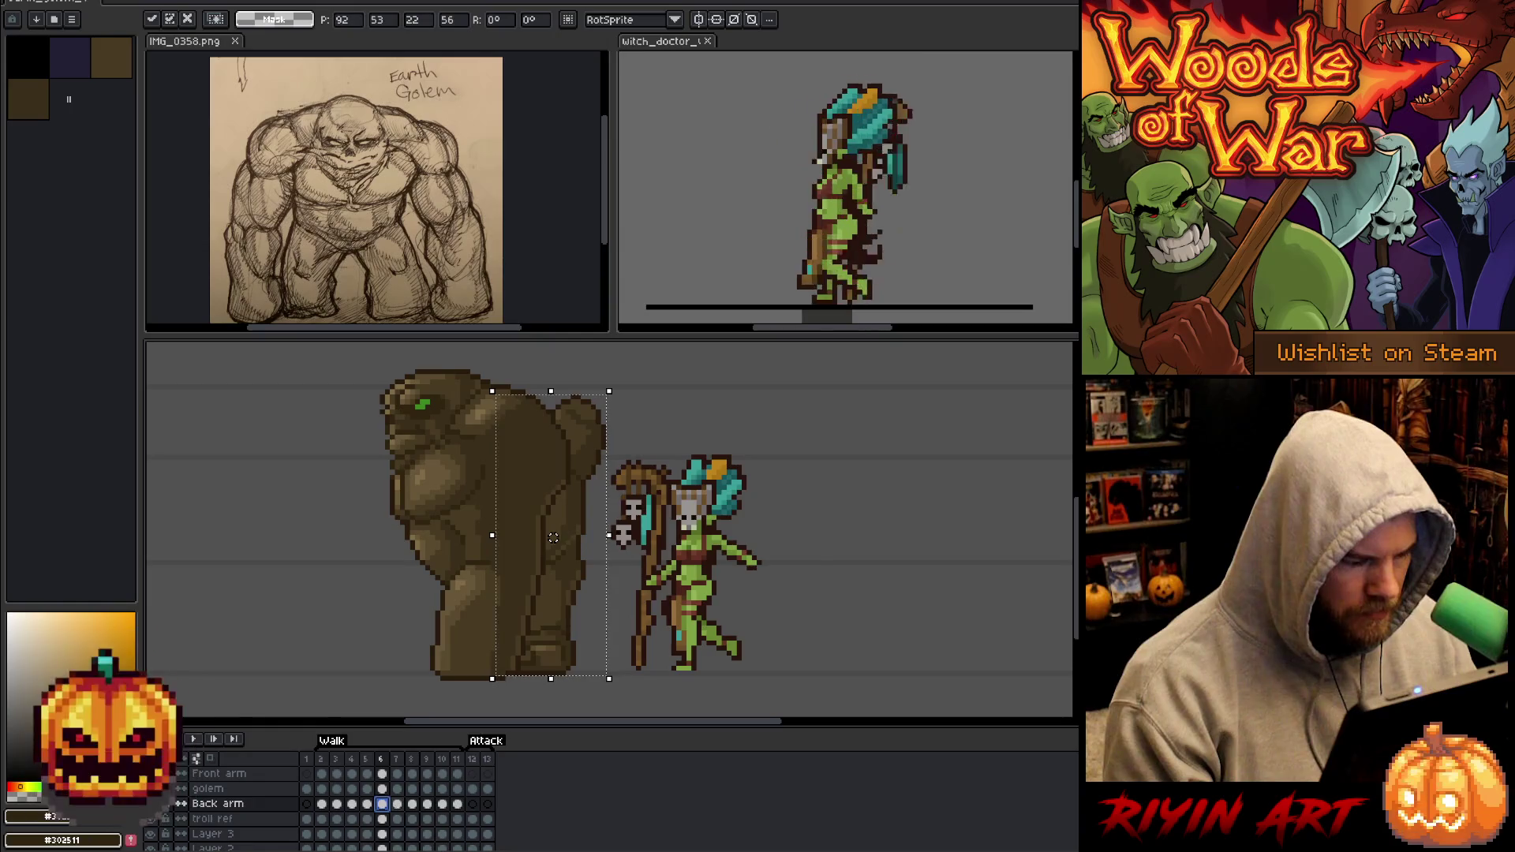
key(Return)
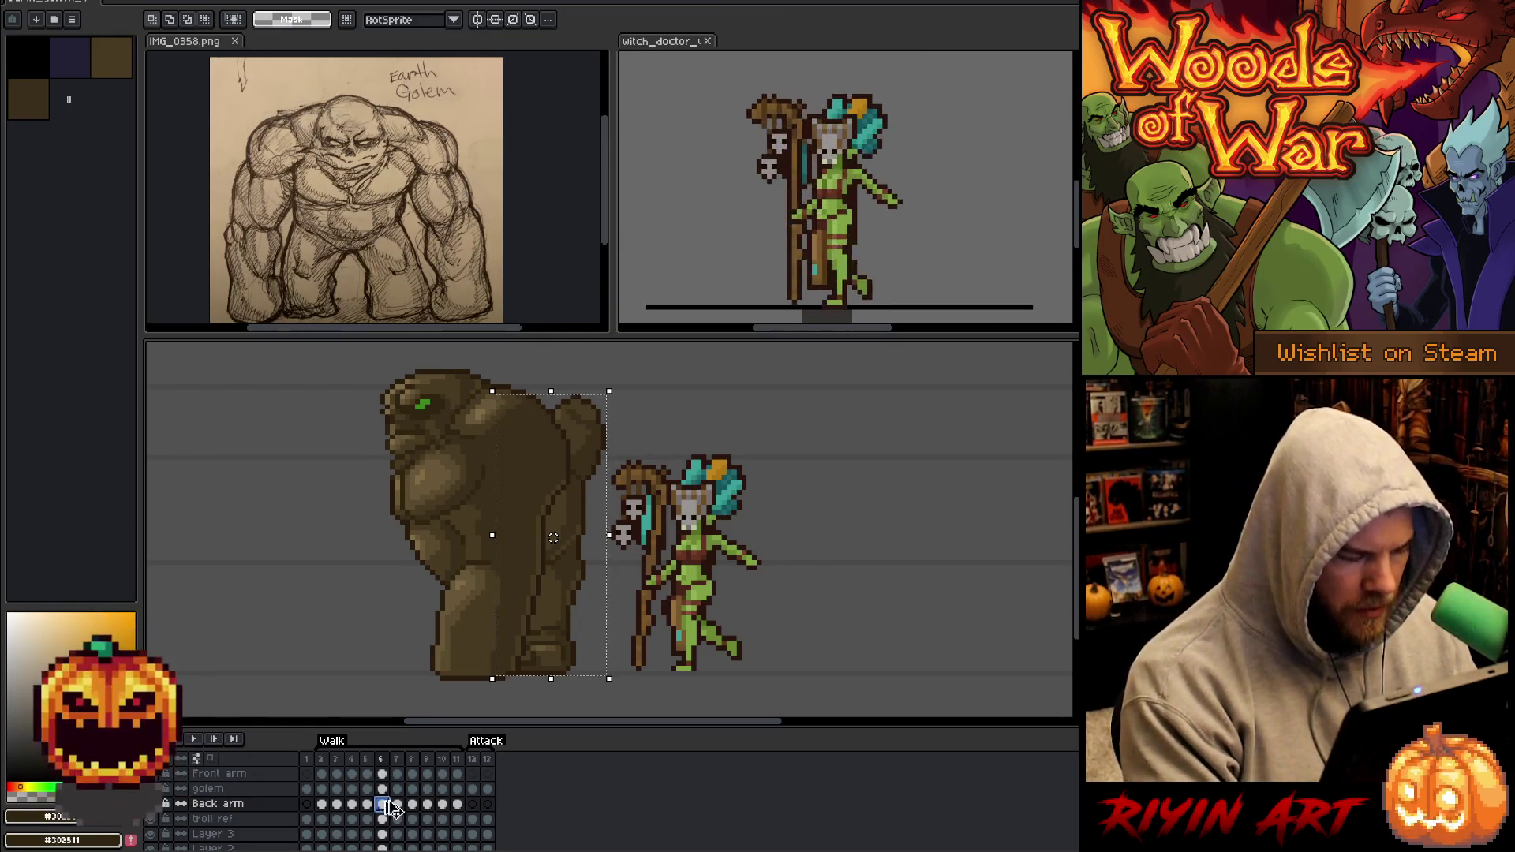
Shift the frame 7 back arm about 13 px right, check frame 8, and hide the golem body.
key(period)
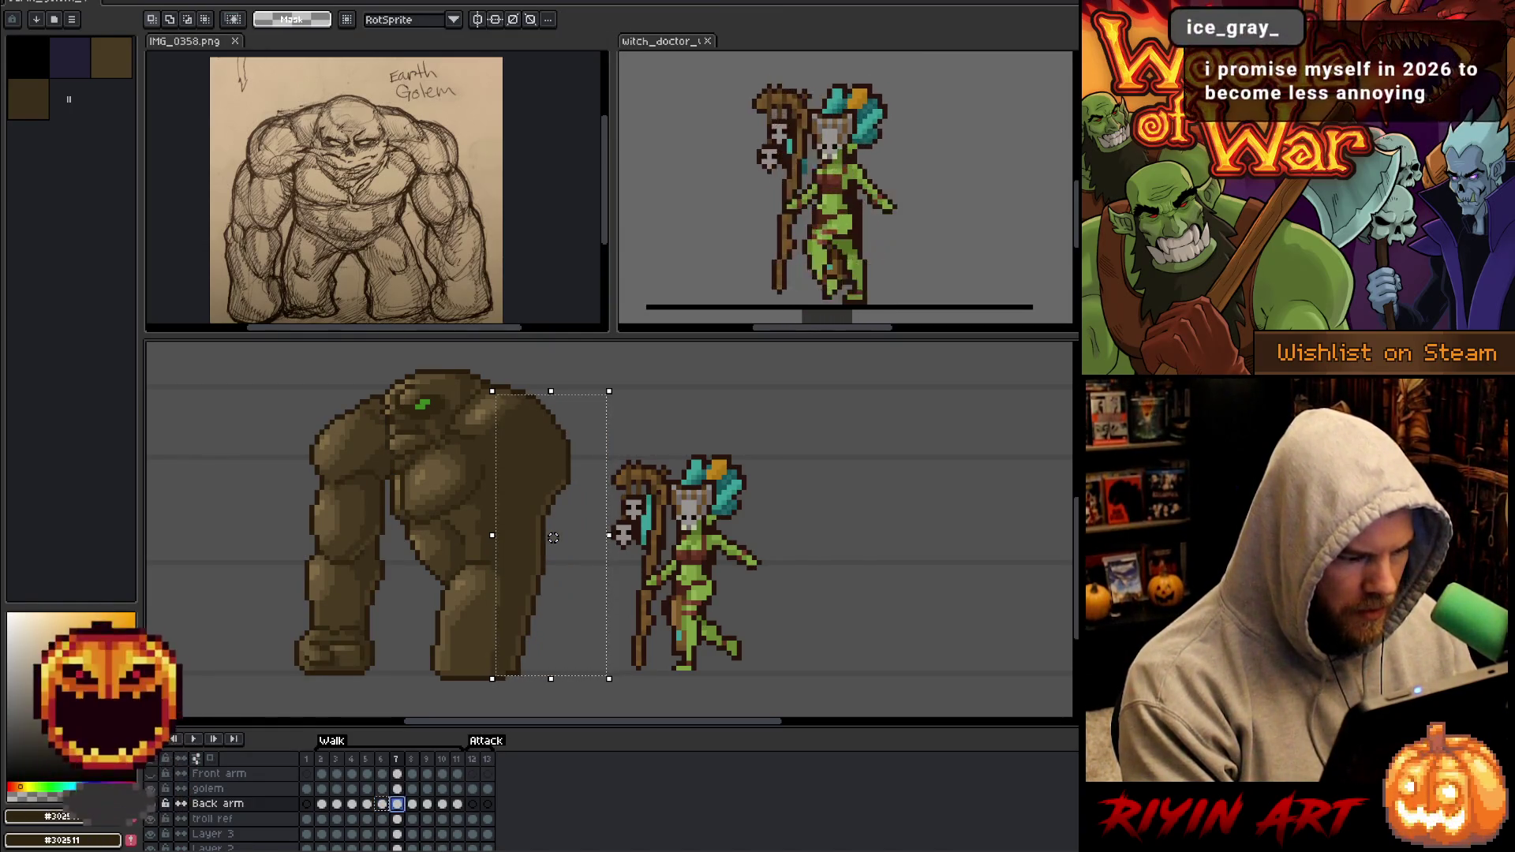
key(ctrl+z)
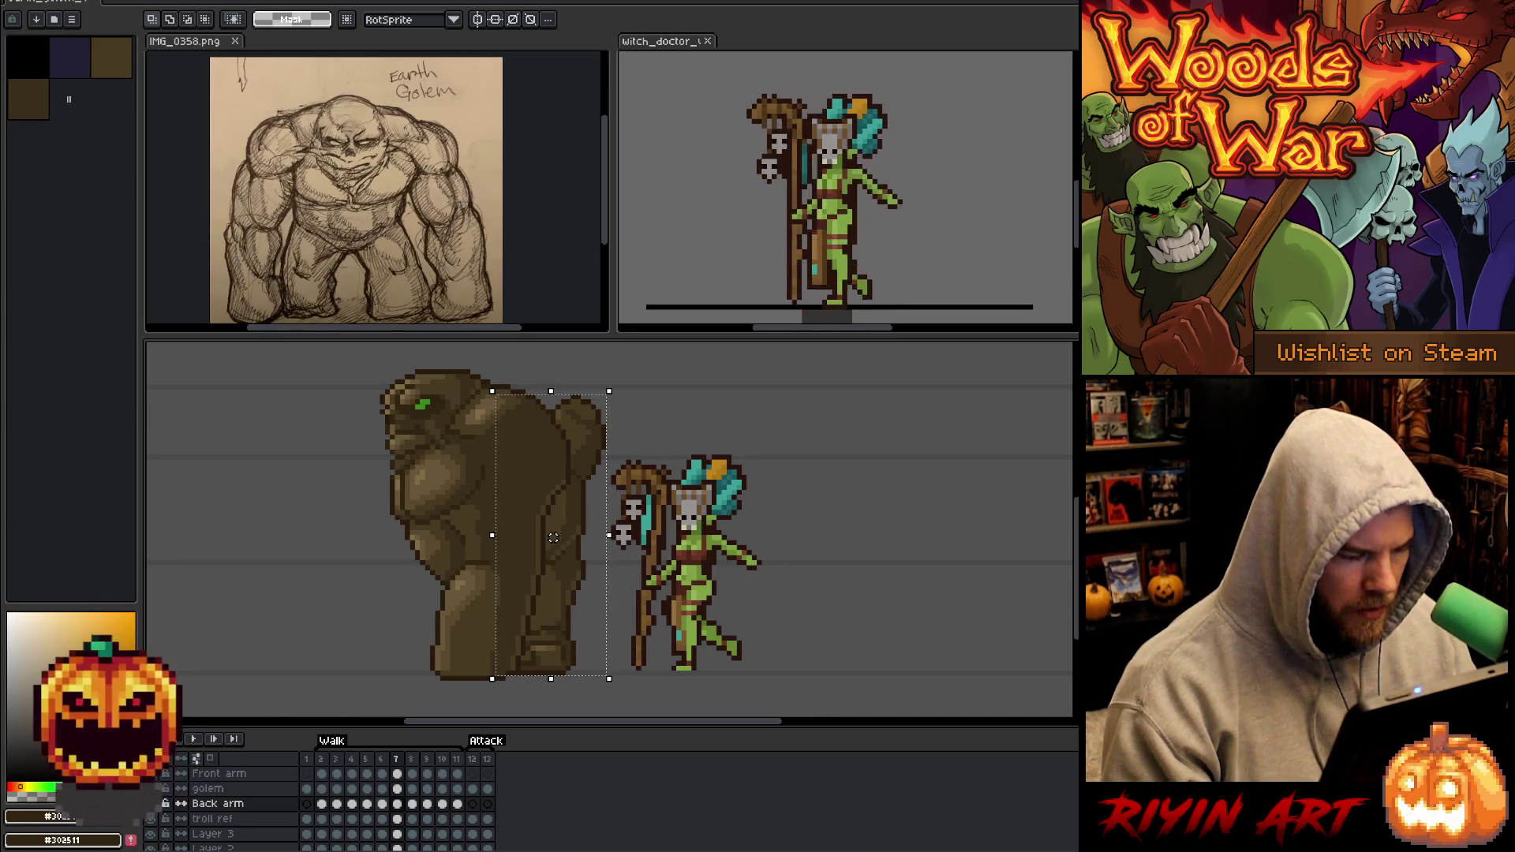
drag(553, 537, 578, 532)
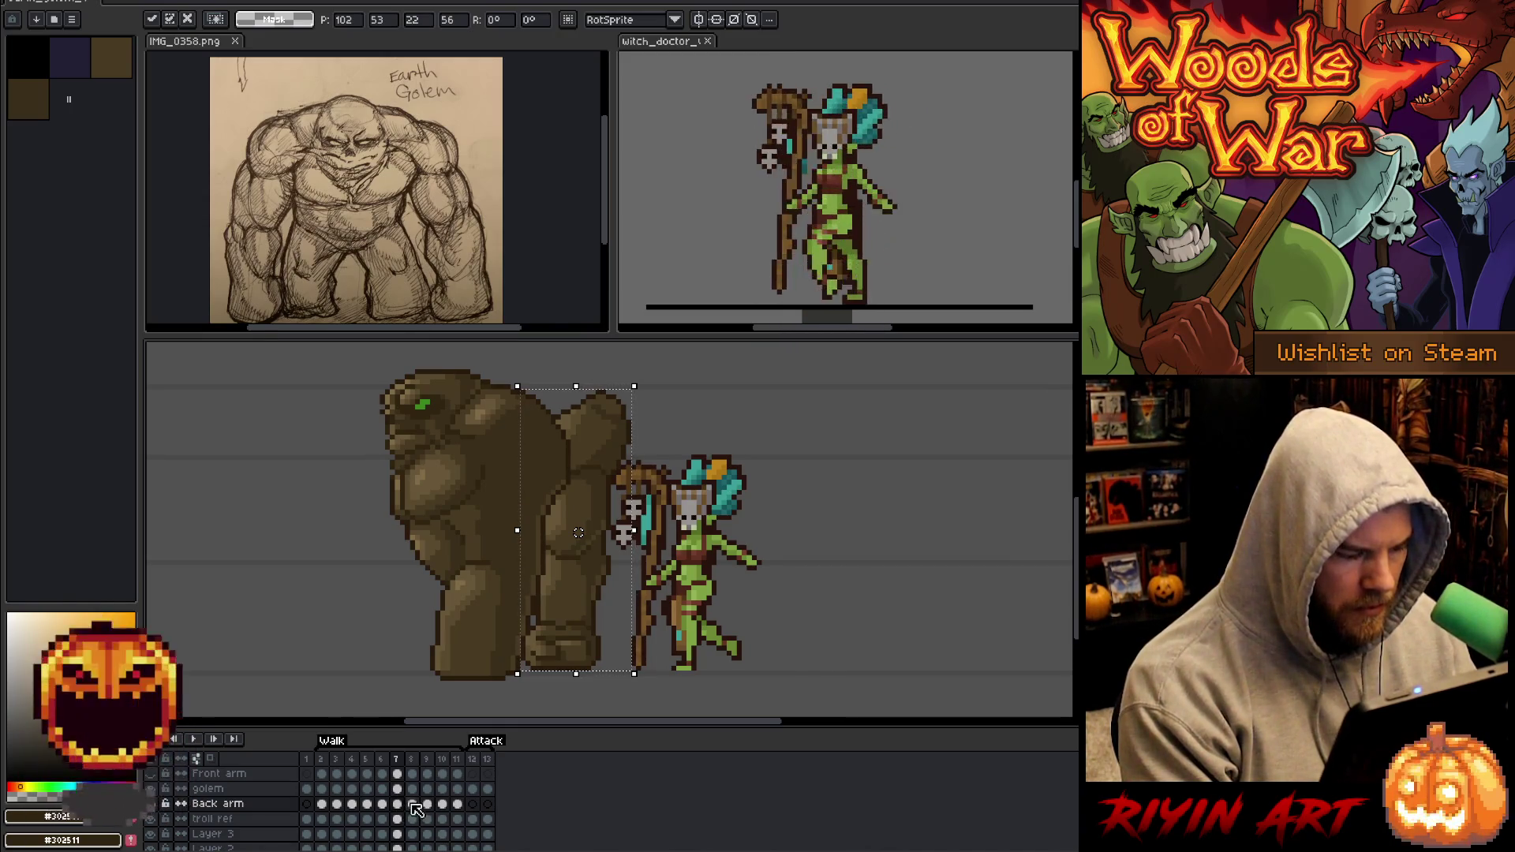
key(Right)
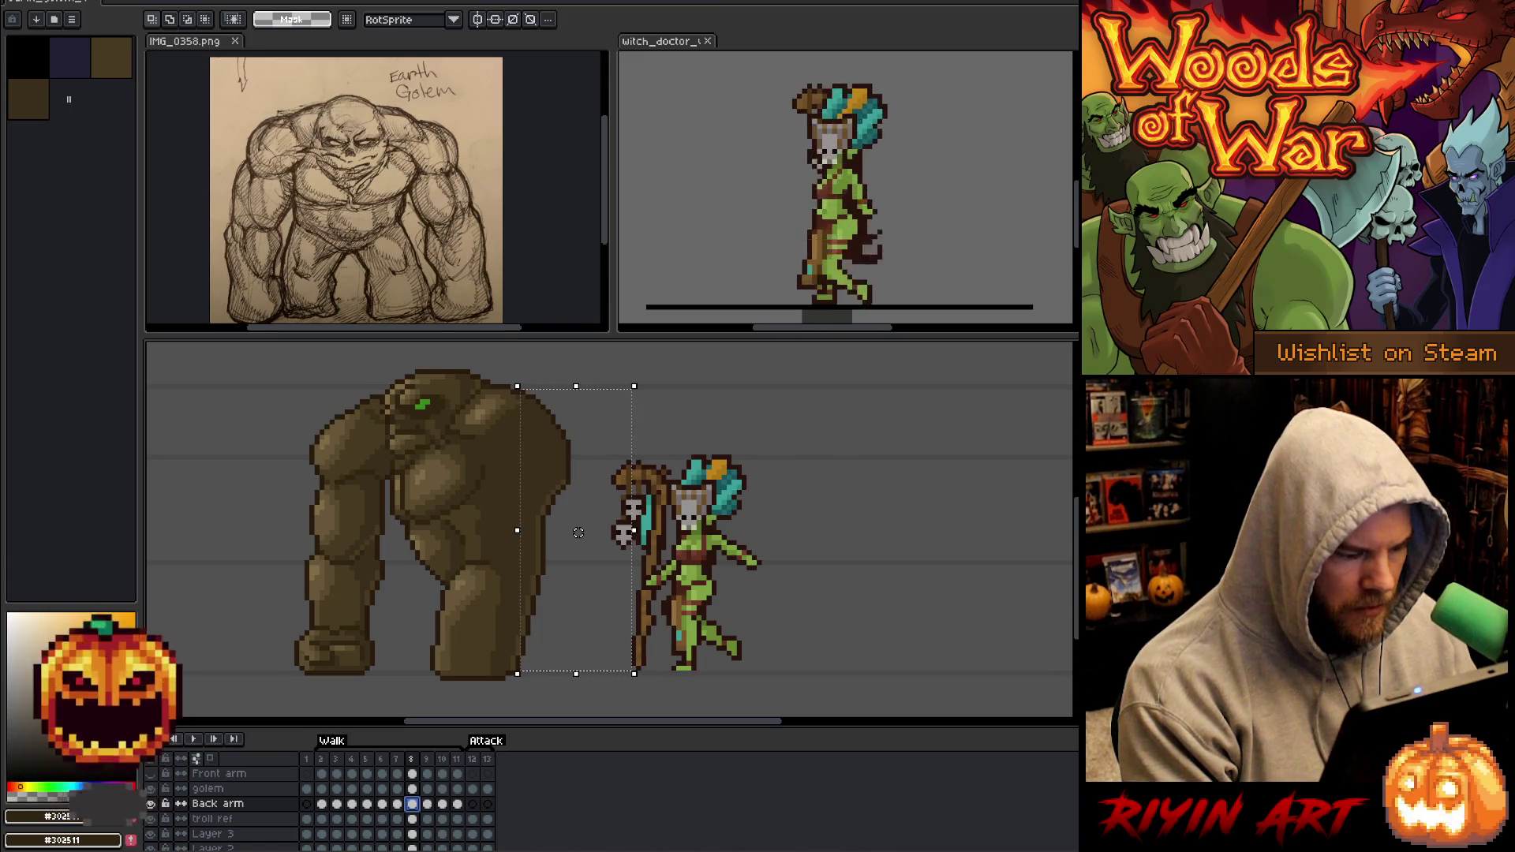
key(Left)
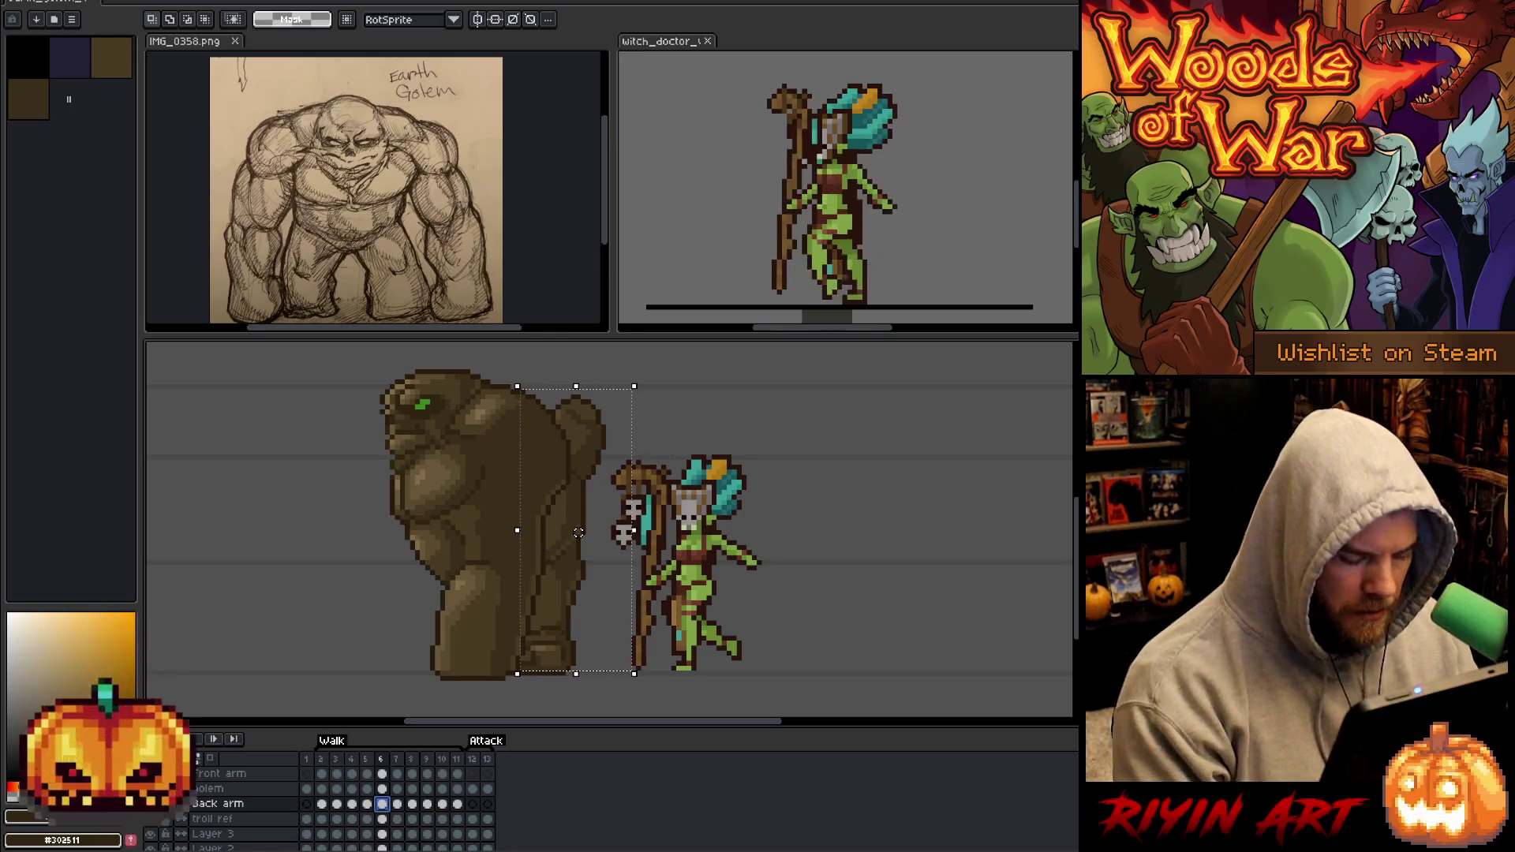
key(ctrl+z)
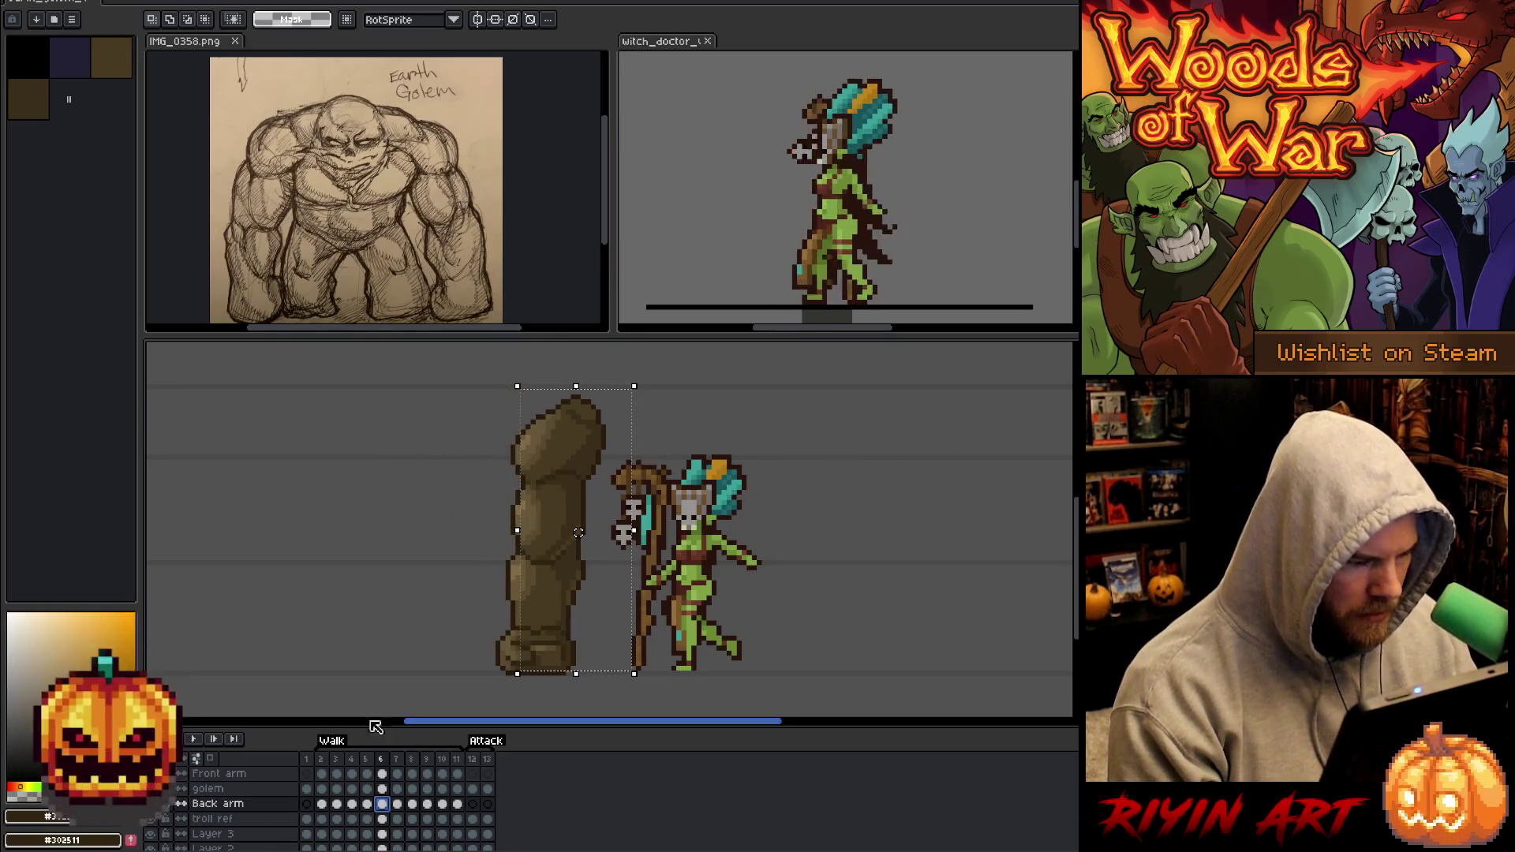
Marquee the fist at the back arm's bottom and narrow it, comparing frames 7 and 8.
drag(491, 607, 554, 658)
key(period)
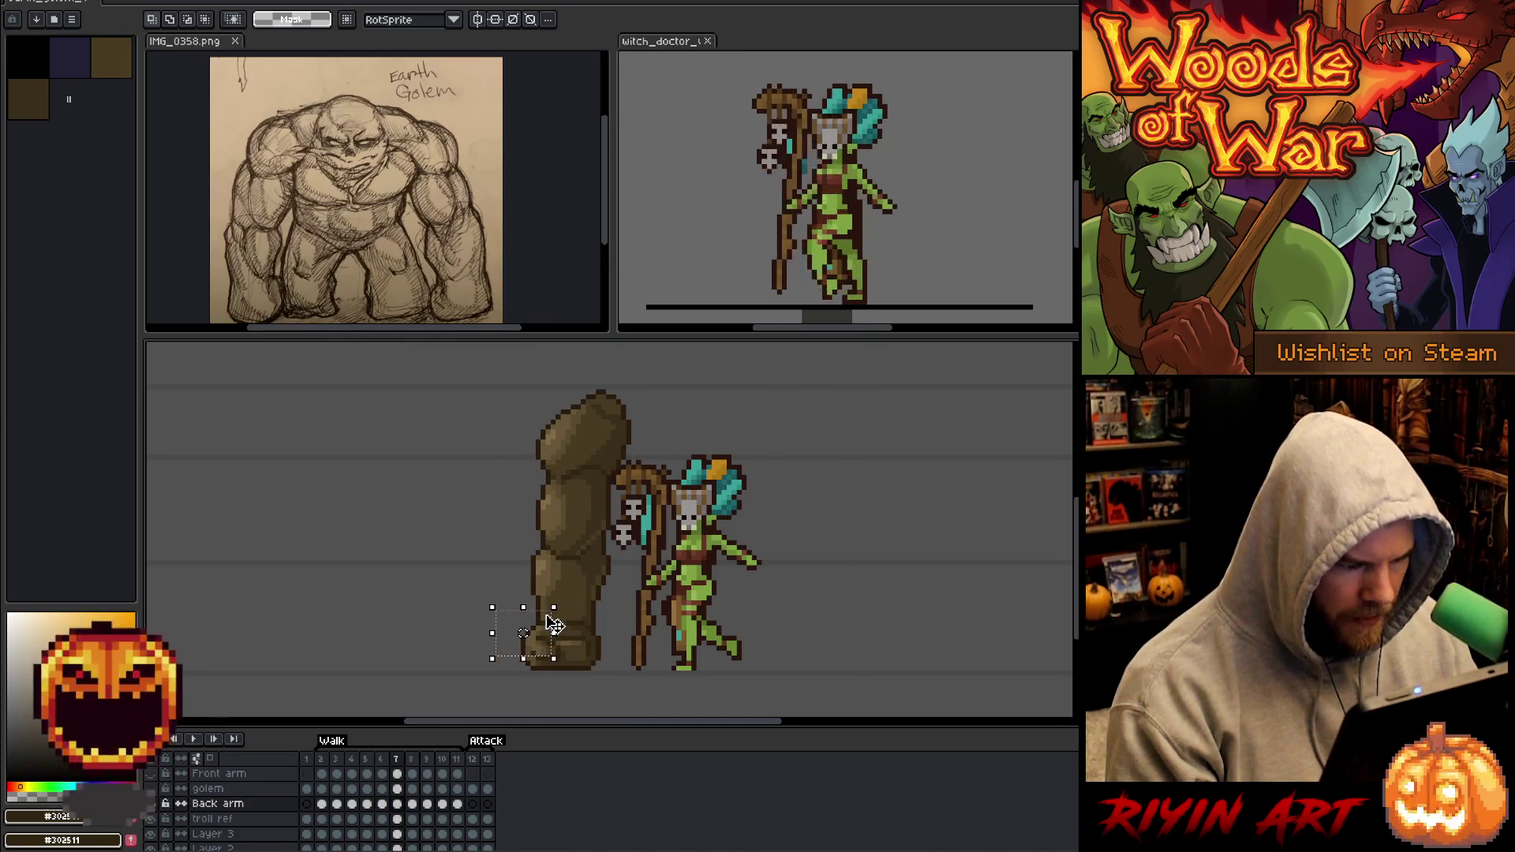
drag(554, 633, 523, 632)
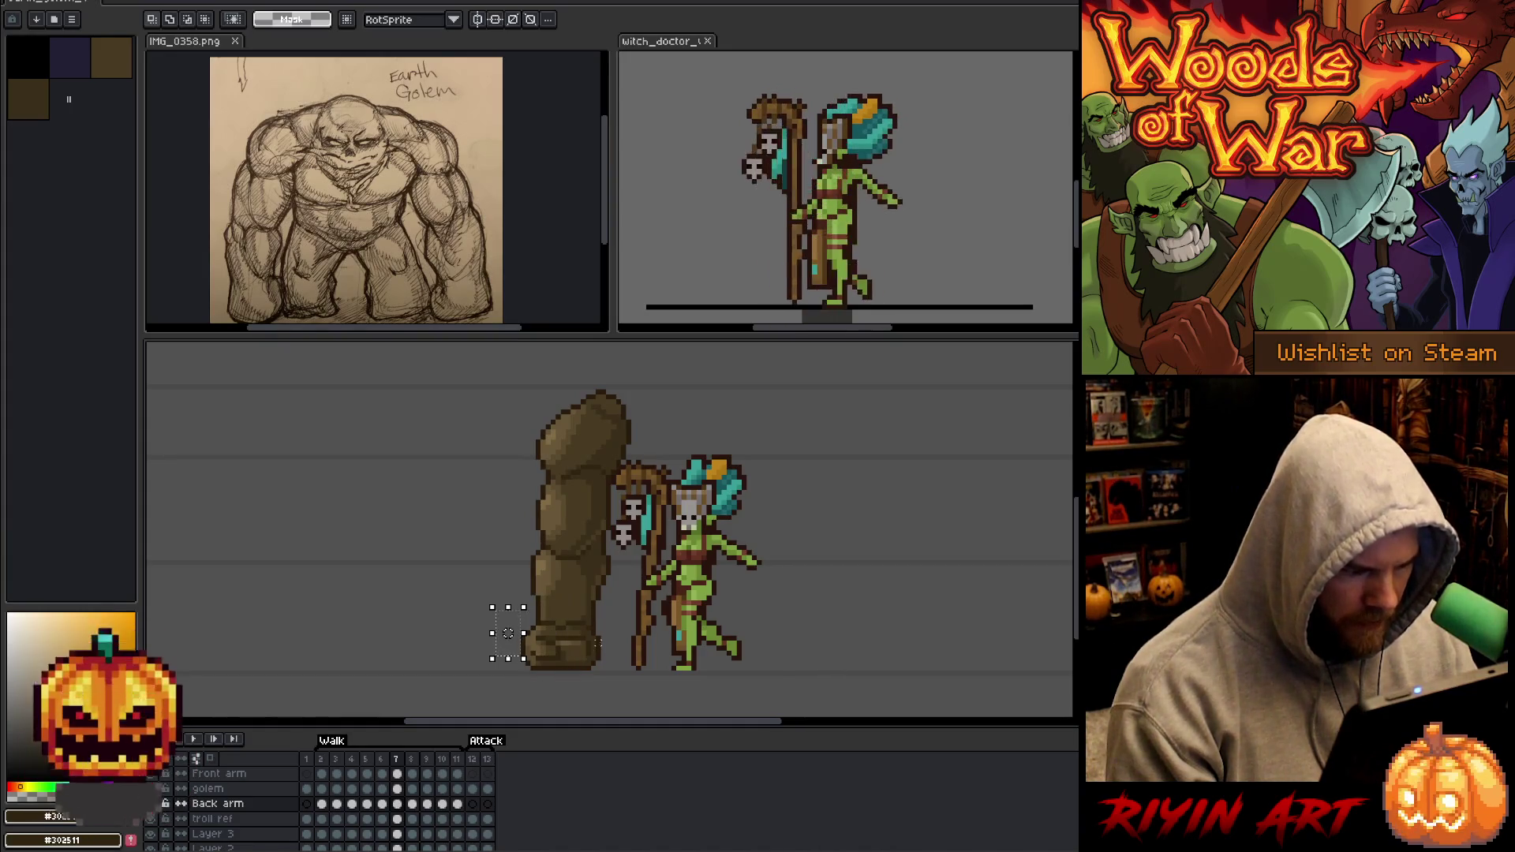
click(413, 804)
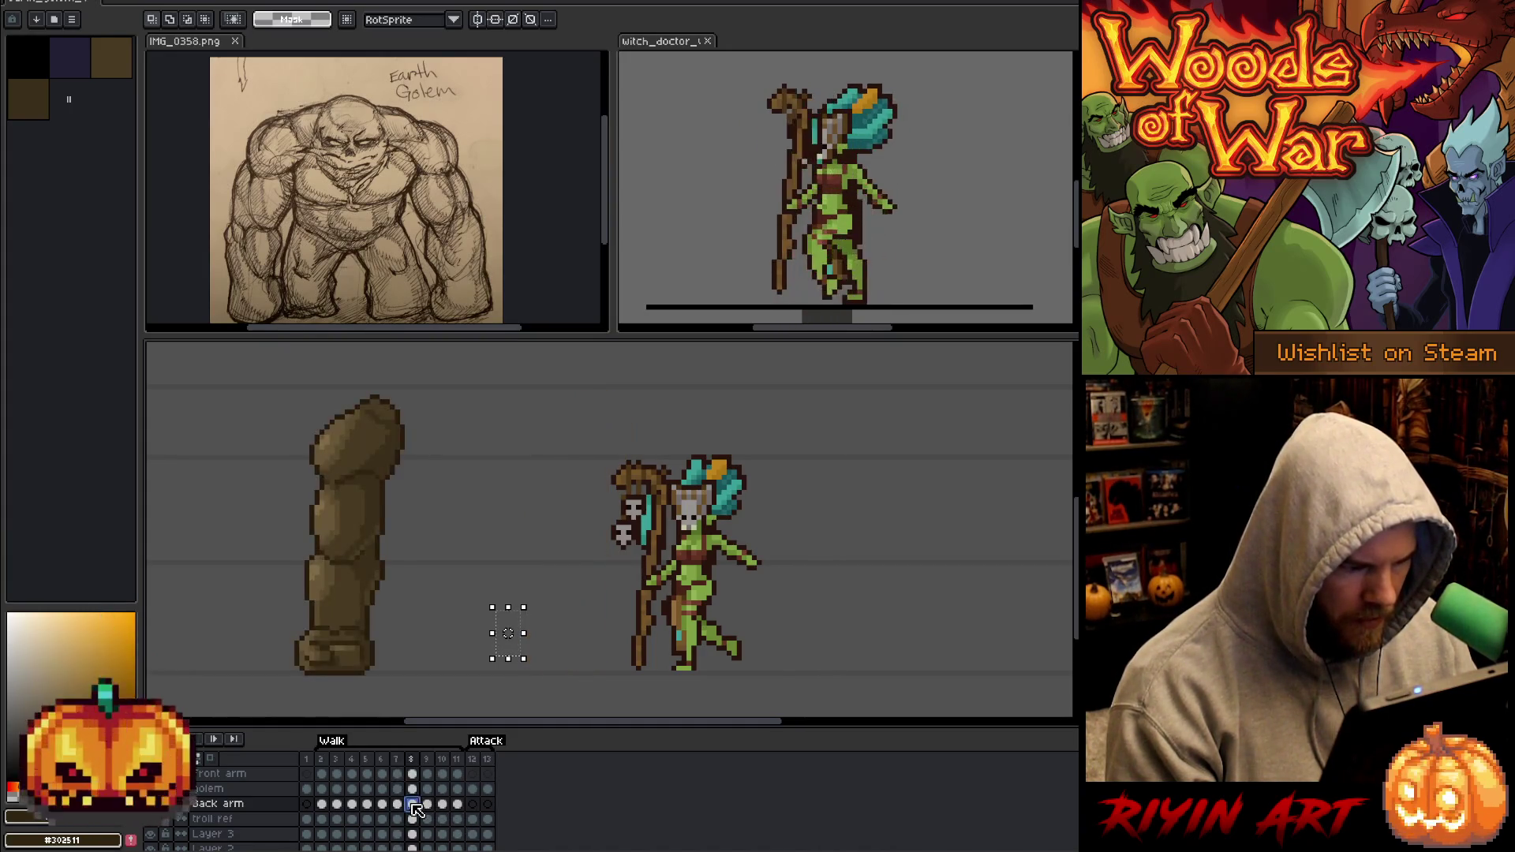
click(398, 804)
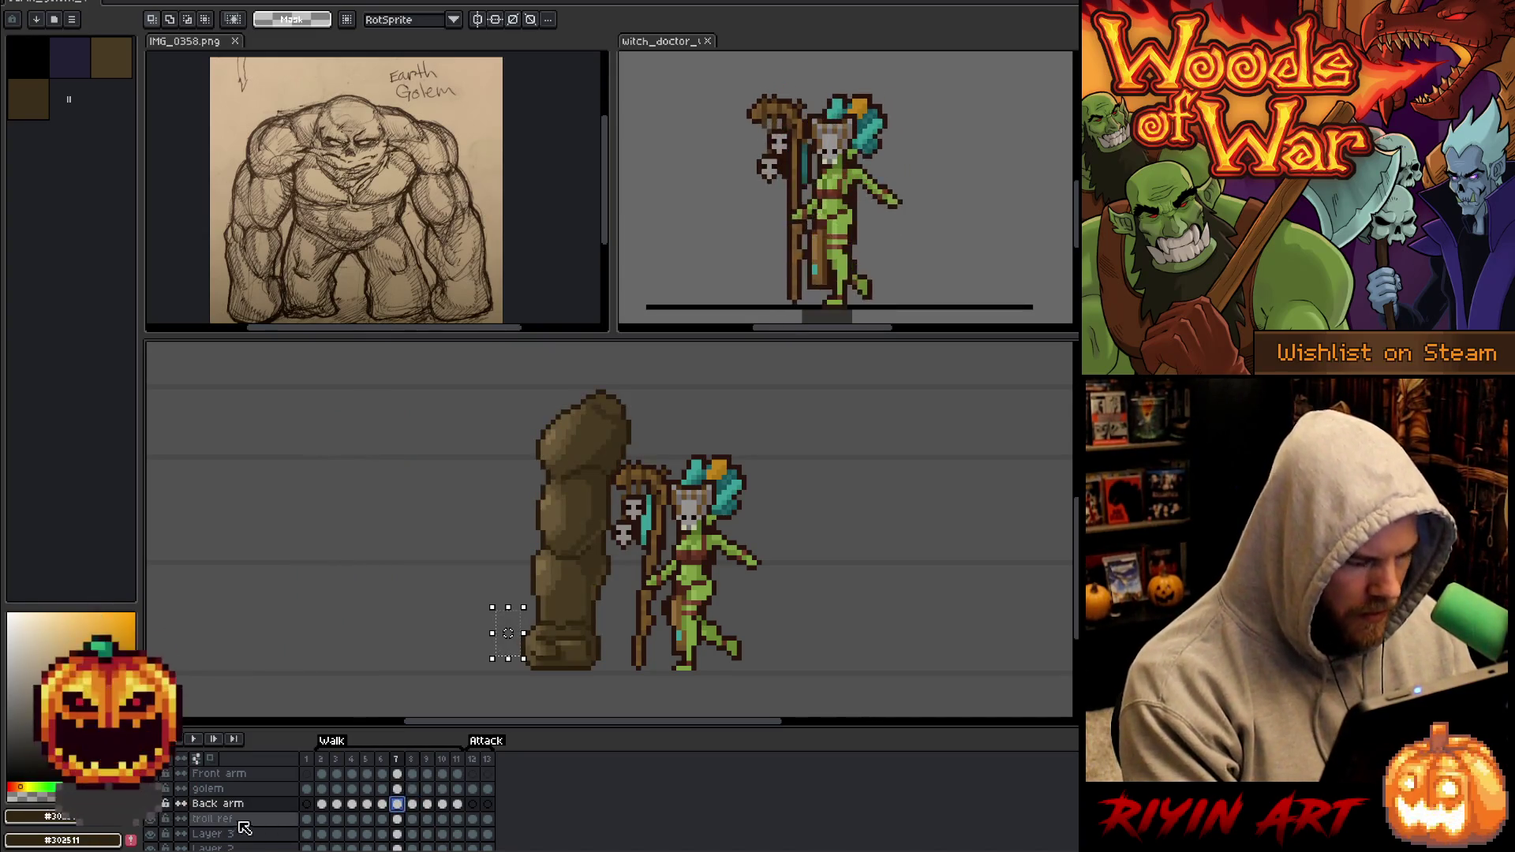
Show the golem body layer again and clear the selection around the fist.
click(150, 803)
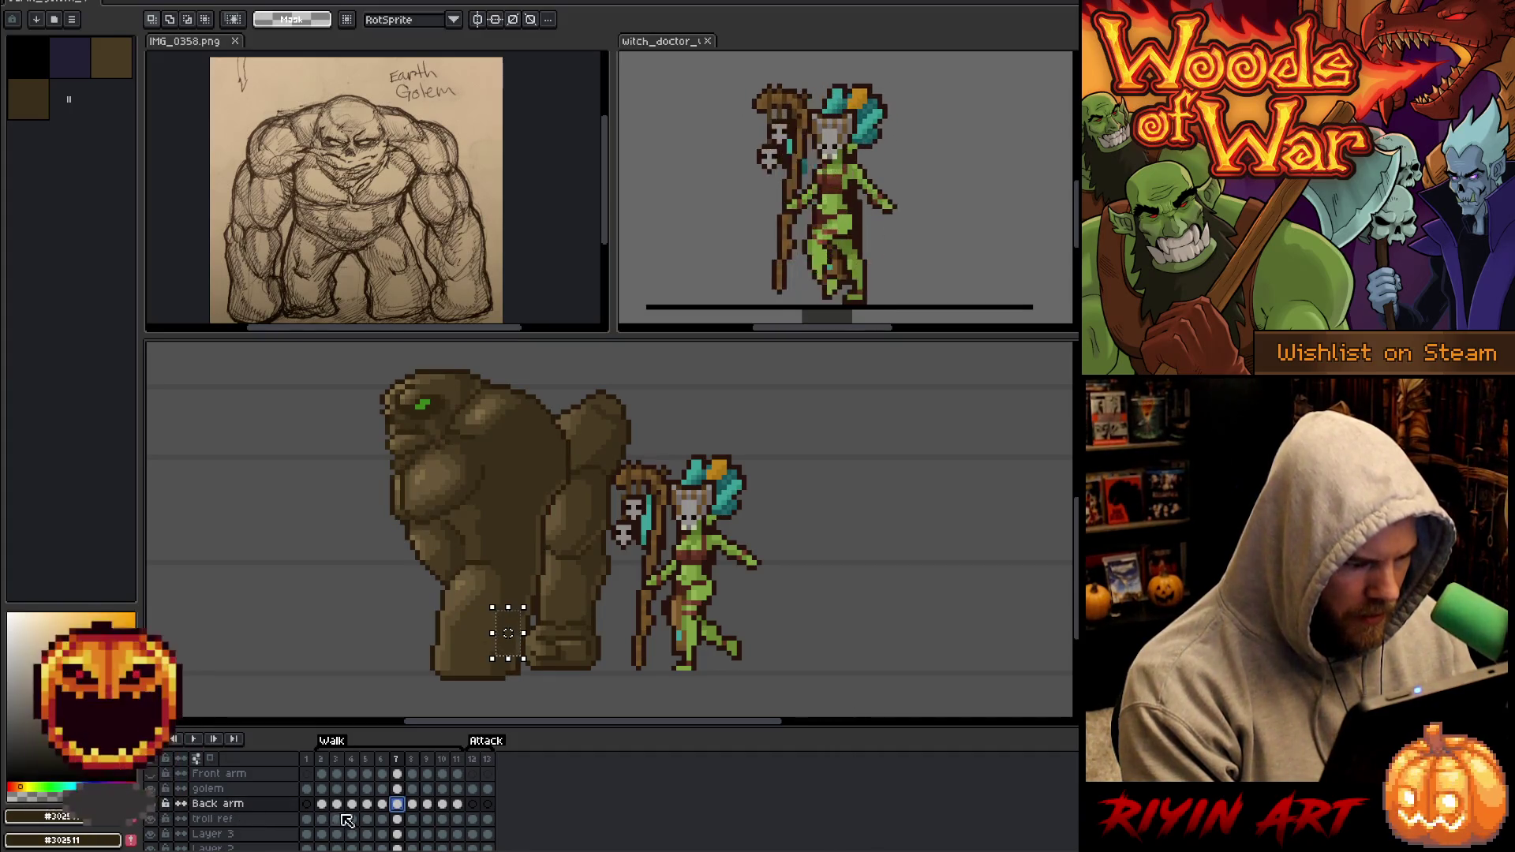
key(ctrl+d)
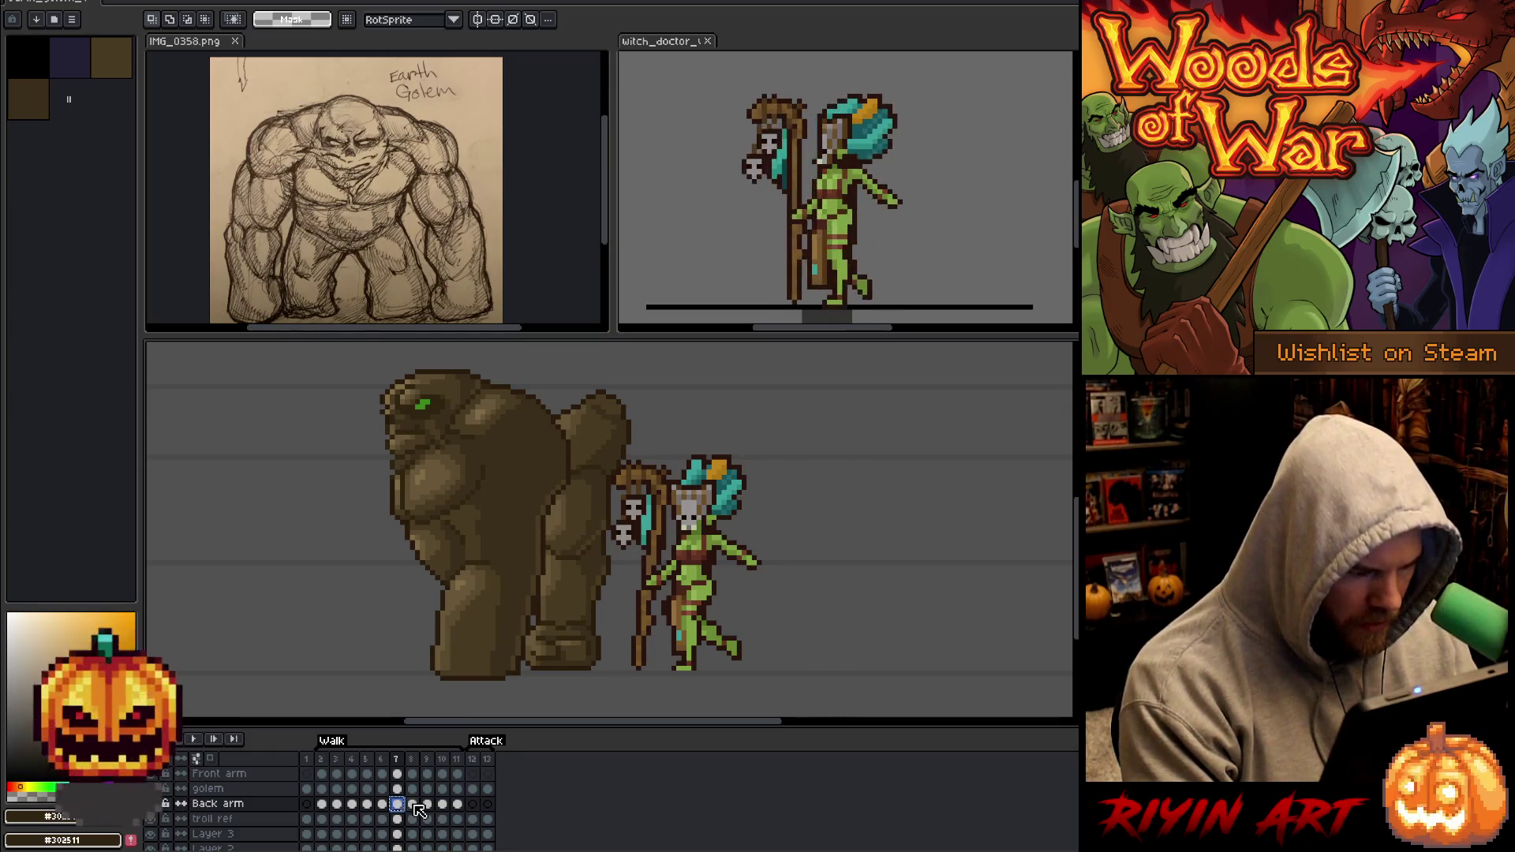
click(416, 806)
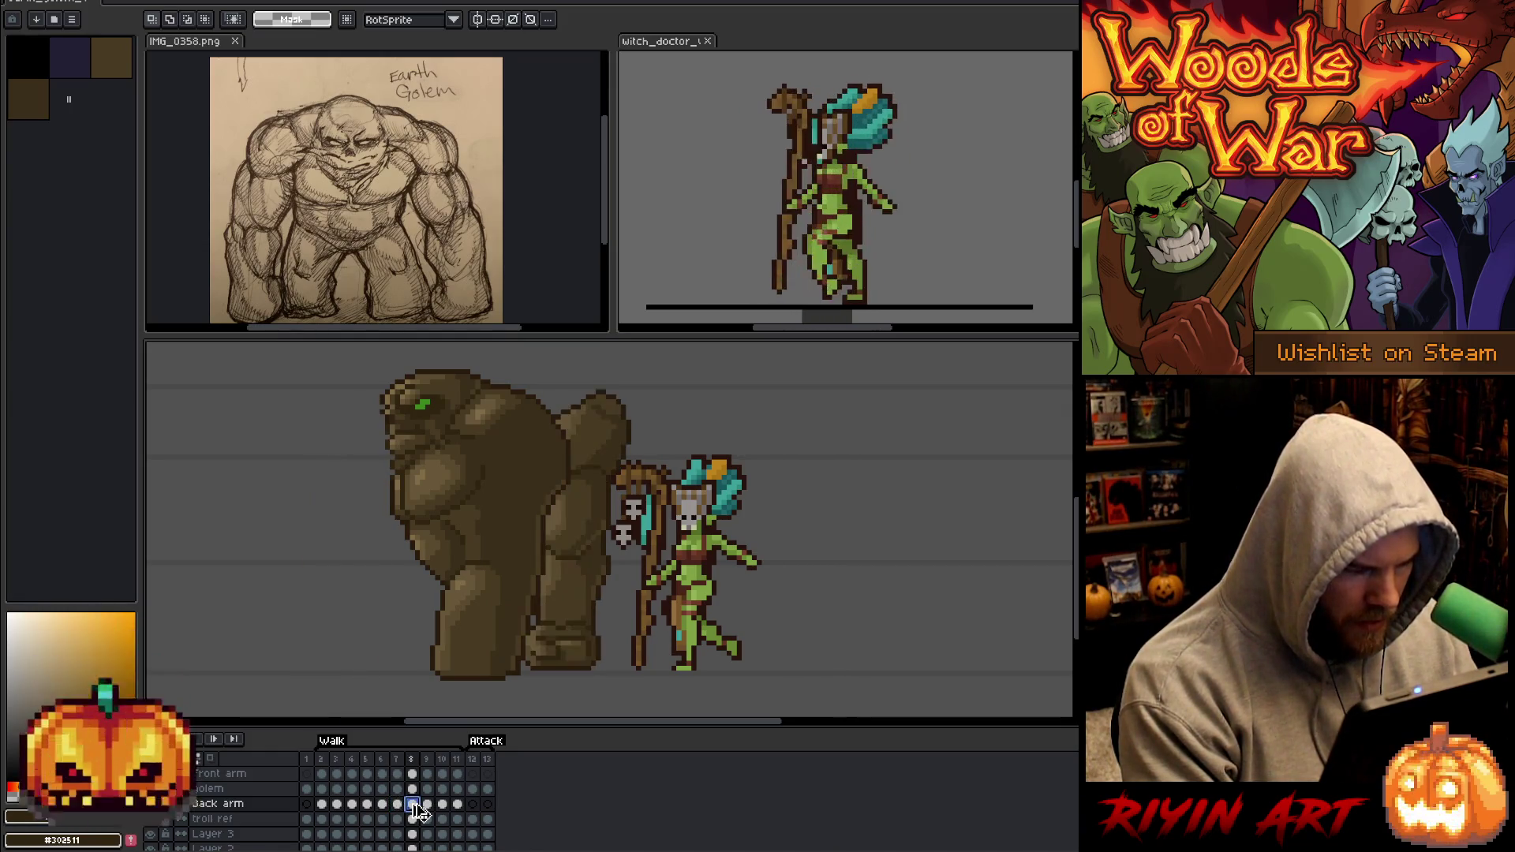
Move the frame 8 back arm about 26 px left, then paste and commit it in frame 9.
key(ctrl+t)
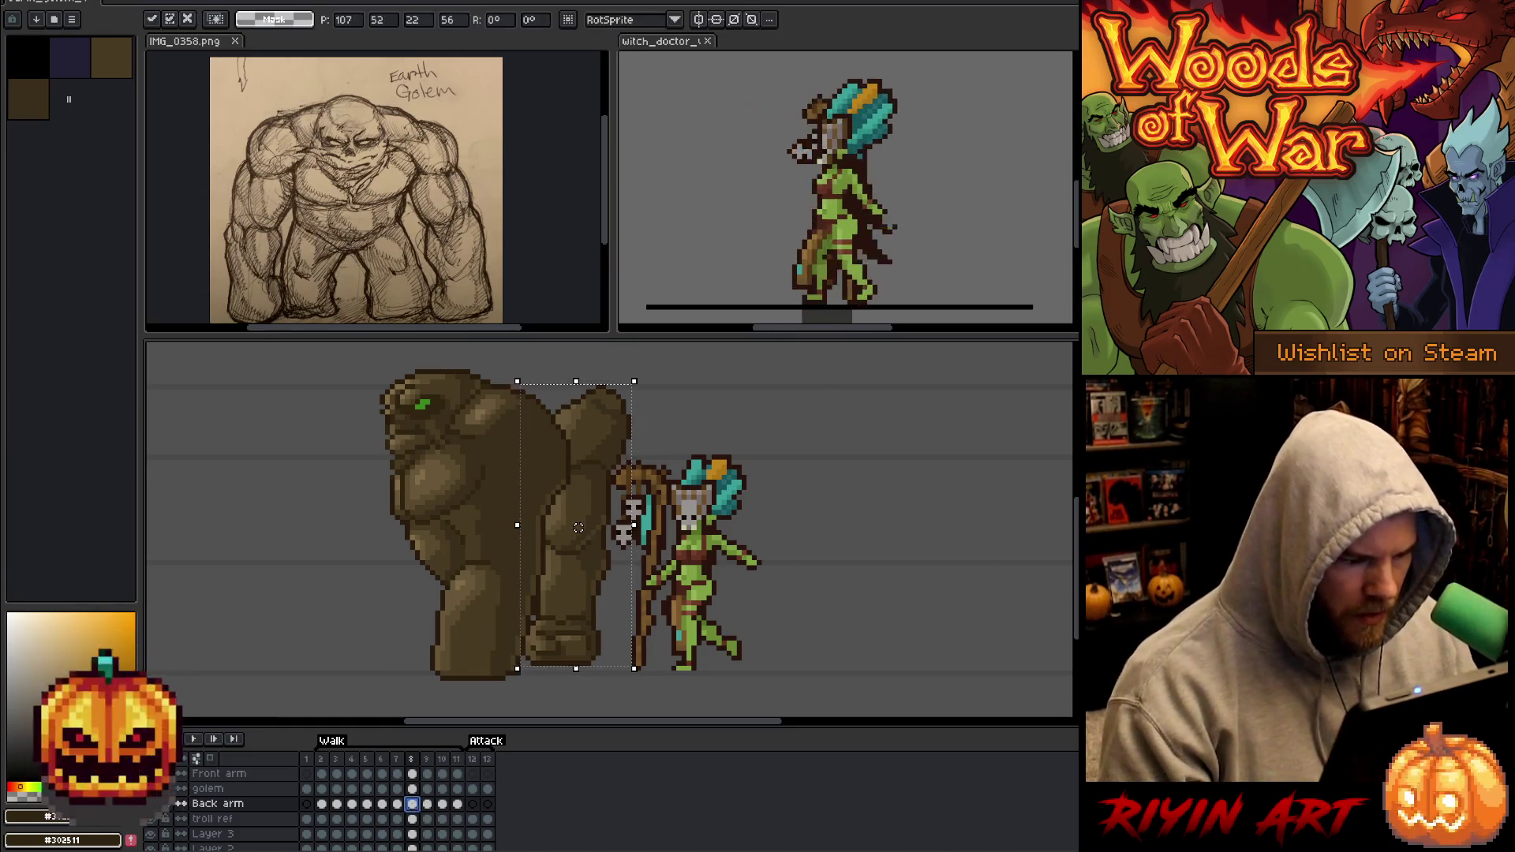
drag(578, 527, 548, 527)
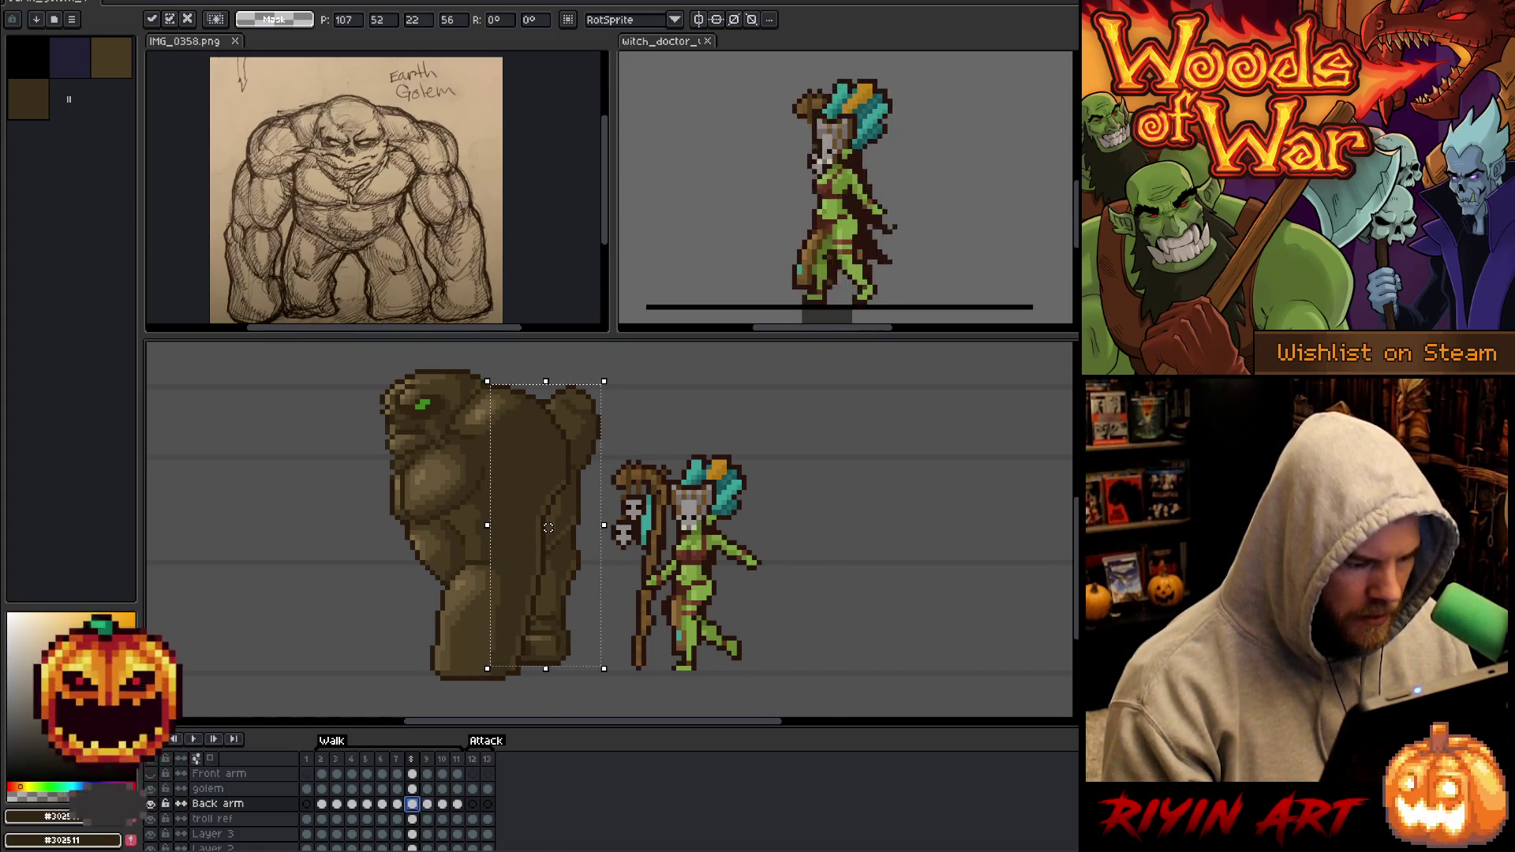
key(period)
key(ctrl+v)
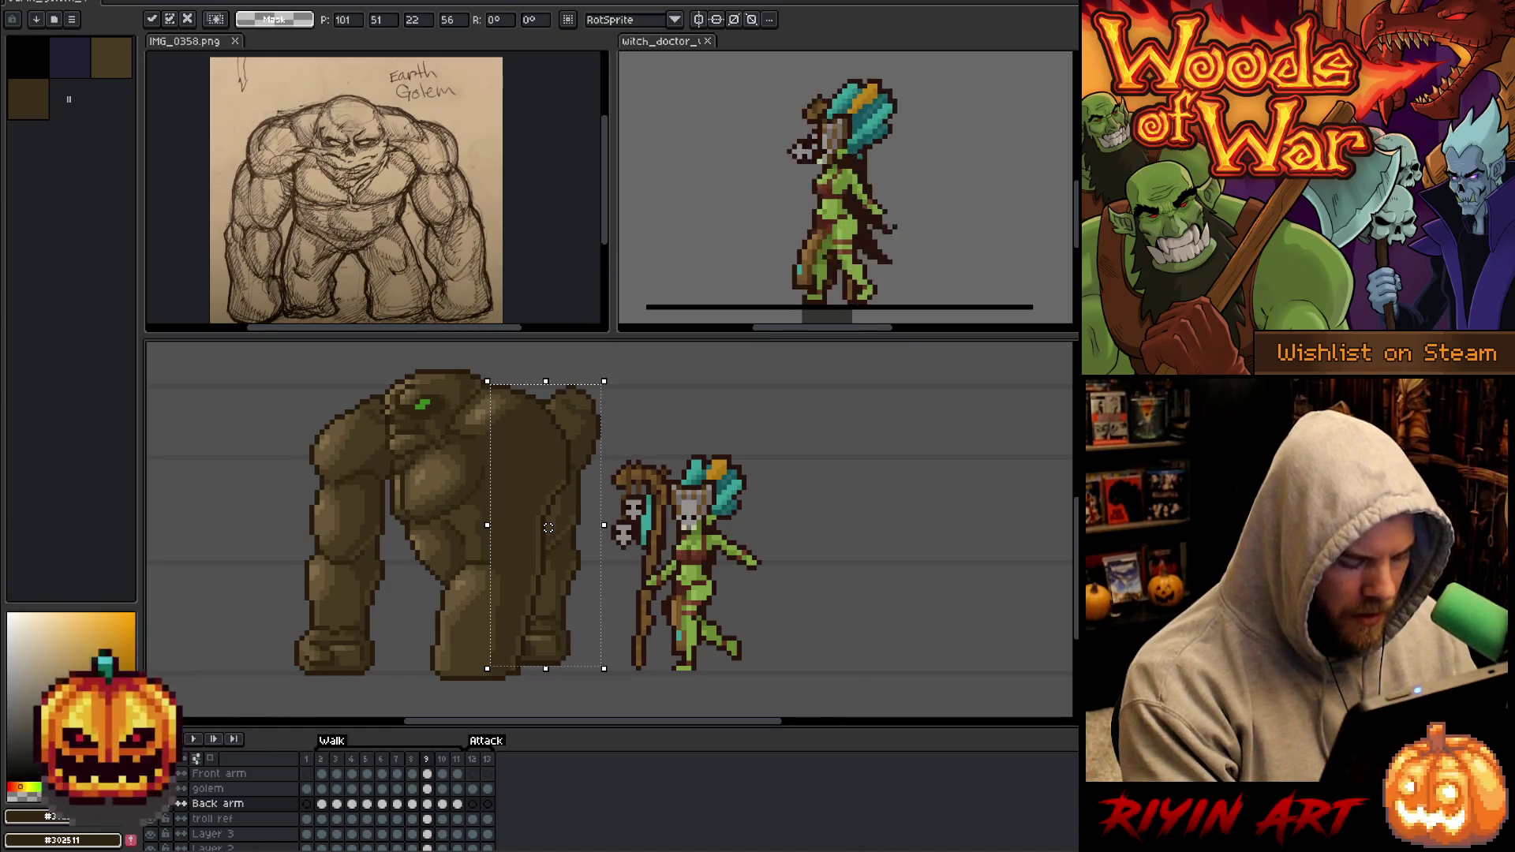
key(Return)
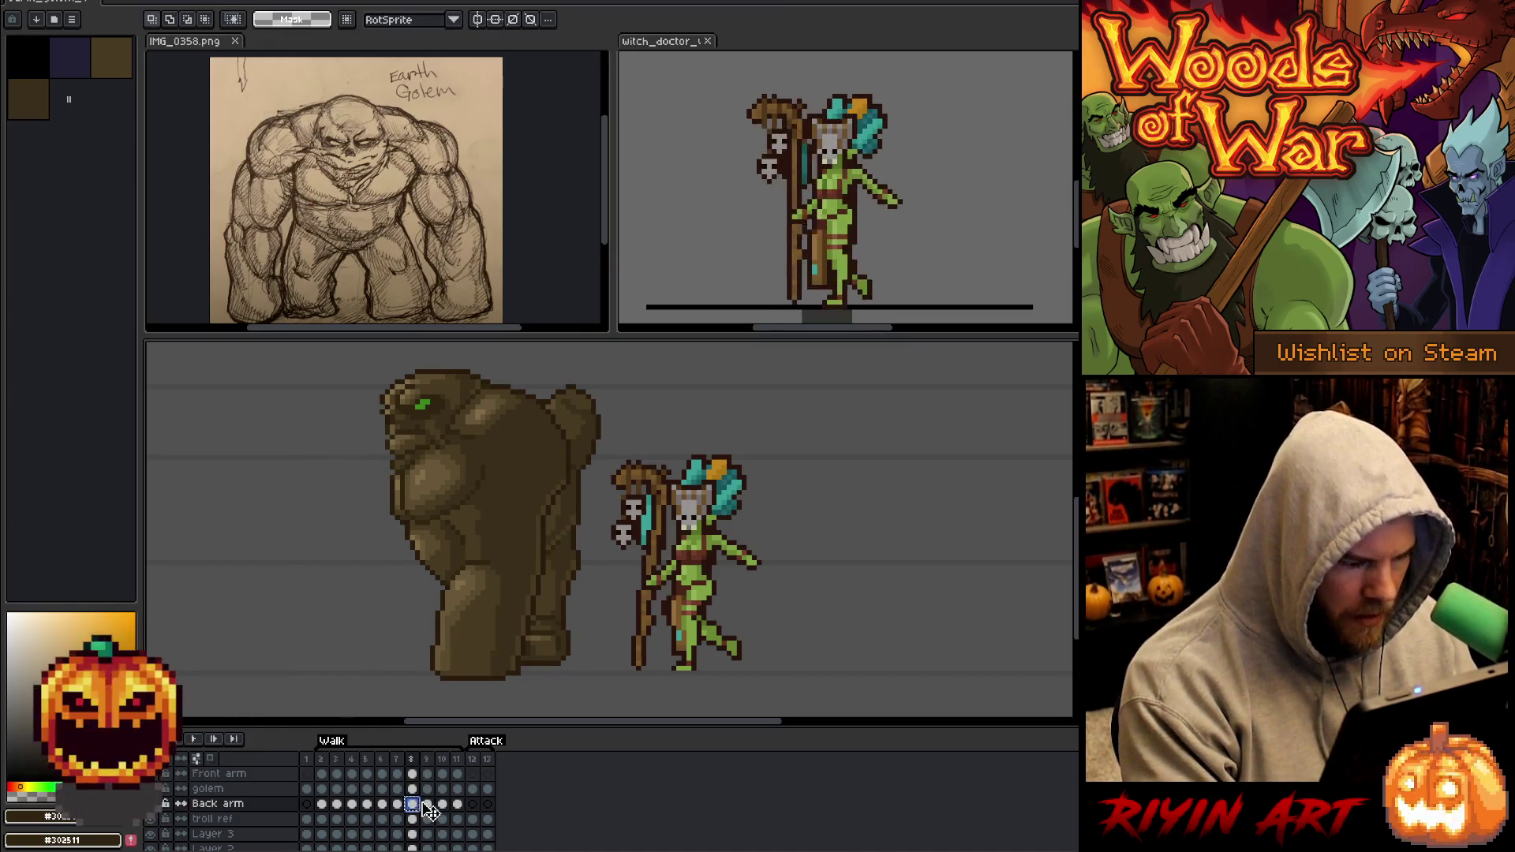
Fine-tune the back arm's position with drags and one-pixel nudges, comparing neighbouring frames, then commit.
click(150, 773)
drag(487, 381, 603, 668)
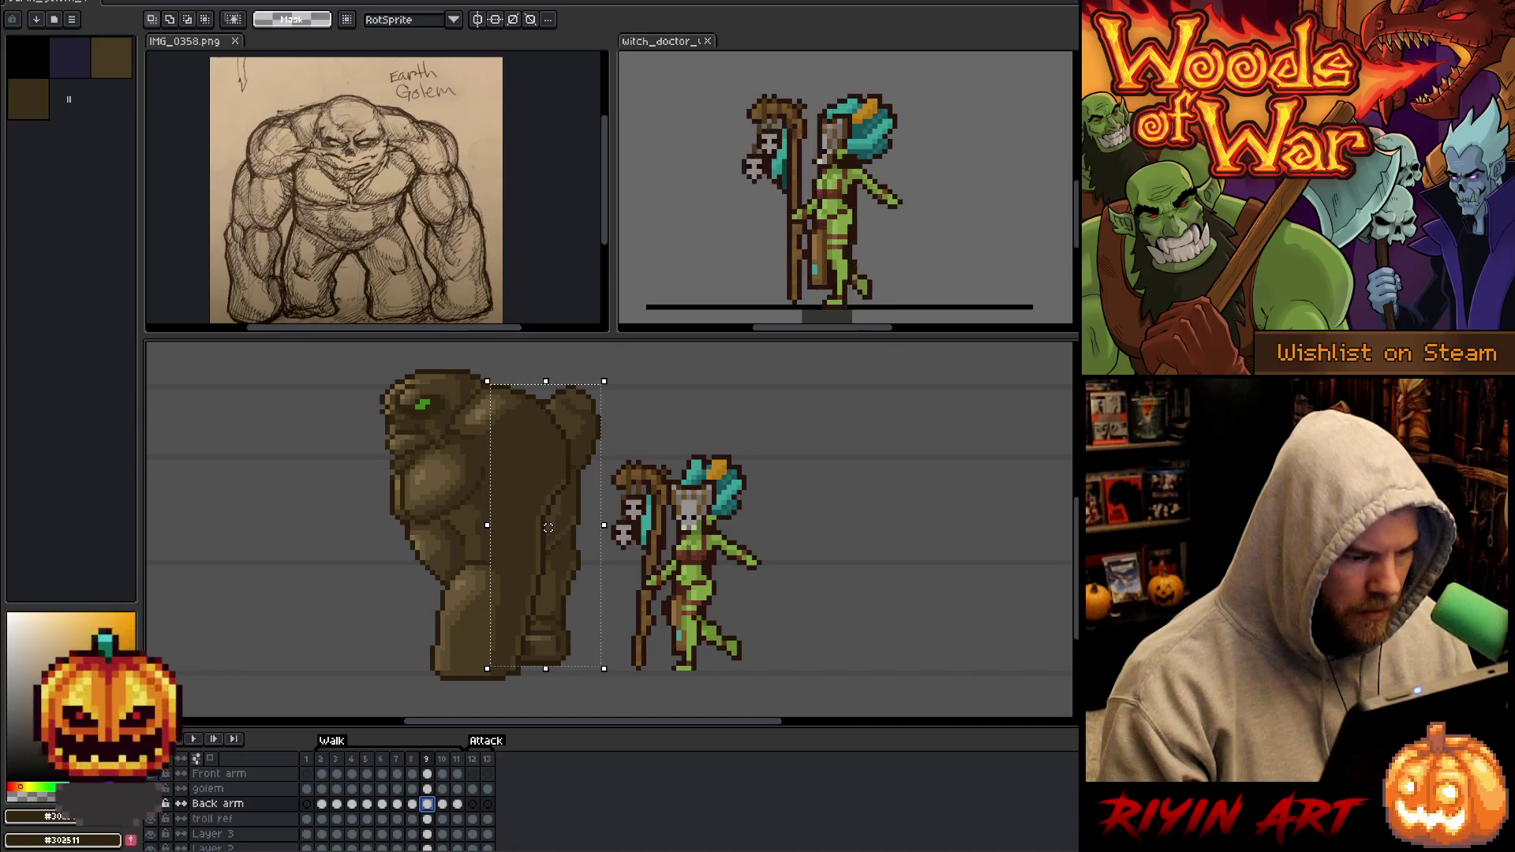
drag(549, 527, 544, 527)
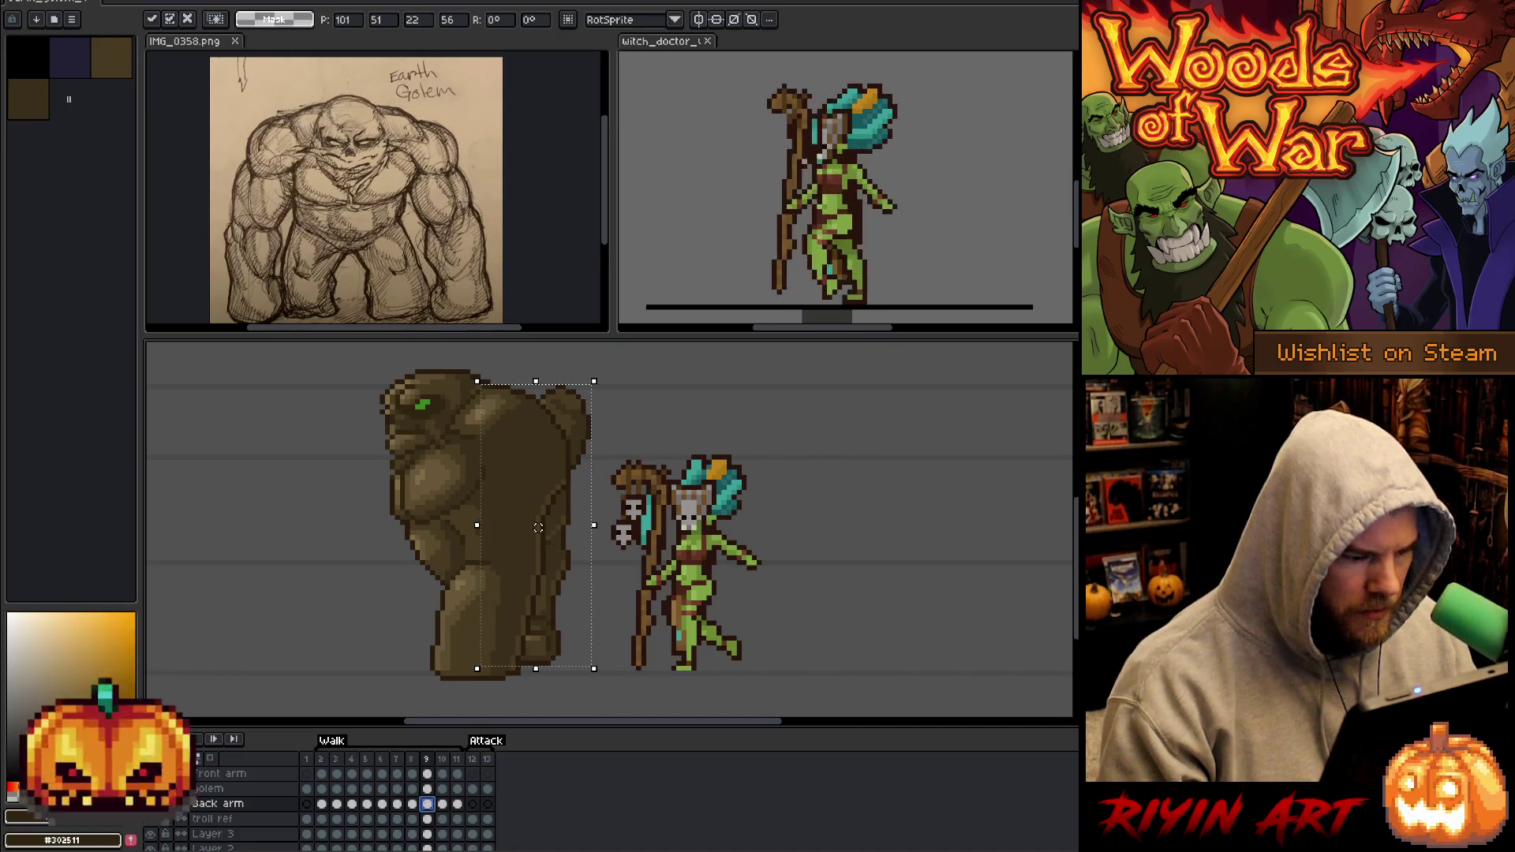
key(Left)
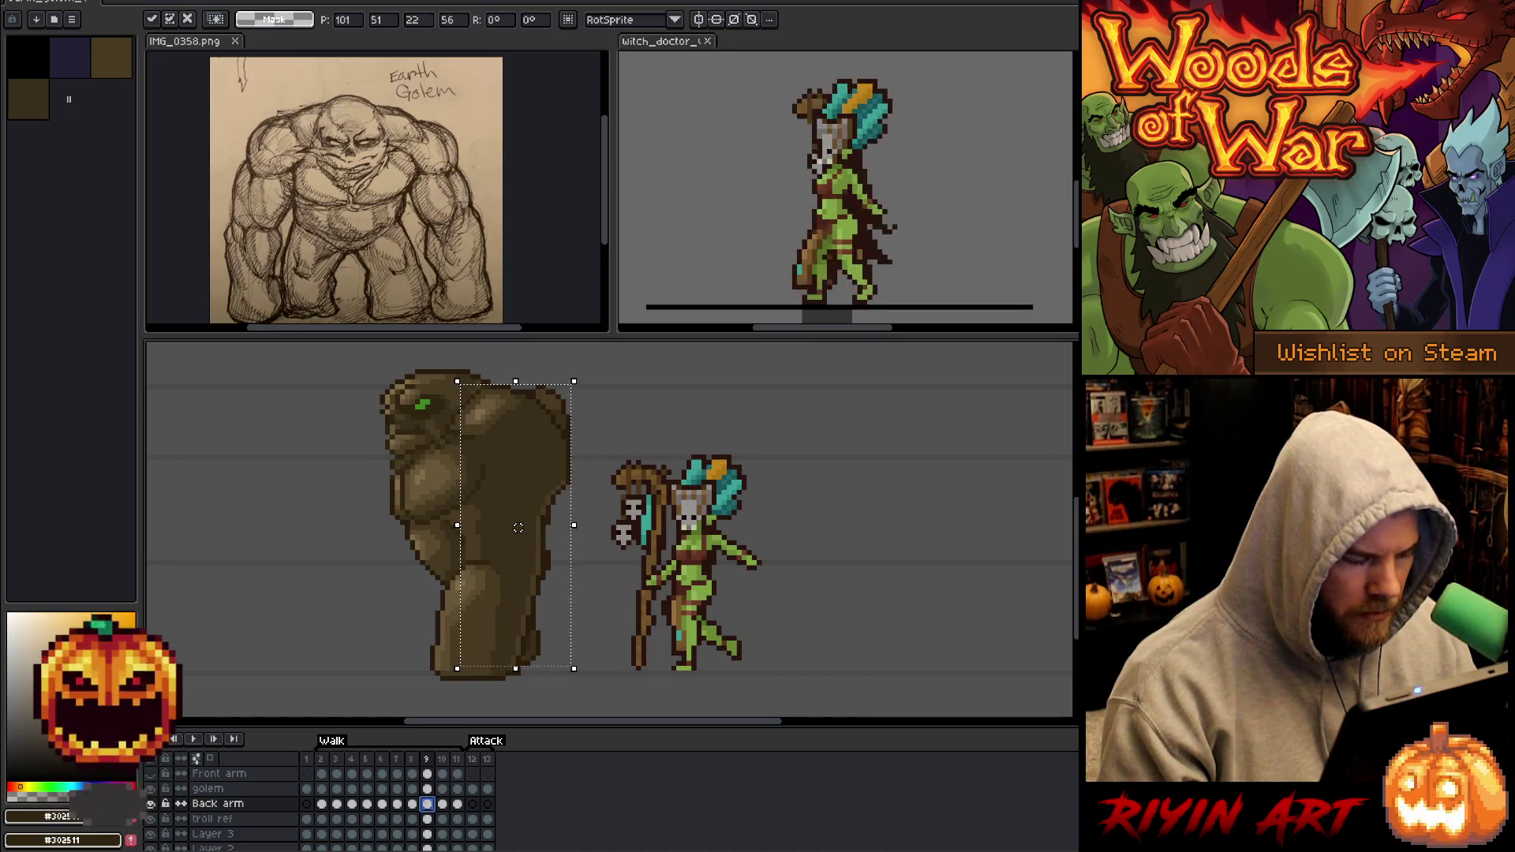
drag(518, 527, 578, 532)
key(comma)
key(comma)
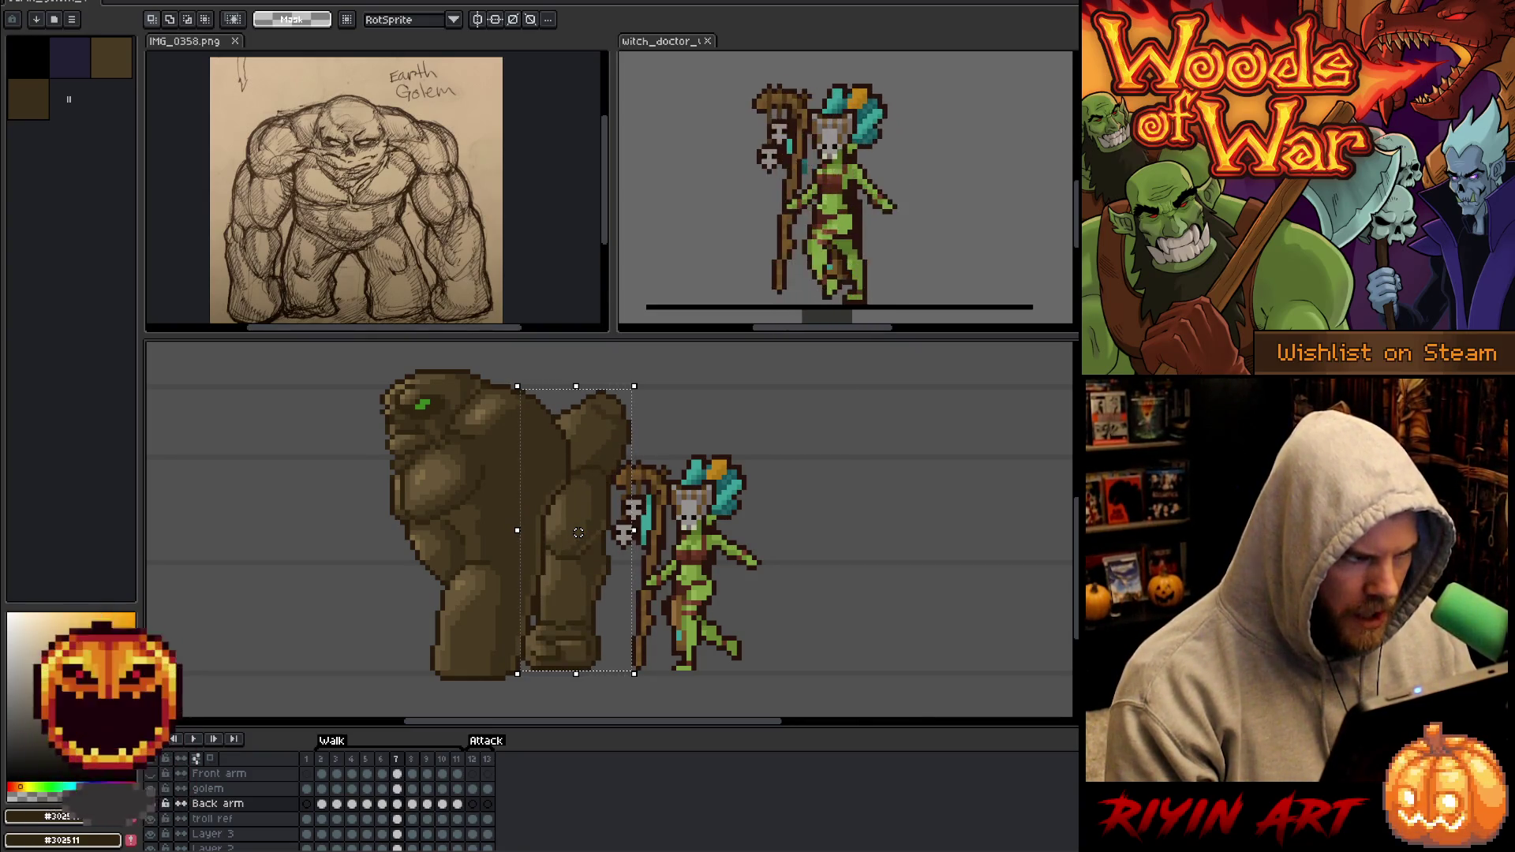
key(period)
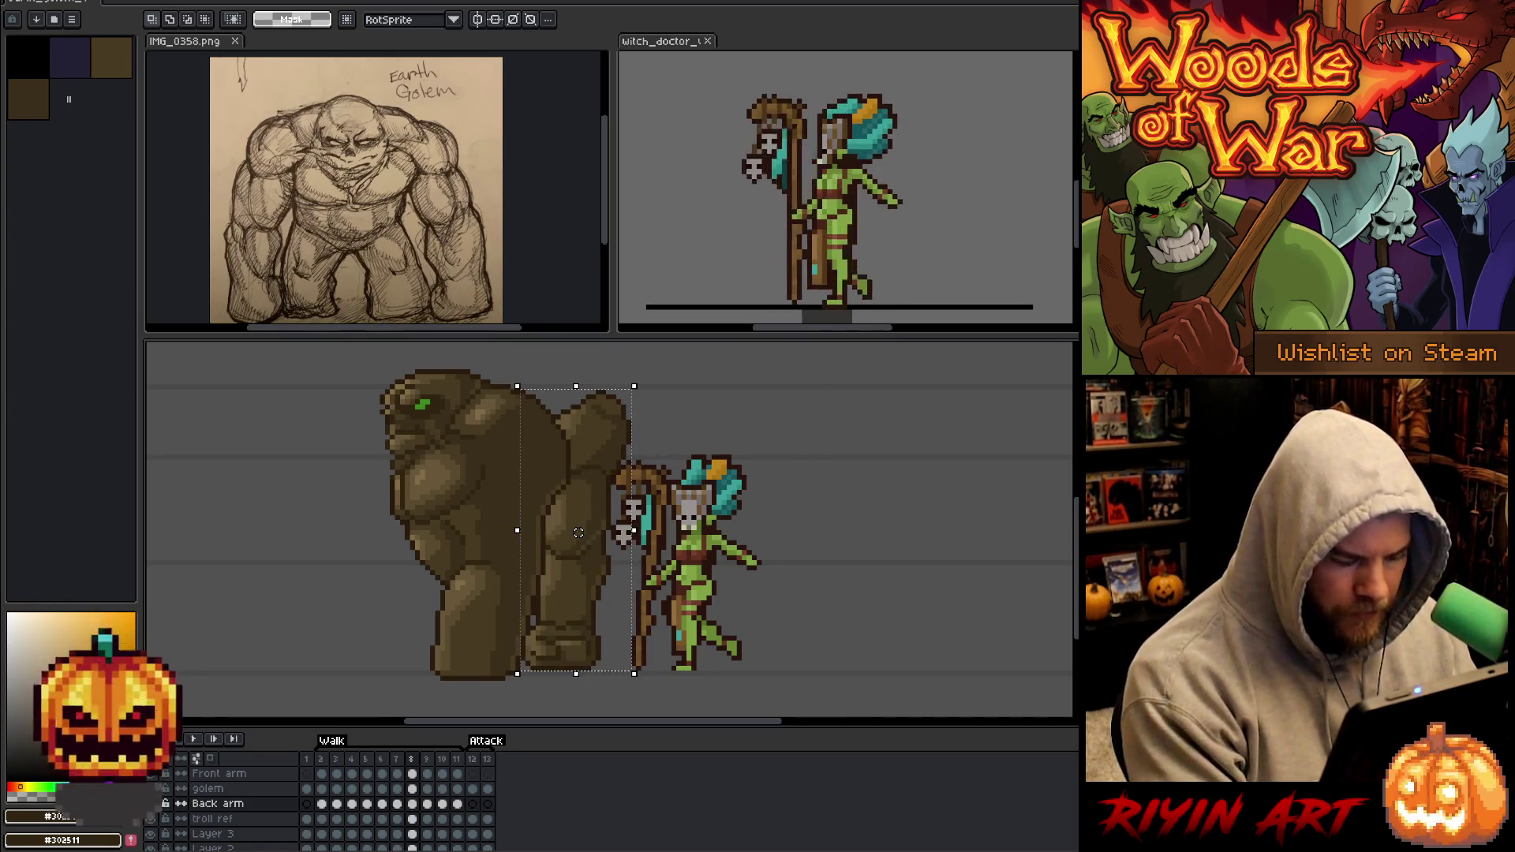
drag(578, 532, 523, 527)
key(Left)
key(ctrl+d)
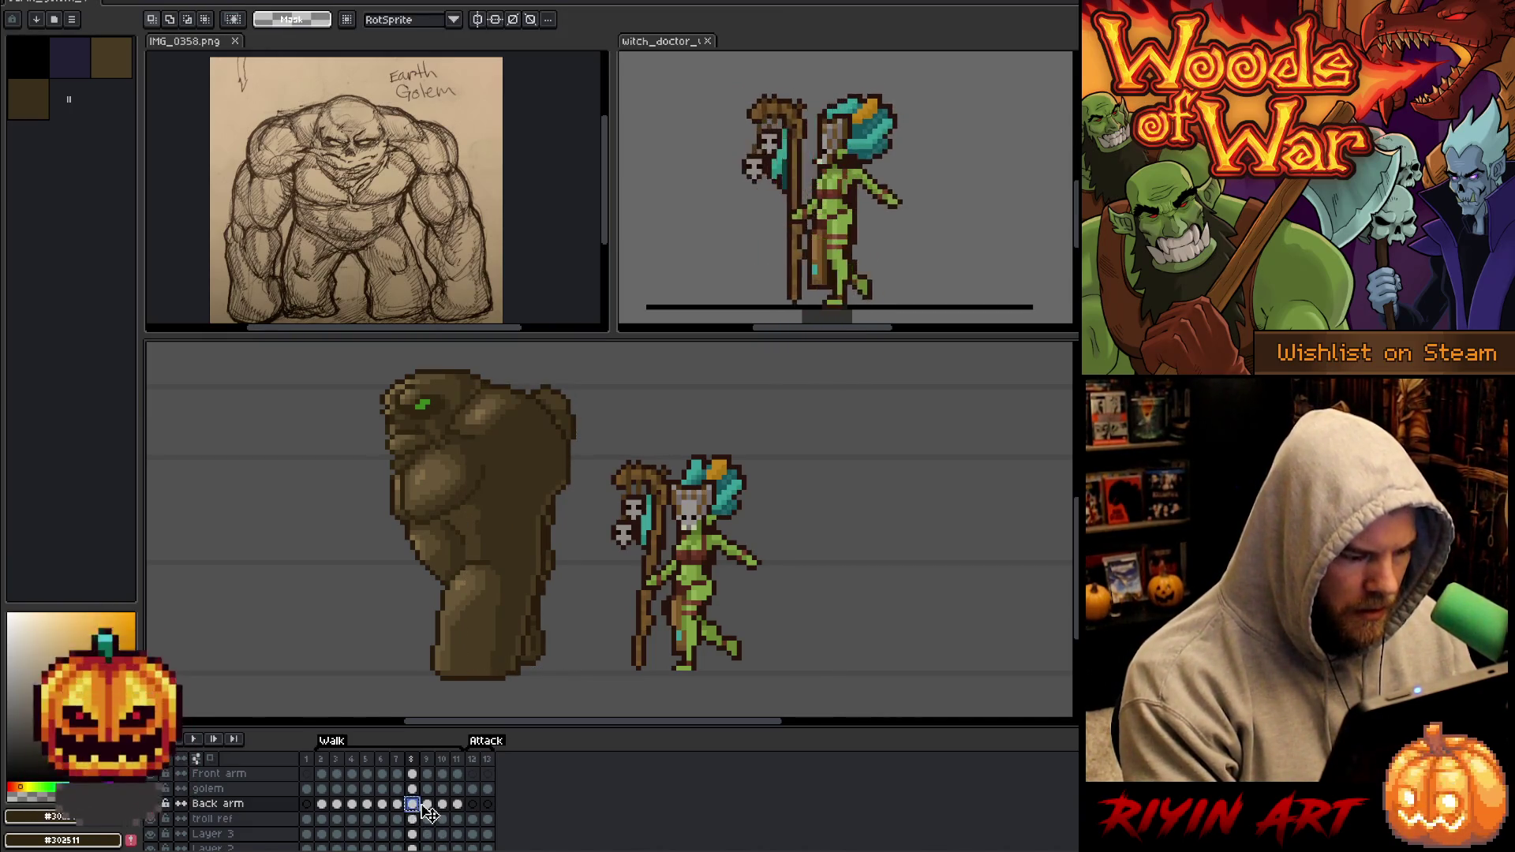
Shift the frame 9 back arm left and commit, then pick up the frame 10 arm.
click(427, 804)
key(ctrl+shift+d)
drag(524, 527, 467, 527)
key(Return)
click(443, 807)
key(Delete)
key(ctrl+v)
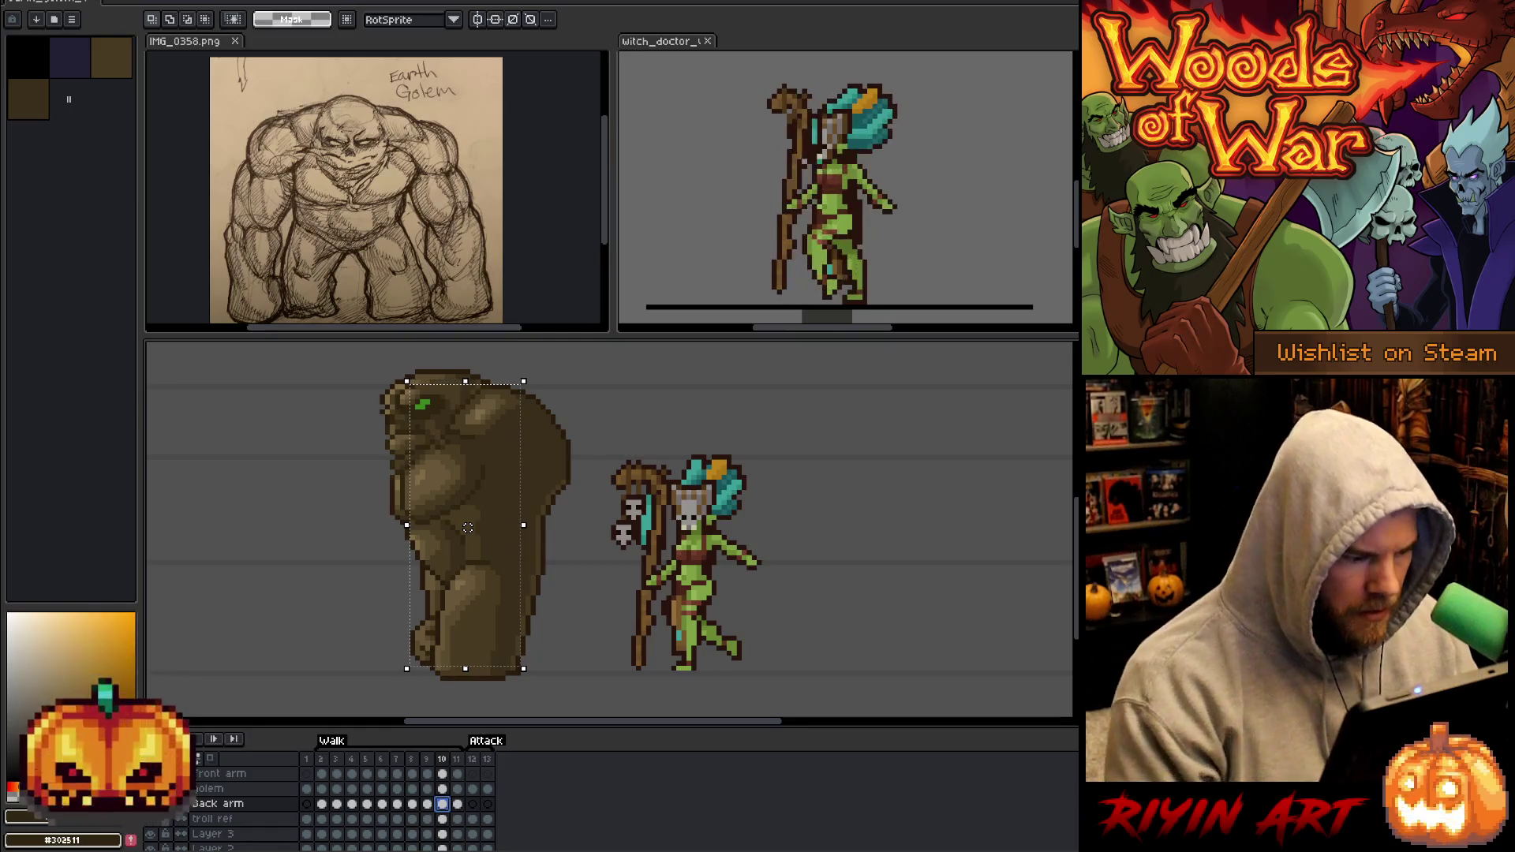
Slide the frame 10 back arm about 25 px left and undo an accidental paste.
drag(462, 527, 412, 527)
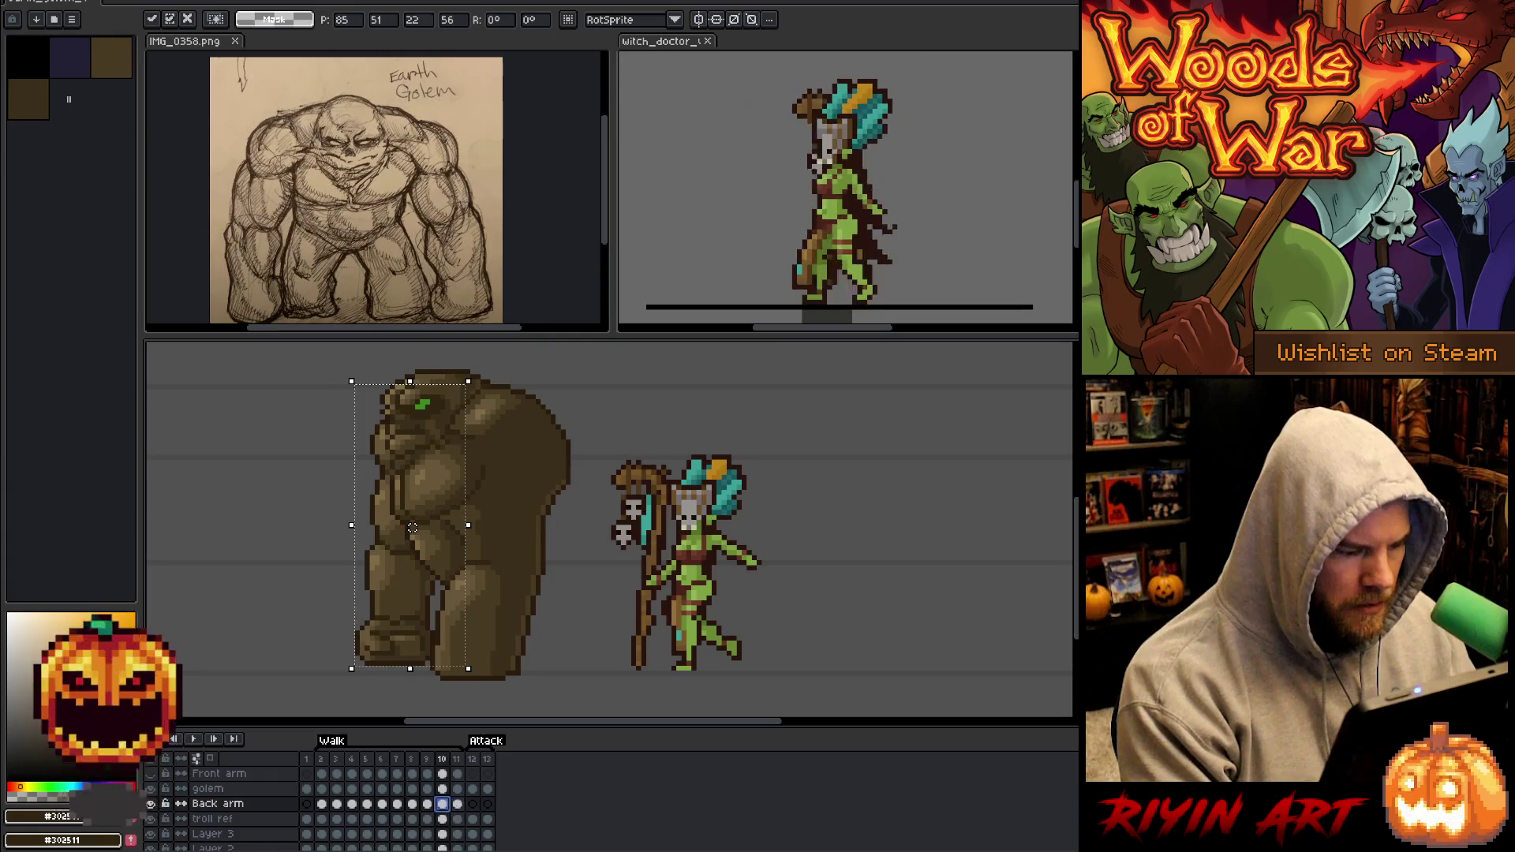
key(period)
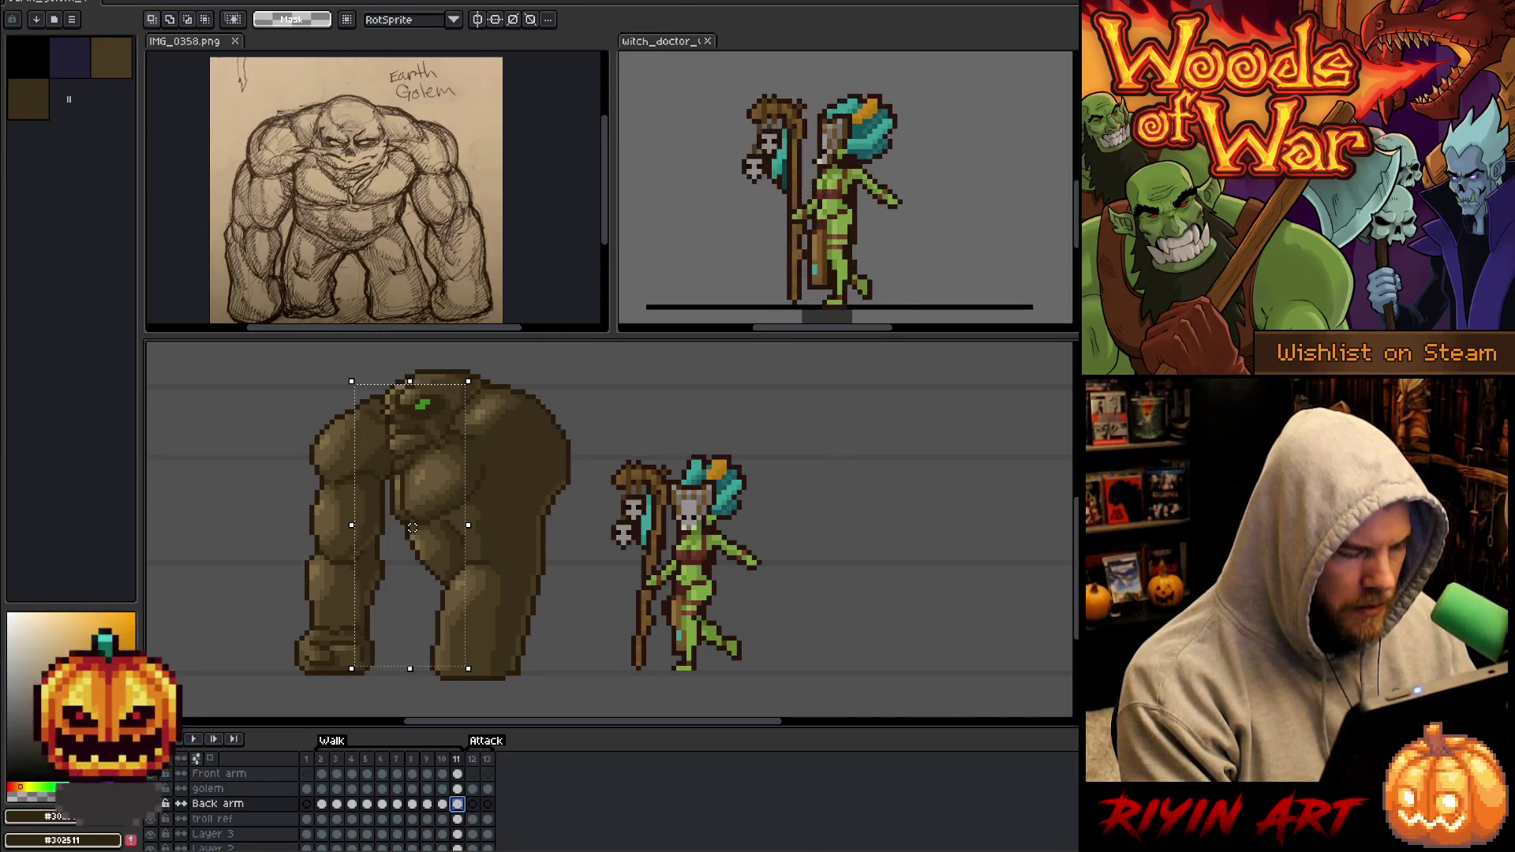
key(ctrl+v)
key(Delete)
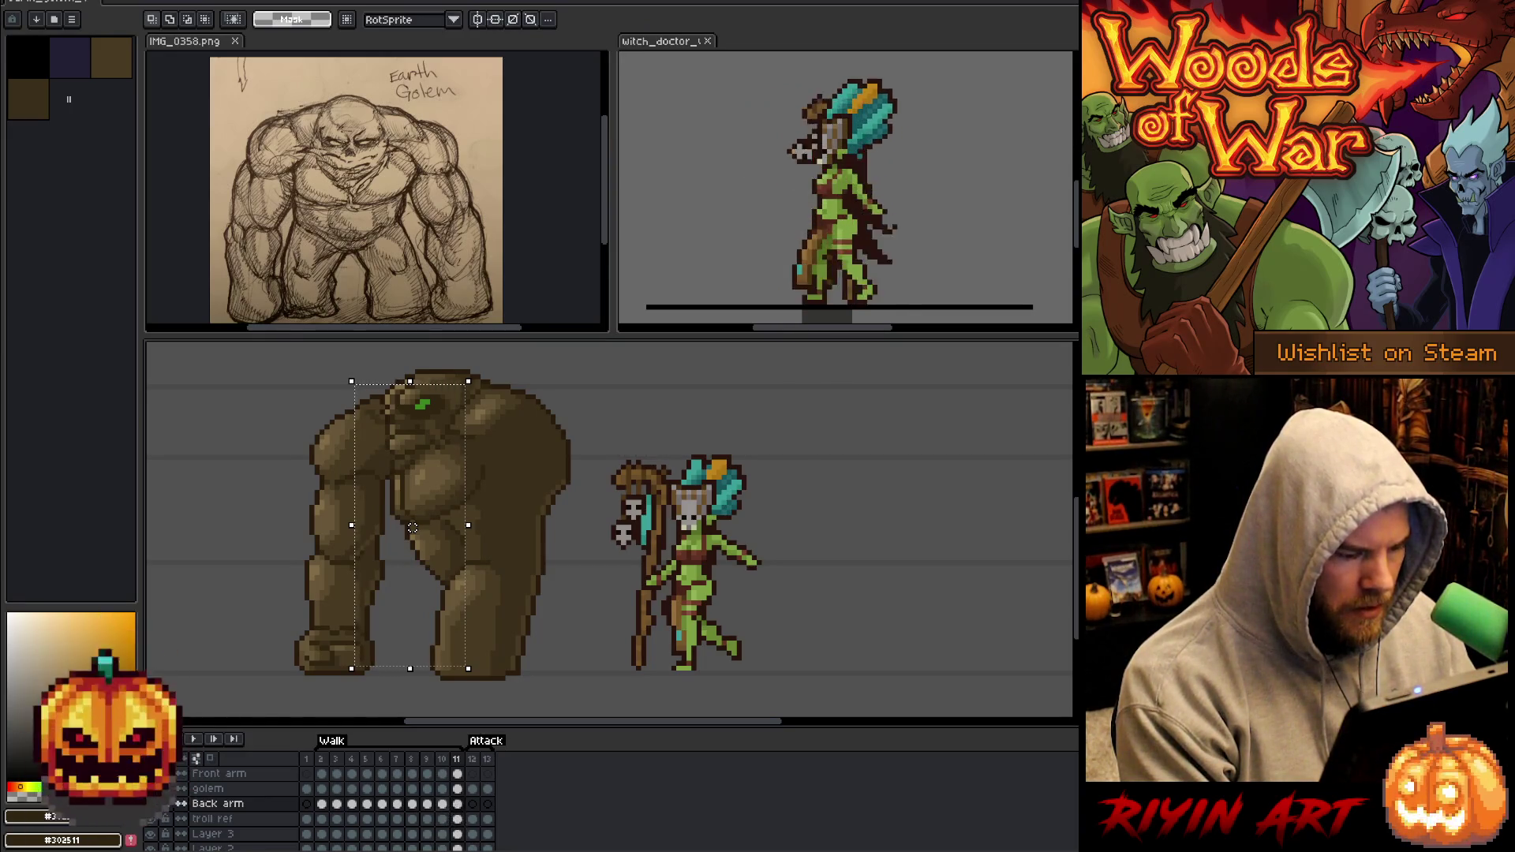
Move the frame 11 back arm left against the body, commit, and play the walk cycle.
click(444, 804)
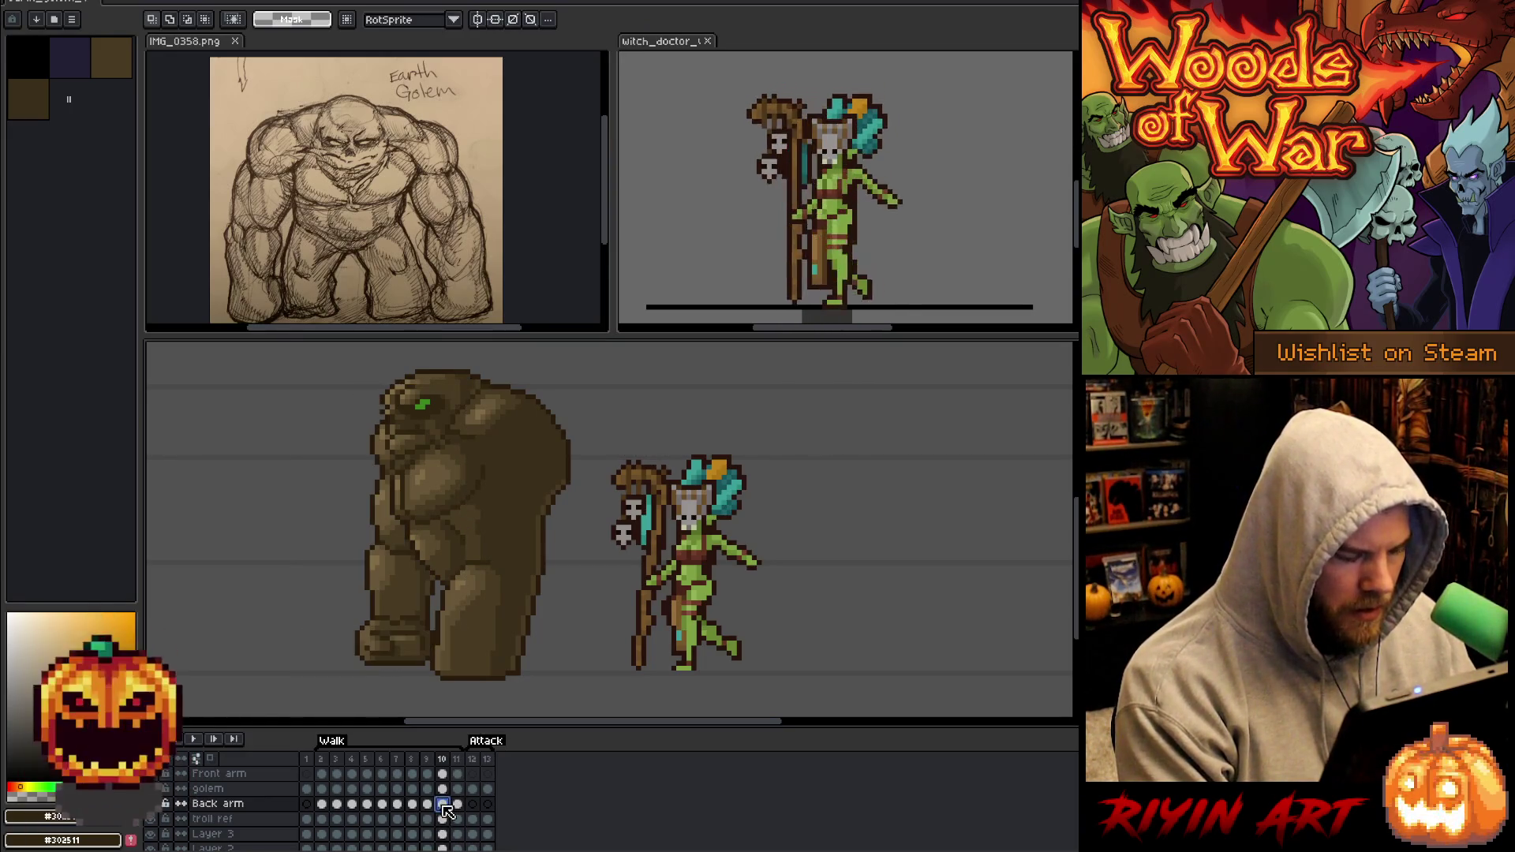
click(457, 805)
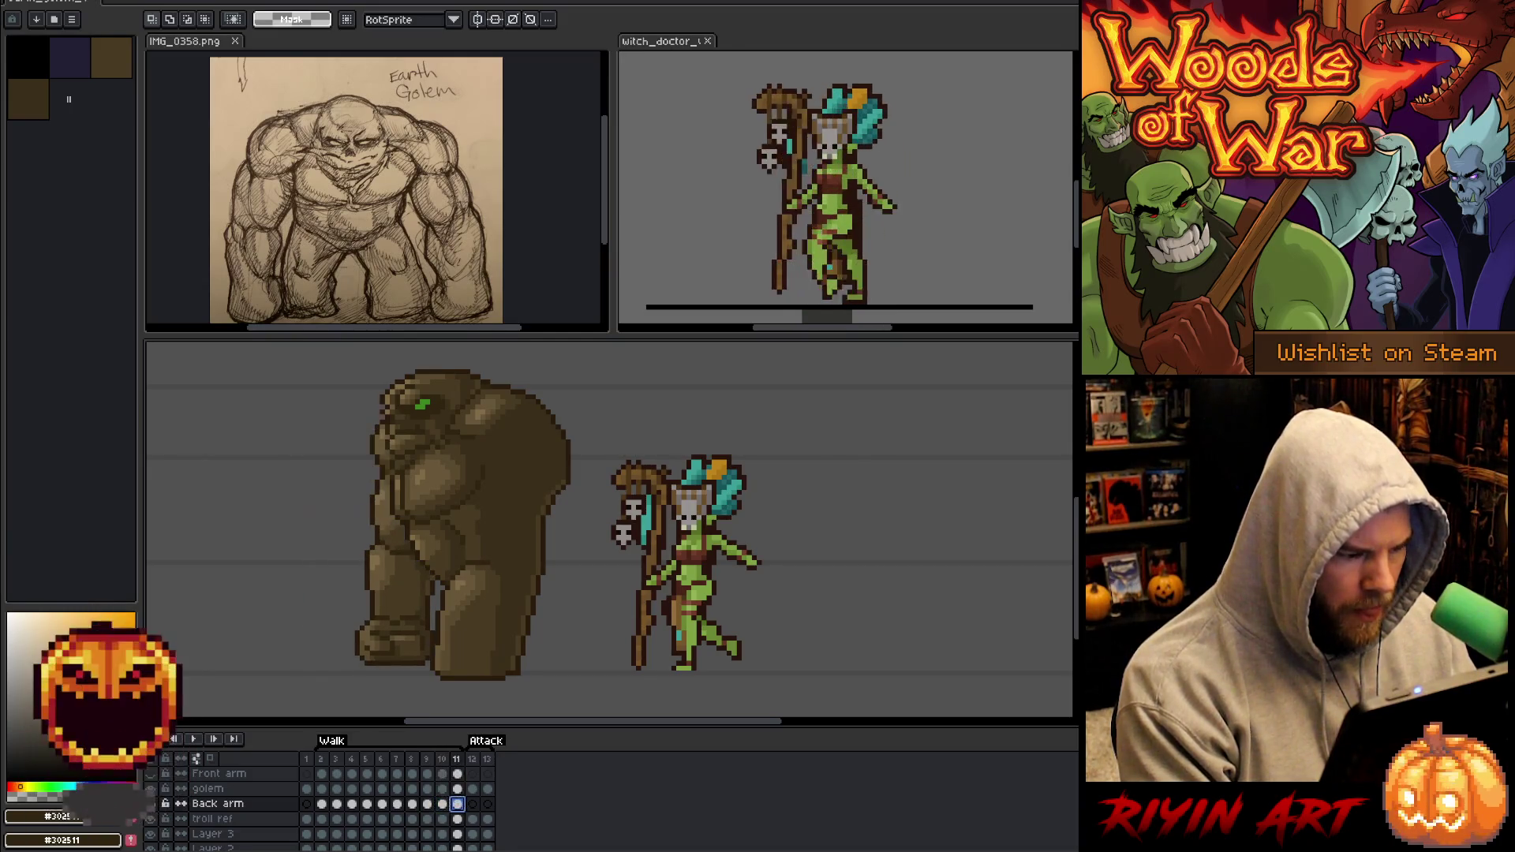
key(ctrl+shift+d)
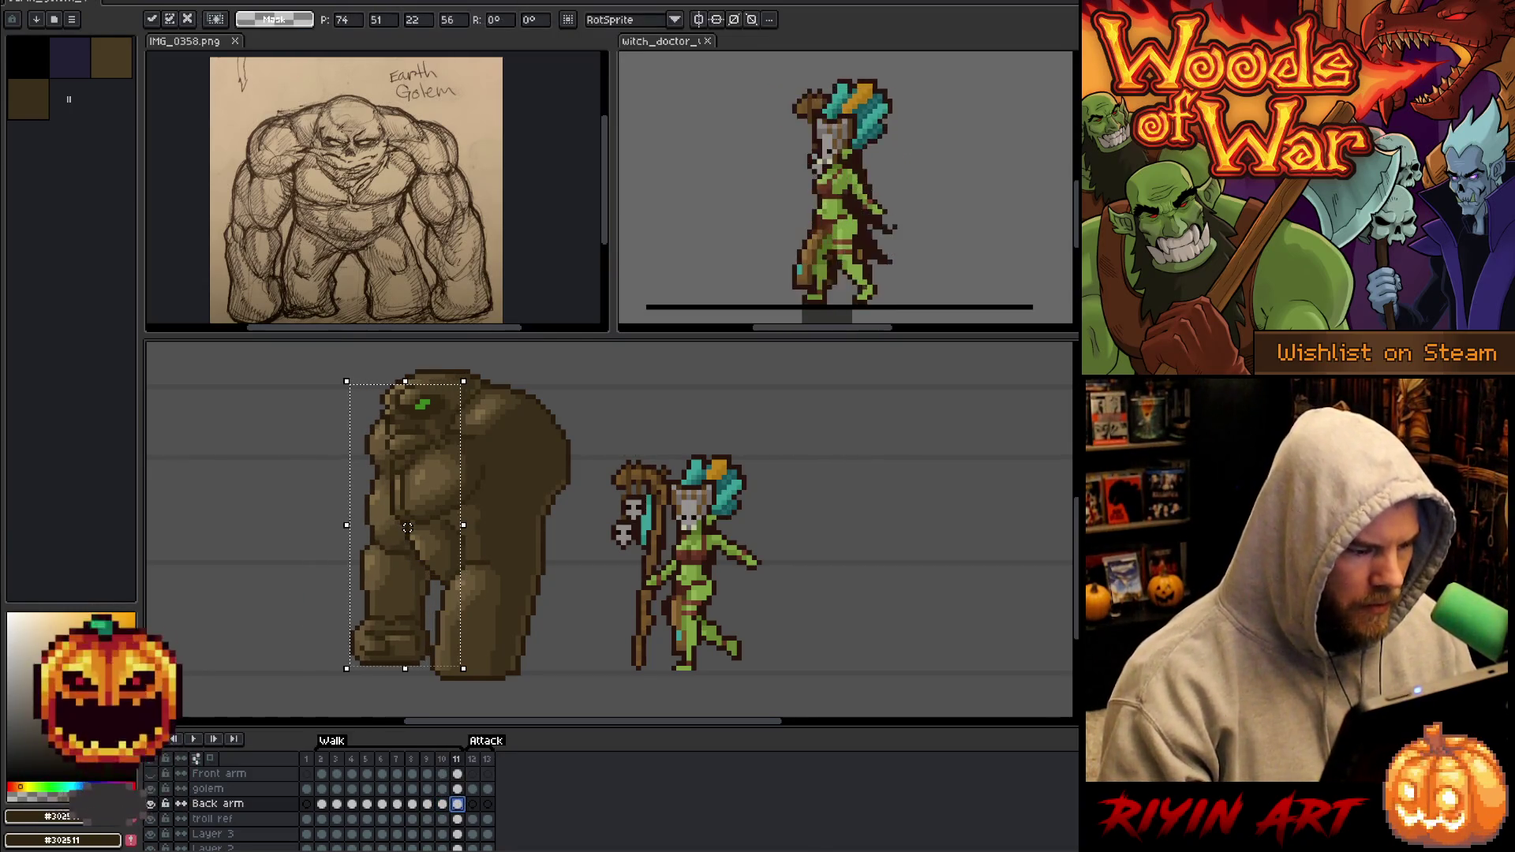
drag(402, 527, 387, 527)
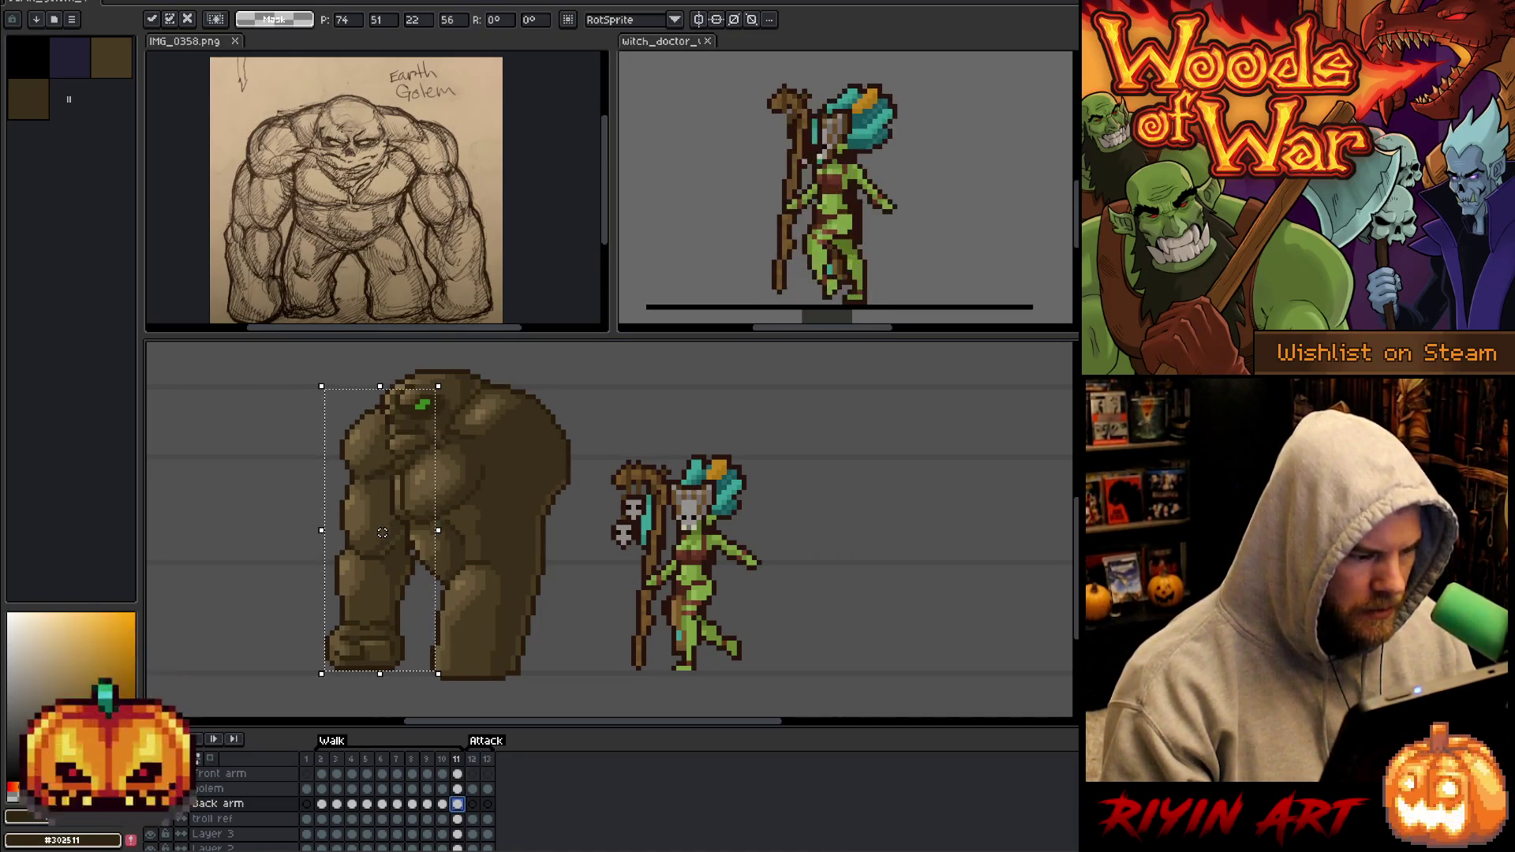
key(Return)
key(Return)
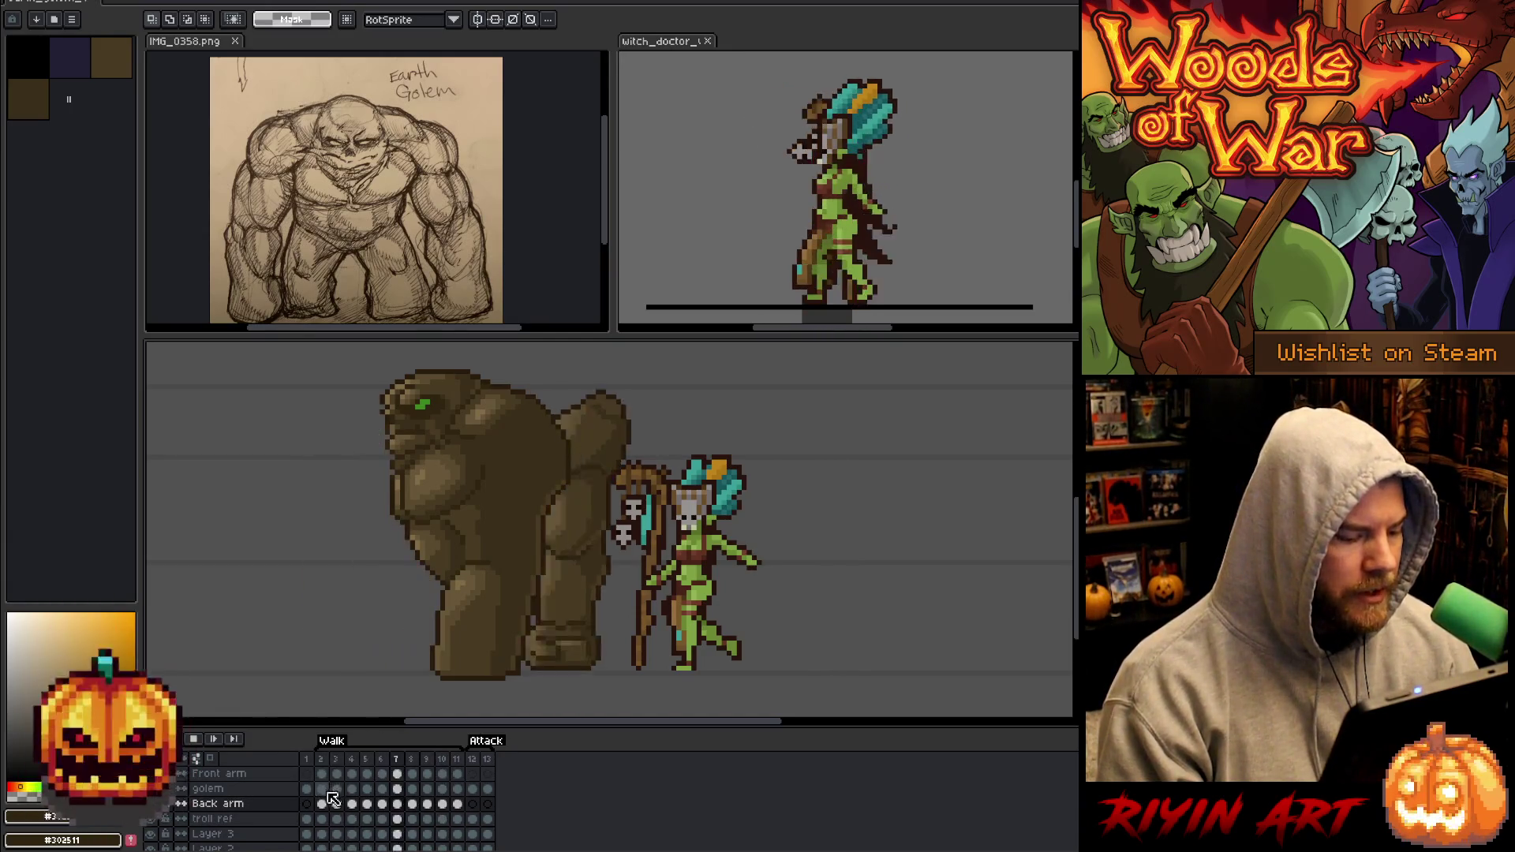
Select the Front arm layer in the timeline after watching the walk playback.
click(237, 773)
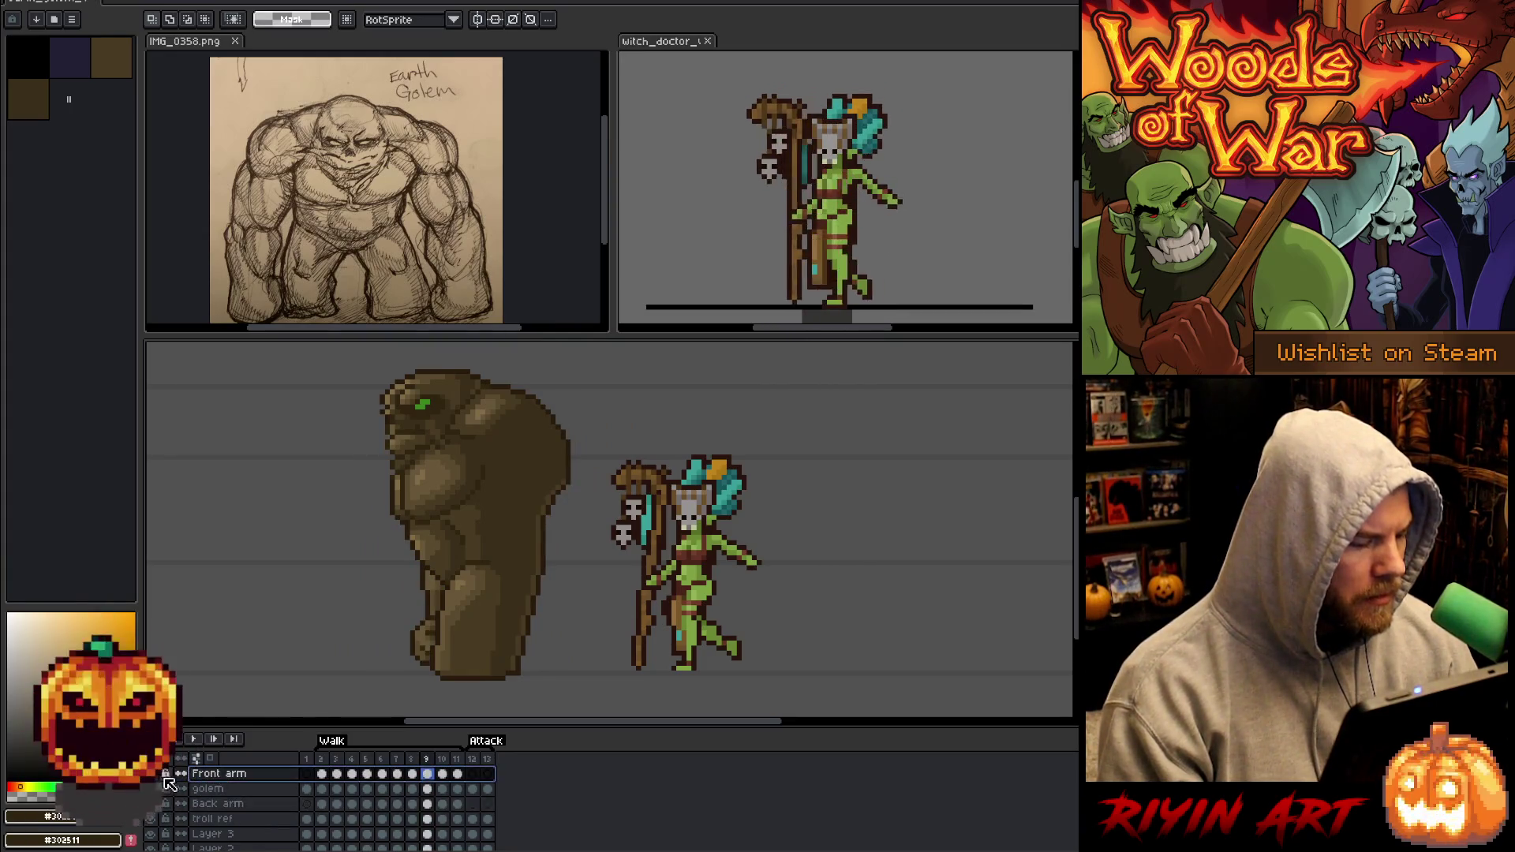
Step through the Front arm row from frame 2 to 6, landing on the frame 7 cel.
click(323, 774)
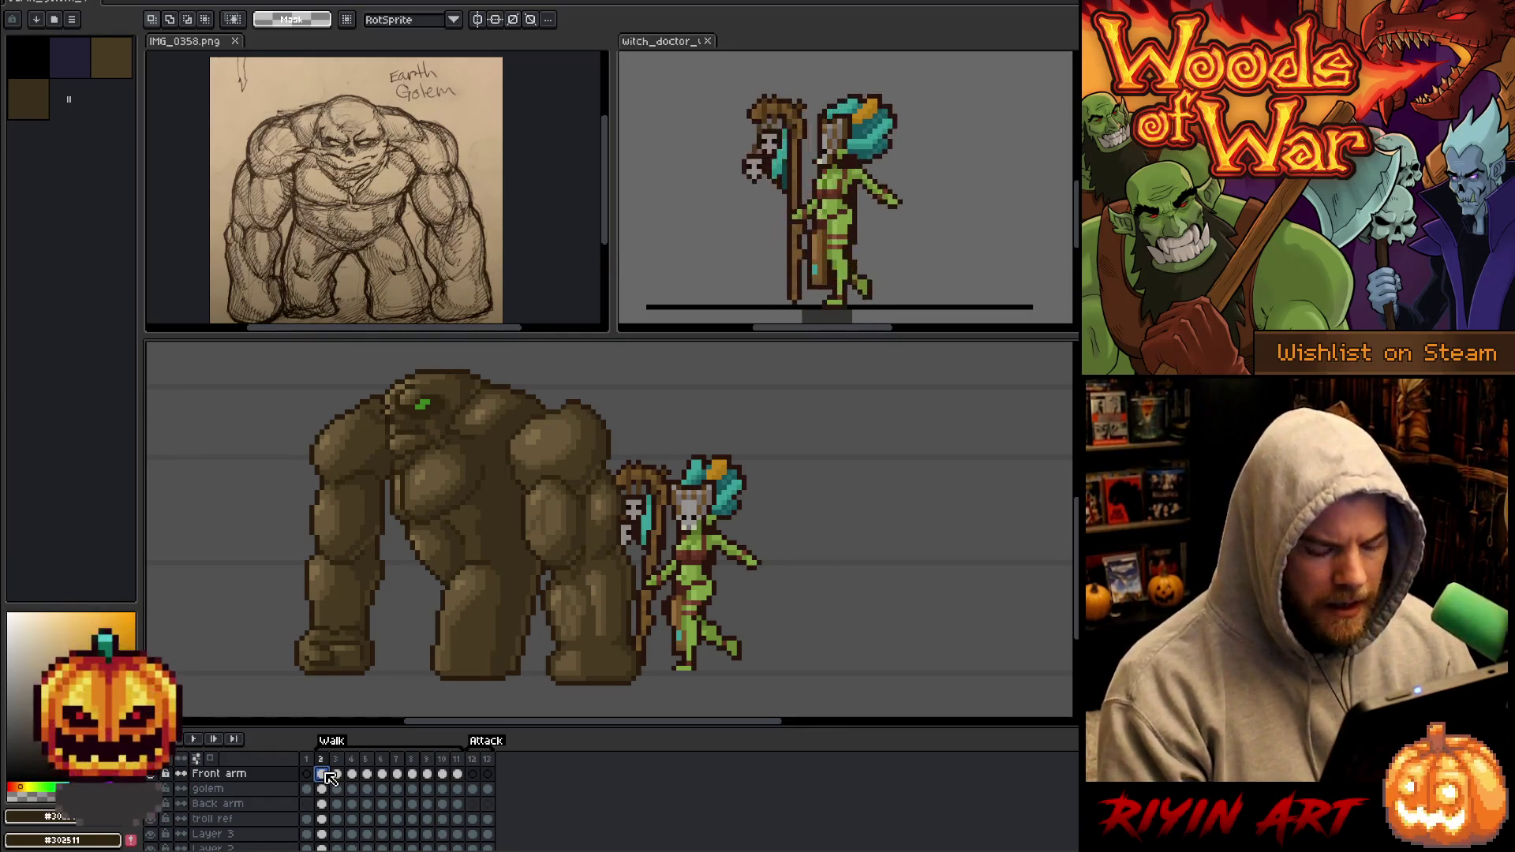
click(380, 770)
key(period)
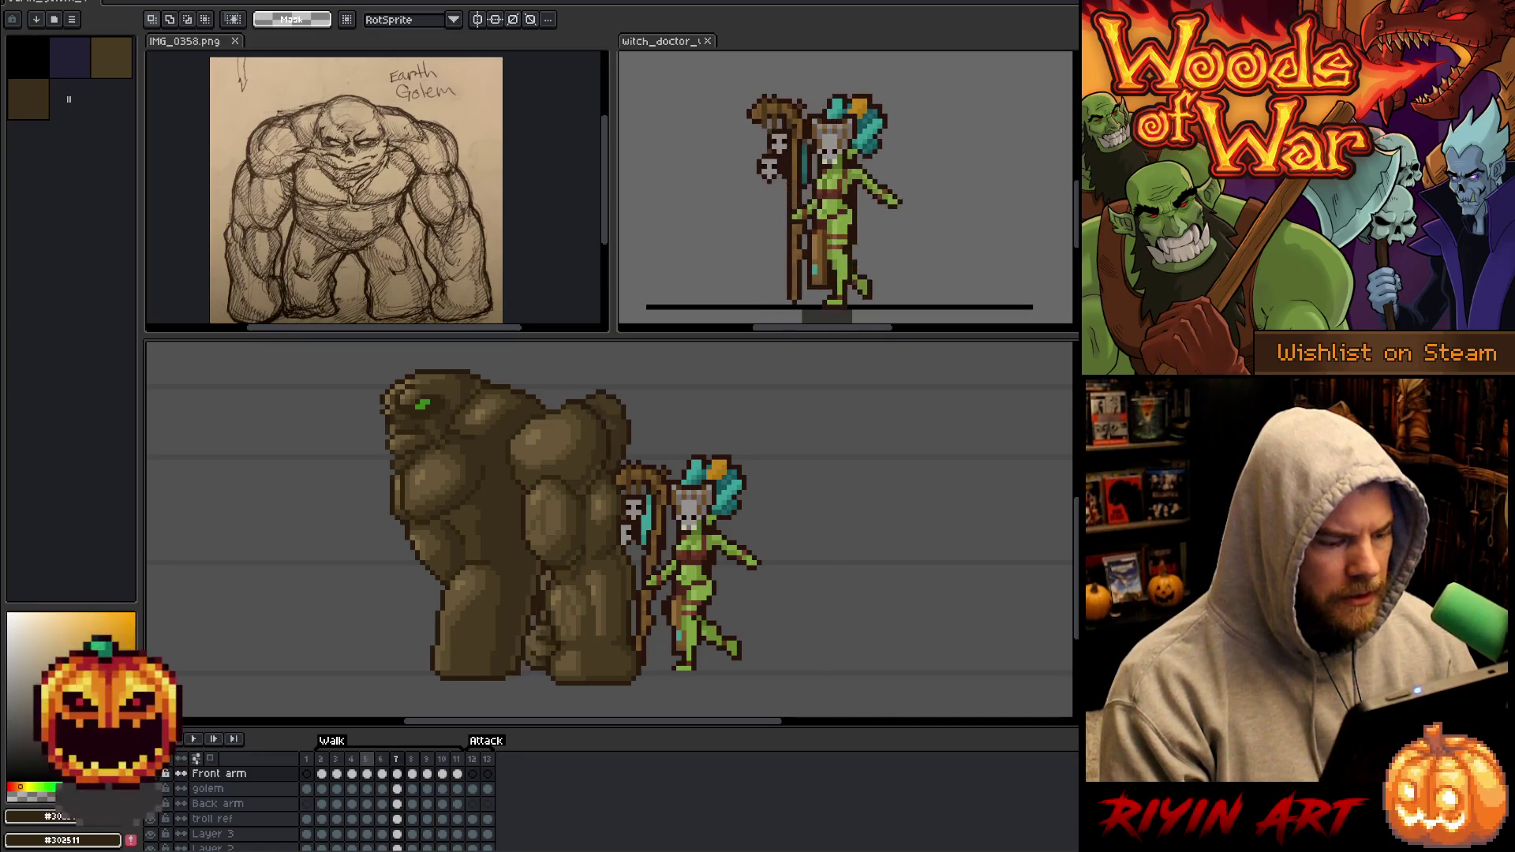
click(400, 776)
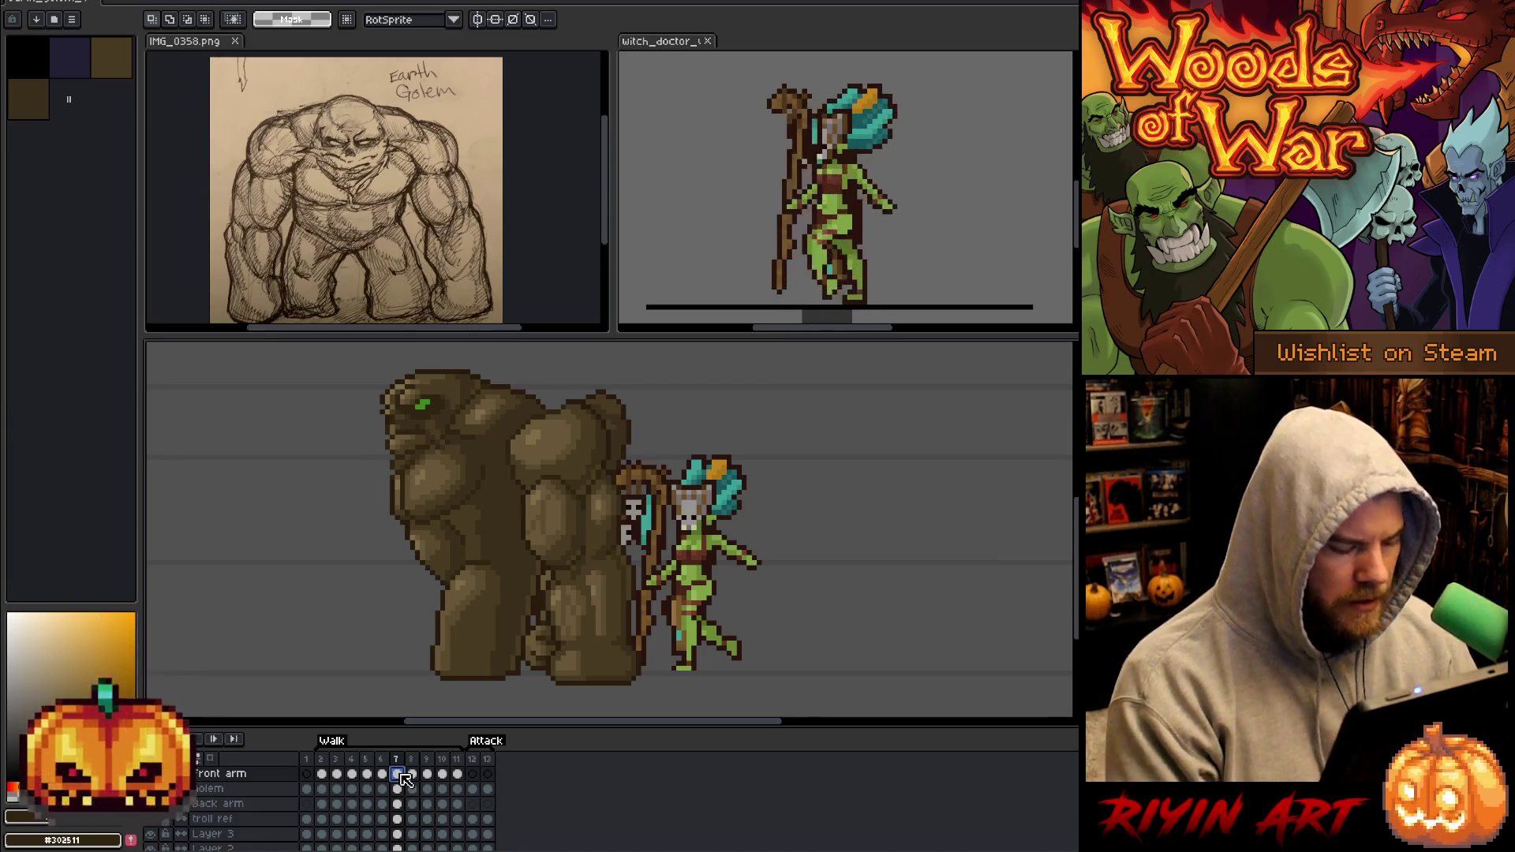
Drag the frame 7 front arm far left, nudge it a few pixels more, and drop it.
key(ctrl+t)
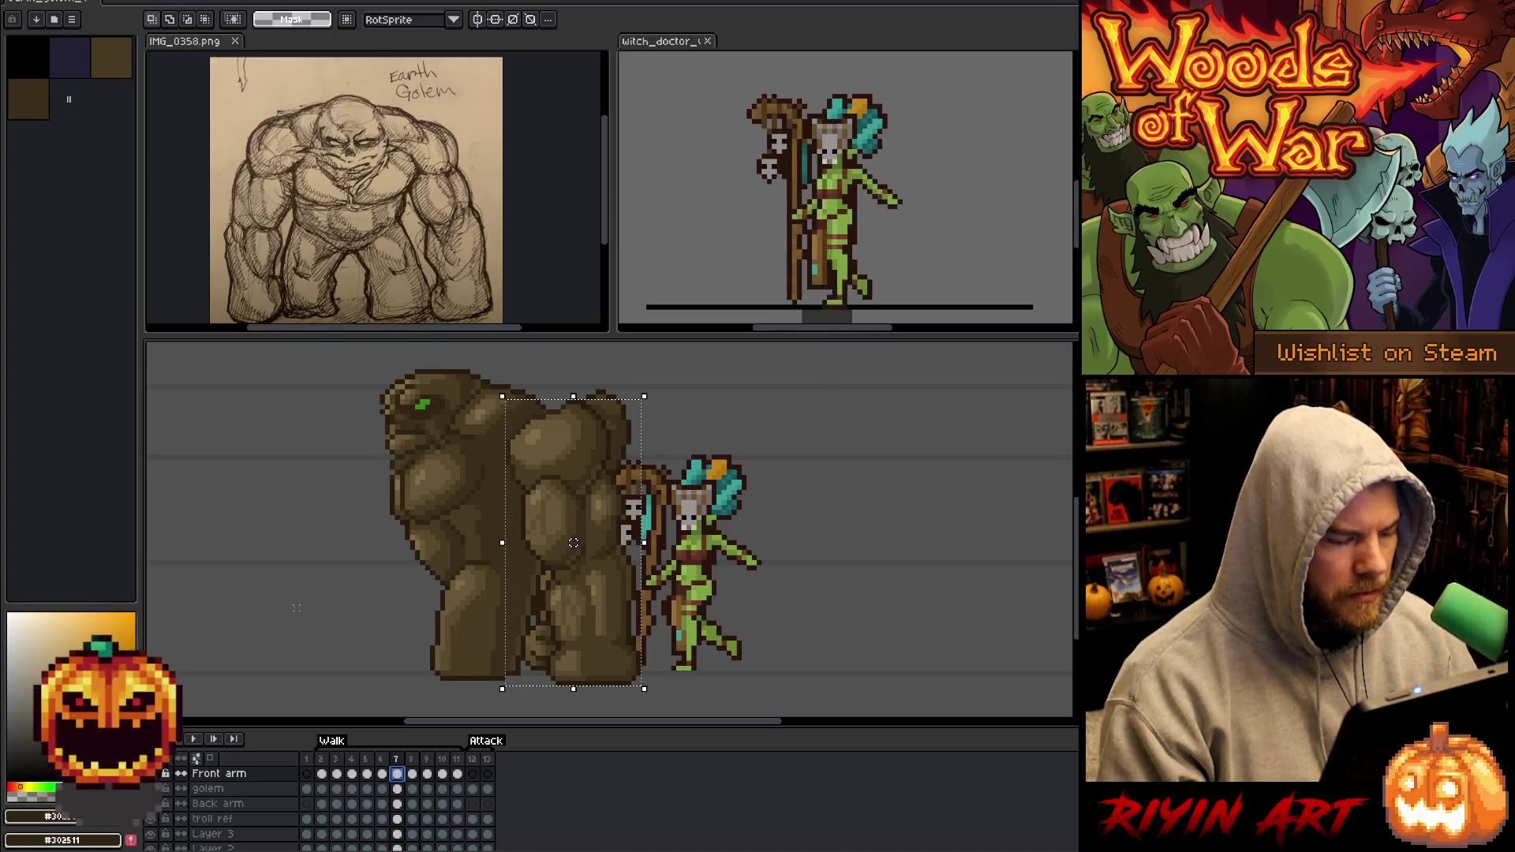
drag(573, 543, 432, 543)
drag(427, 543, 367, 543)
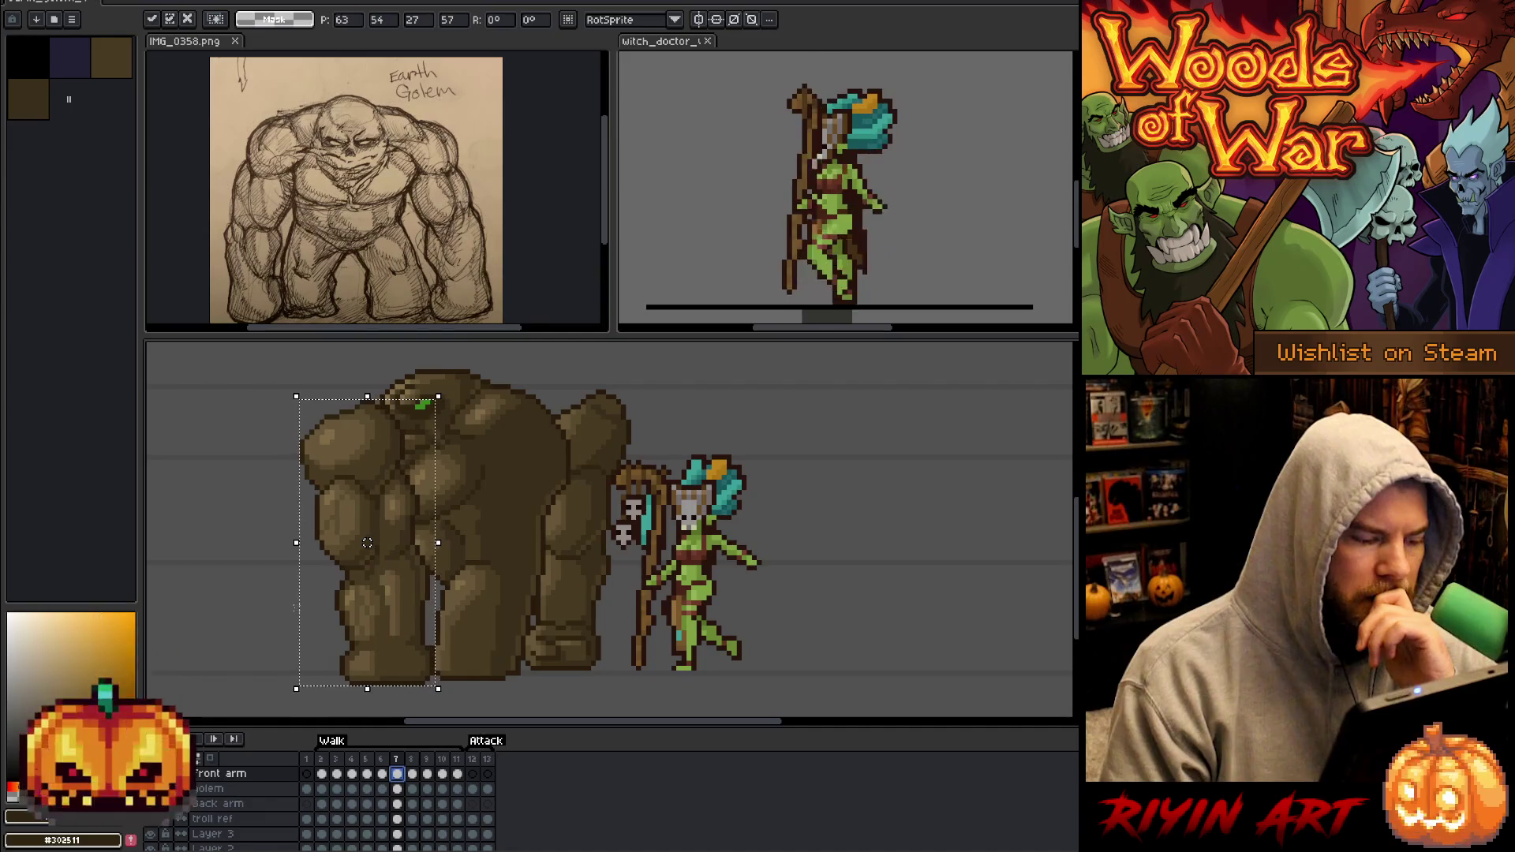
key(Left)
key(Left)
key(Left)
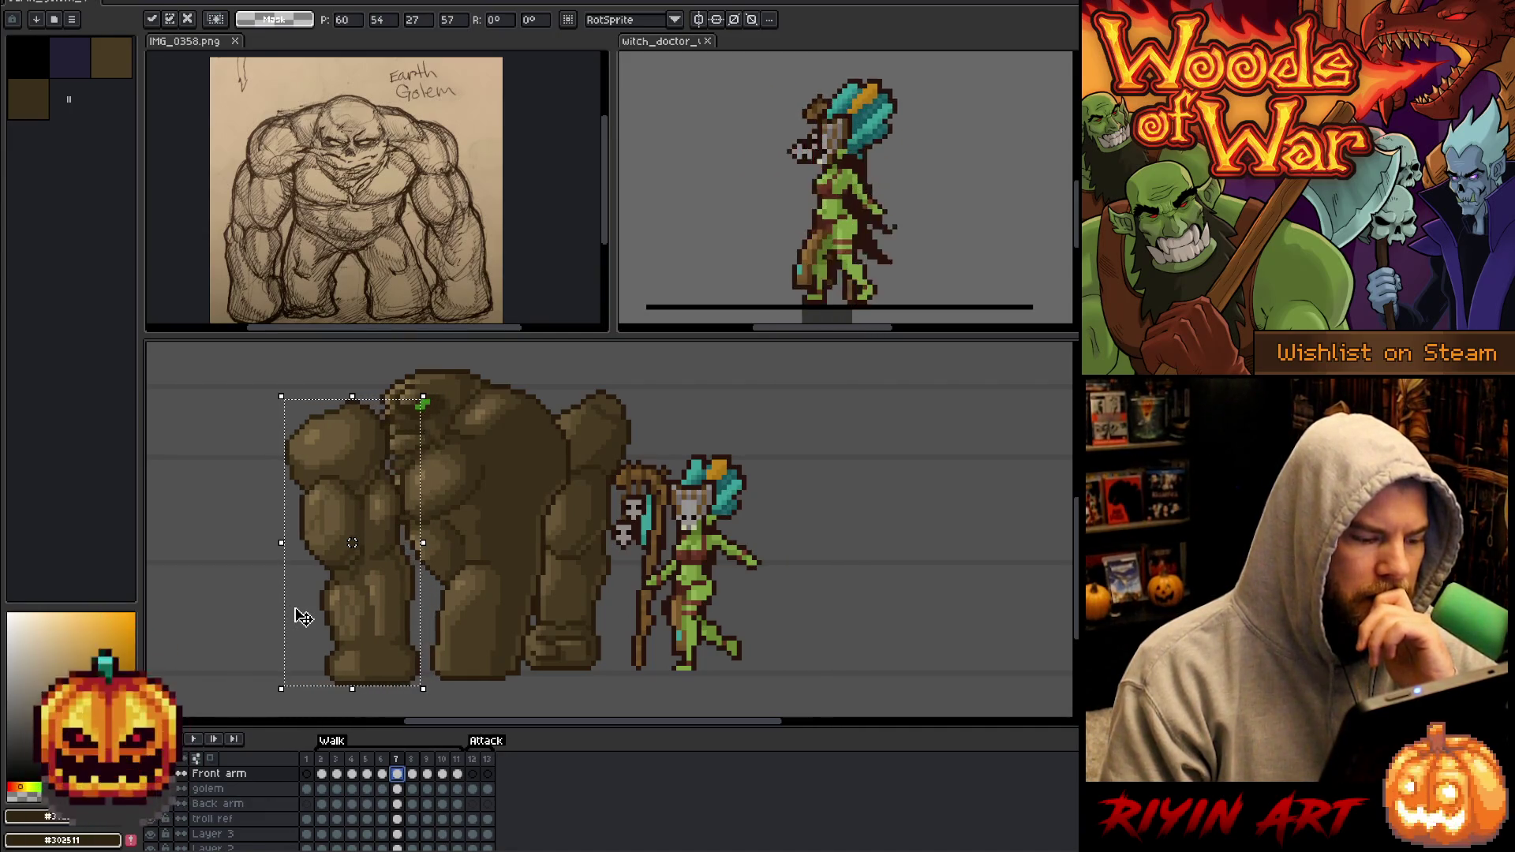
key(Left)
key(Left)
key(Left)
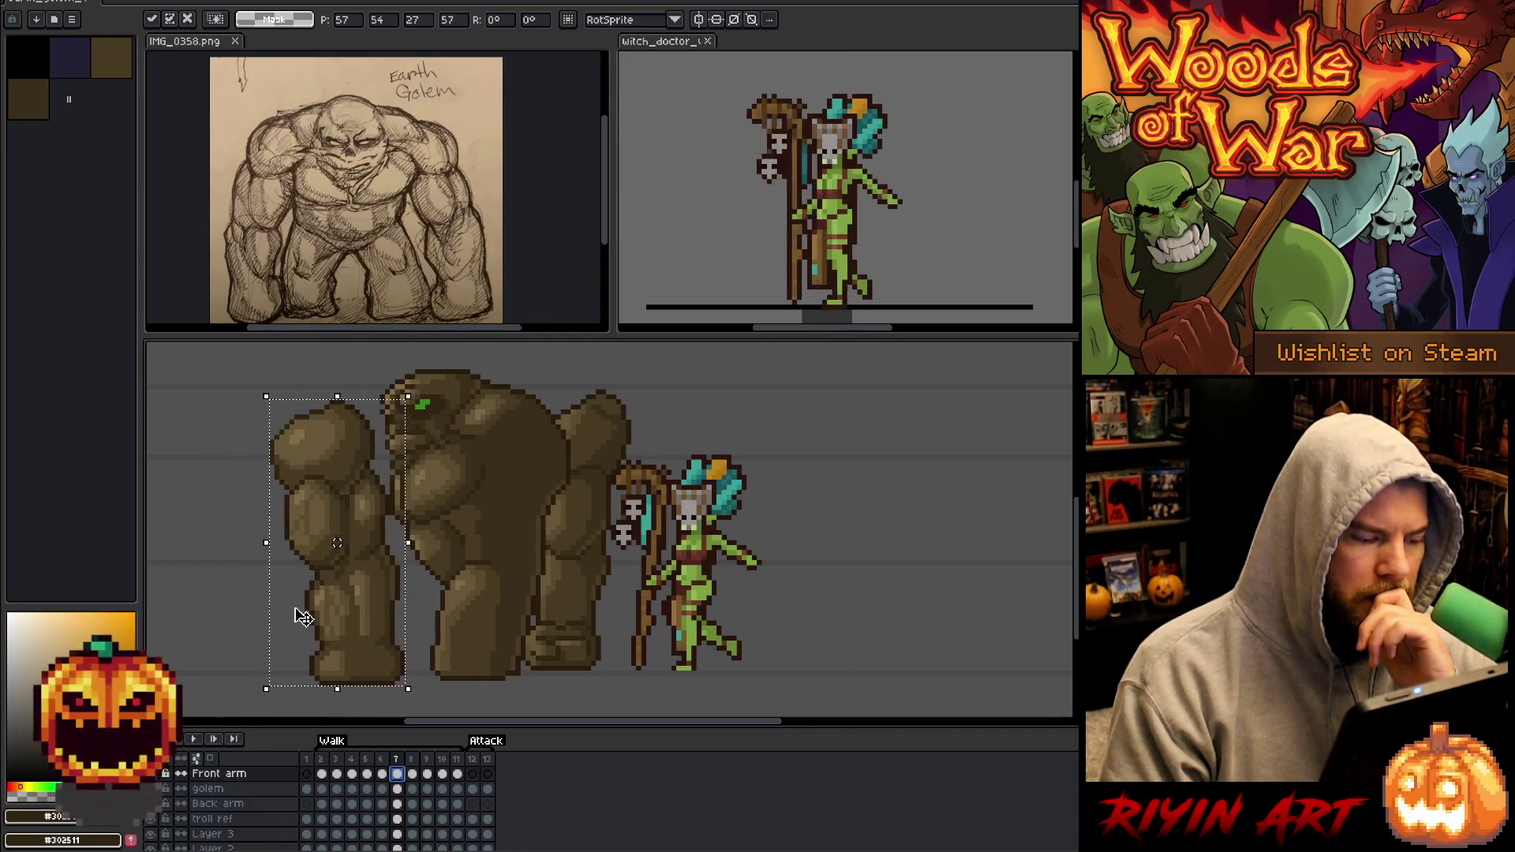
key(Left)
key(Left)
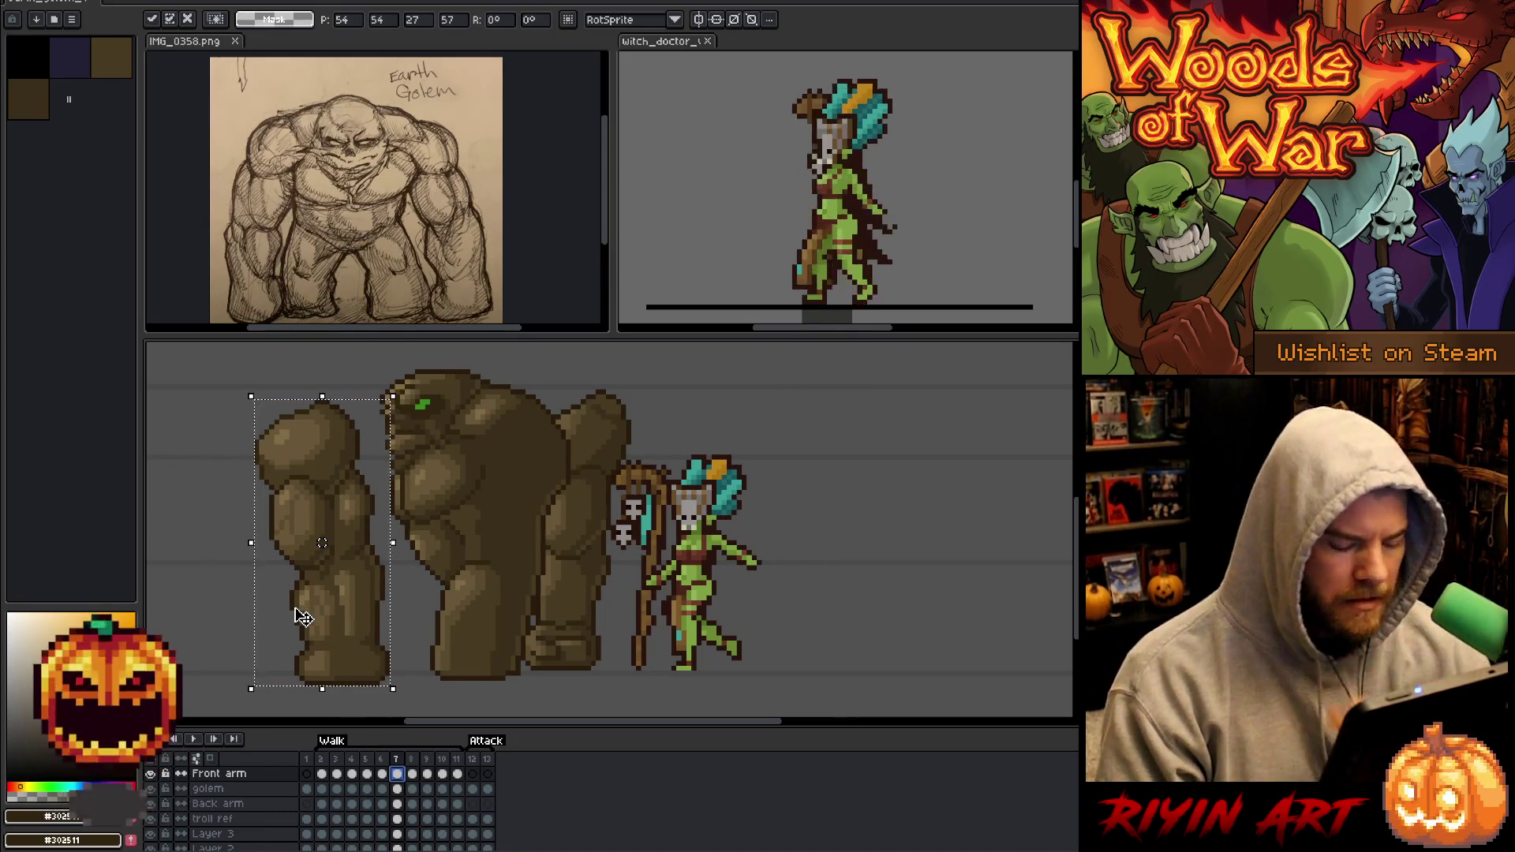
click(512, 663)
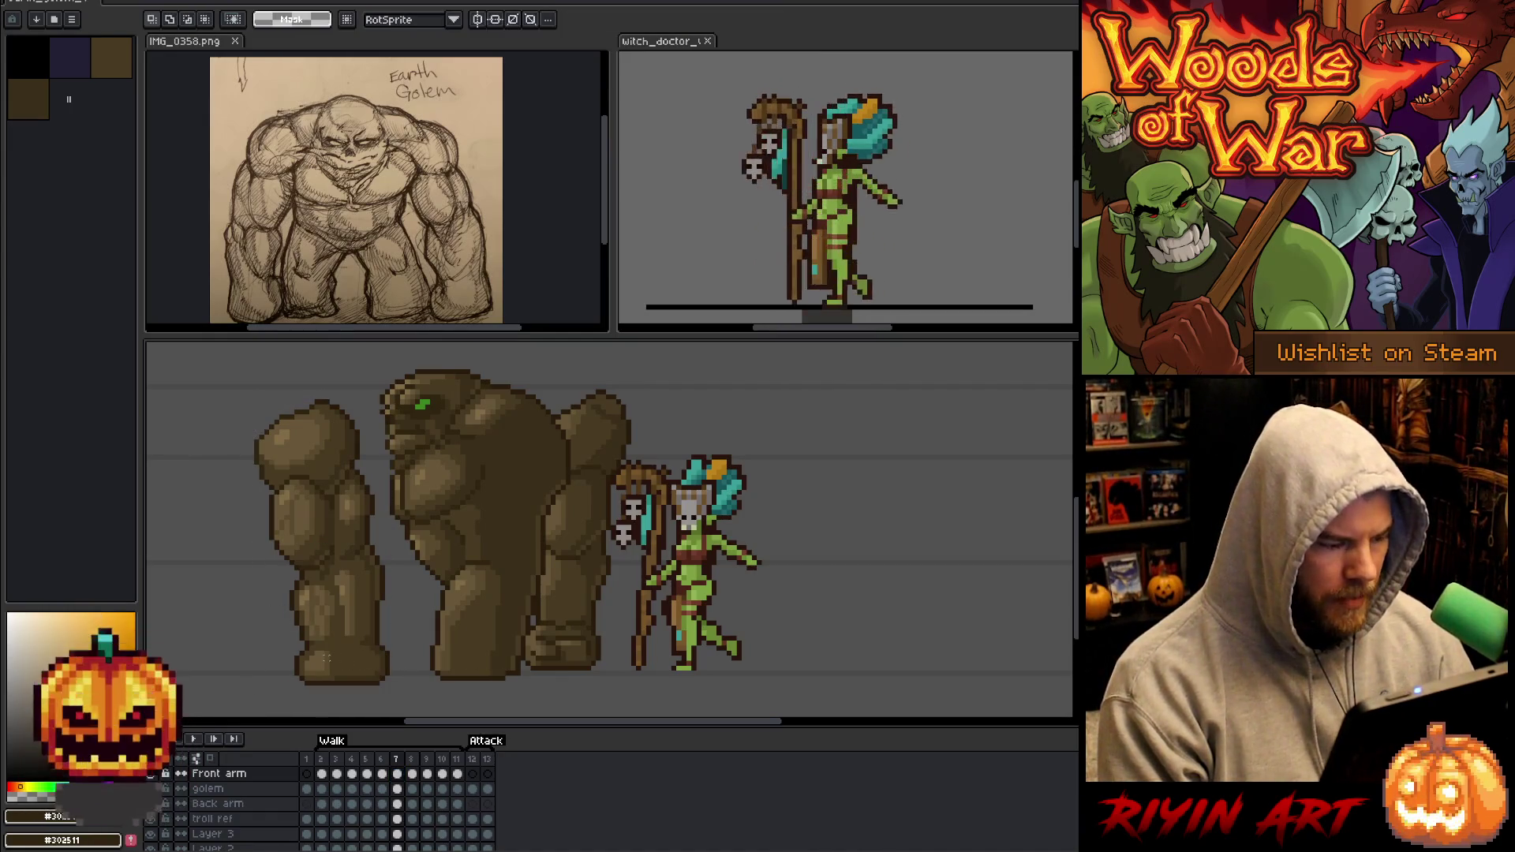
drag(293, 659, 558, 709)
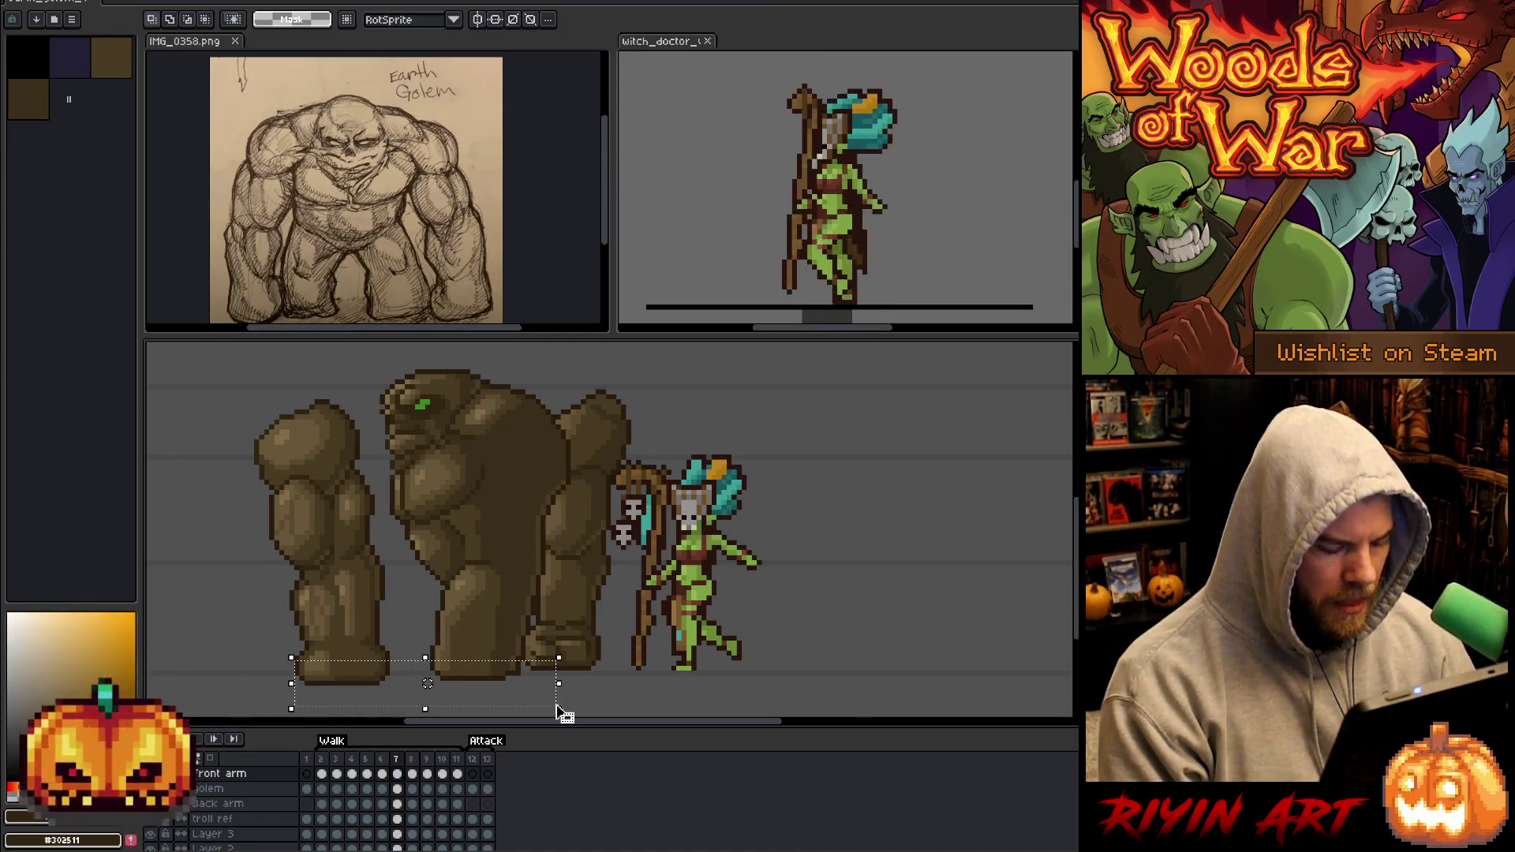
key(Right)
key(Left)
key(Right)
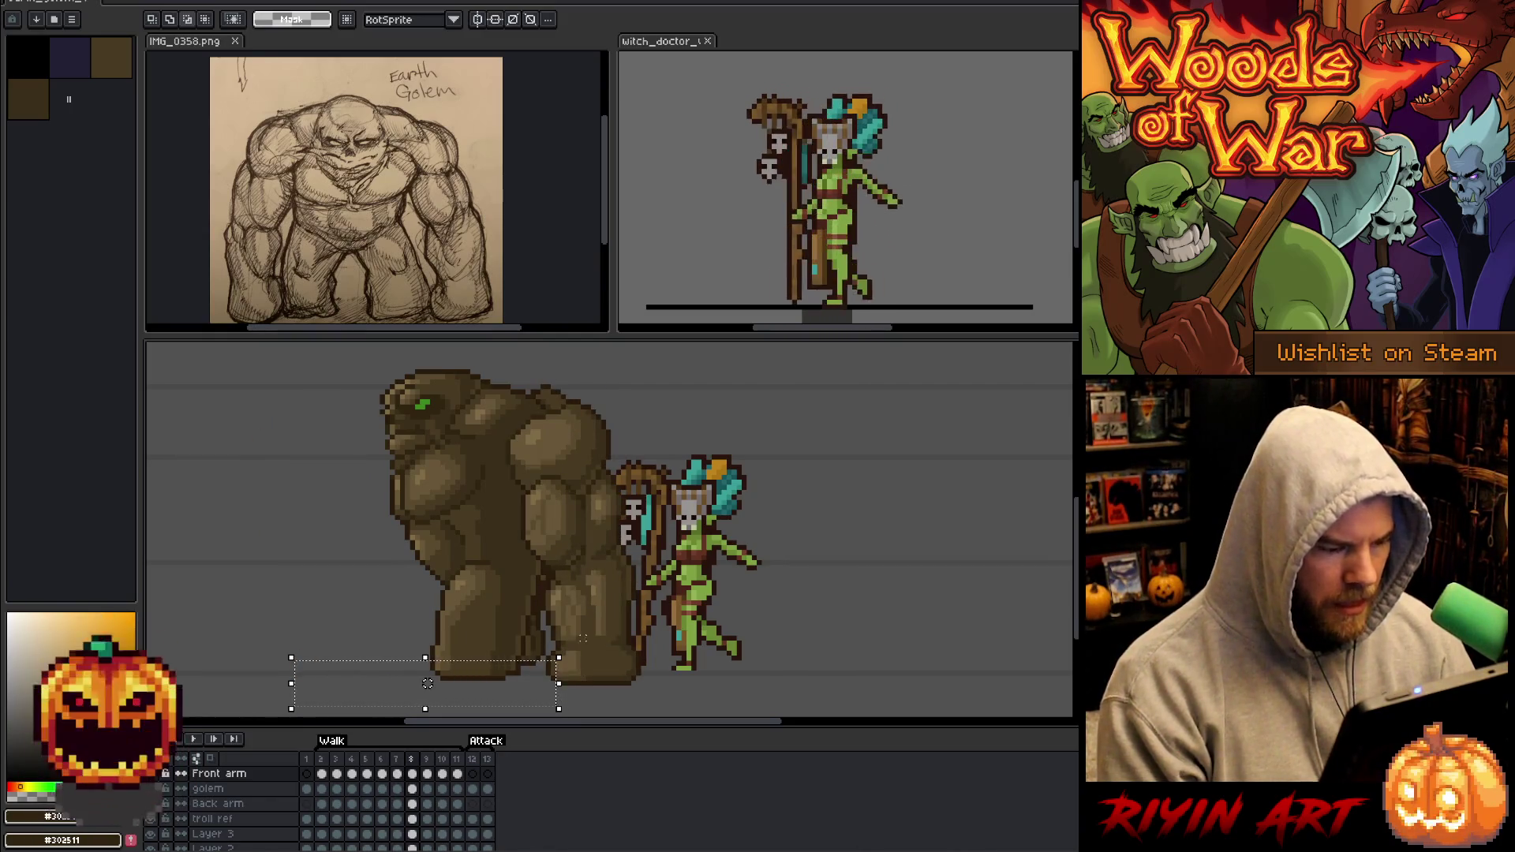
scroll(564, 695, down, 1)
drag(558, 699, 550, 701)
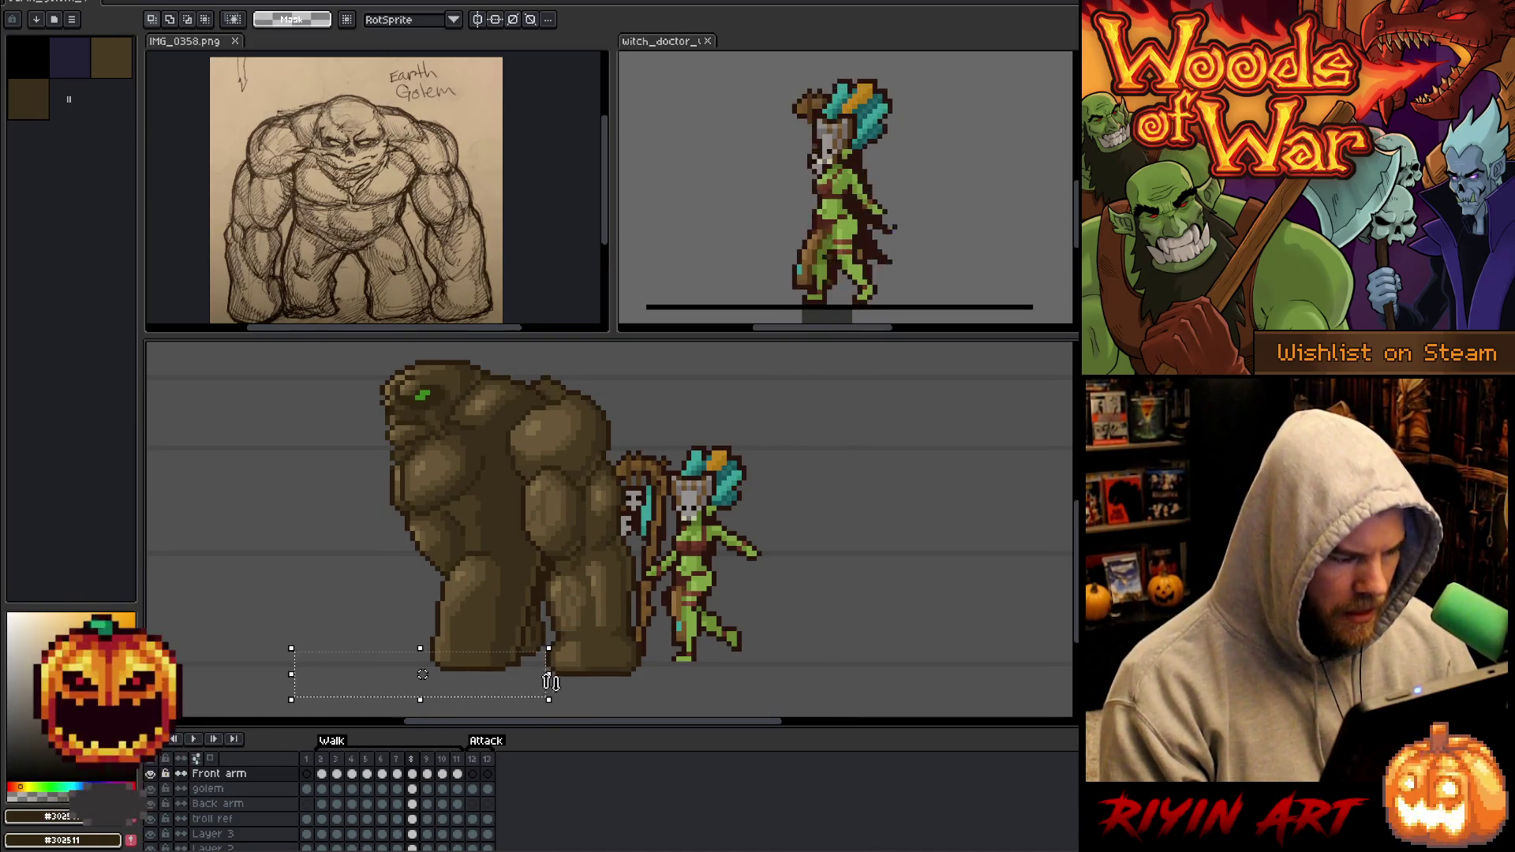
key(Left)
key(Right)
key(Left)
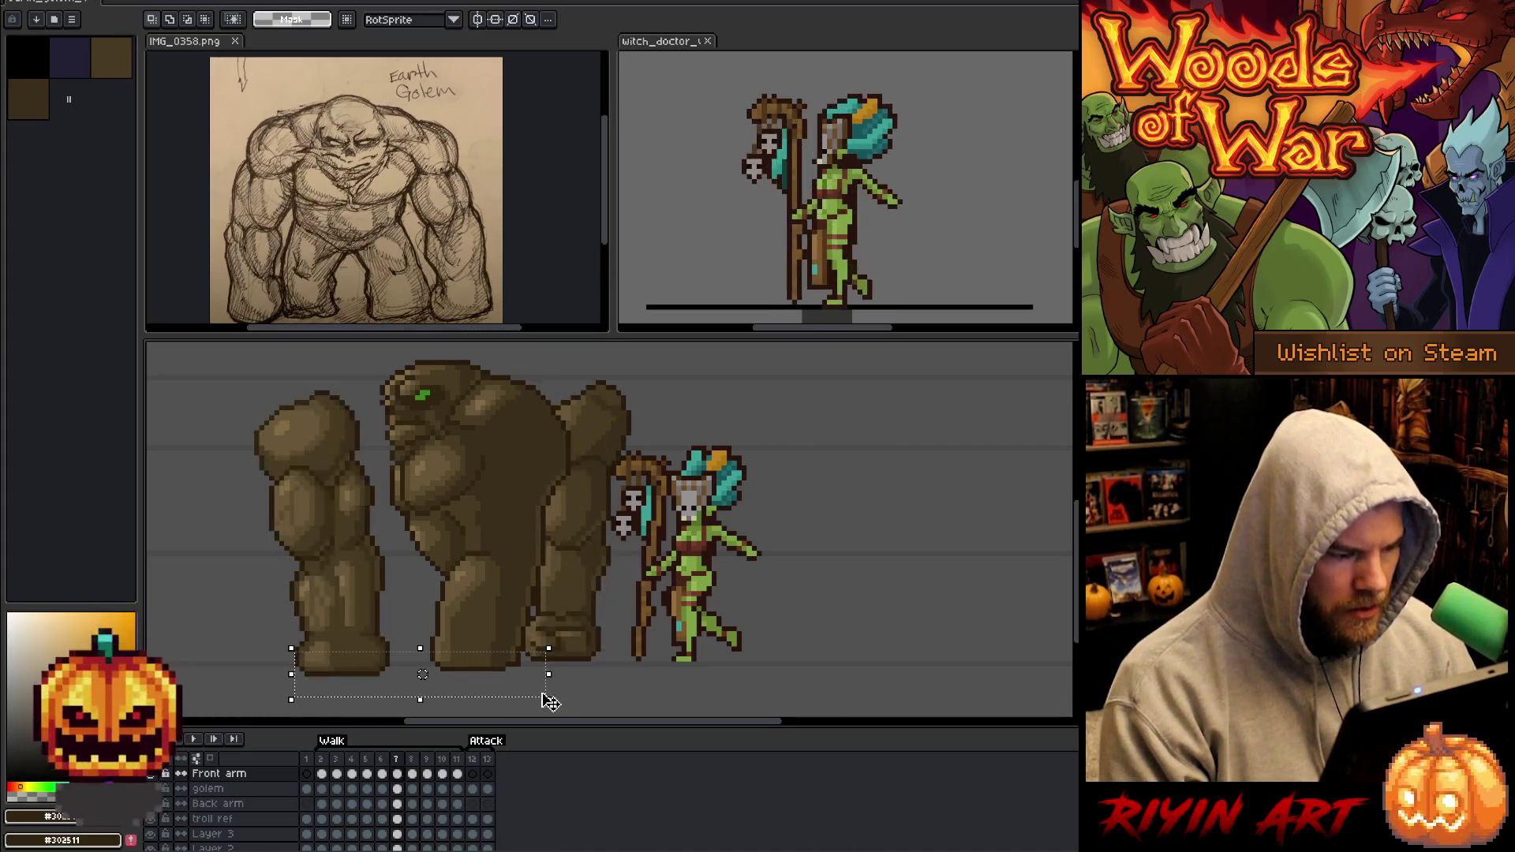
key(Right)
key(Left)
key(Right)
key(Left)
key(Right)
key(Left)
key(Right)
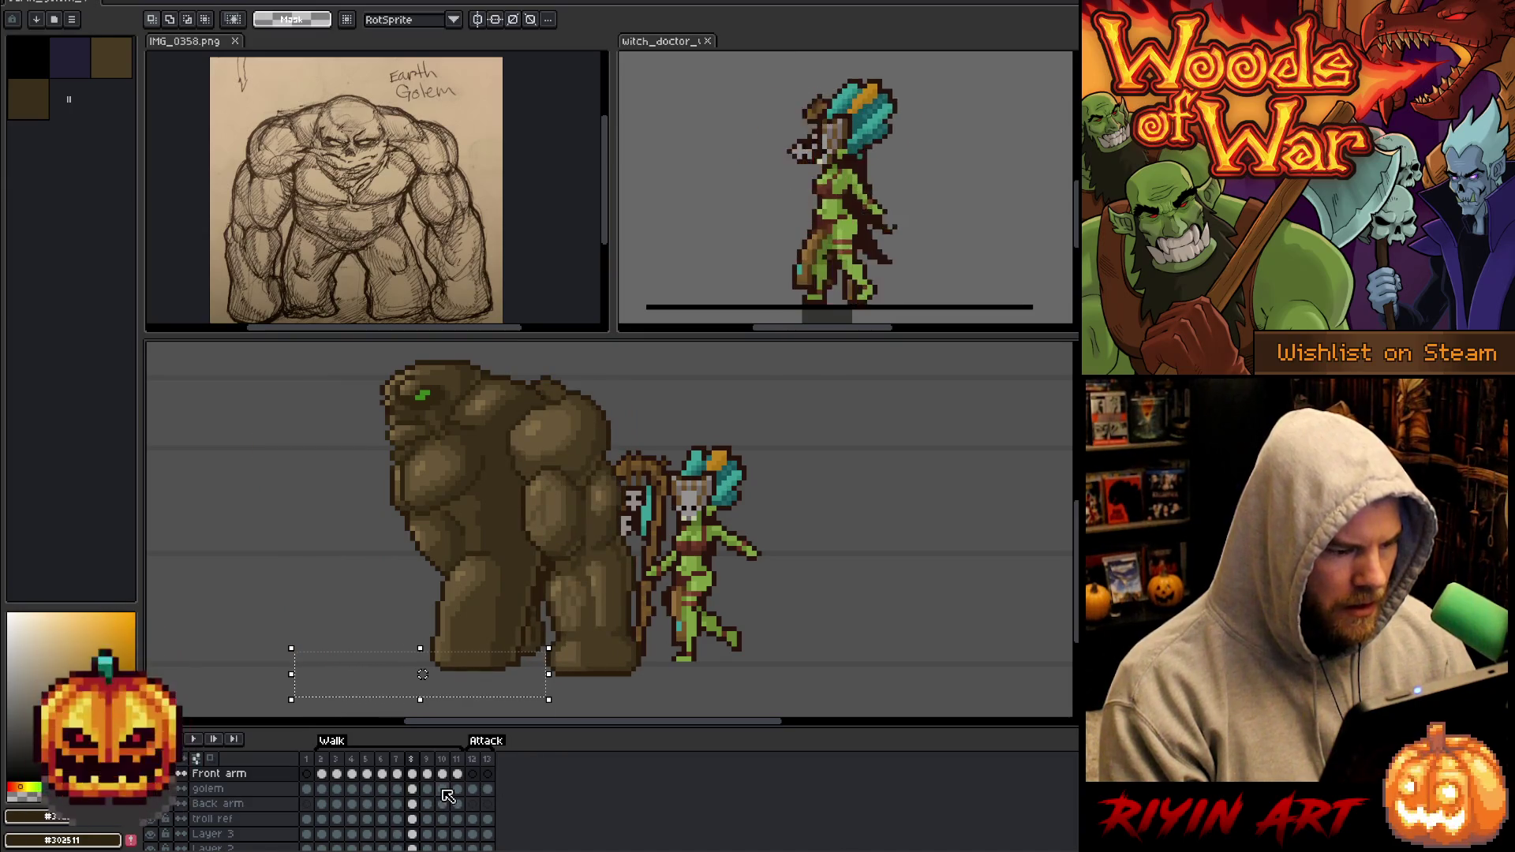
key(Left)
click(397, 773)
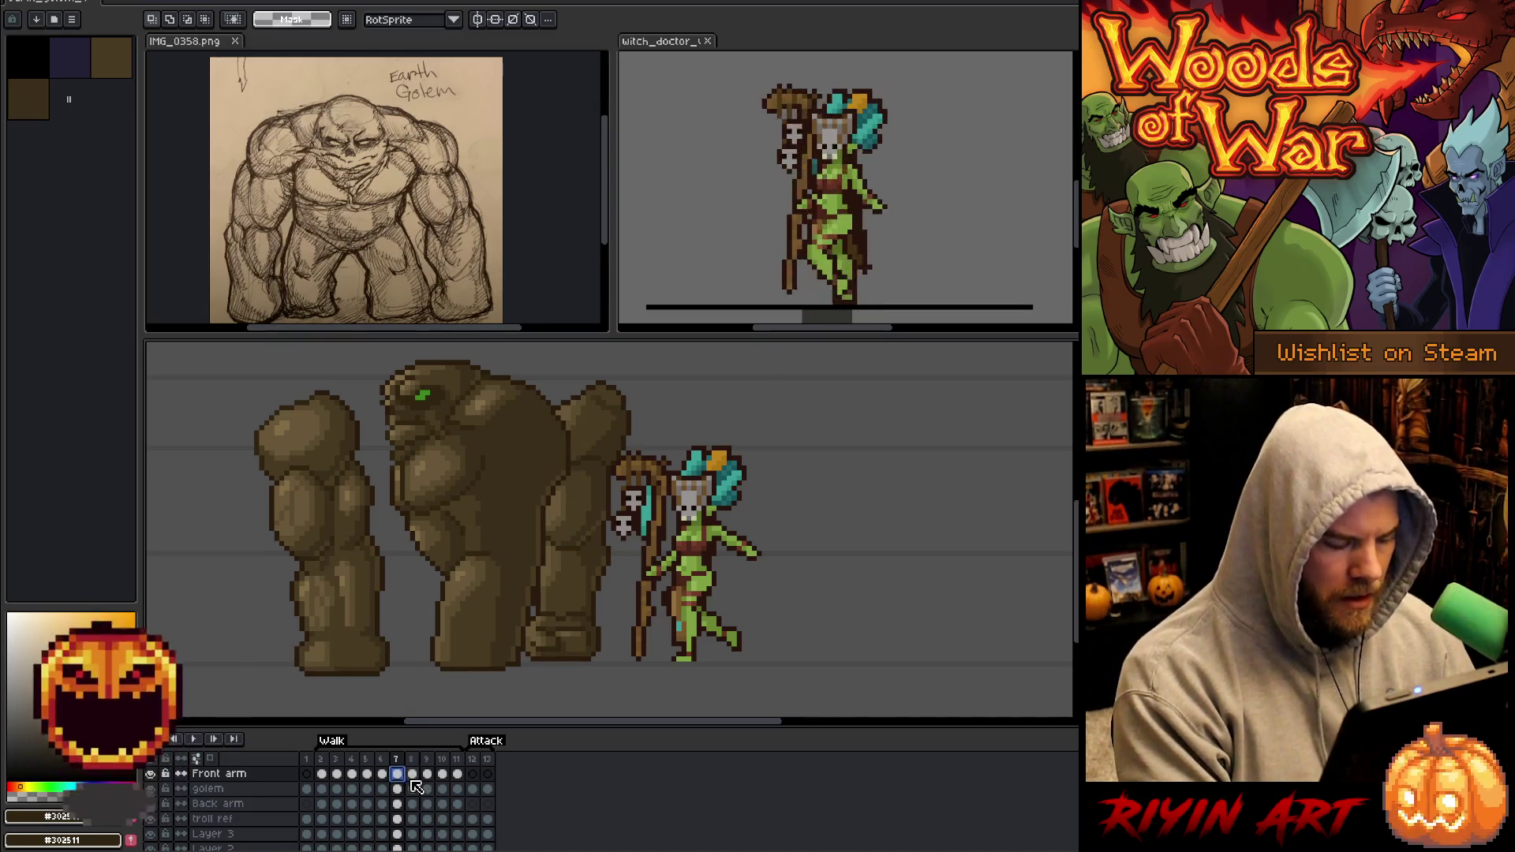
Nudge the front arm two steps right on walk frame 8 and commit.
click(415, 775)
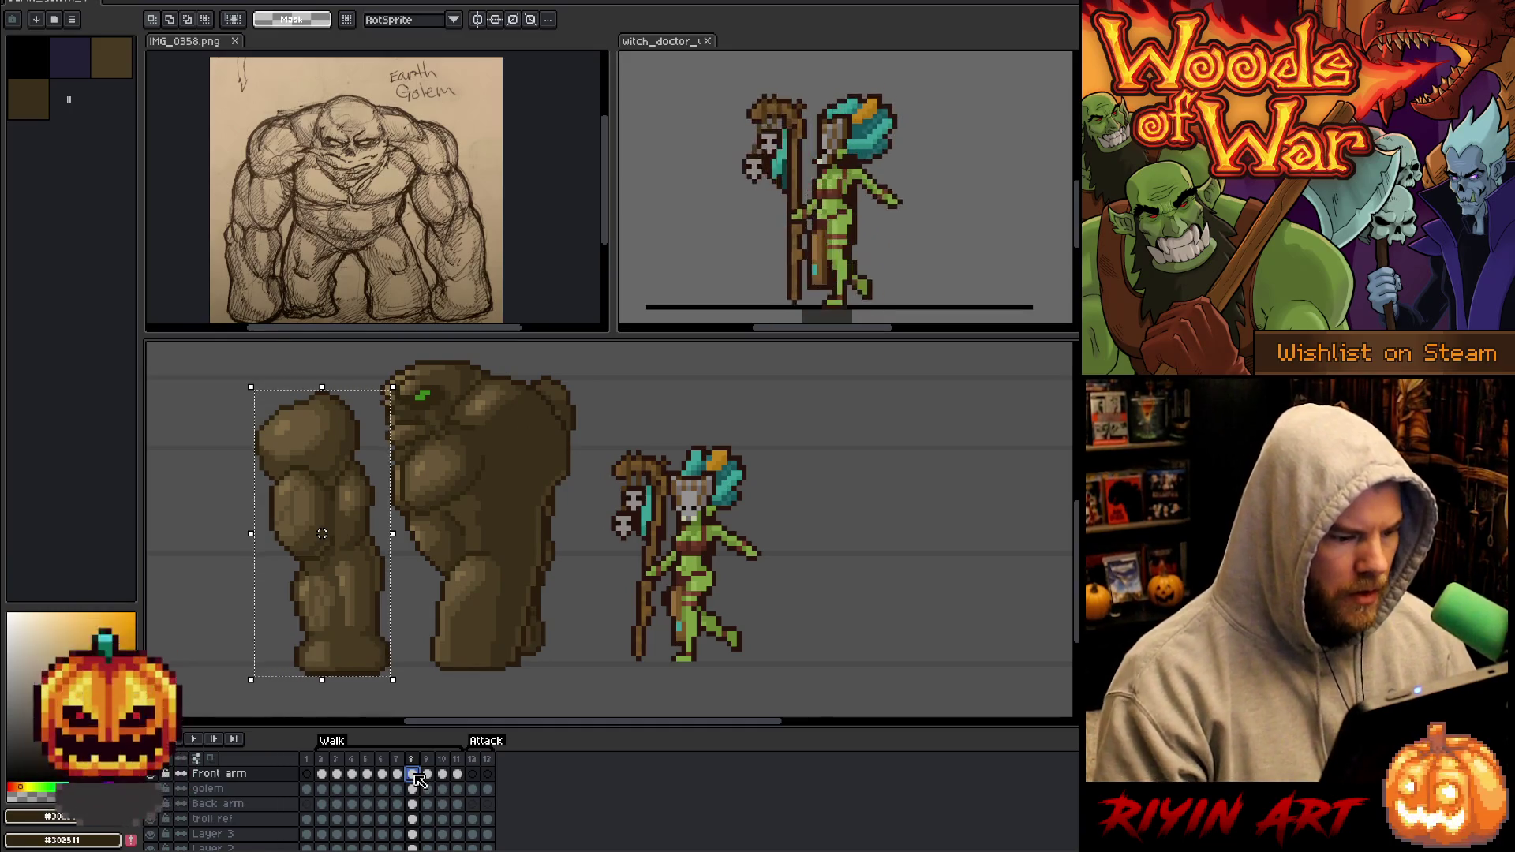
key(Right)
key(Right)
key(Right)
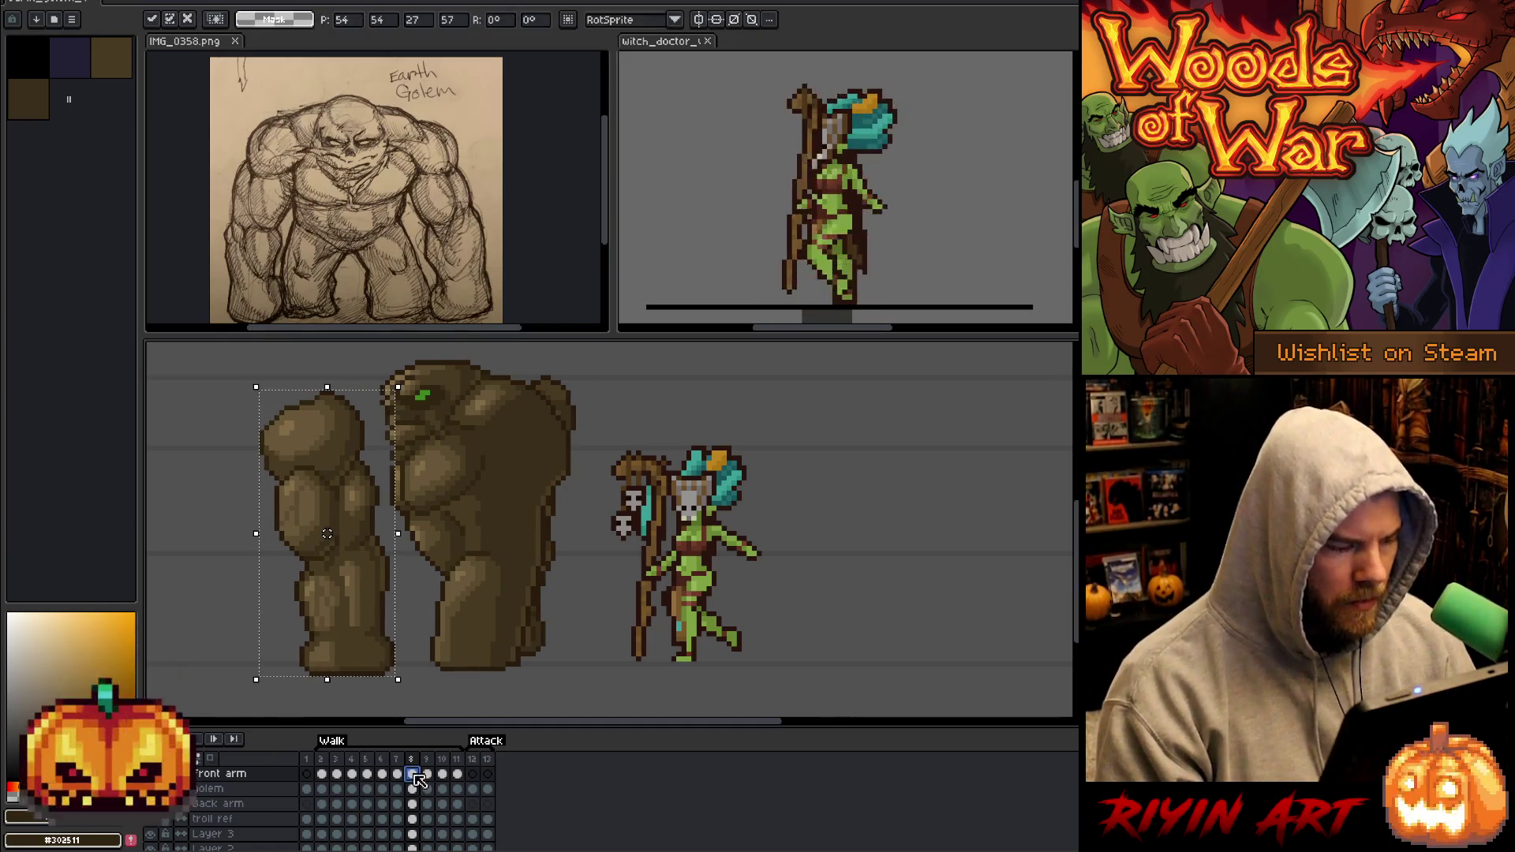
key(Right)
key(Right)
key(Right)
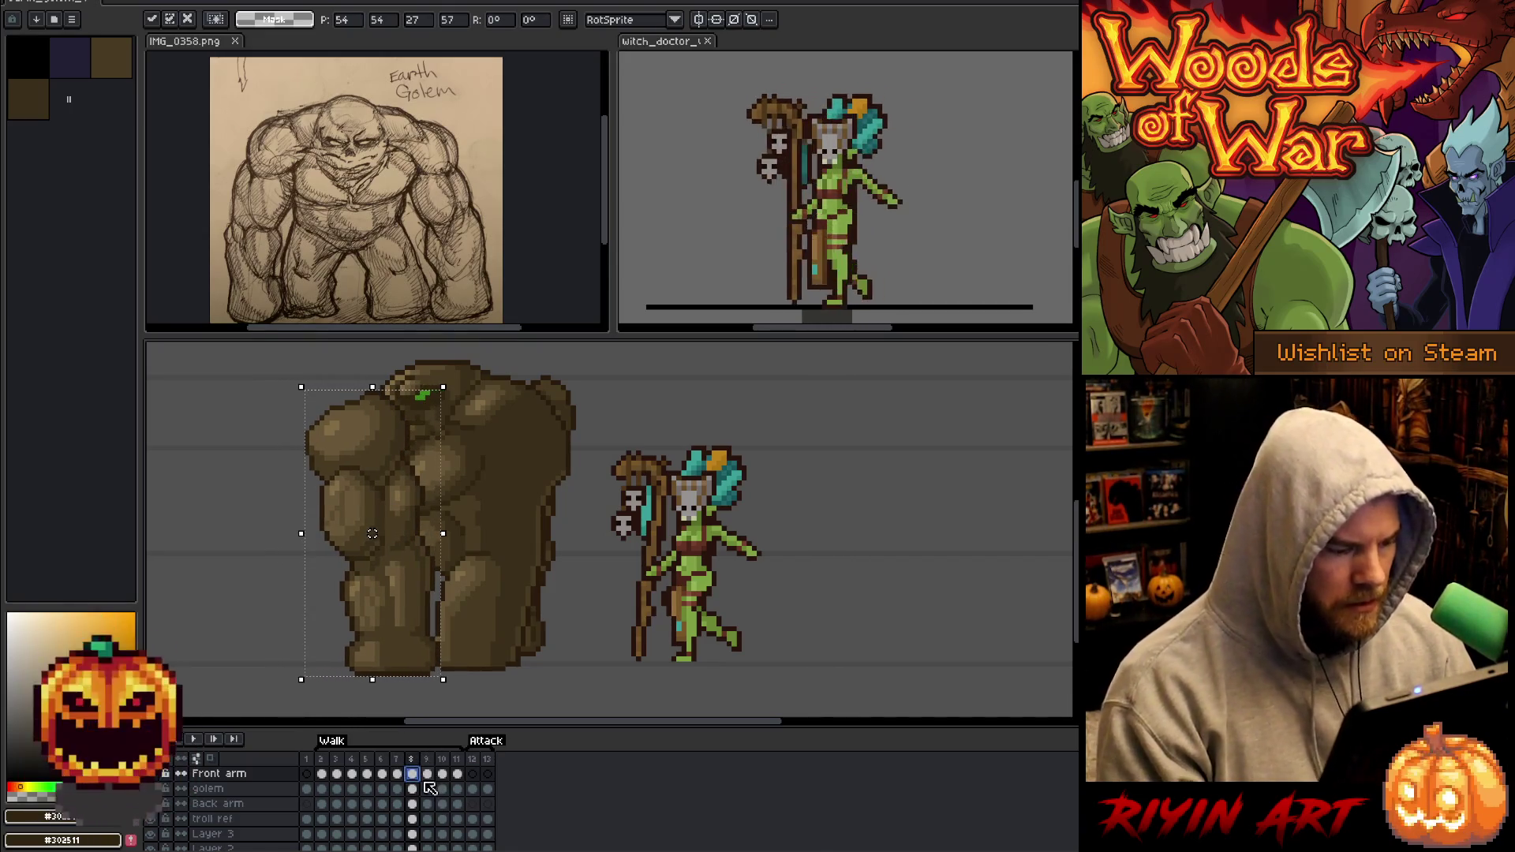
key(Return)
Nudge the frame 9 front arm two steps right, commit, and compare it with frame 8.
click(427, 774)
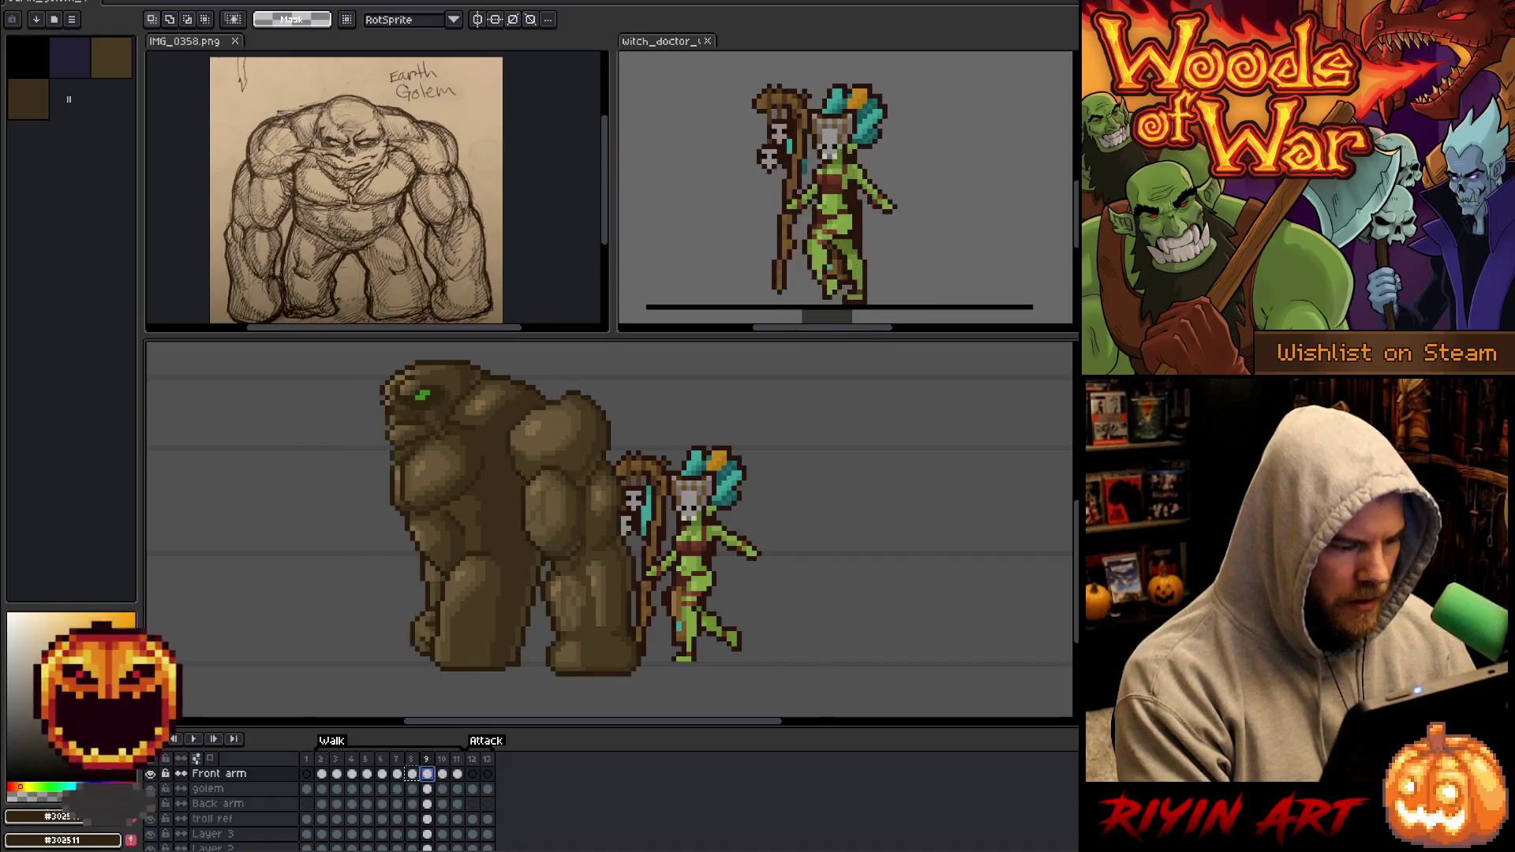
key(Right)
key(Right)
key(Right)
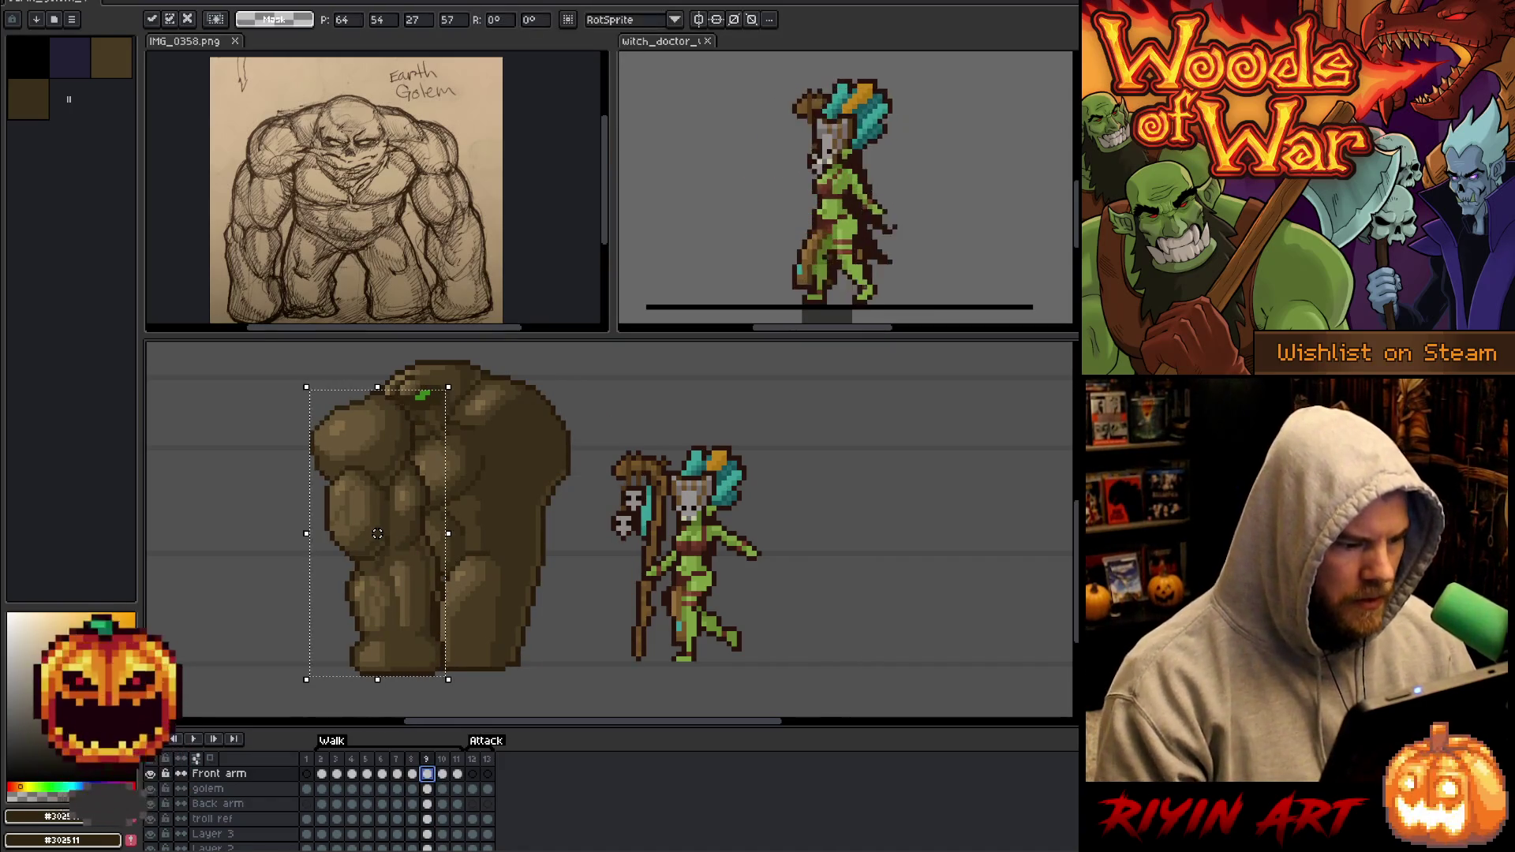
key(Right)
key(Right)
key(Right)
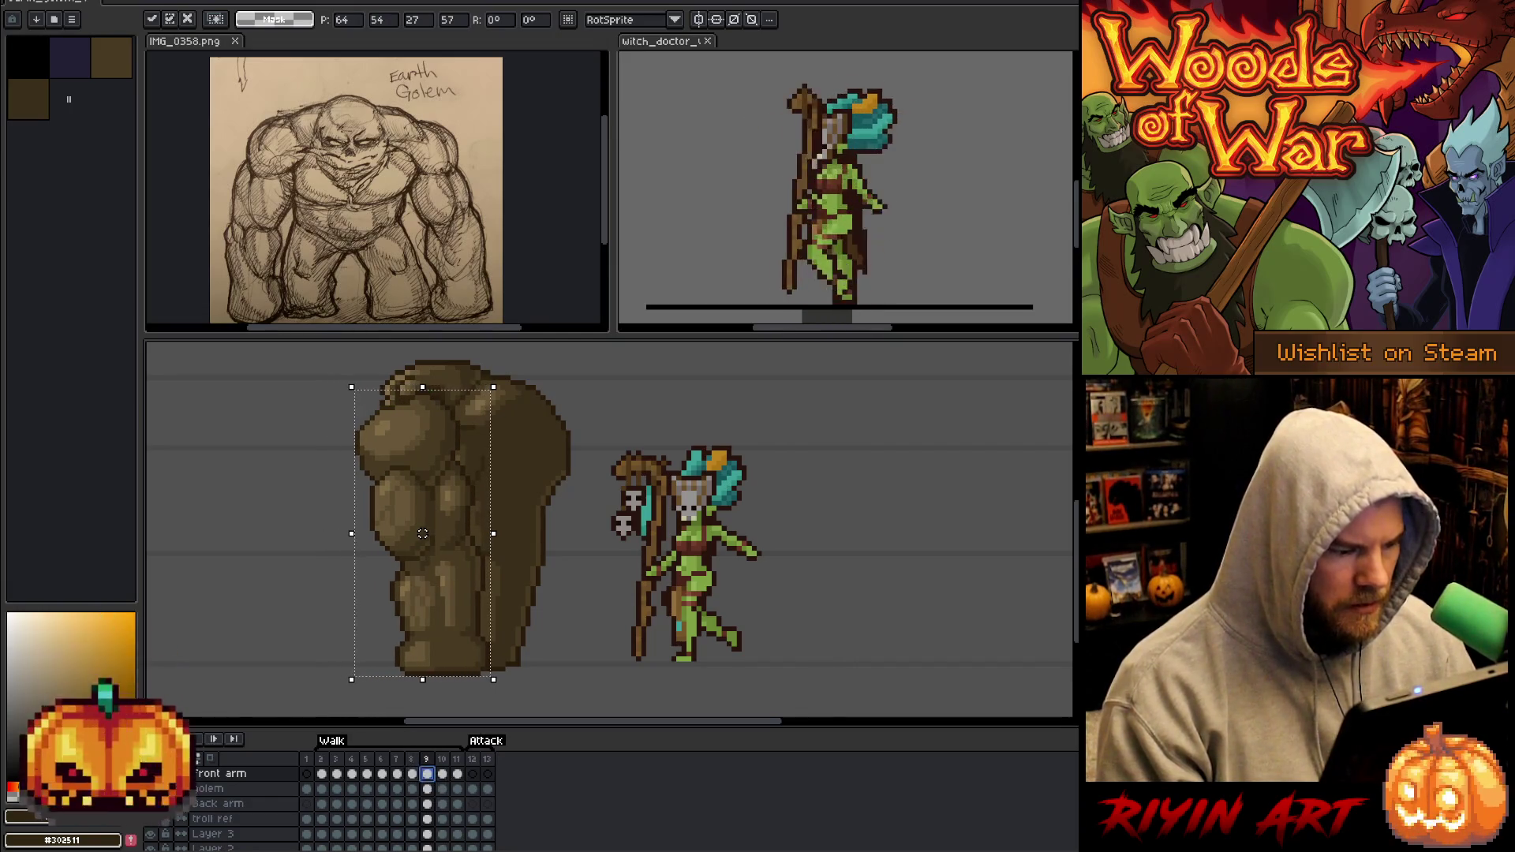
click(307, 578)
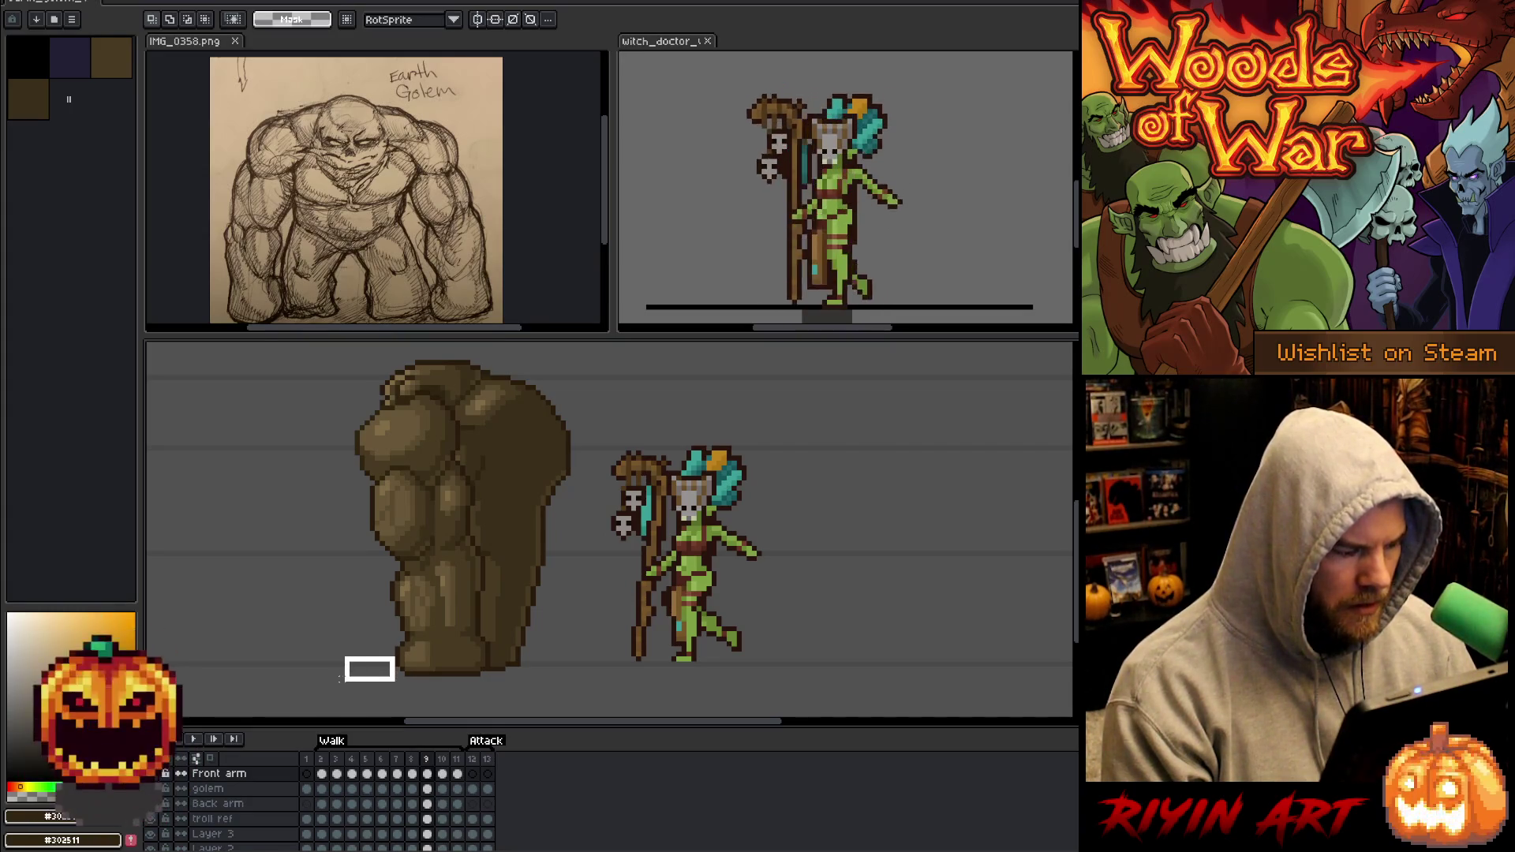
key(Left)
key(Right)
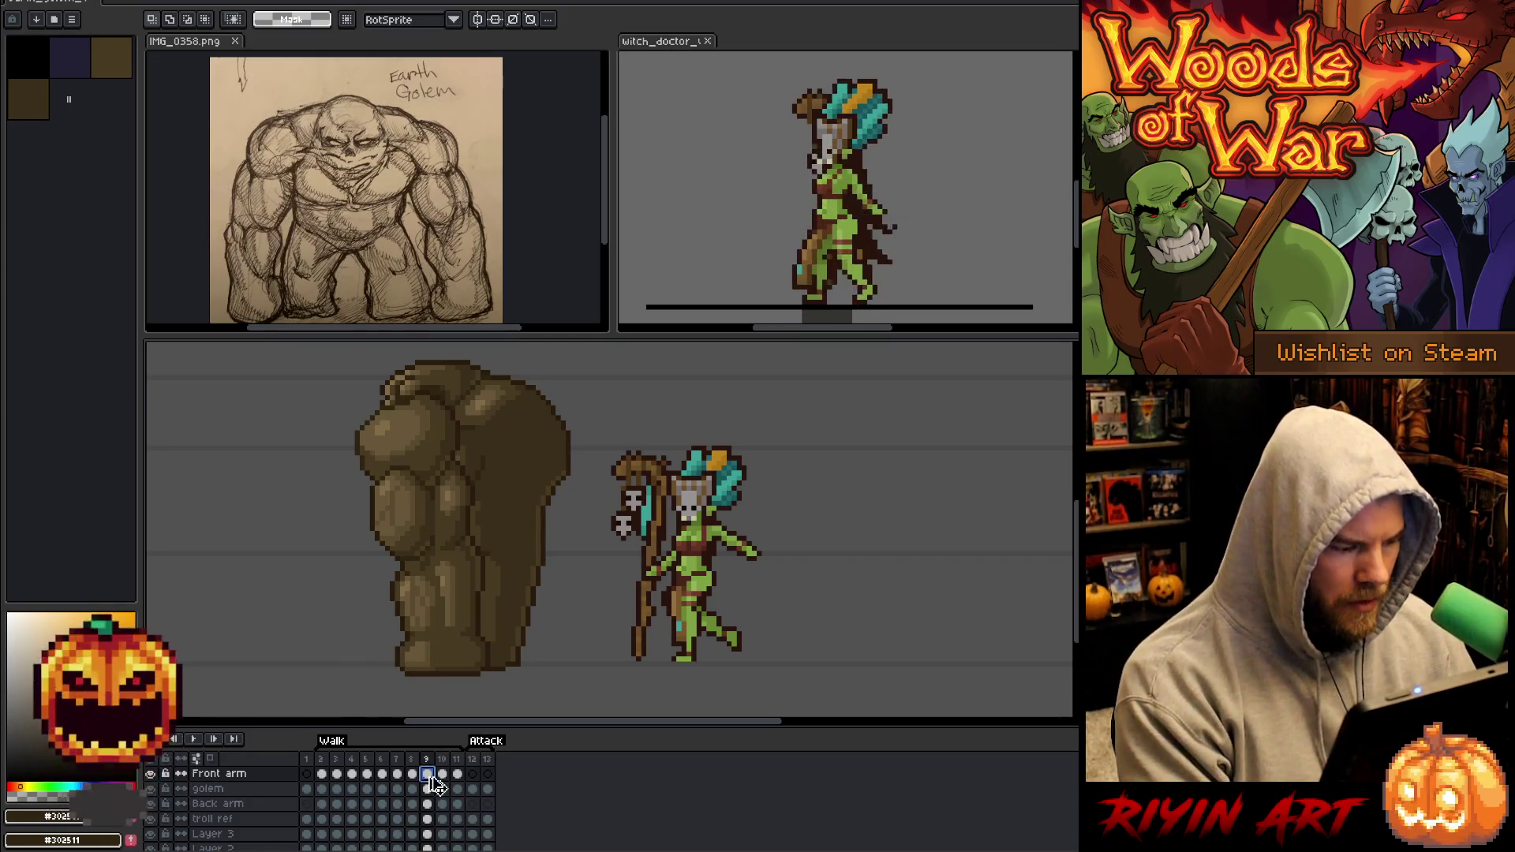
Shift the front arm two steps right on walk frame 10 and clear the stray selection.
click(442, 775)
ctrl+click(442, 774)
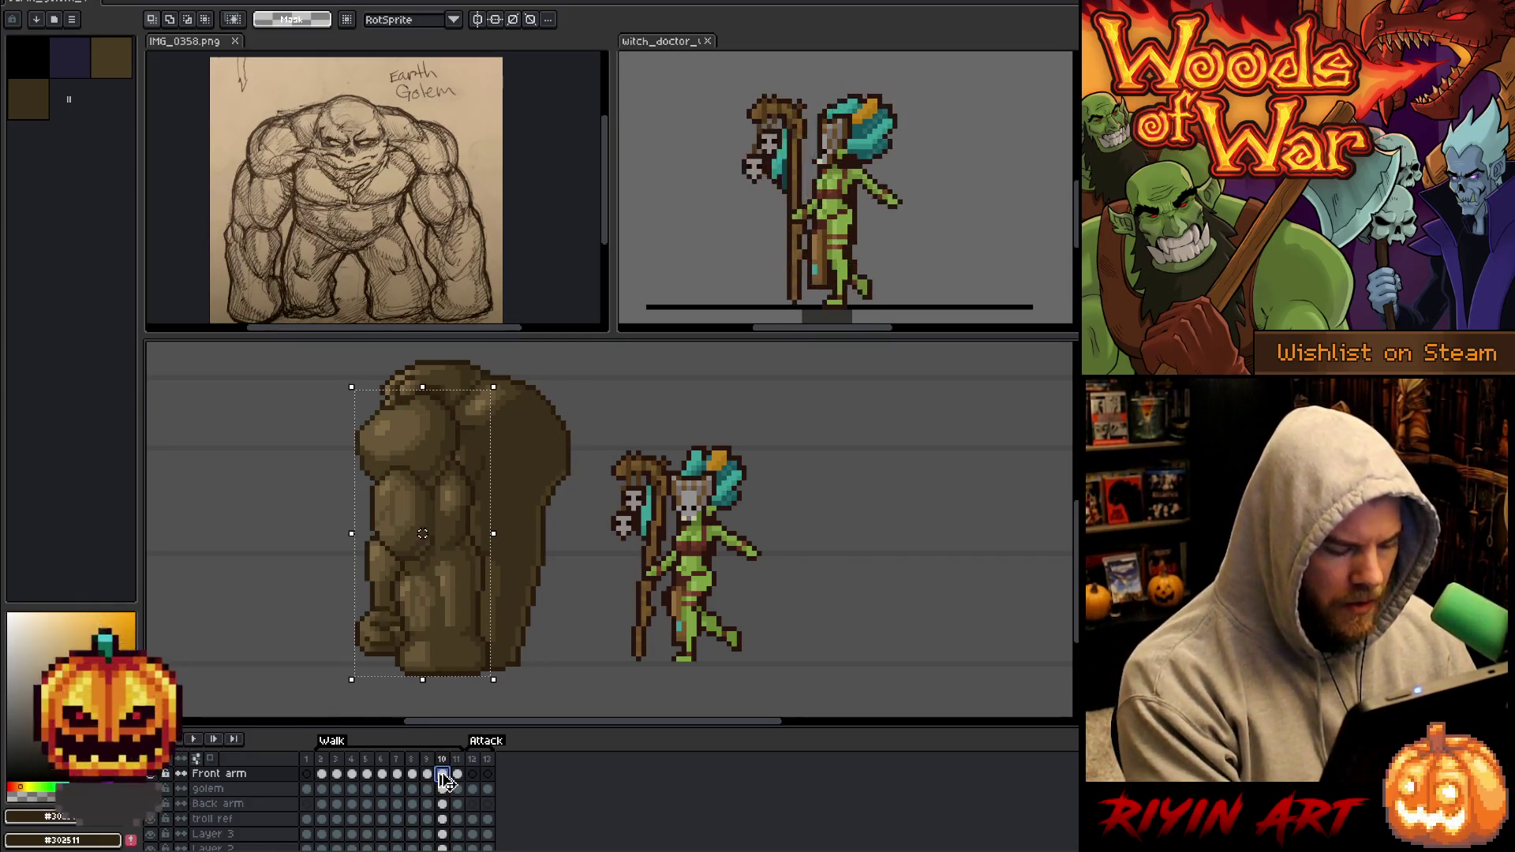
key(ctrl+t)
key(Right)
key(Right)
key(Right)
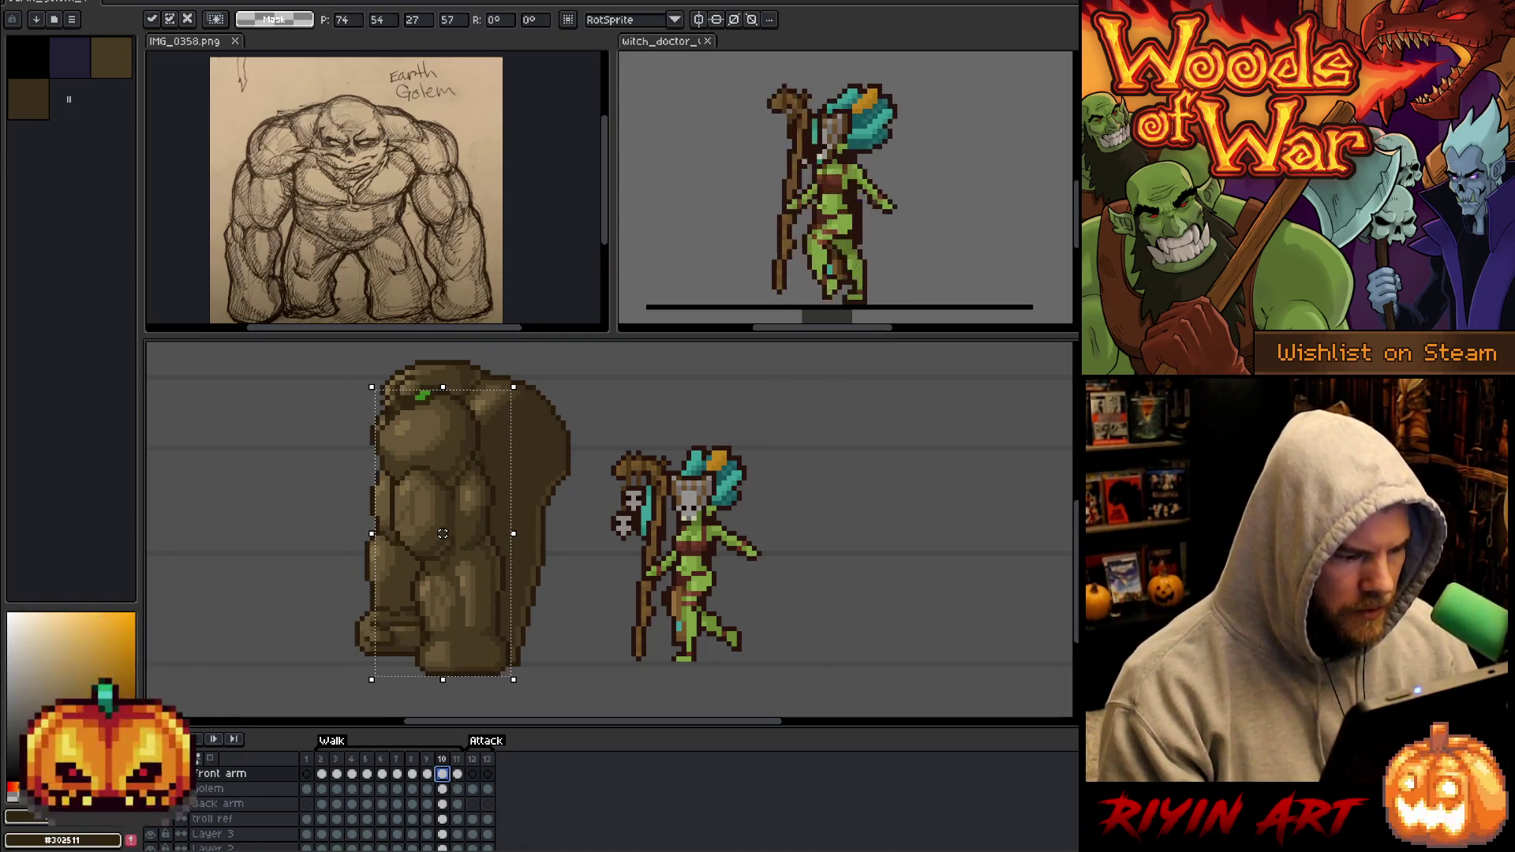
key(Right)
key(Right)
key(Right)
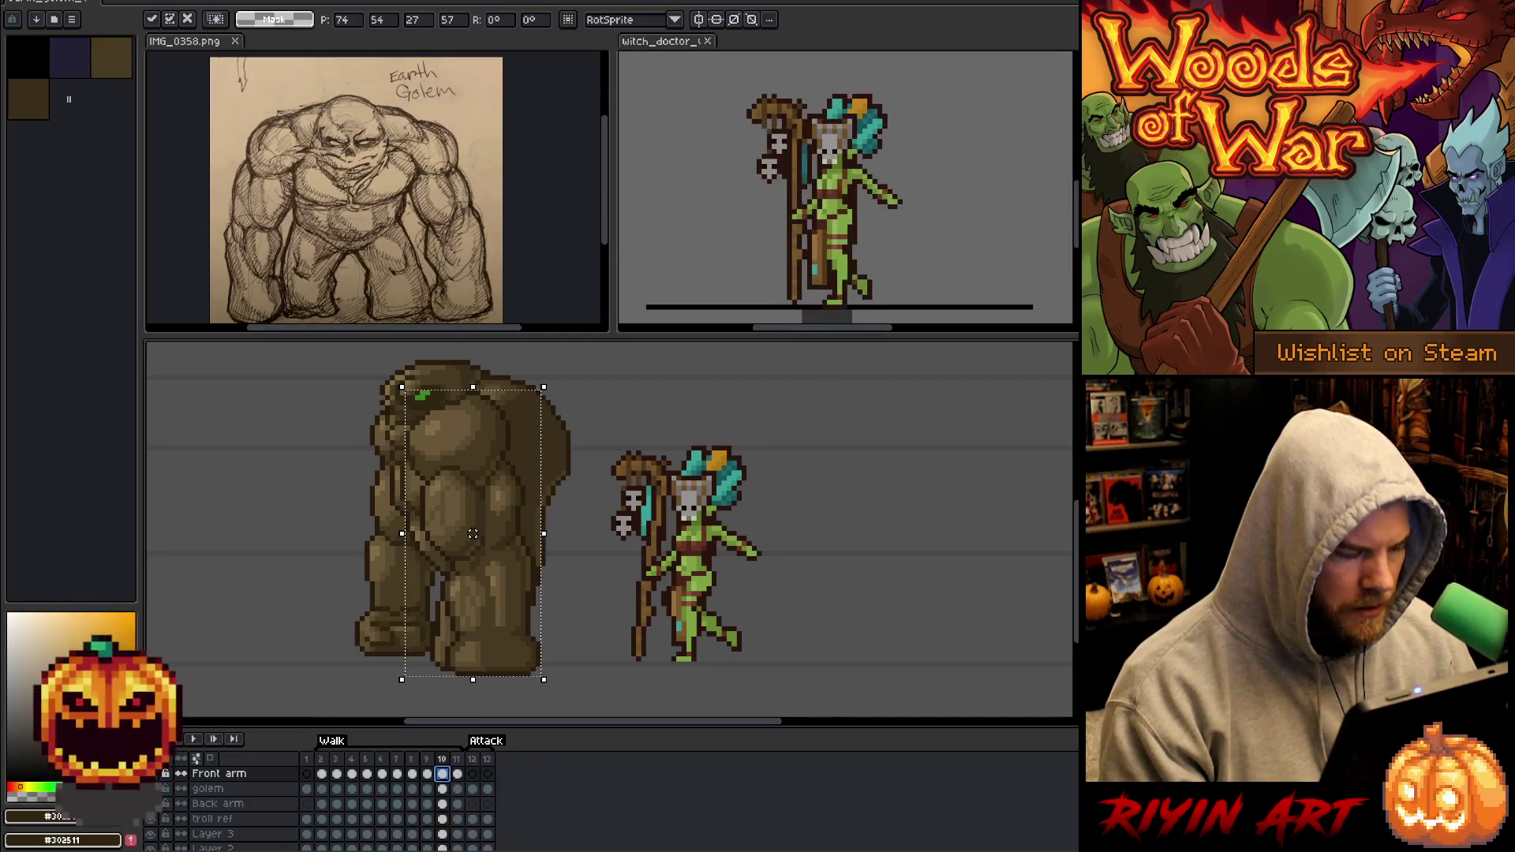
key(Return)
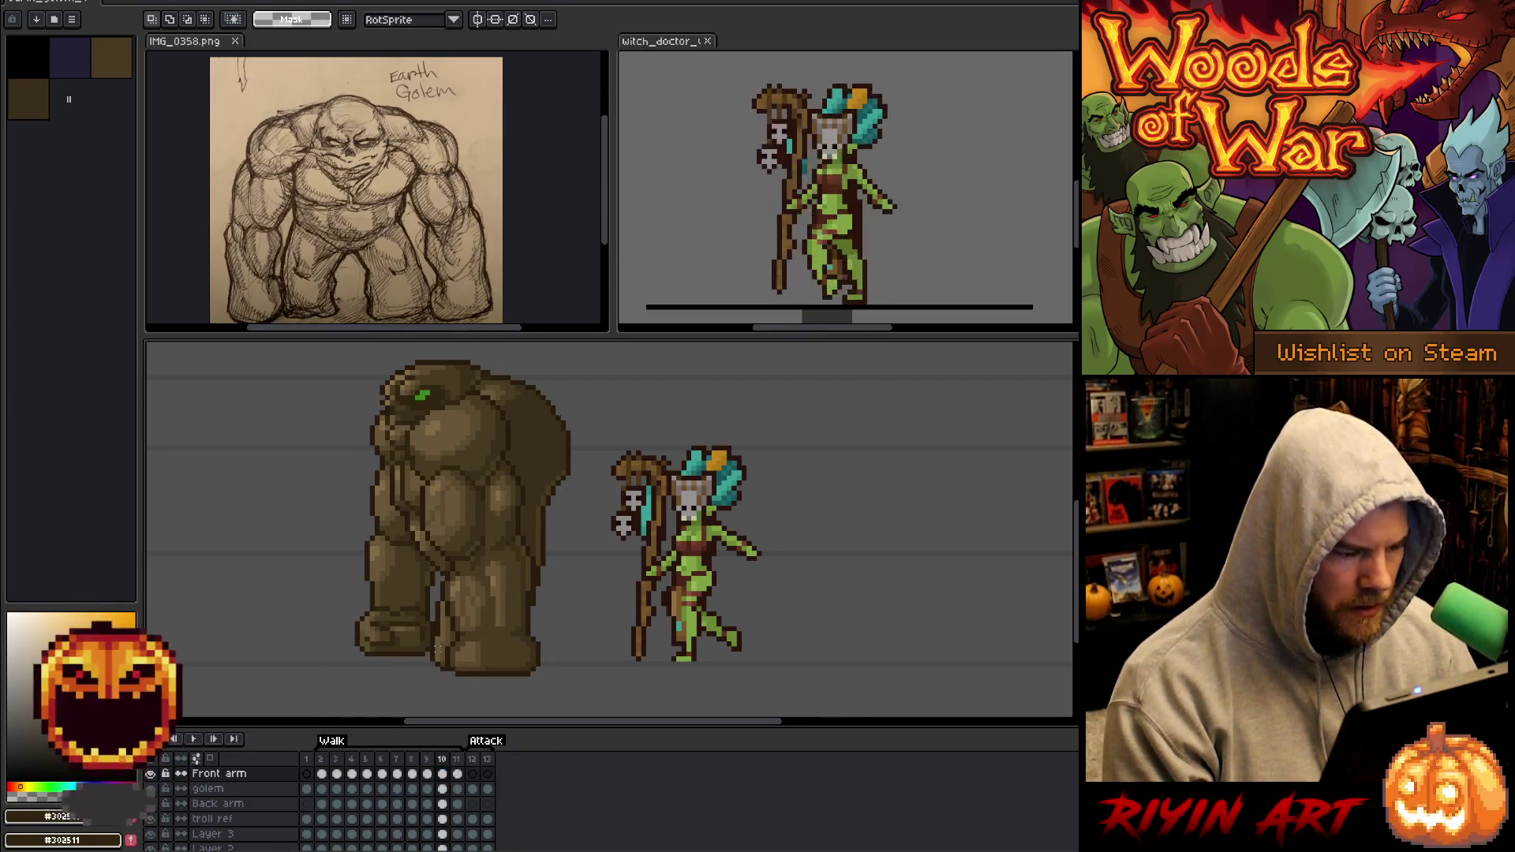
drag(392, 683, 392, 688)
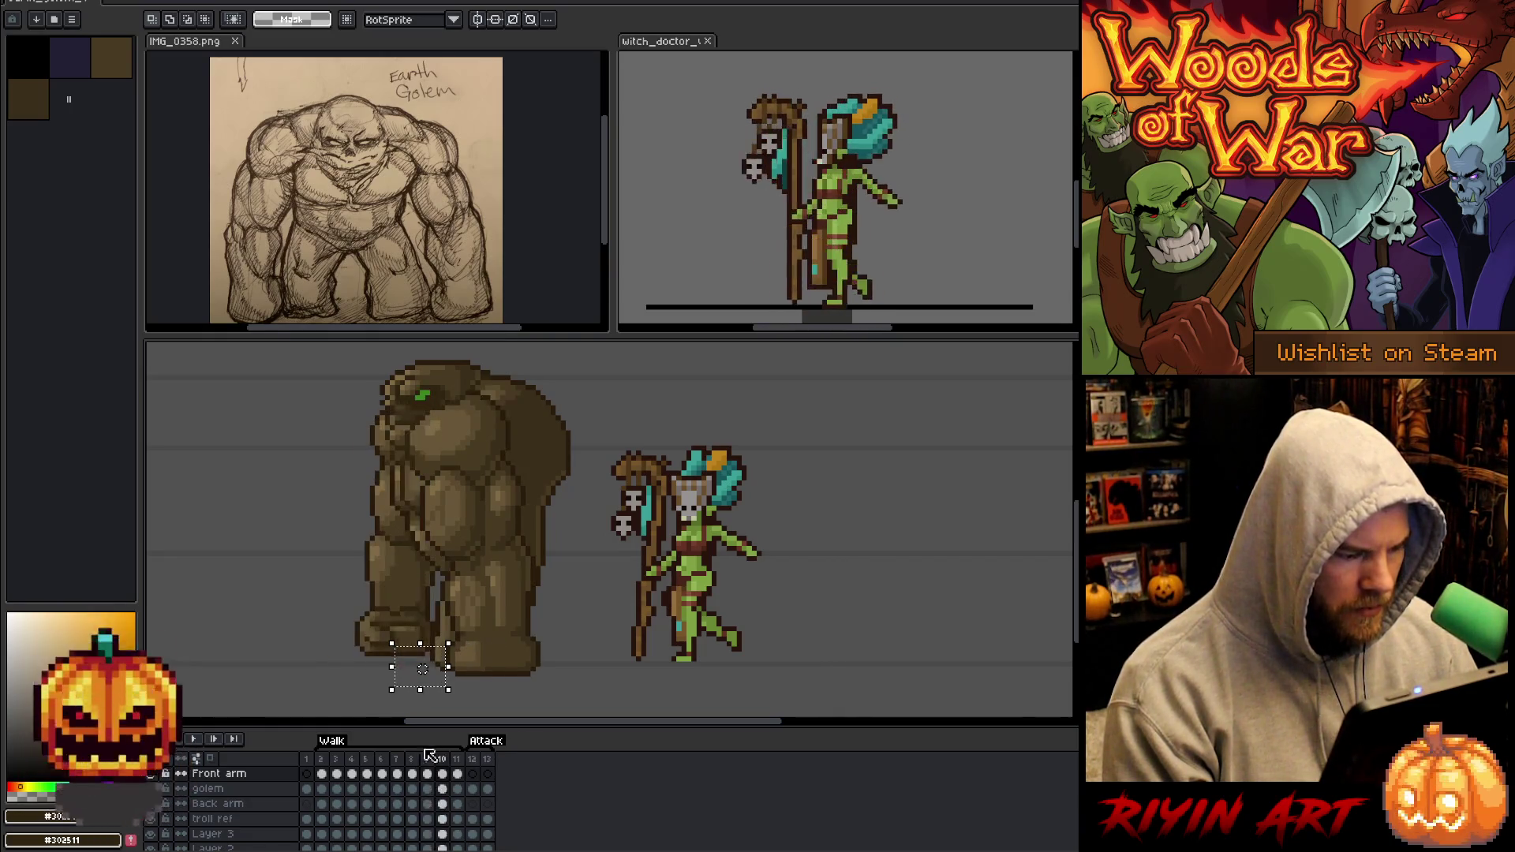
key(ctrl+d)
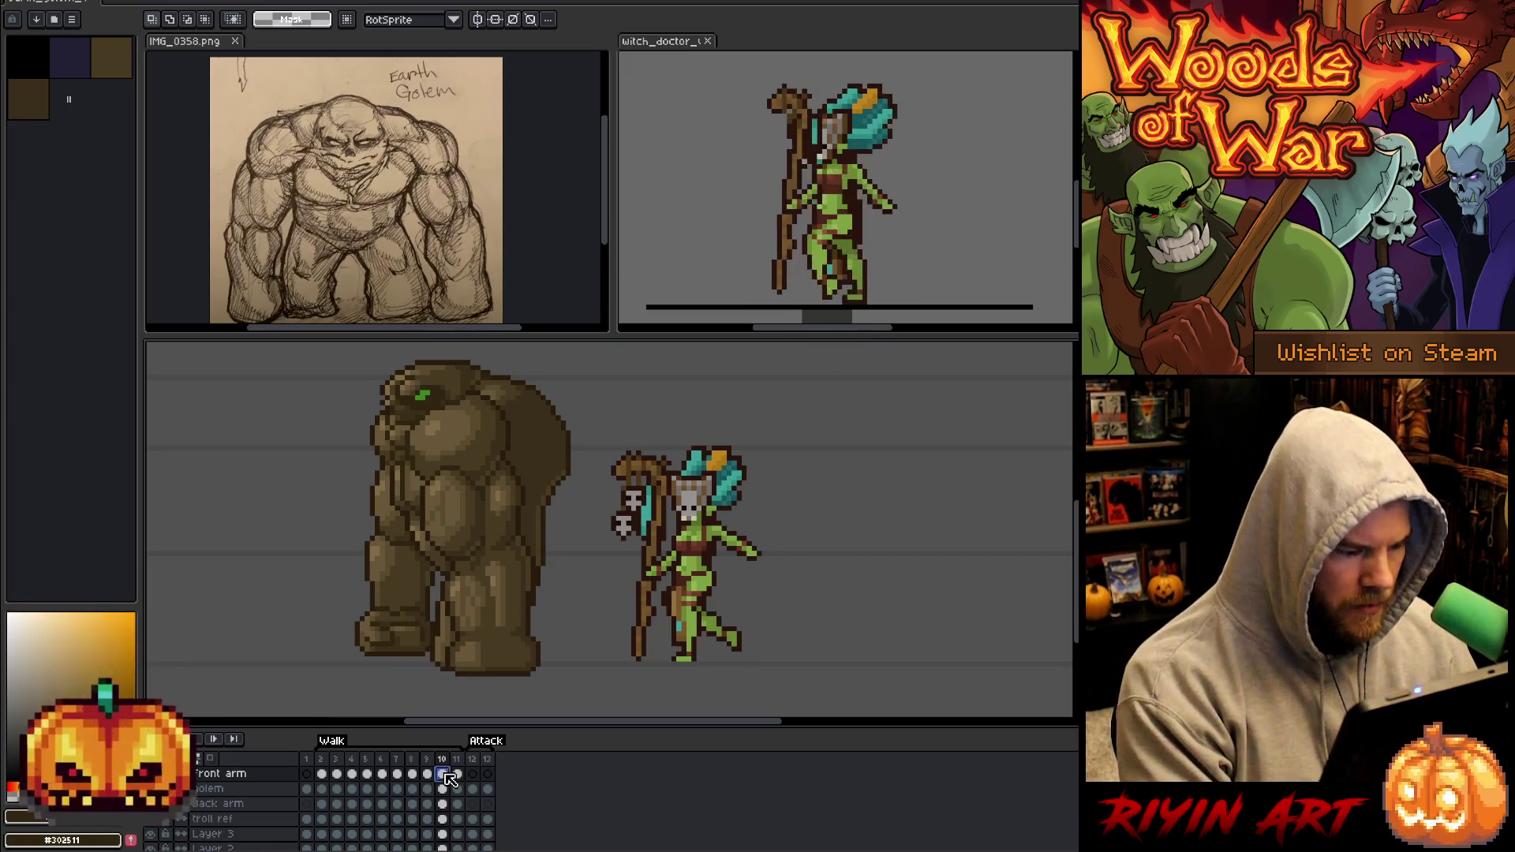
Shift the frame 11 front arm three steps right, compare with frame 10, and deselect.
click(460, 776)
click(463, 779)
ctrl+click(458, 774)
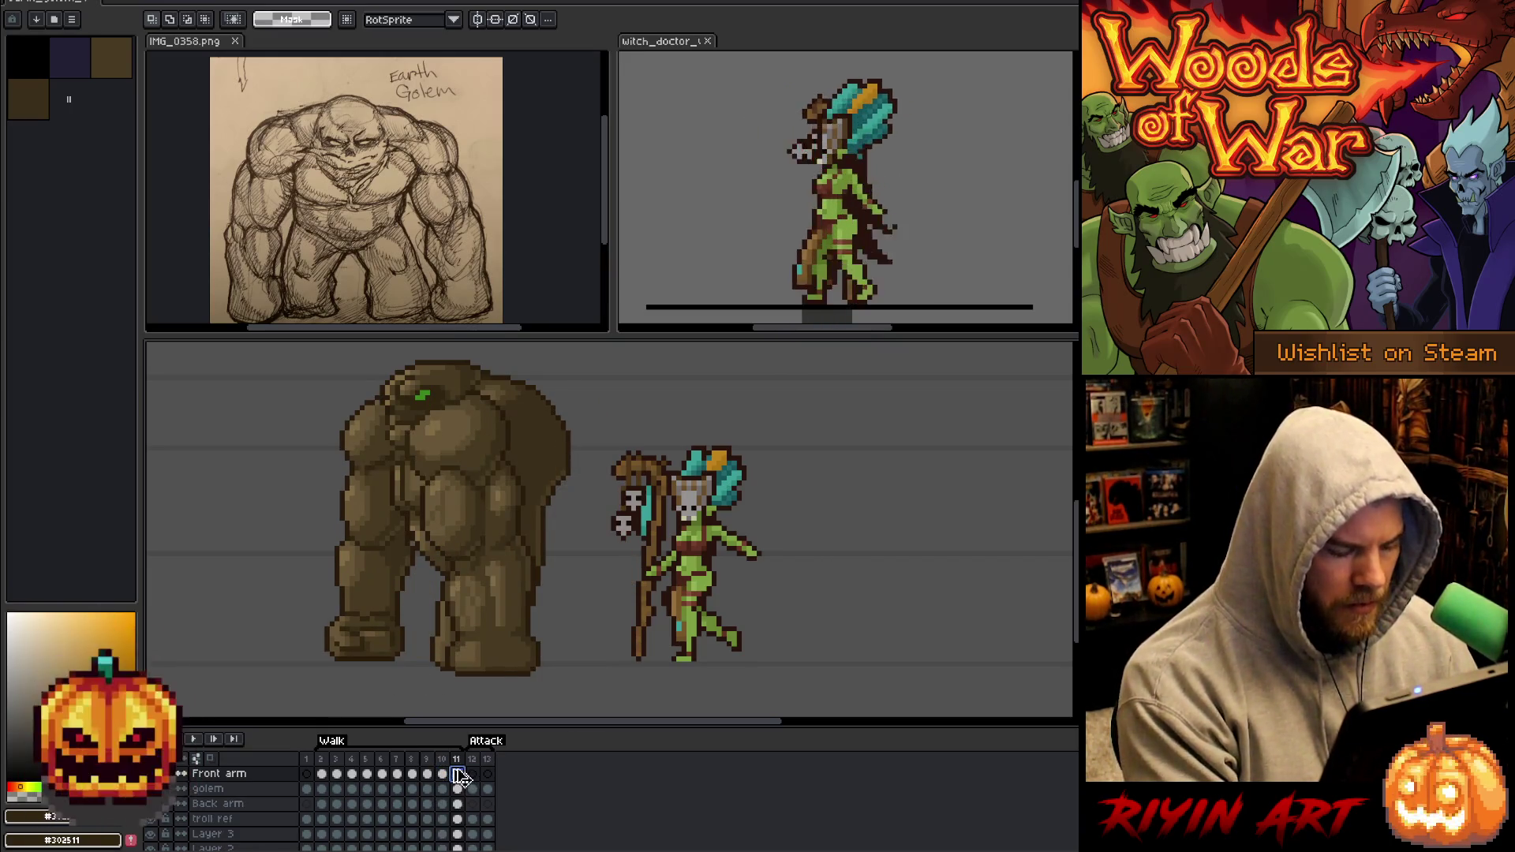
key(Right)
key(Right)
key(Right)
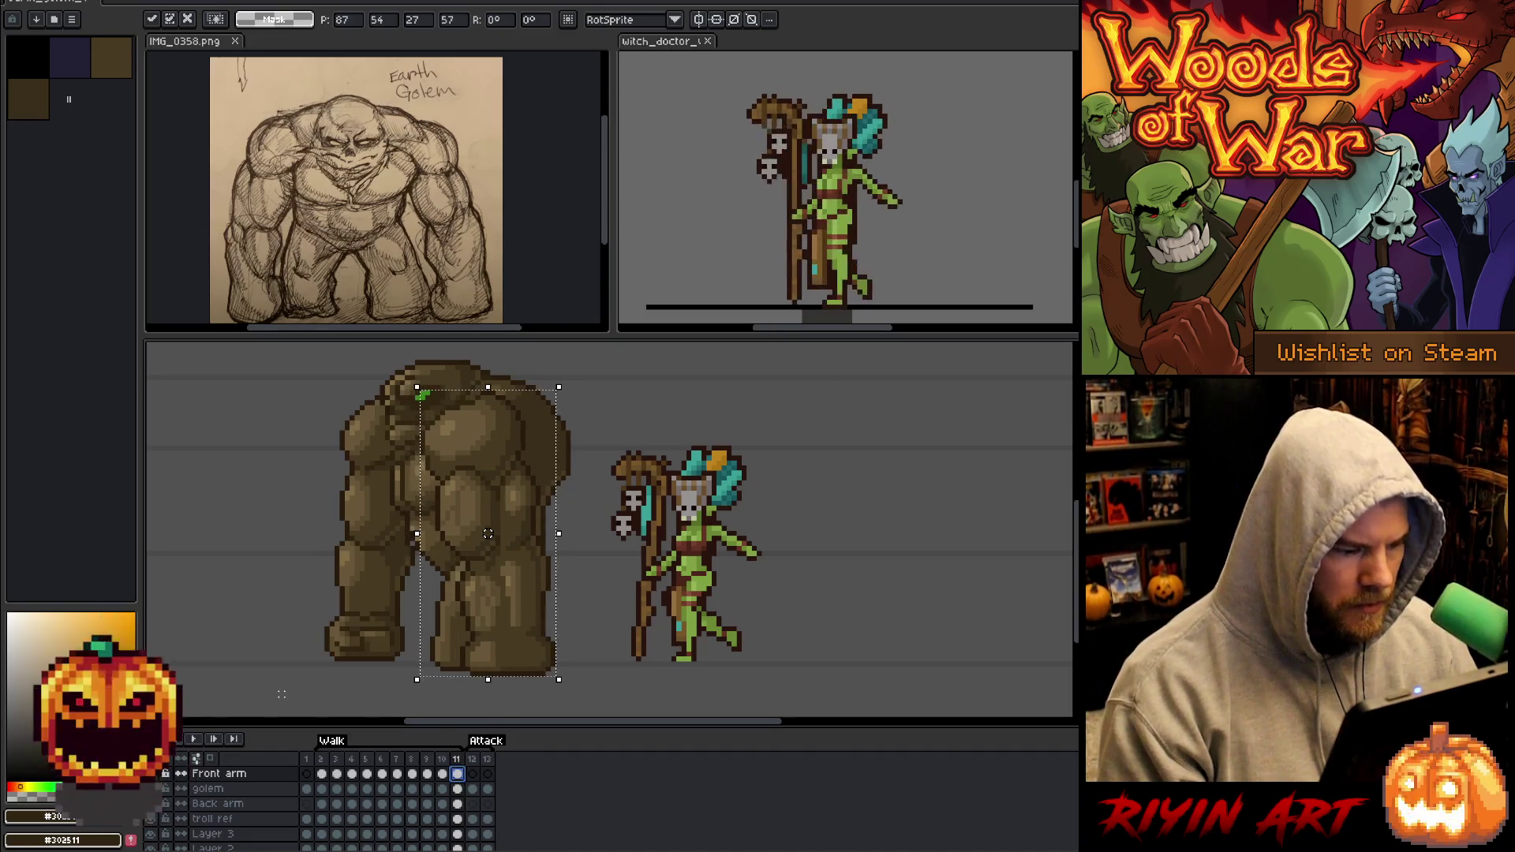
key(Right)
key(Right)
key(Right)
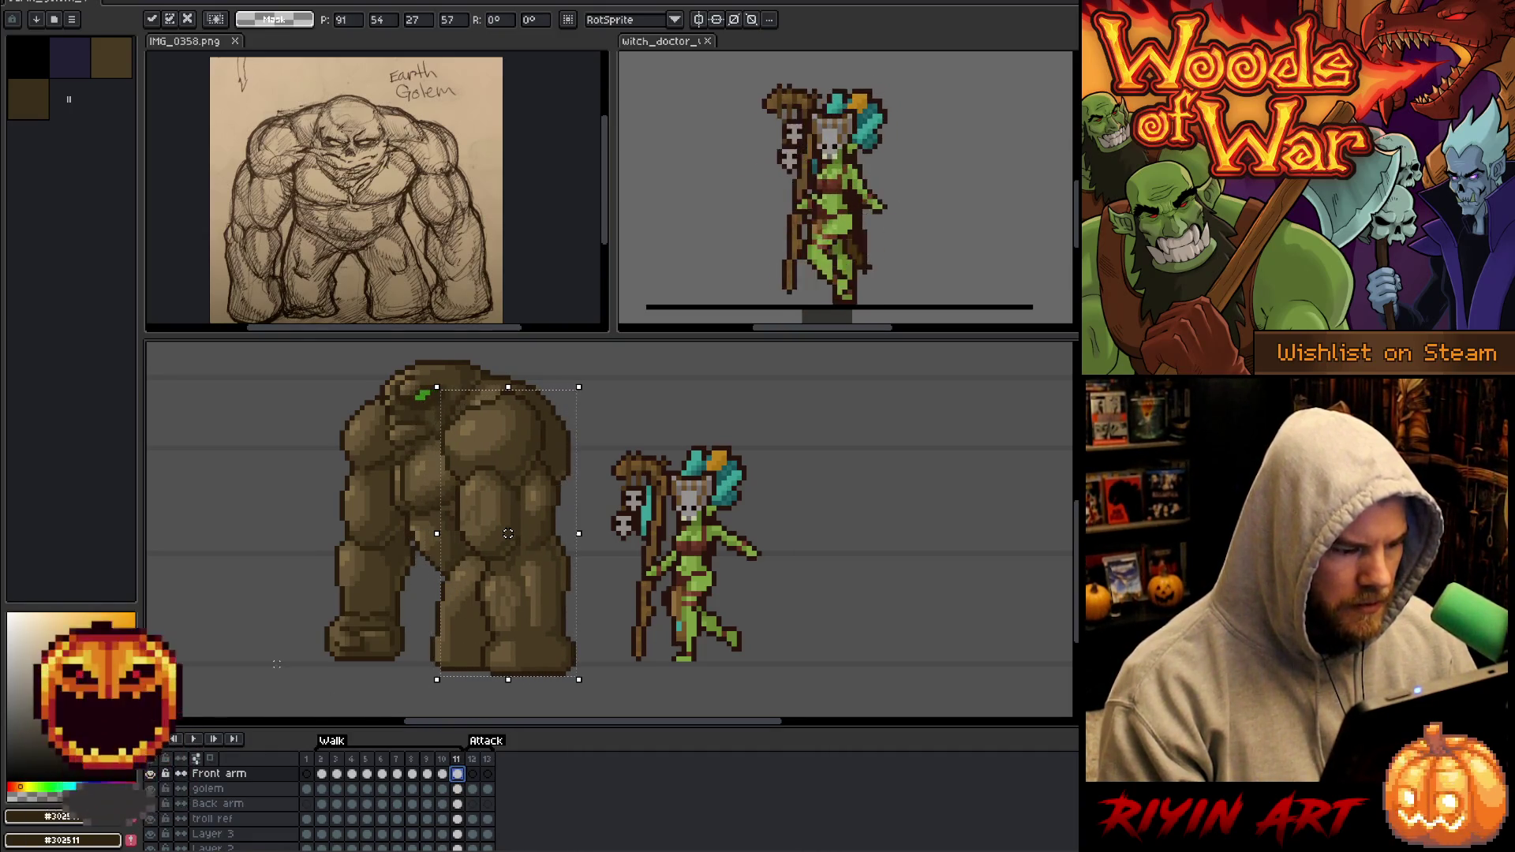
key(Right)
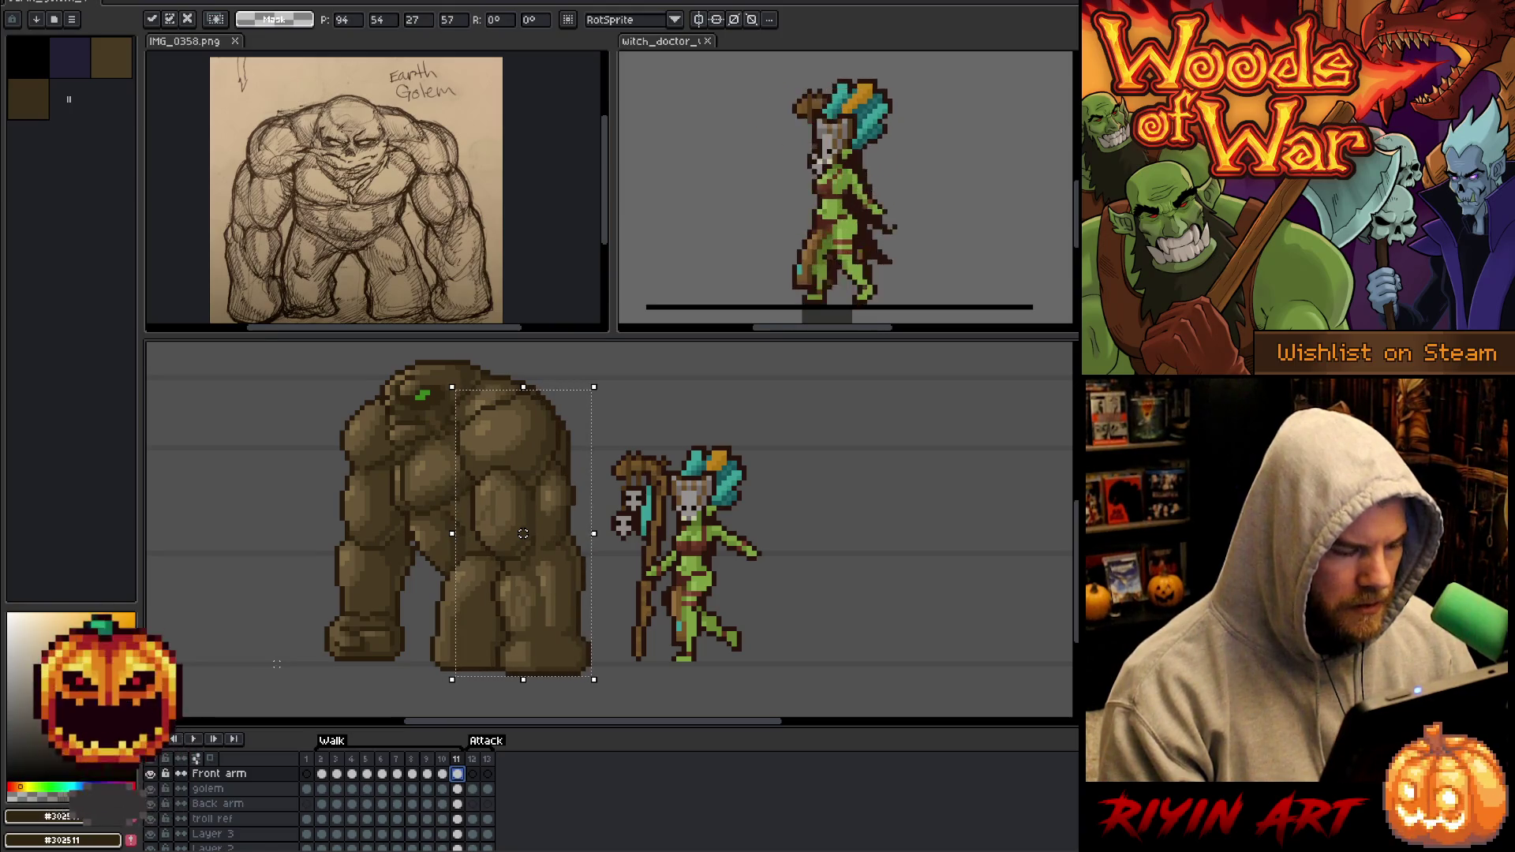
key(comma)
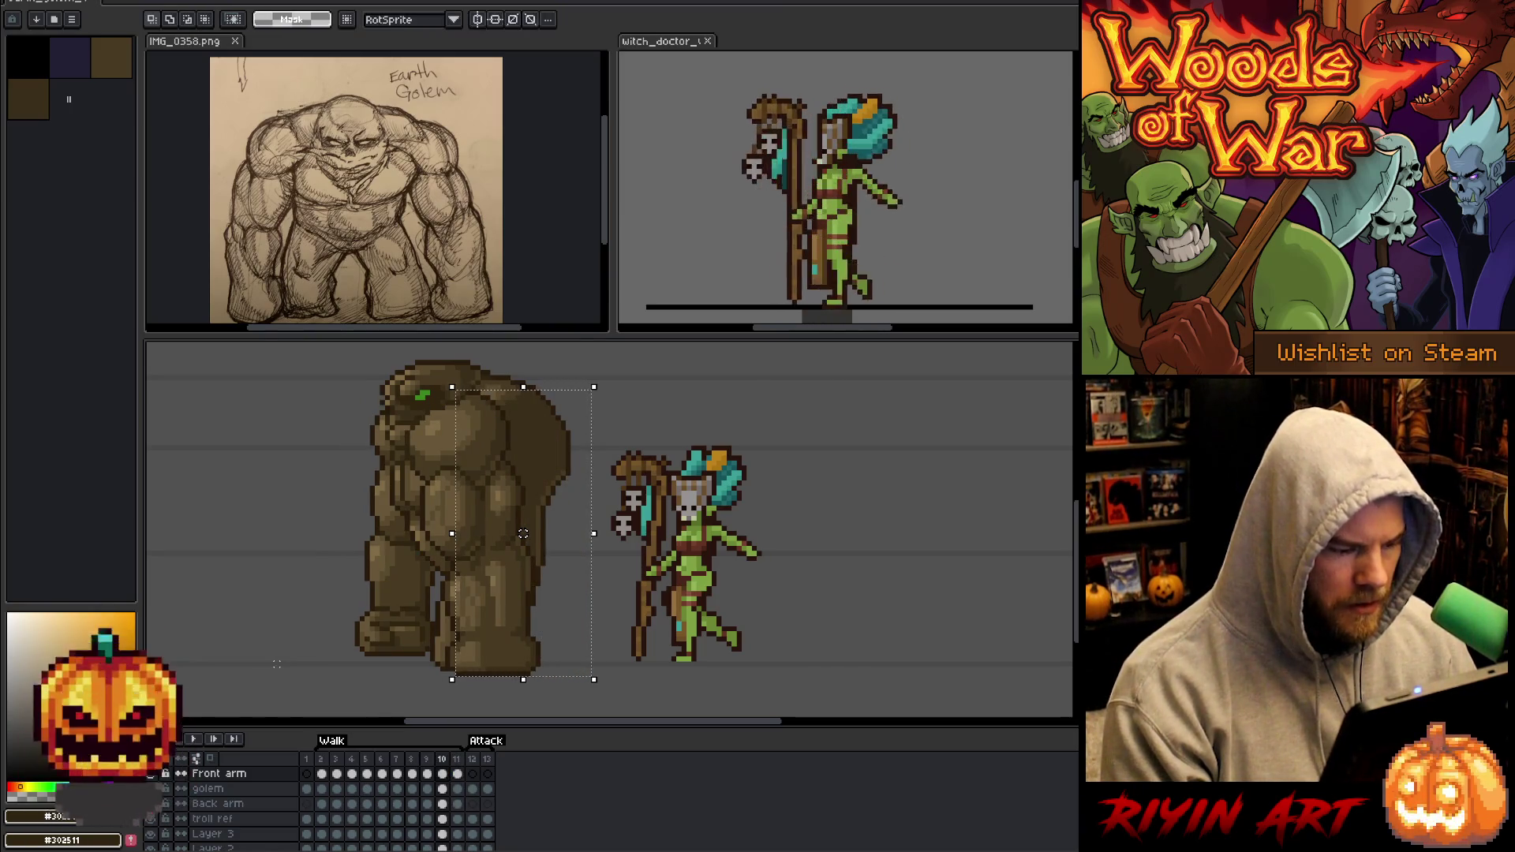
key(period)
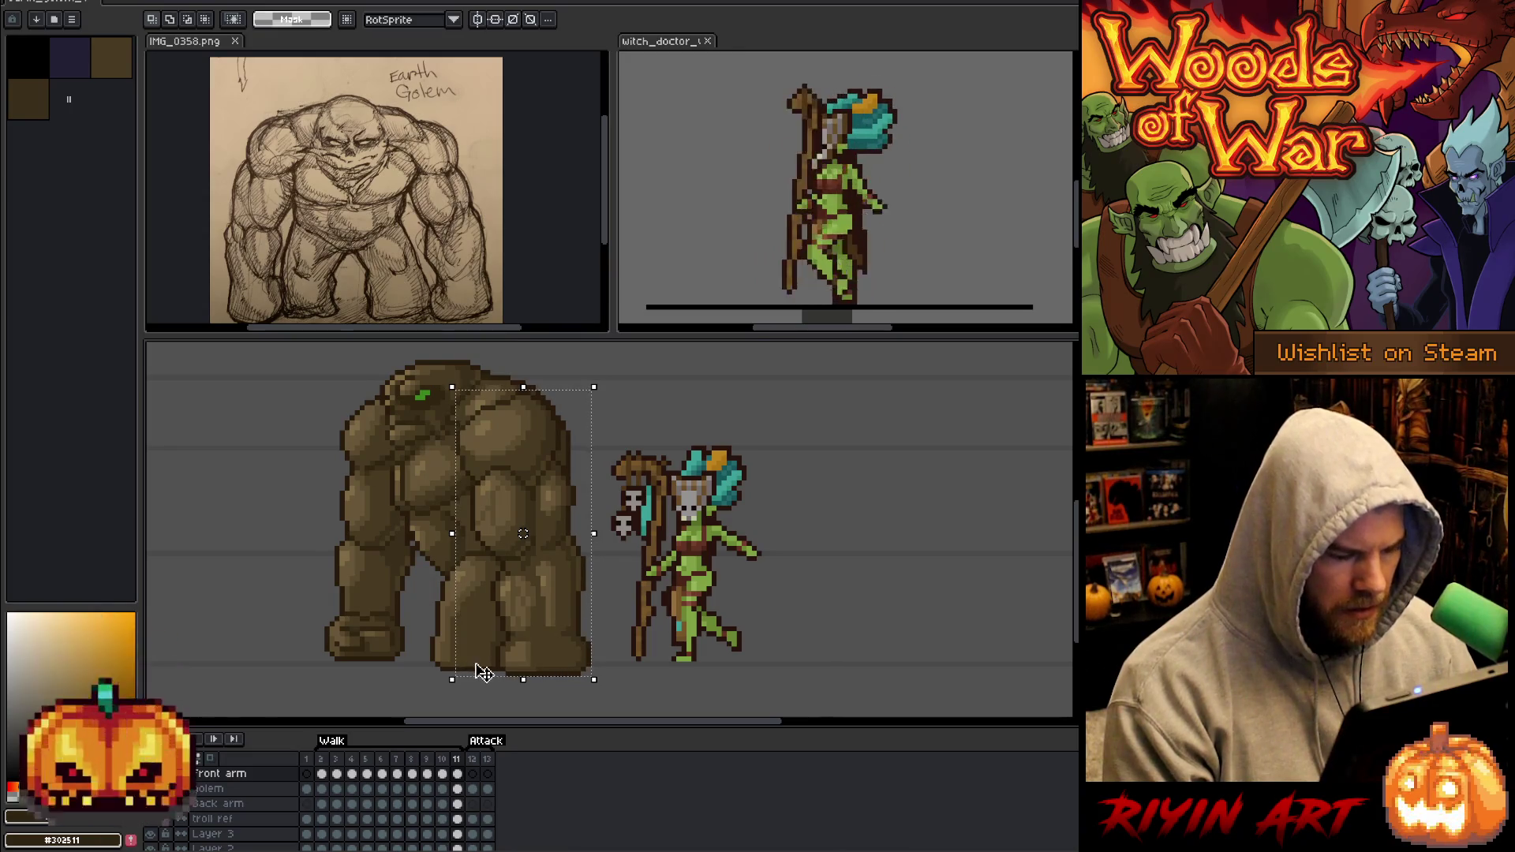
key(ctrl+d)
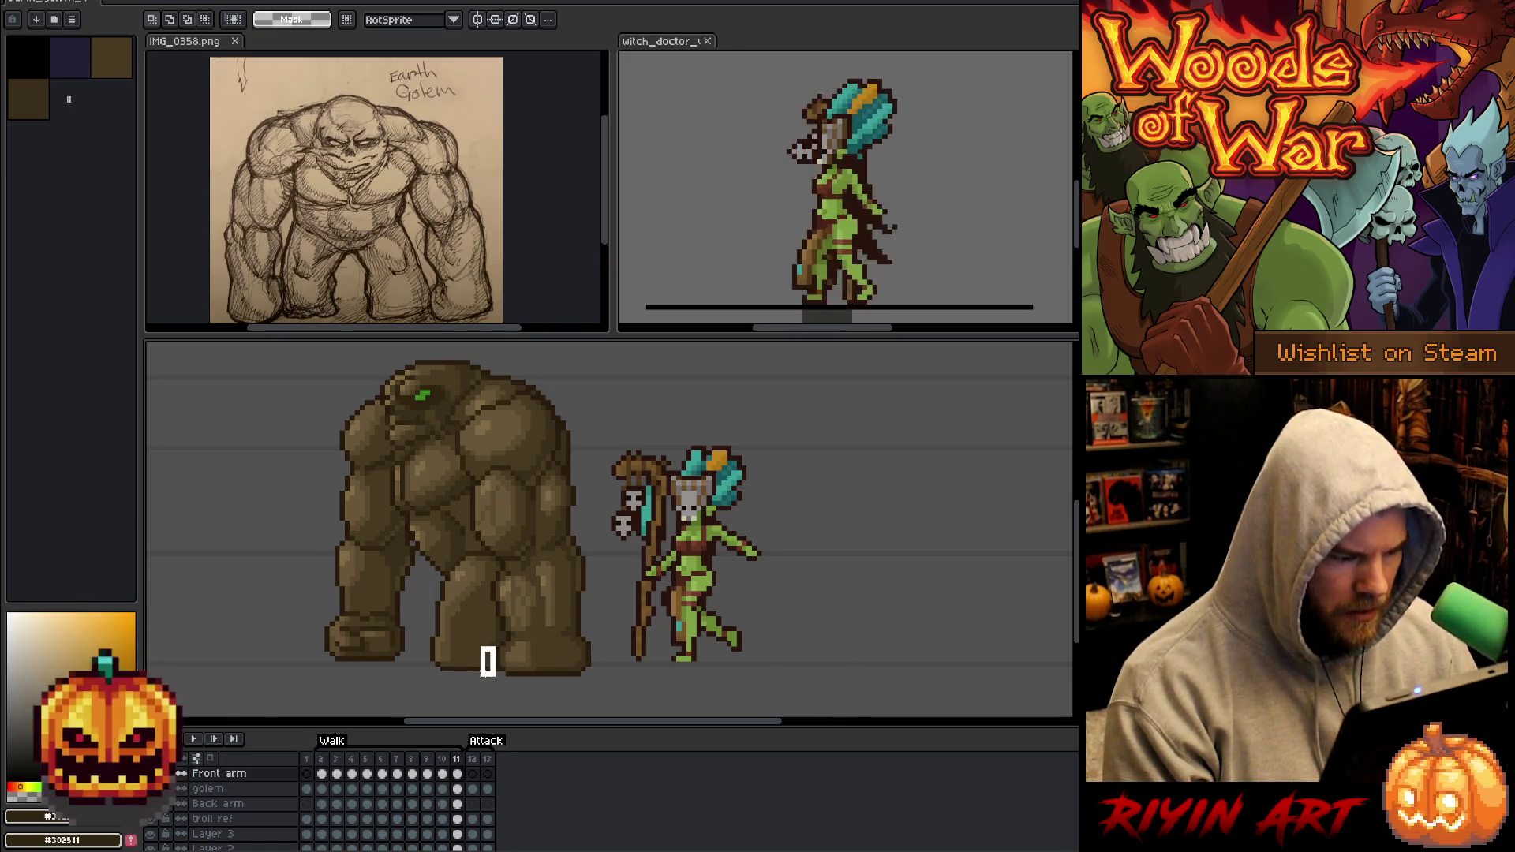
Marquee the area around the golem's foot and flick between frames 11 and 2 to compare.
mouse_move(442, 643)
mouse_down()
mouse_move(453, 690)
mouse_move(499, 690)
mouse_up()
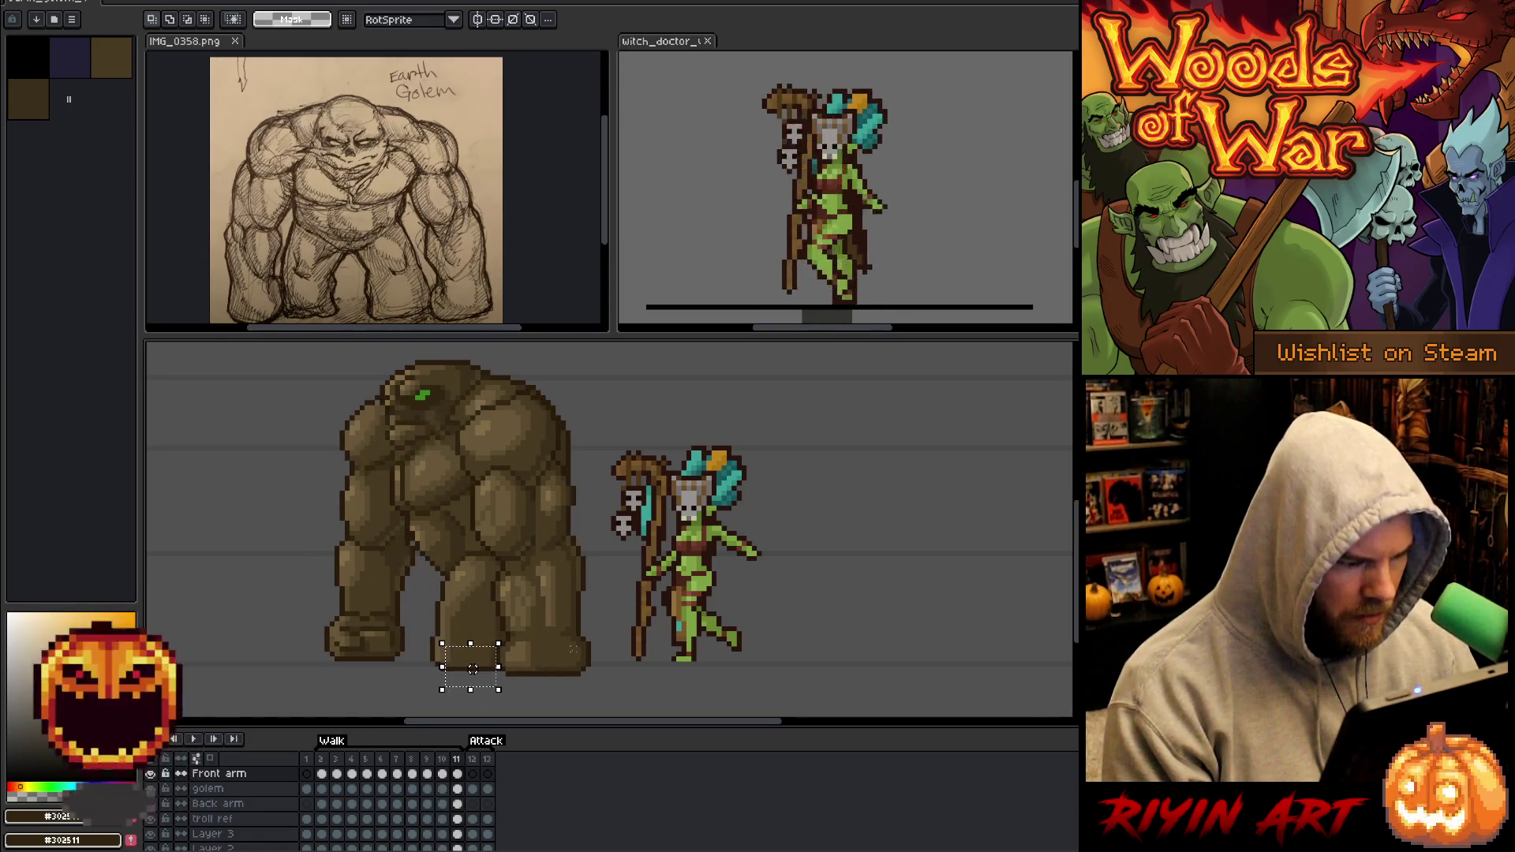
key(Left)
key(Right)
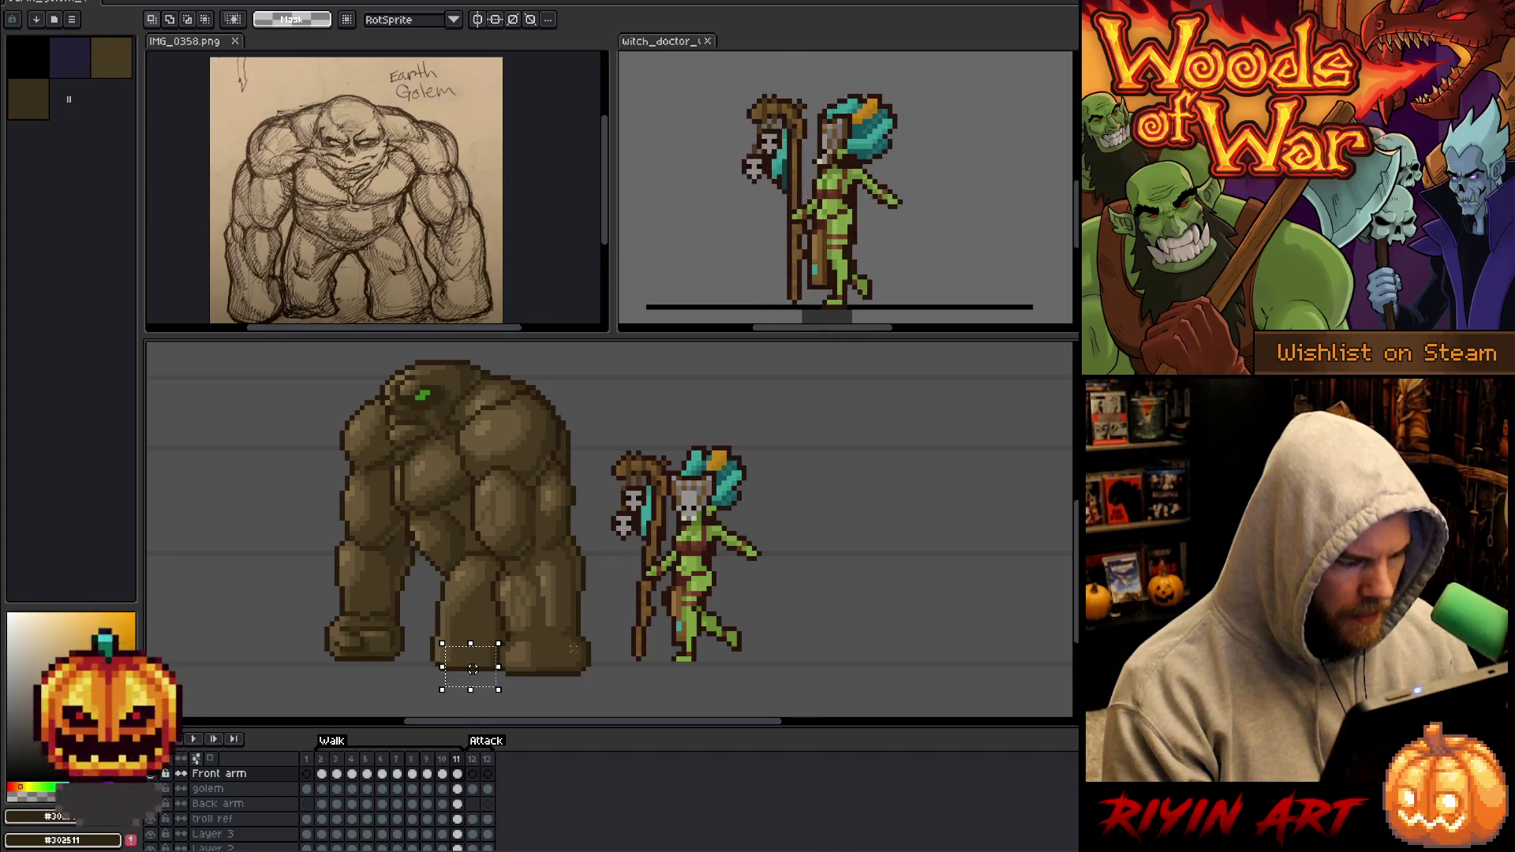
key(Right)
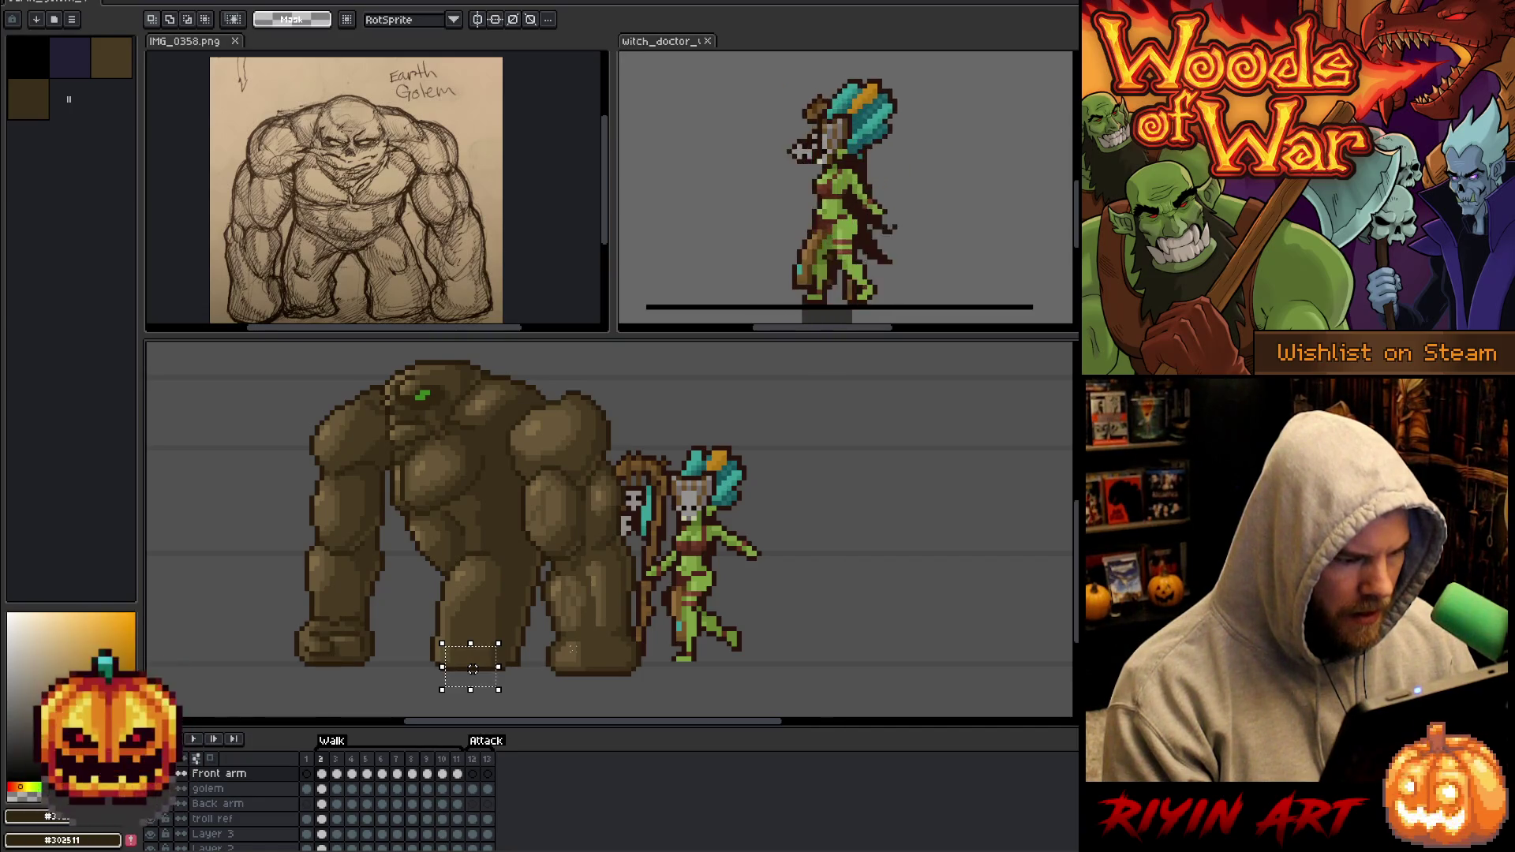
key(Left)
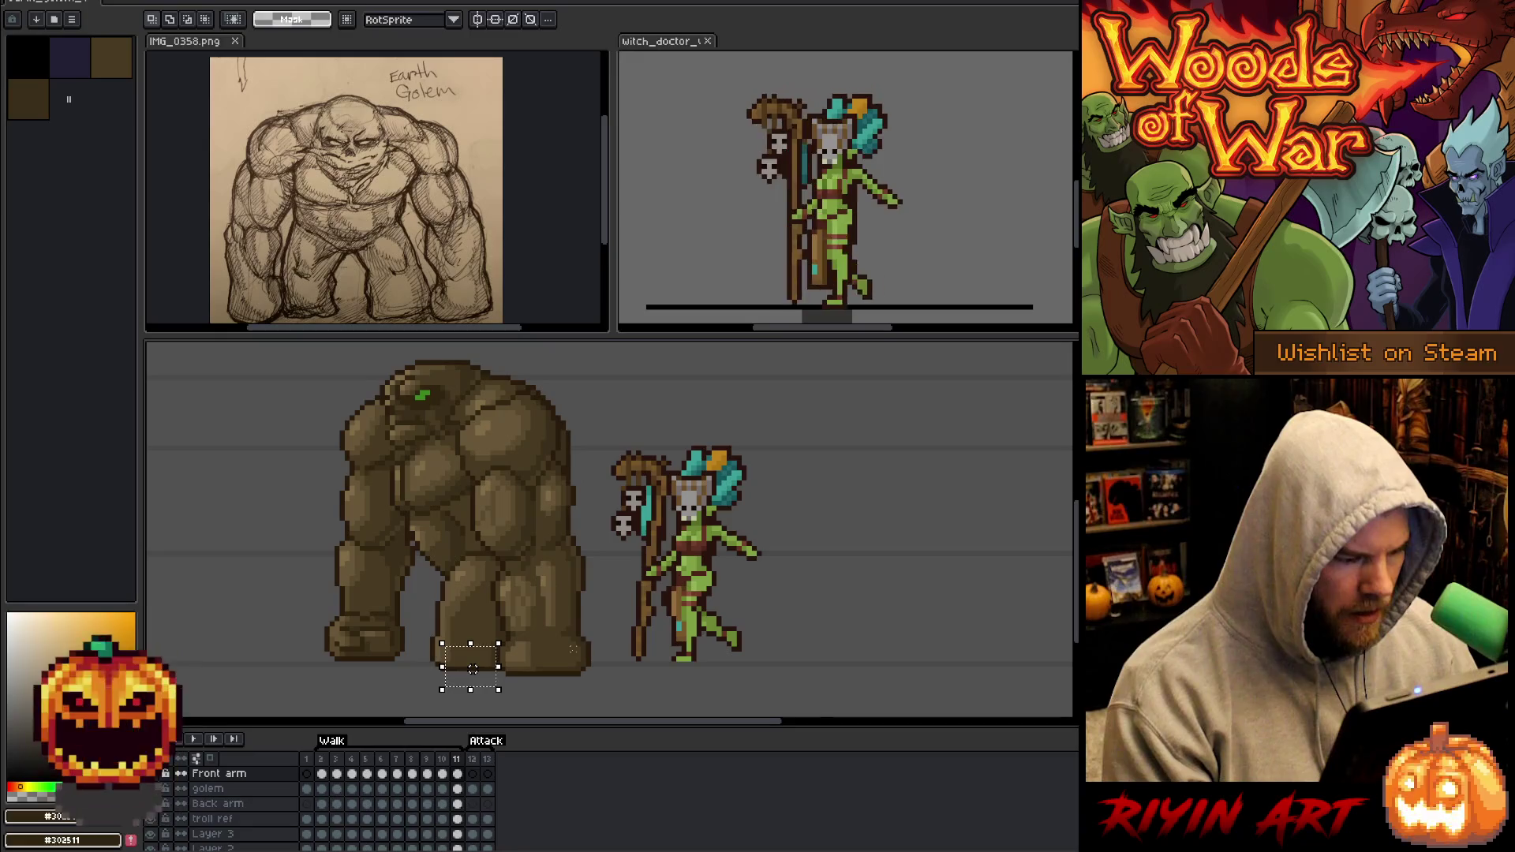
Drop and restore the foot marquee, then clear it on walk frame 3.
key(ctrl+d)
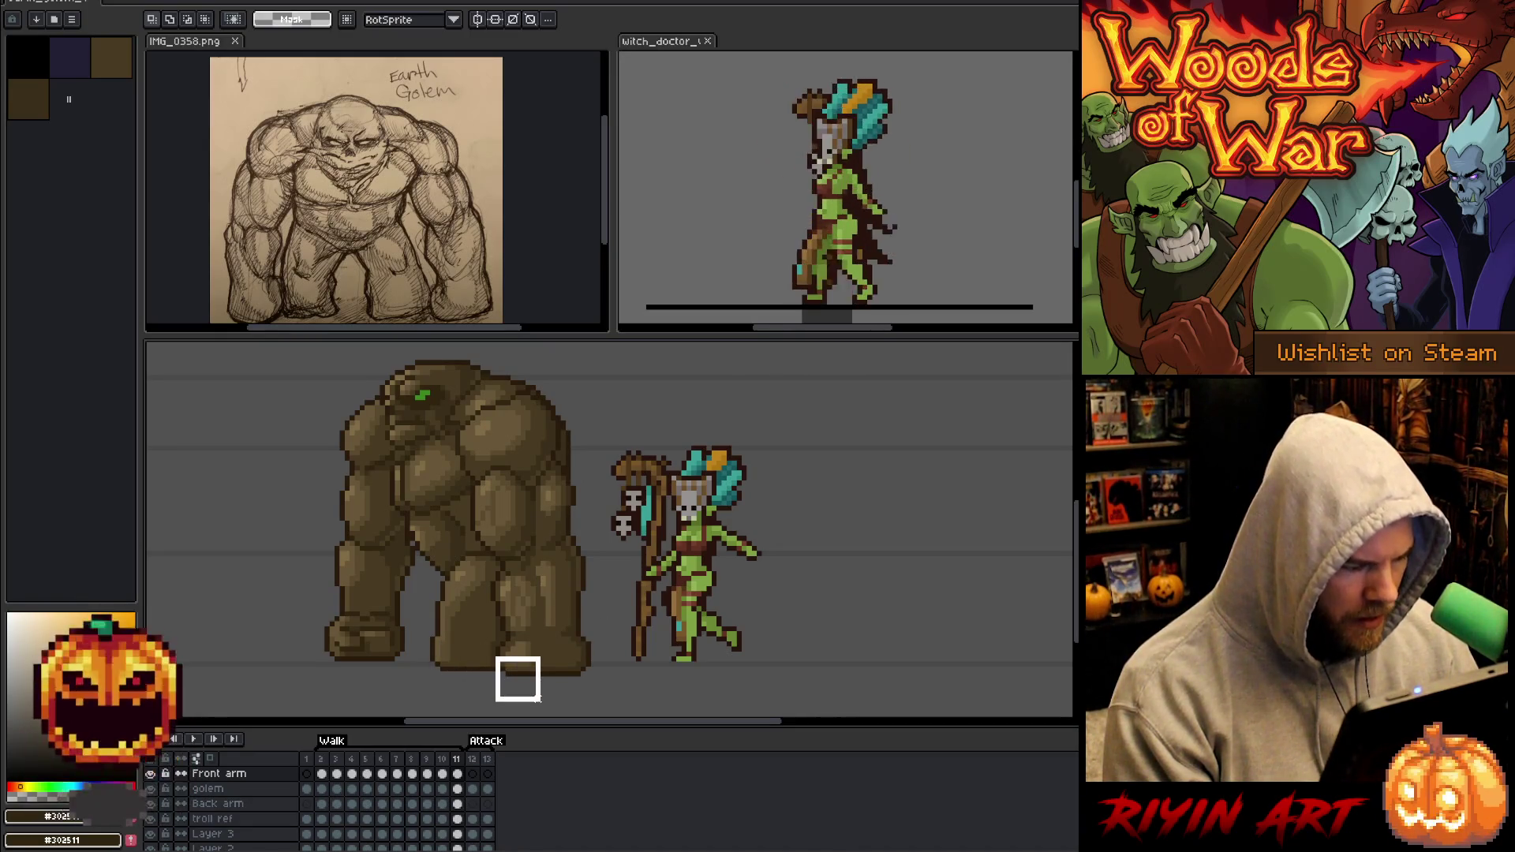
key(ctrl+shift+d)
key(Right)
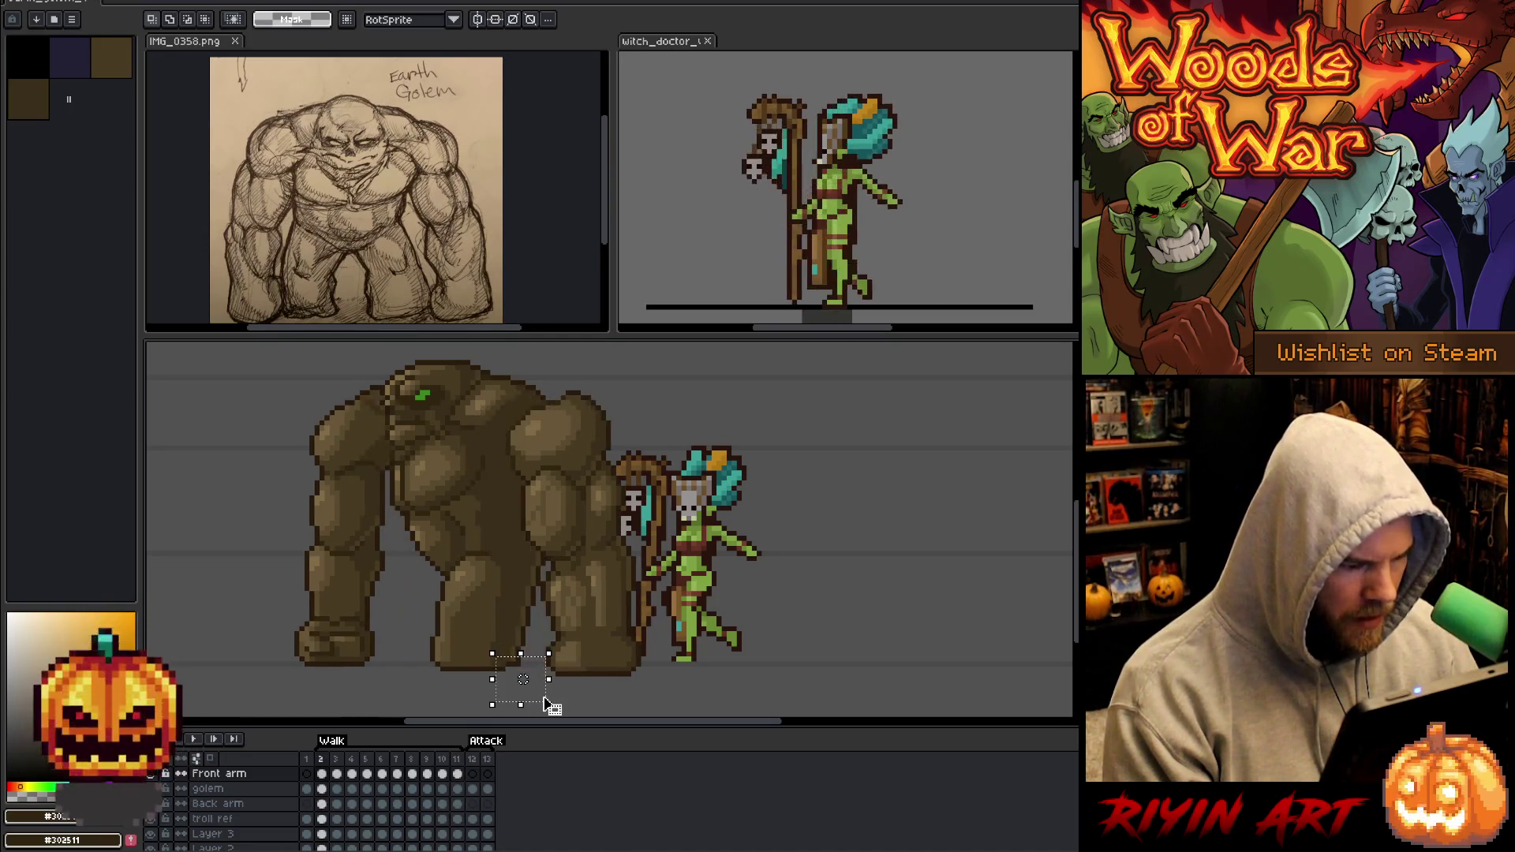
click(337, 773)
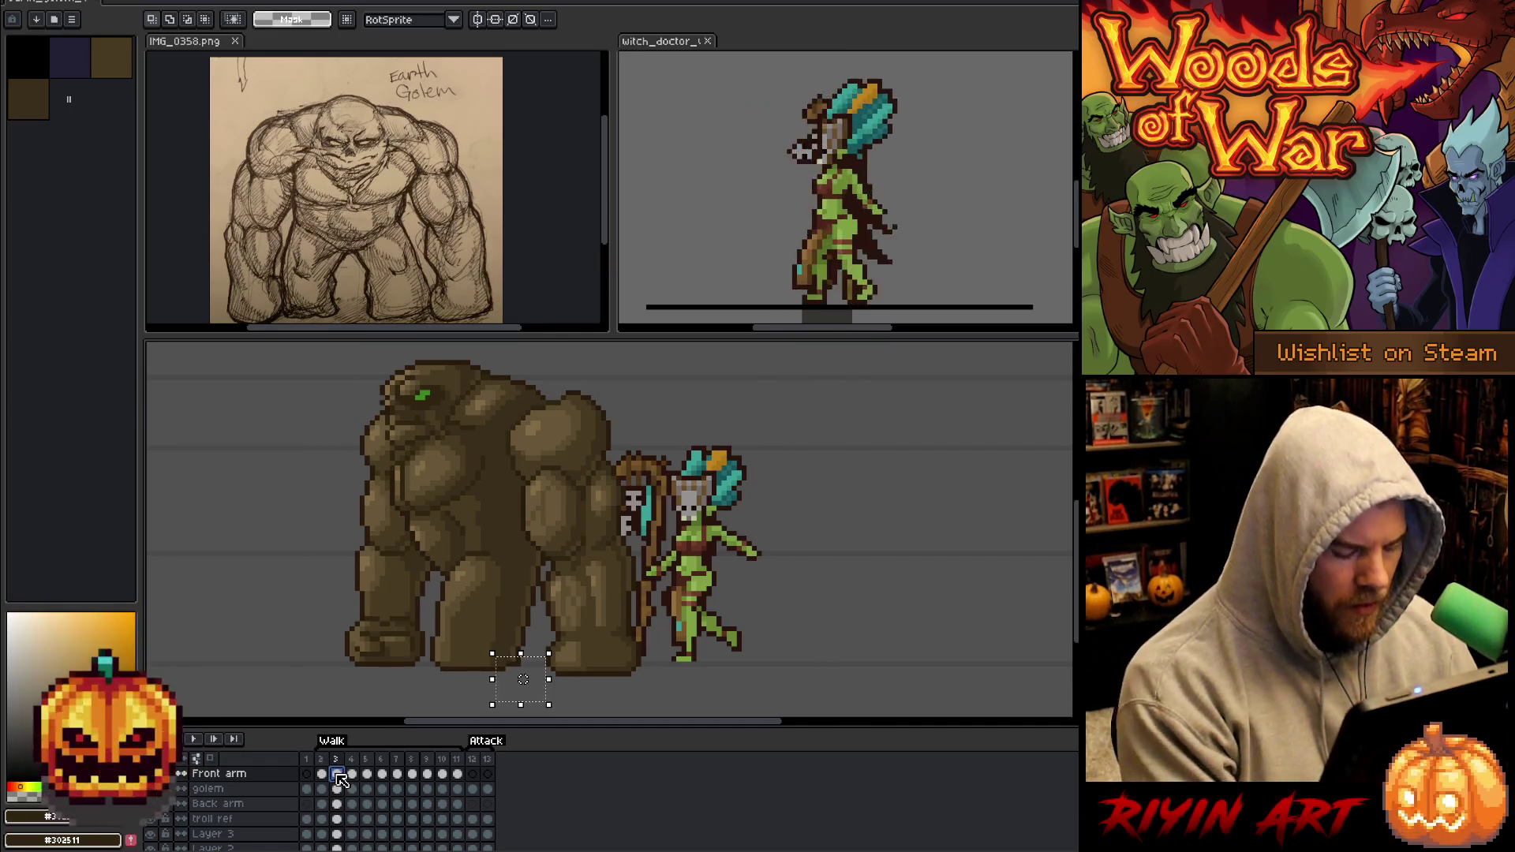
key(ctrl+d)
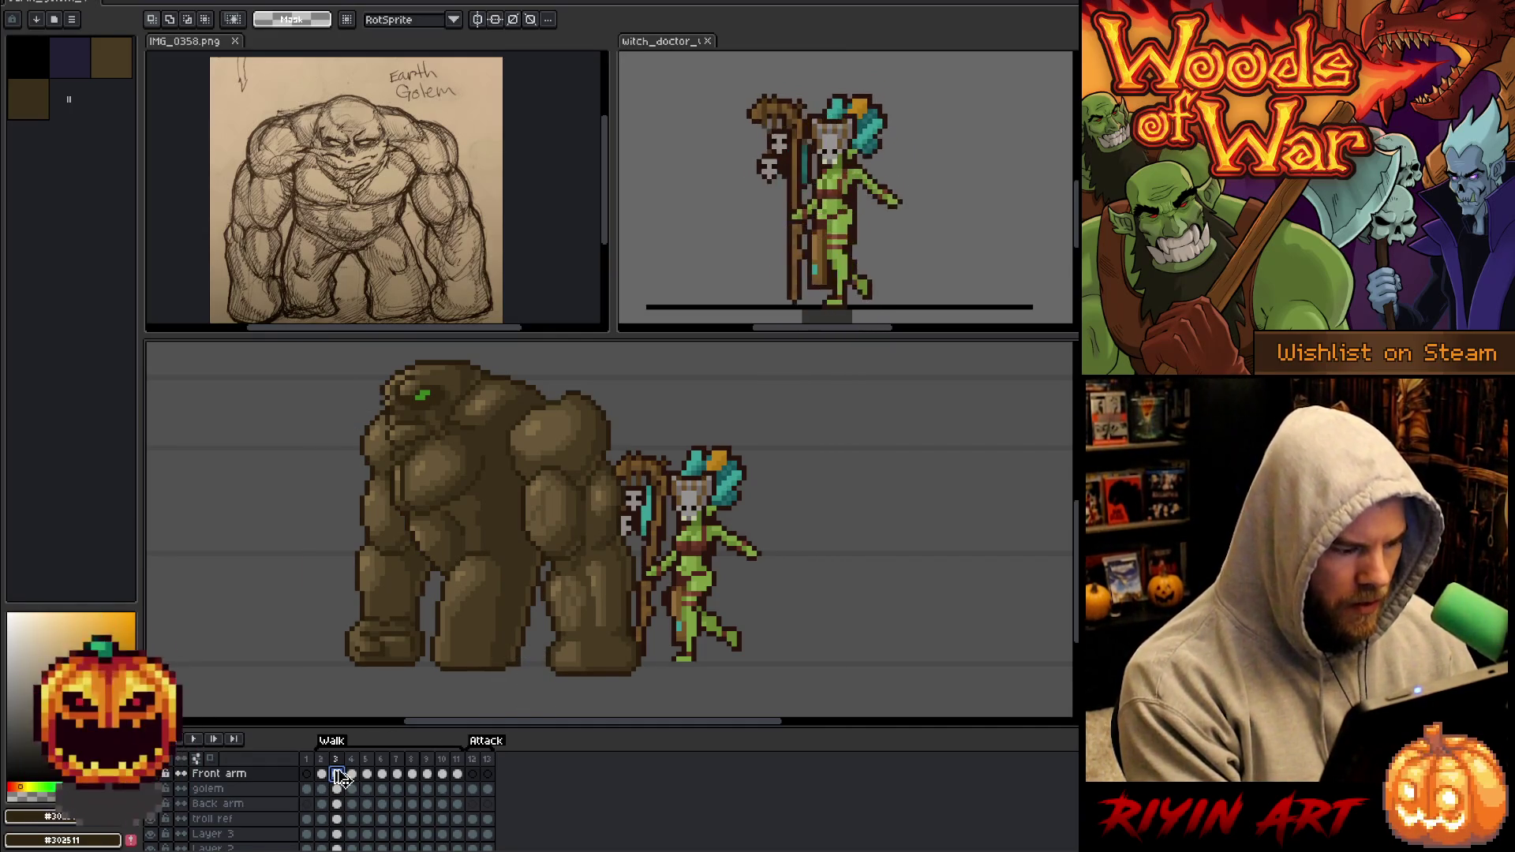
Nudge the front arm up and right on walk frame 3.
ctrl+click(336, 774)
key(Up)
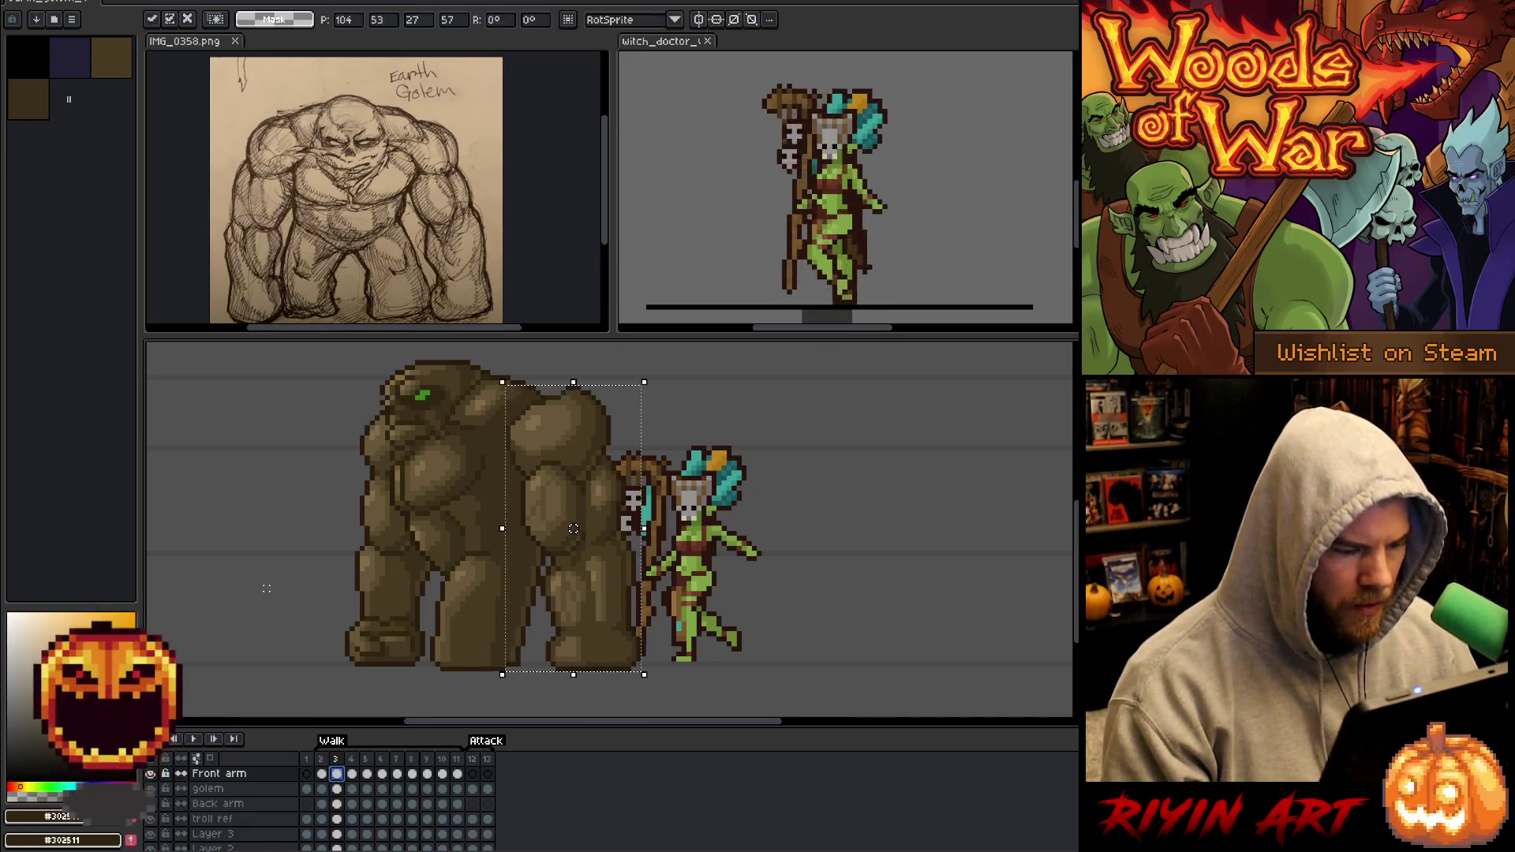
key(Right)
key(Right)
key(Right)
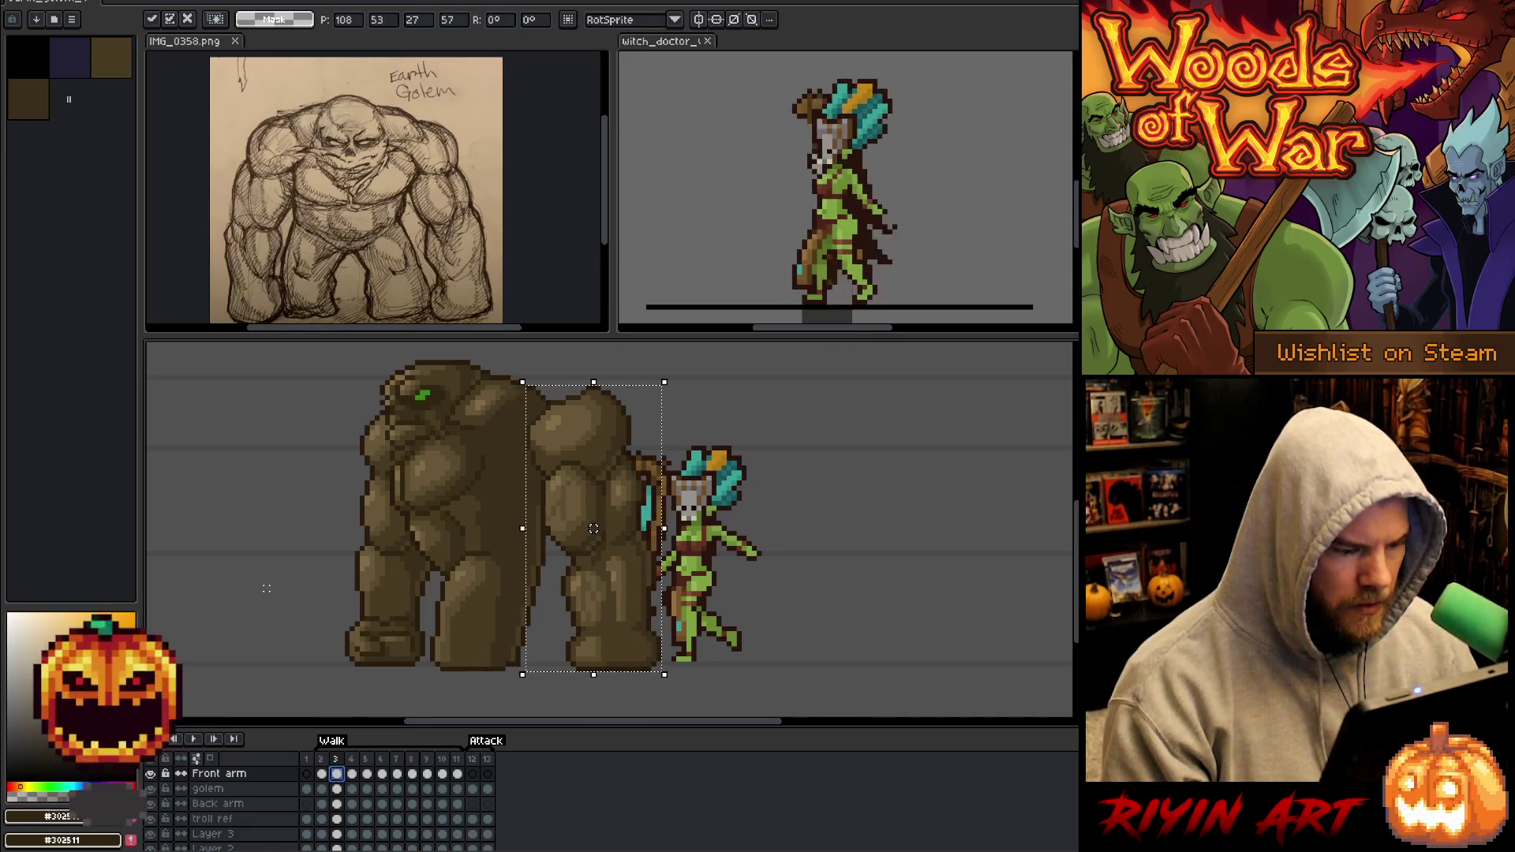
click(341, 782)
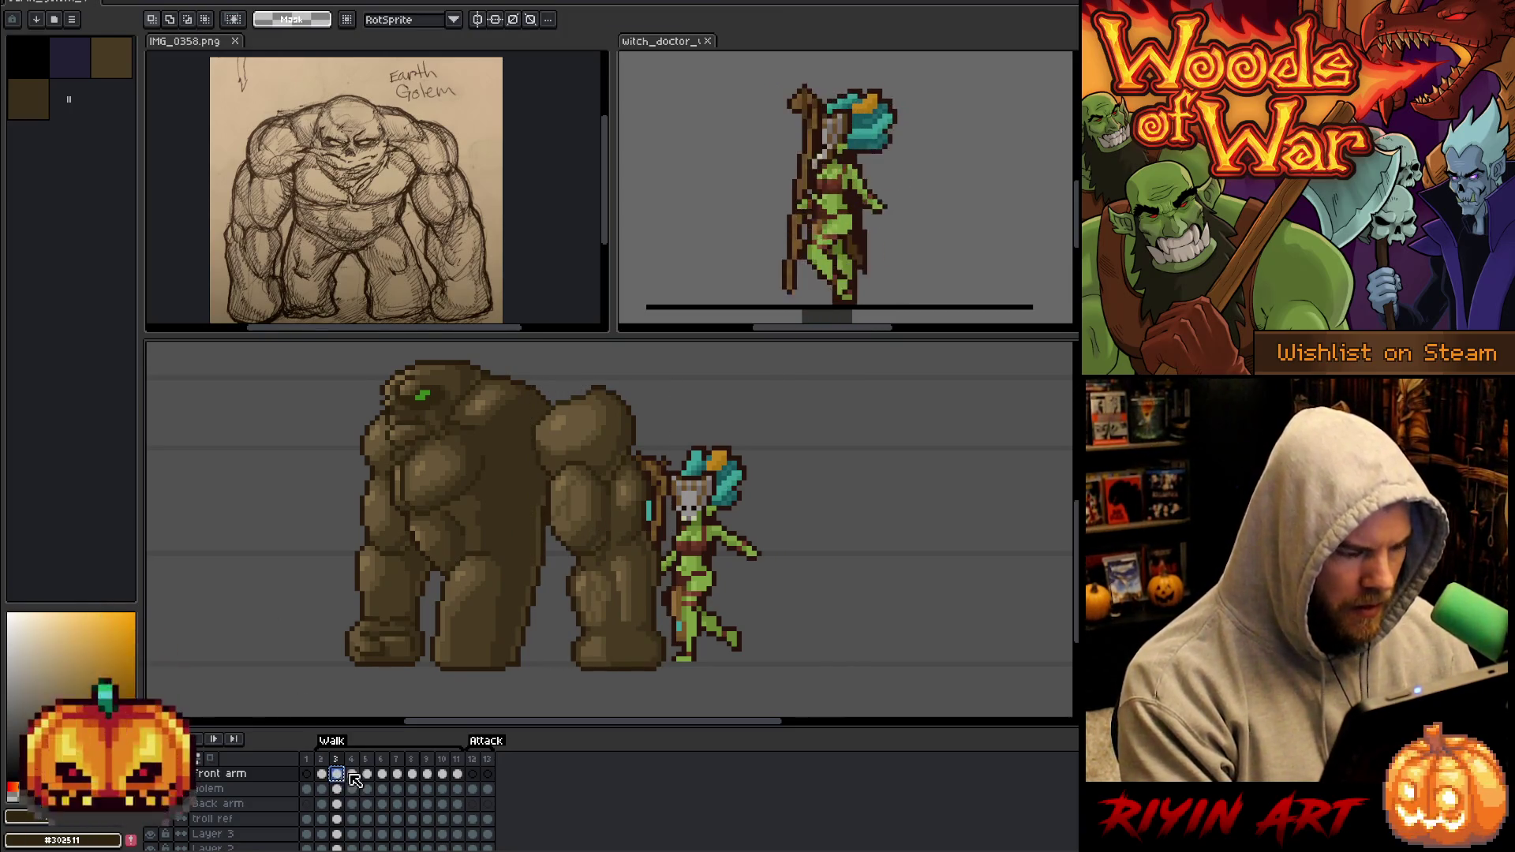
Shift the front arm a few pixels left on walk frame 4.
click(353, 776)
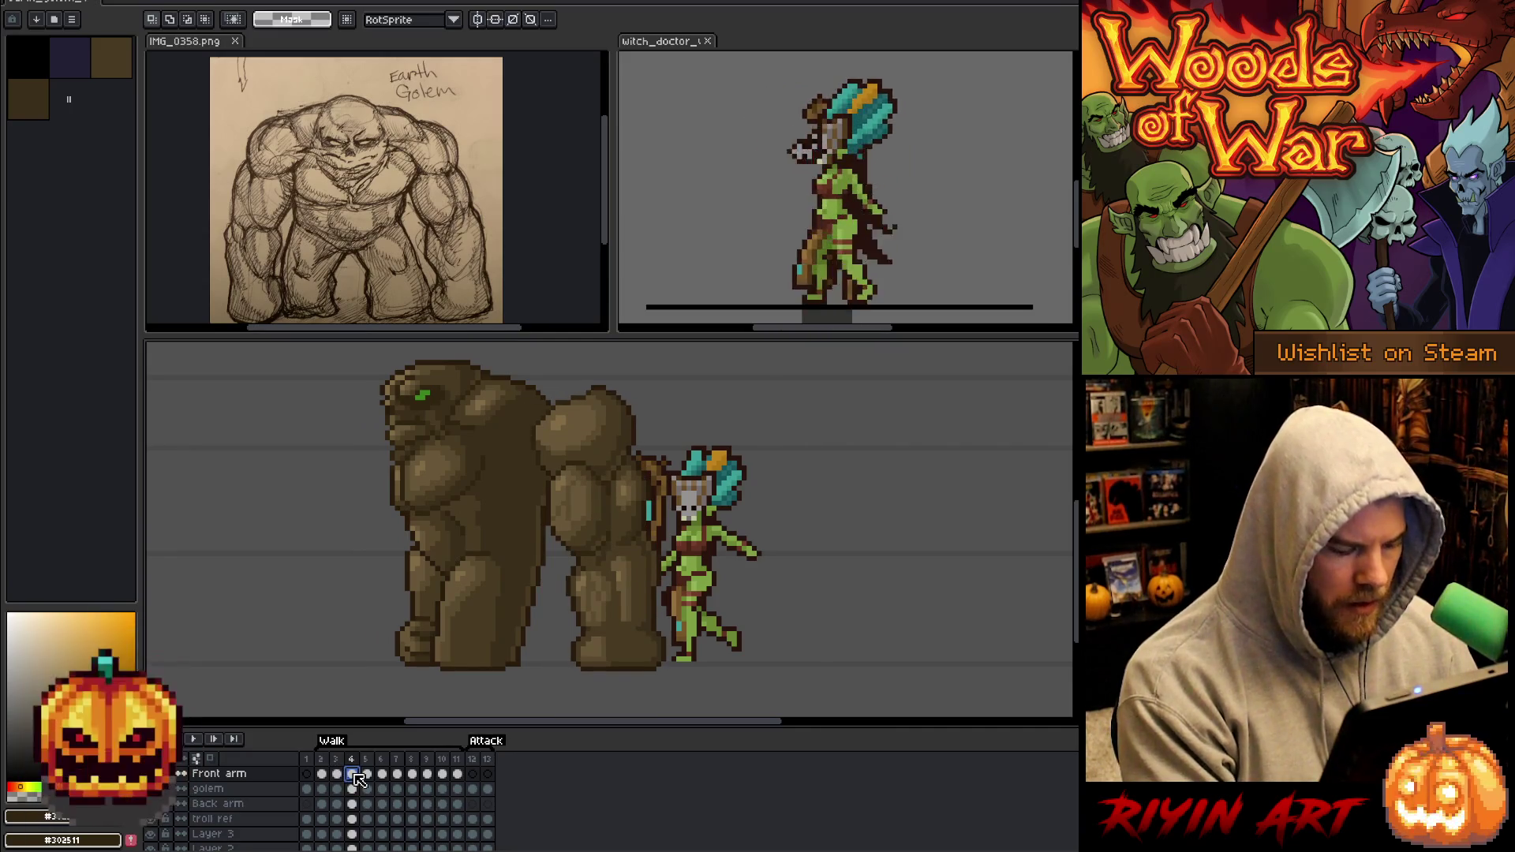
key(ctrl+t)
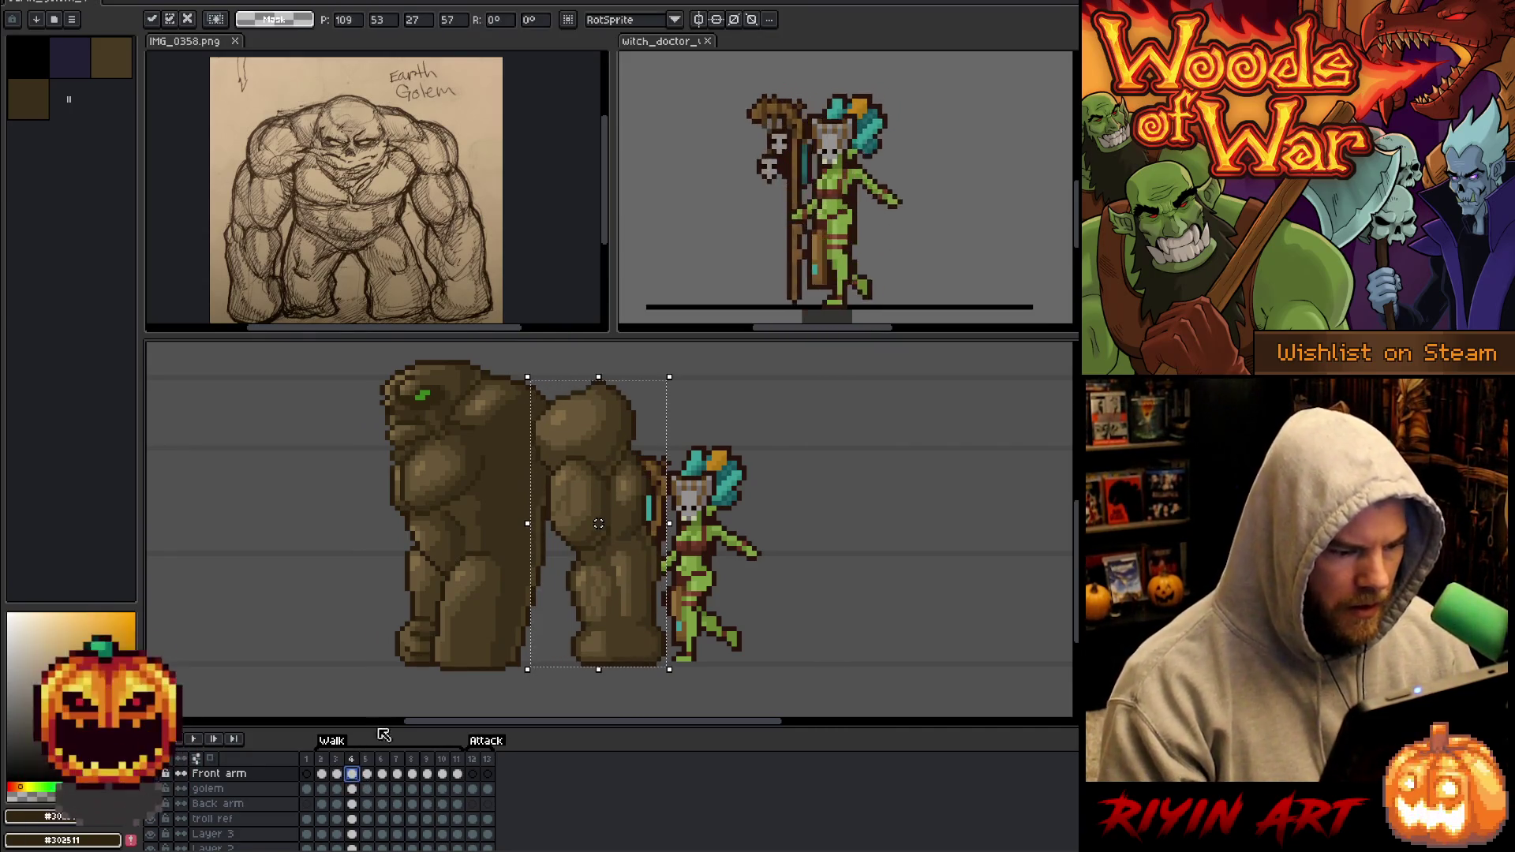
key(Left)
key(Left)
key(Left)
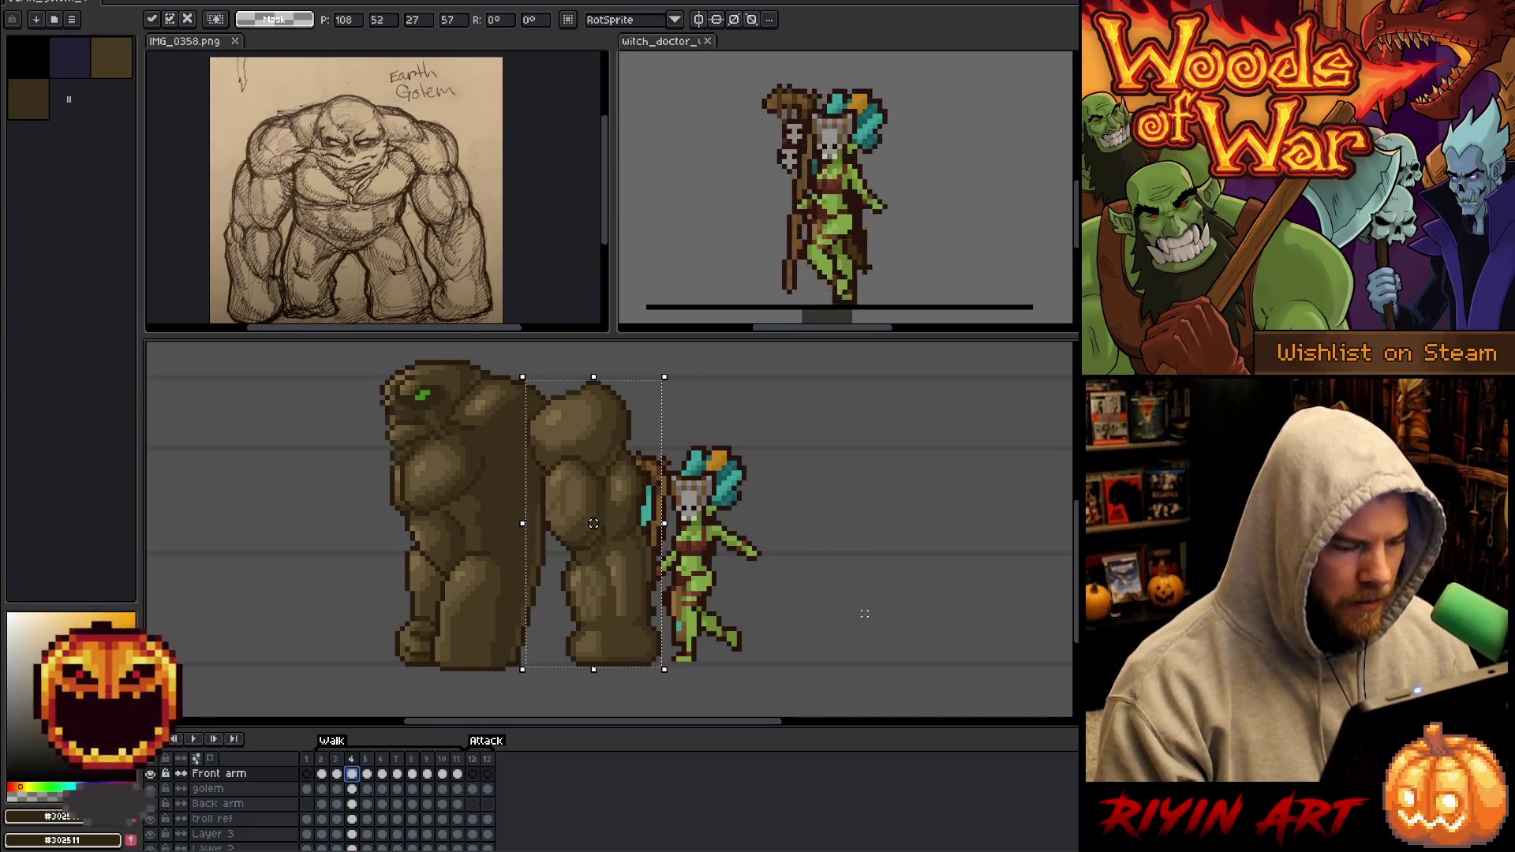
key(Left)
key(Left)
key(Left)
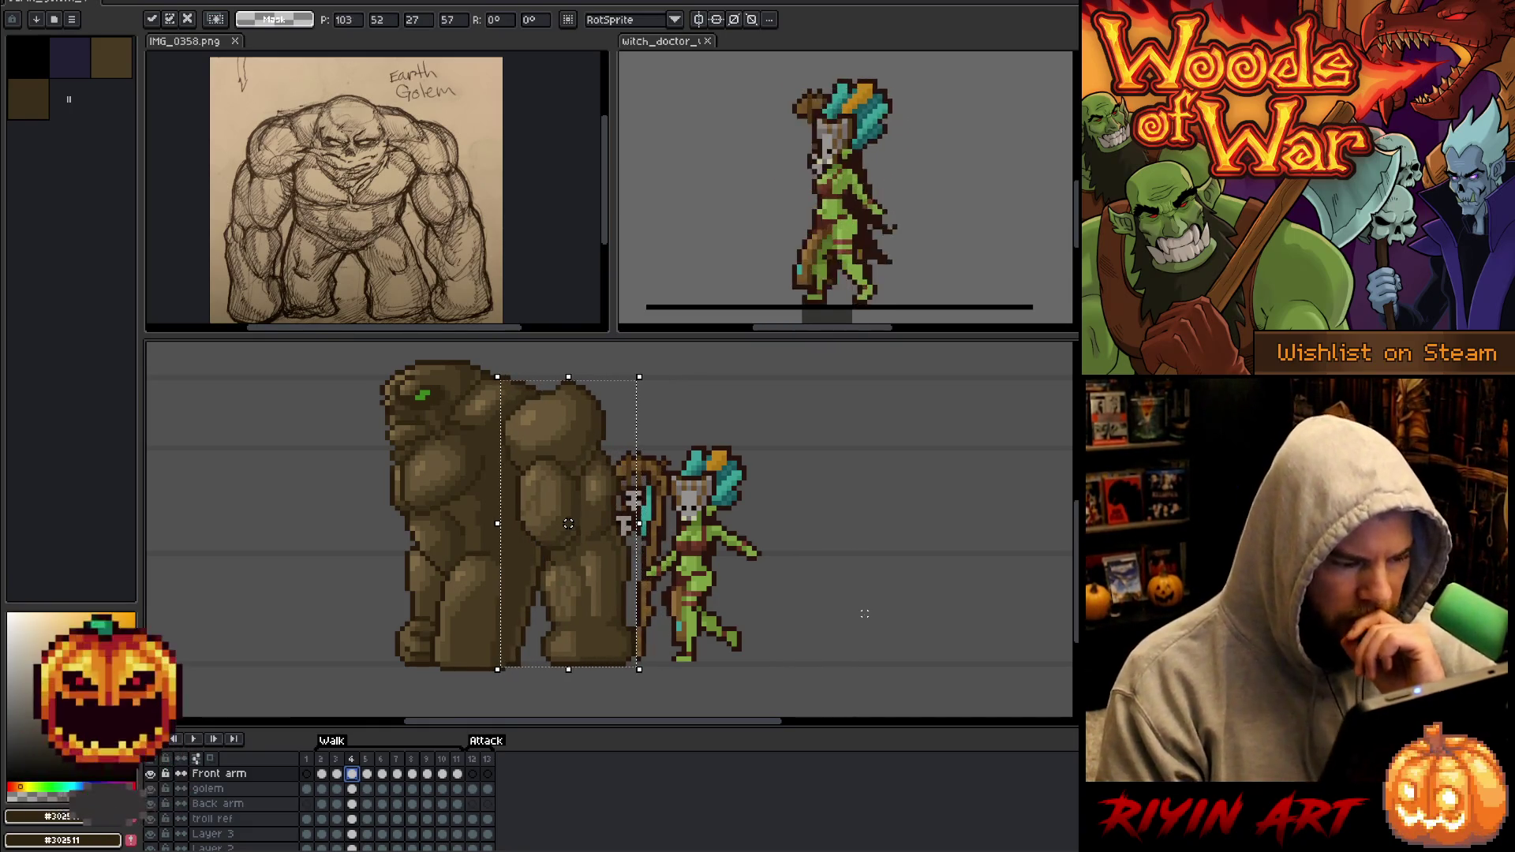
key(Left)
key(Left)
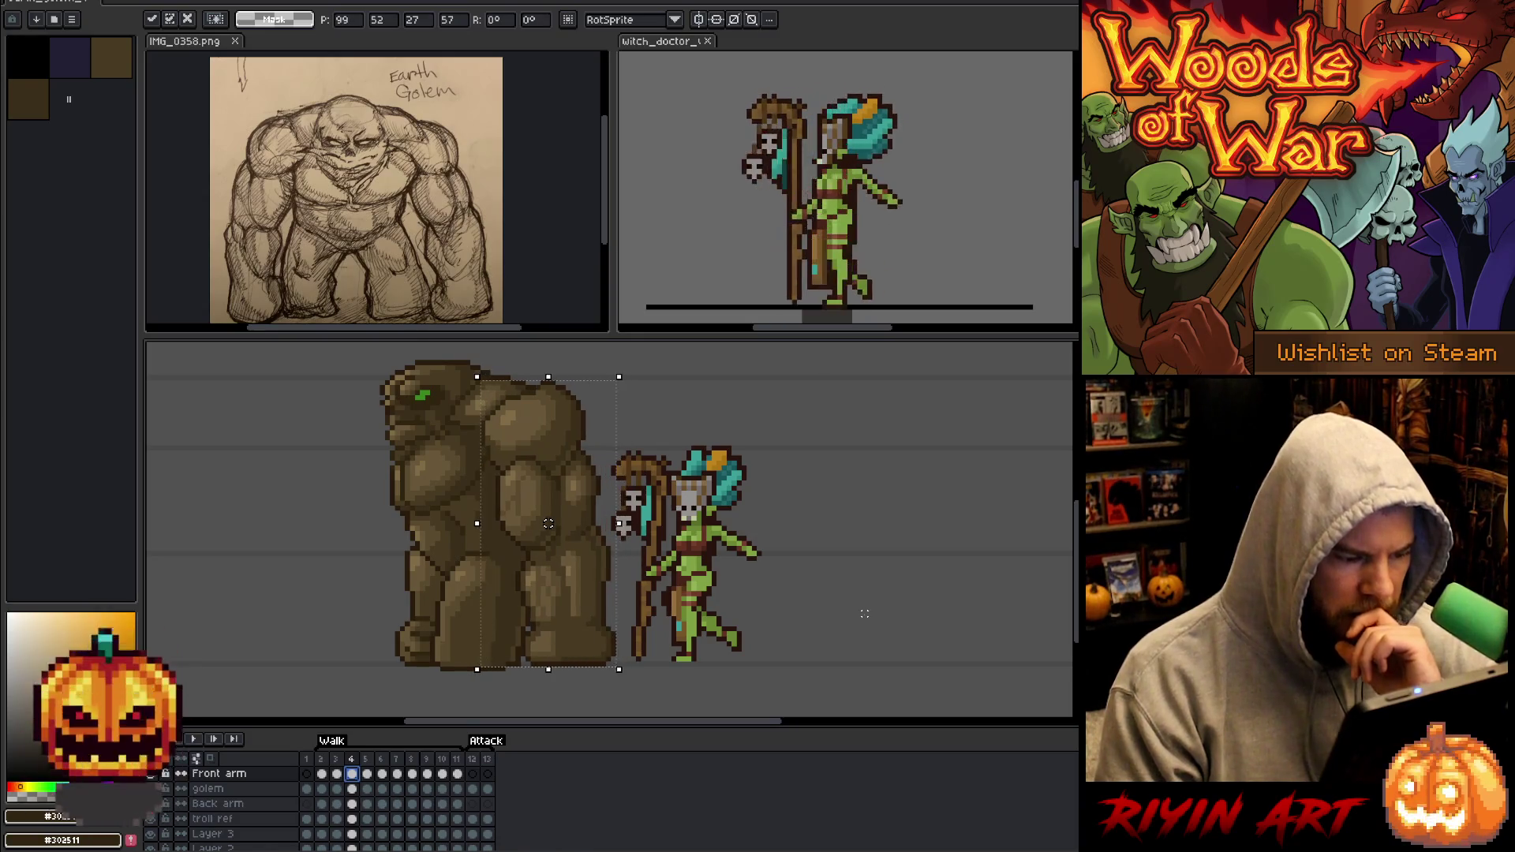
key(Return)
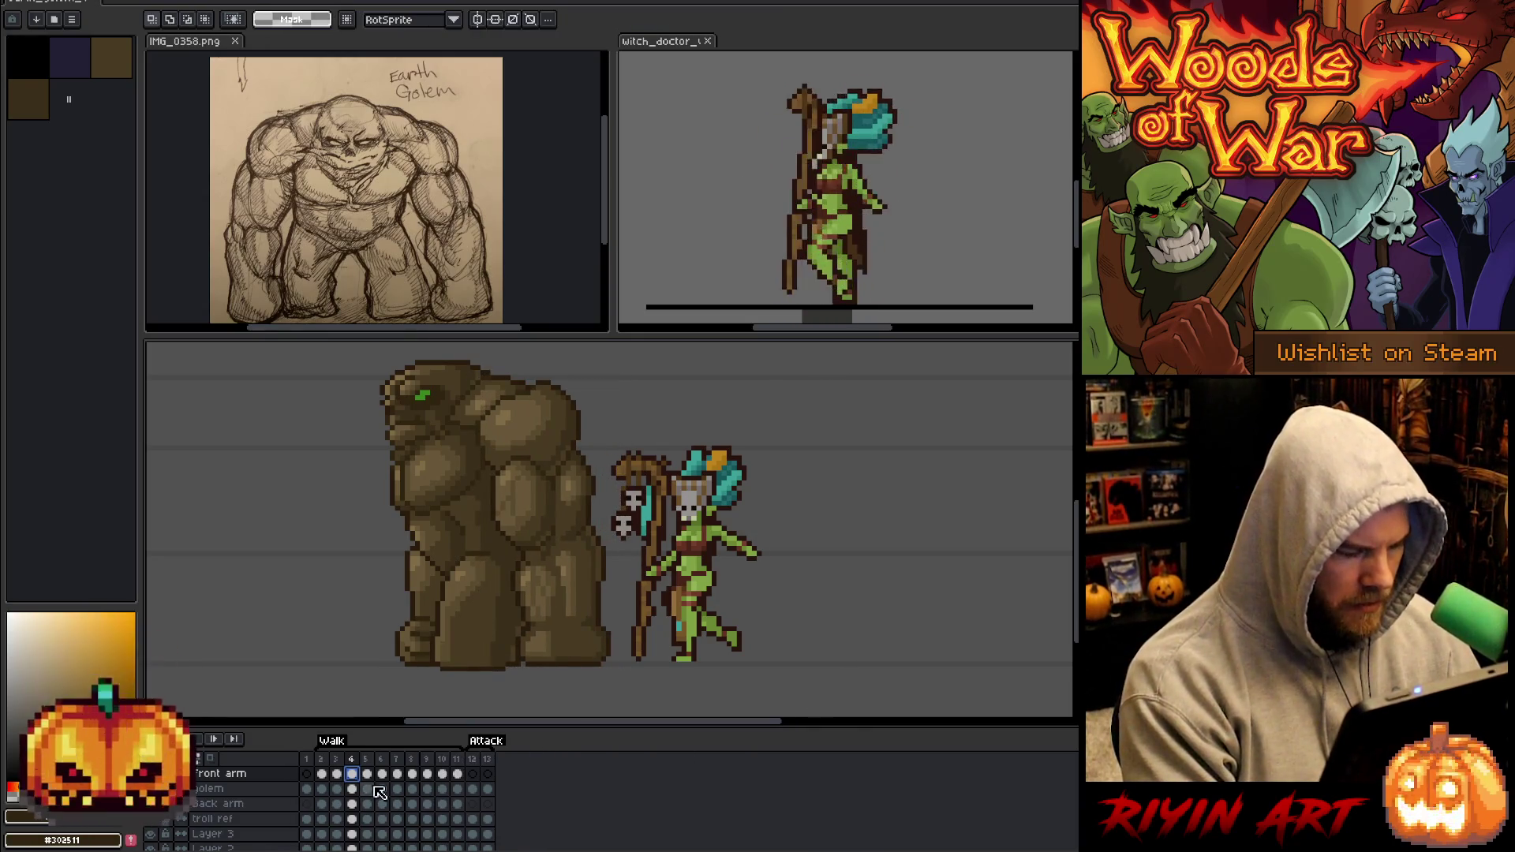
Shift the front arm further left on walk frame 5.
click(367, 773)
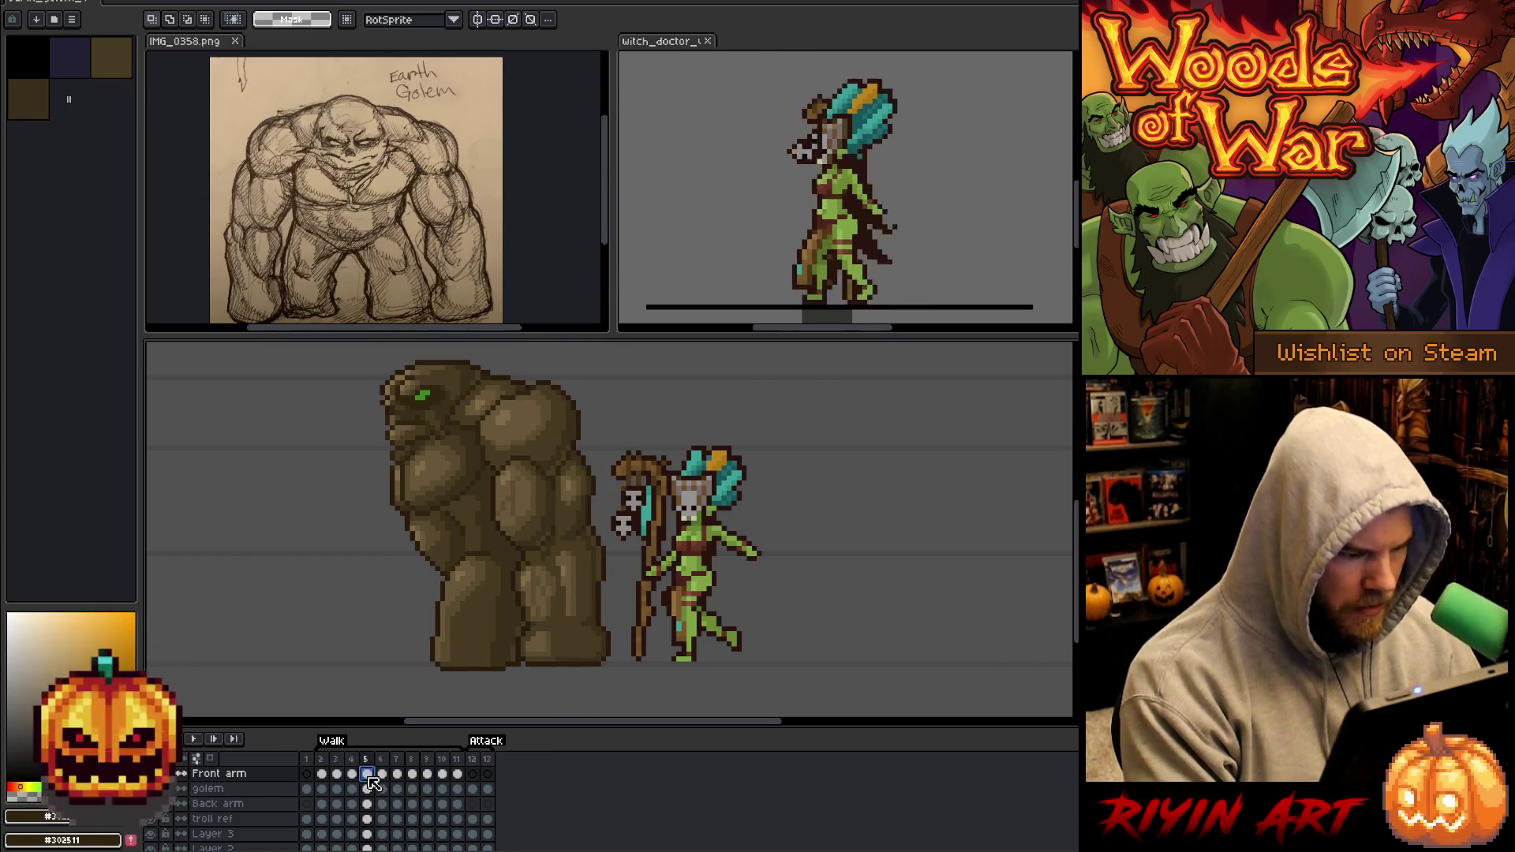
key(Left)
key(Left)
key(Left)
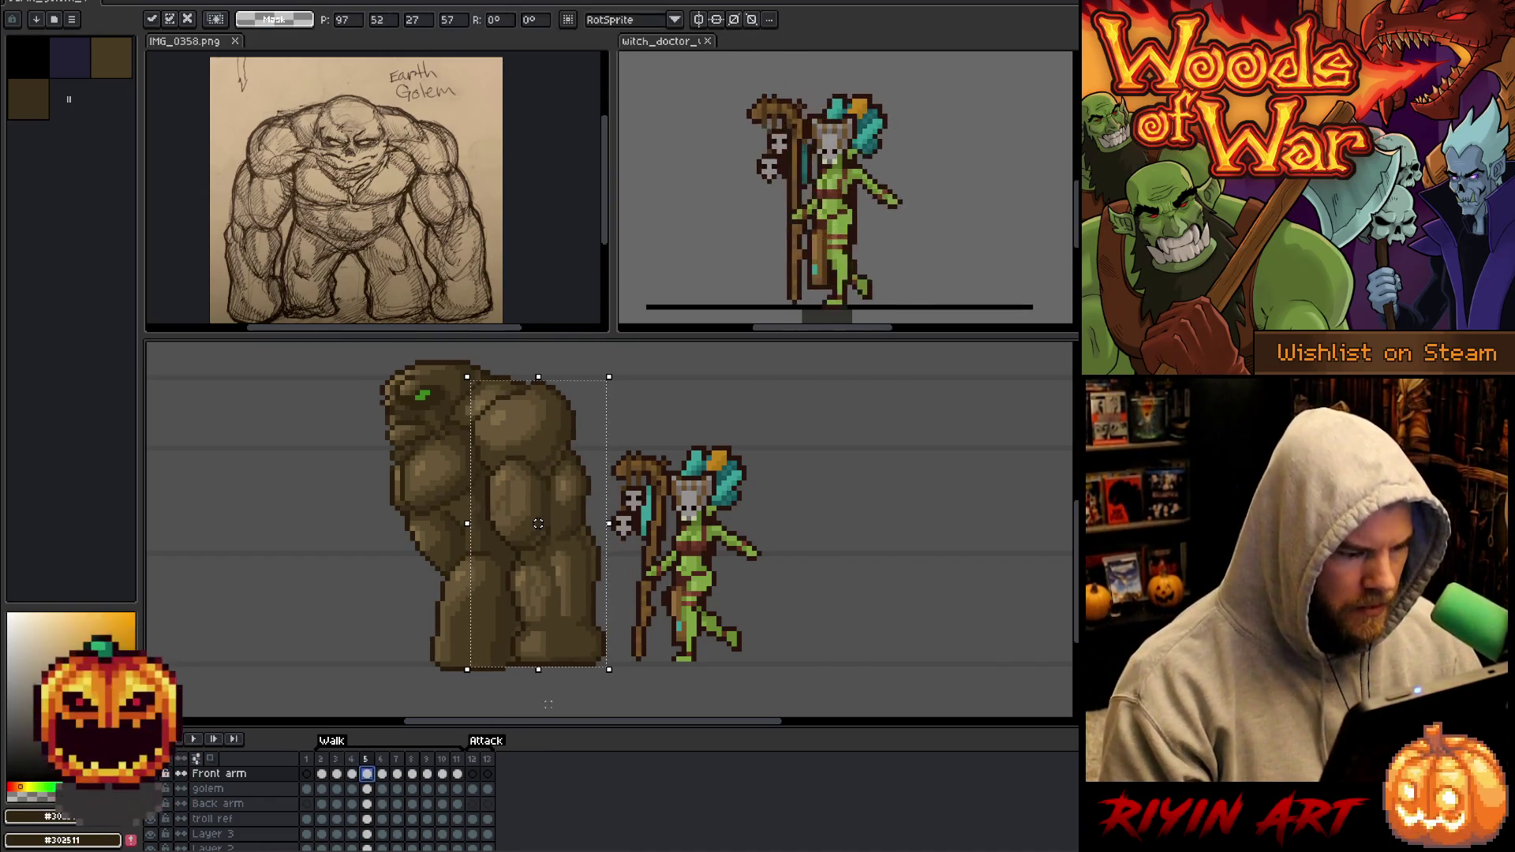
key(Left)
key(Left)
key(Left)
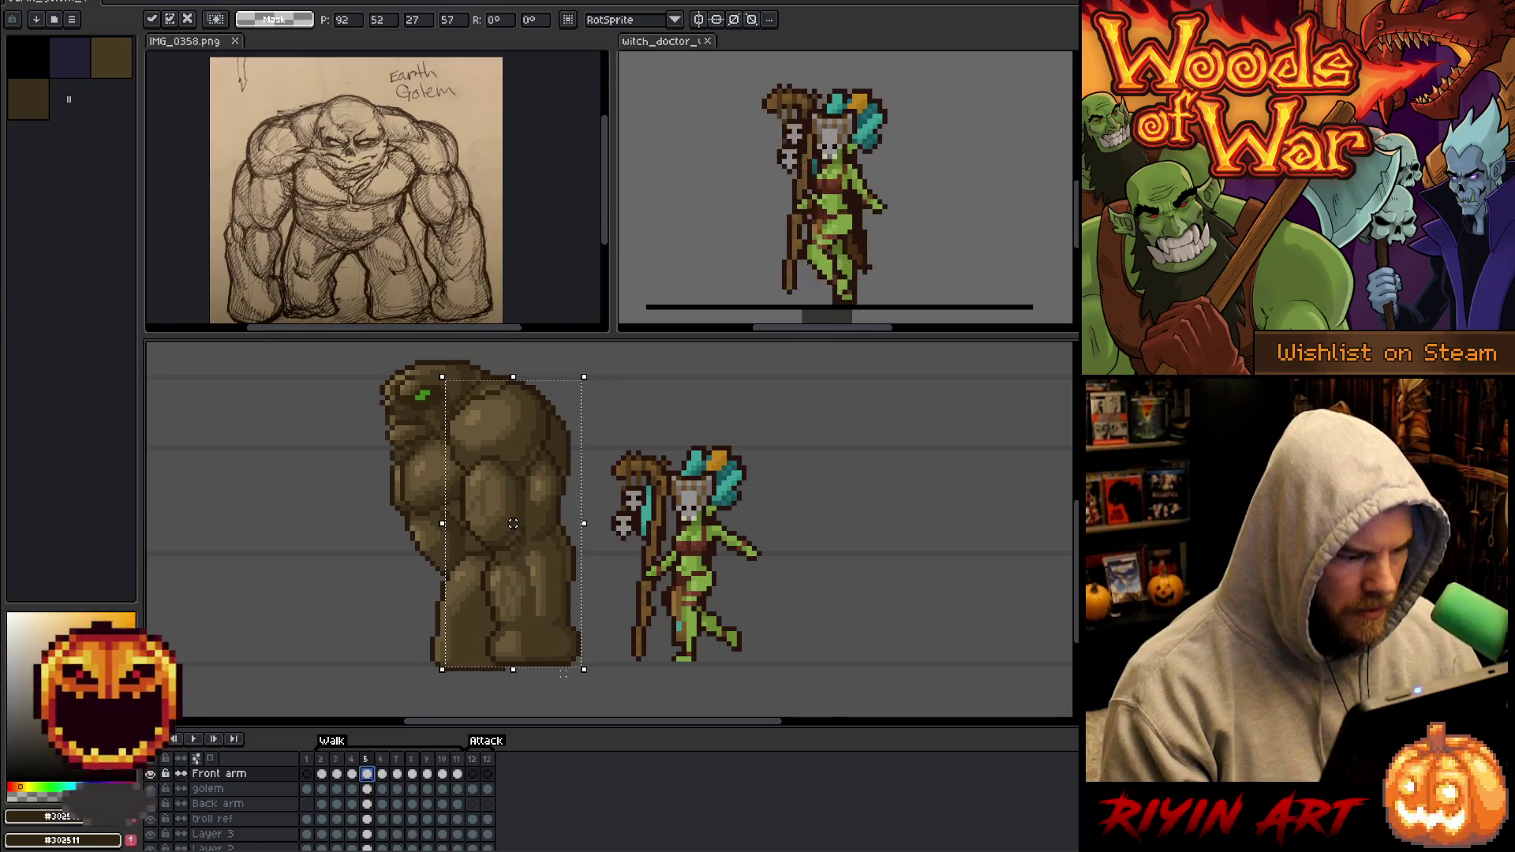
key(Left)
key(Left)
key(Left)
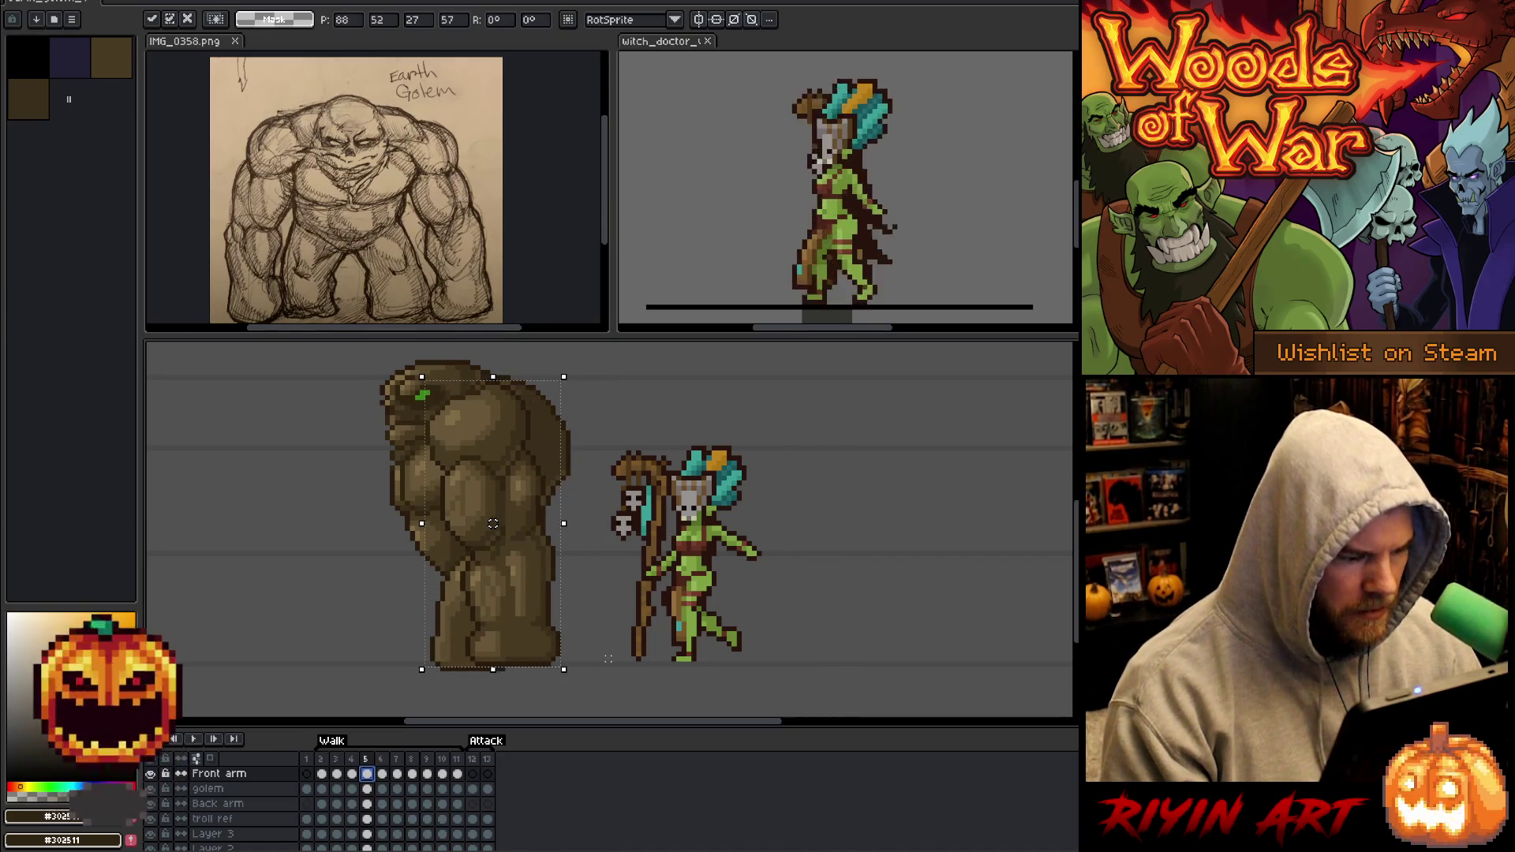
key(Return)
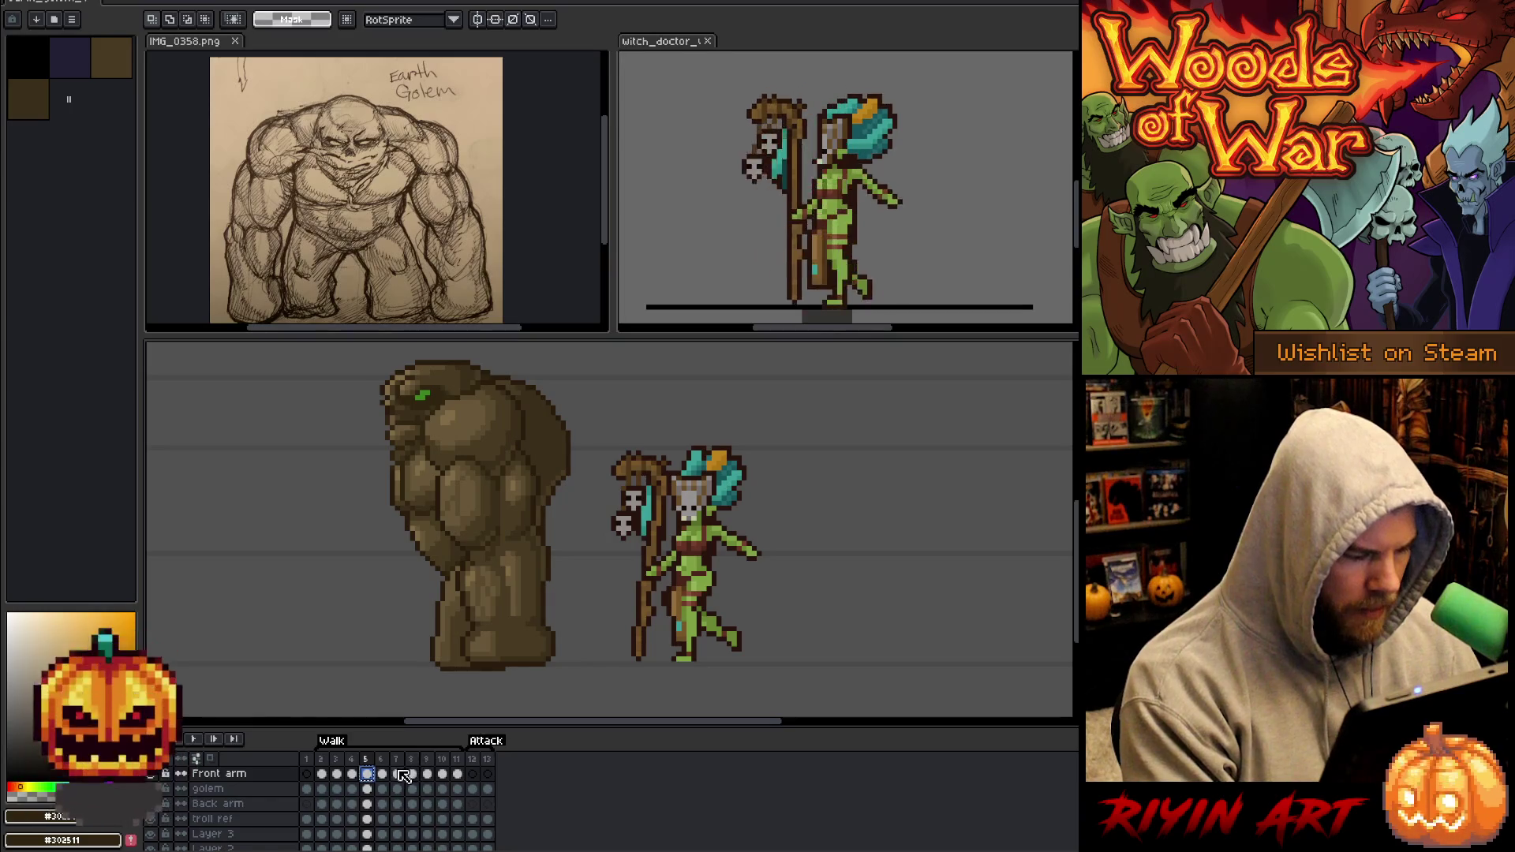
Shift the front arm about nine pixels left on walk frame 6.
click(382, 774)
key(ctrl+t)
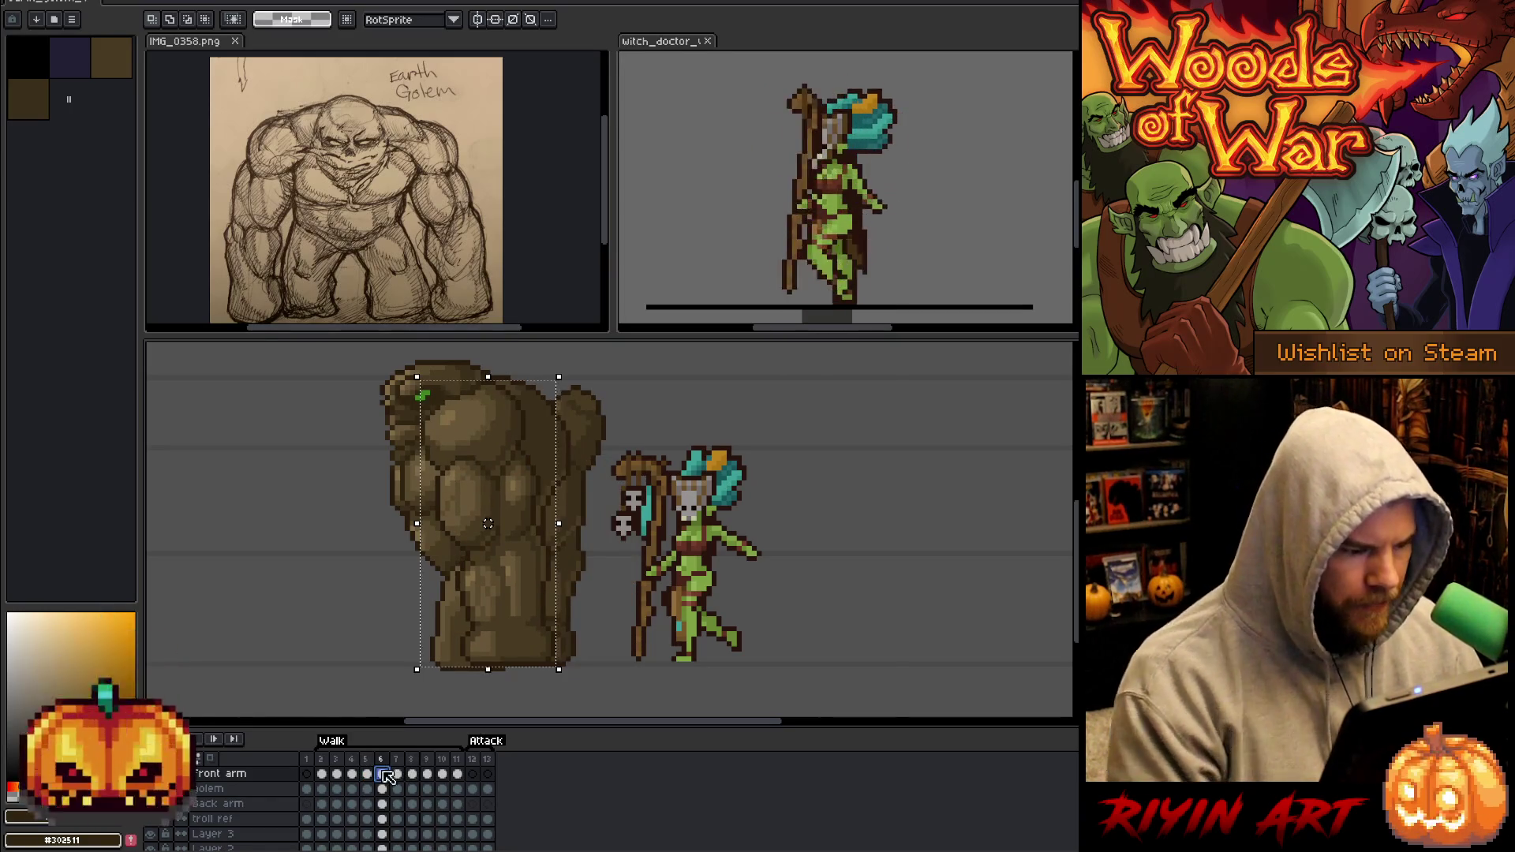
key(Left)
key(Left)
key(Left)
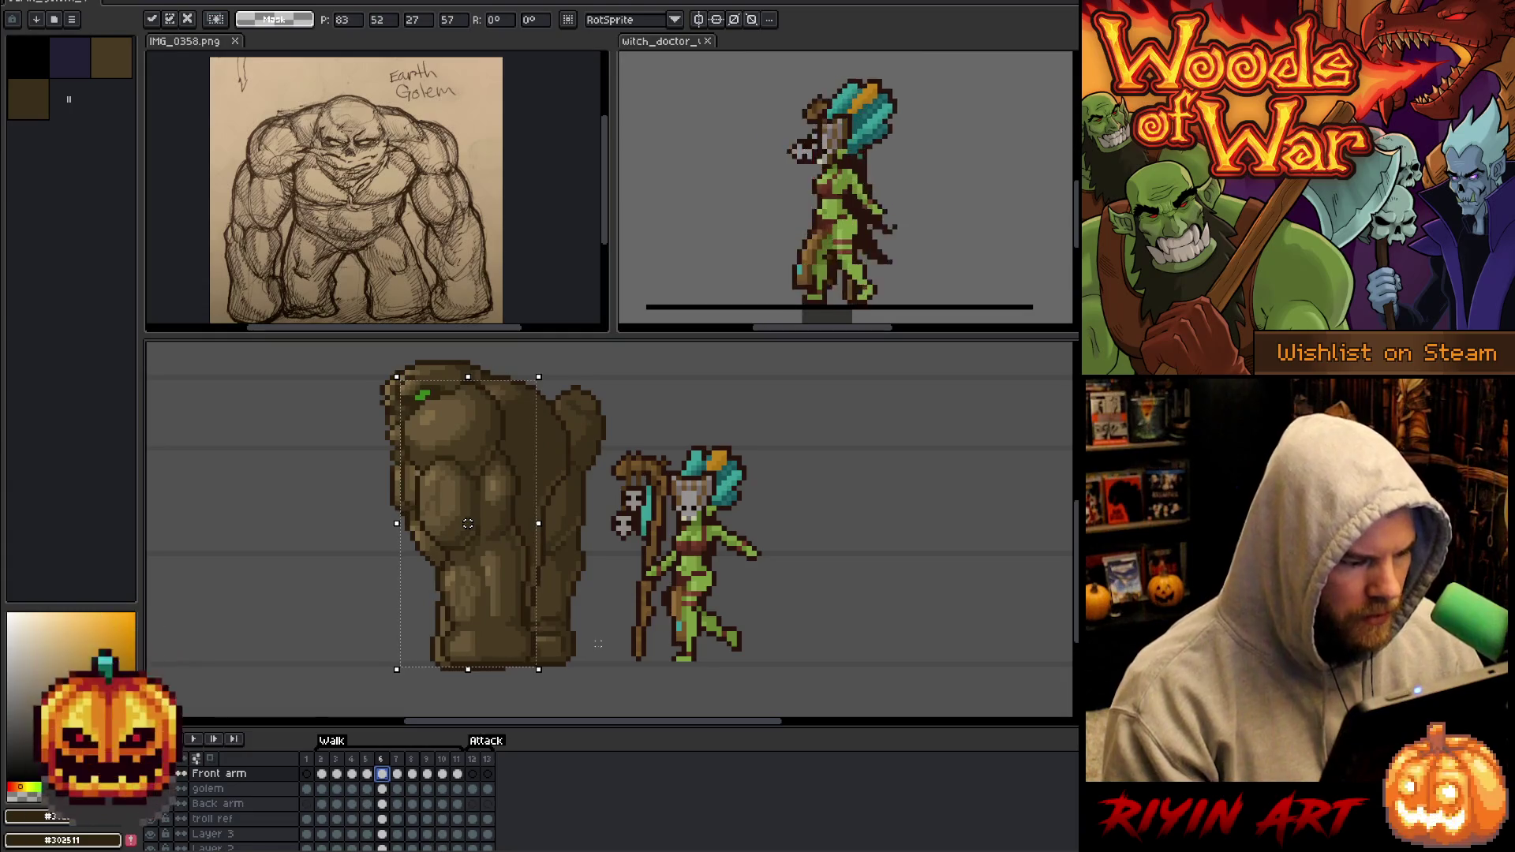
key(Left)
key(Left)
key(Left)
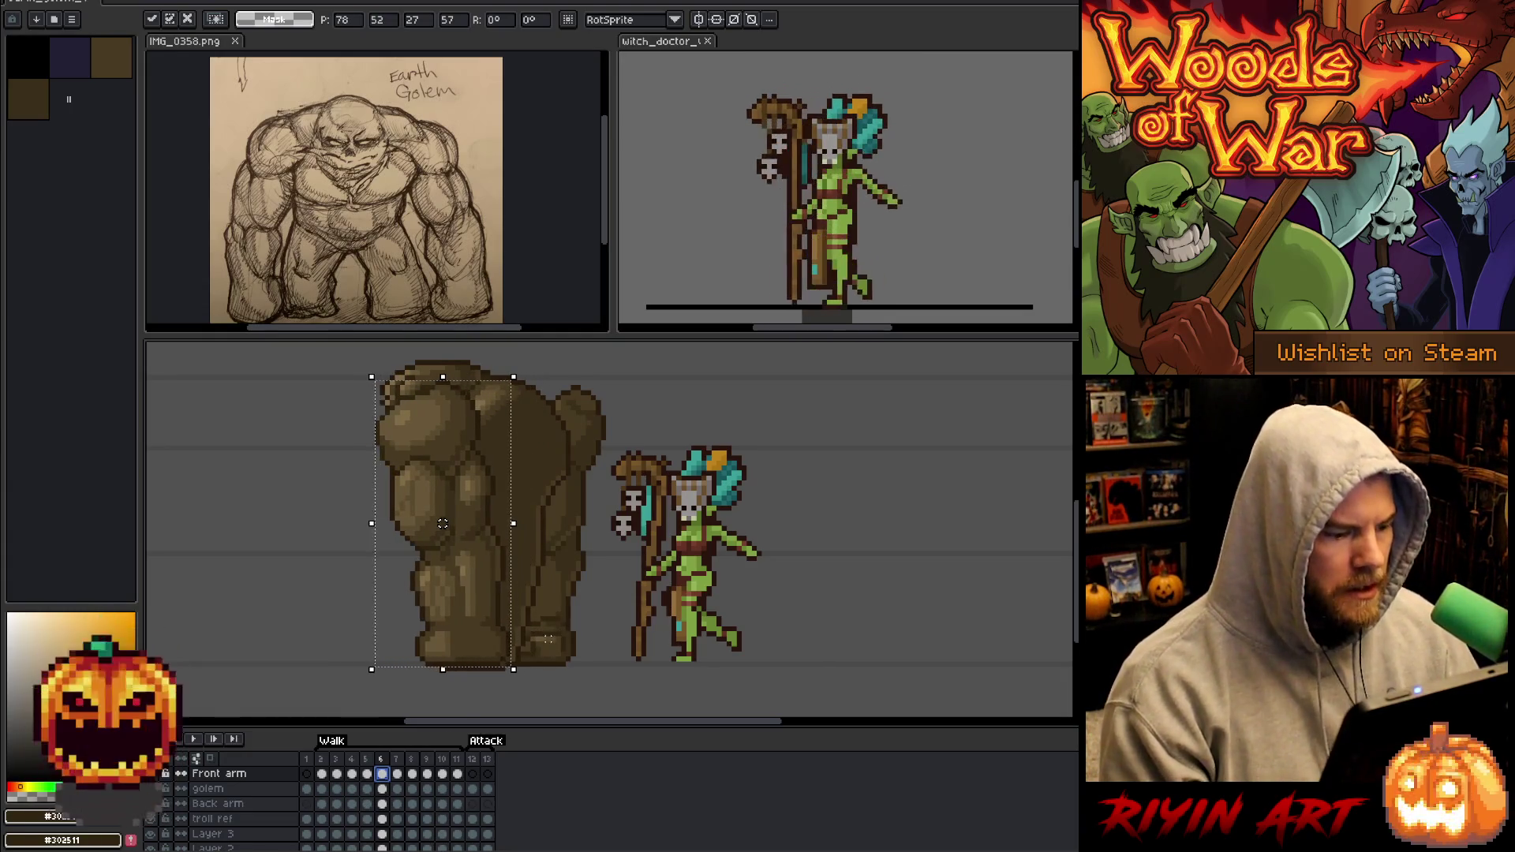
key(Return)
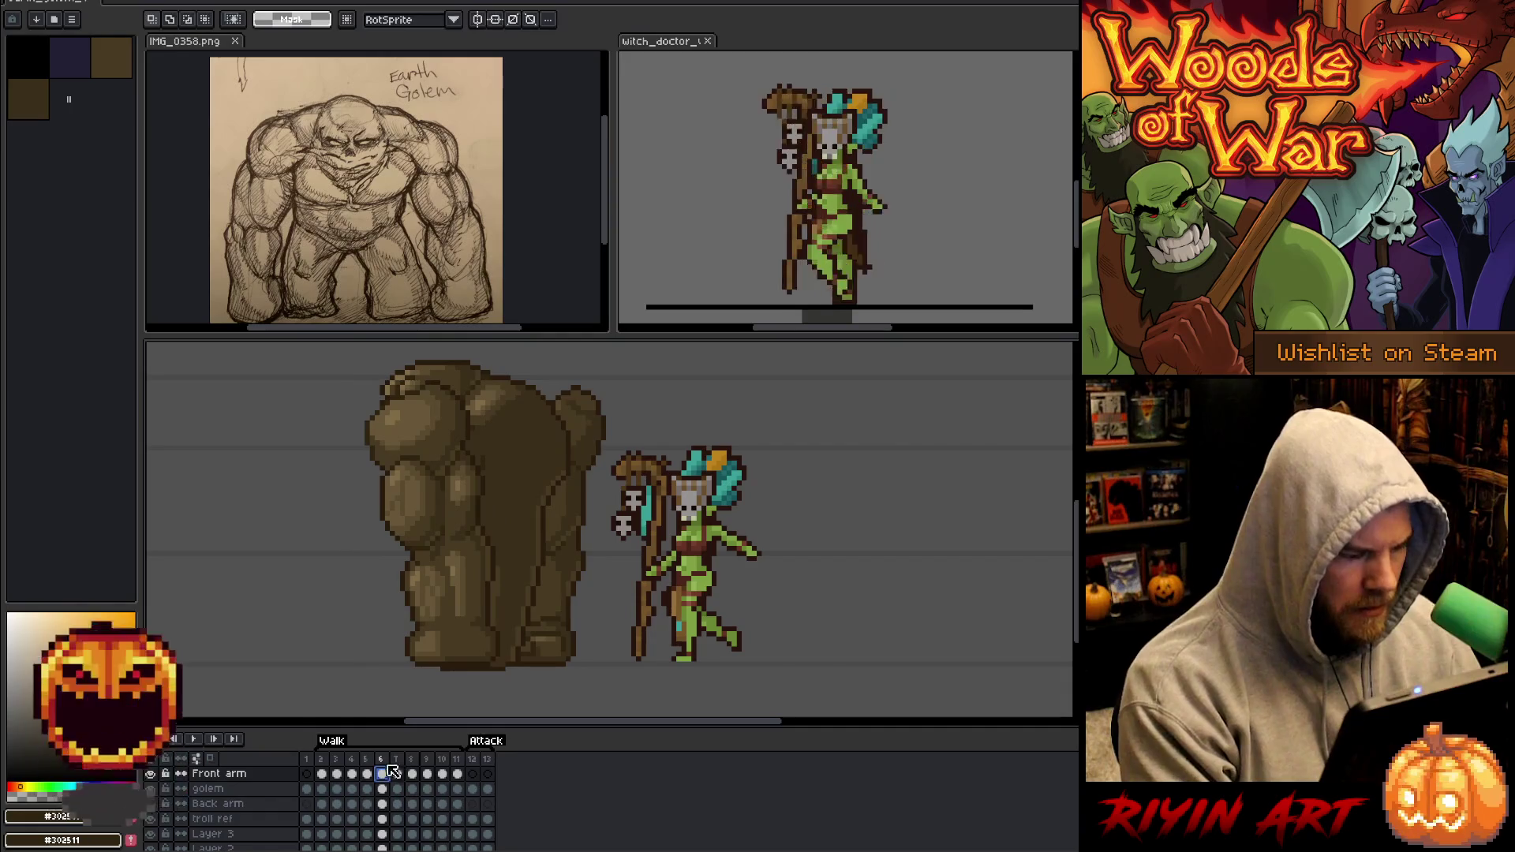
Nudge the frame 7 front arm one pixel left and back, then play the walk.
click(398, 775)
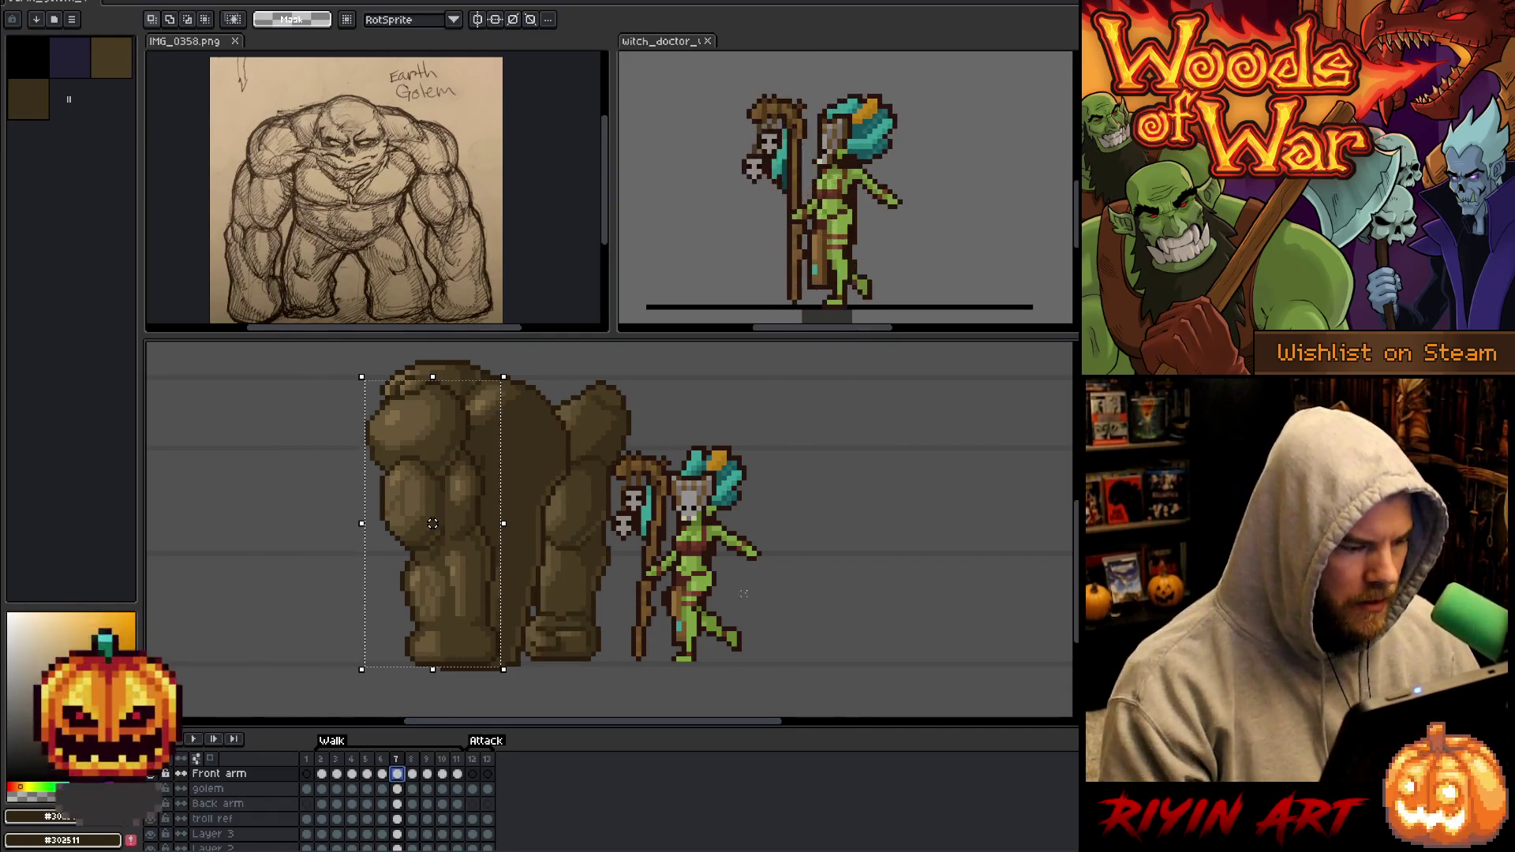
key(Left)
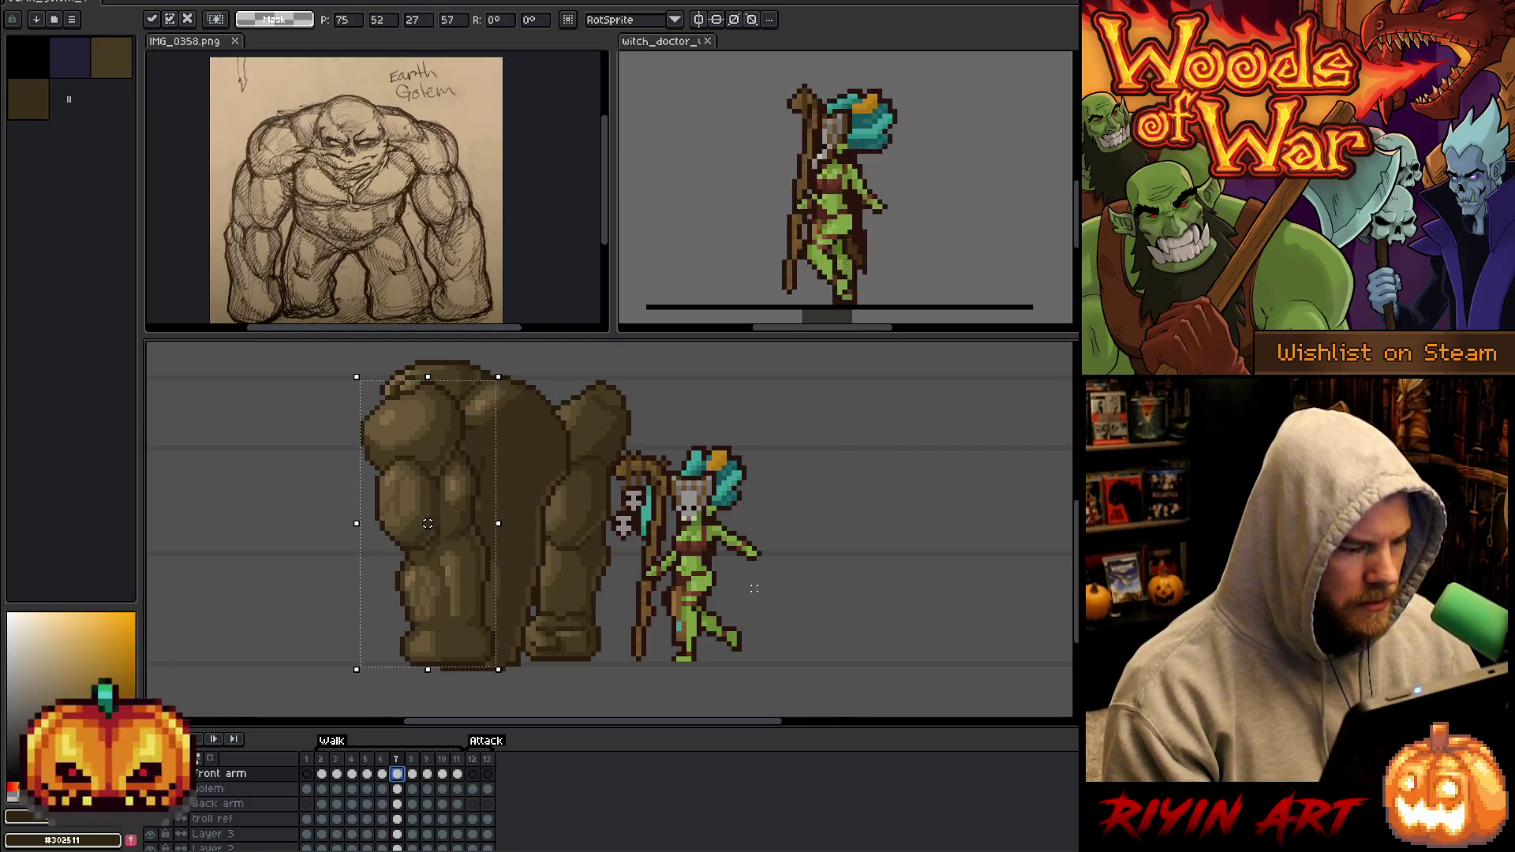
key(Return)
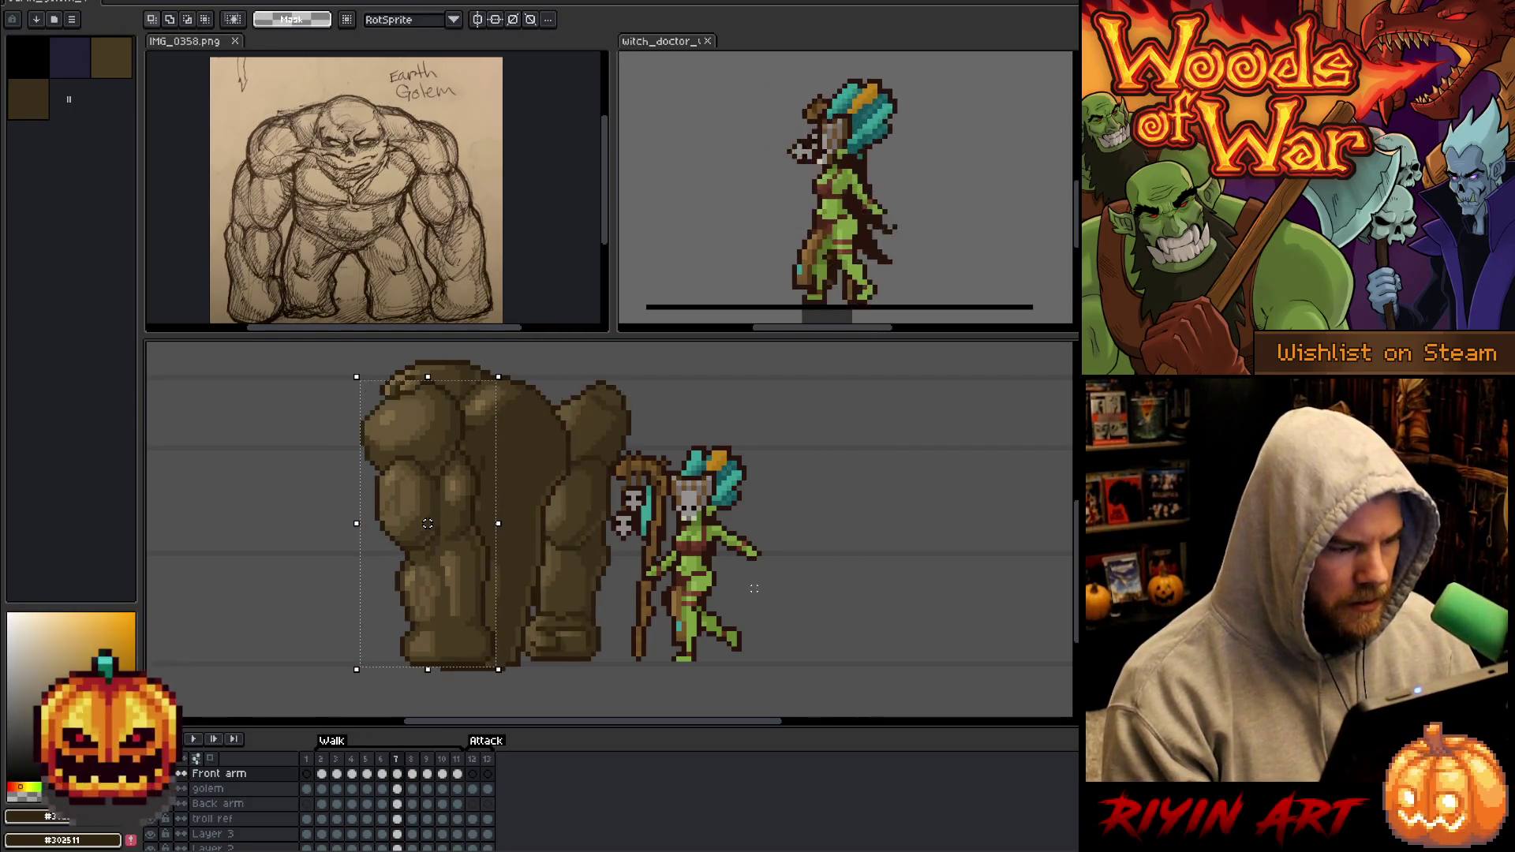
key(Right)
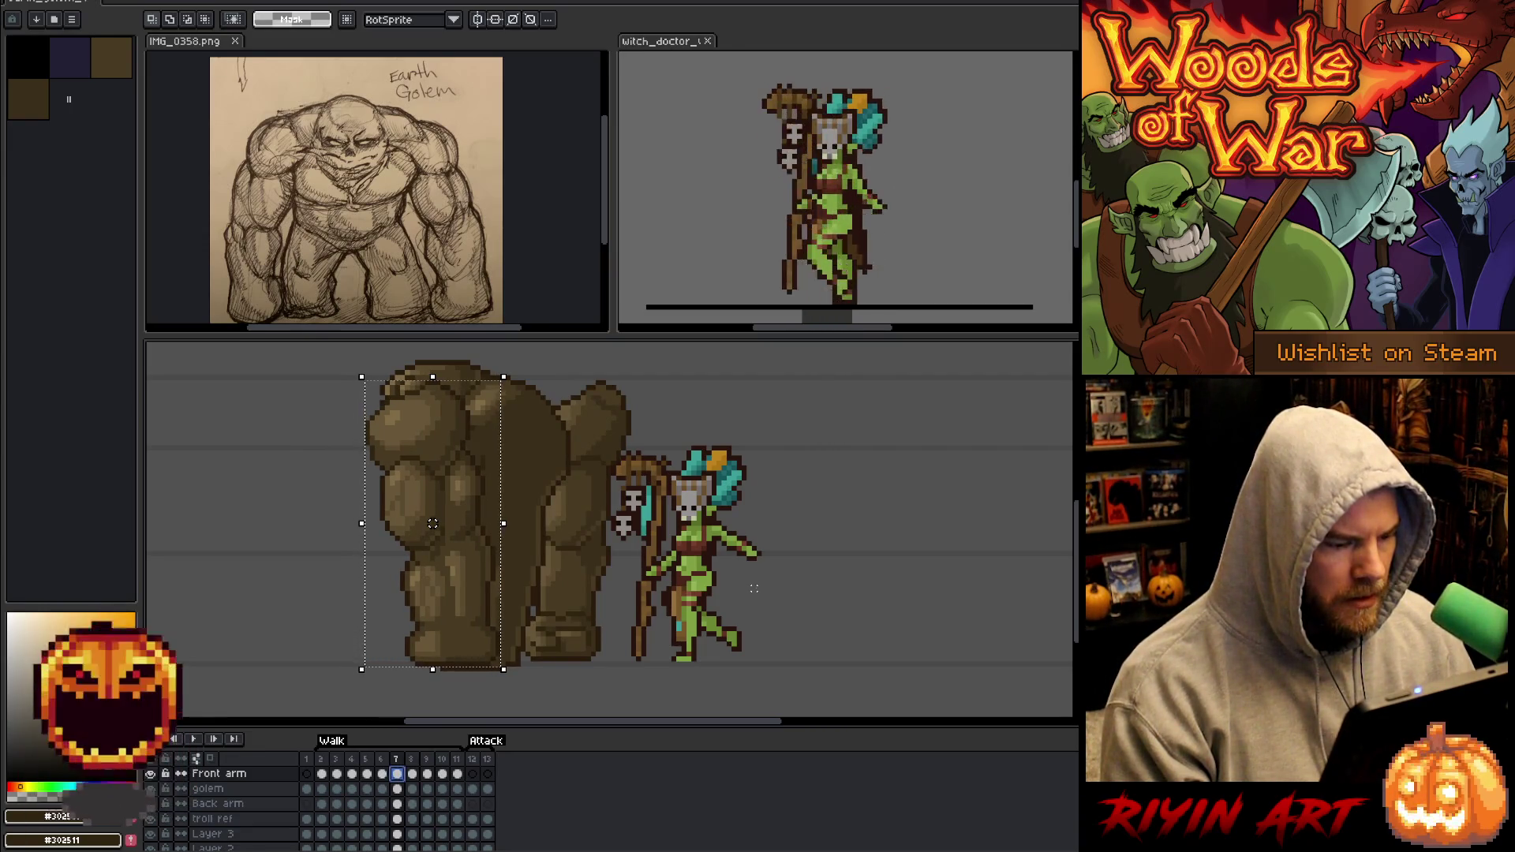
key(Return)
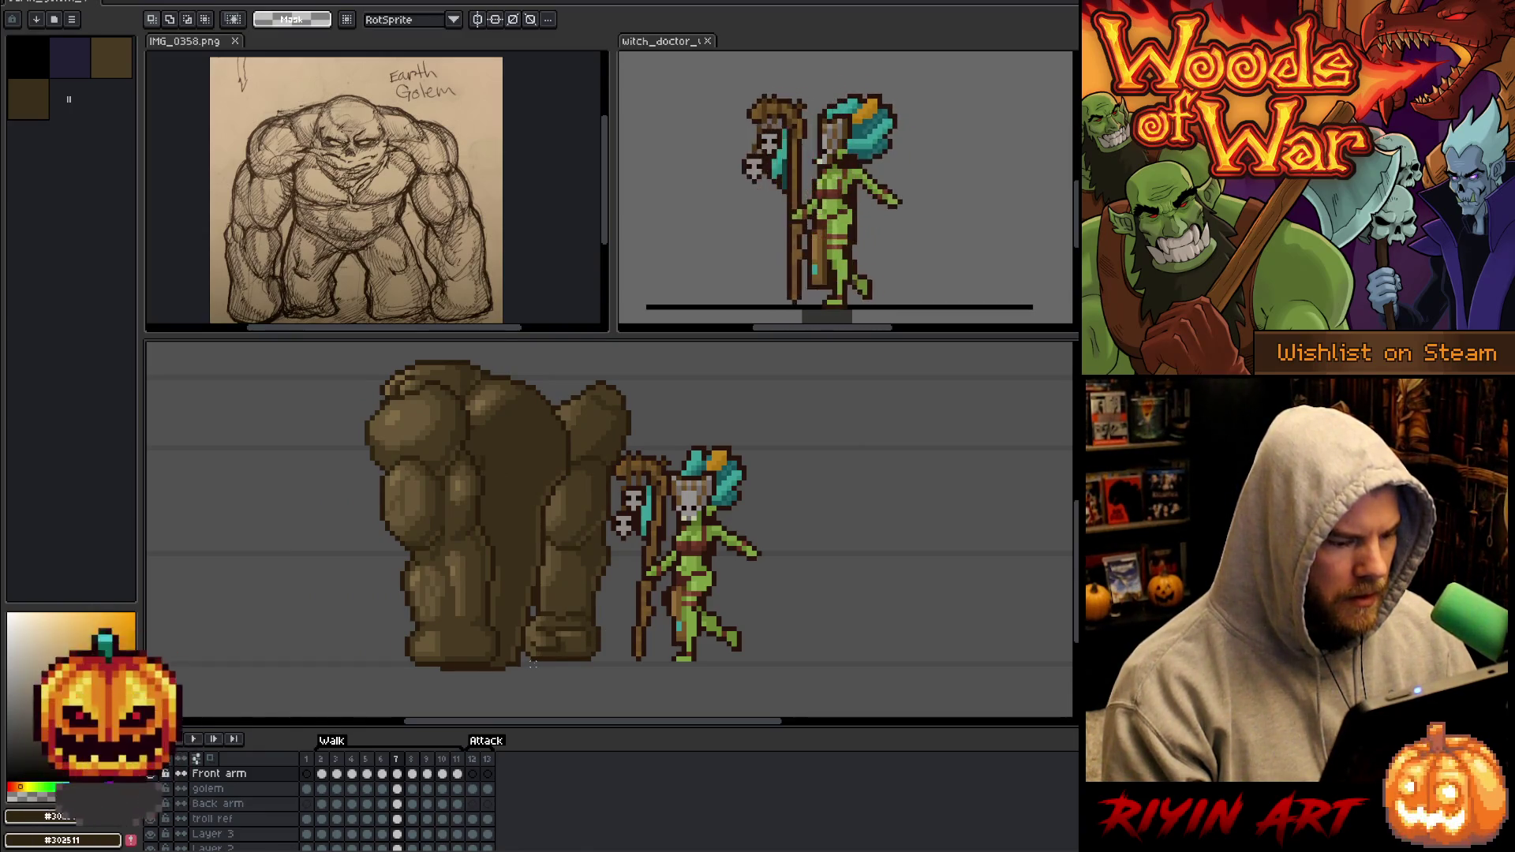
Step between walk frames 5 to 8 comparing arm poses, then play and stop the walk.
key(Left)
key(Right)
key(Right)
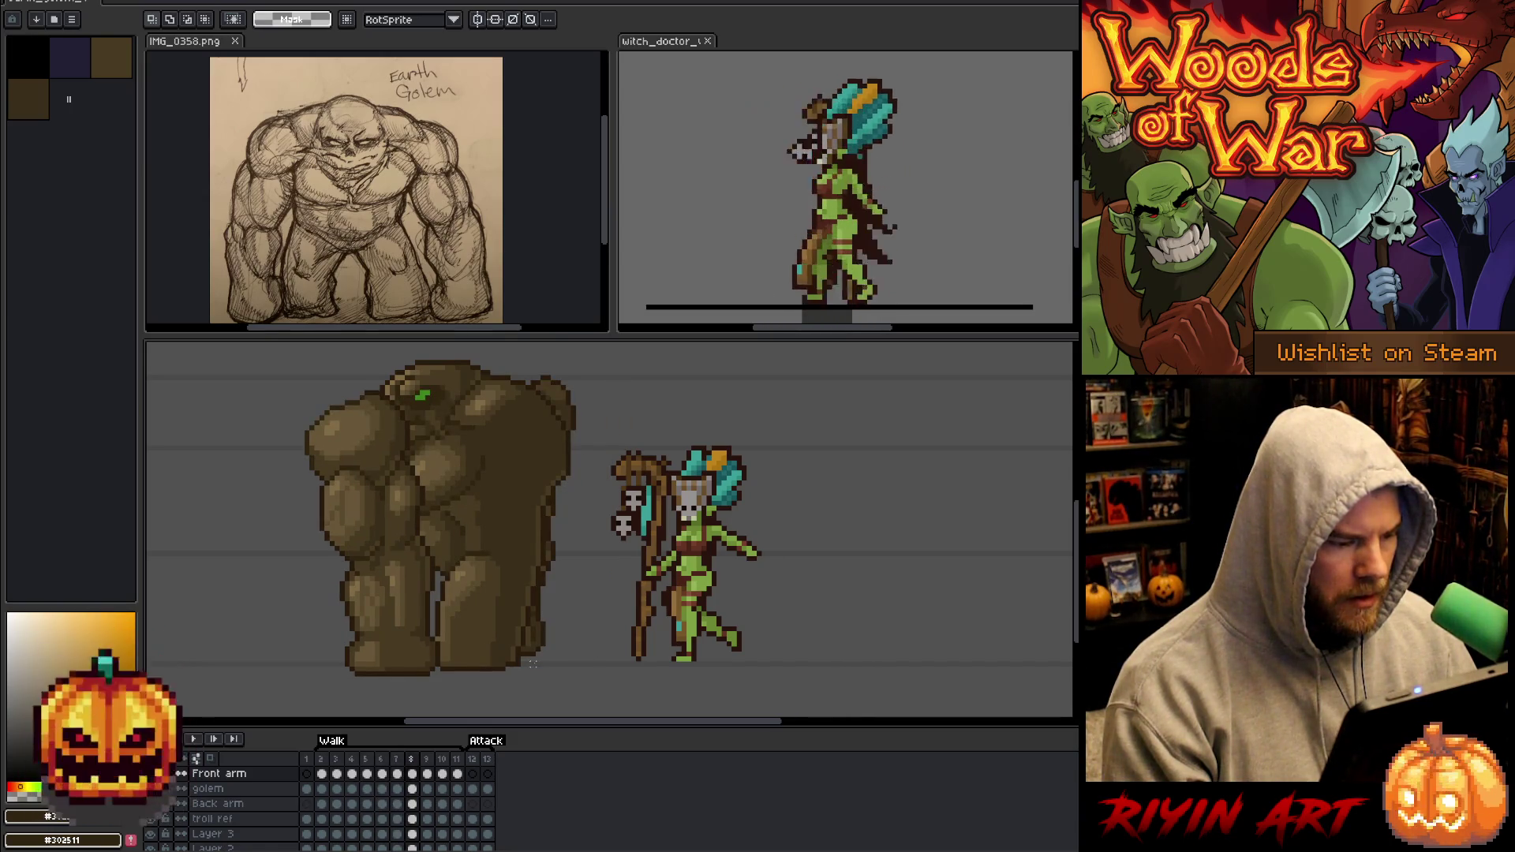
key(Left)
key(Left)
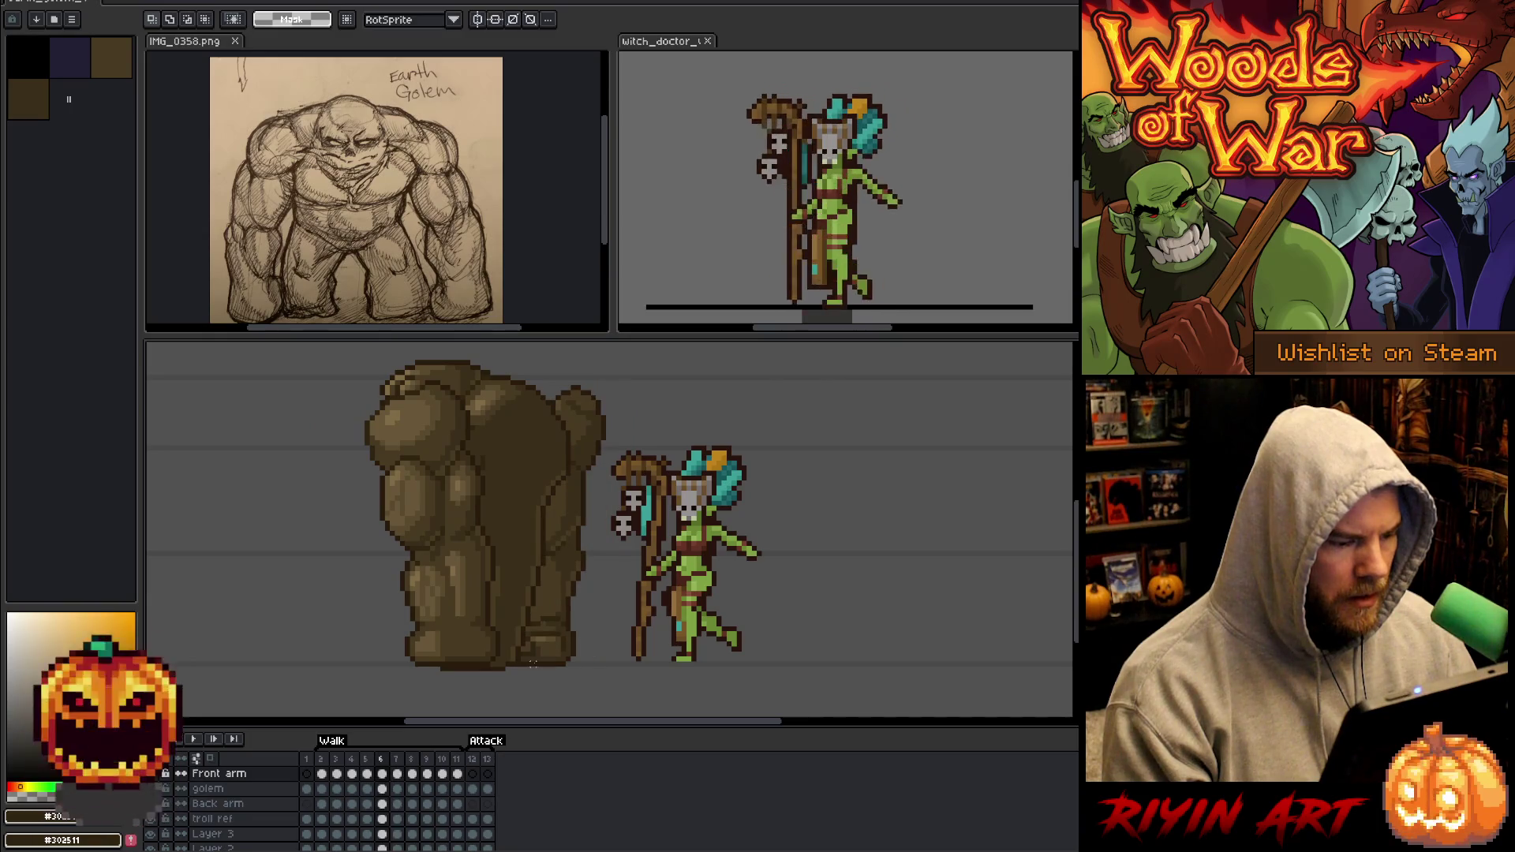
key(Right)
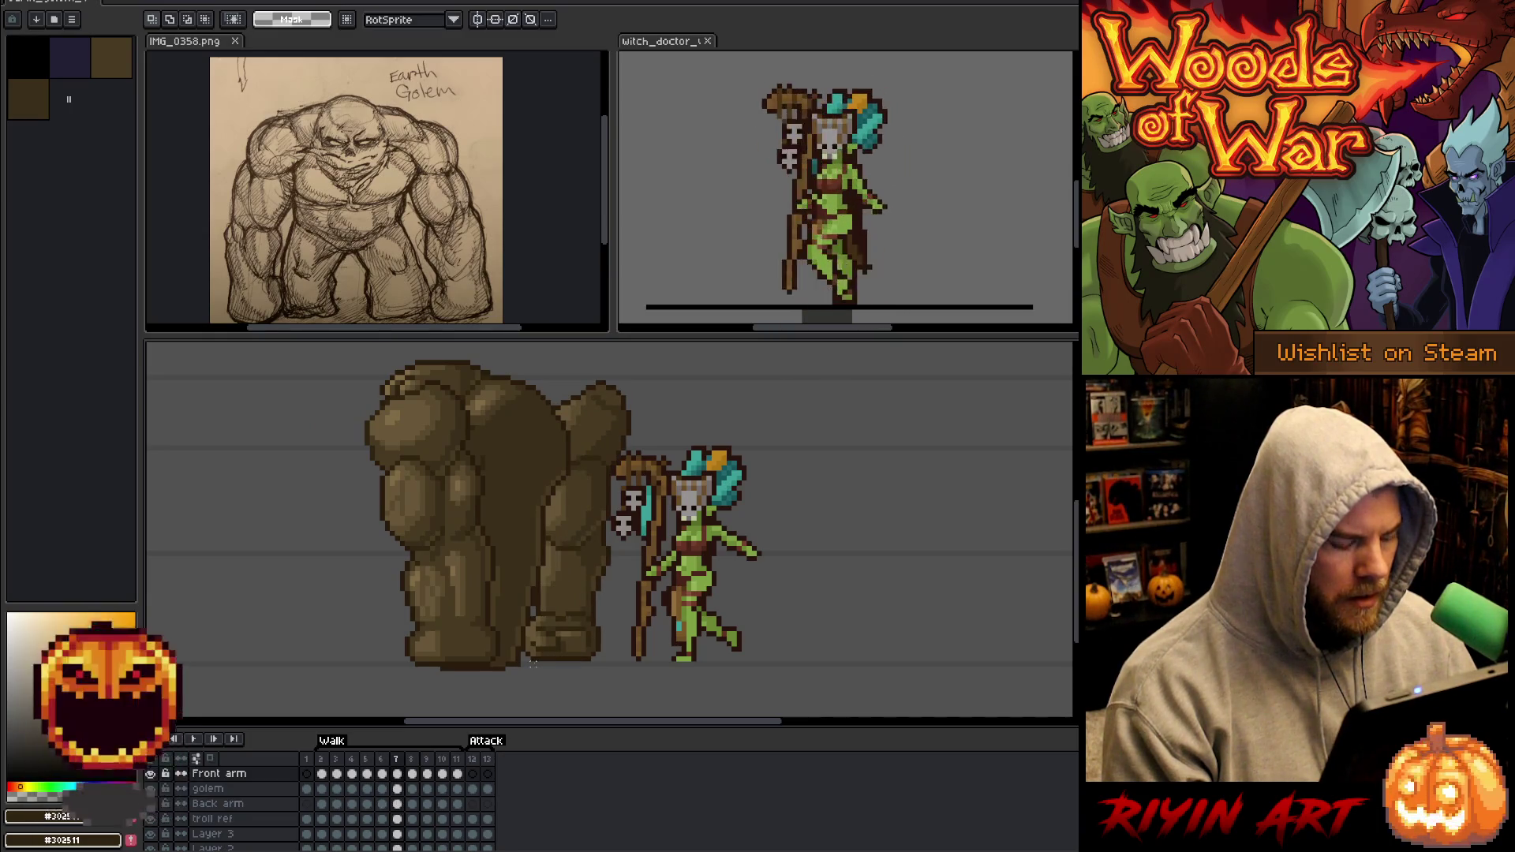
key(Left)
key(Left)
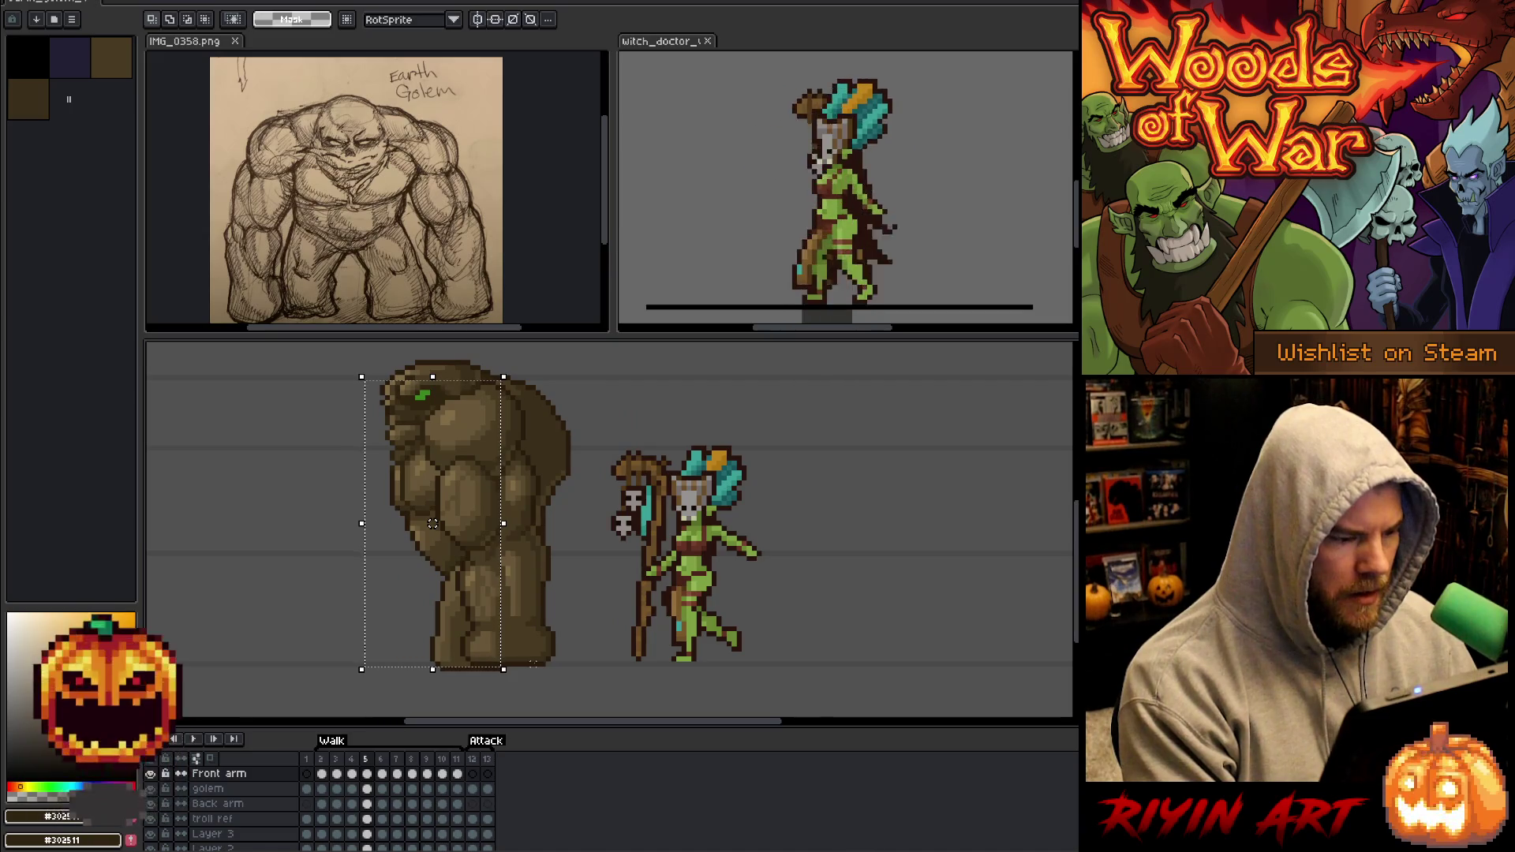
key(Right)
key(Right)
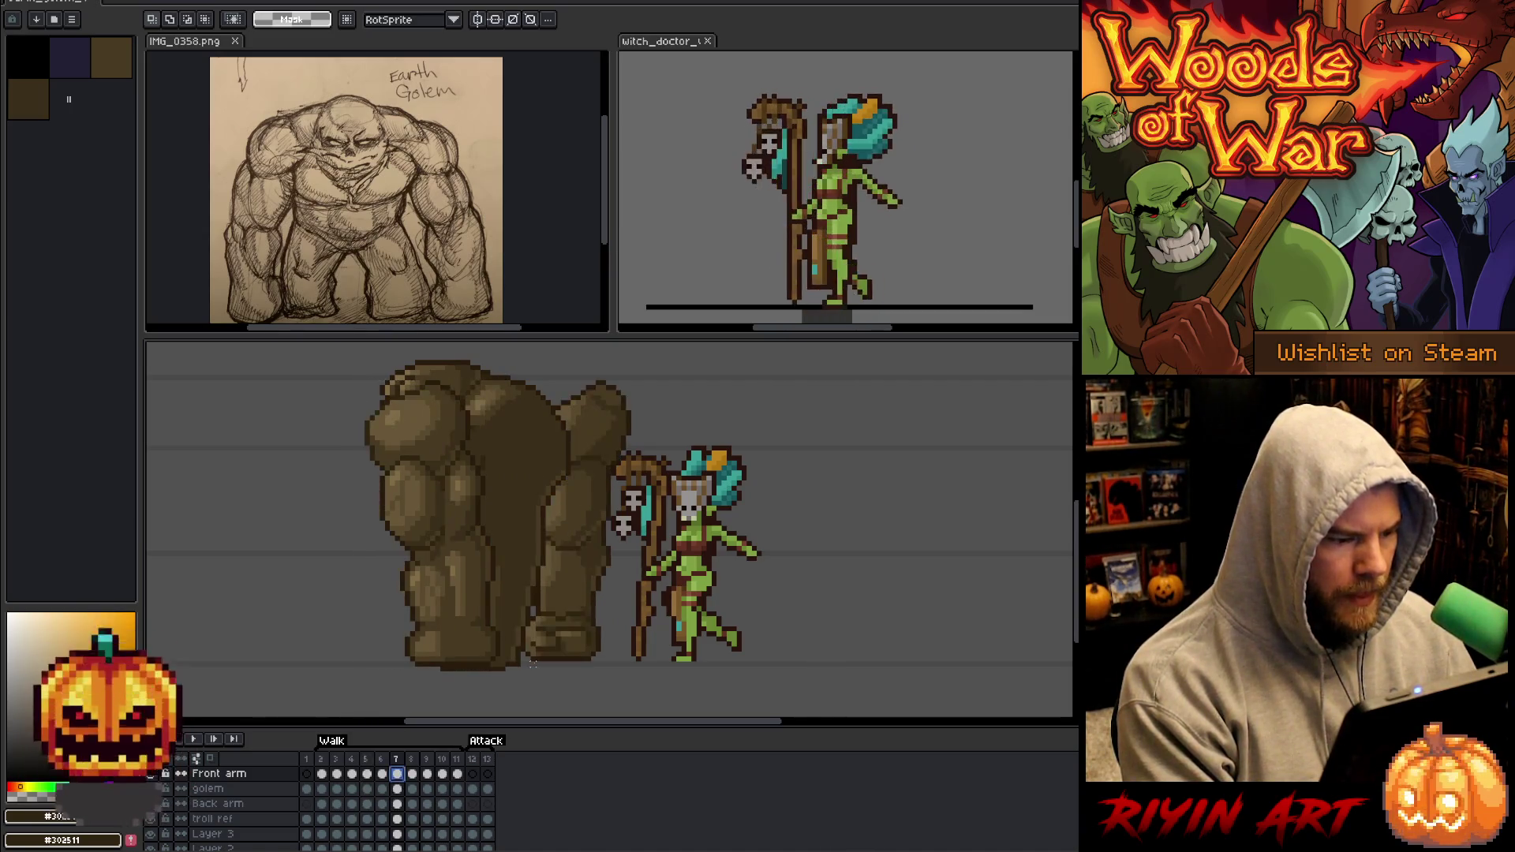
key(ctrl+z)
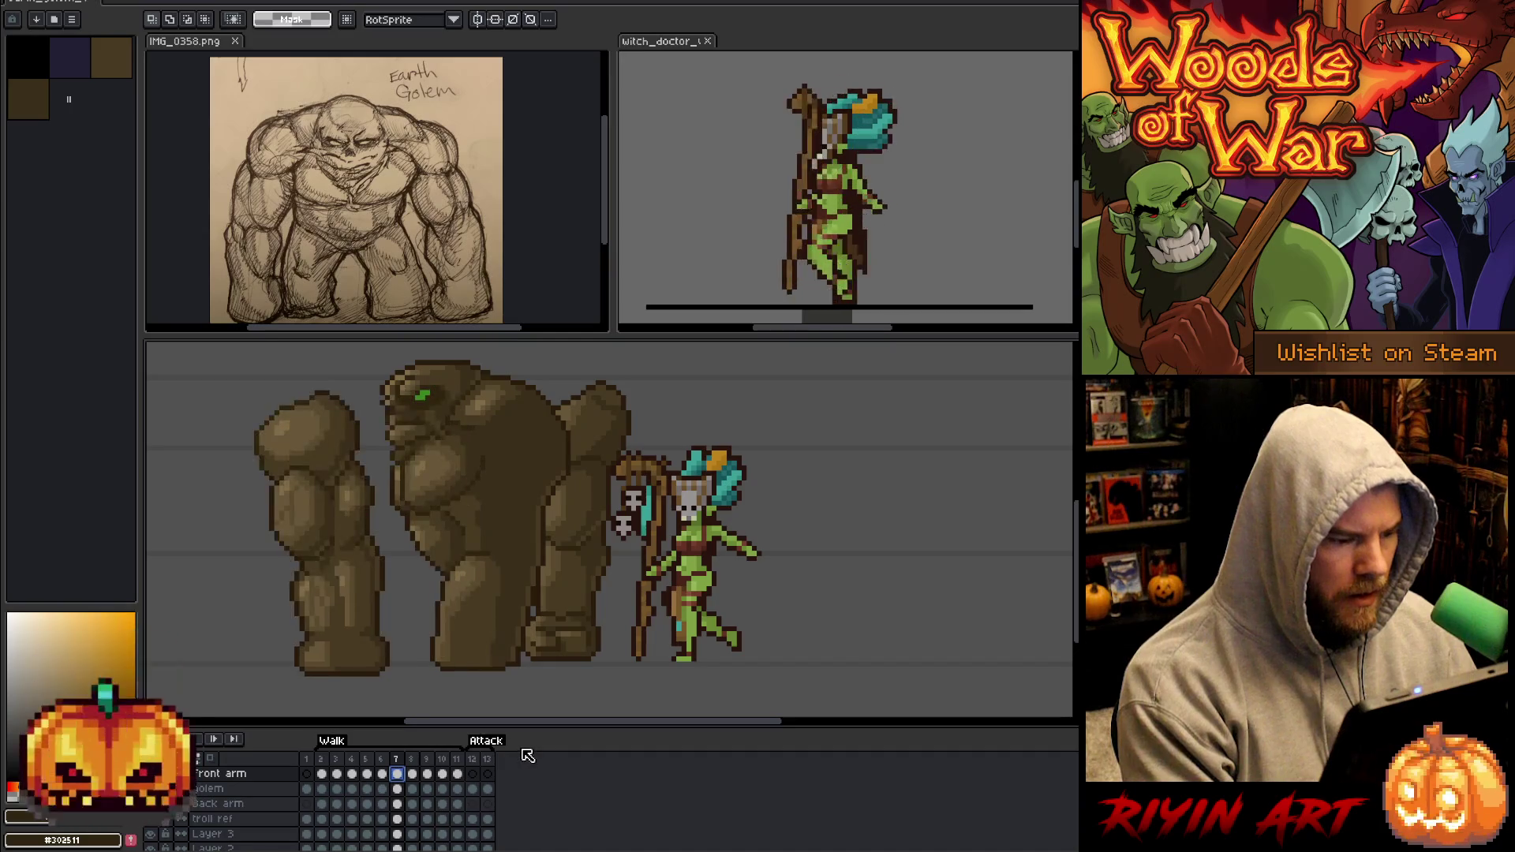
key(Return)
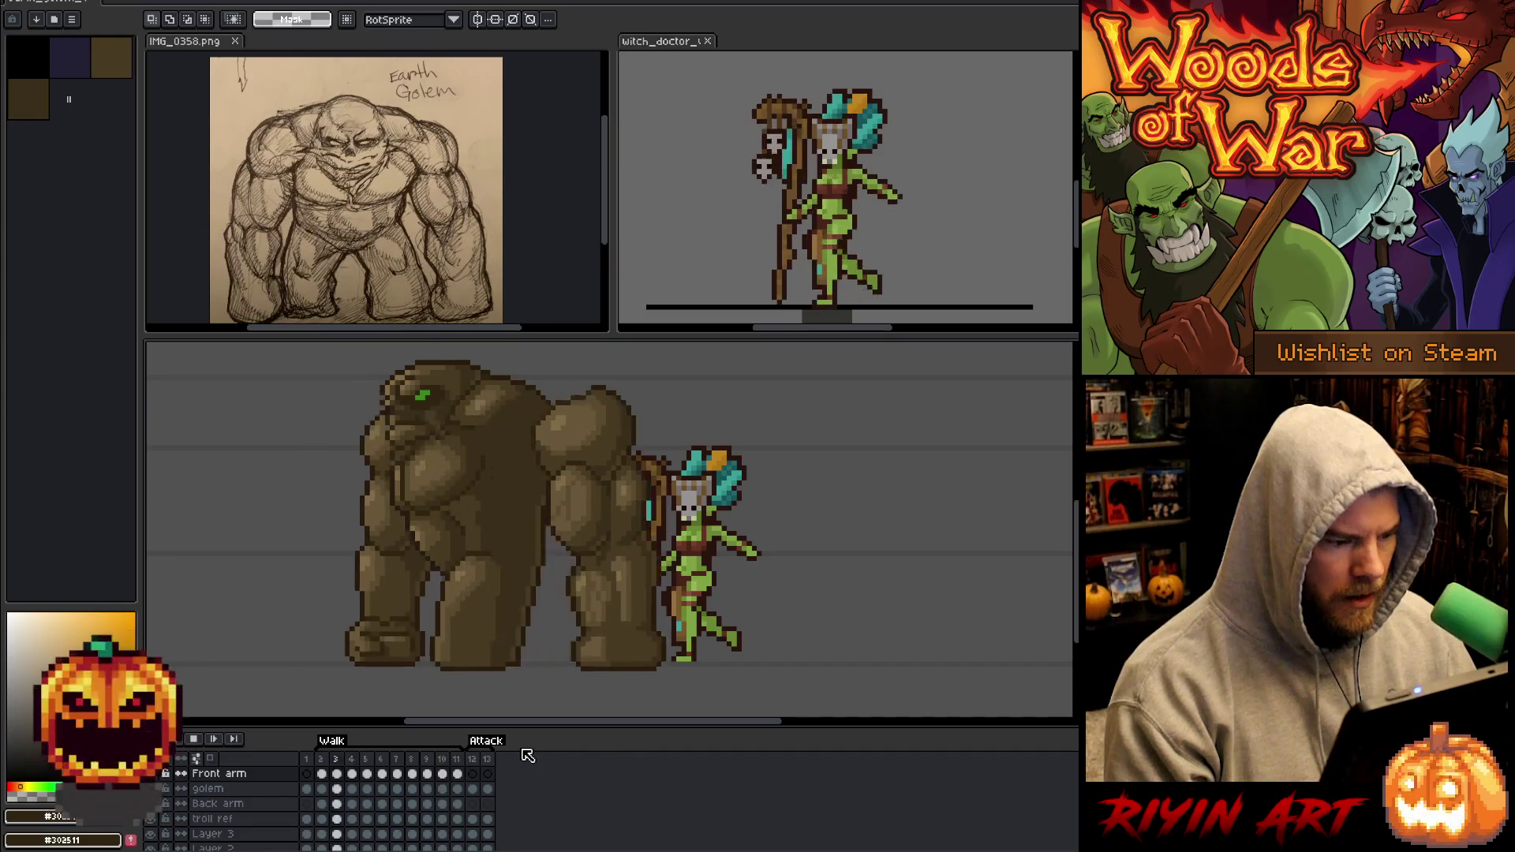
key(Return)
key(Left)
Flip back and forth between walk frames 2, 3 and 4 to compare the arm poses.
key(Right)
key(Left)
key(Left)
key(Left)
key(Left)
key(Left)
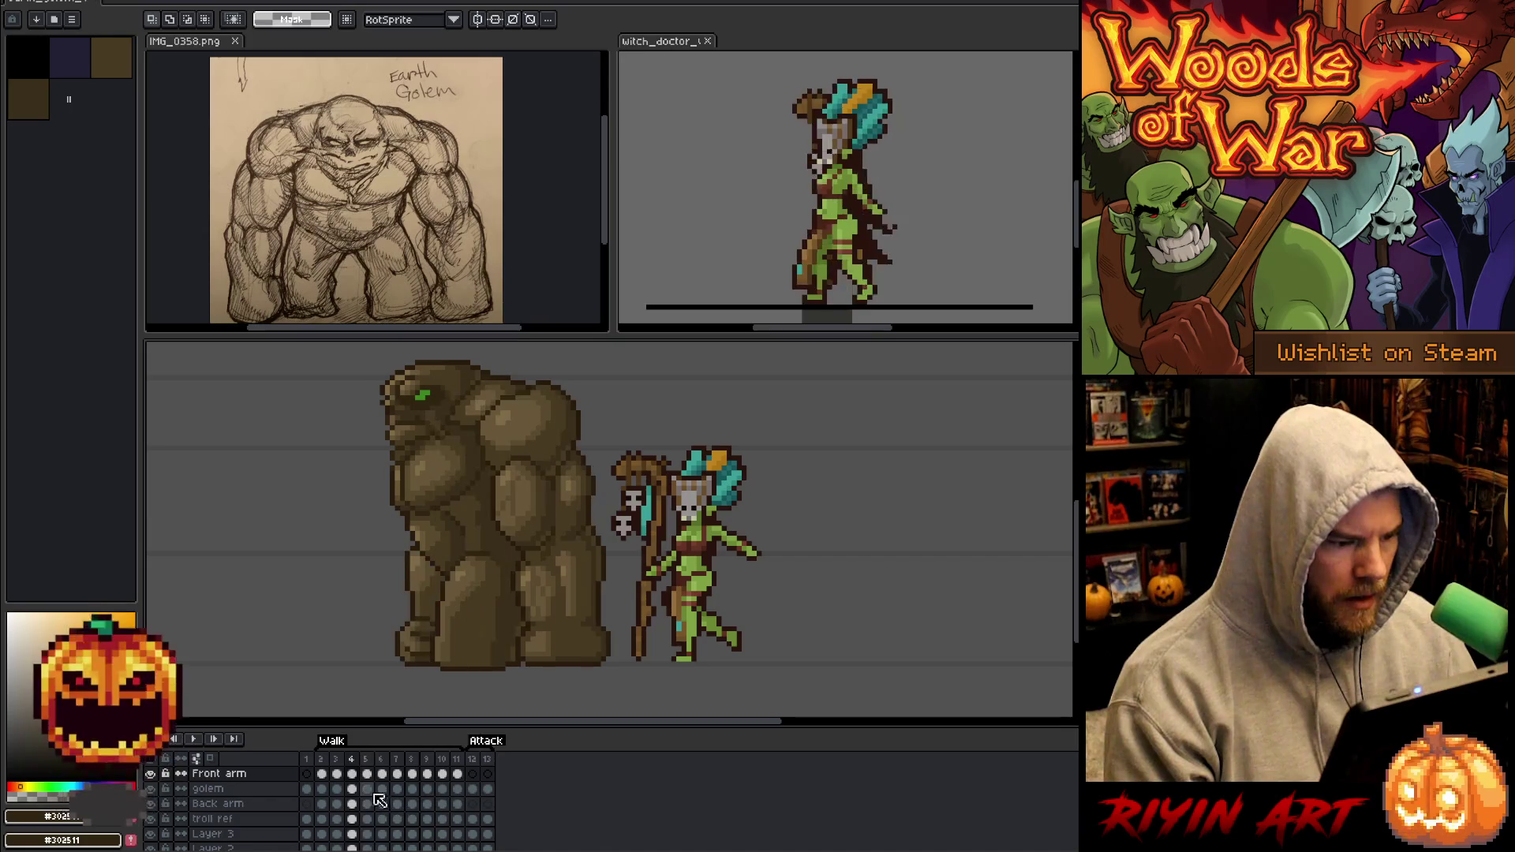
key(Right)
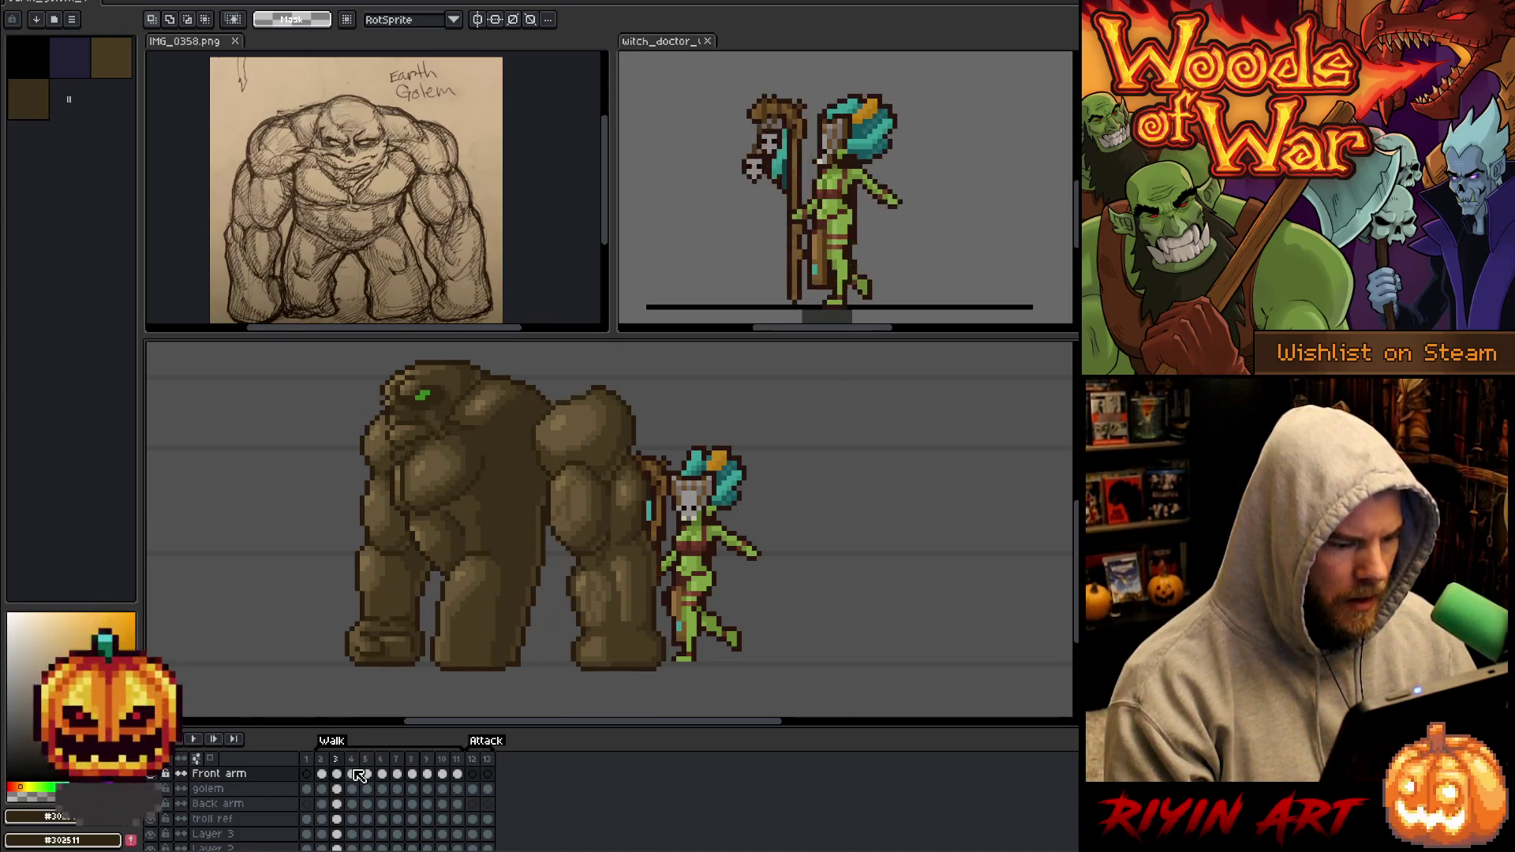
key(Right)
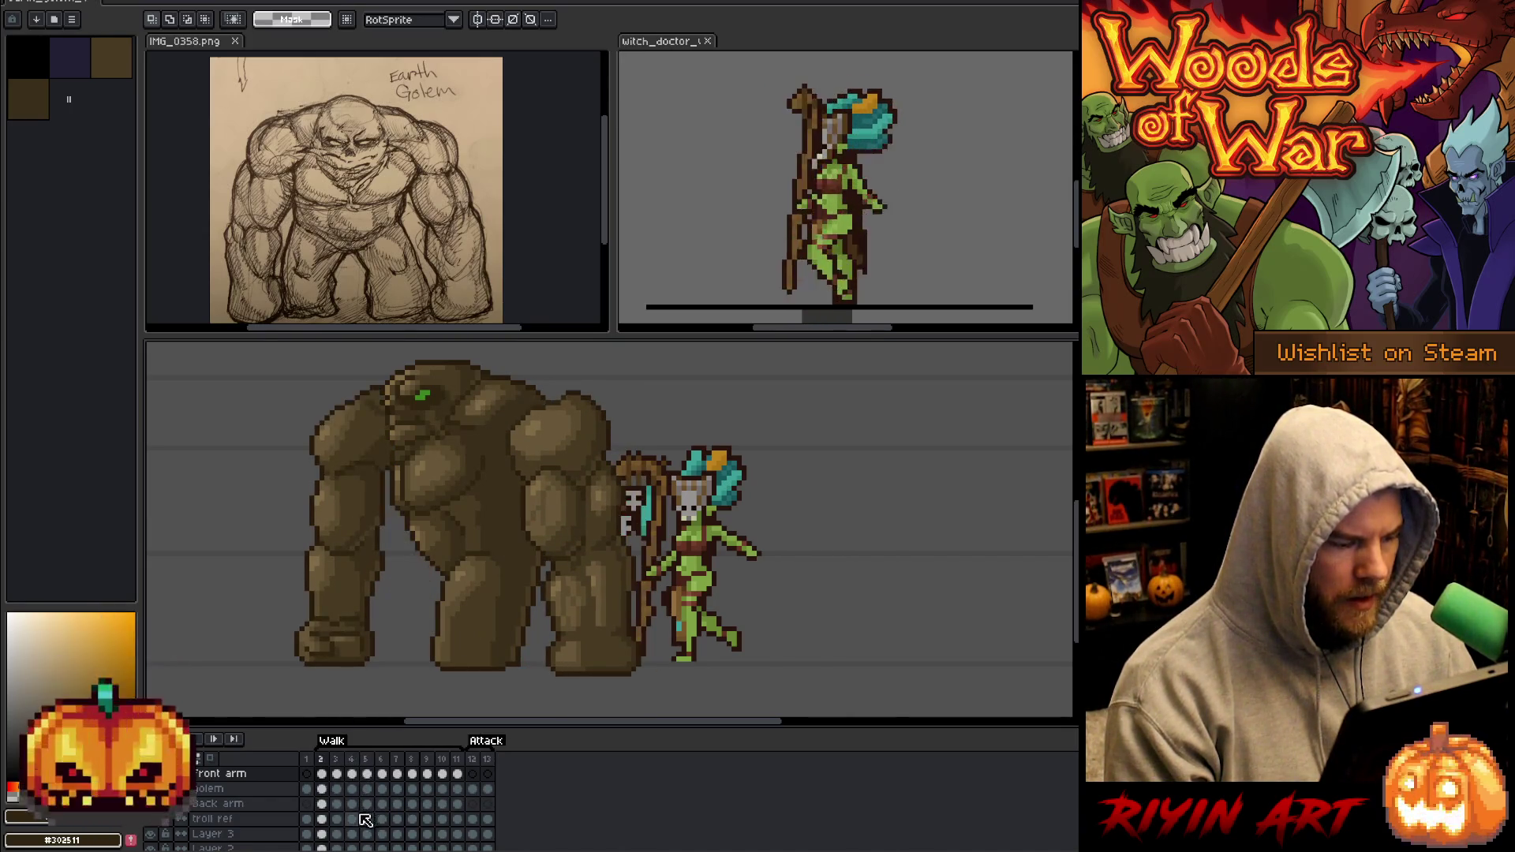
key(Left)
key(Left)
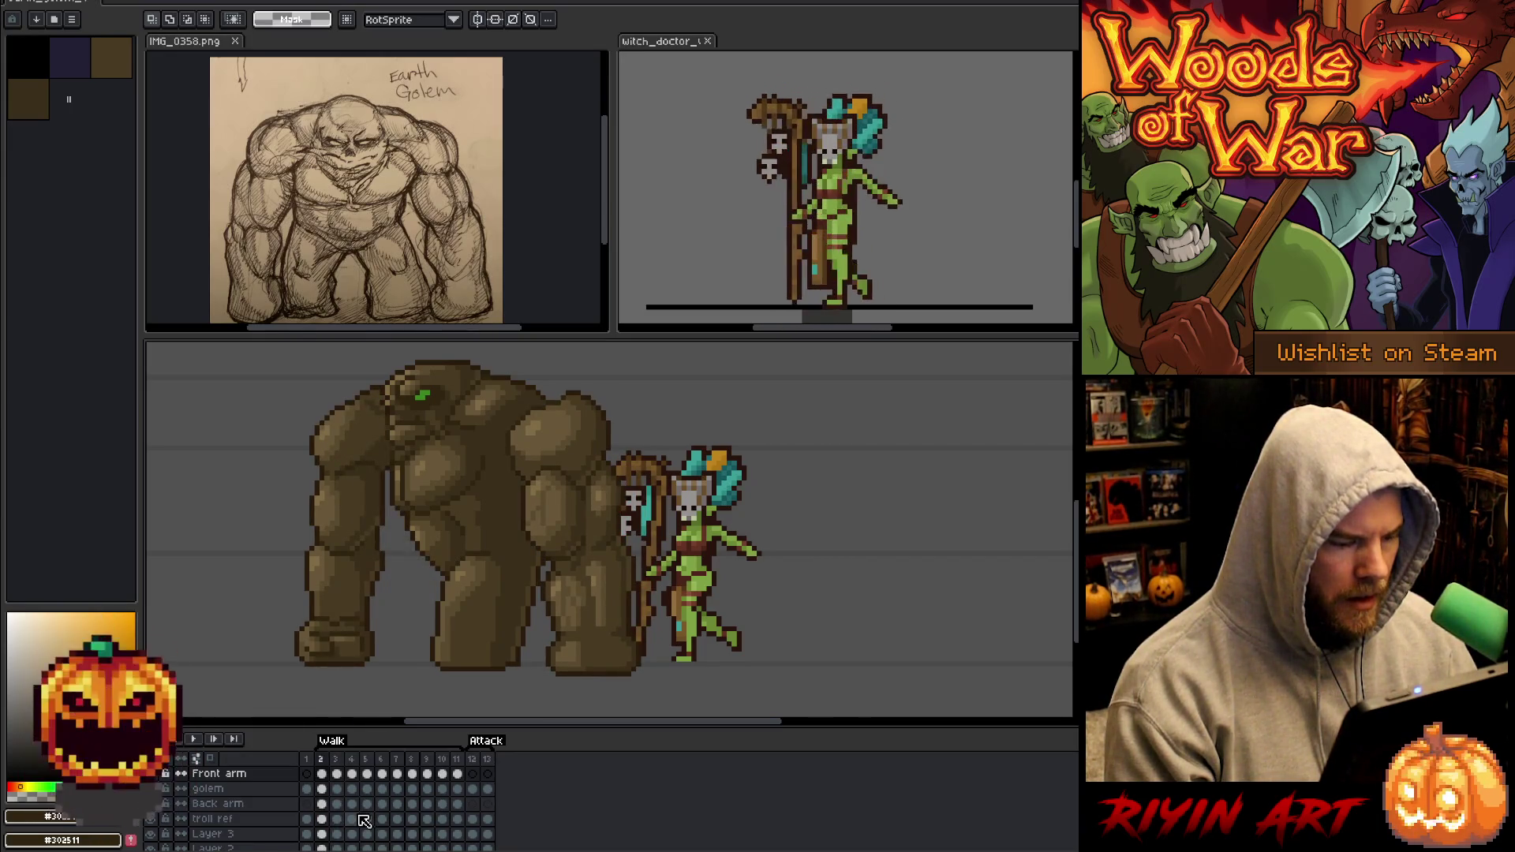
key(Right)
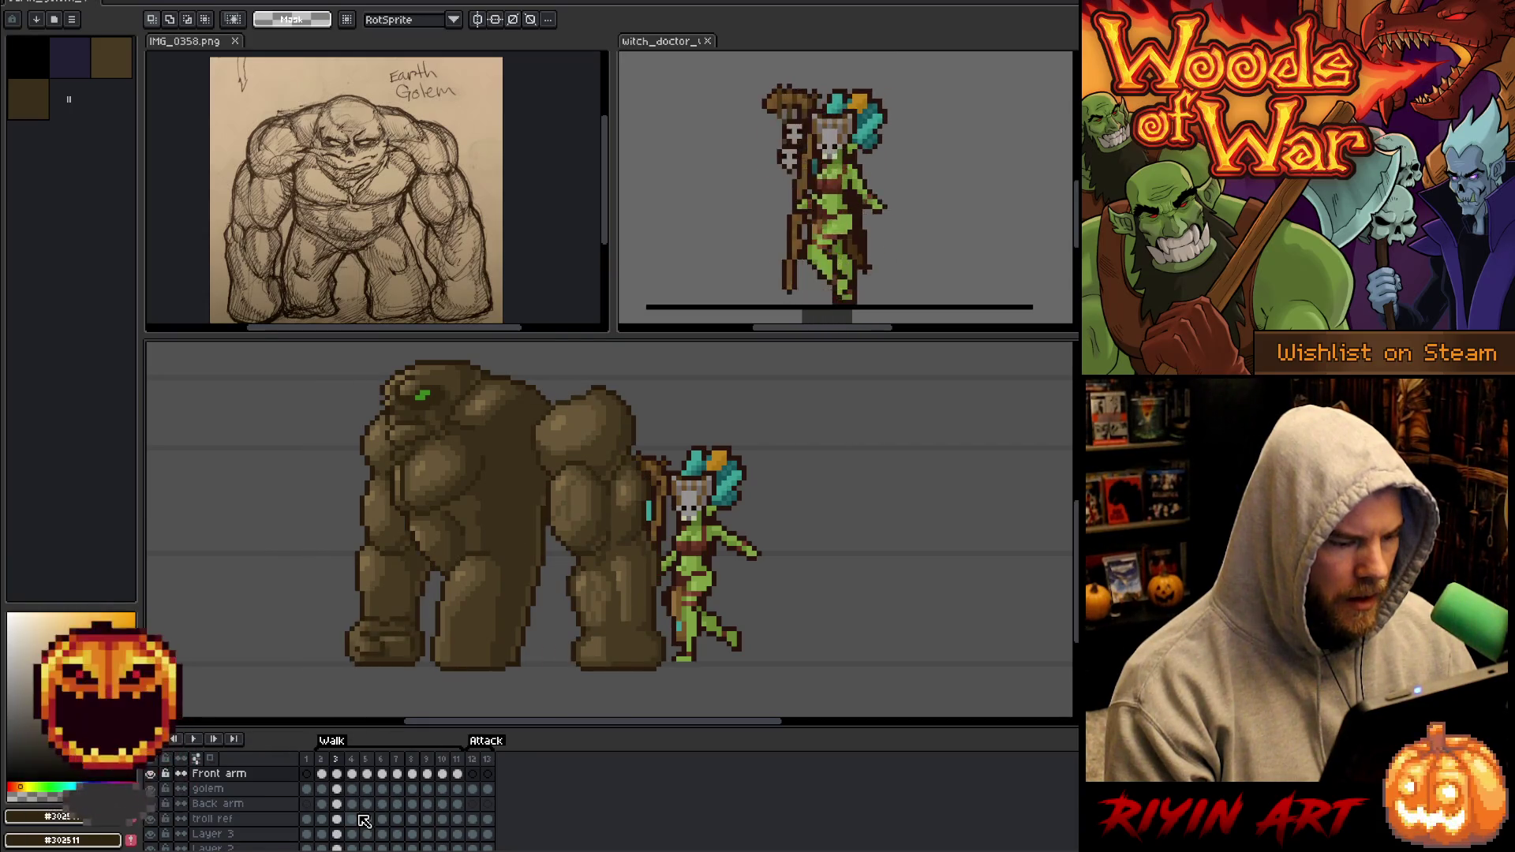
key(Left)
key(Right)
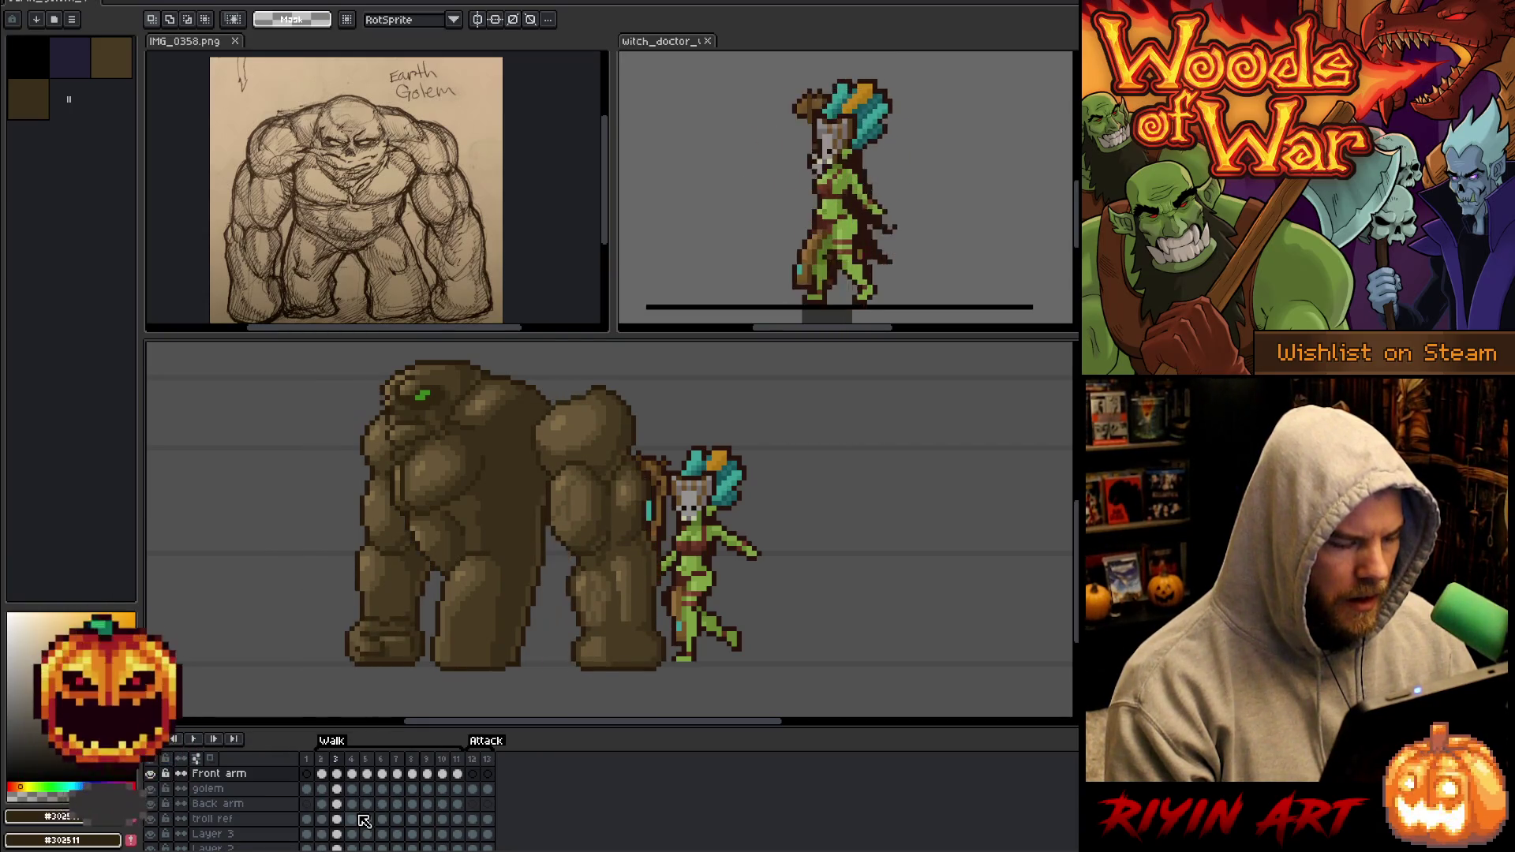
key(Left)
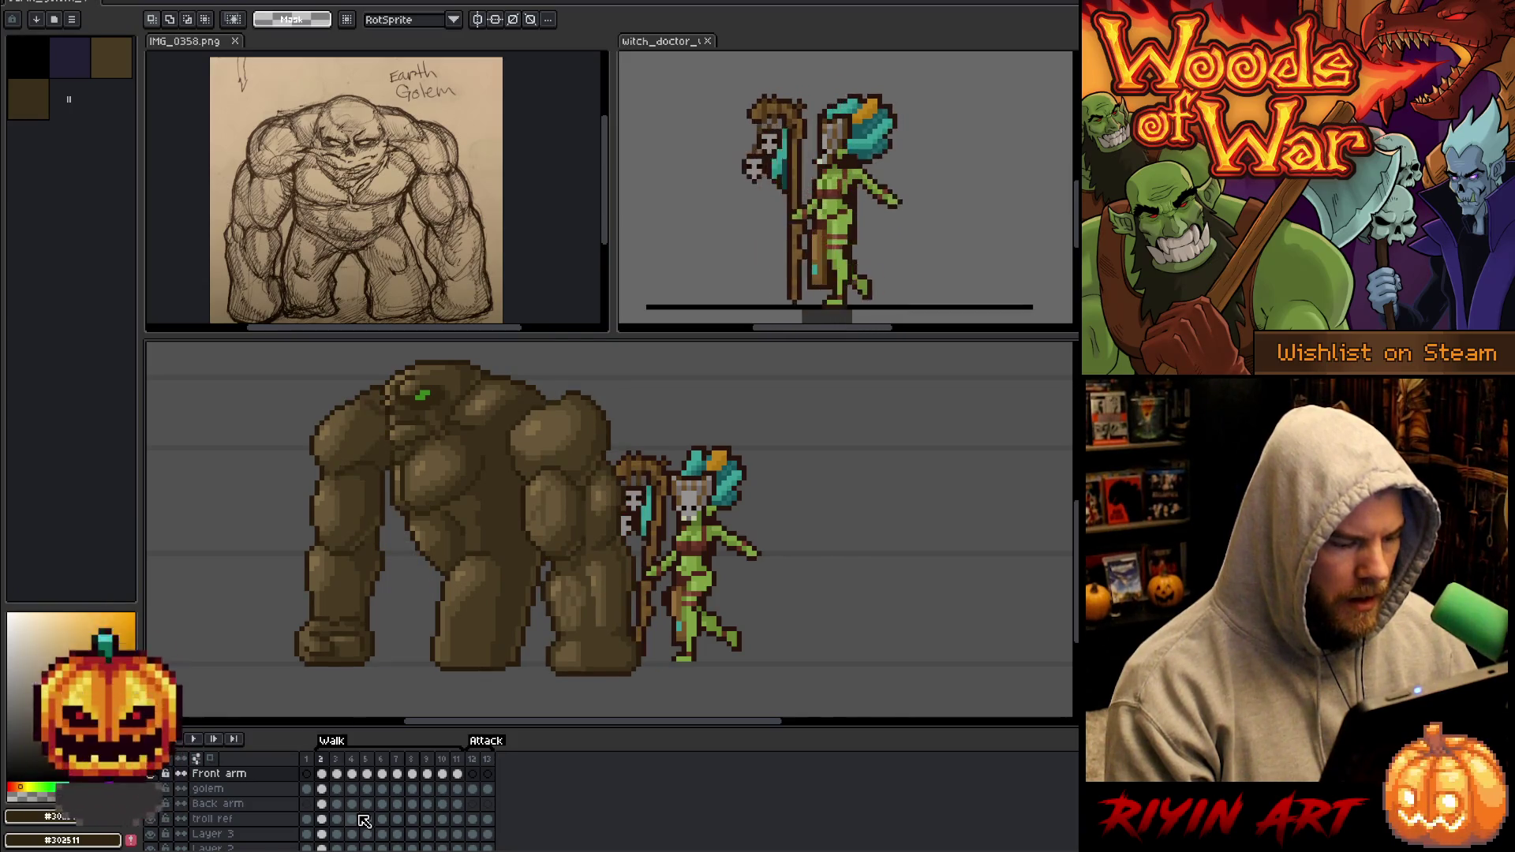
key(Right)
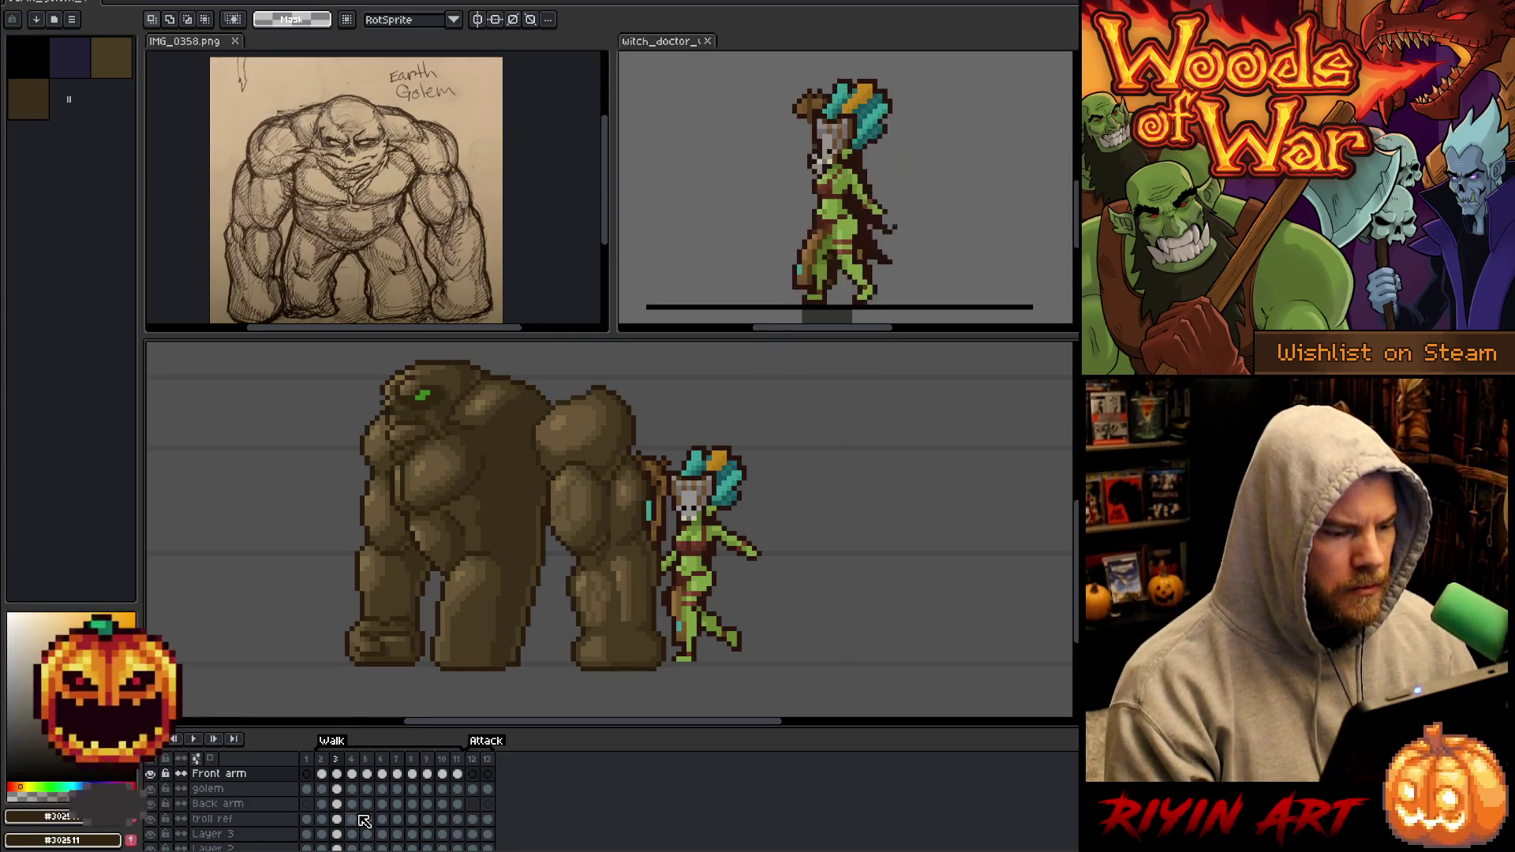
key(Right)
key(Left)
key(Right)
key(Left)
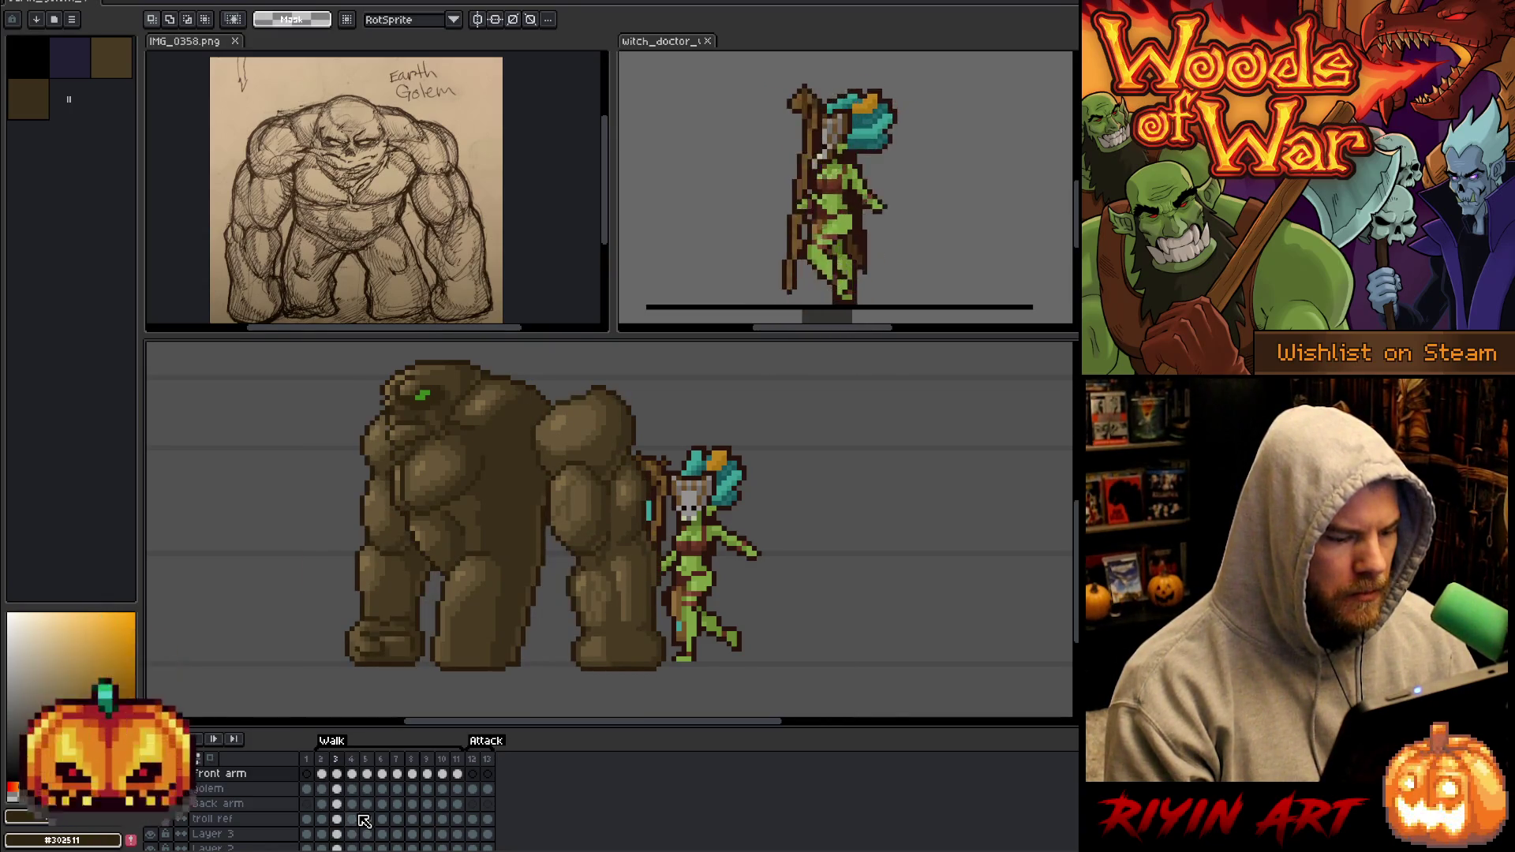
key(Left)
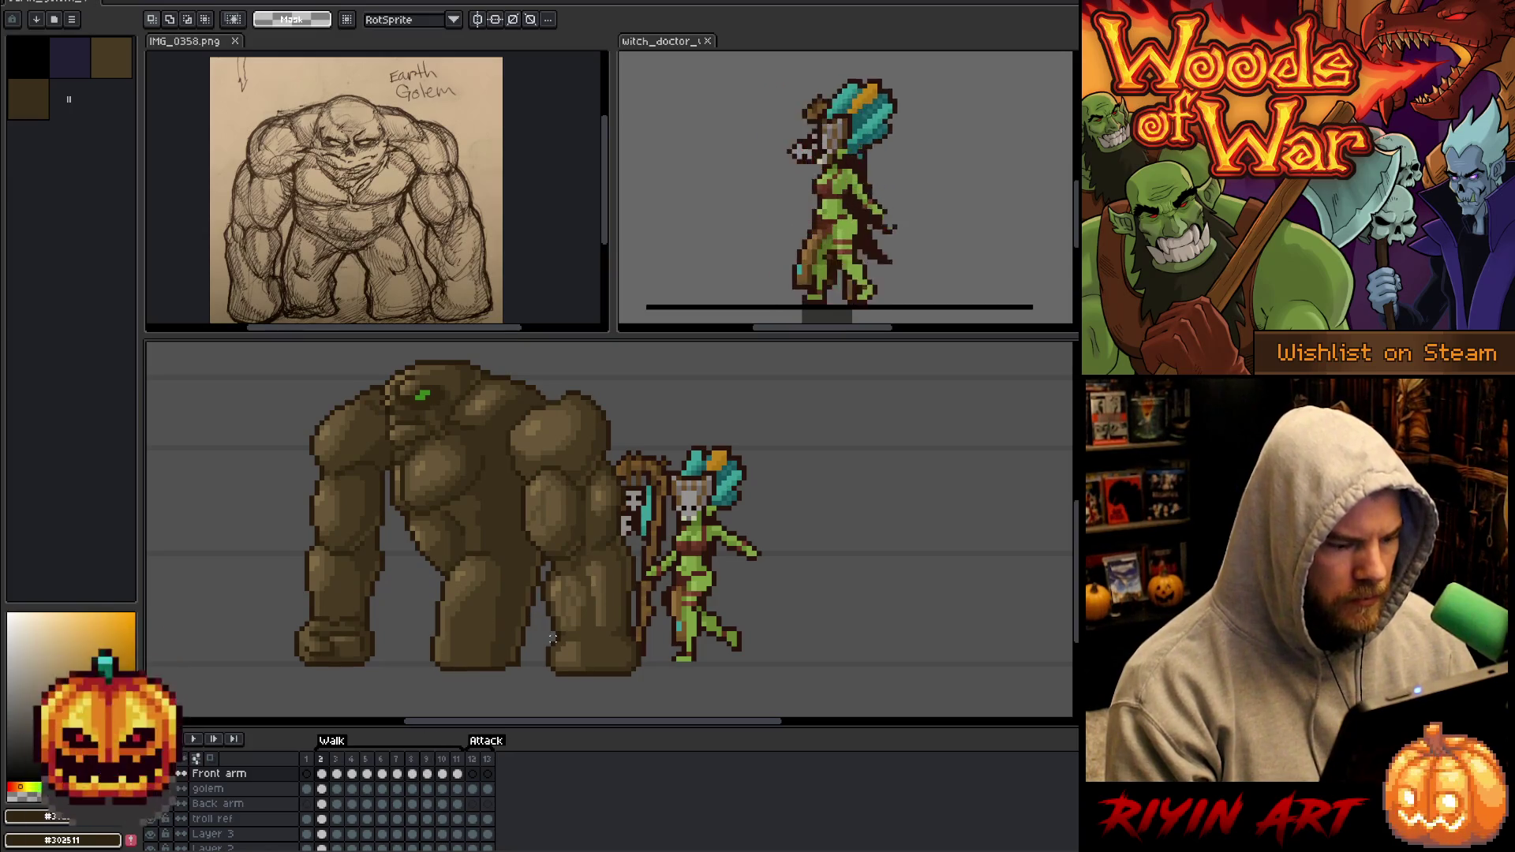
Marquee the area around the golem's feet and step through walk frames 7 to 10.
mouse_move(542, 653)
mouse_down()
mouse_move(270, 709)
mouse_move(291, 710)
mouse_up()
click(398, 773)
scroll(411, 679, down, 1)
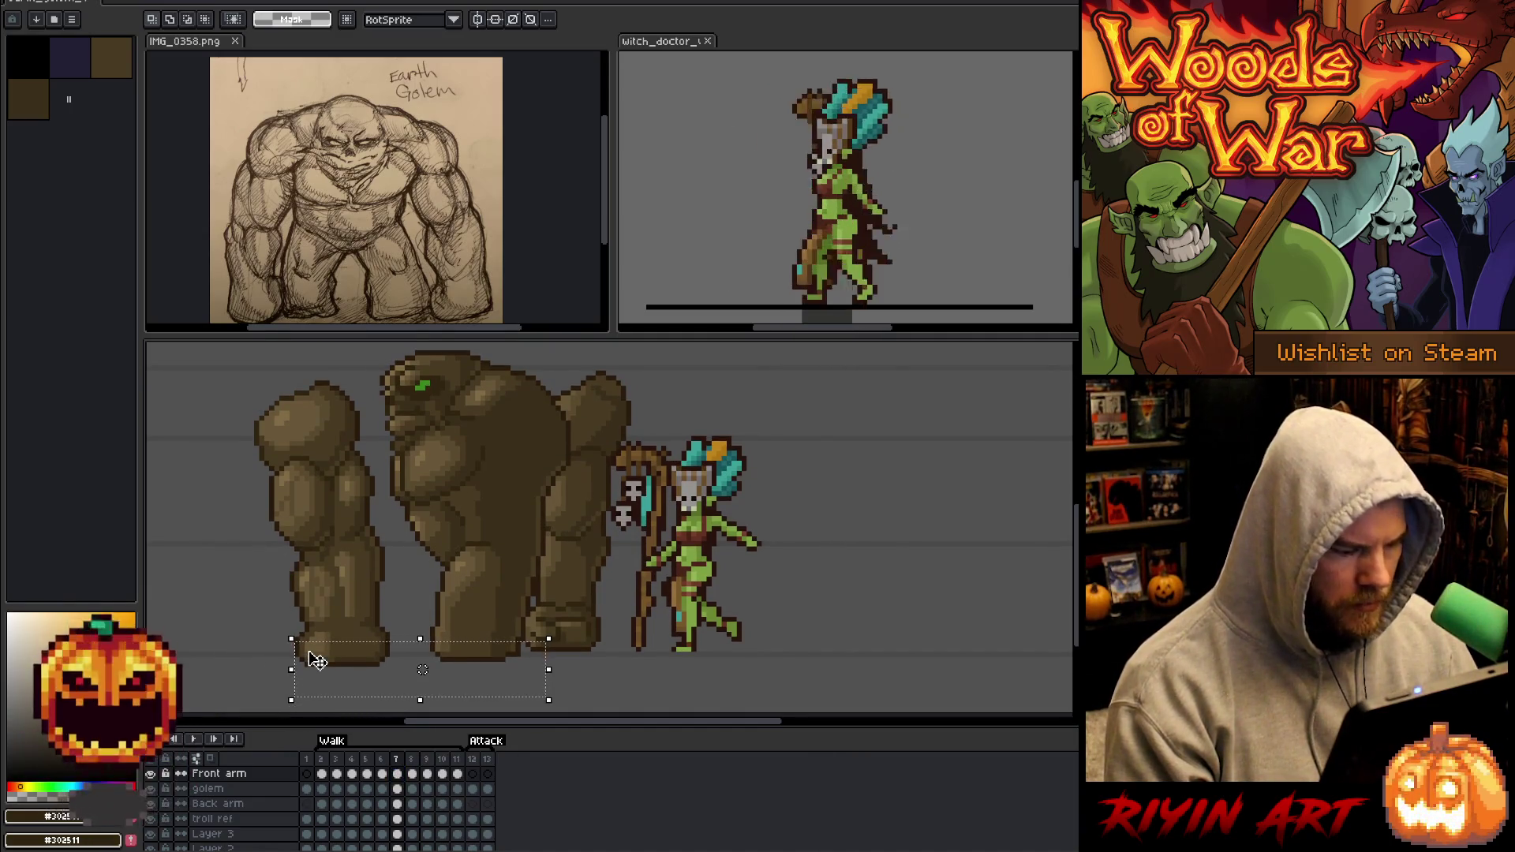
key(period)
key(period)
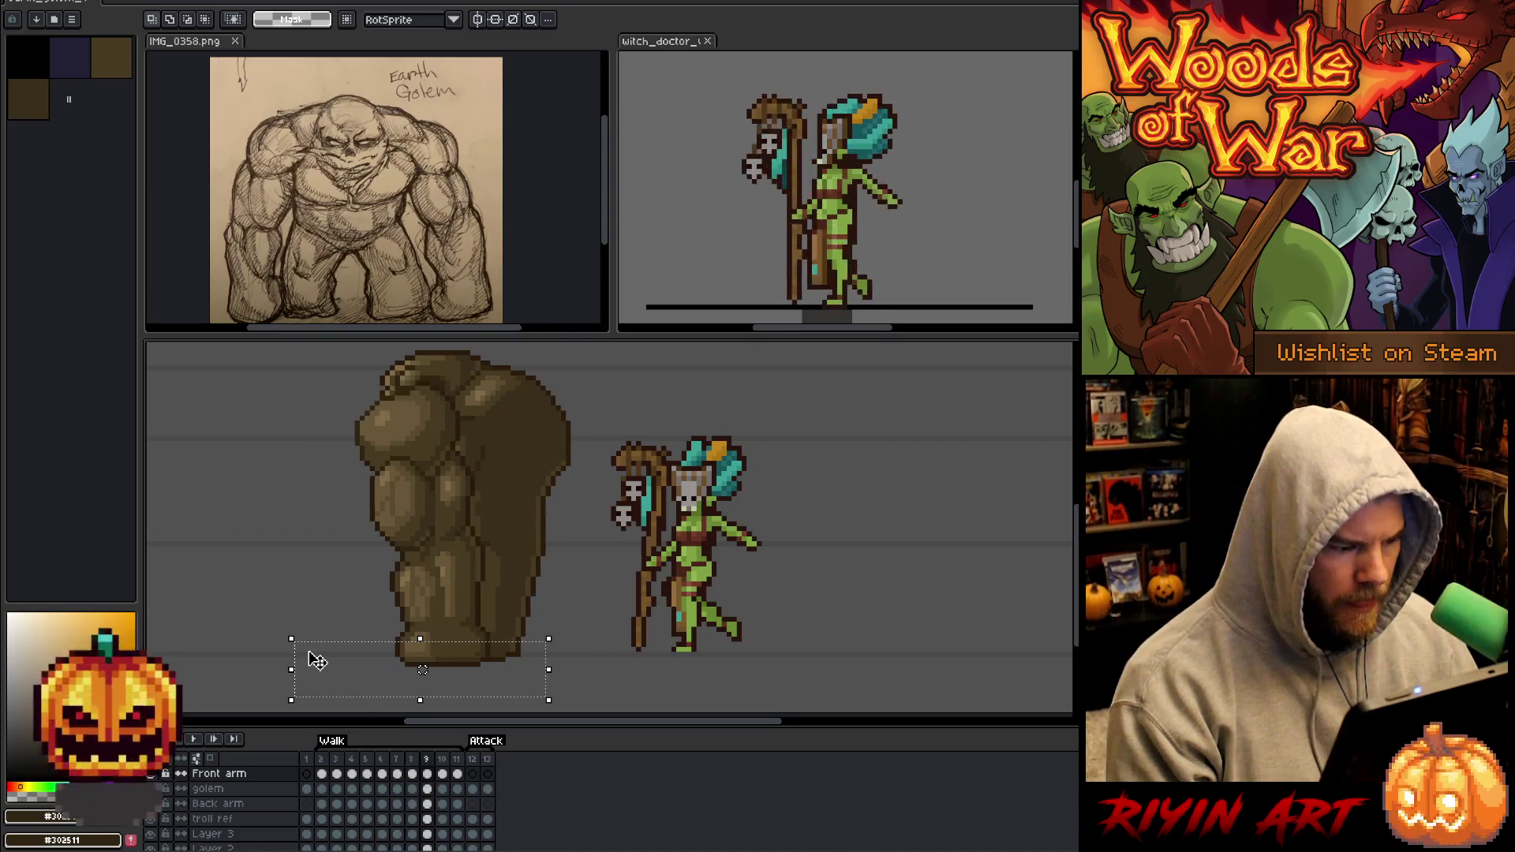
key(period)
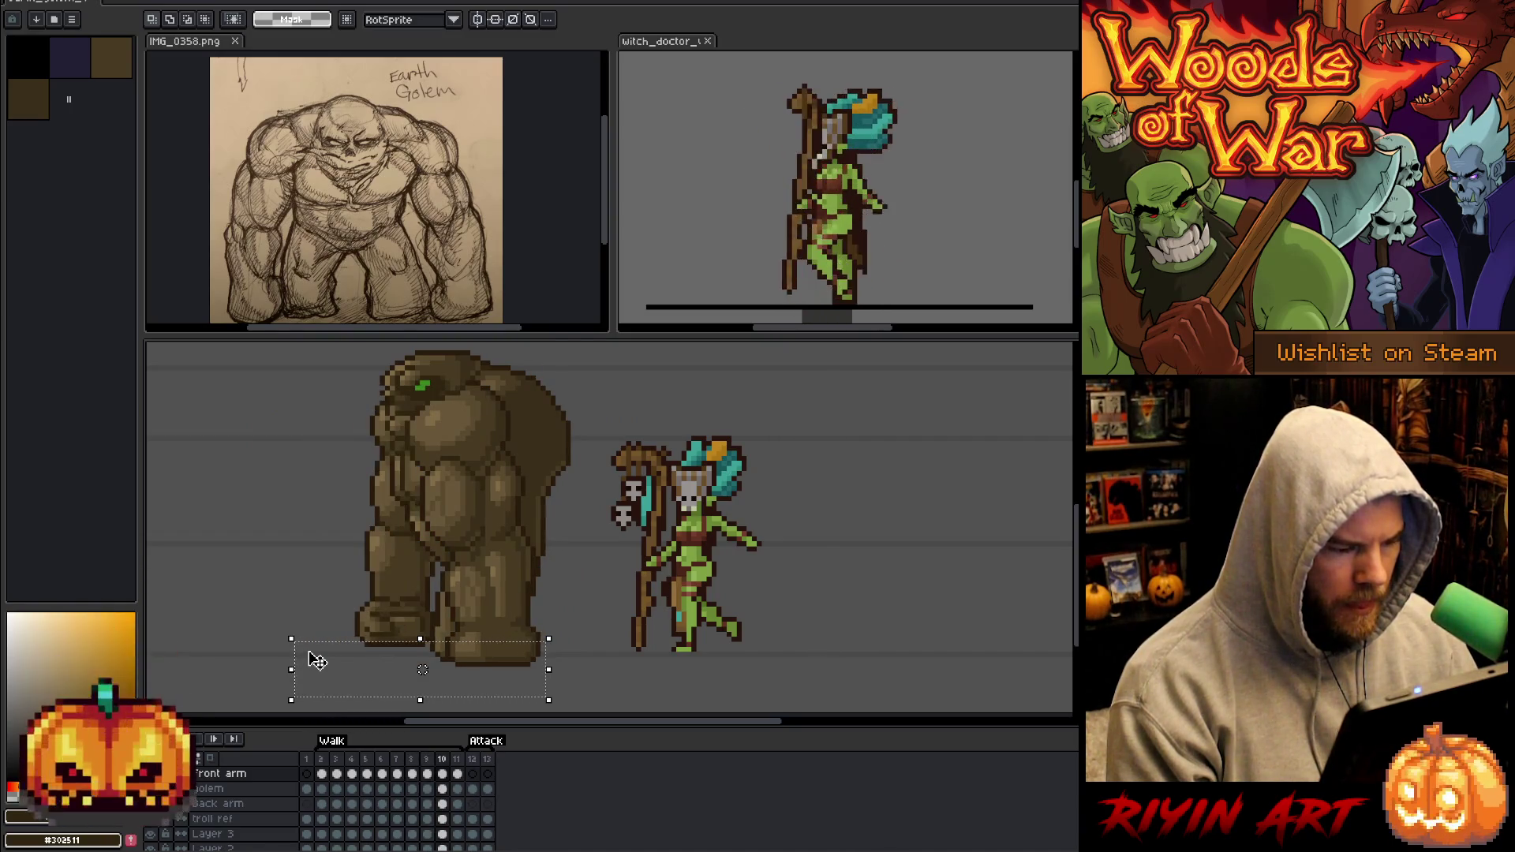
key(period)
key(period)
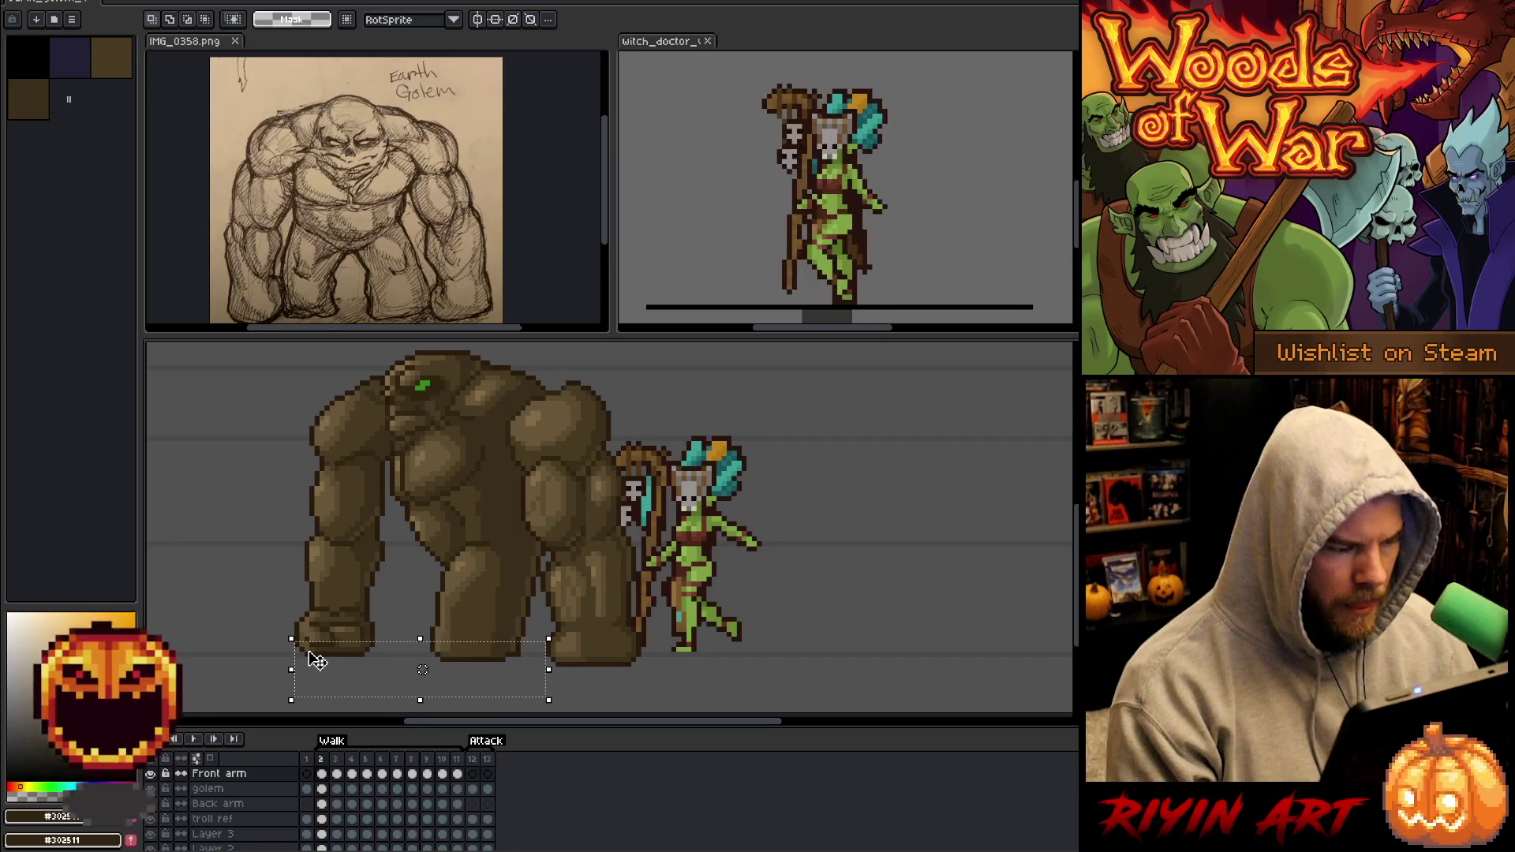
key(period)
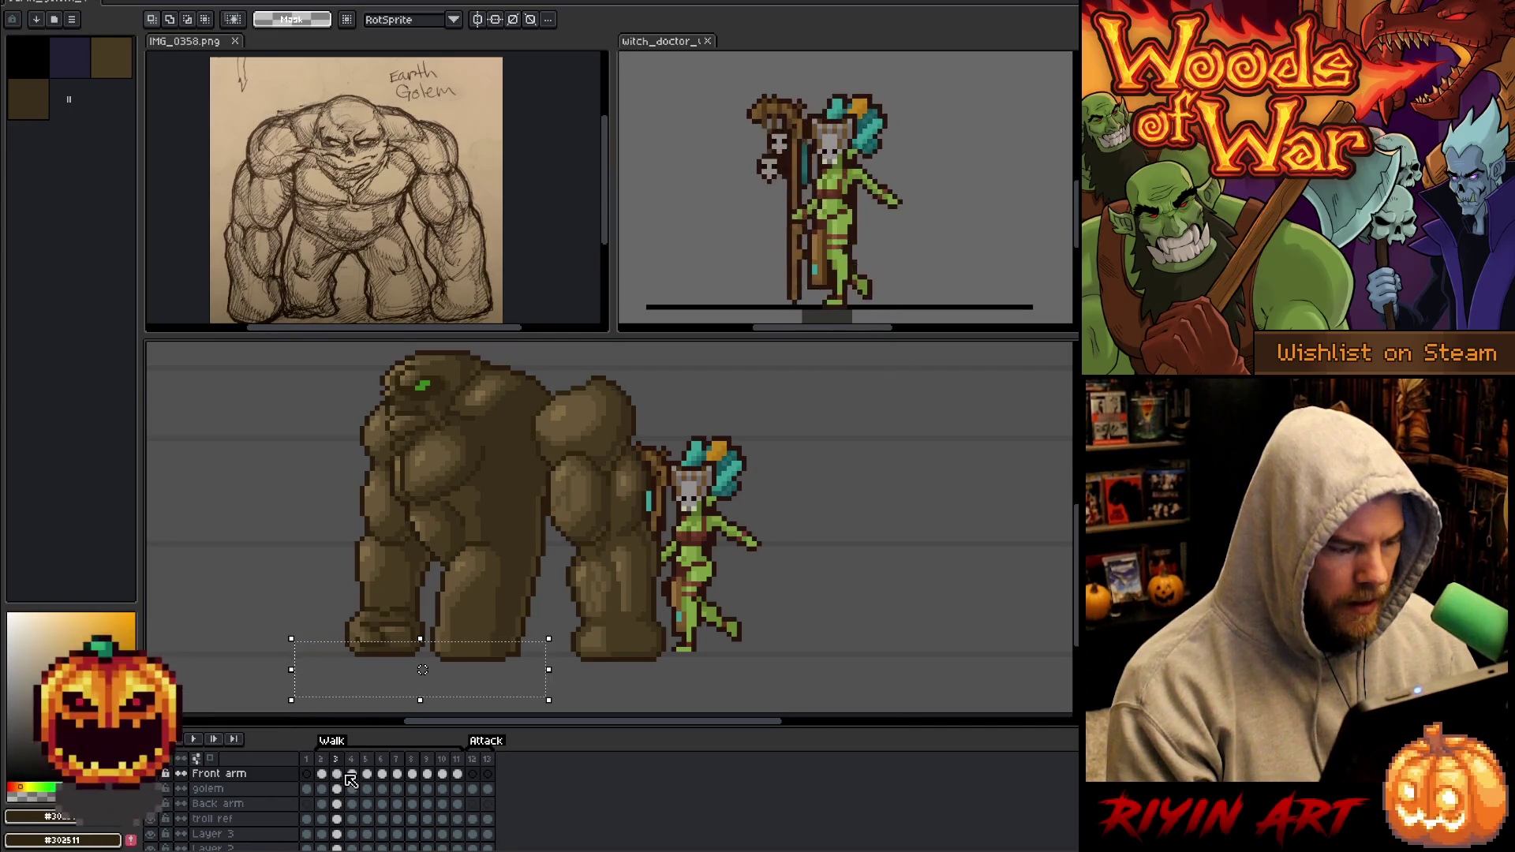
Step through the whole walk loop, comparing frame 7 with and without the front arm.
click(392, 783)
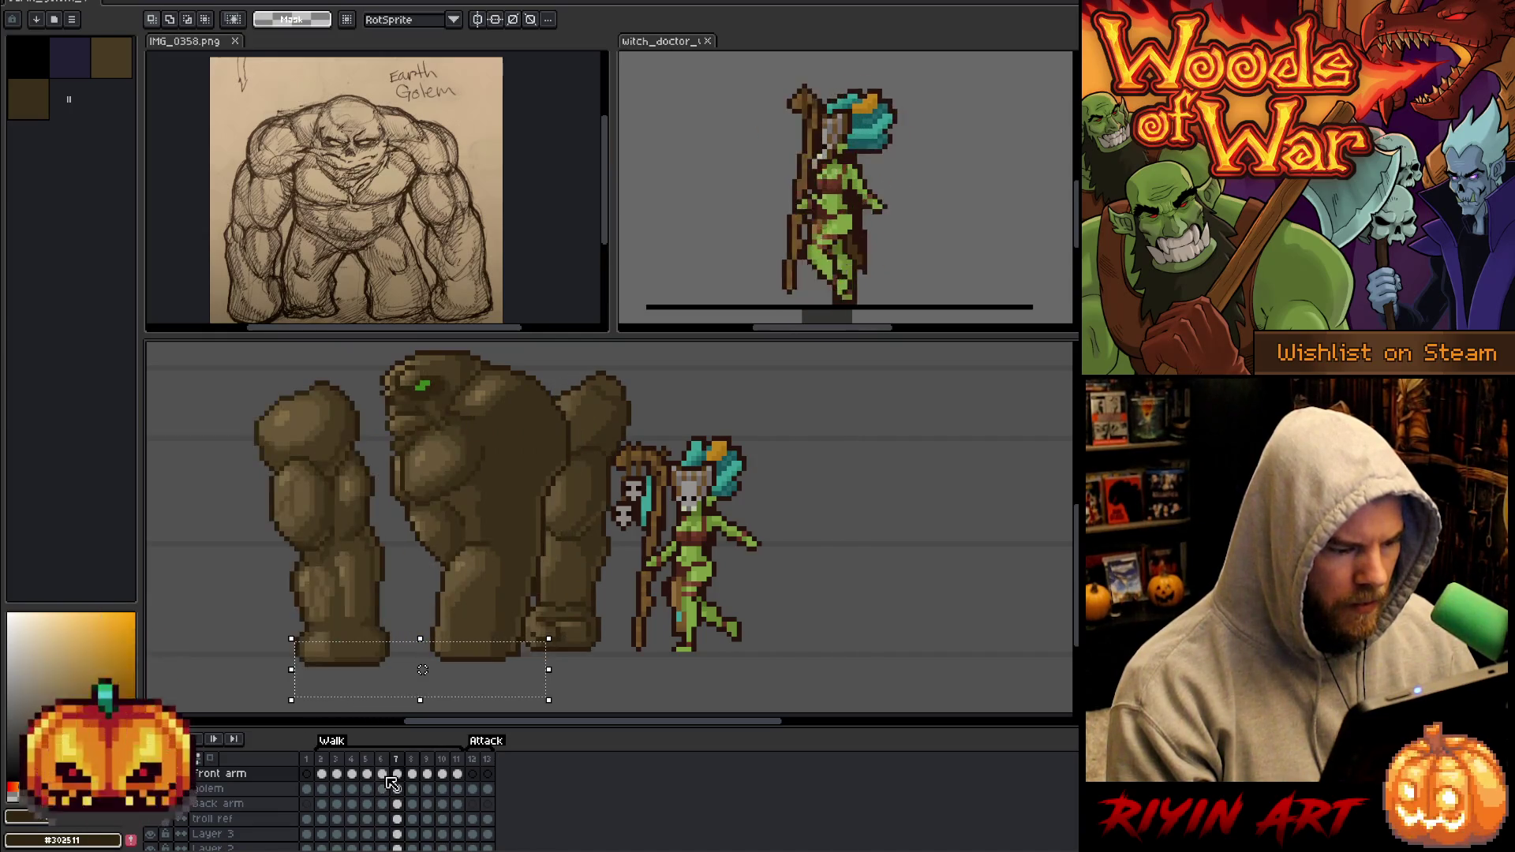
key(Right)
key(Right)
key(Right)
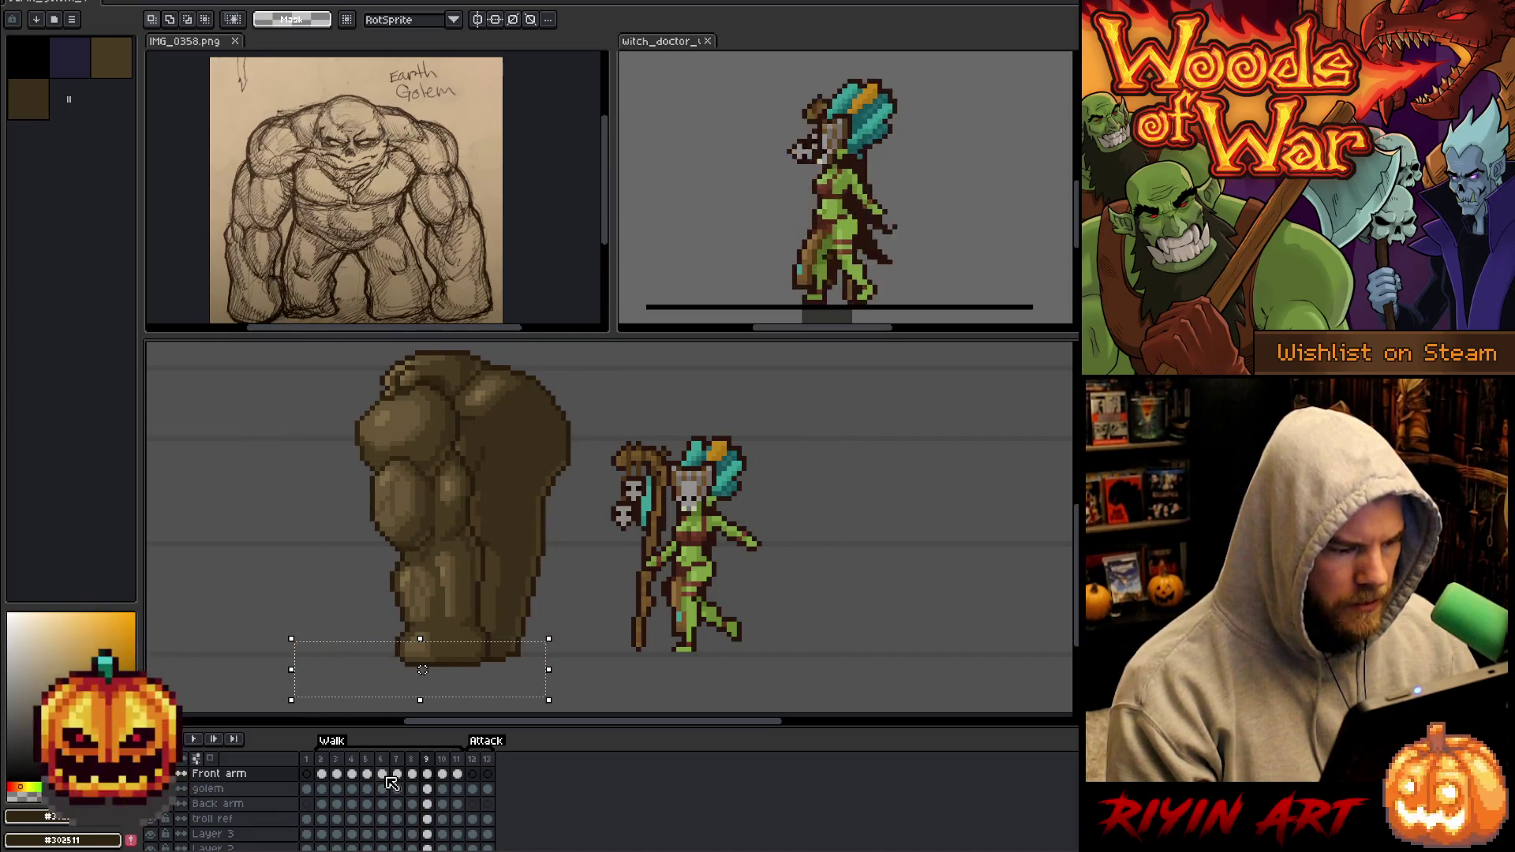
key(Right)
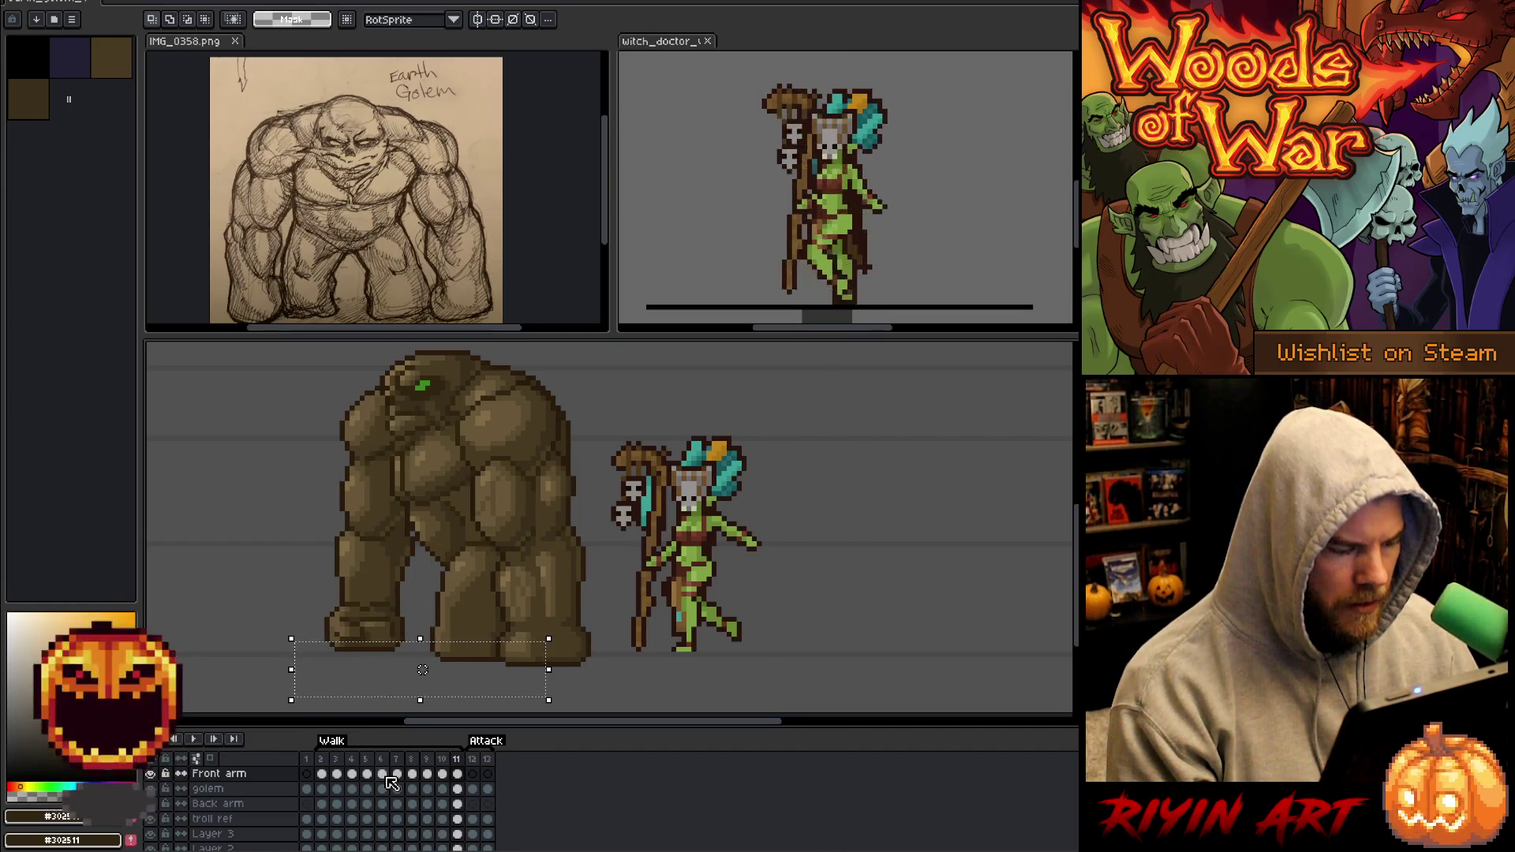
key(Right)
key(Right)
key(Right)
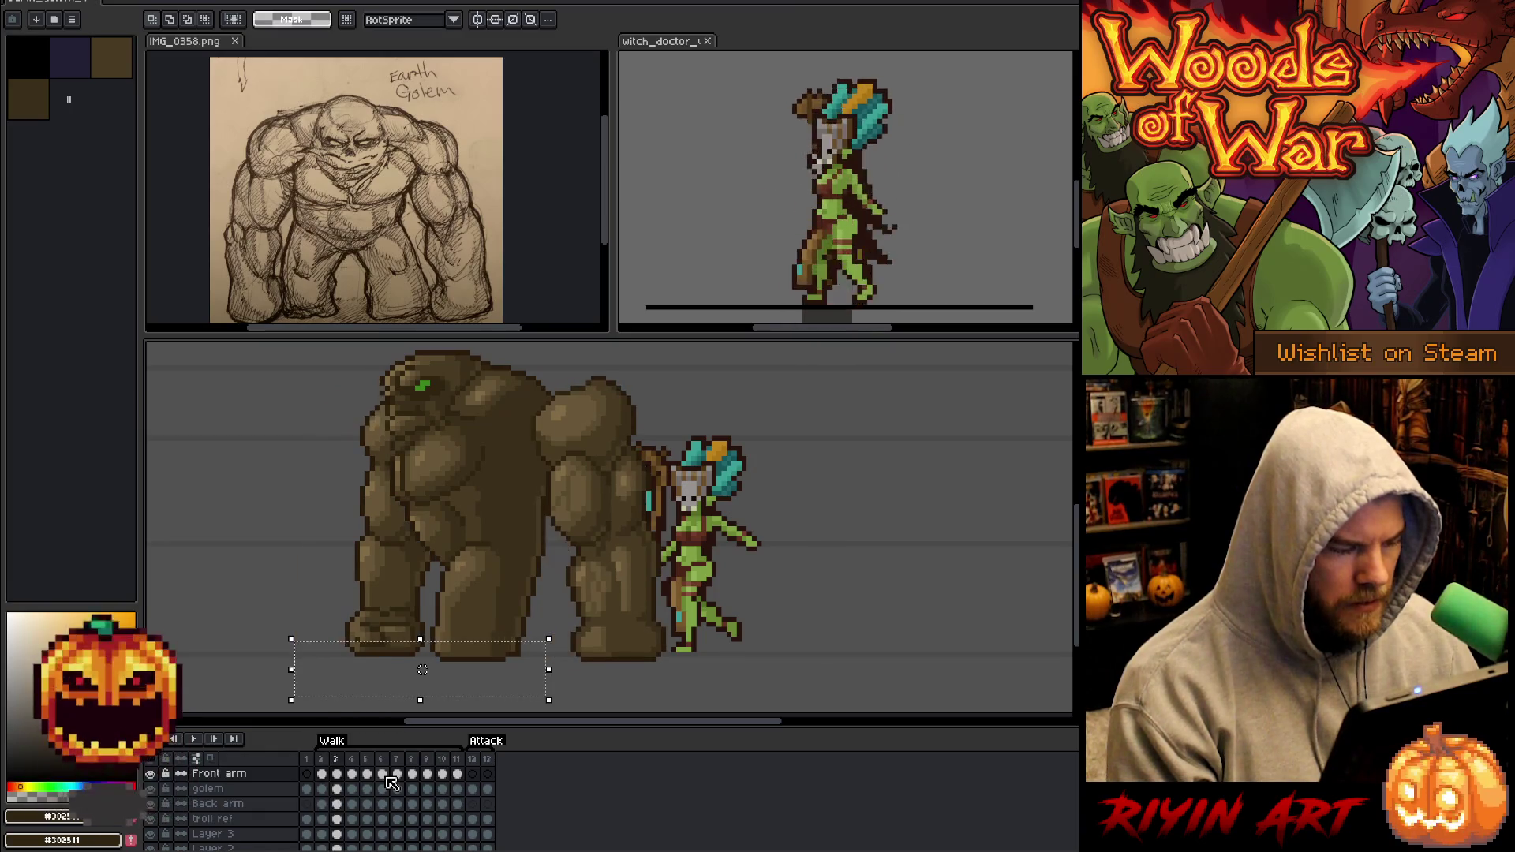
key(Right)
key(Right)
key(Right)
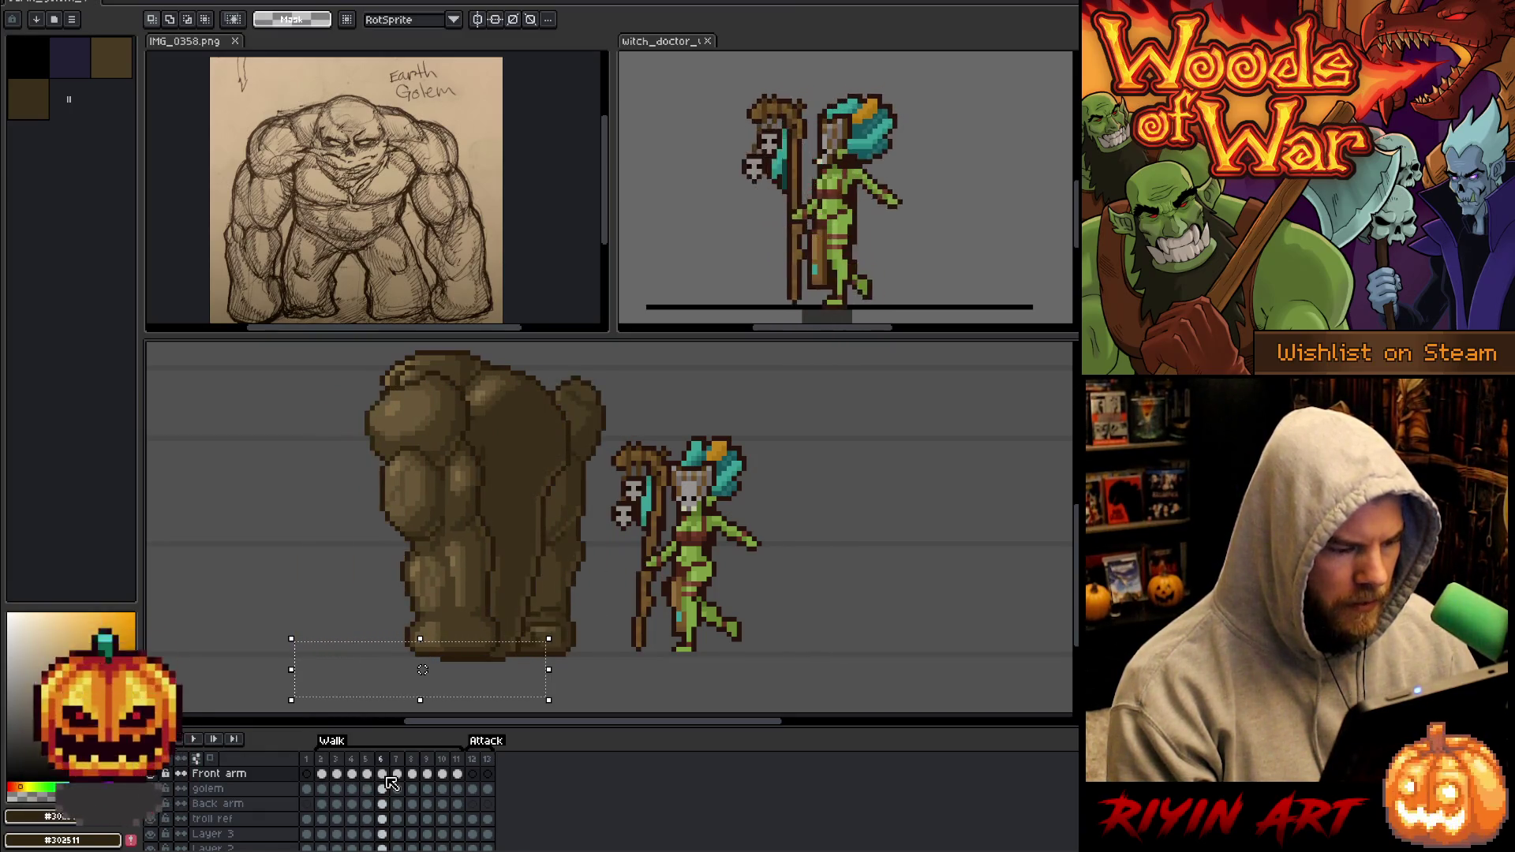
key(Right)
key(Left)
key(Right)
key(Right)
key(Right)
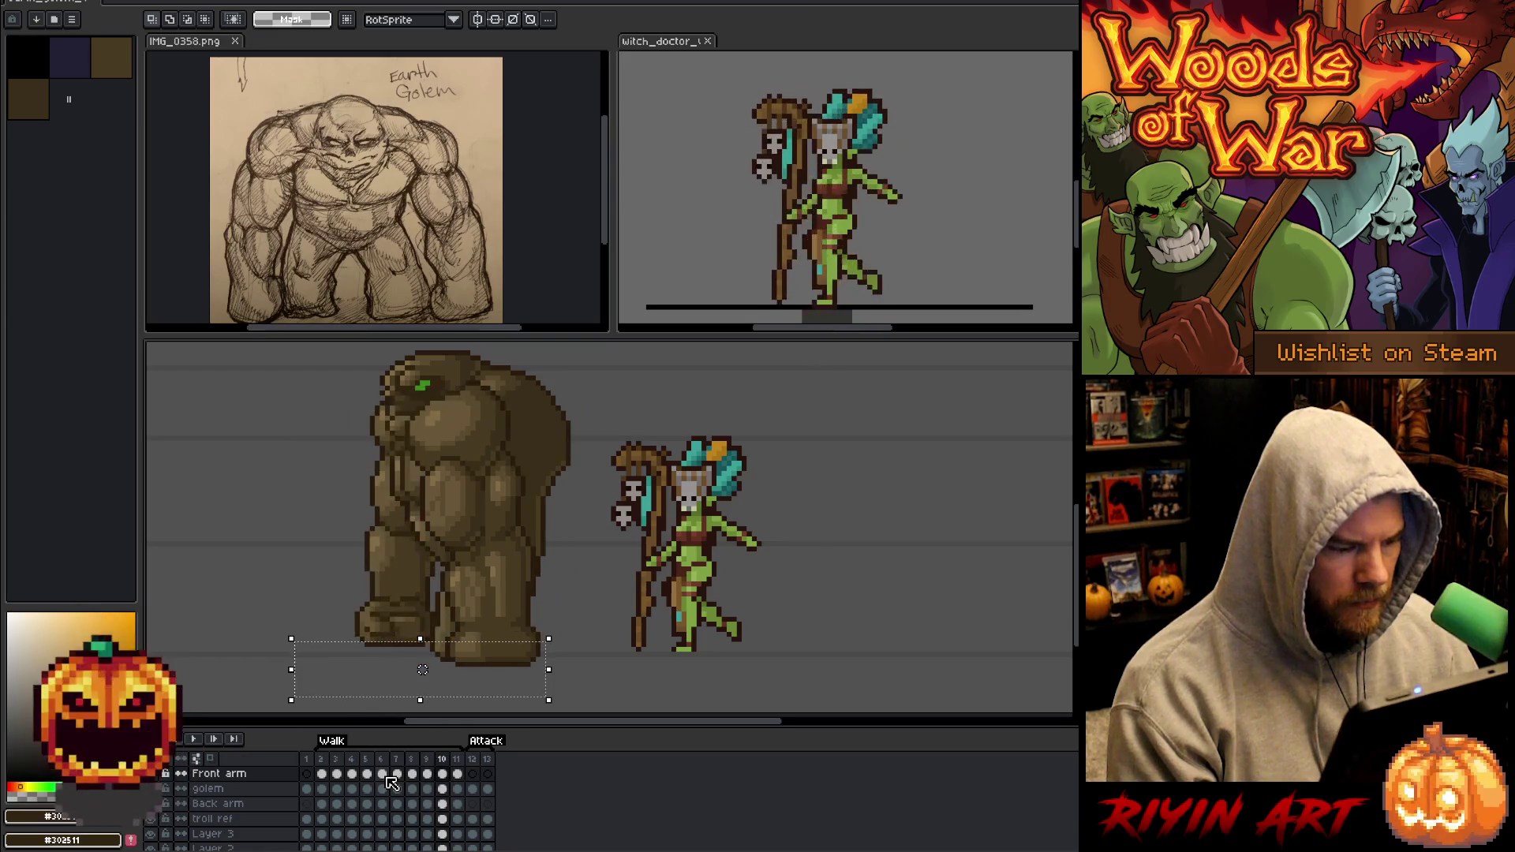
key(Right)
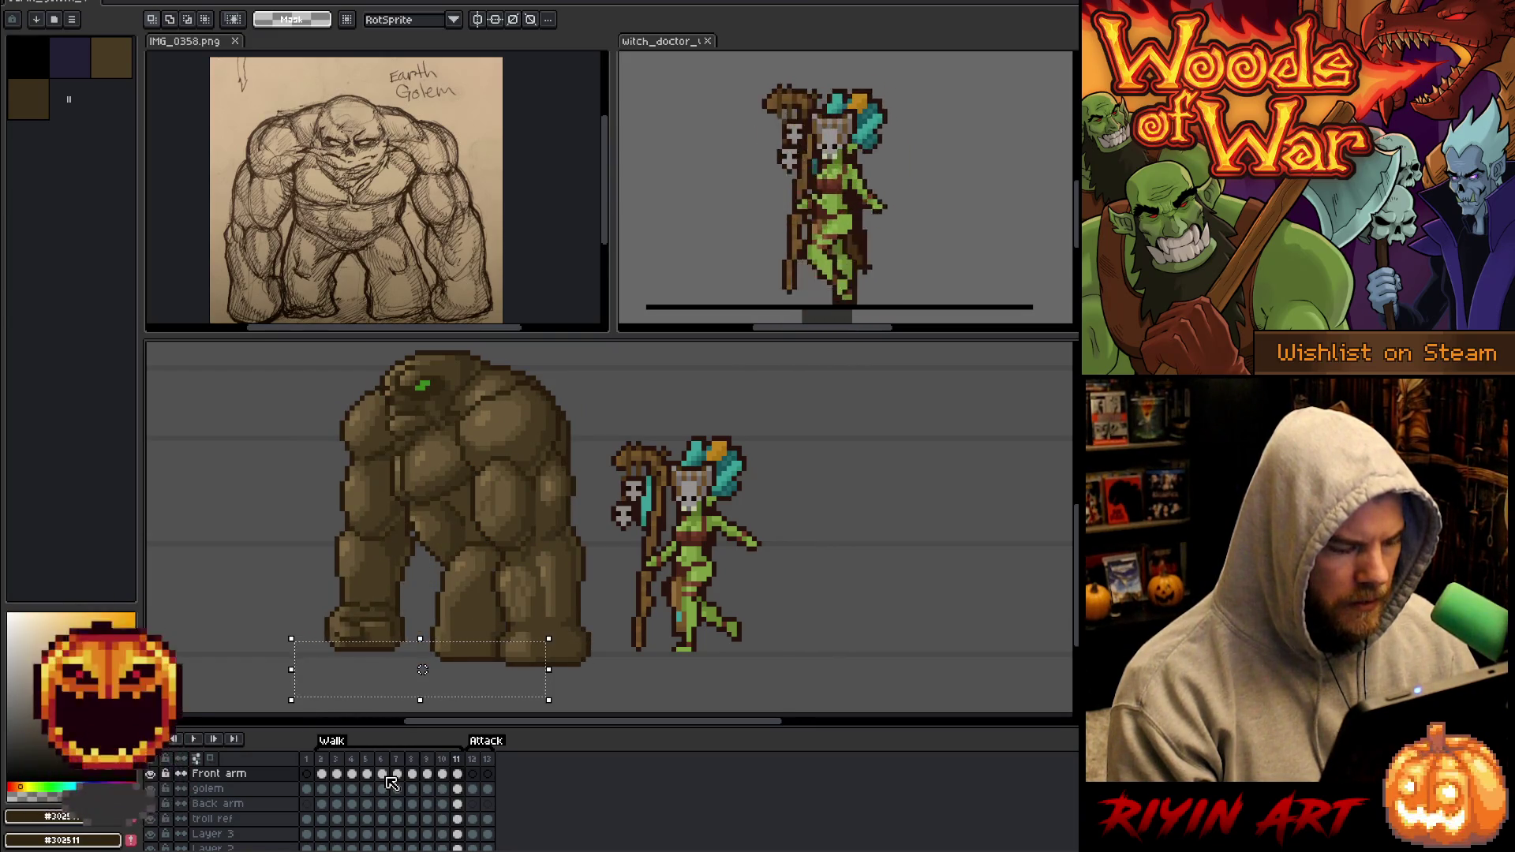
key(Right)
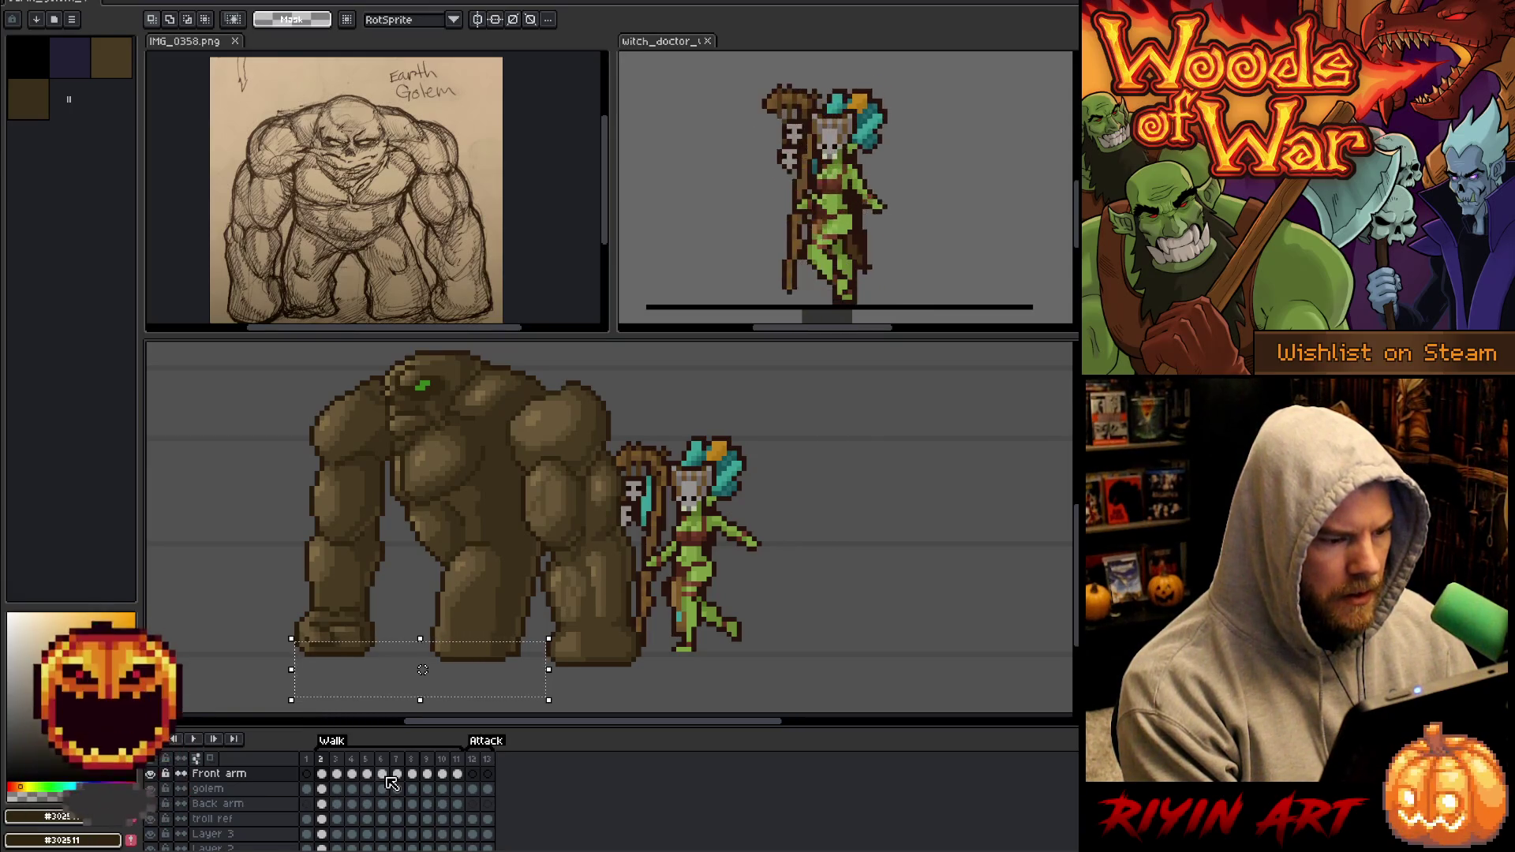
key(Right)
key(Left)
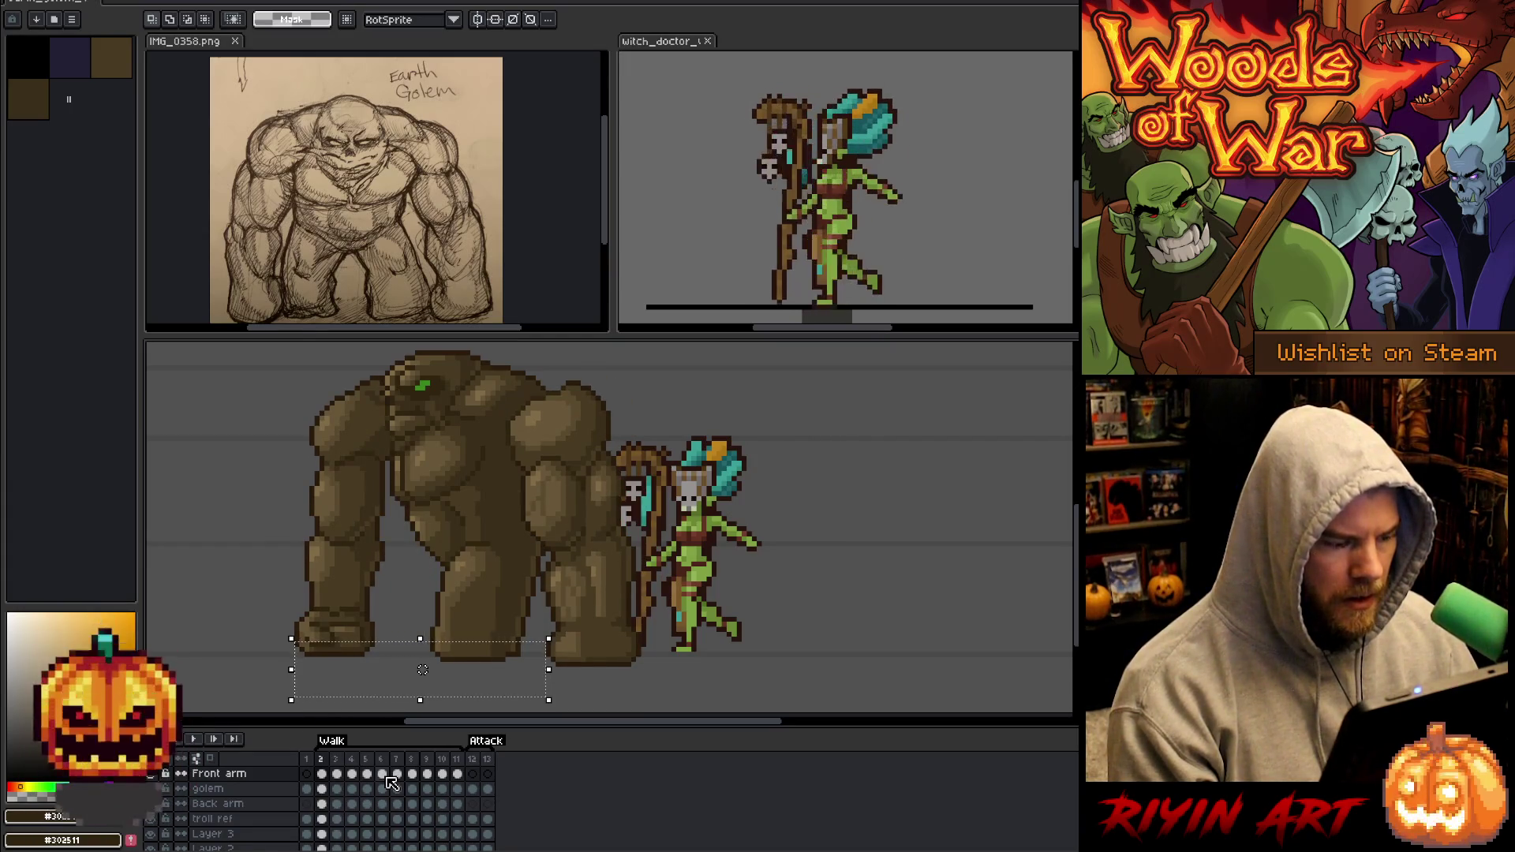
key(Left)
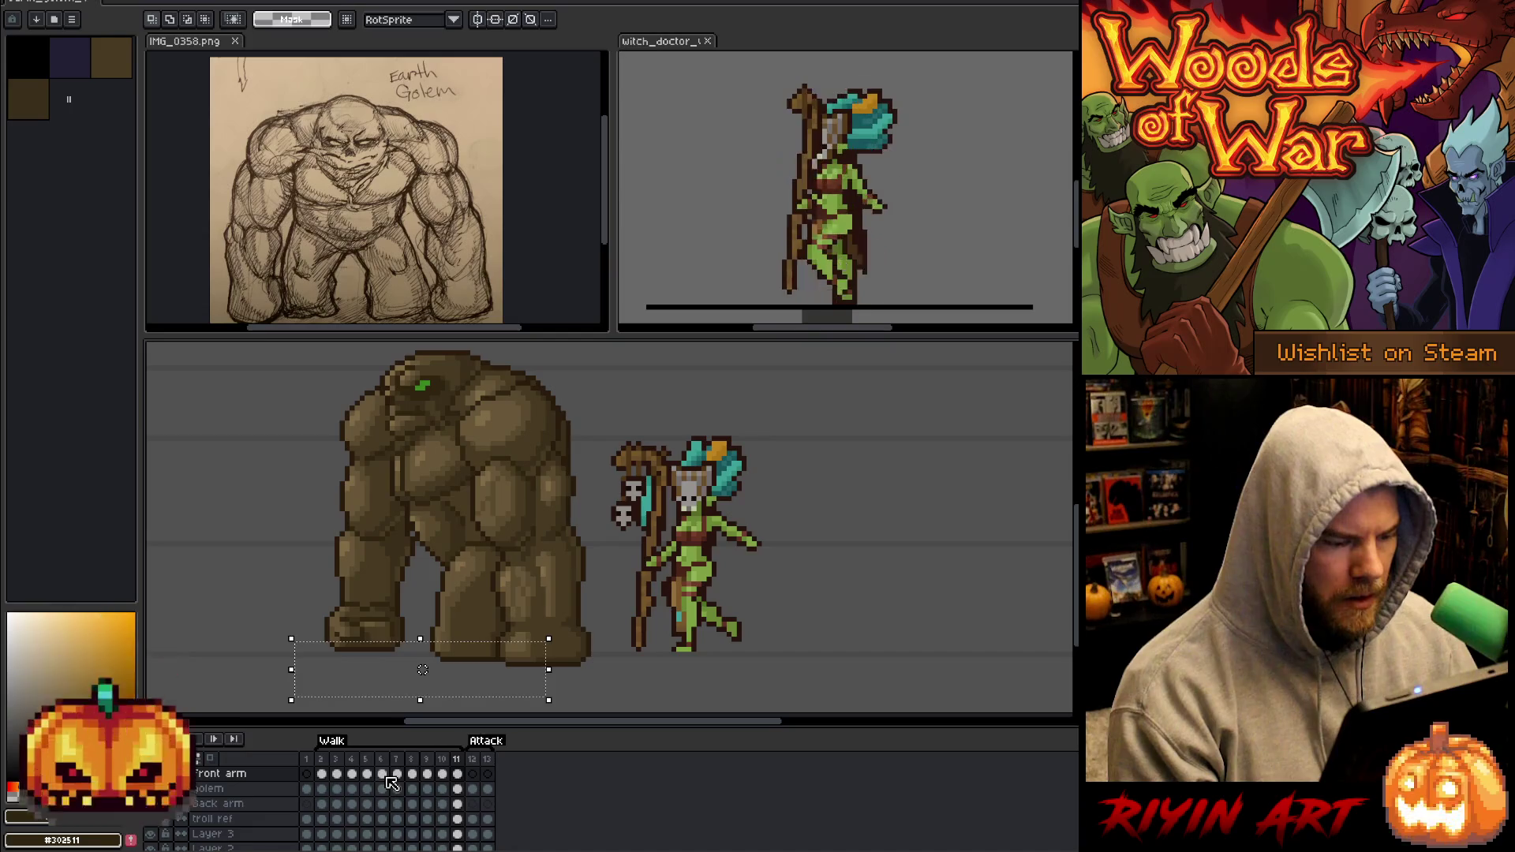
key(Right)
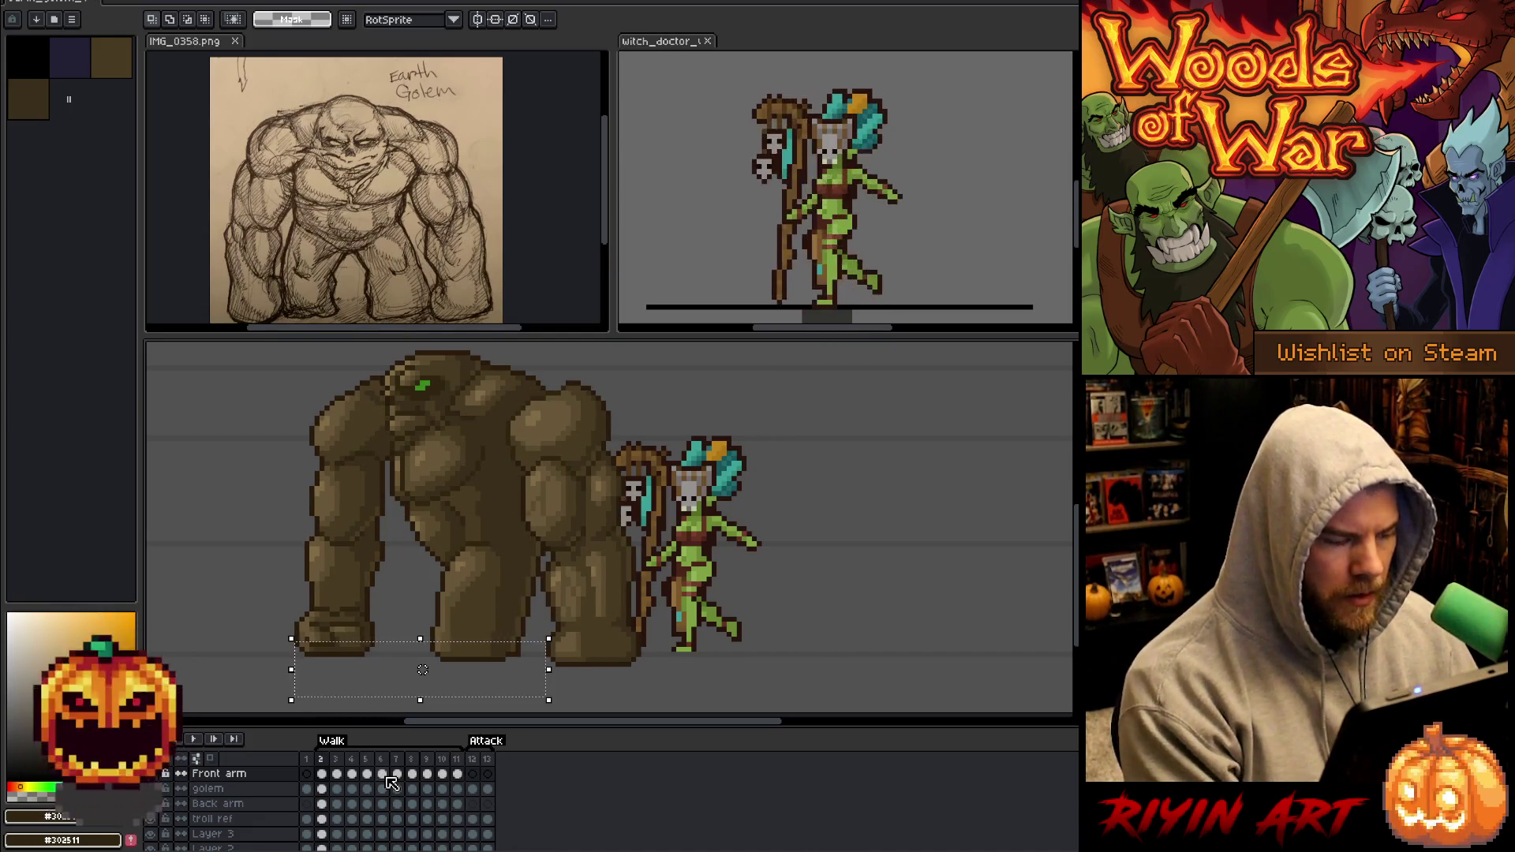
Select the front arm and raise it about 6 px on walk frame 3.
drag(502, 373, 645, 665)
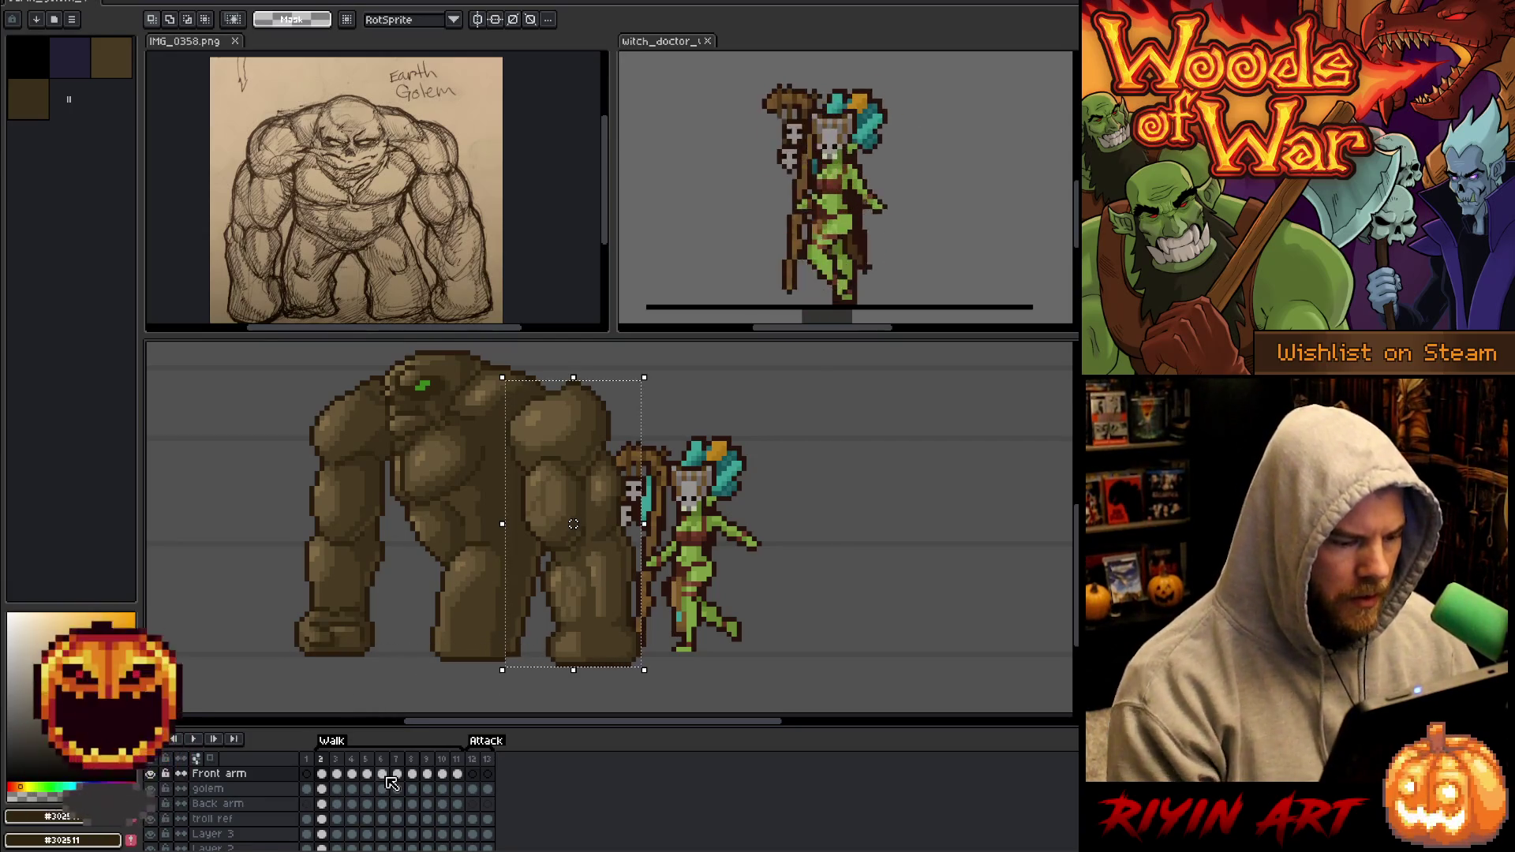
click(573, 519)
key(Right)
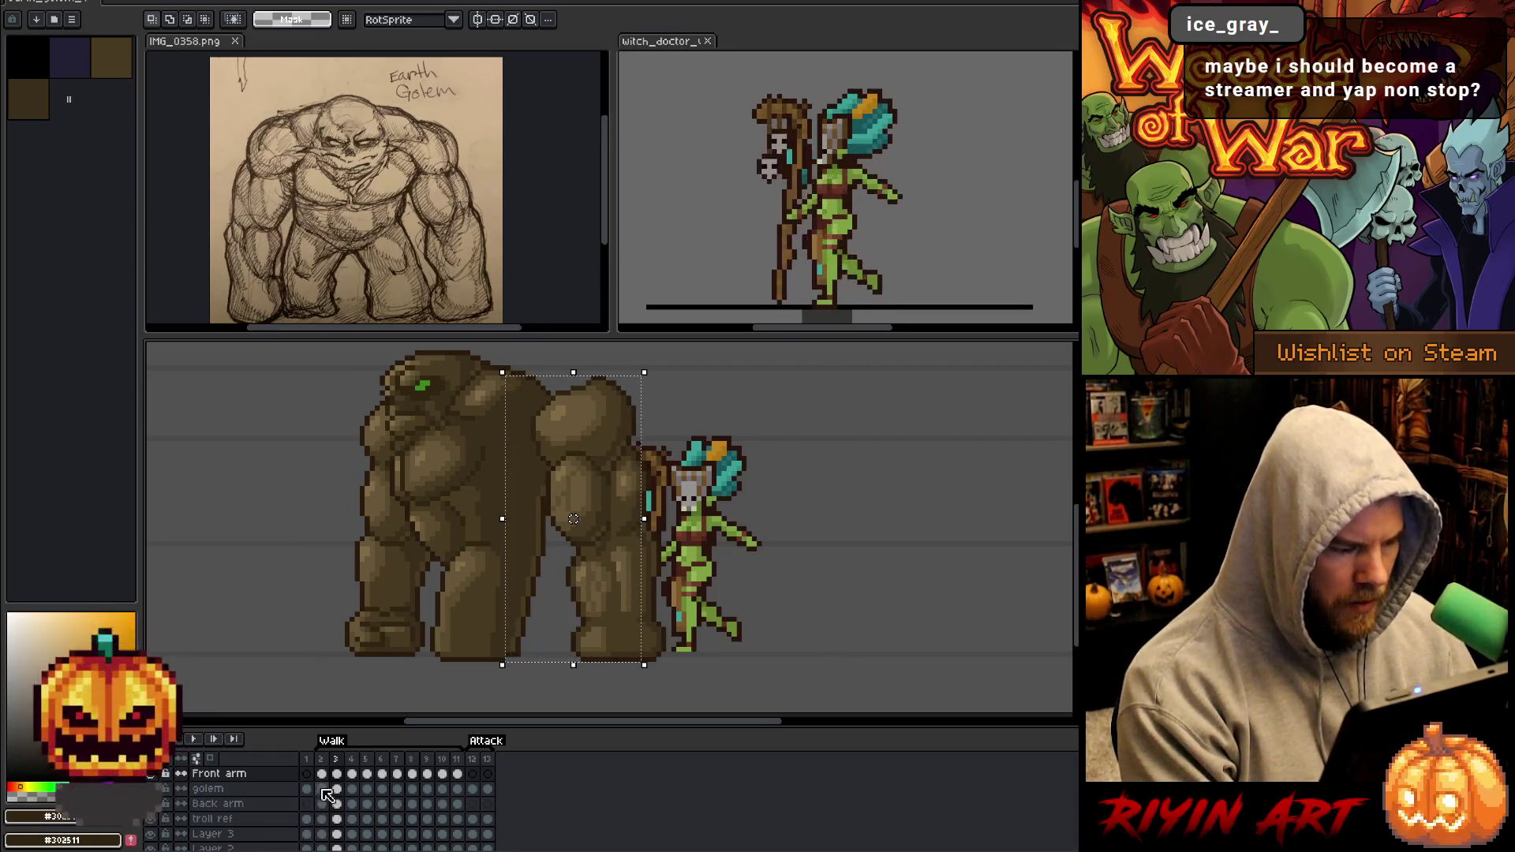
key(Left)
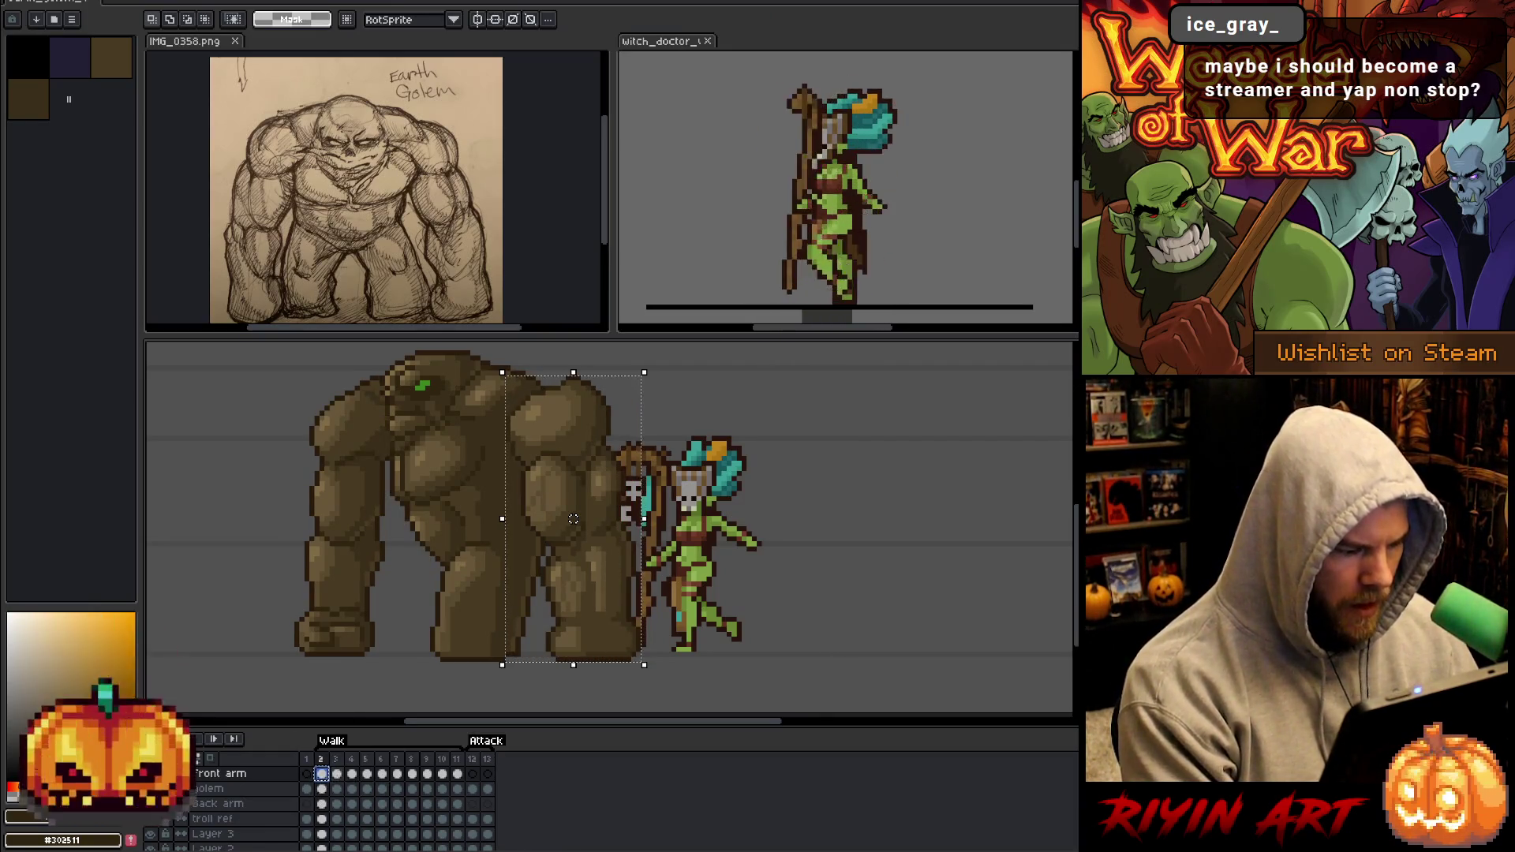
key(Right)
drag(574, 518, 517, 514)
key(Return)
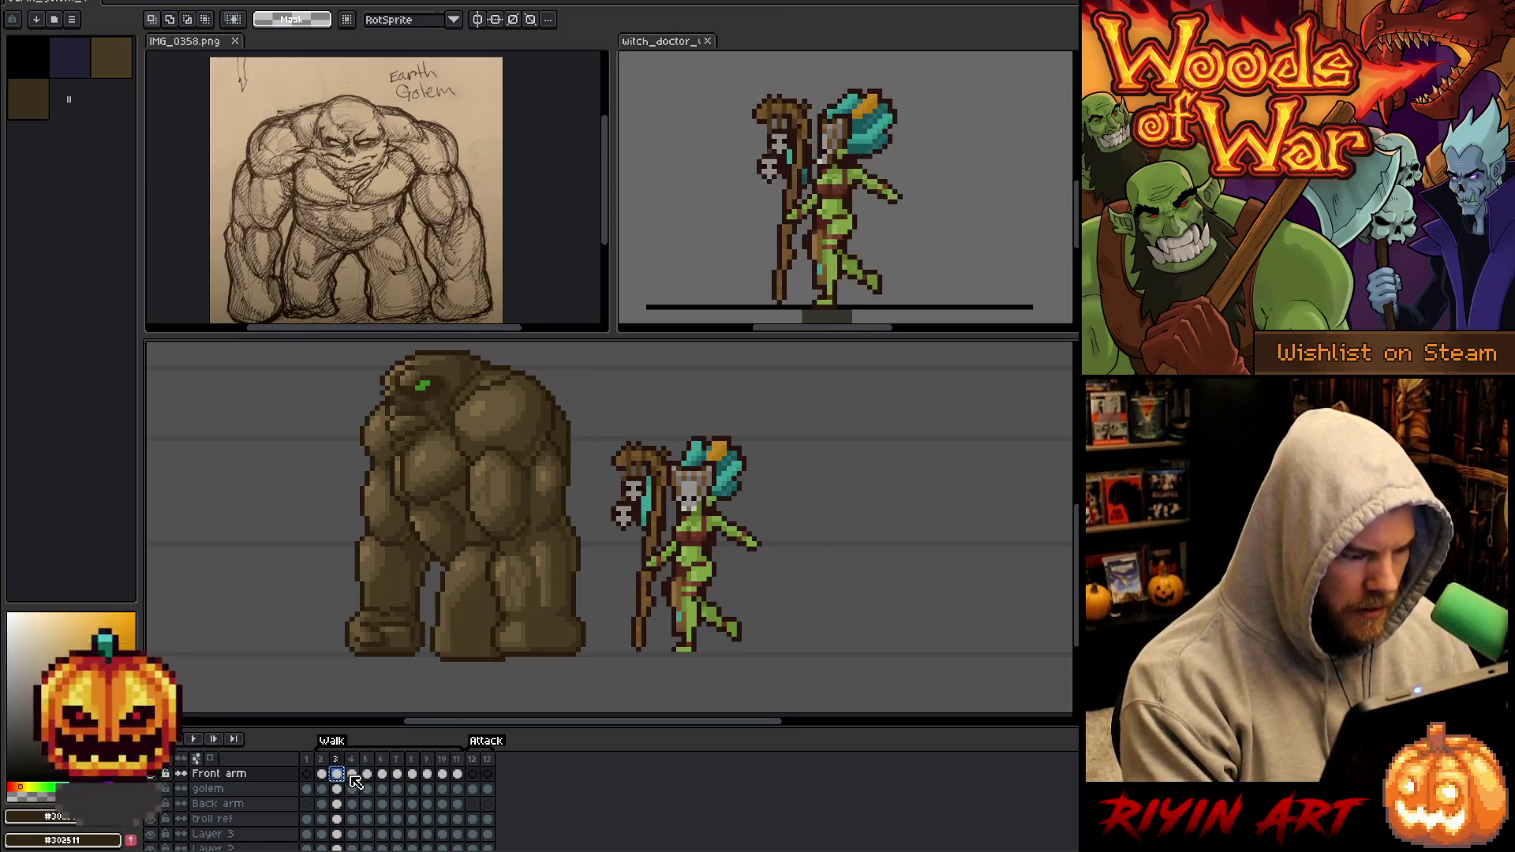
Paste the front arm onto walk frame 4 and shift it left.
click(351, 774)
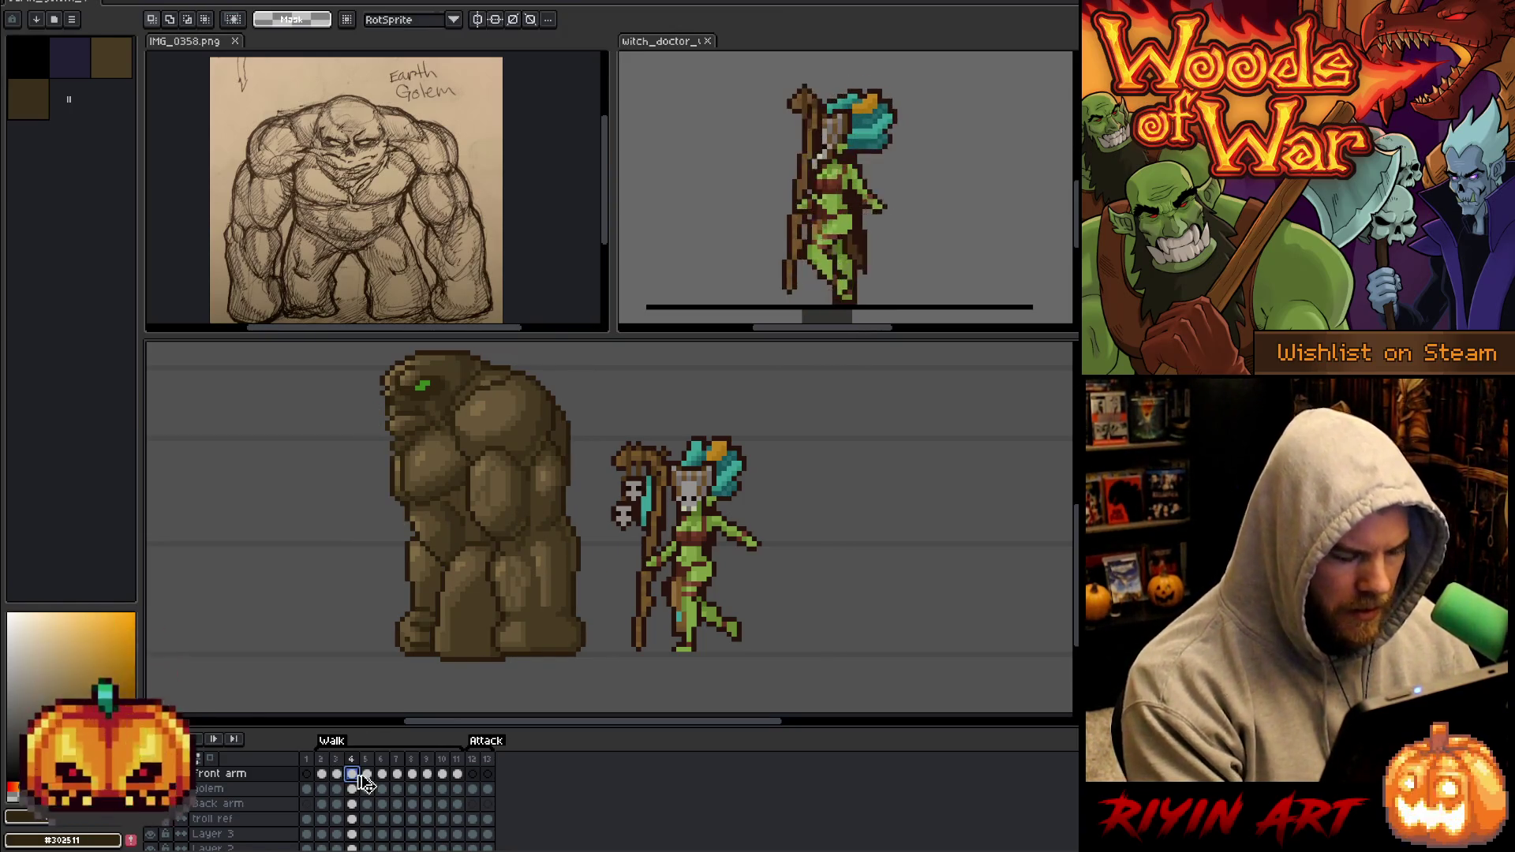
key(ctrl+v)
drag(510, 513, 483, 514)
key(Left)
key(Left)
key(Left)
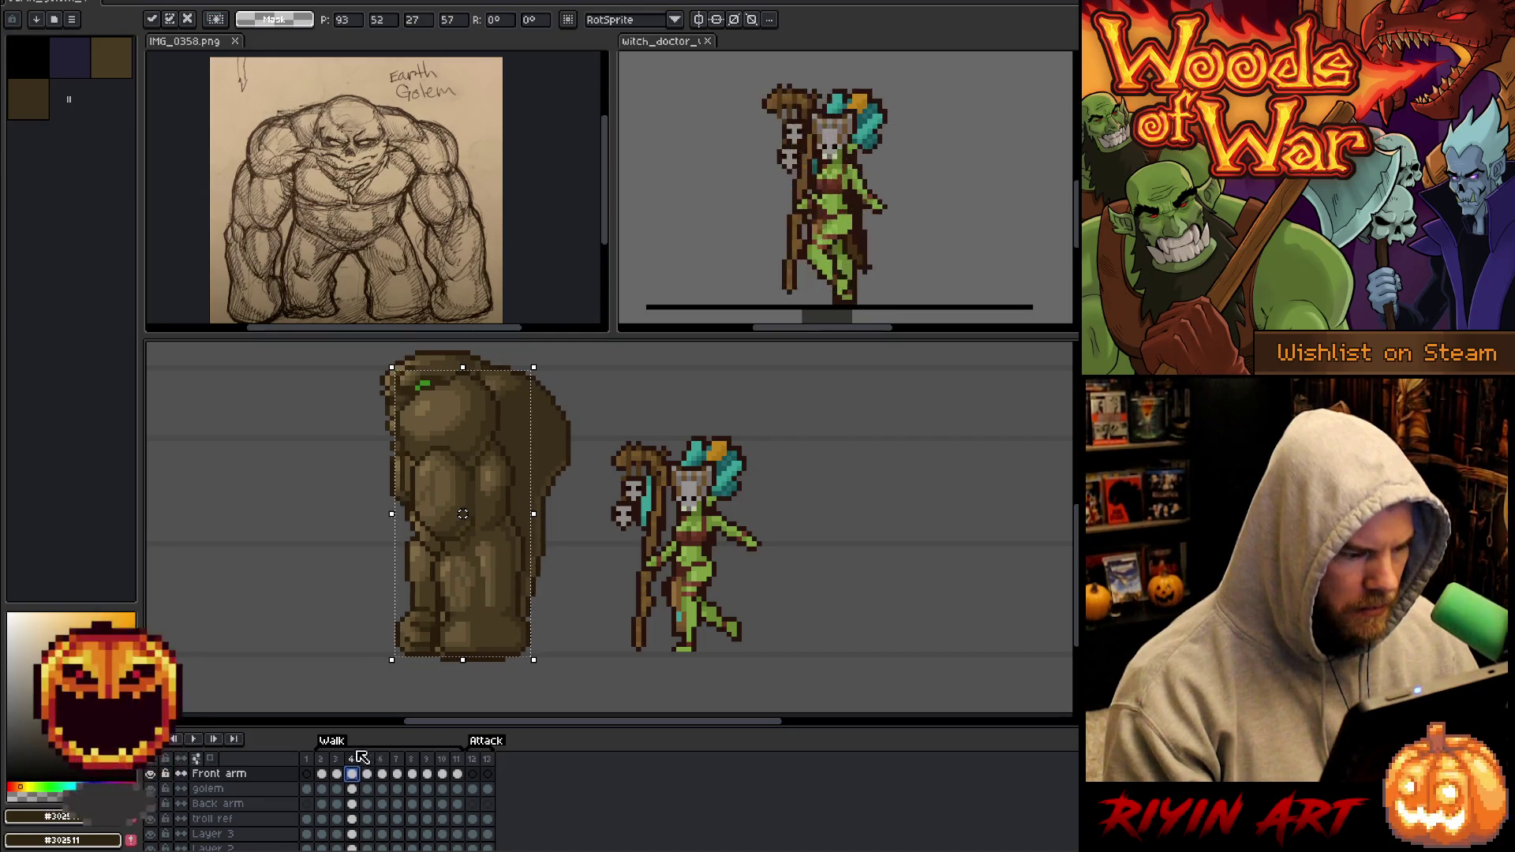
key(Return)
Paste the front arm onto walk frame 5 and nudge it several pixels left.
click(367, 773)
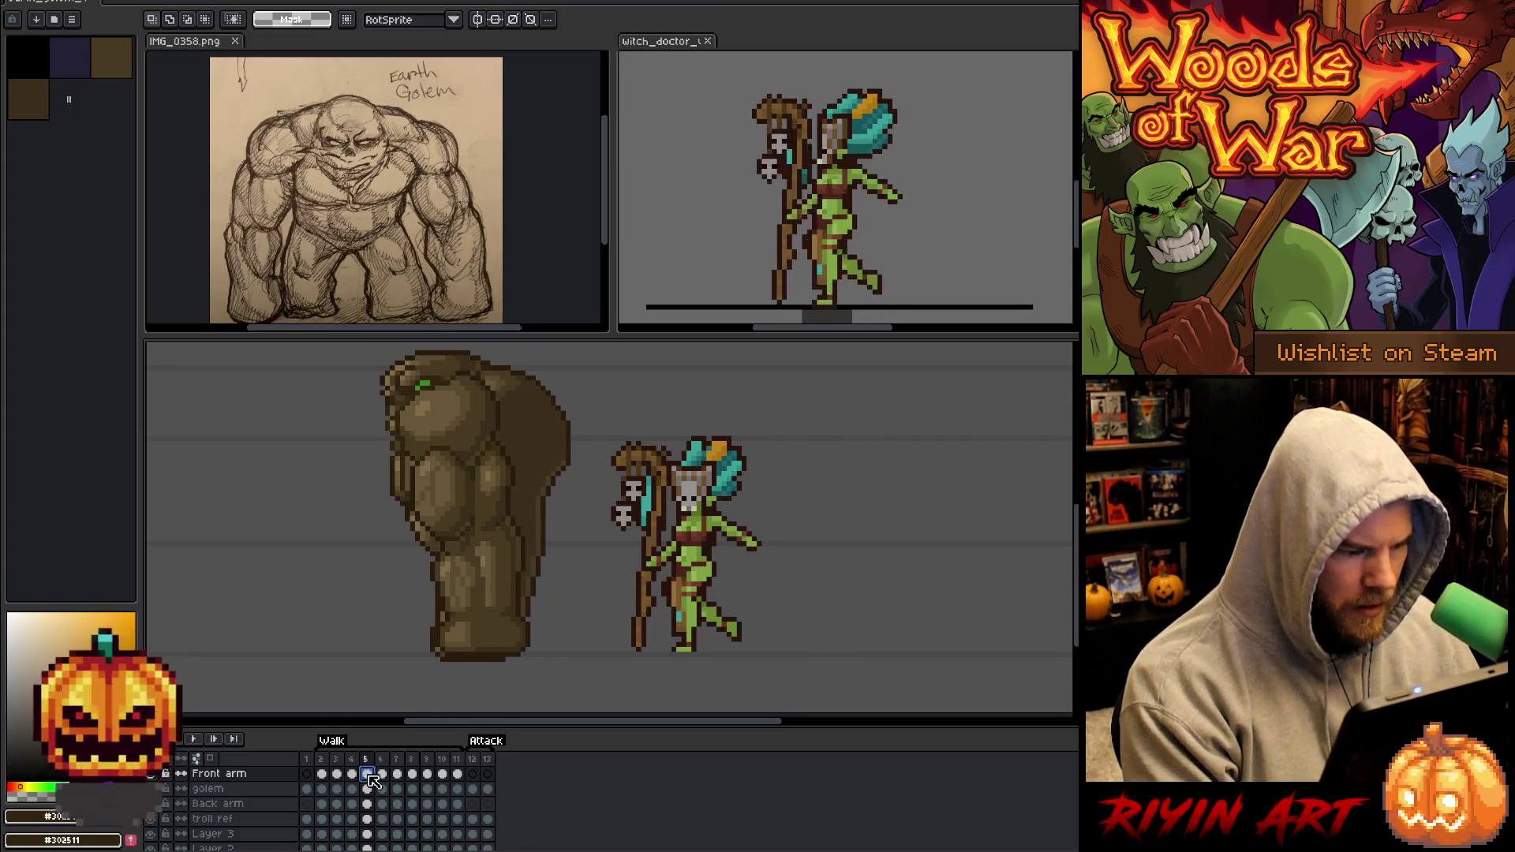
key(ctrl+v)
key(Left)
key(Left)
key(Left)
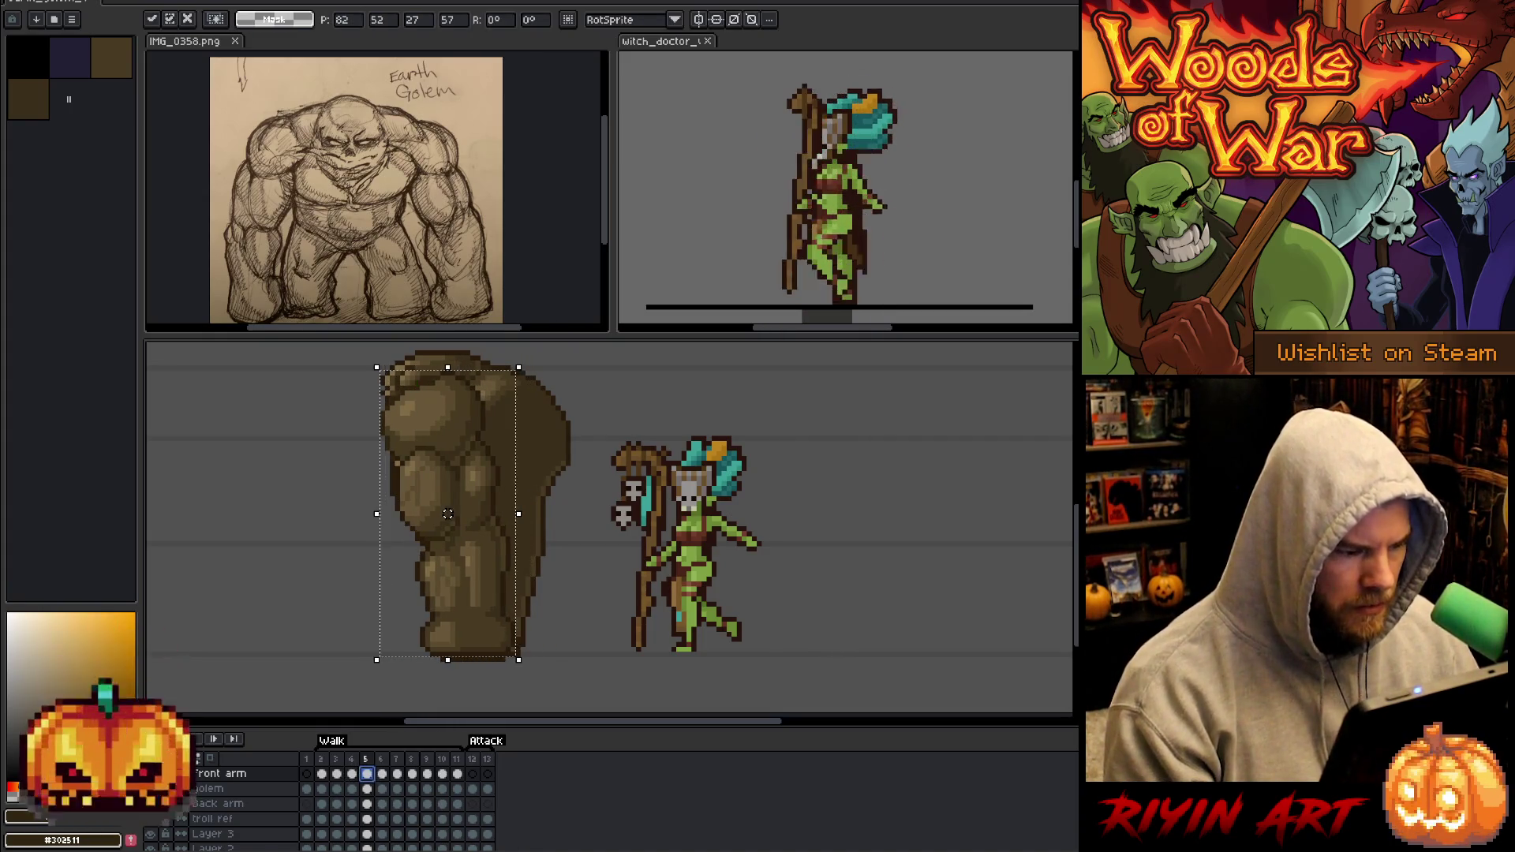
key(Left)
key(Left)
key(Left)
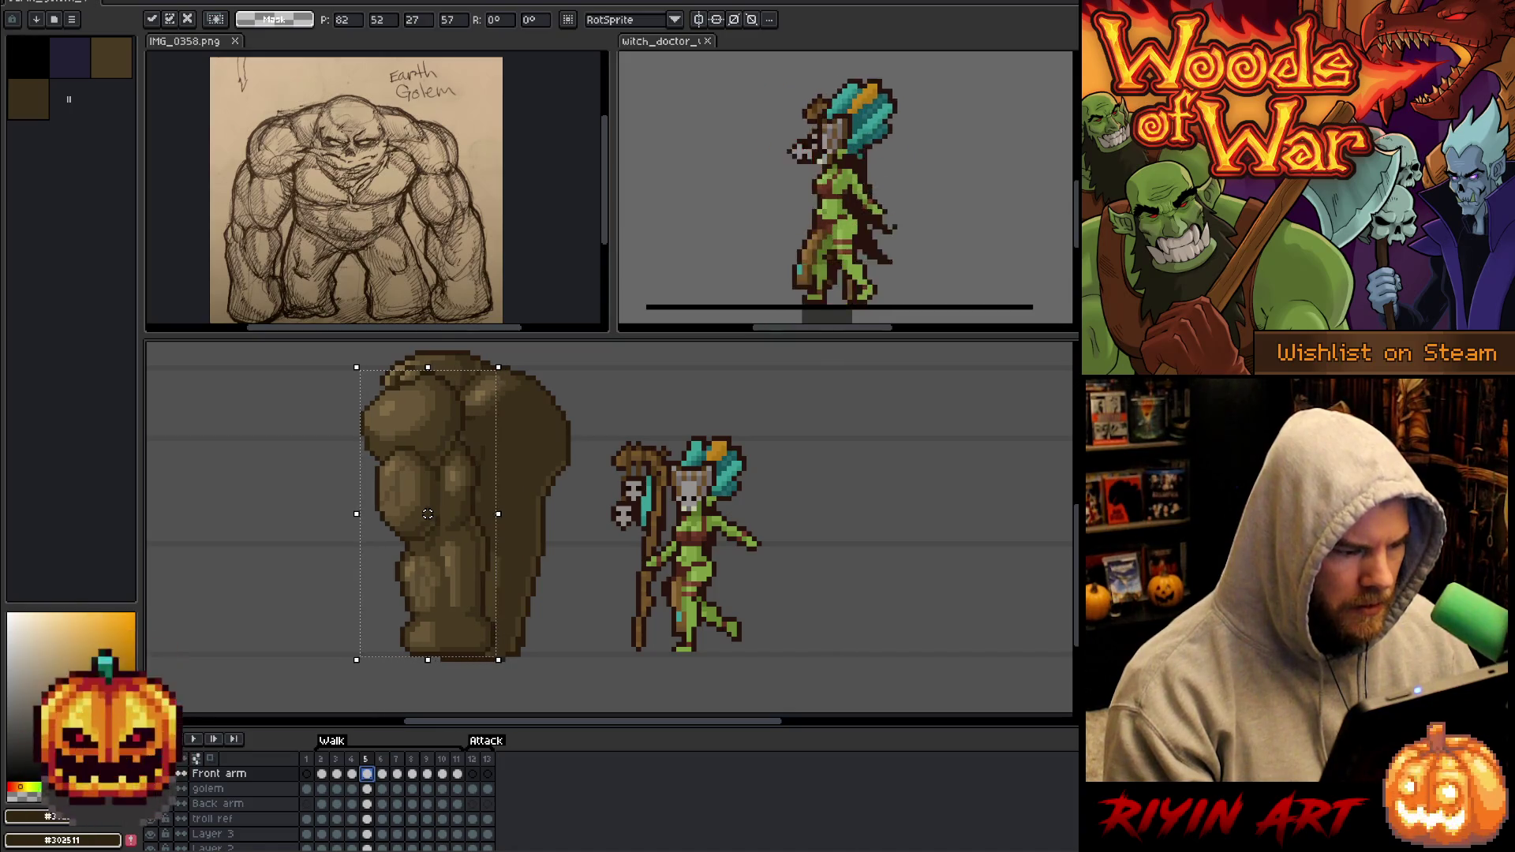
key(Return)
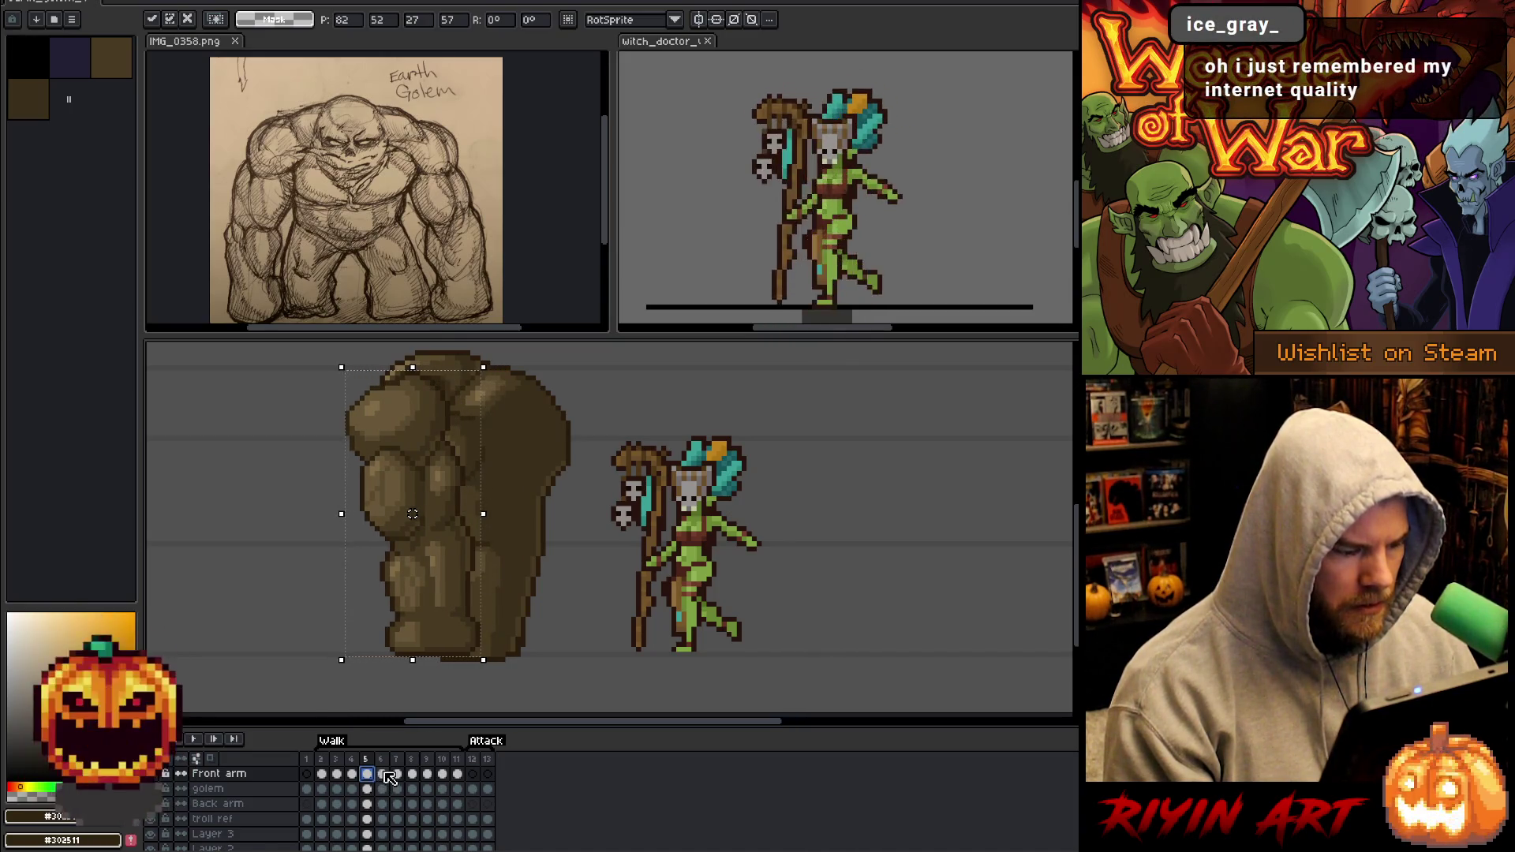
Paste the front arm onto walk frame 6 and compare it with frame 5.
key(period)
key(ctrl+v)
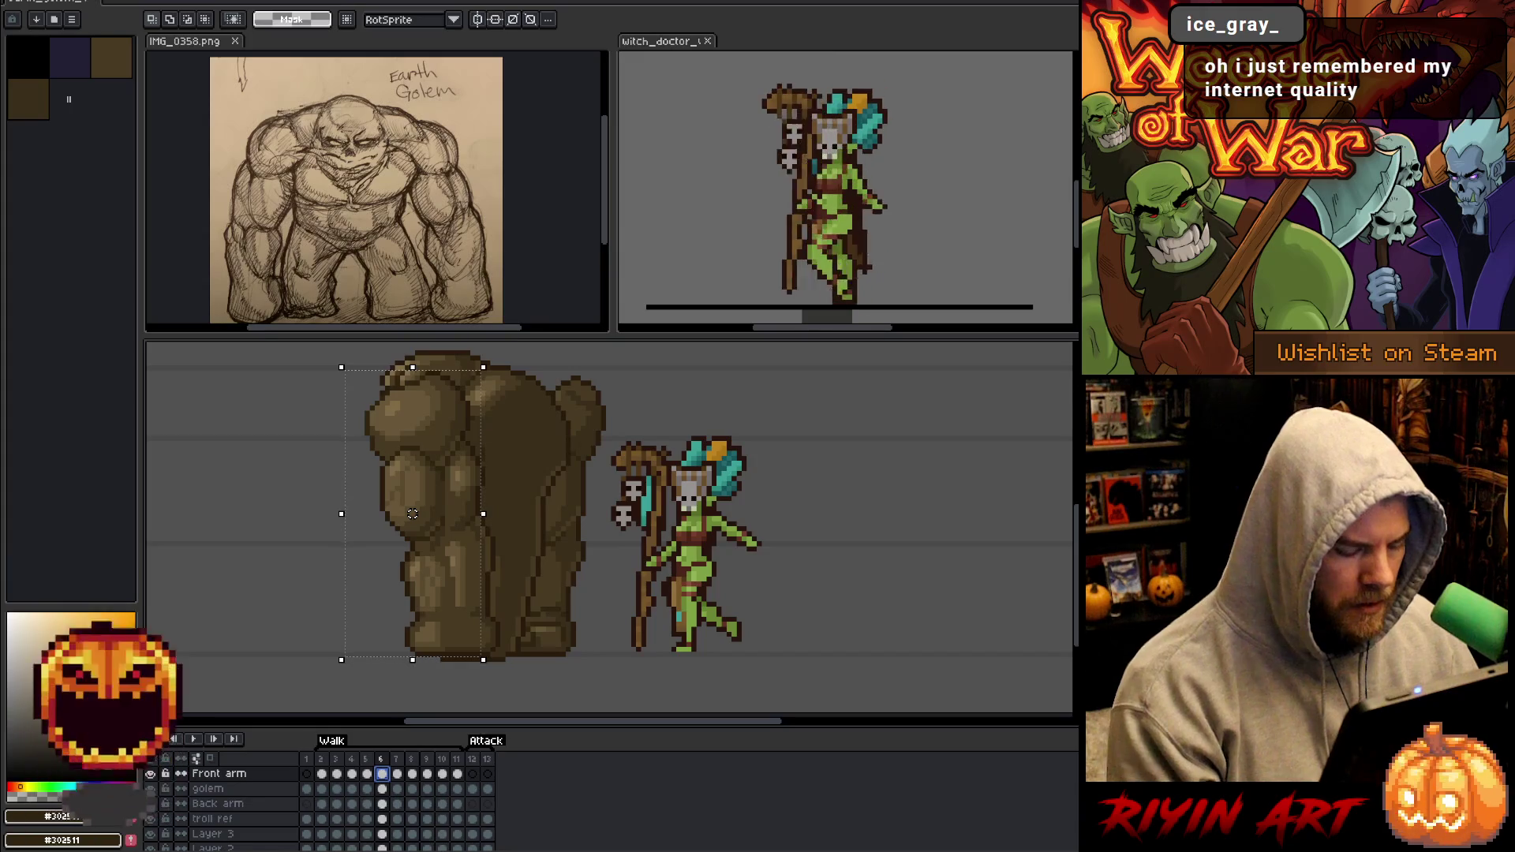
key(comma)
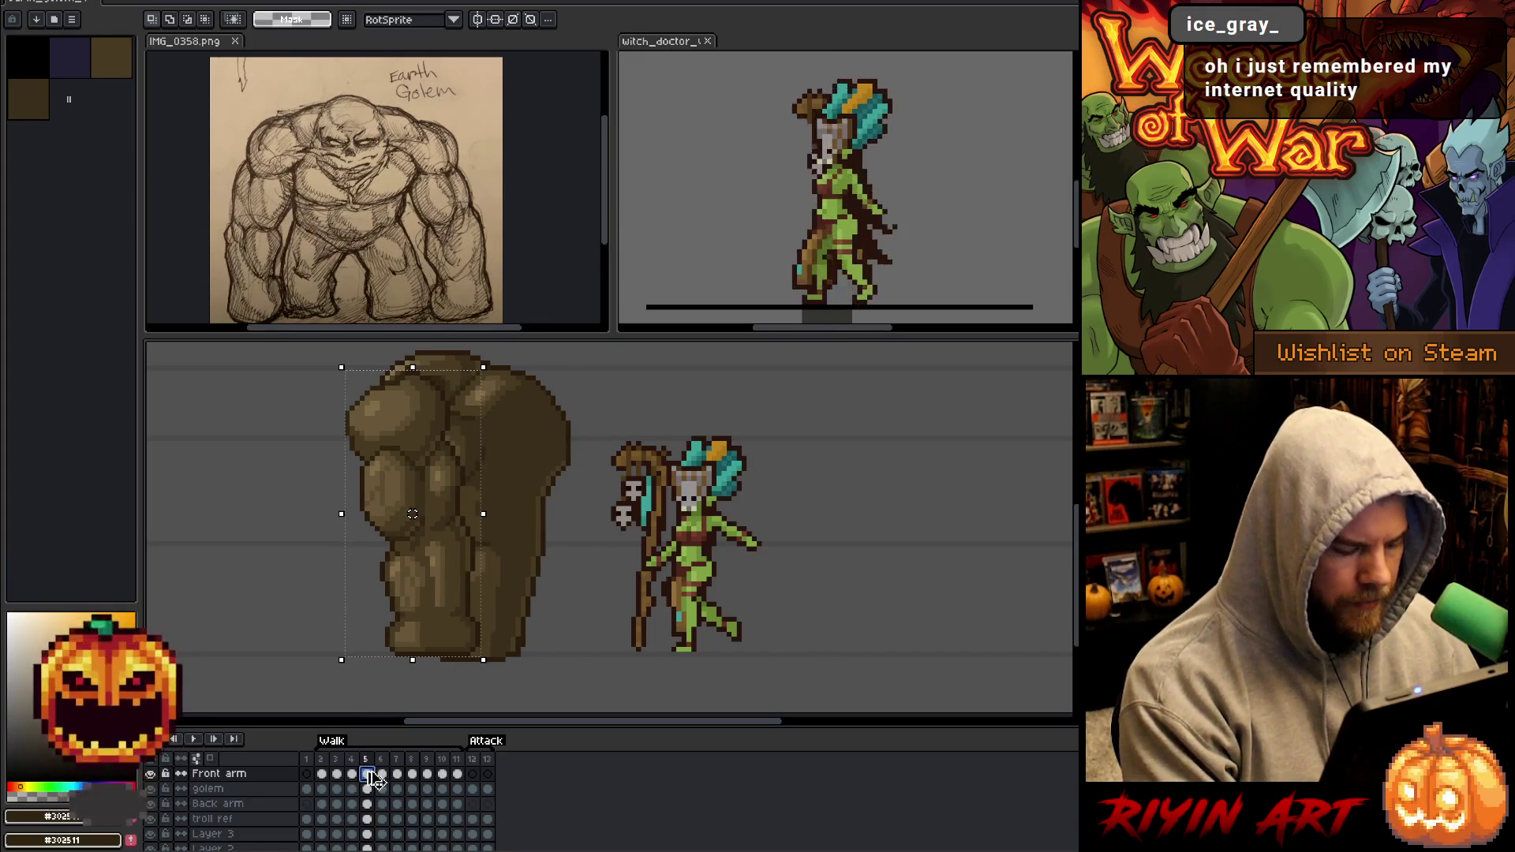
click(383, 774)
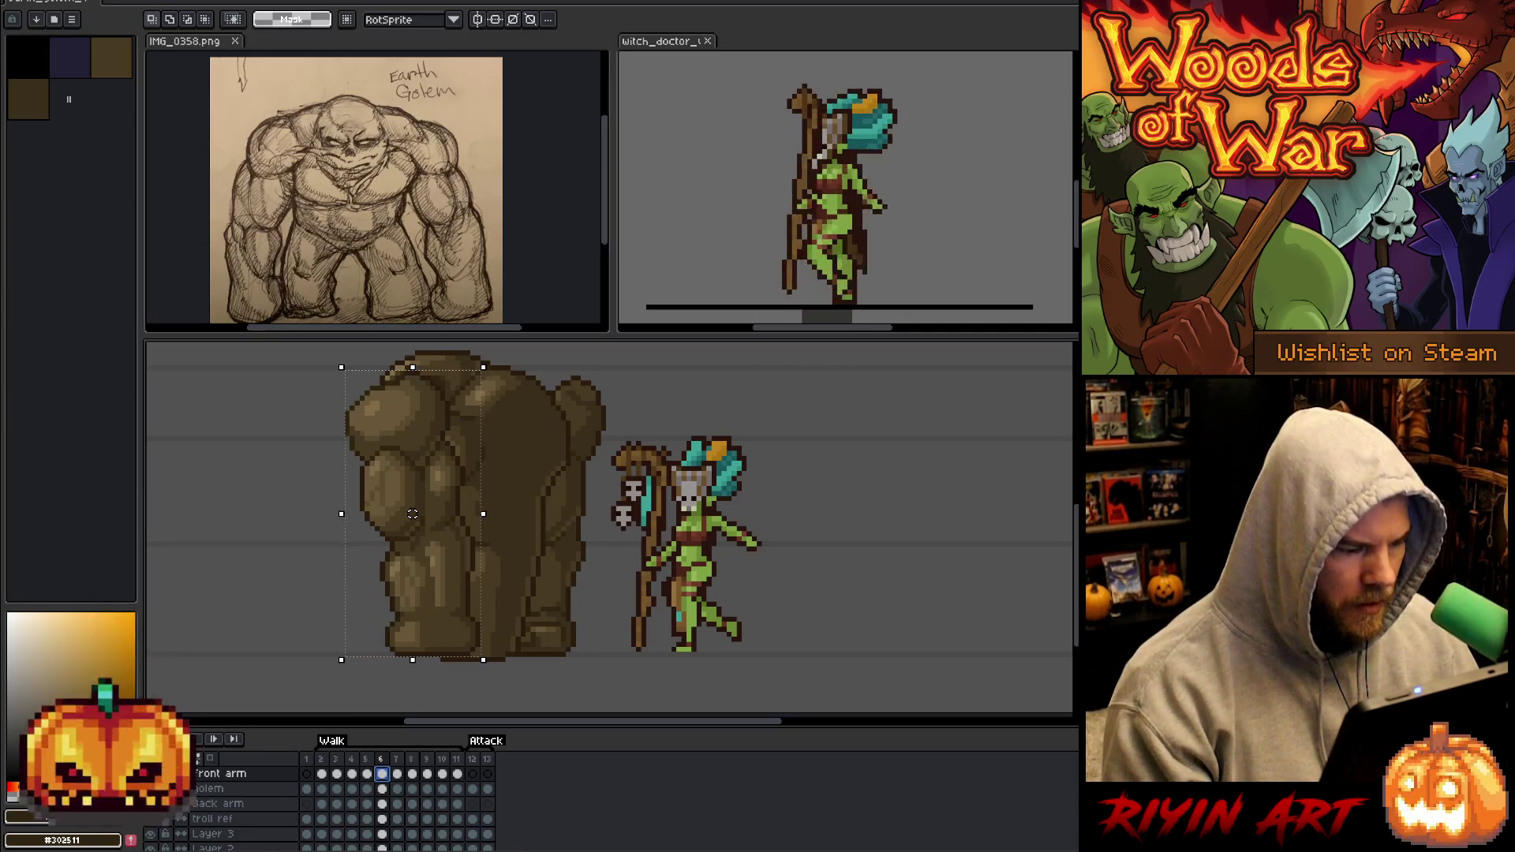
Flip back and forth through the walk frames to compare the front arm poses.
key(comma)
key(comma)
key(comma)
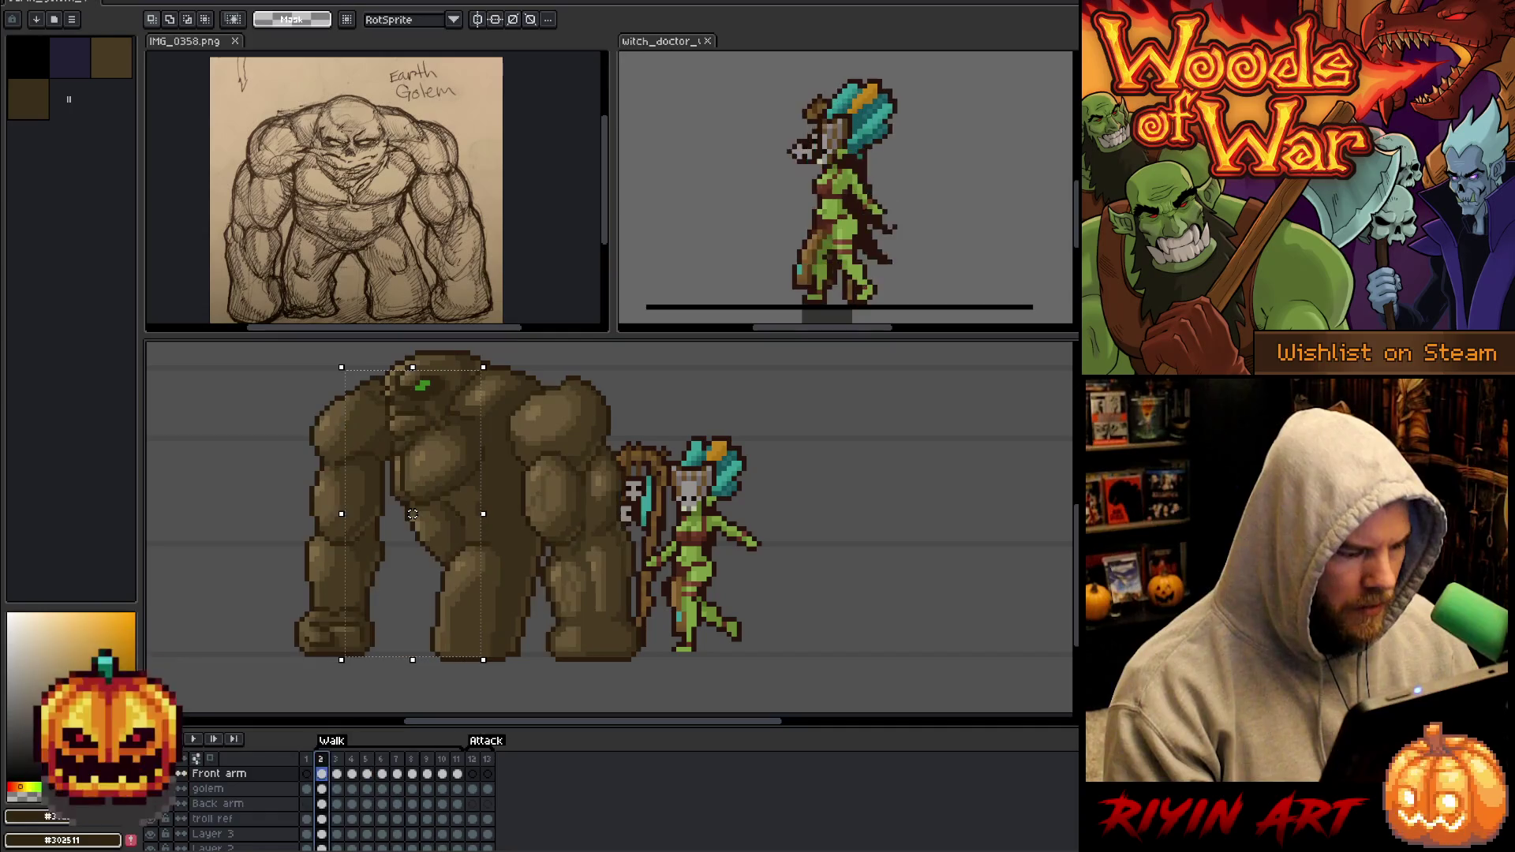
key(period)
key(comma)
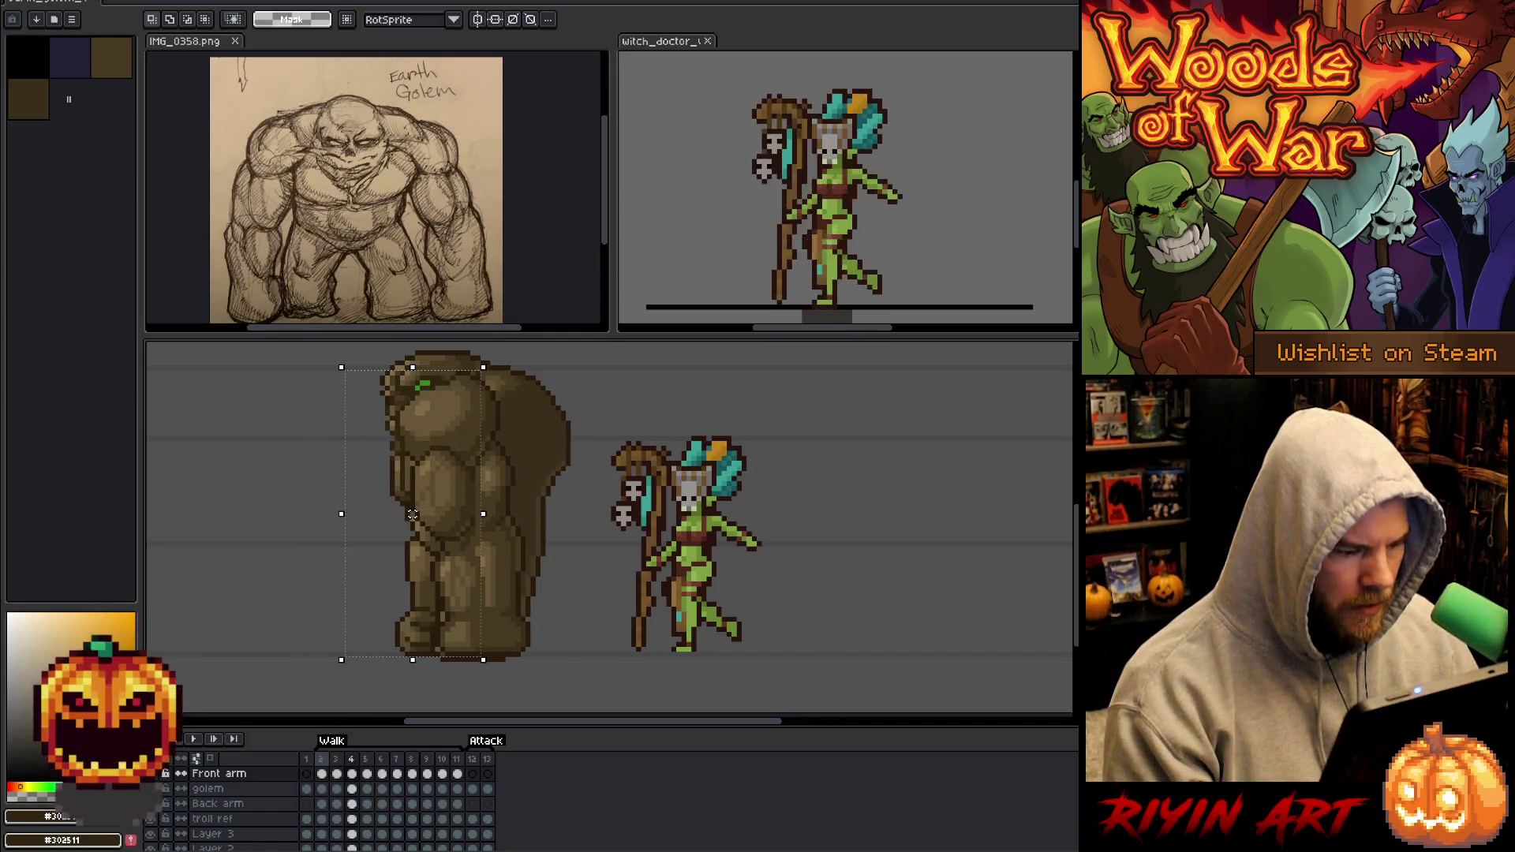
key(period)
key(comma)
key(comma)
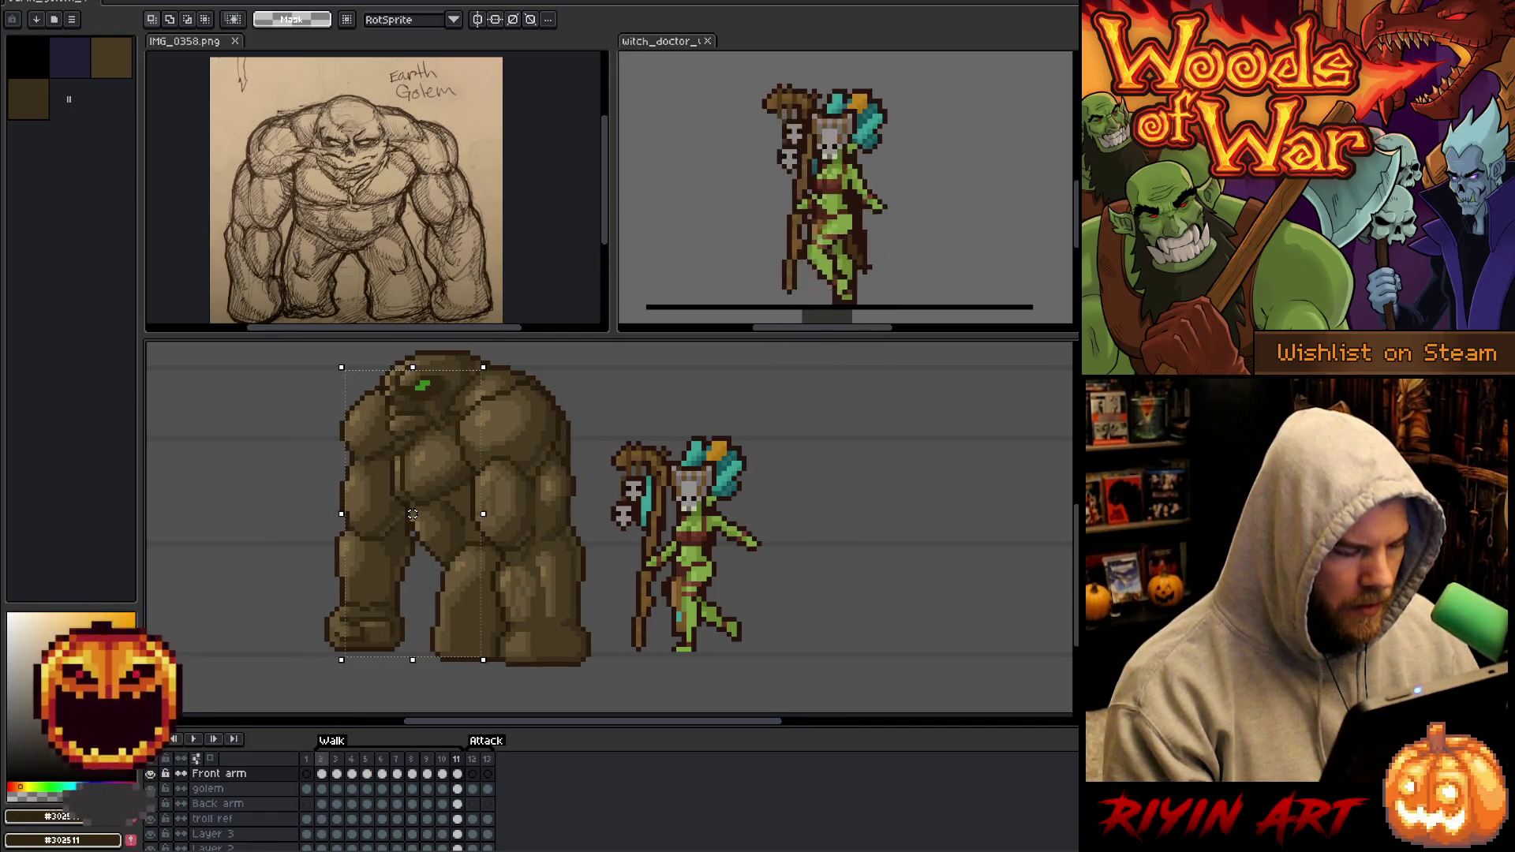
key(period)
key(period)
key(period)
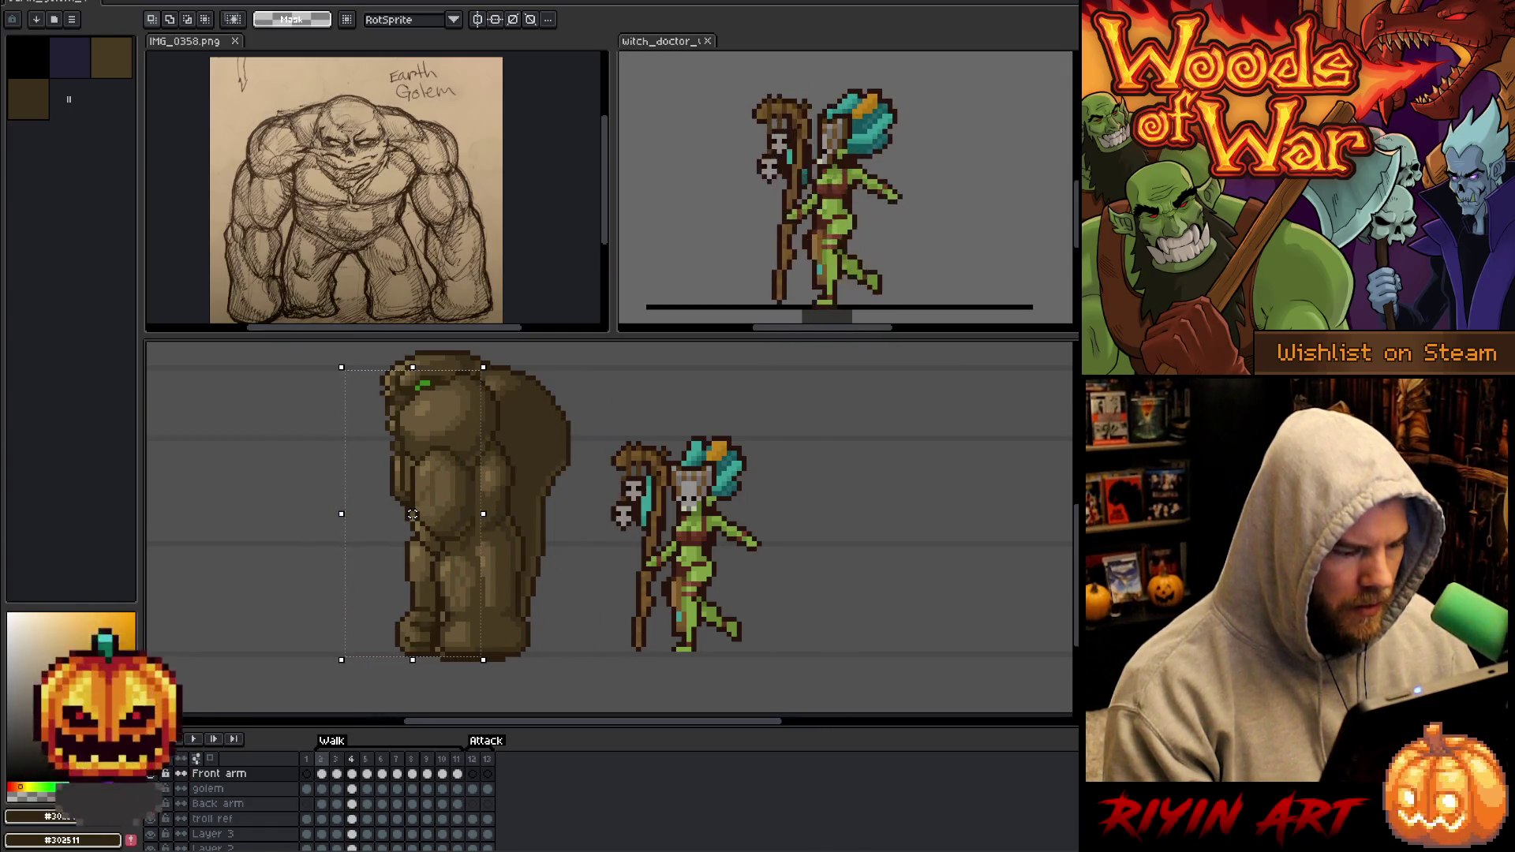
key(period)
key(period)
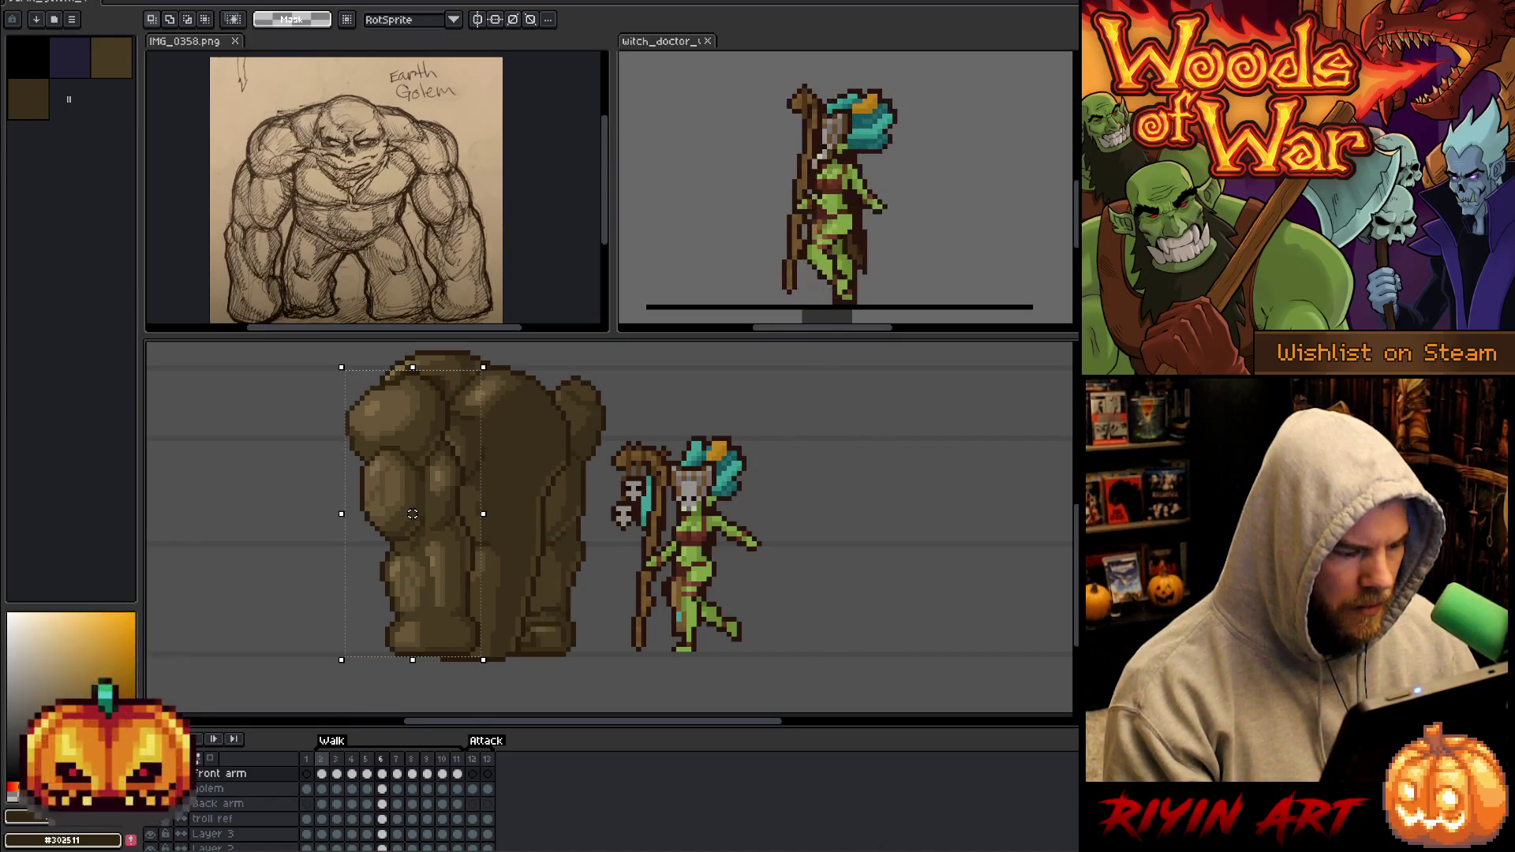
key(comma)
key(period)
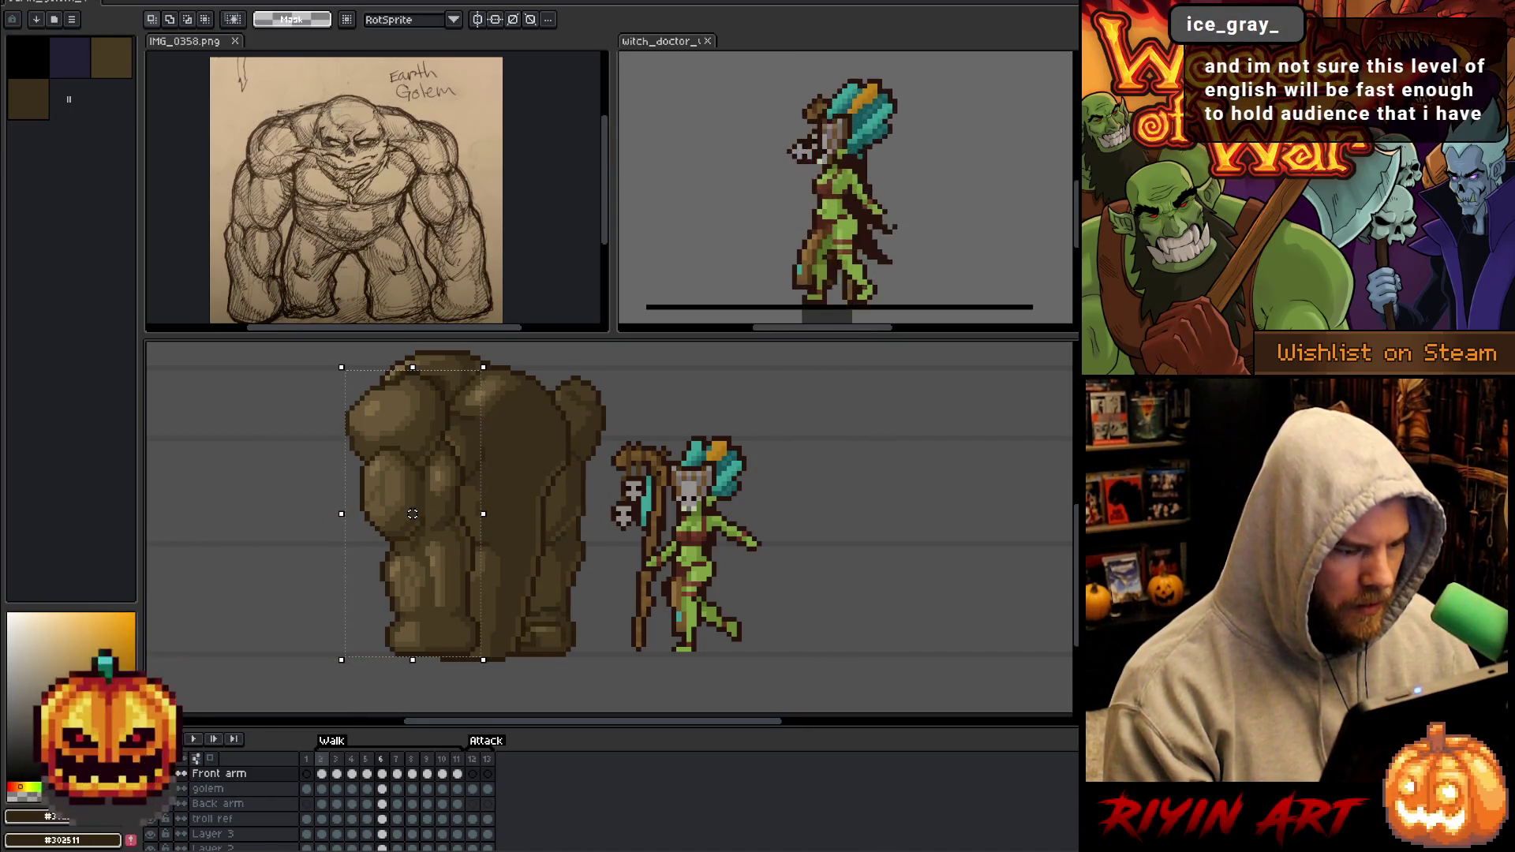
Move the golem's front arm about 19 px further left on walk frame 6.
click(326, 763)
drag(436, 382, 427, 383)
drag(403, 513, 362, 518)
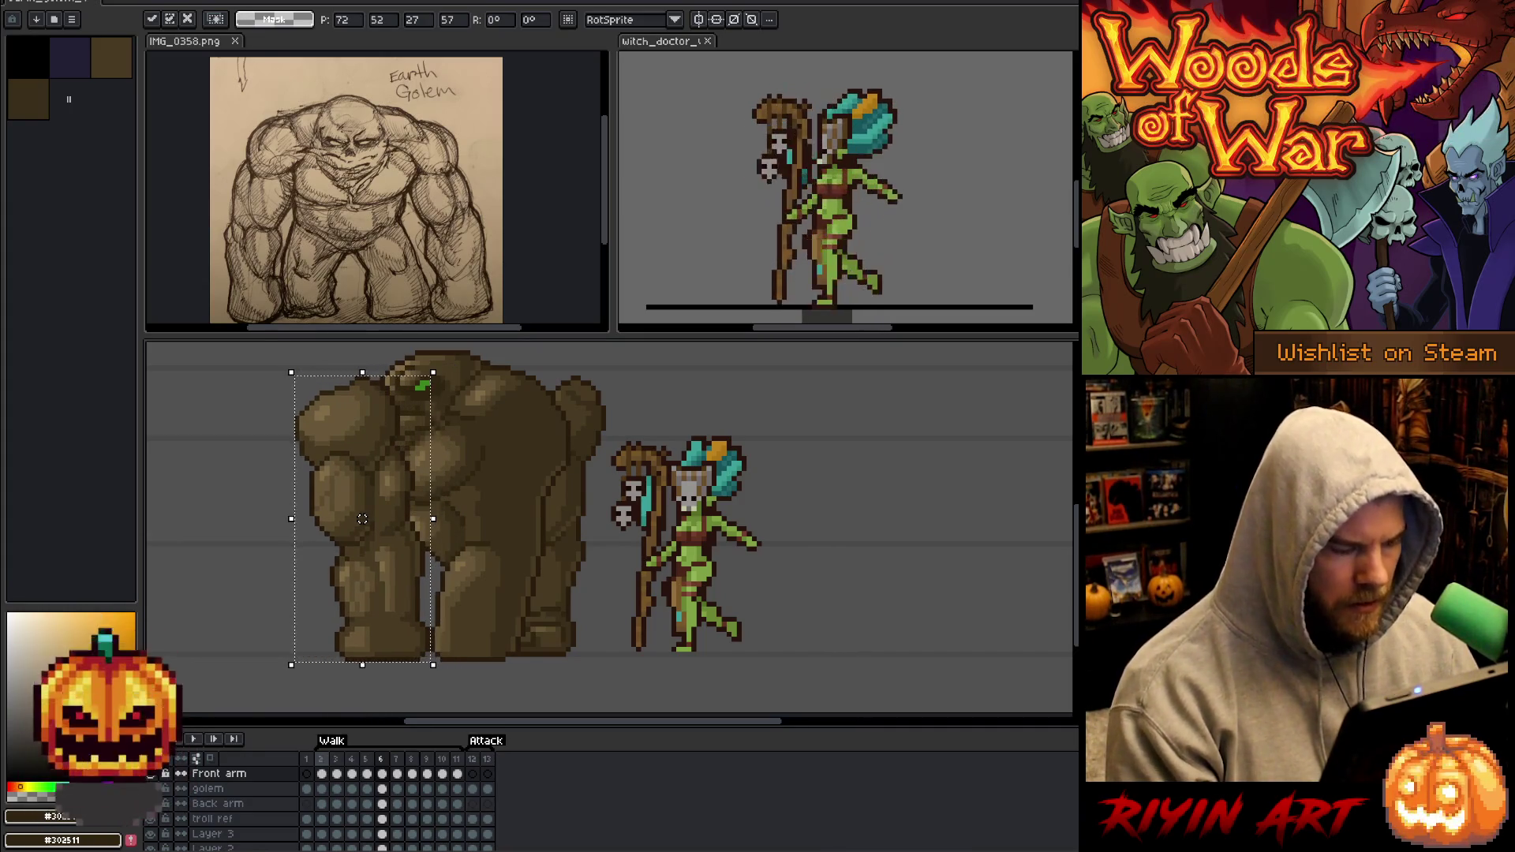
key(Return)
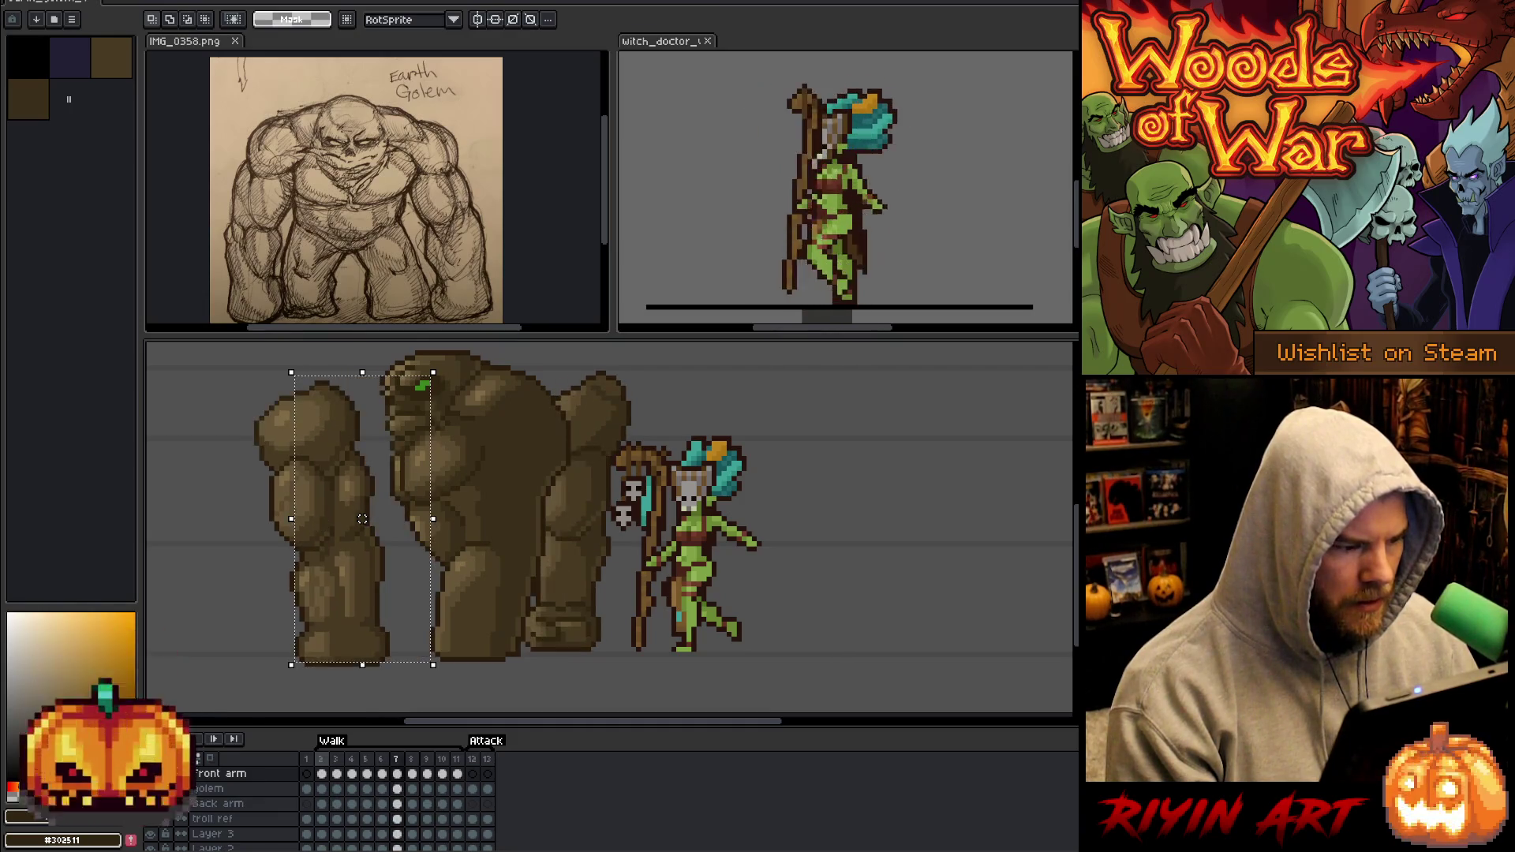
Nudge the frame 6 front arm one more pixel left, then play the walk cycle.
key(Left)
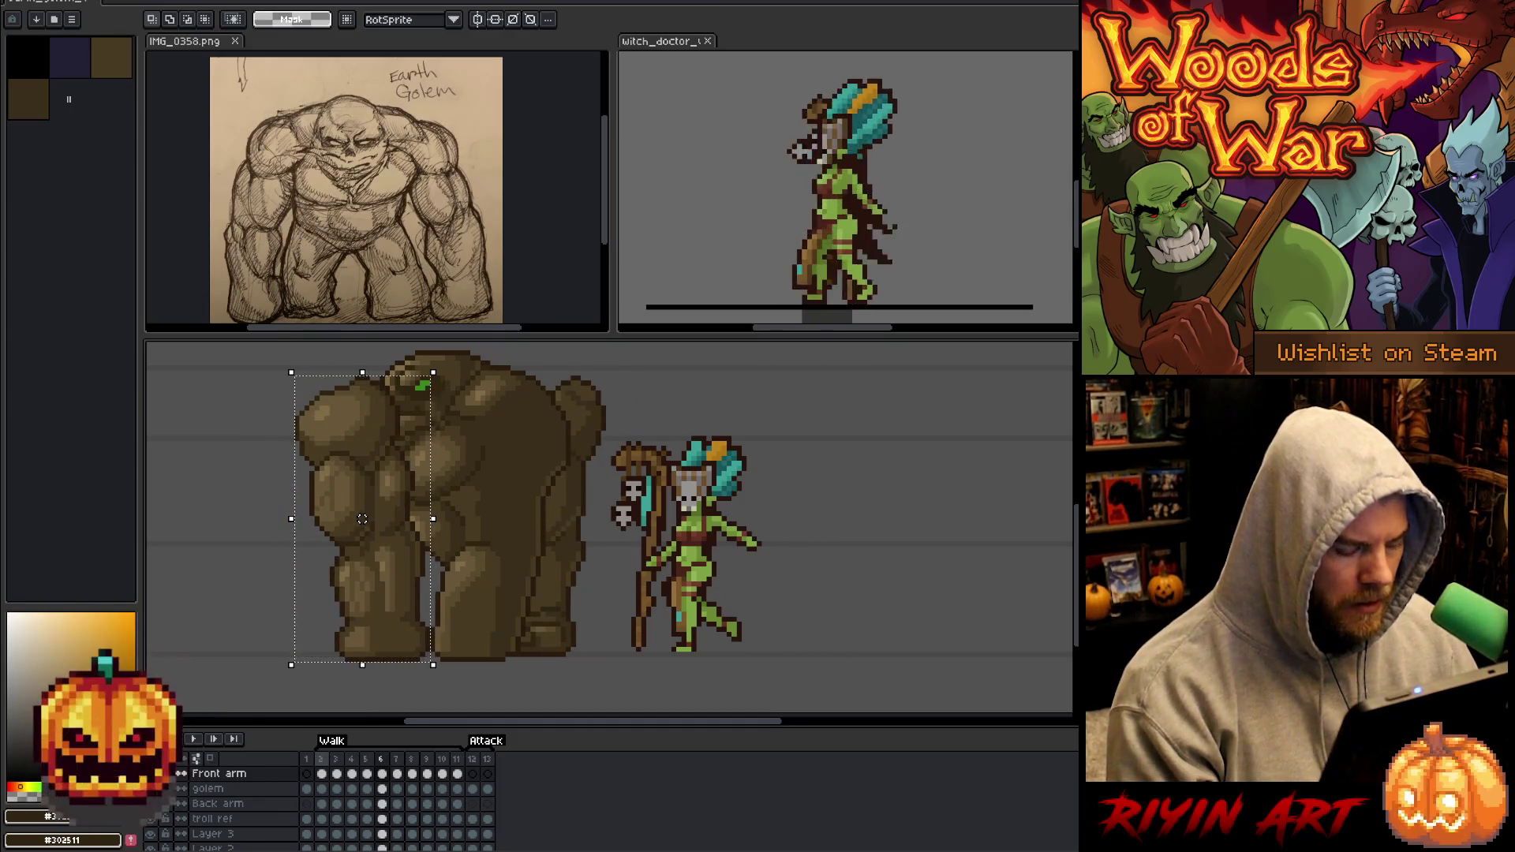
drag(362, 519, 357, 518)
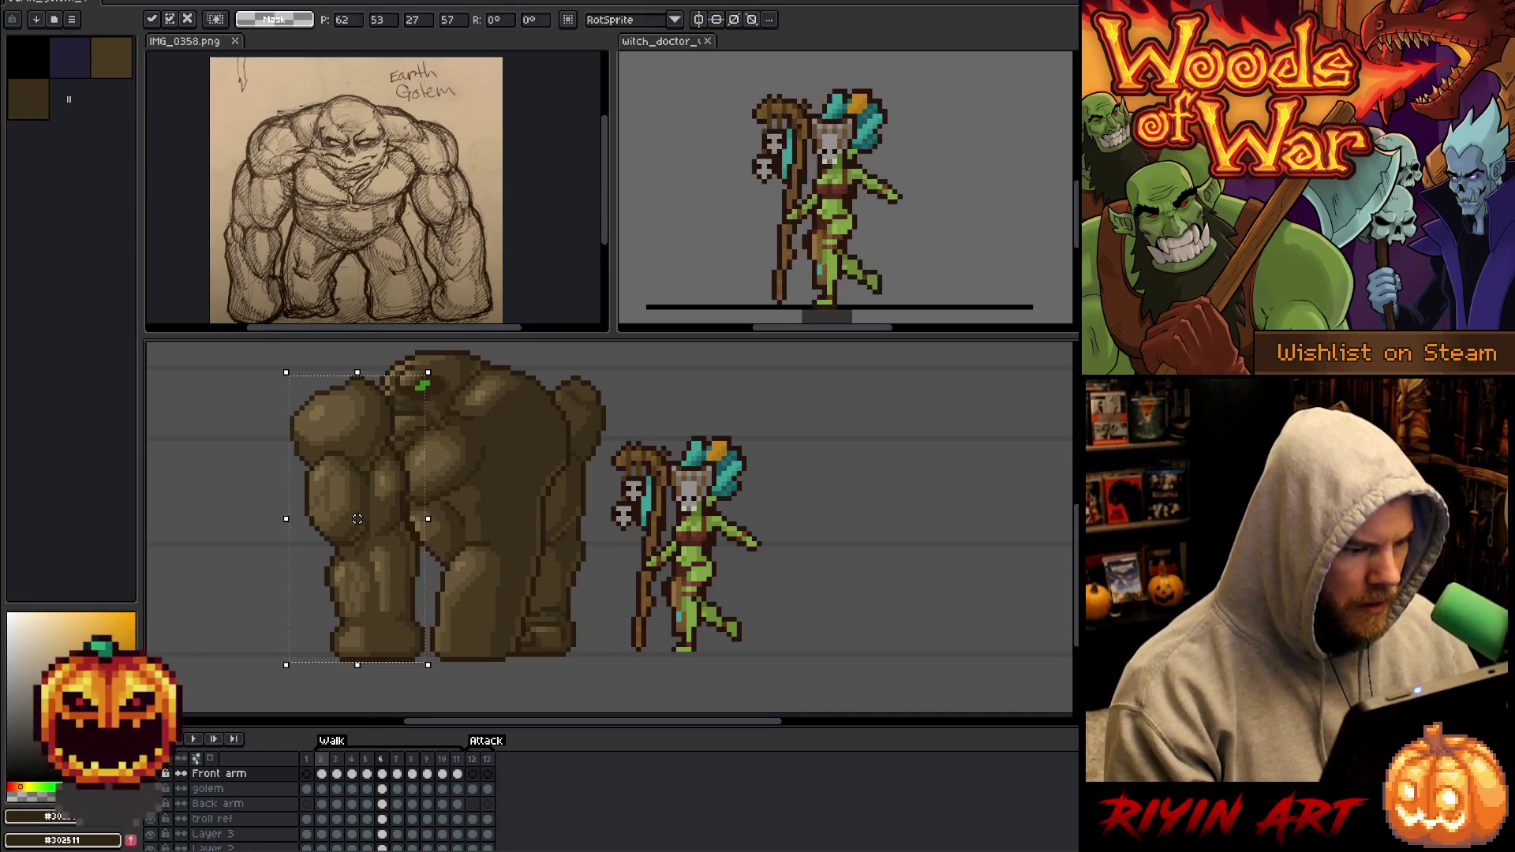
key(ctrl+d)
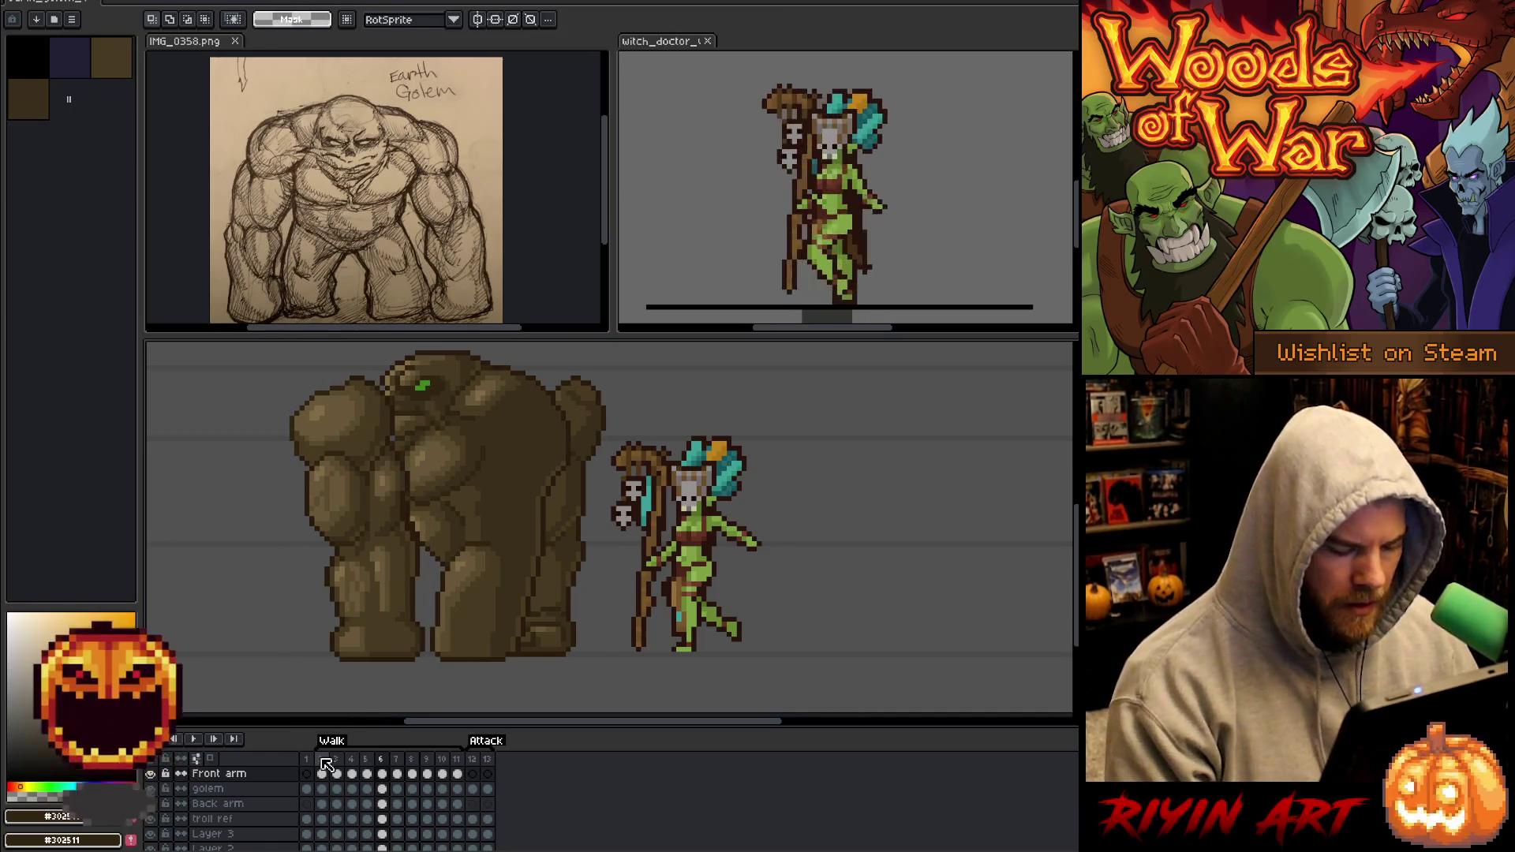
key(Return)
key(Return)
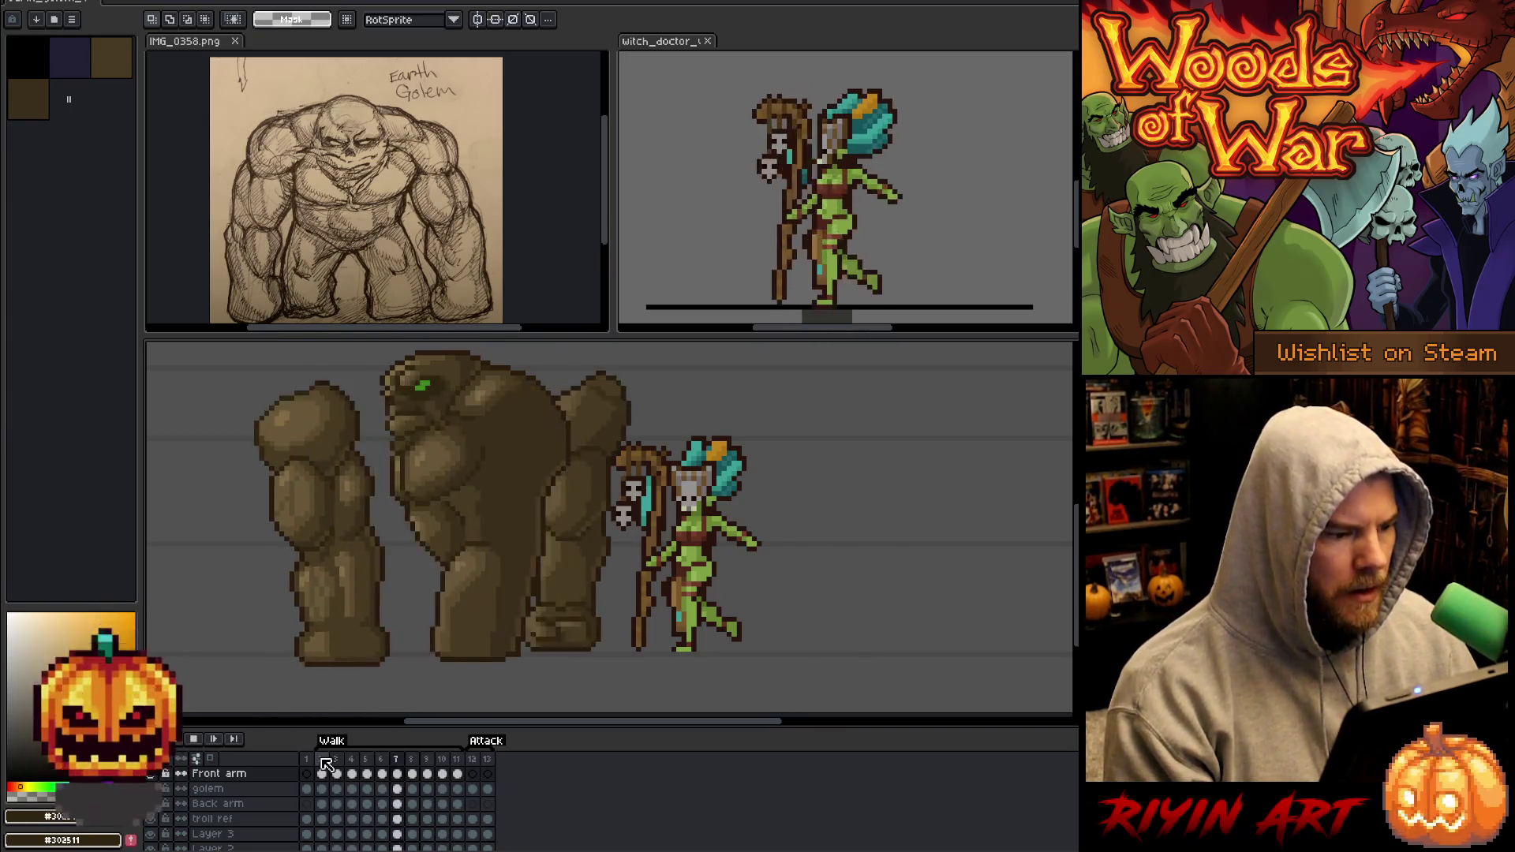
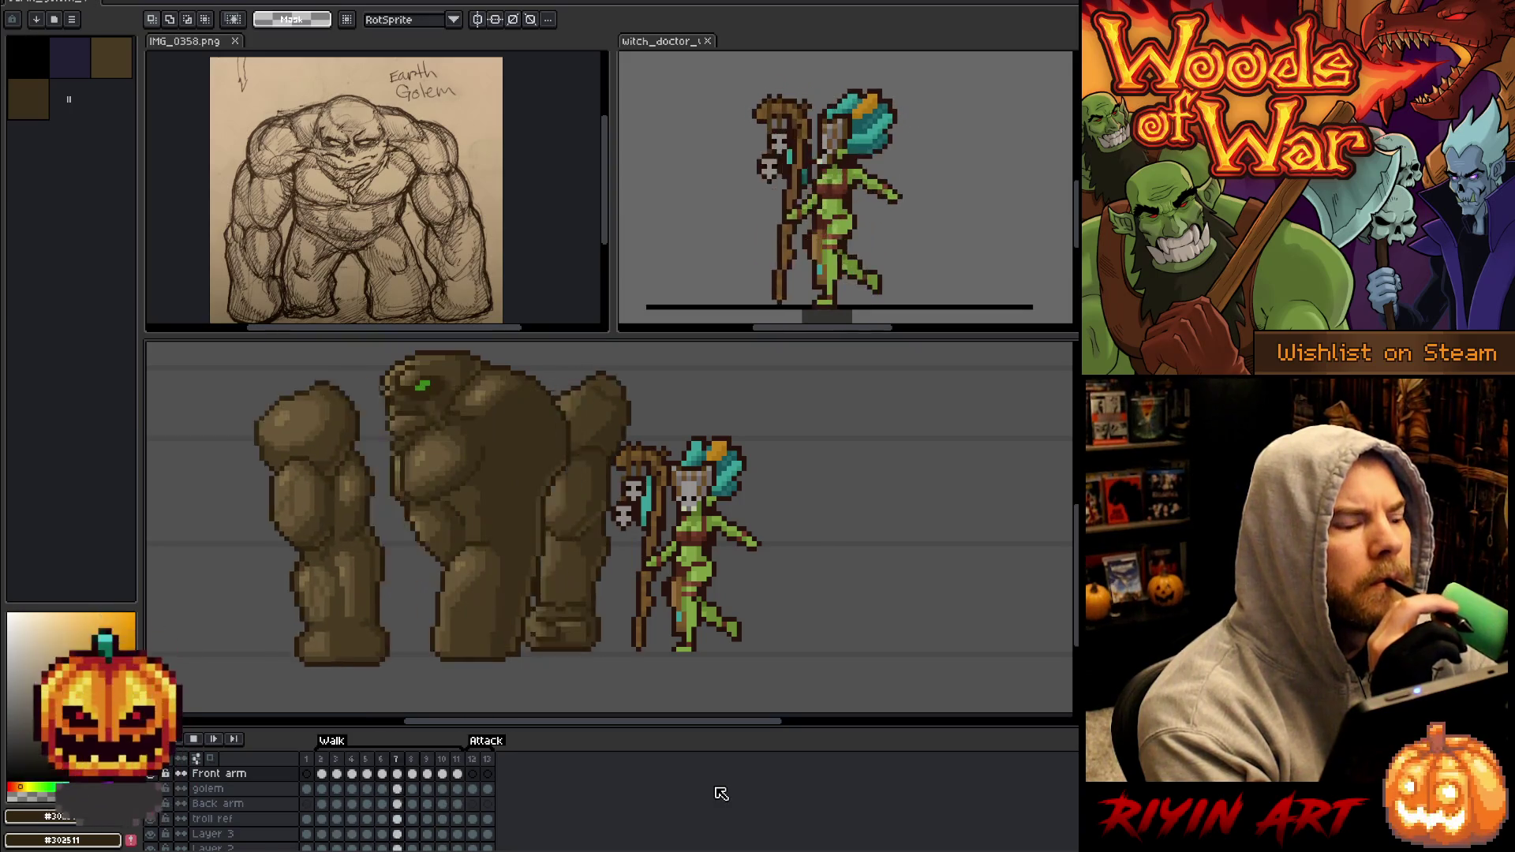
Review frame 2's properties and preview the original walk cycle, checking frames 1, 4 and 11.
click(328, 759)
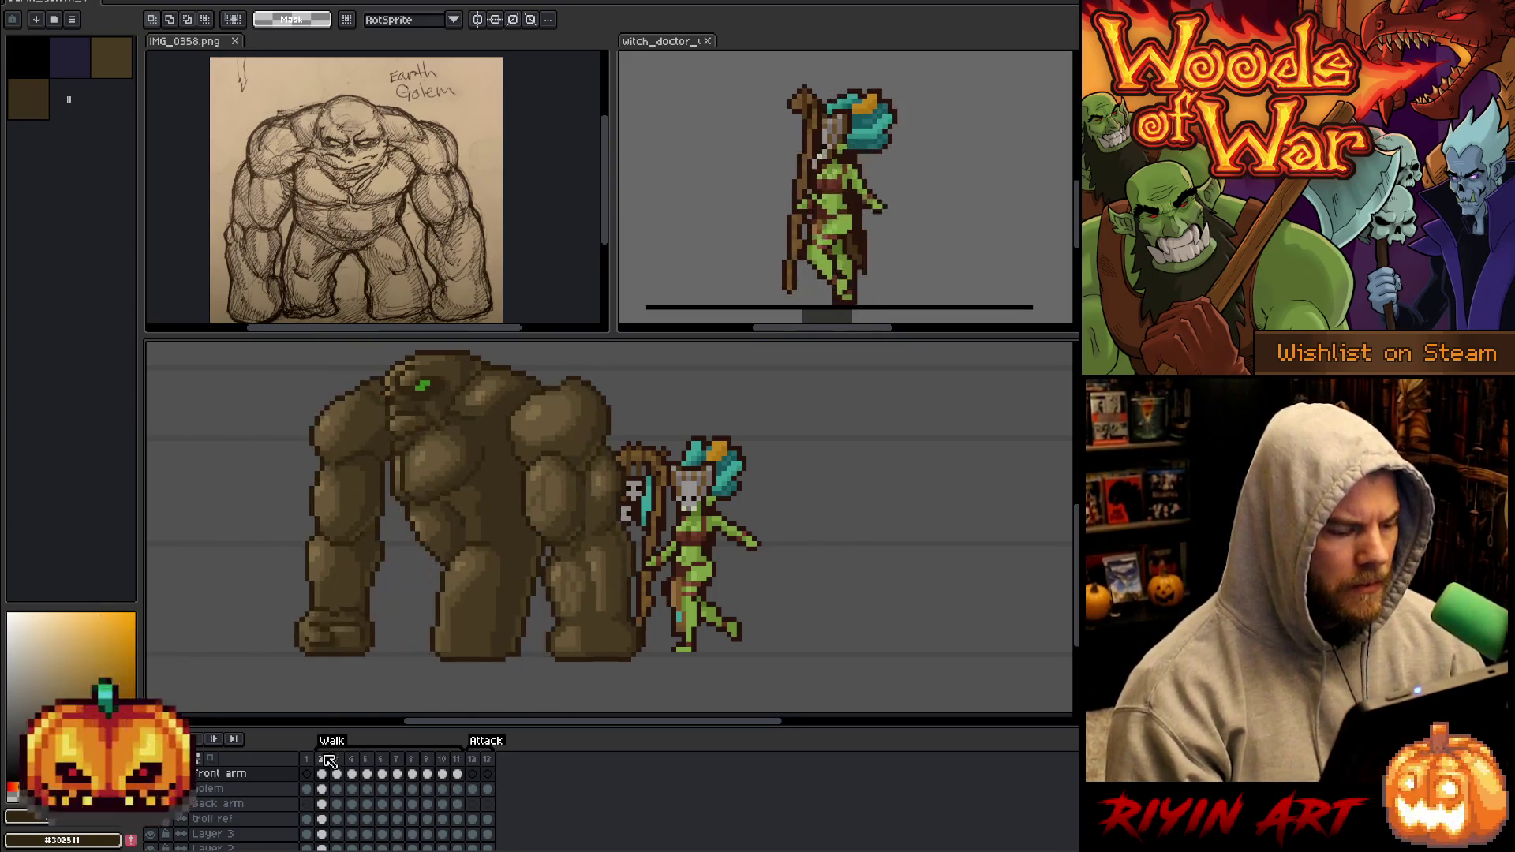
right_click(329, 760)
click(338, 770)
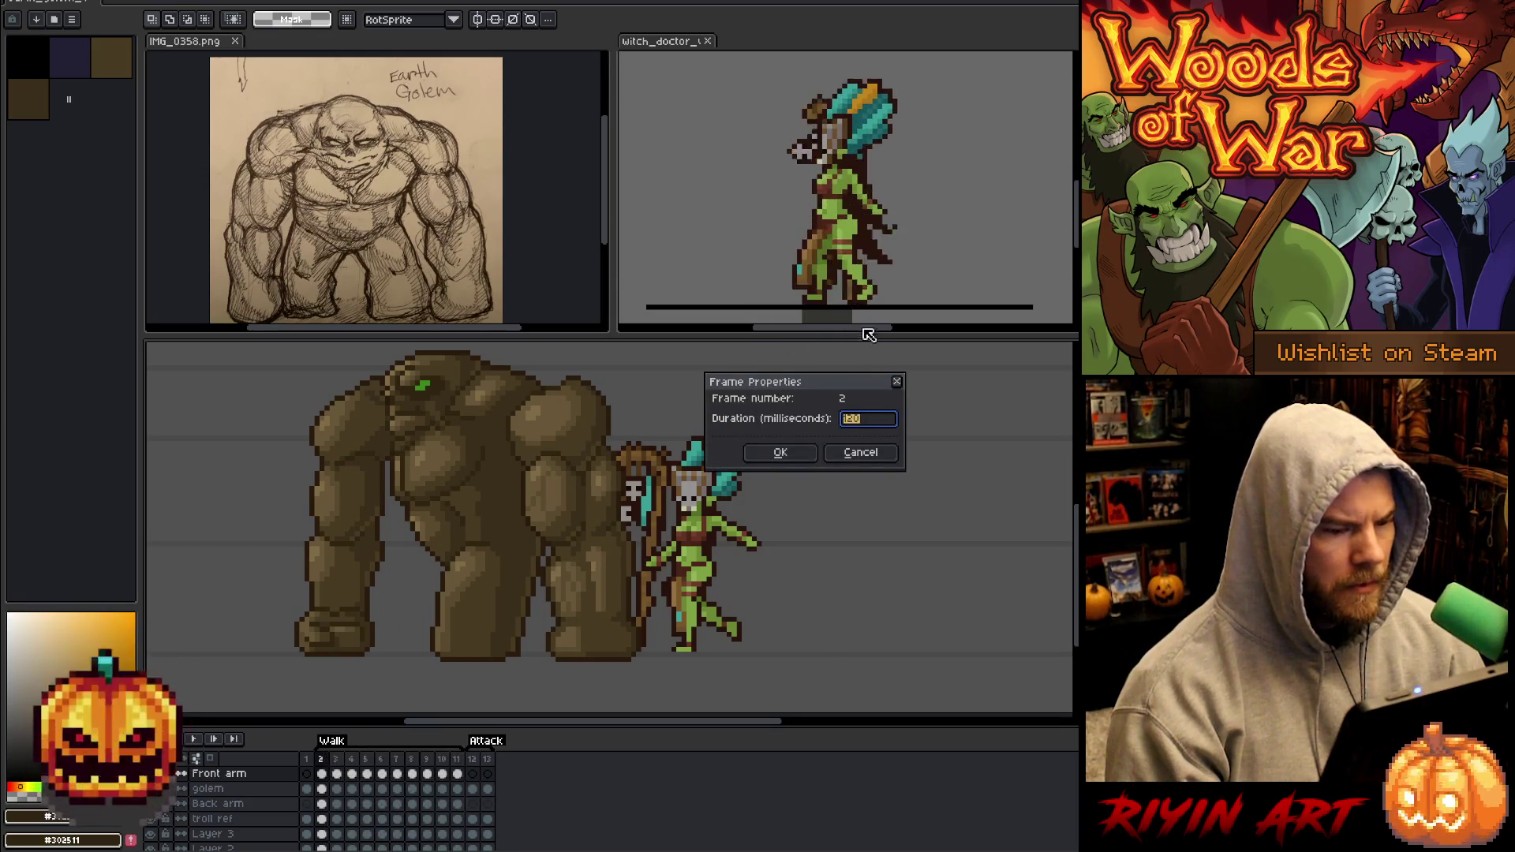
click(868, 457)
key(Return)
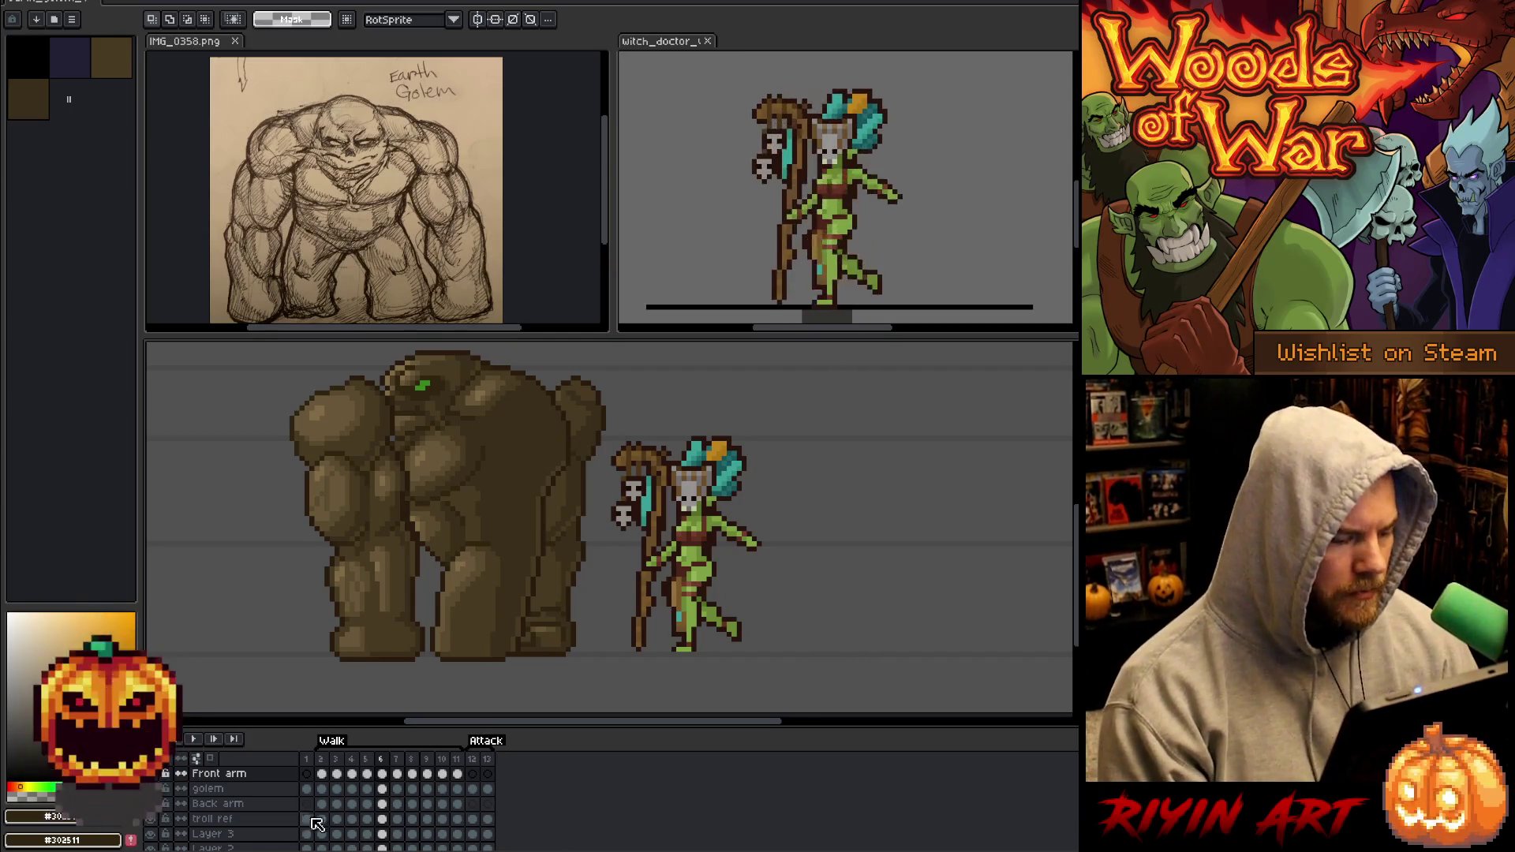
click(309, 770)
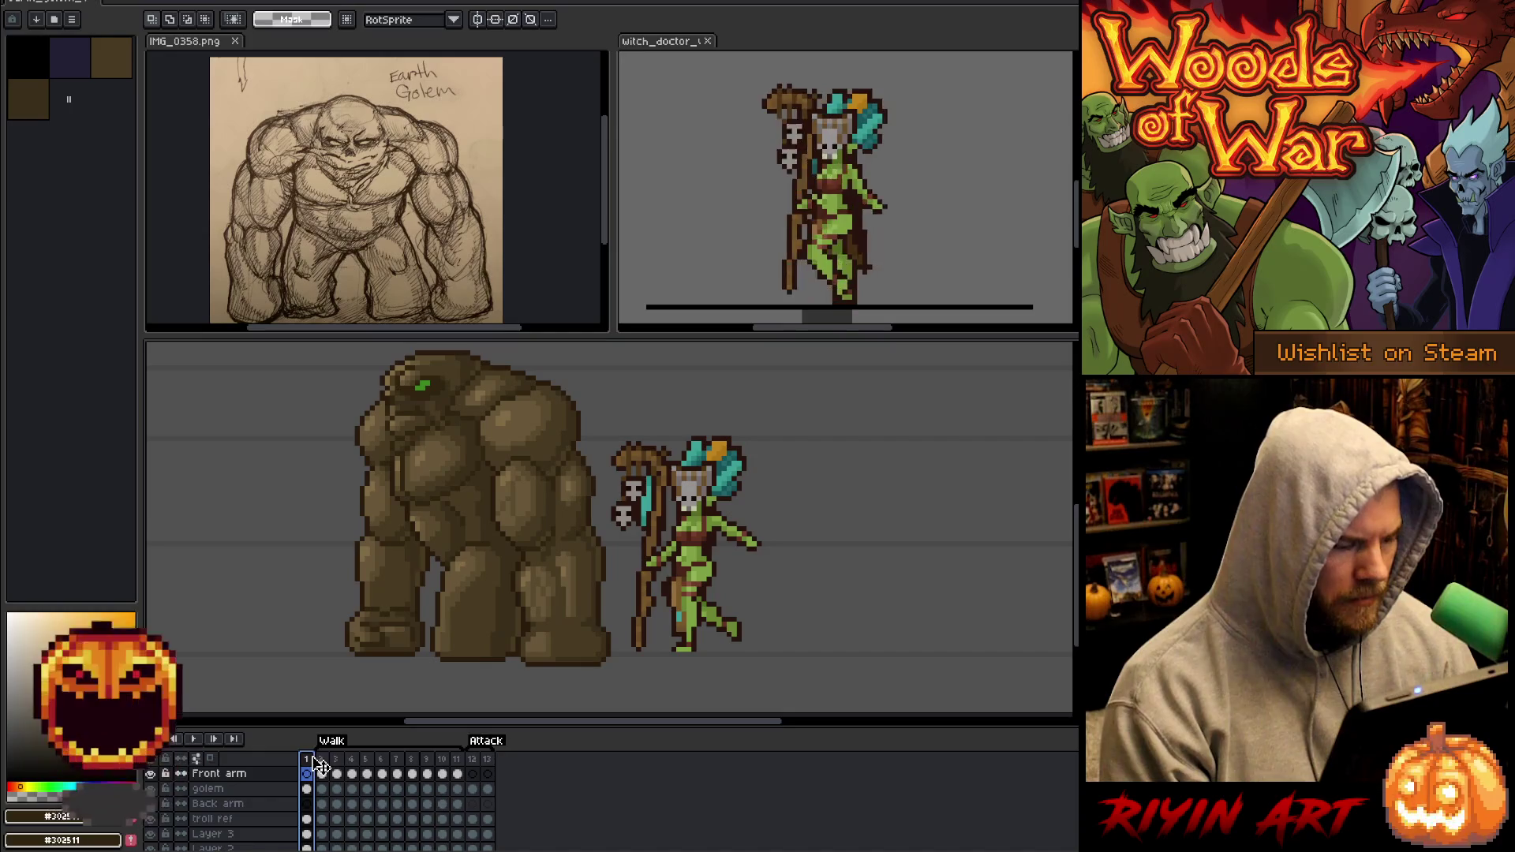
click(457, 774)
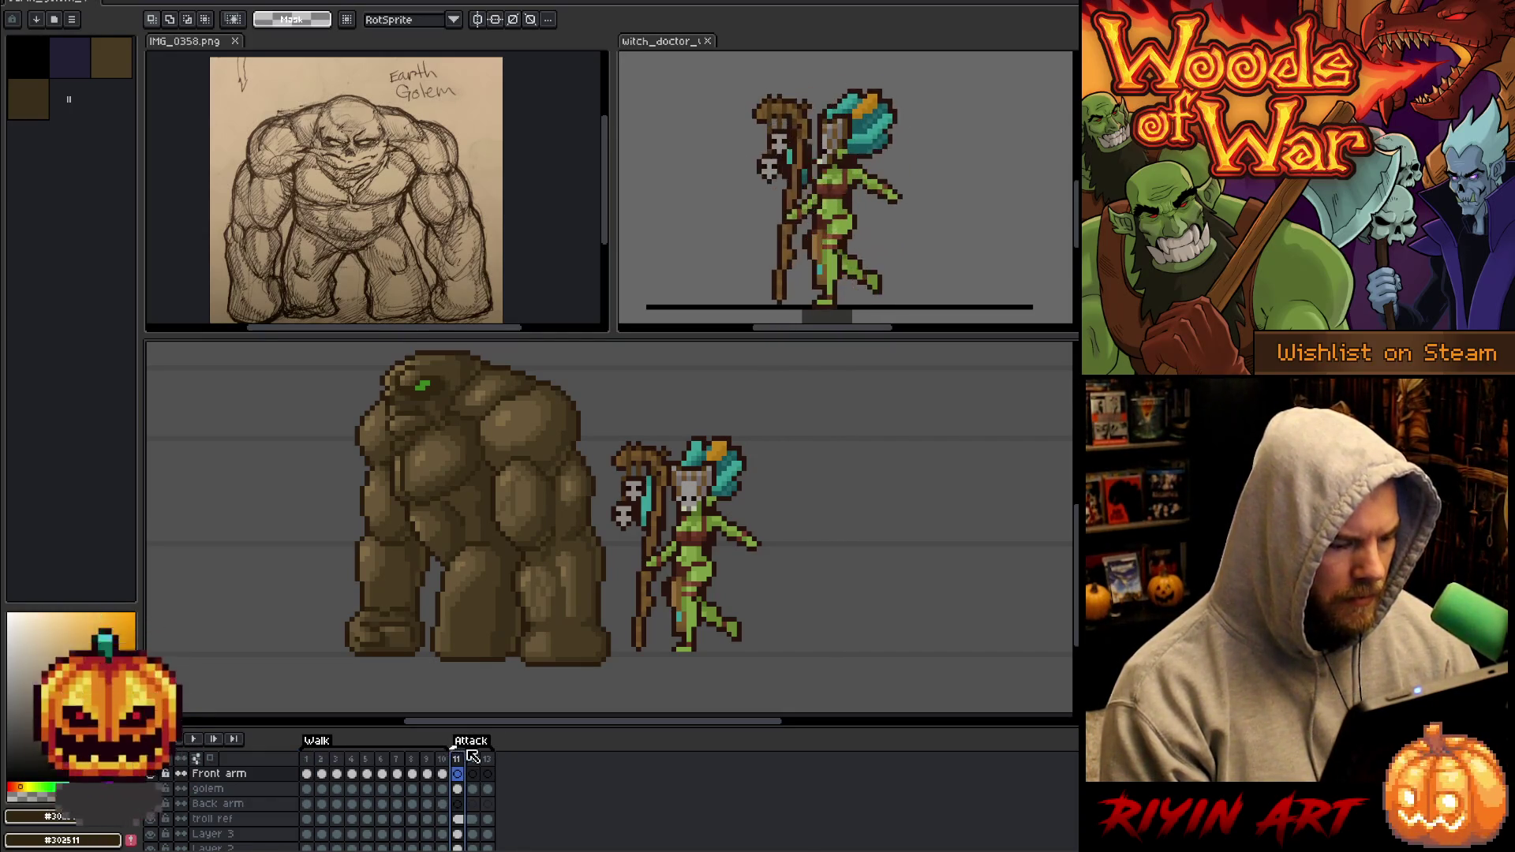
click(353, 772)
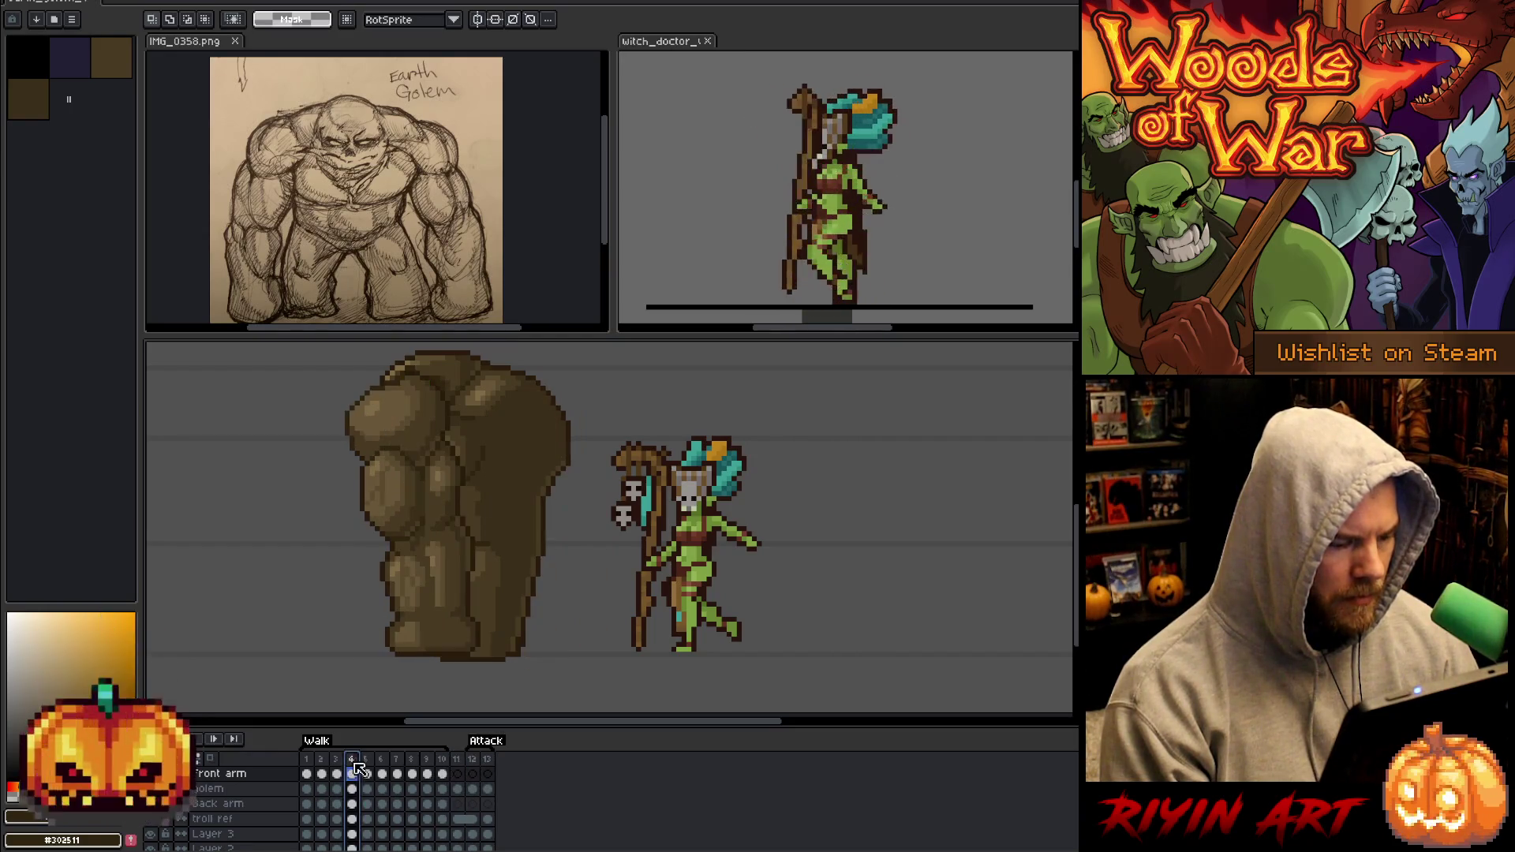
key(Return)
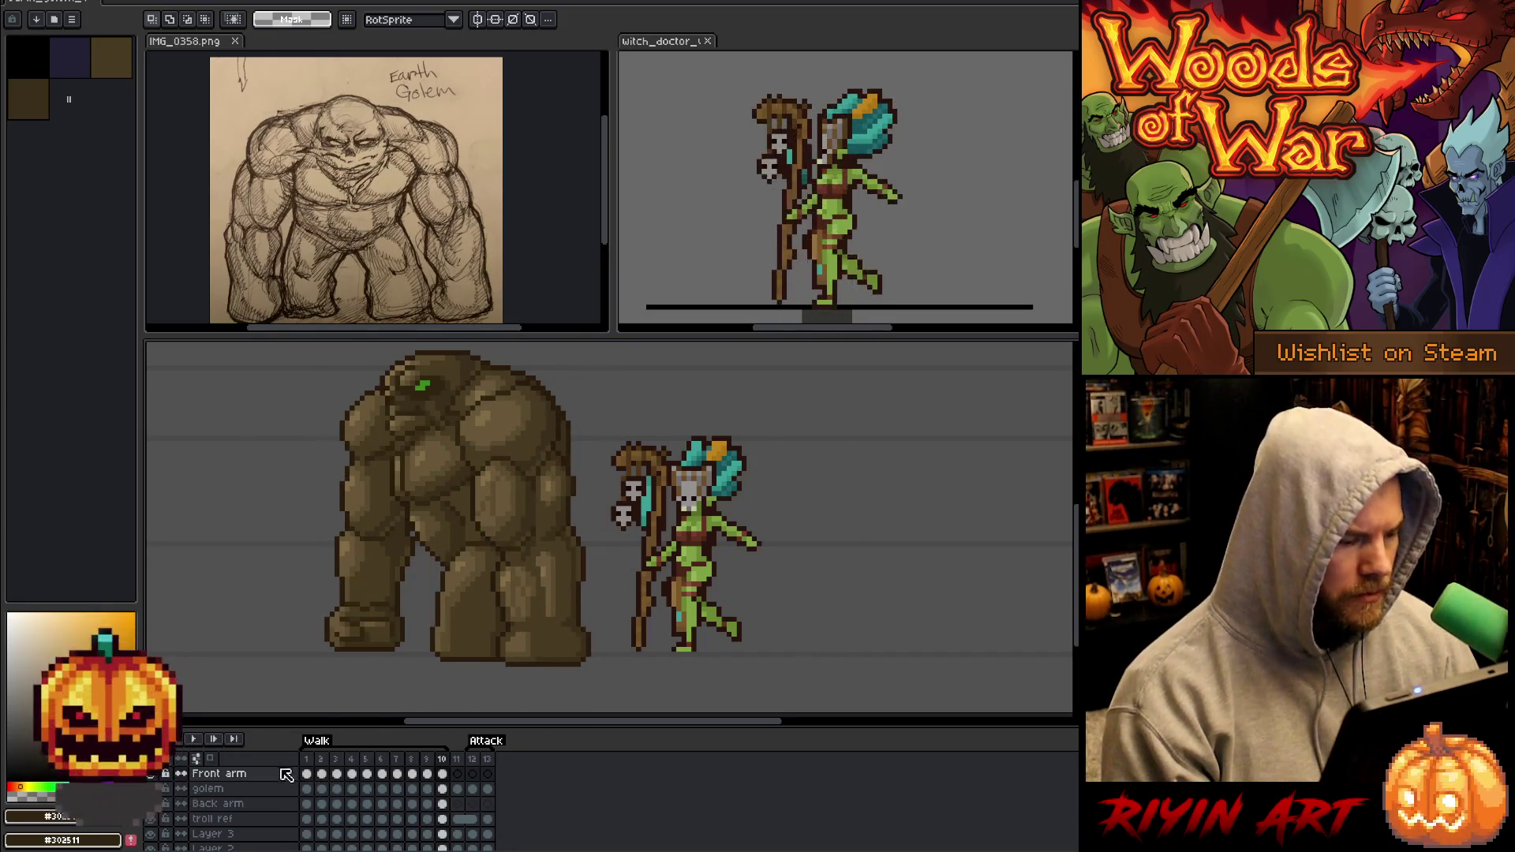
Insert a new frame after each of walk frames 1, 3, 5, 7 and 9.
click(313, 759)
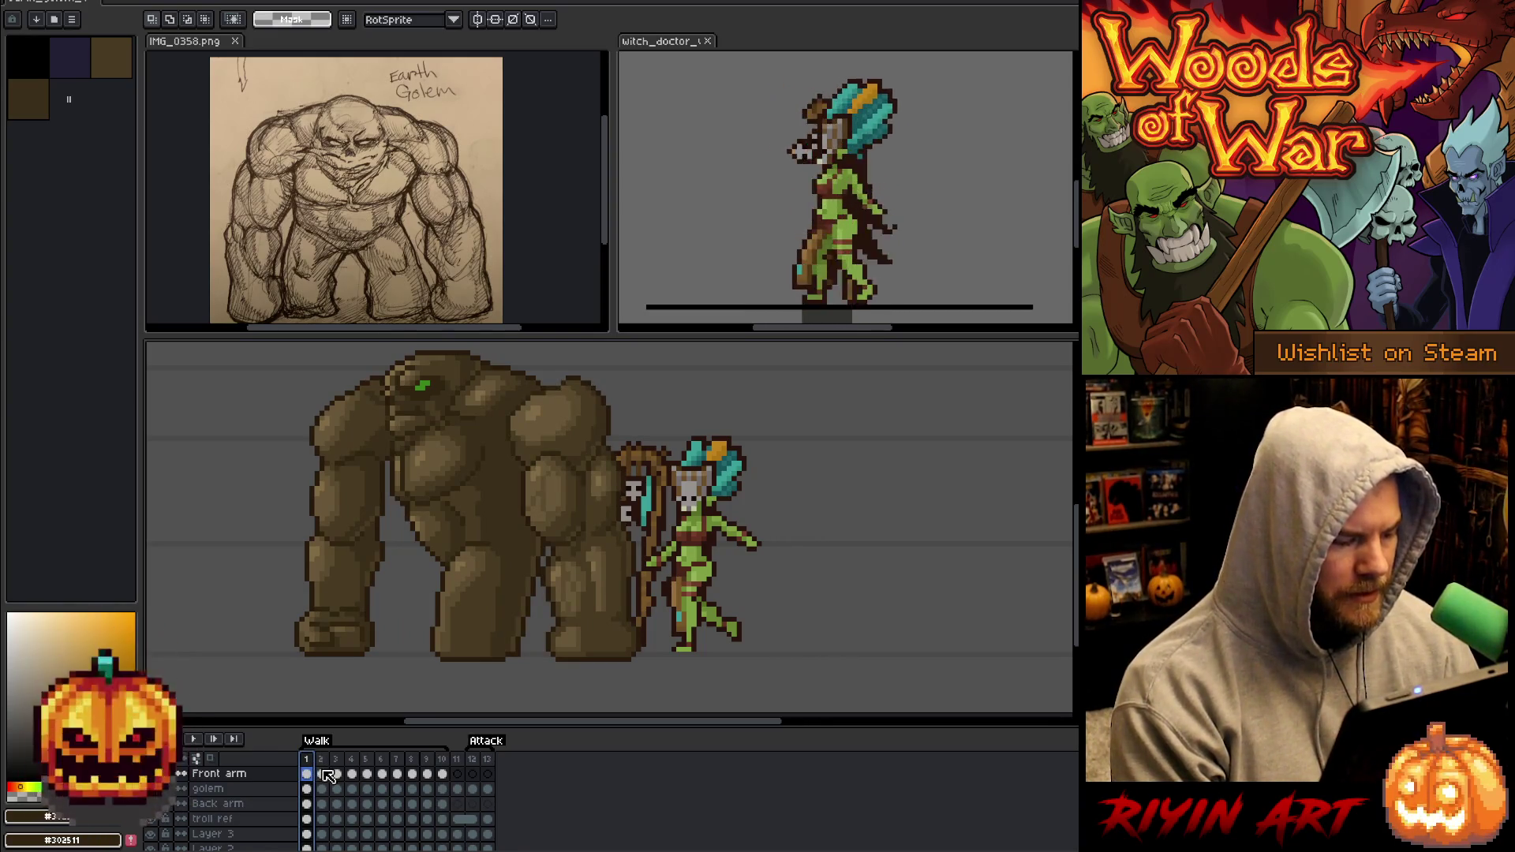
key(alt+n)
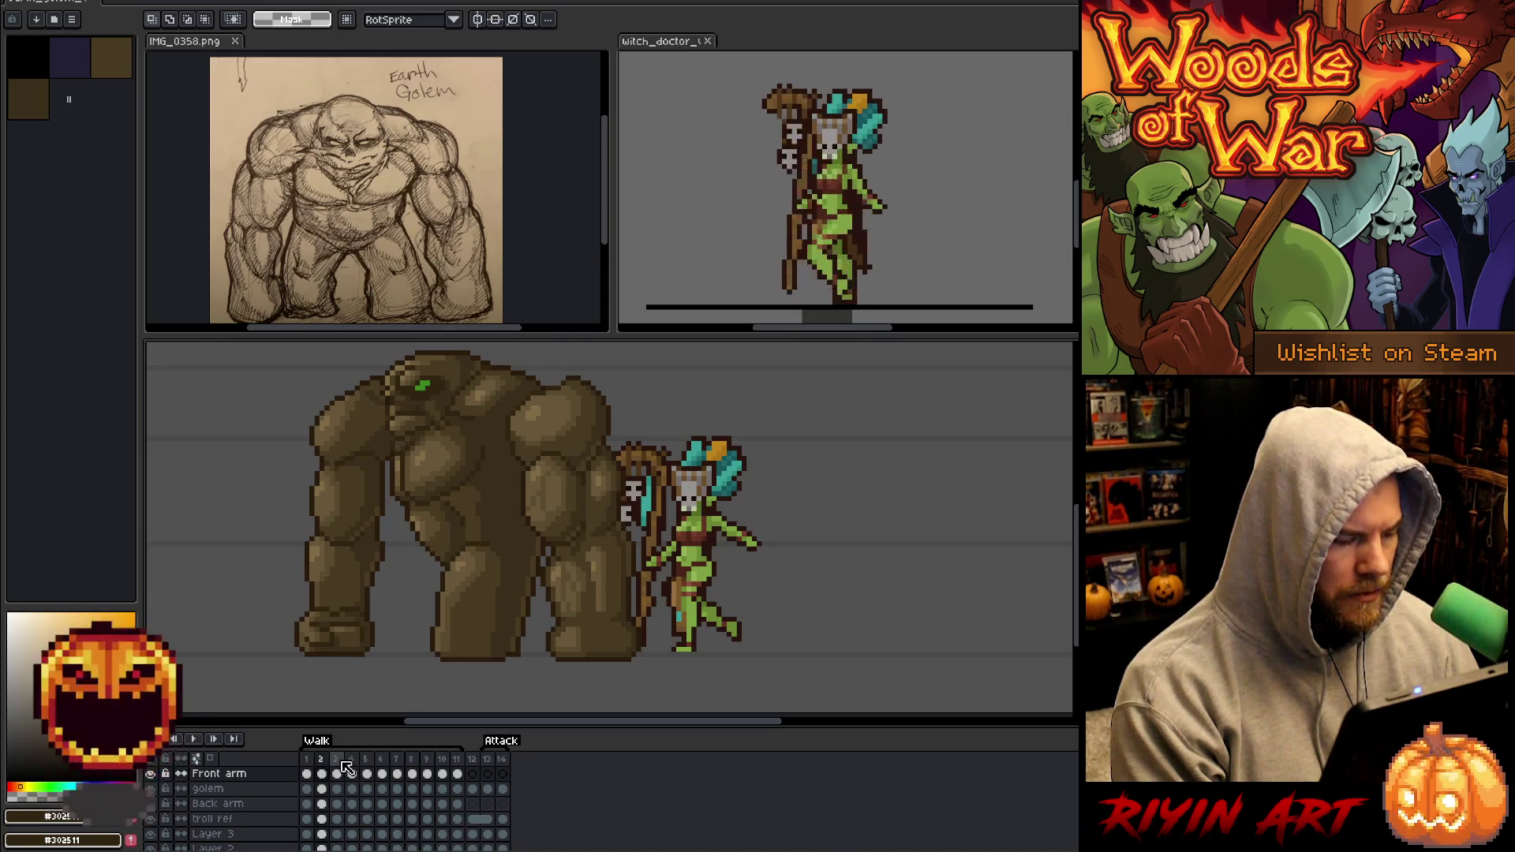
click(343, 770)
key(alt+n)
click(369, 762)
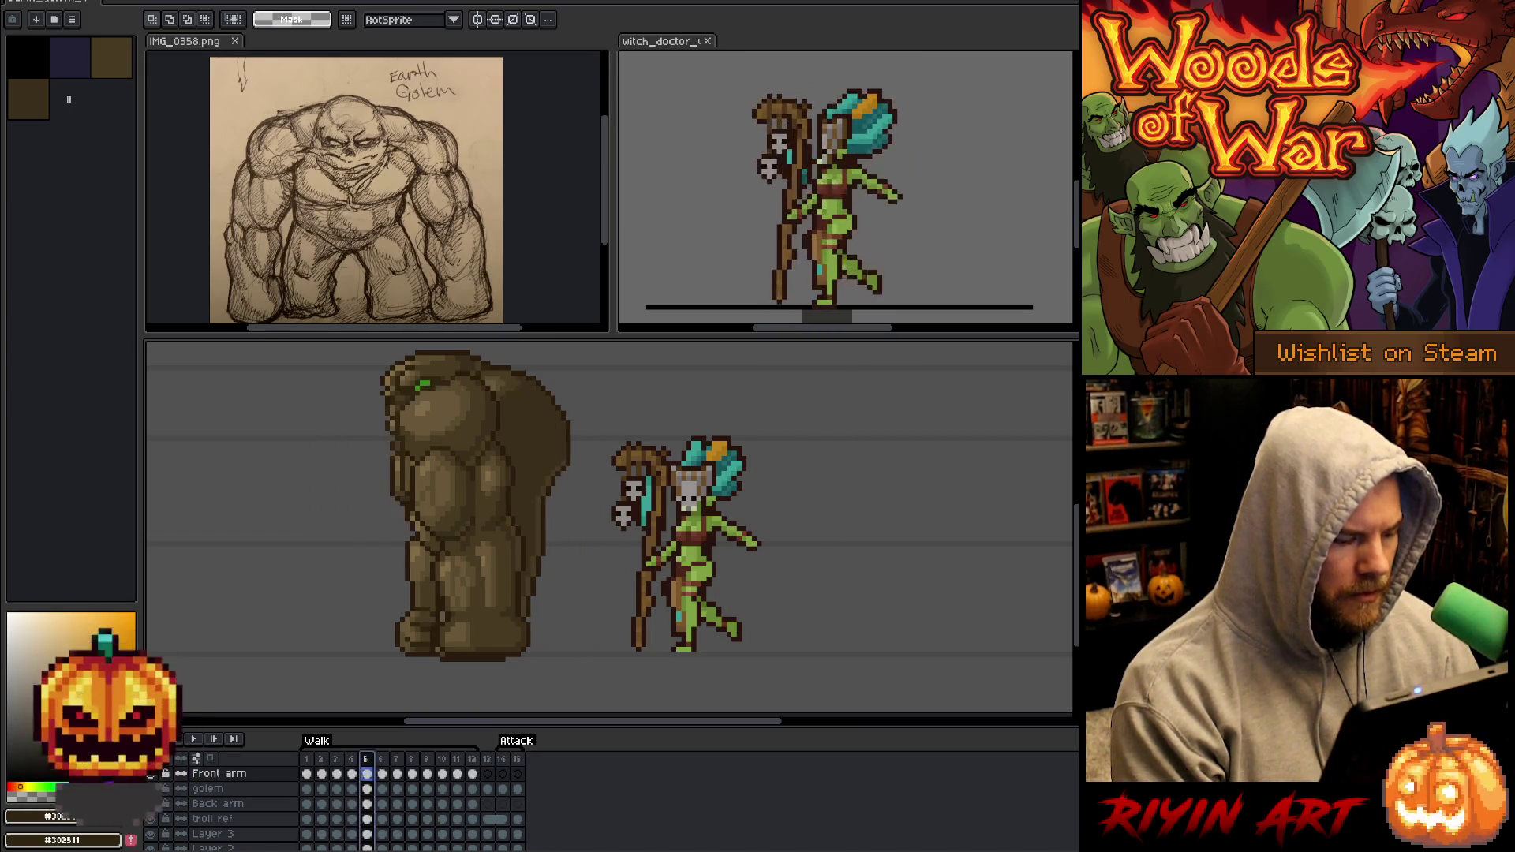
key(alt+n)
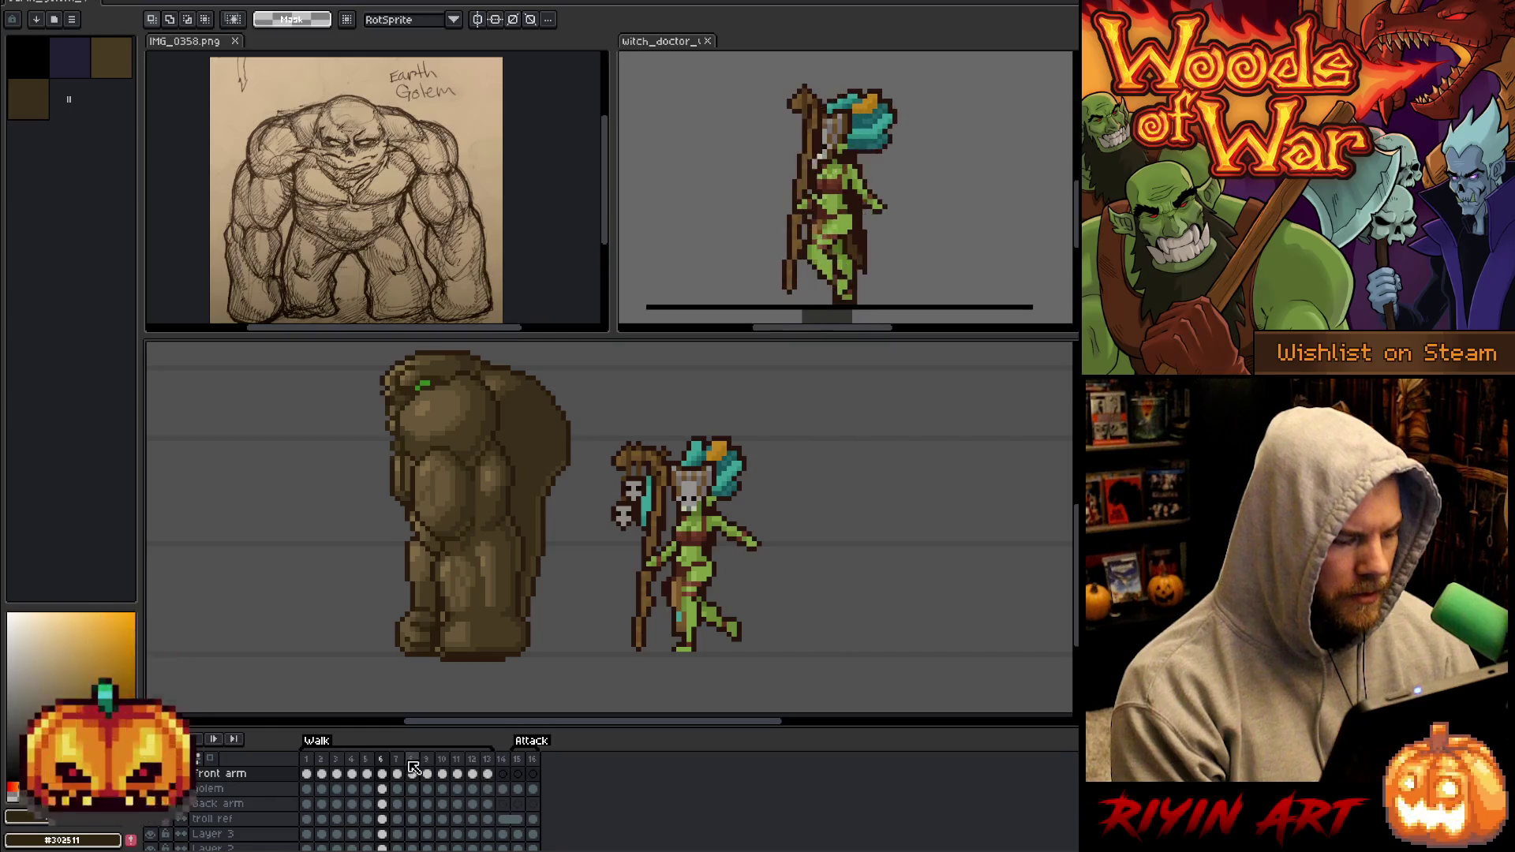
click(396, 762)
key(alt+n)
click(428, 769)
key(alt+n)
Insert frames after frames 11, 13, 15, 17 and 19, then preview the 20-frame walk.
click(458, 770)
key(alt+n)
click(488, 770)
key(alt+n)
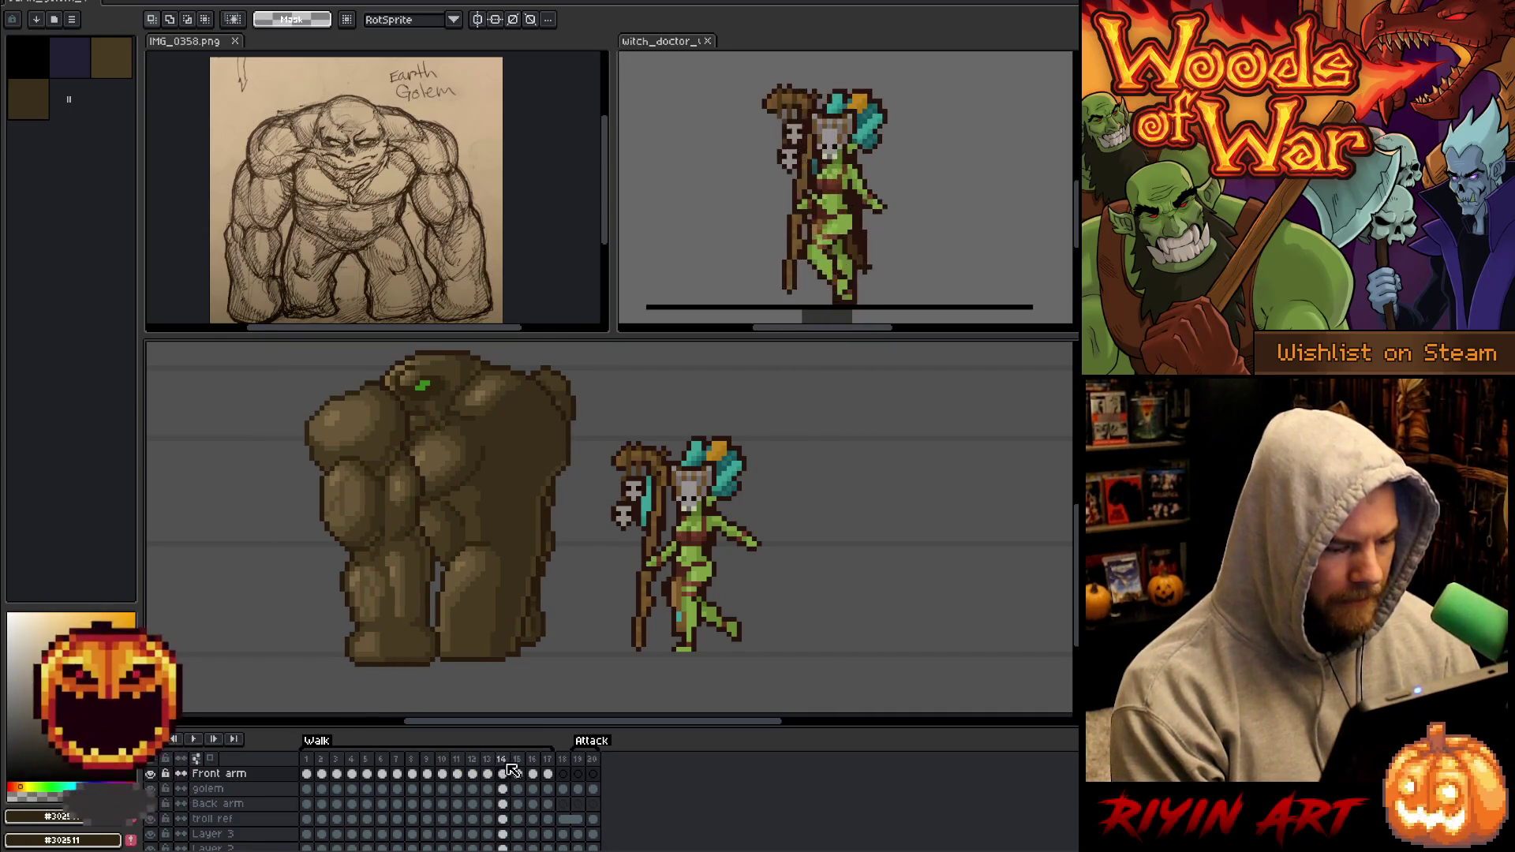
click(518, 770)
key(alt+n)
click(547, 770)
key(alt+n)
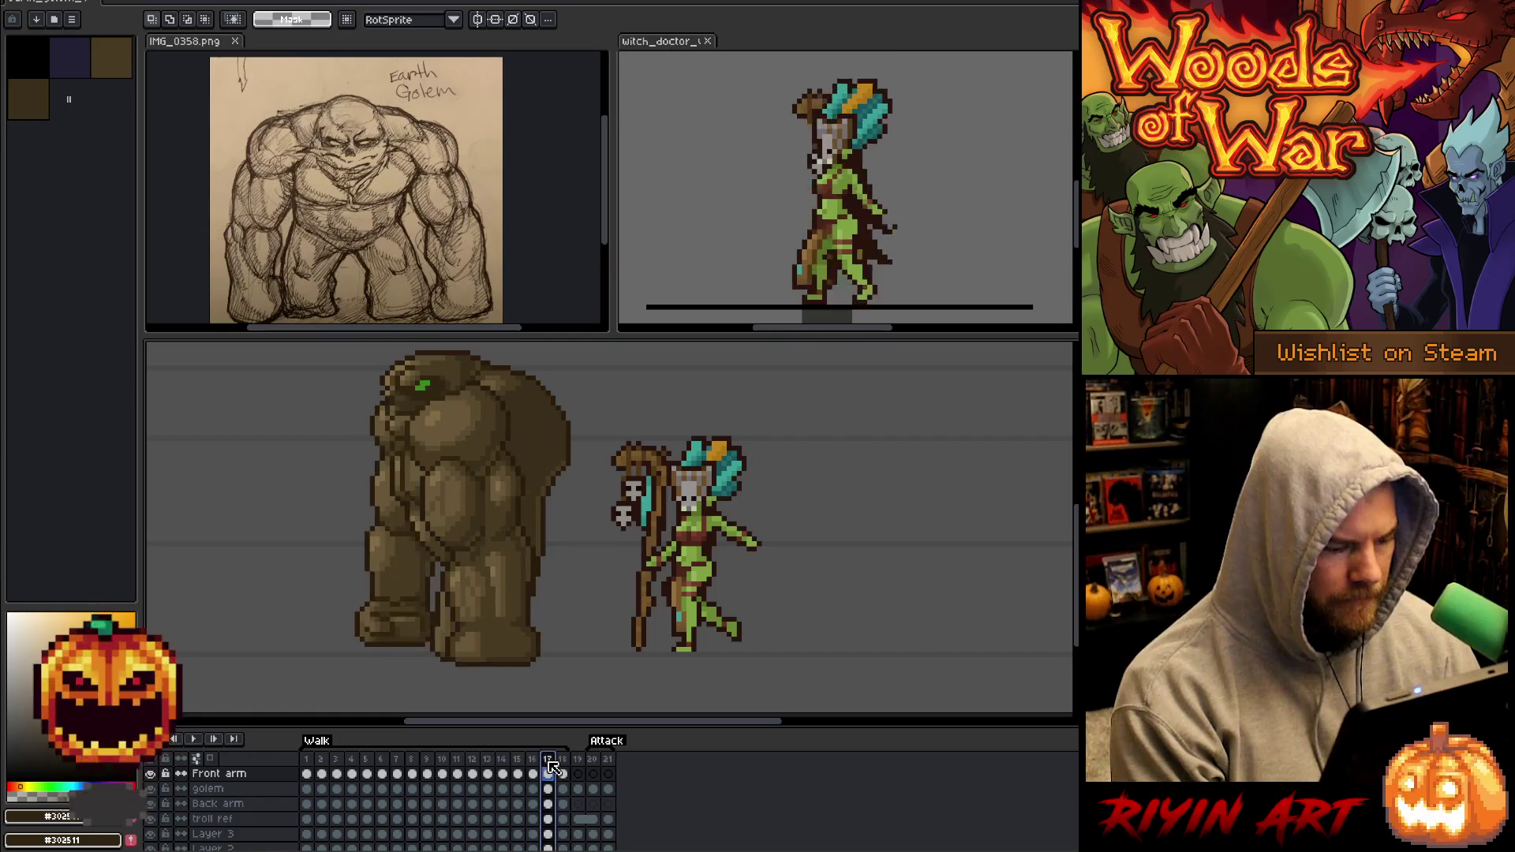
click(577, 771)
key(alt+n)
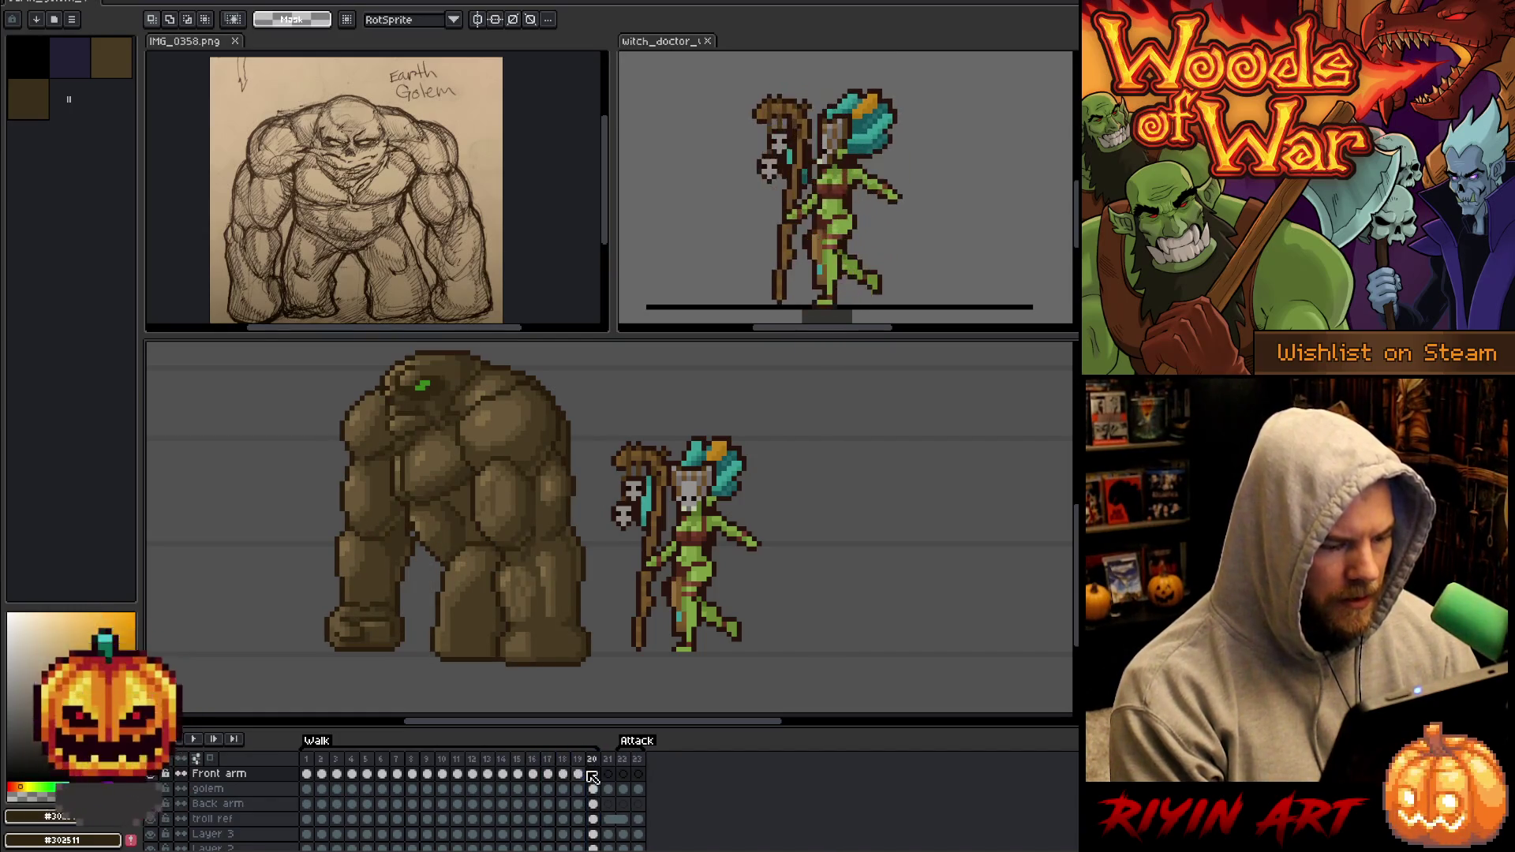
key(Return)
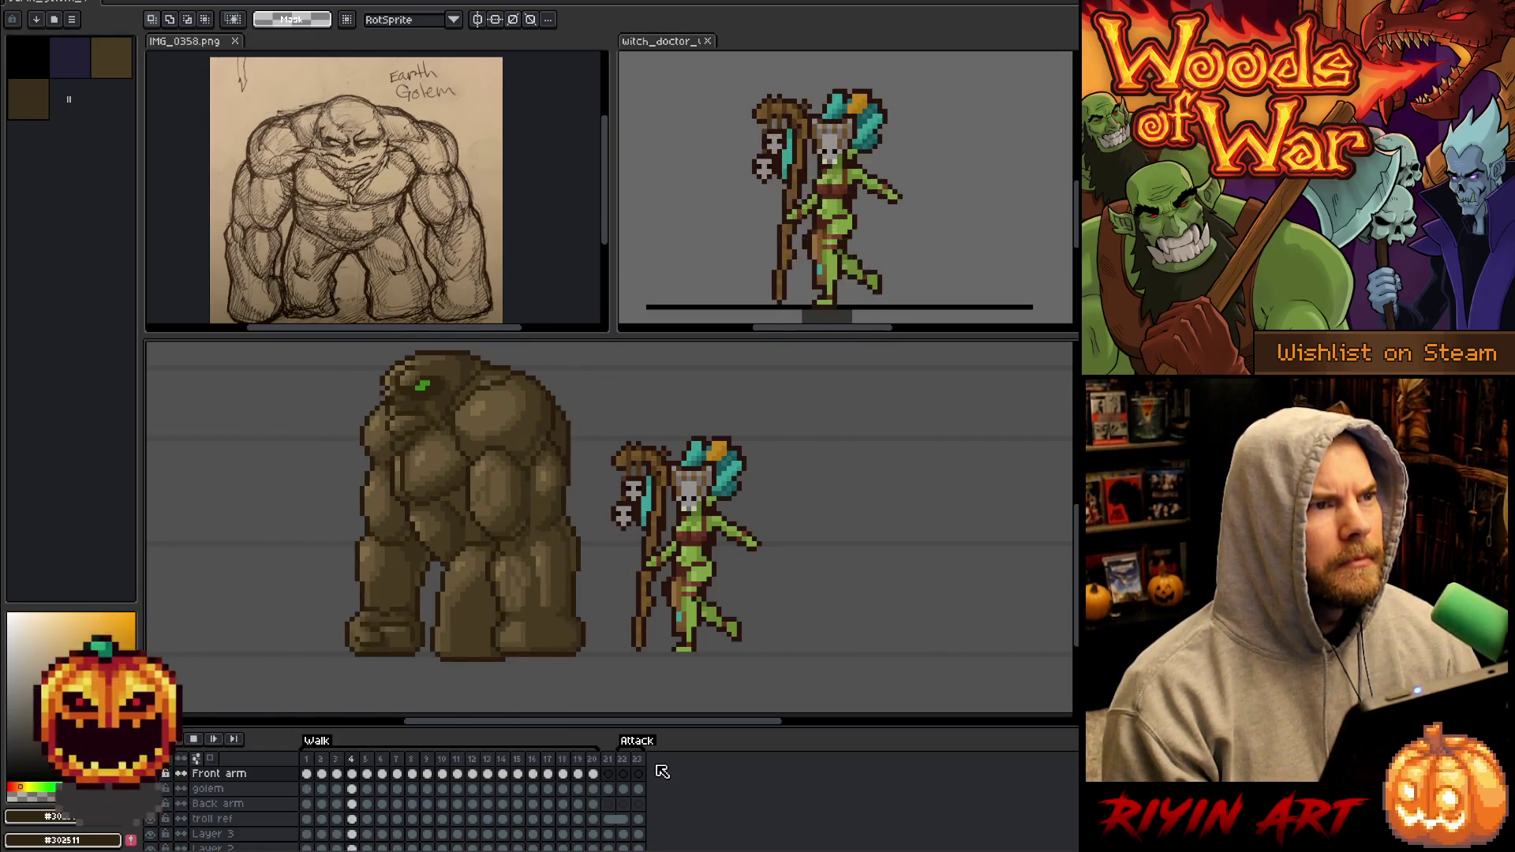
key(Return)
On frame 2, hide the front arm and select the Back arm cel's pixels.
click(309, 760)
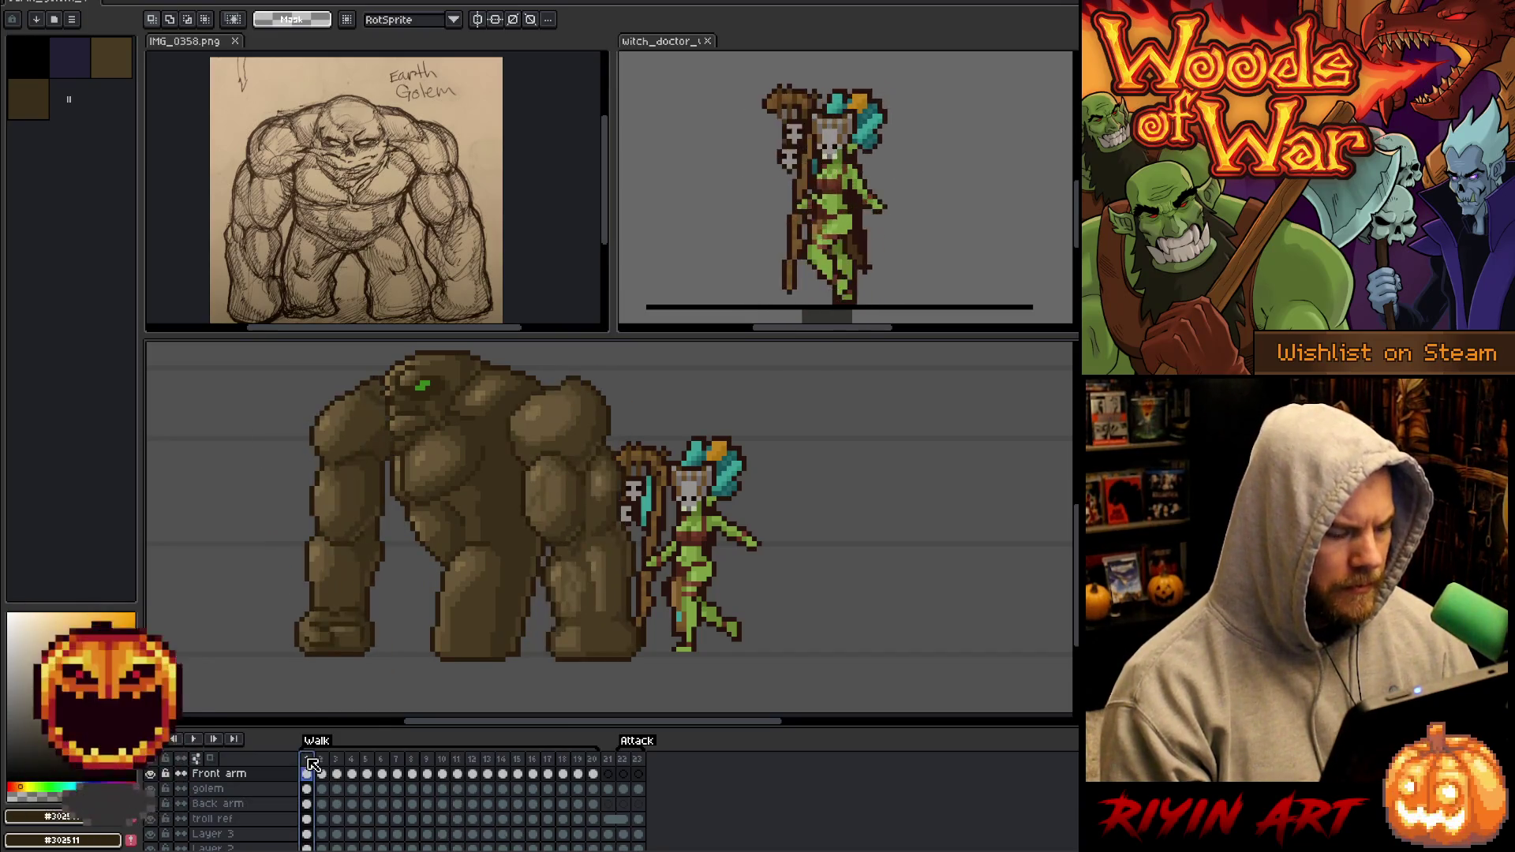
click(321, 760)
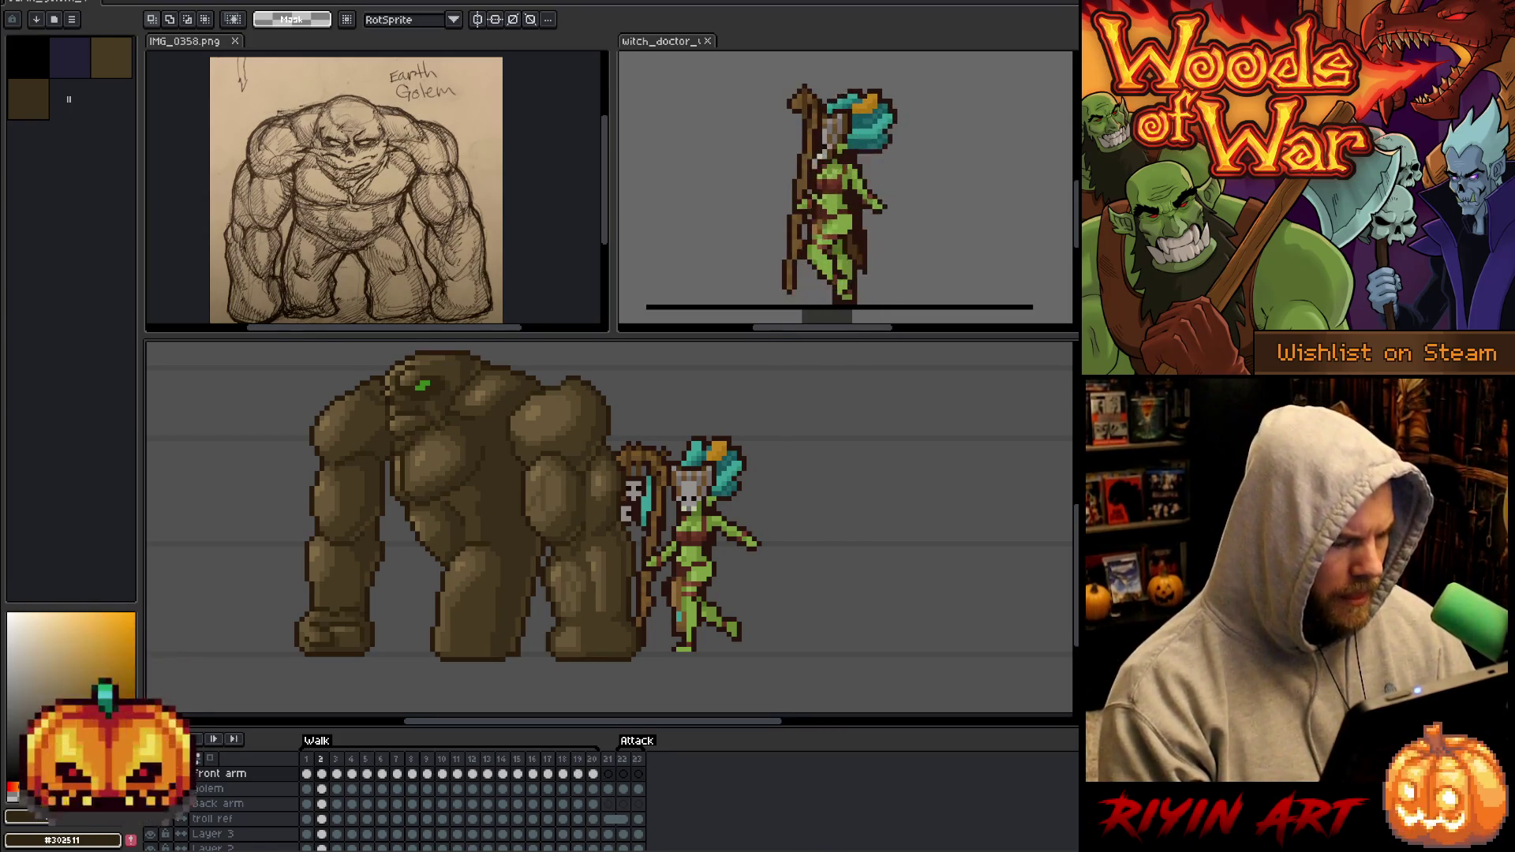
key(Delete)
key(Right)
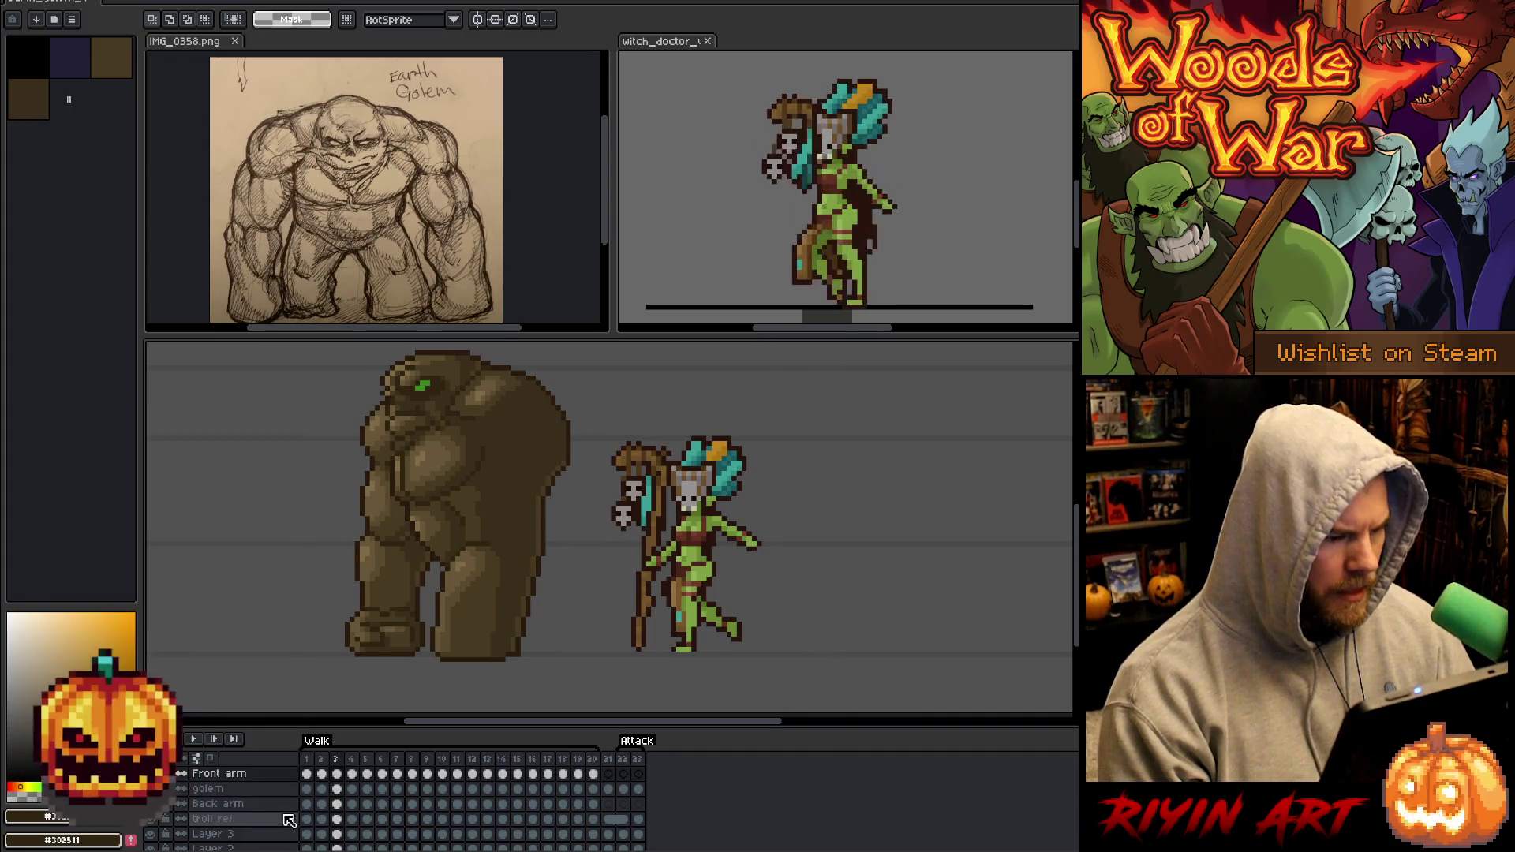
key(Left)
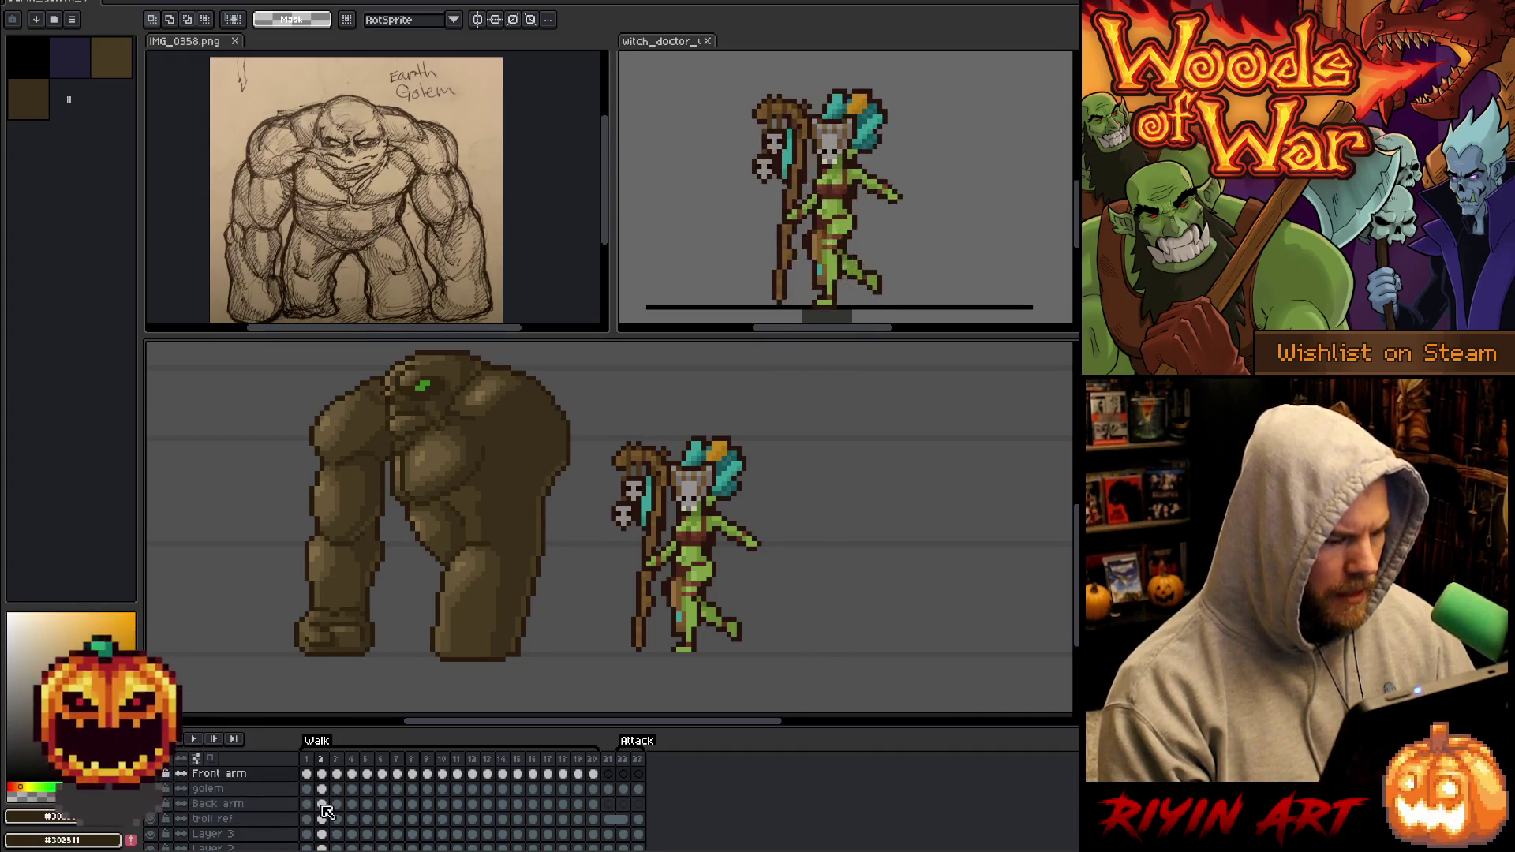
click(323, 804)
key(ctrl+t)
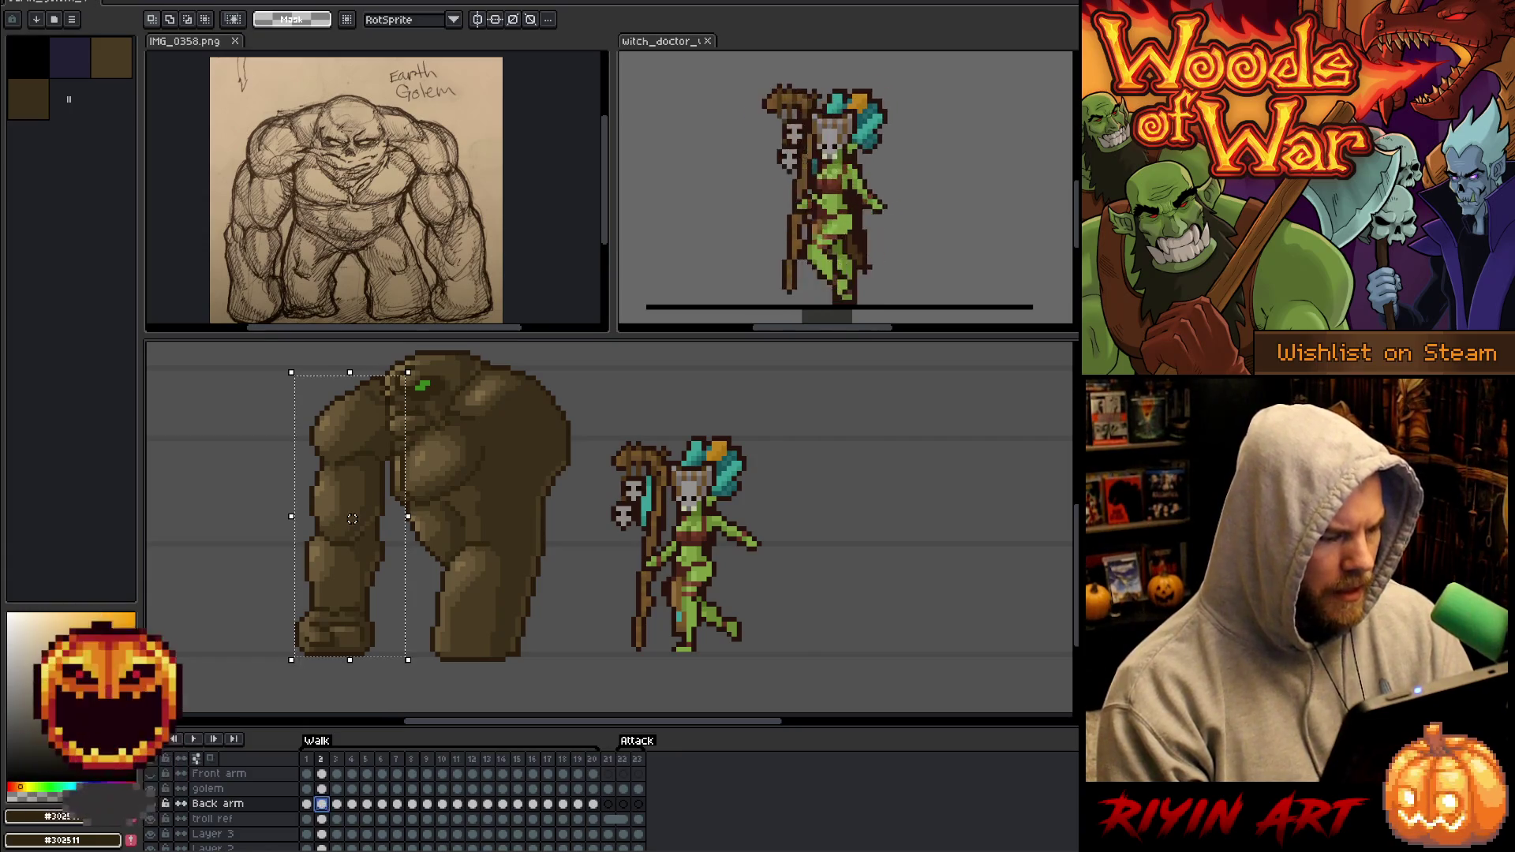
Nudge the back arm right on frame 2, then further right on the following frame.
key(Right)
key(Right)
key(Right)
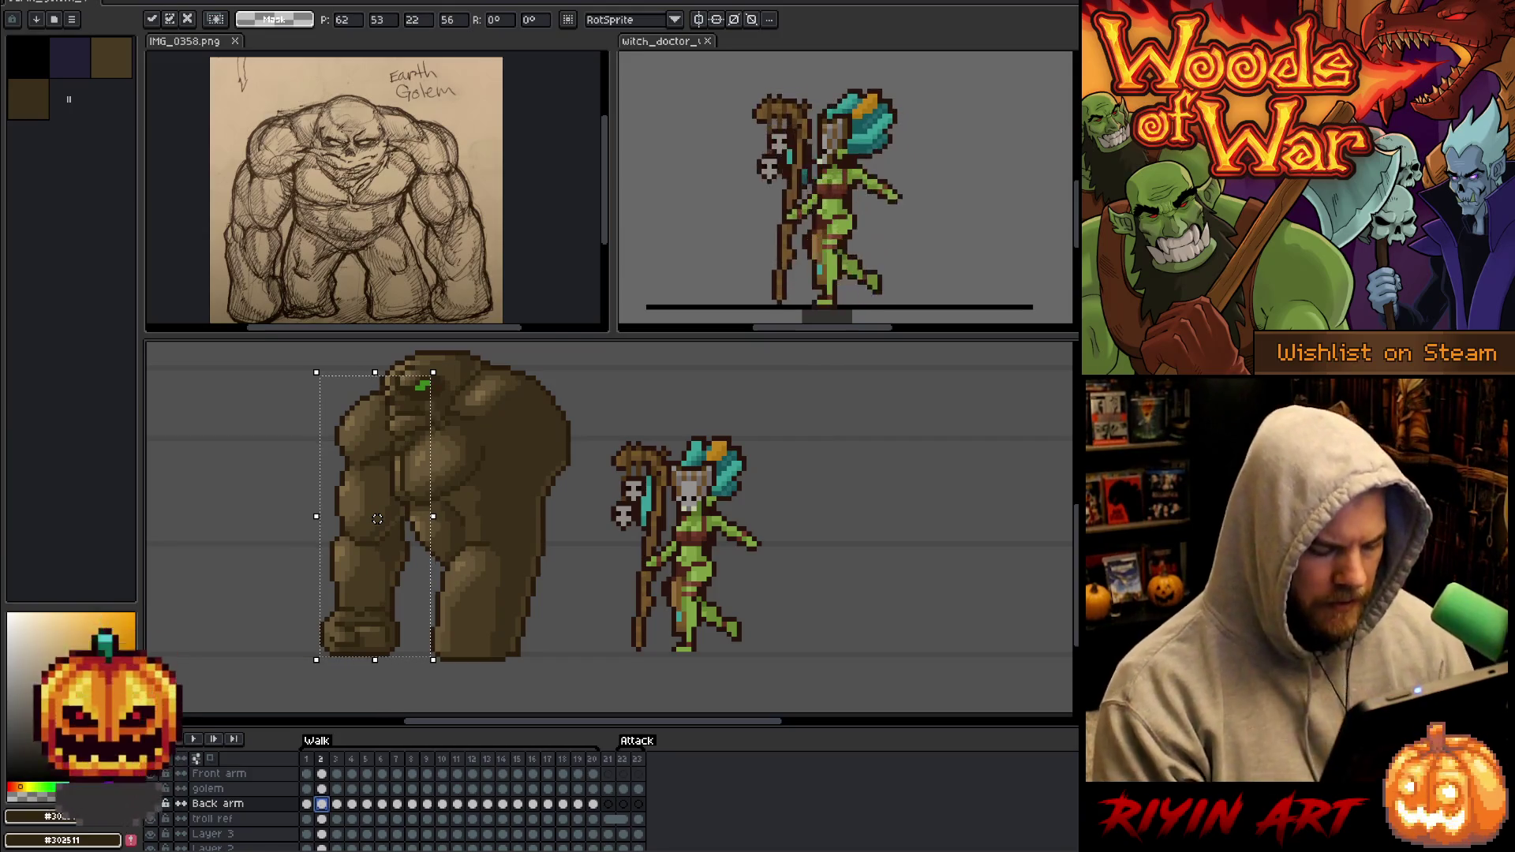
key(Return)
key(Right)
key(Right)
drag(377, 519, 428, 518)
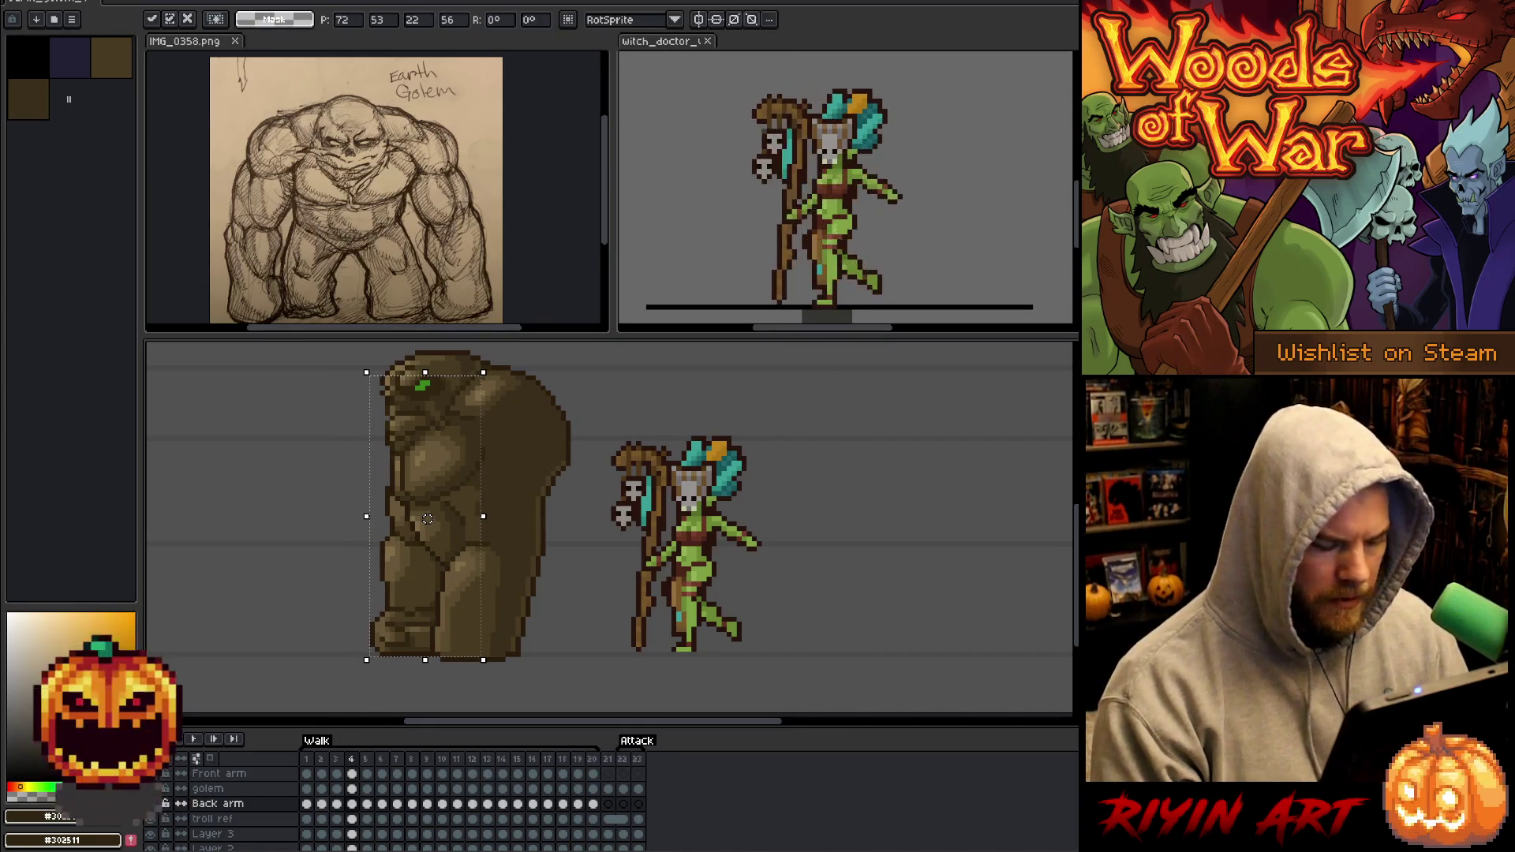
key(Return)
key(Right)
Shift the back arm progressively further right on frames 6, 8 and 10.
key(Right)
drag(428, 518, 477, 518)
key(Return)
key(Right)
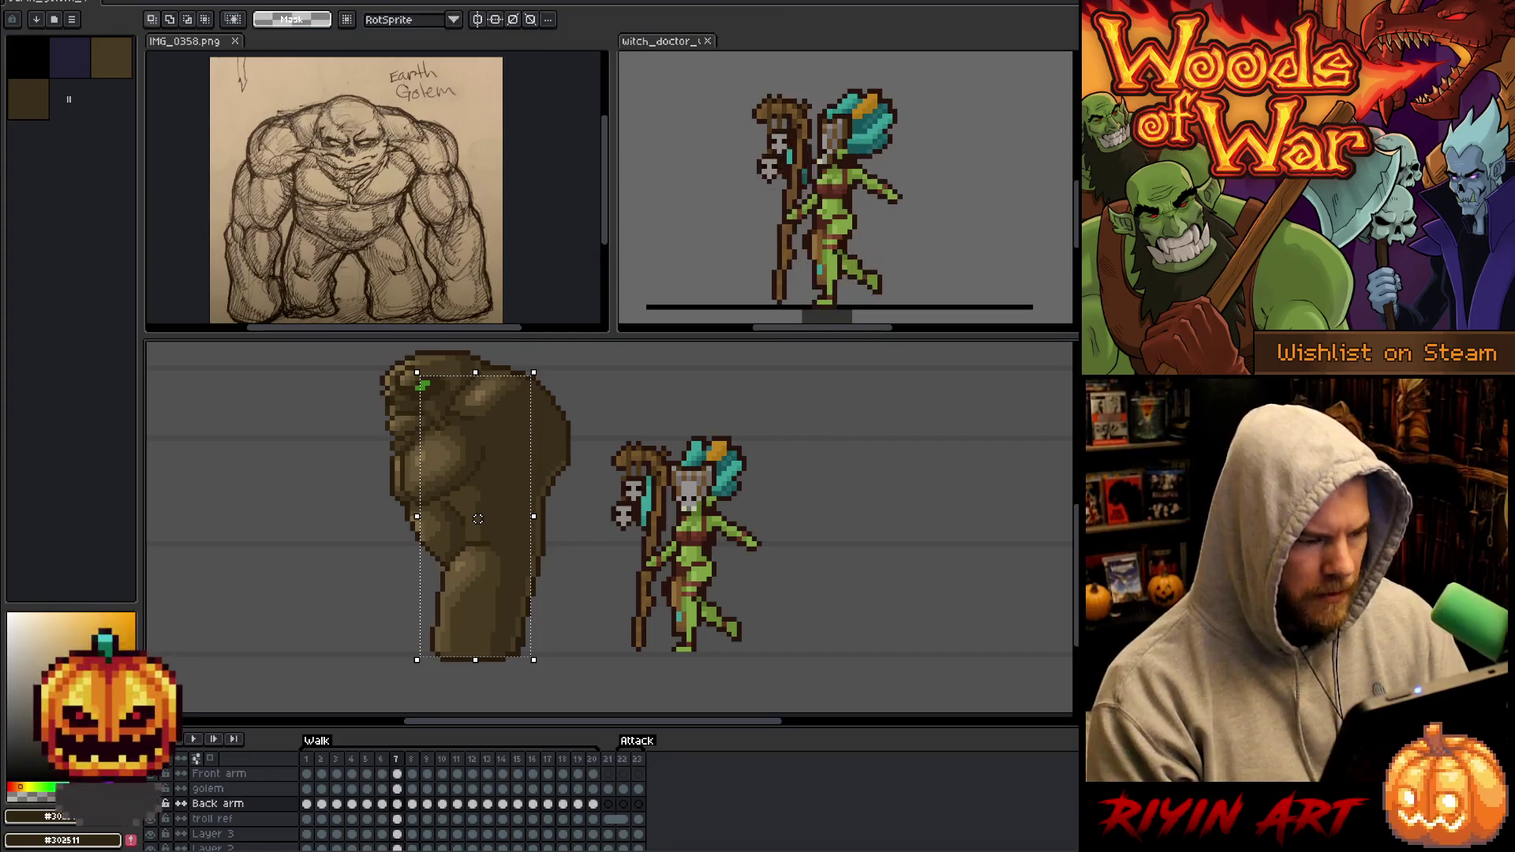
key(Right)
drag(477, 518, 527, 518)
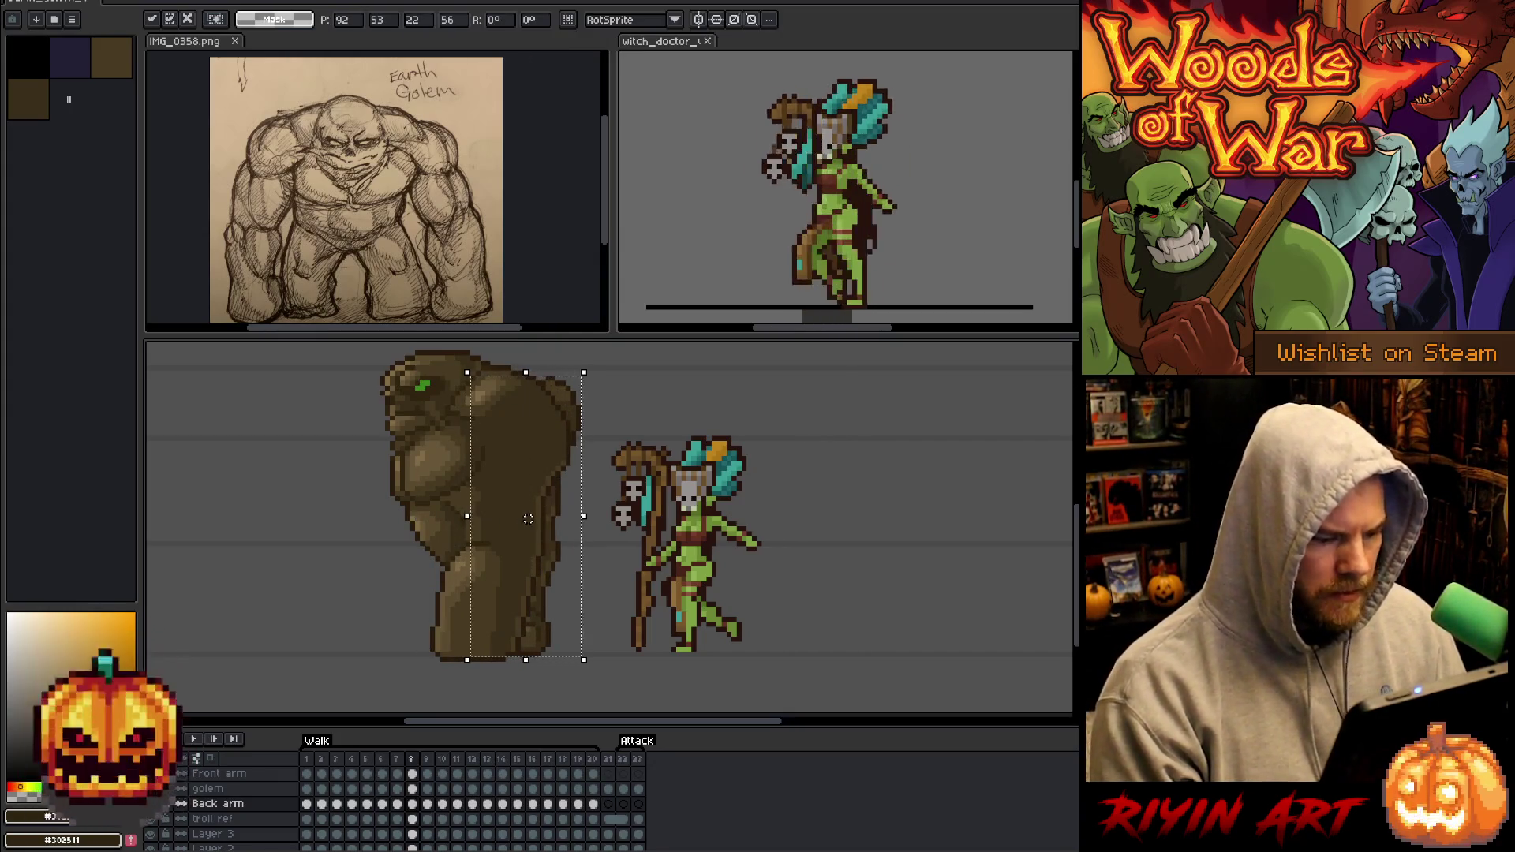
key(Return)
key(Right)
key(Right)
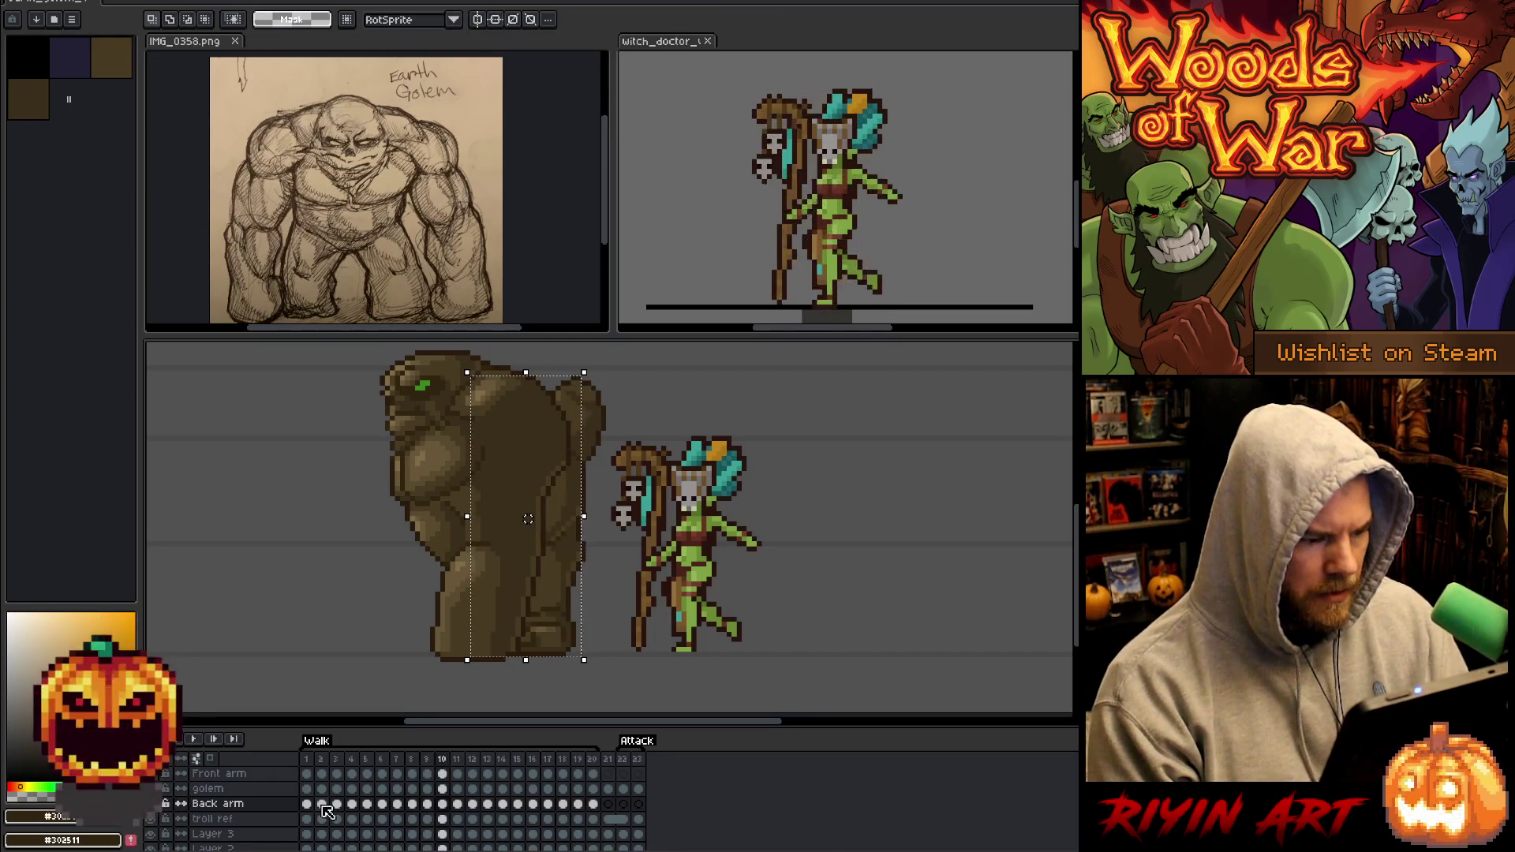
drag(528, 518, 578, 518)
key(Right)
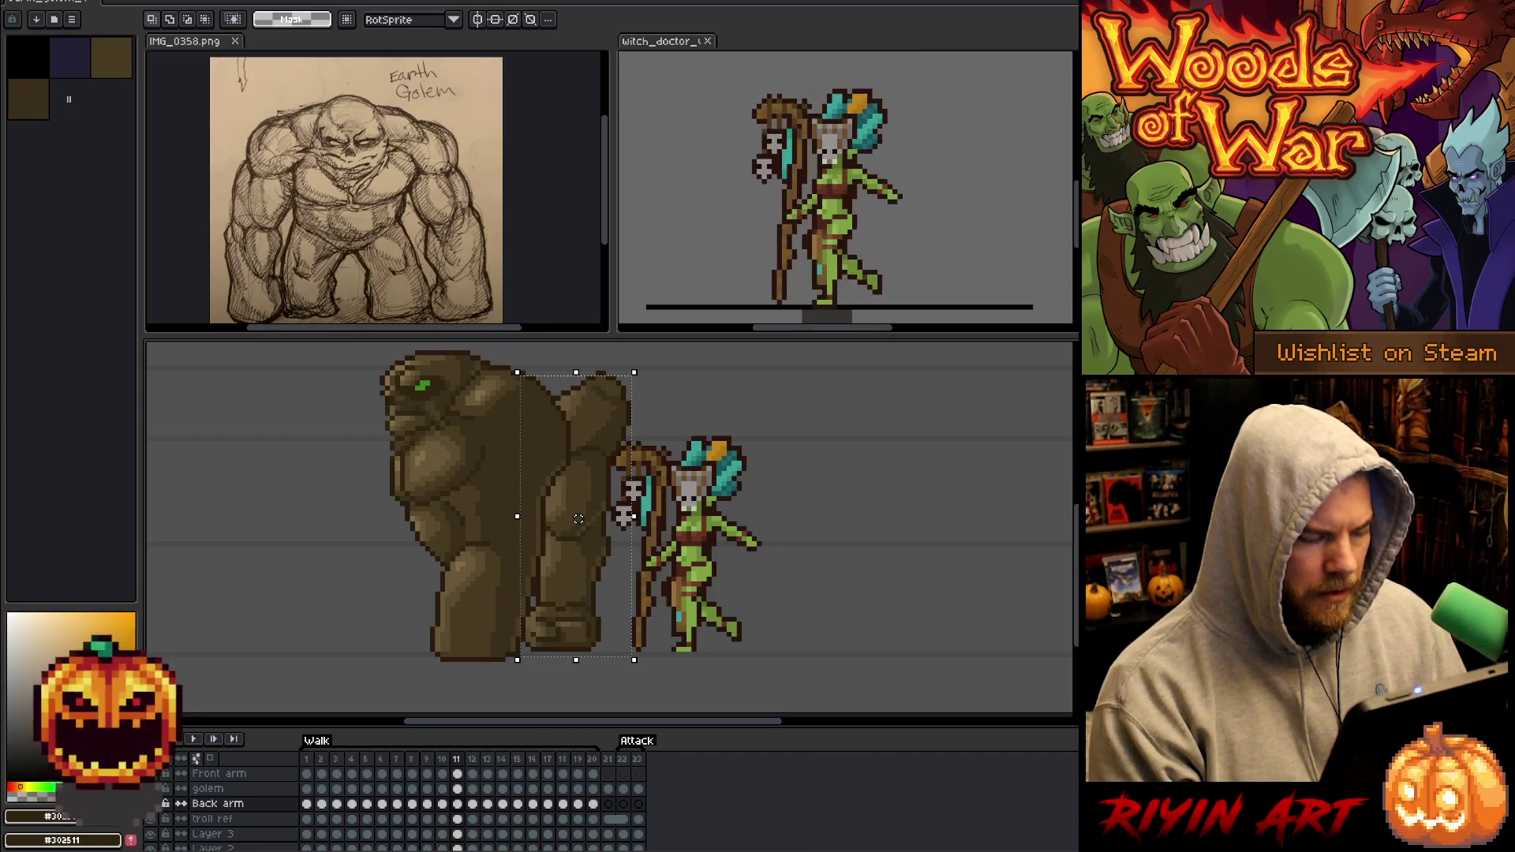
Nudge the back arm slightly right on frame 11 and pull it back left on frame 12.
key(Left)
key(Right)
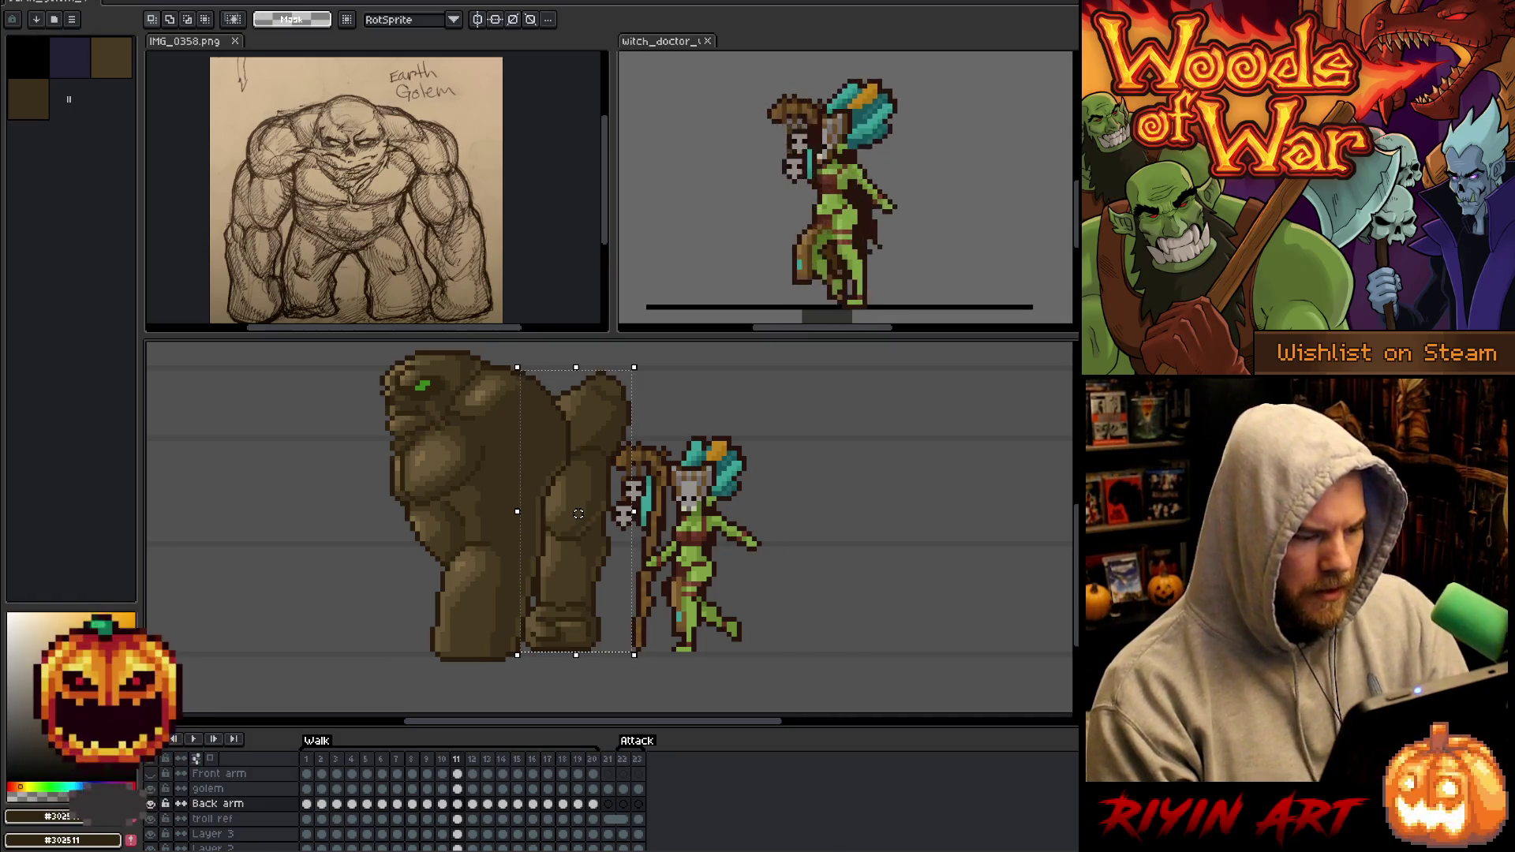
drag(578, 513, 588, 514)
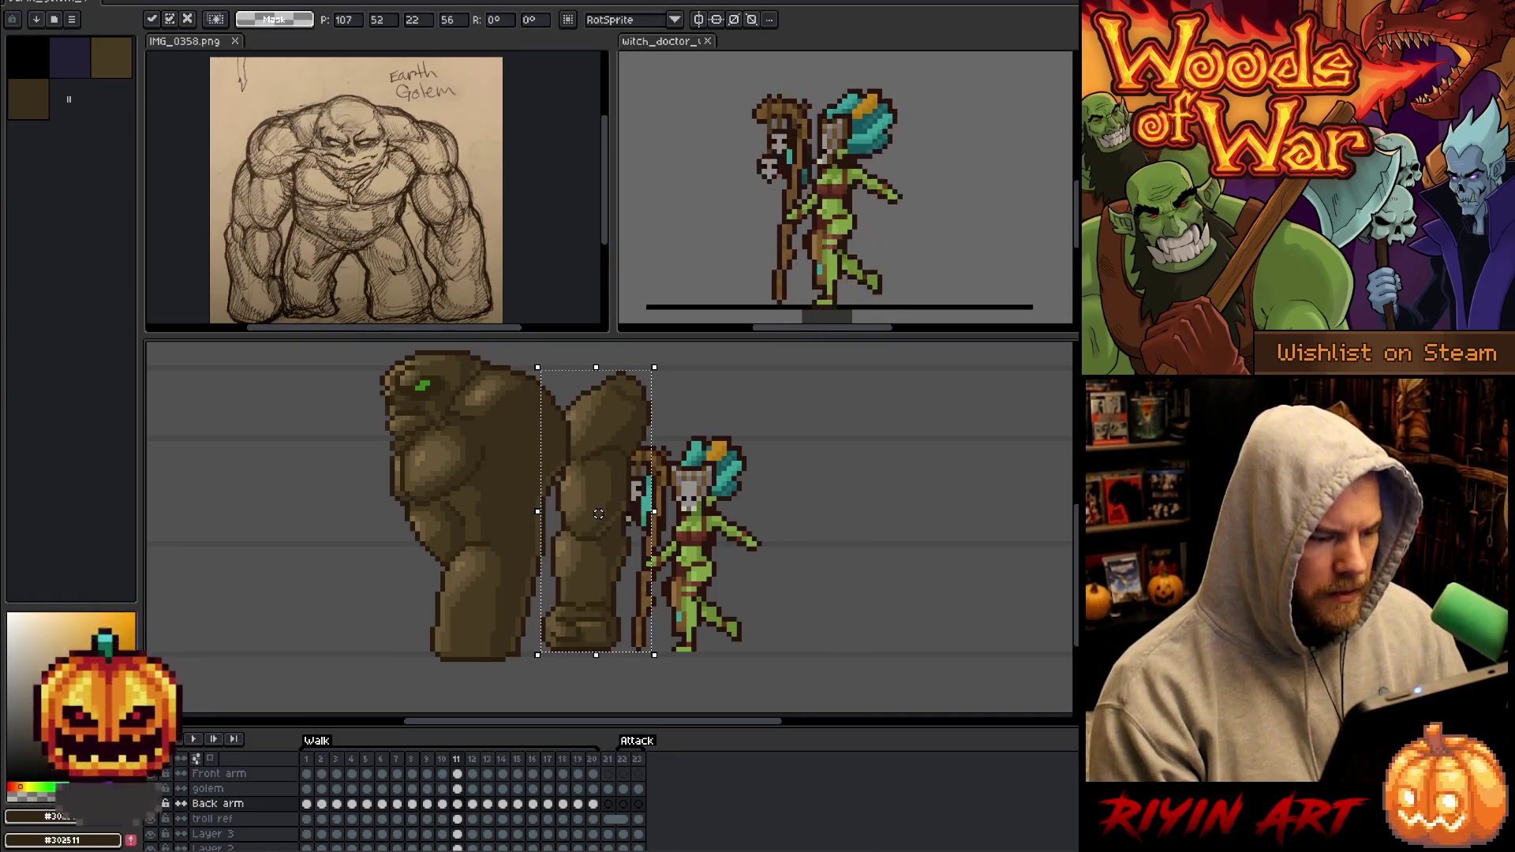
key(Right)
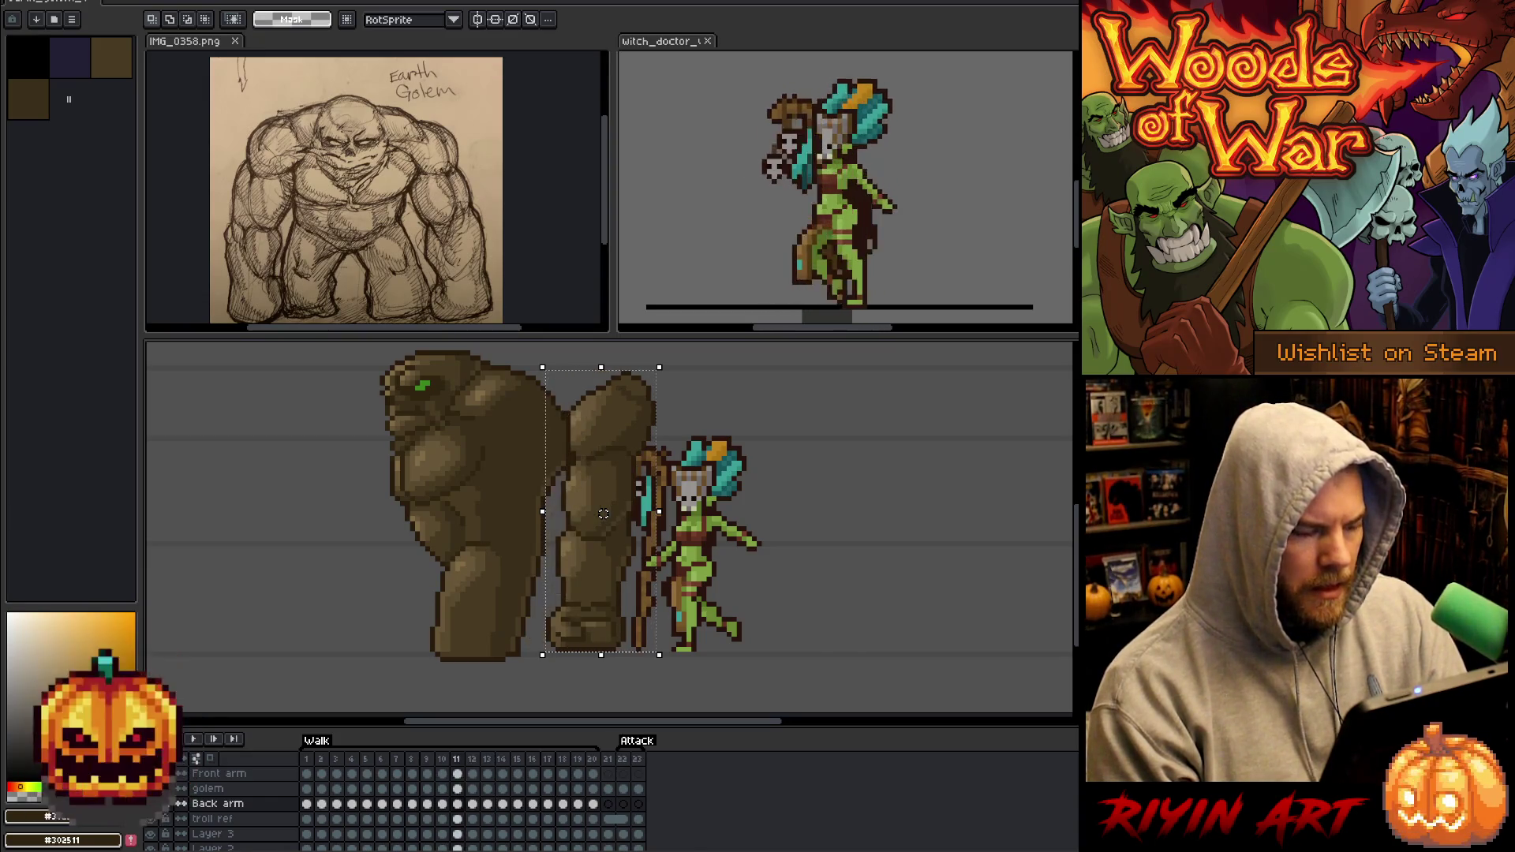
drag(603, 514, 579, 513)
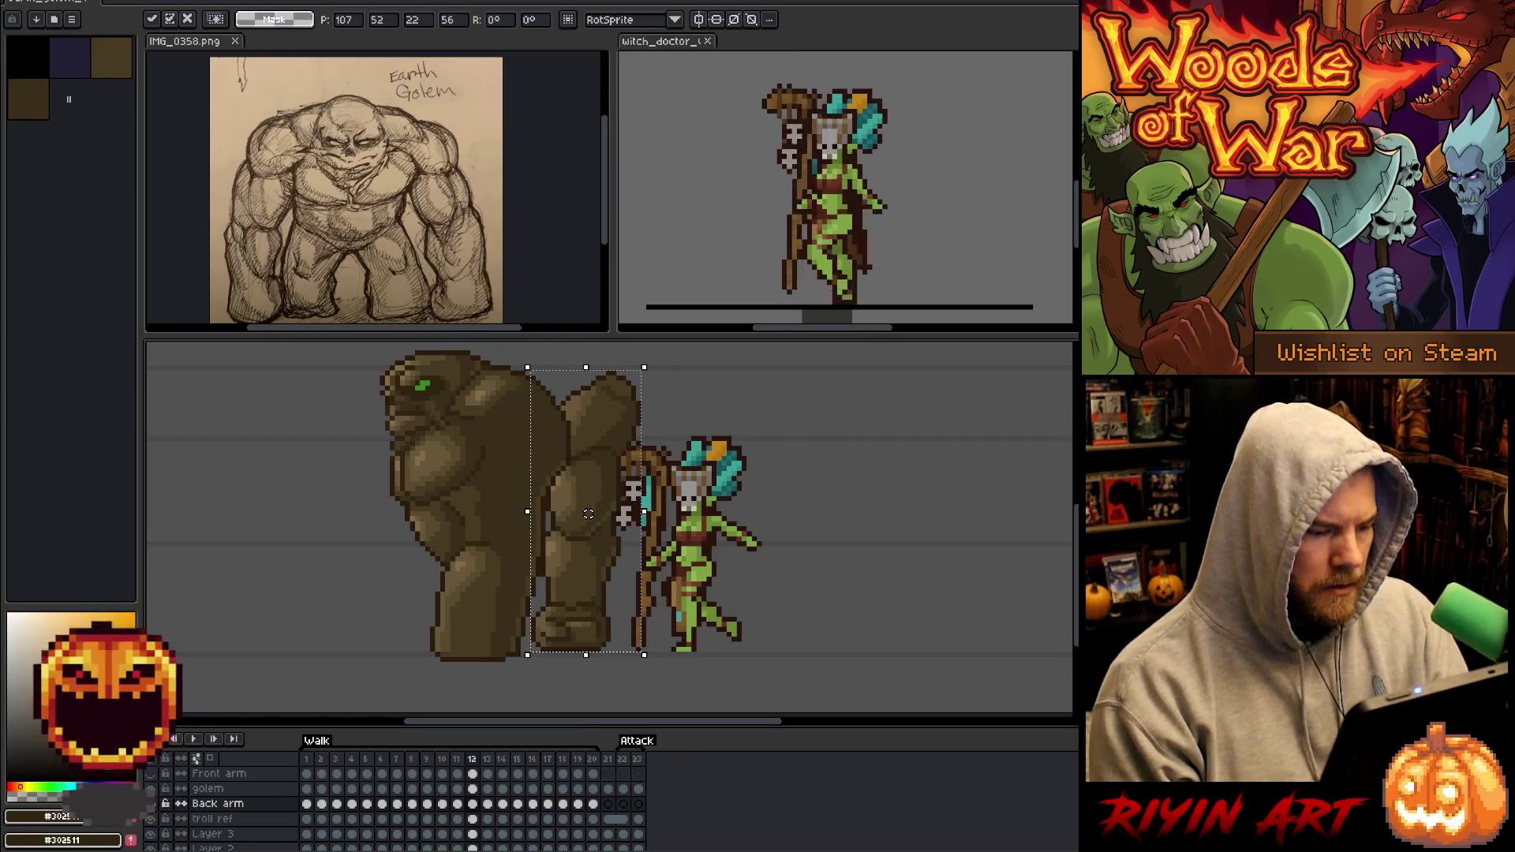
key(Return)
Raise the back arm one pixel on frame 12 and compare it against frame 13.
key(Left)
key(Left)
key(Right)
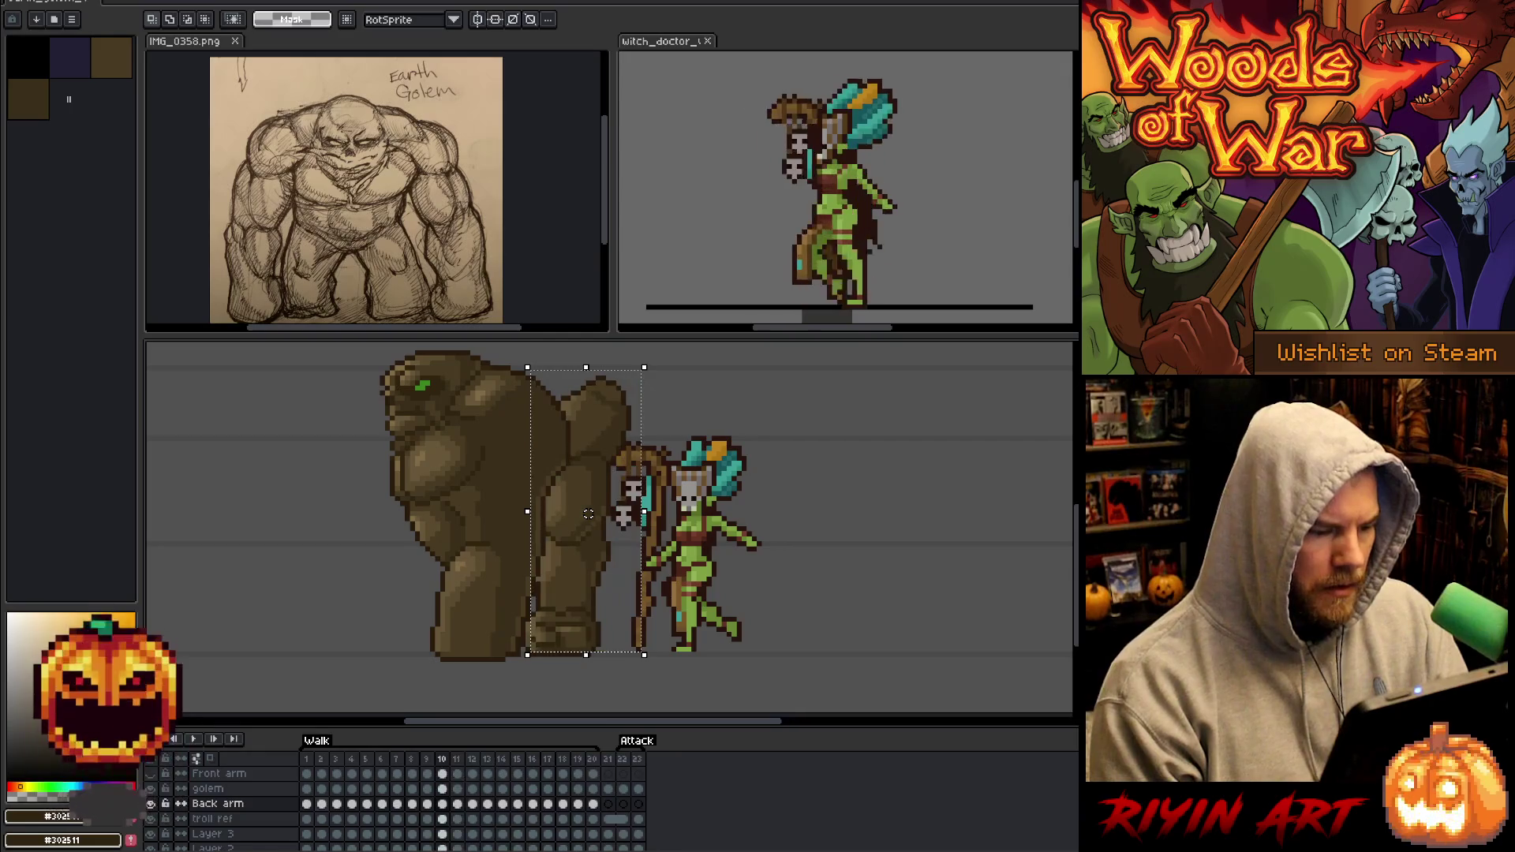
key(Right)
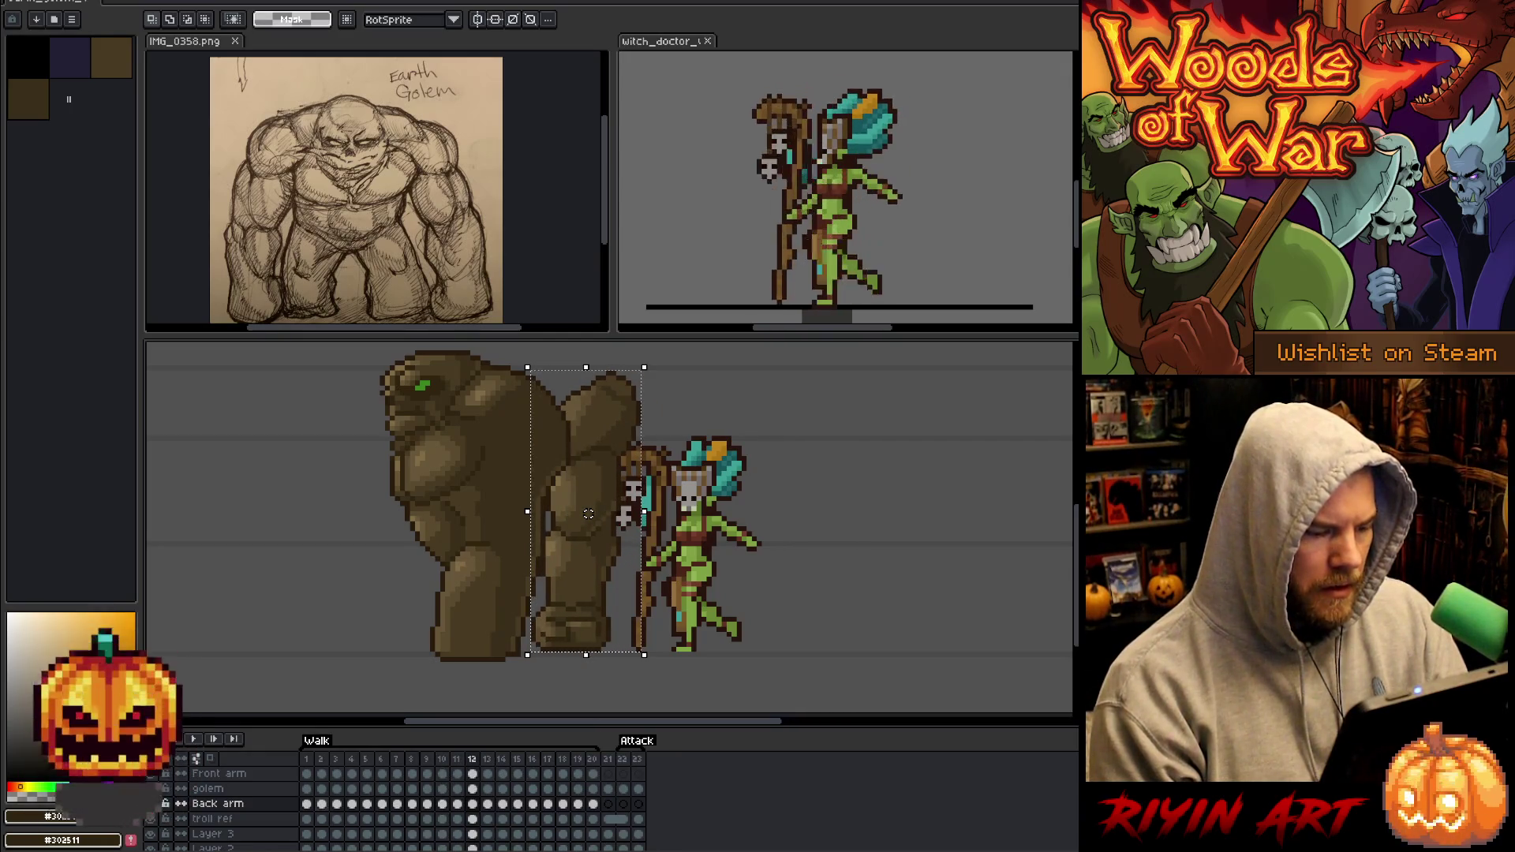
key(Up)
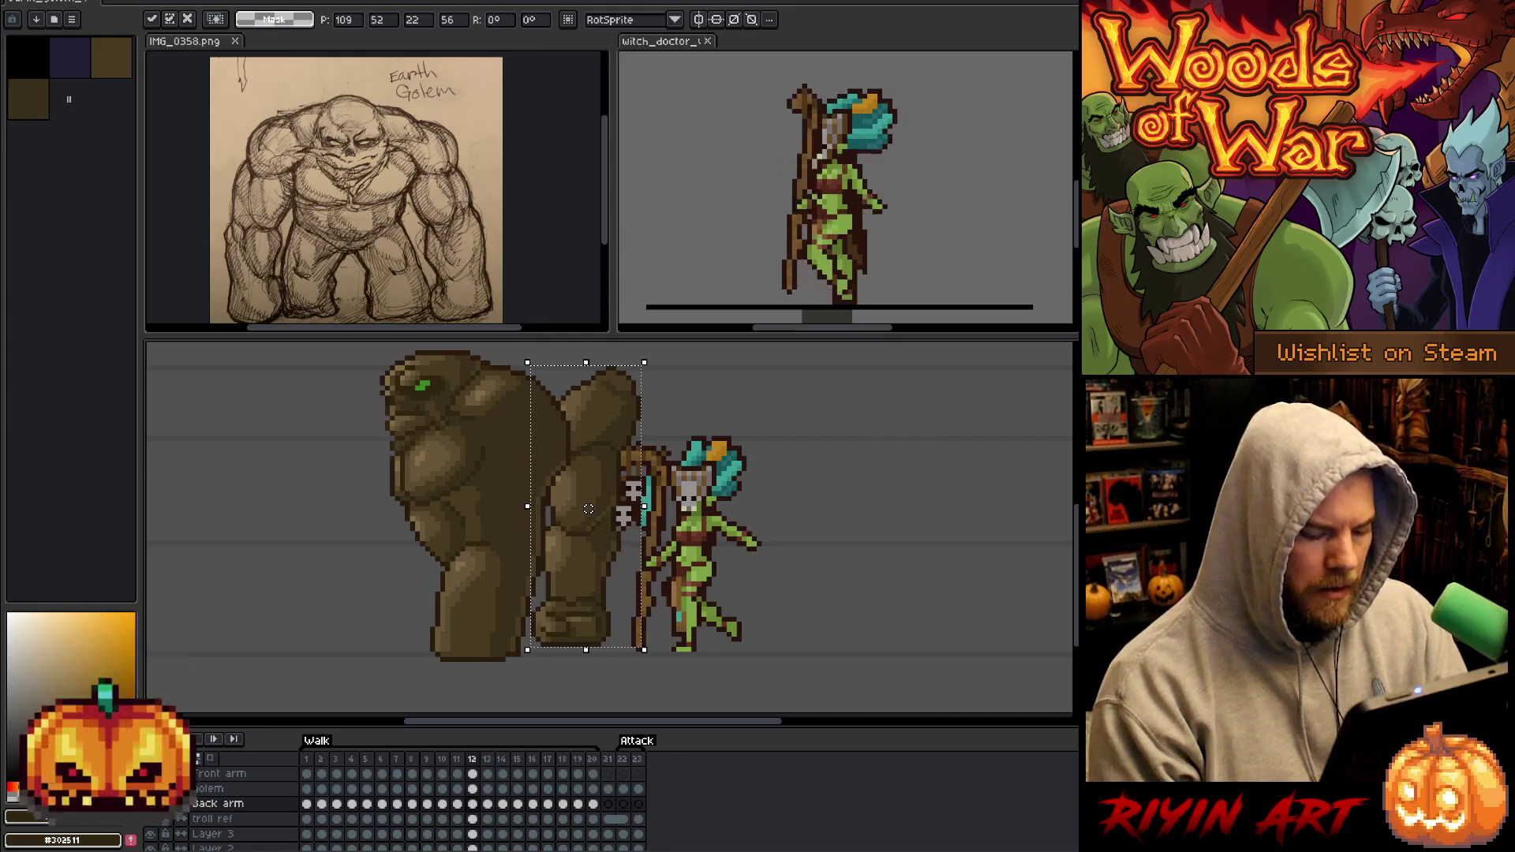
key(Return)
key(Right)
key(Left)
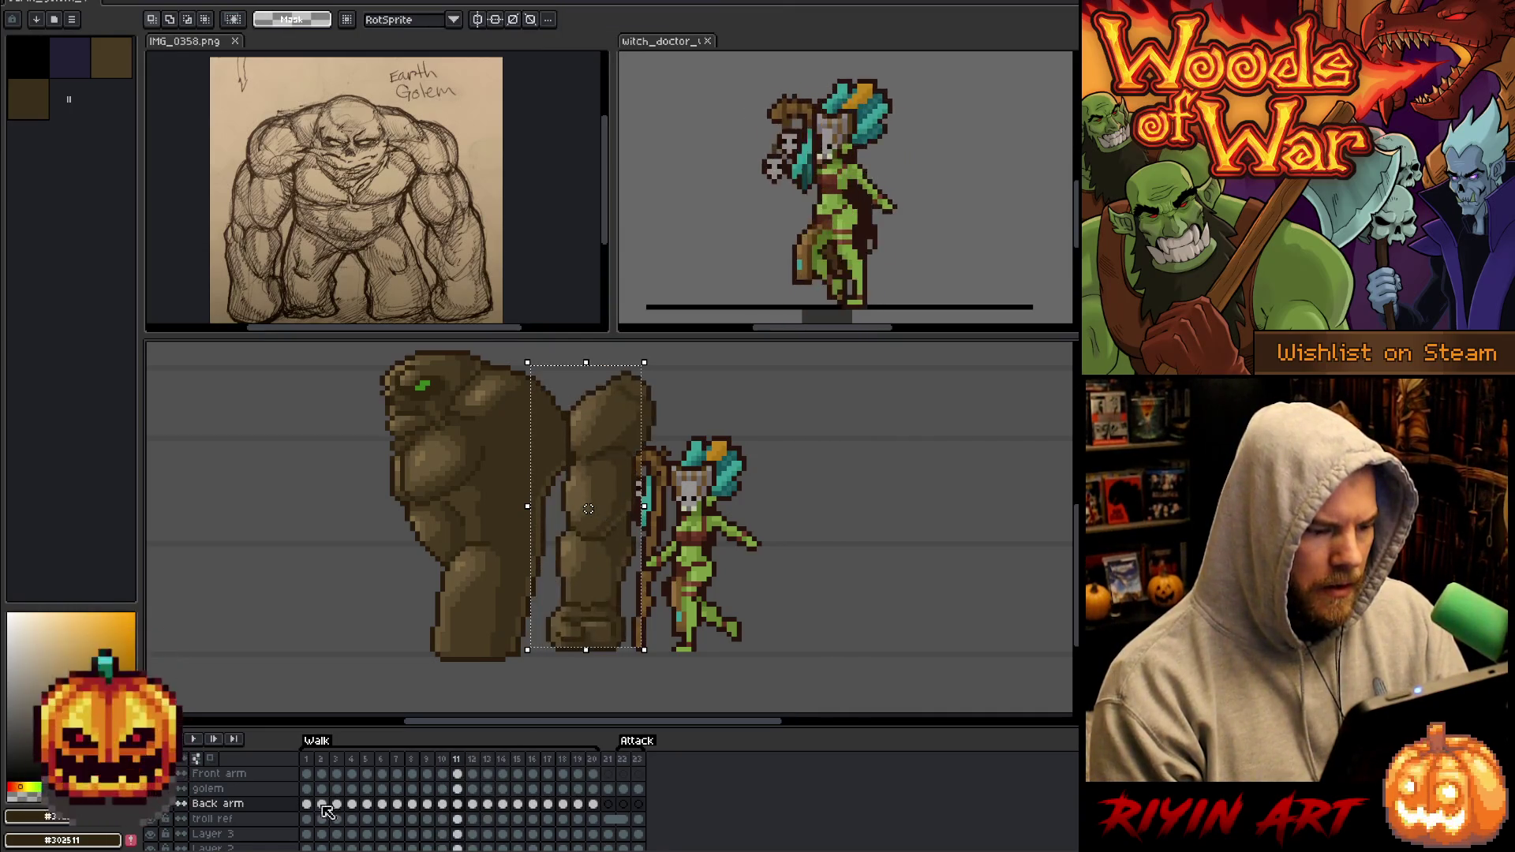
key(Right)
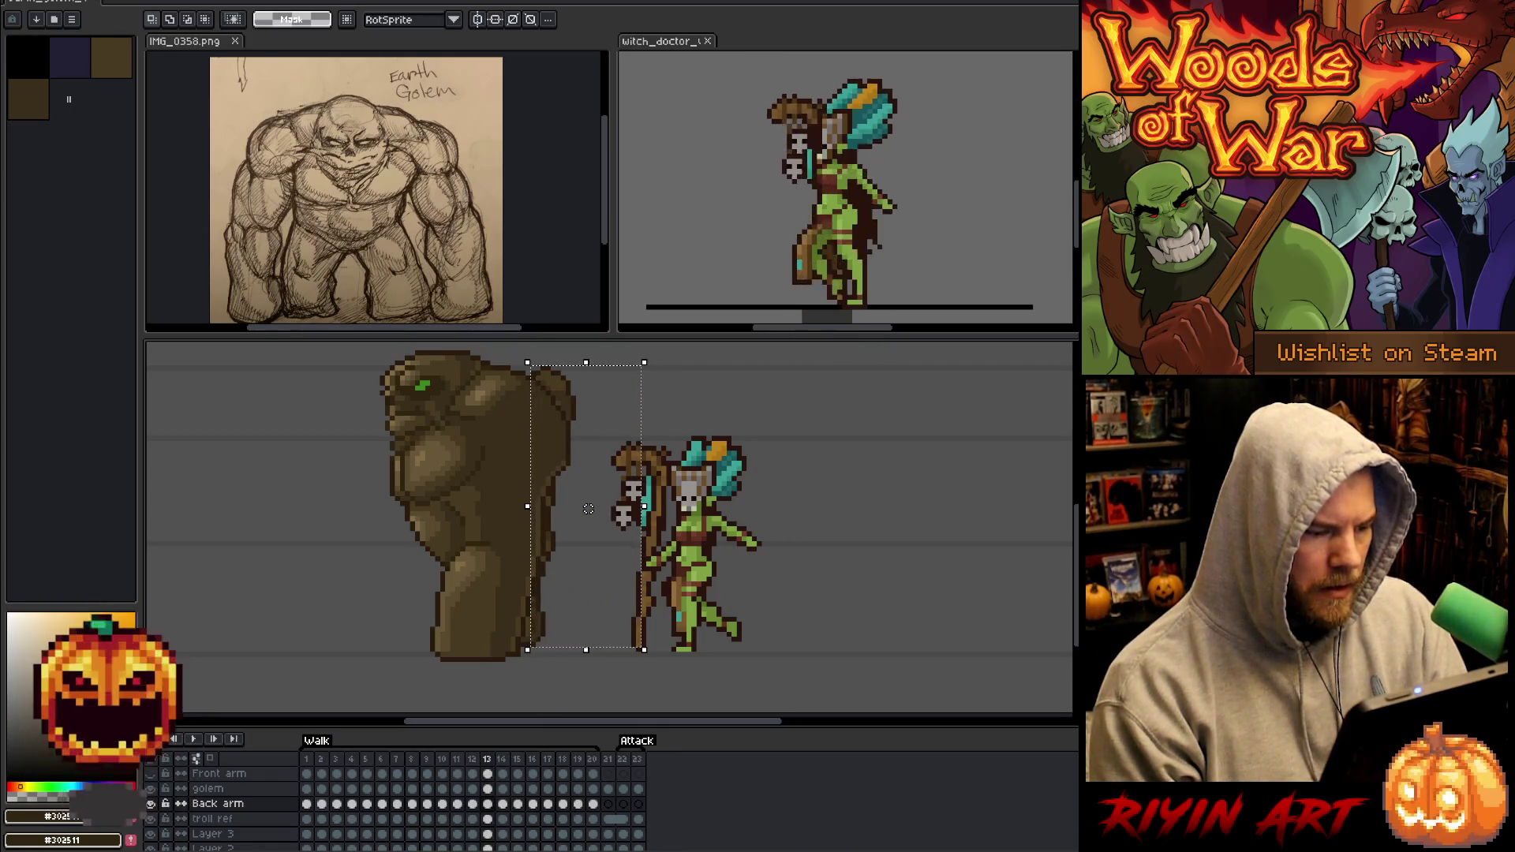
key(Left)
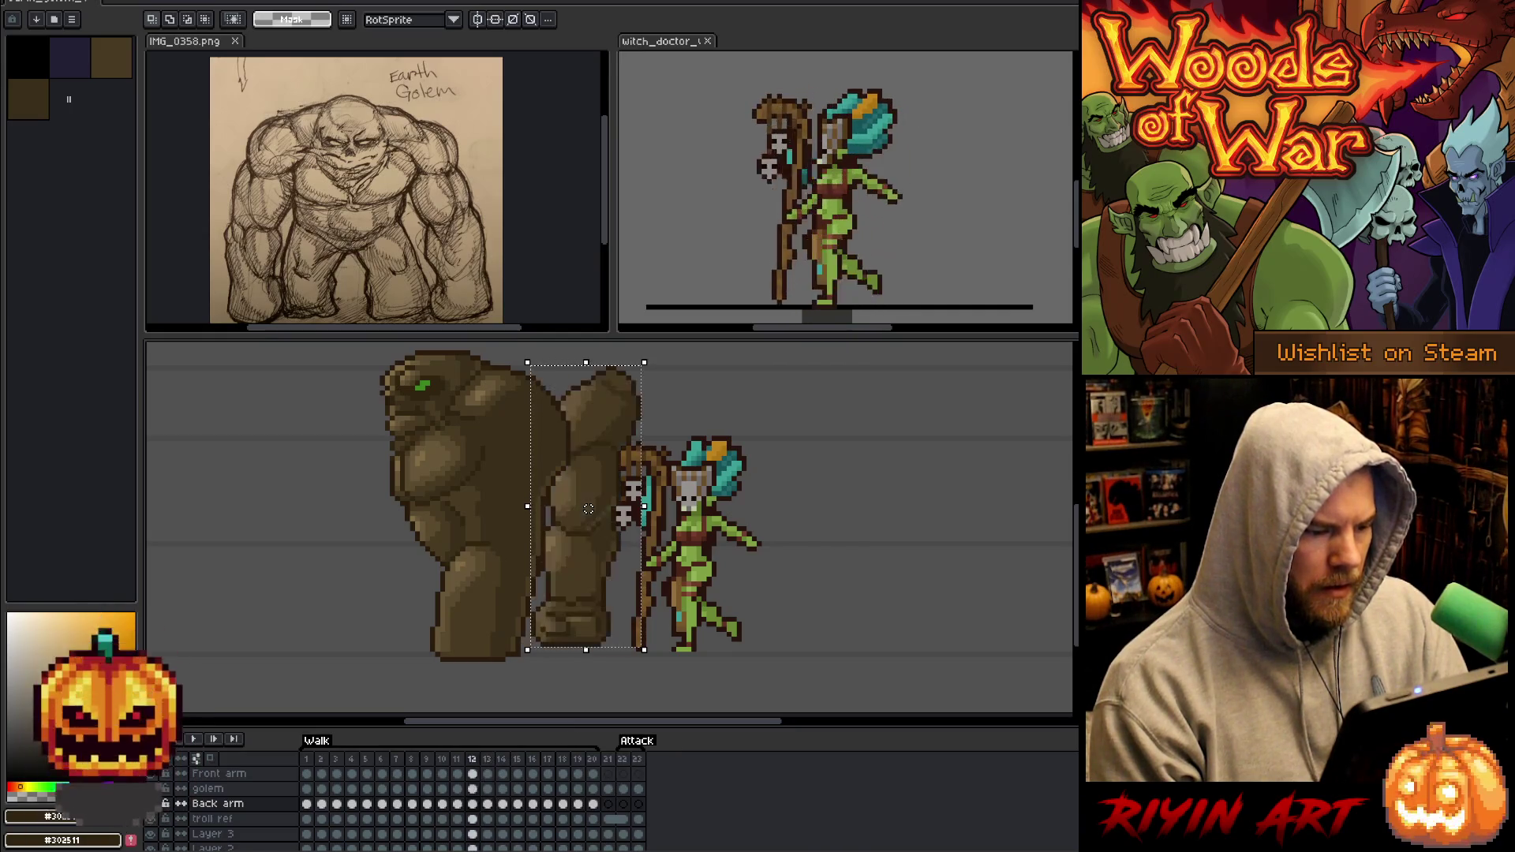
key(Left)
key(Left)
Adjust the back arm's position on frame 11 after comparing it with frame 10.
key(Right)
key(Left)
key(Right)
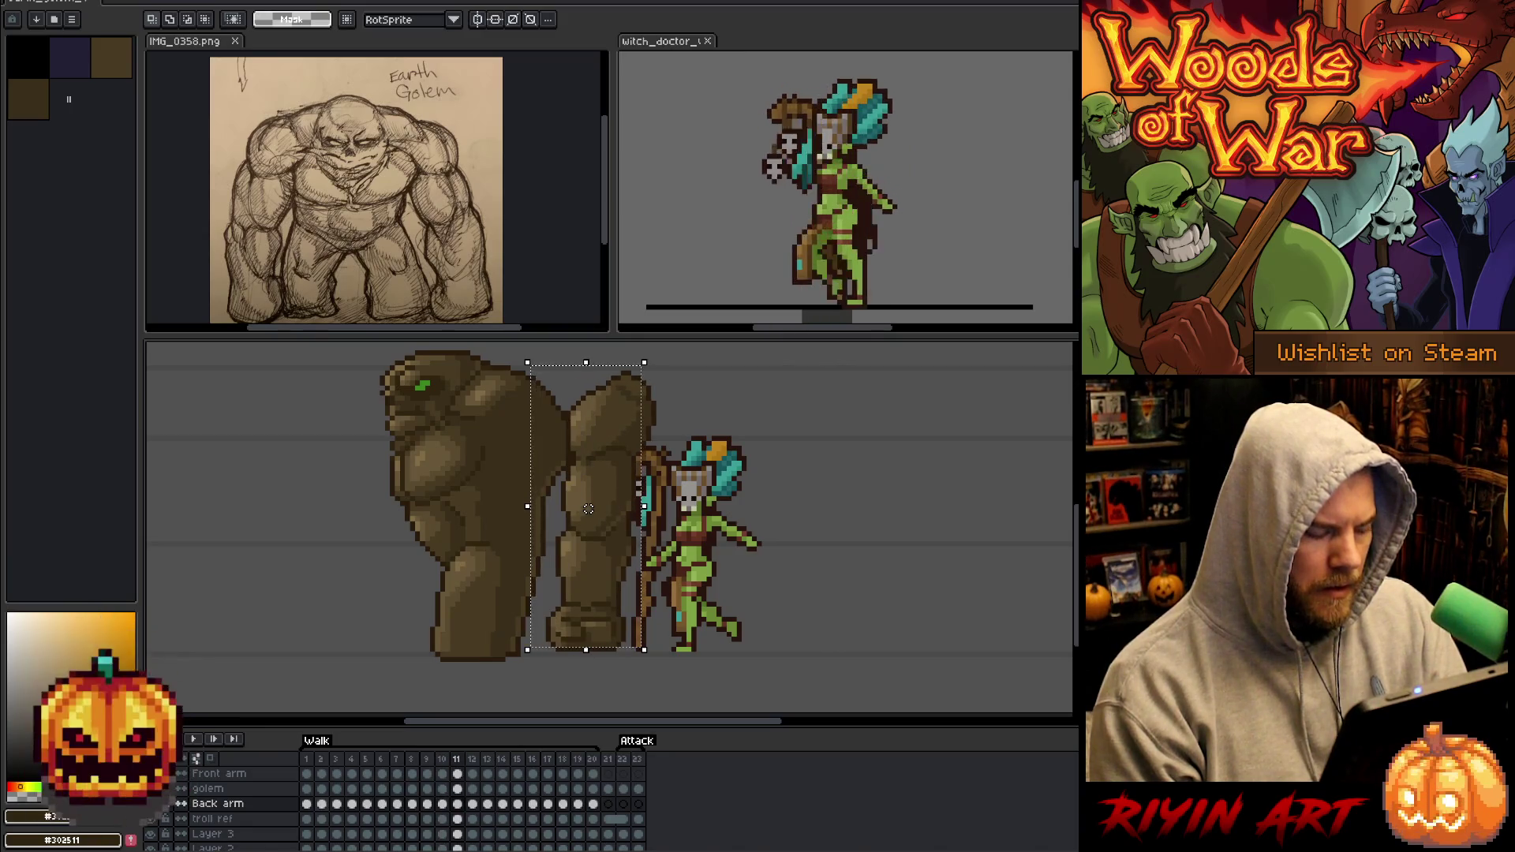
drag(588, 508, 578, 508)
key(Return)
key(Right)
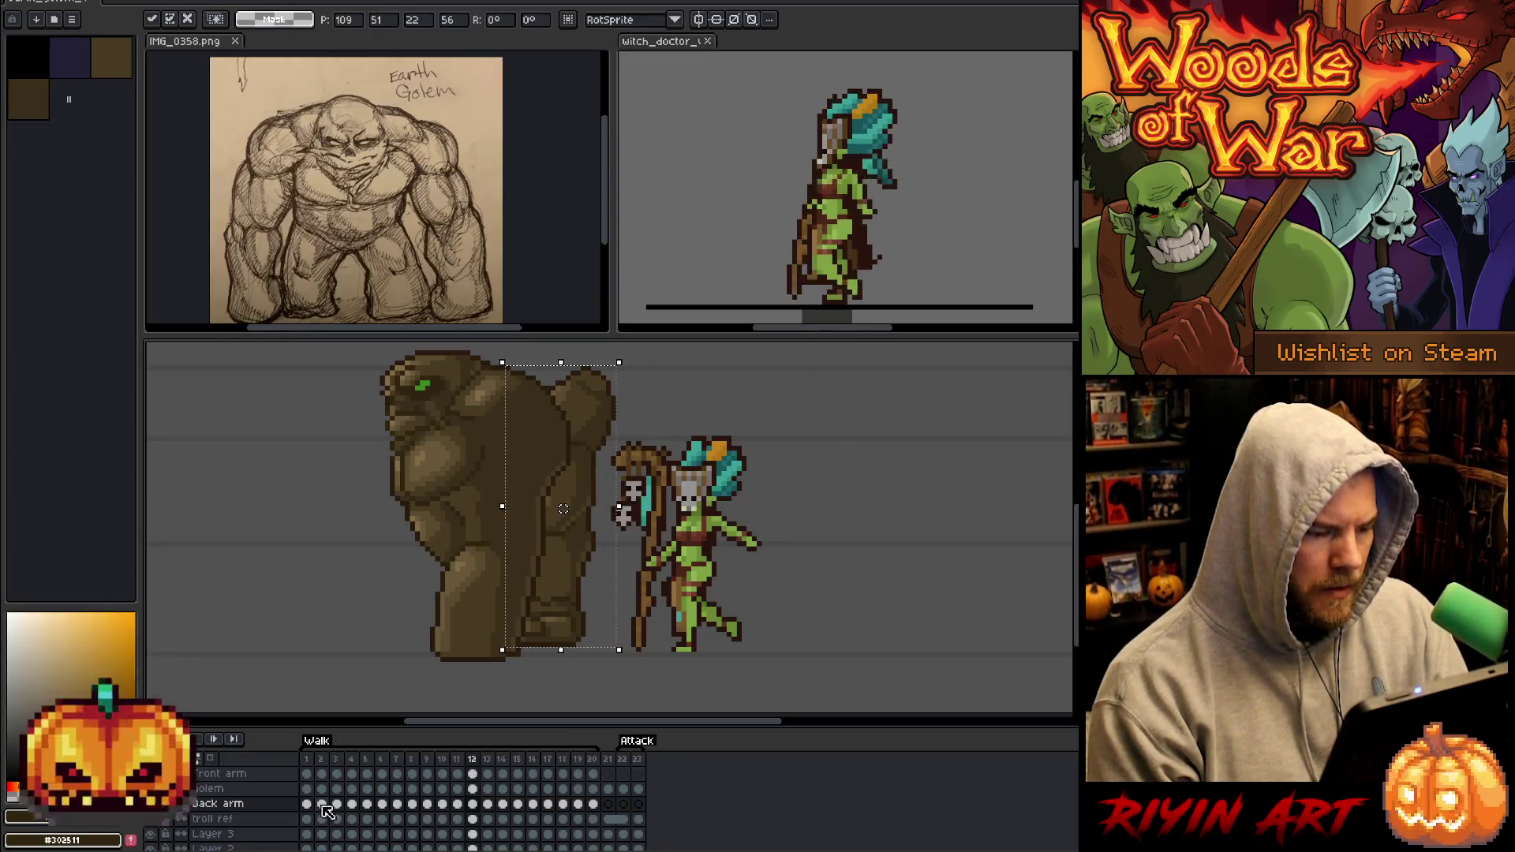
key(Return)
key(Left)
Check the arm motion between frames 11 and 12, then move the arm one pixel left on frame 13.
key(Right)
key(Left)
key(Right)
key(Left)
key(Right)
key(Right)
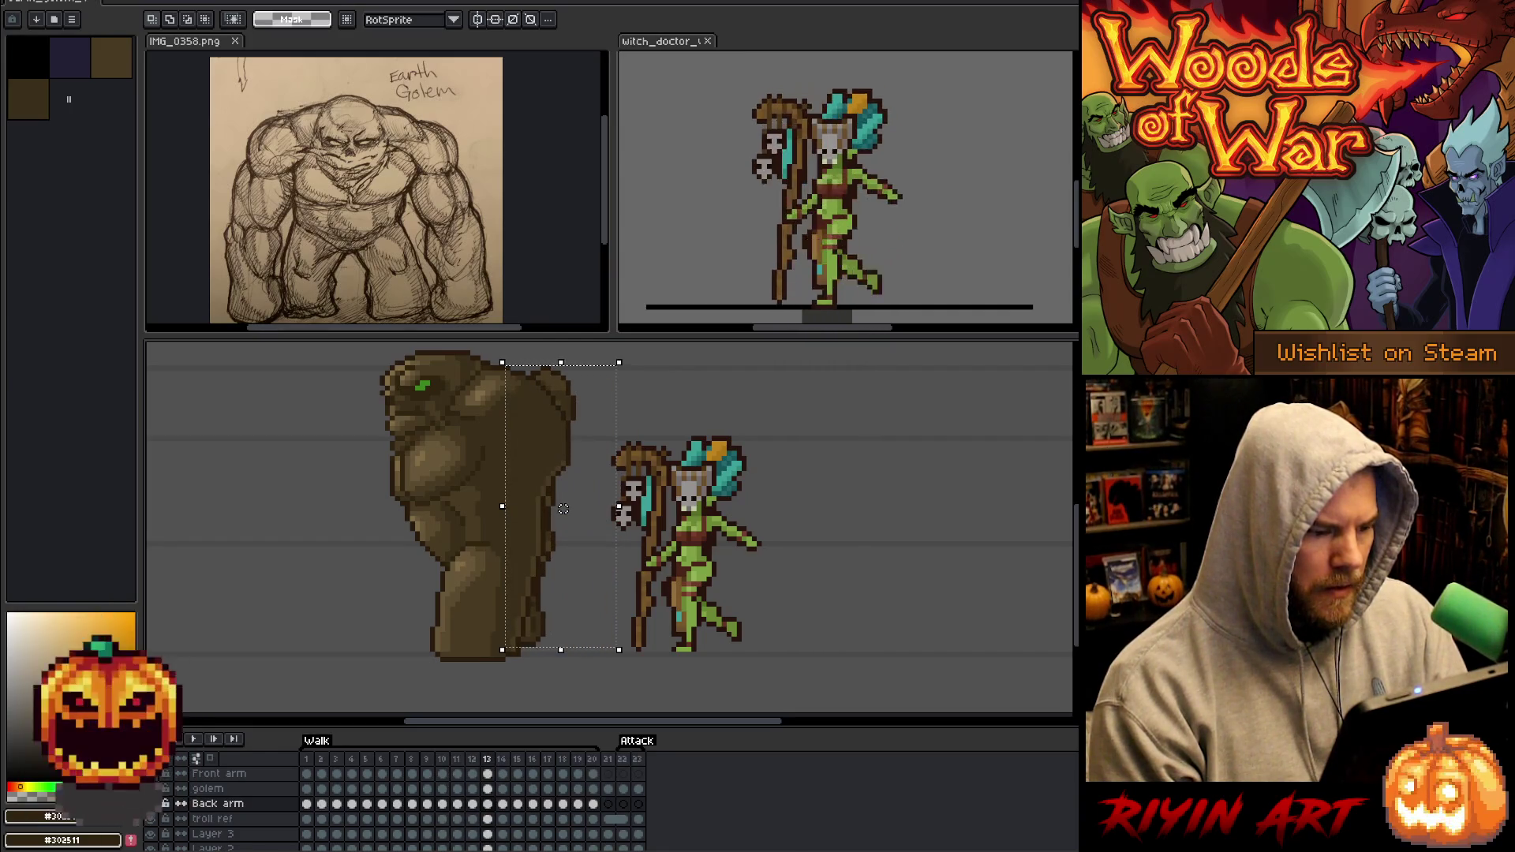
key(Right)
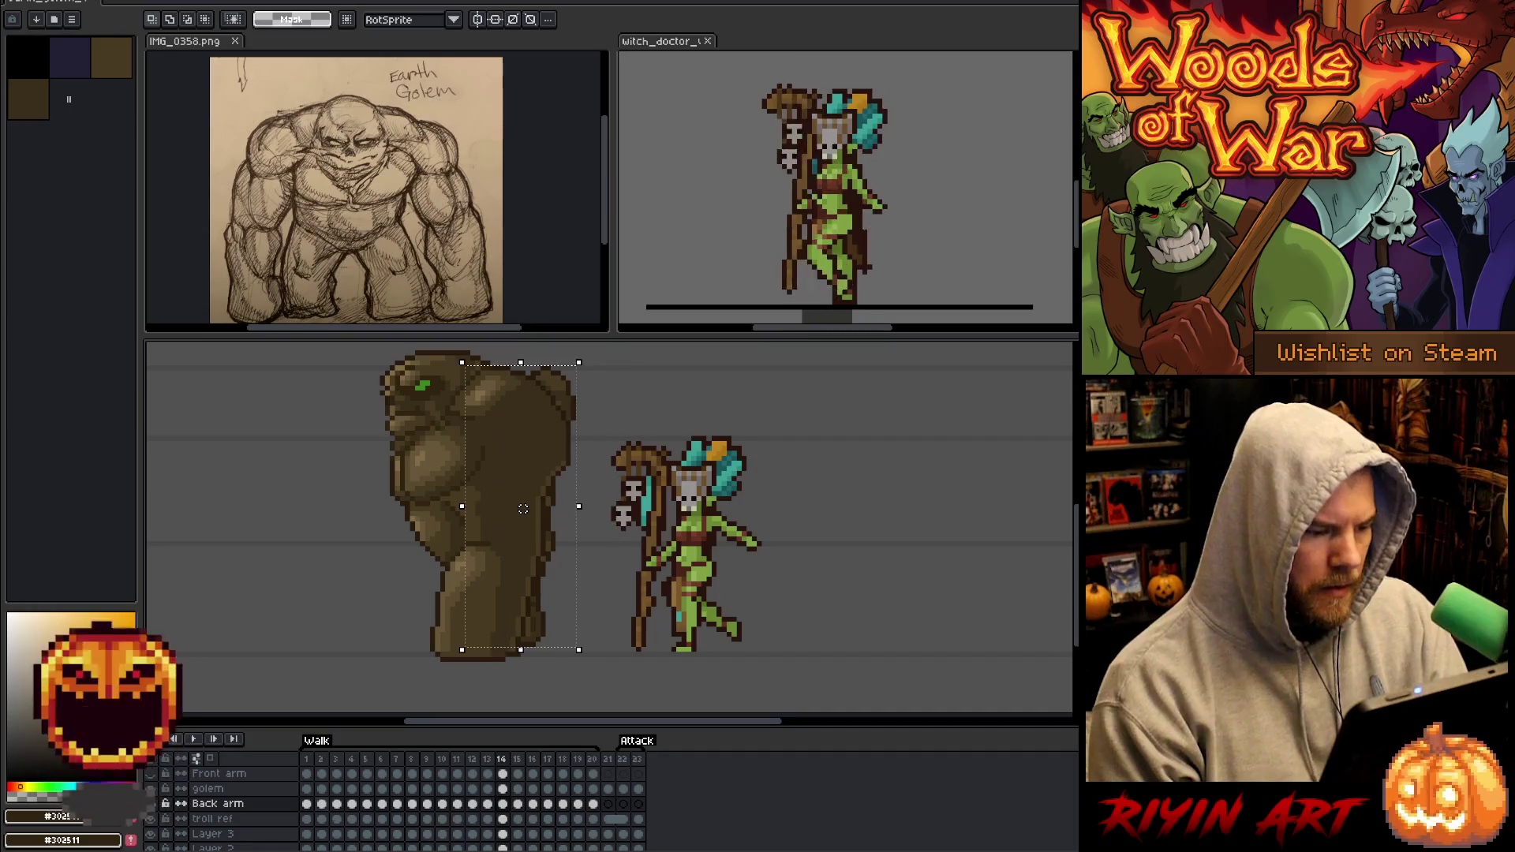
drag(523, 509, 518, 509)
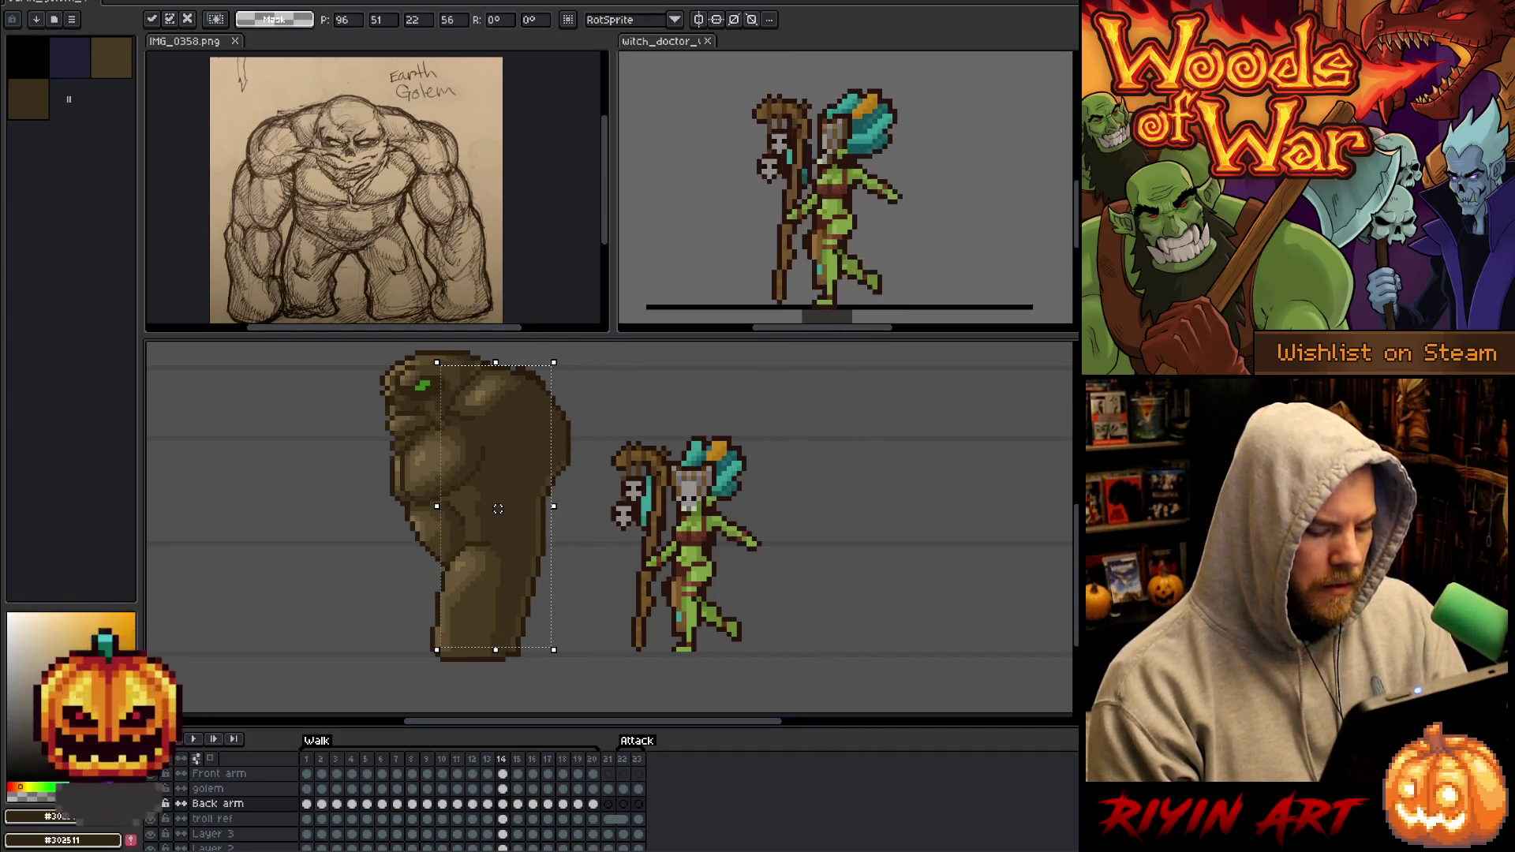
Move the back arm left in front of the torso on frame 16.
key(Right)
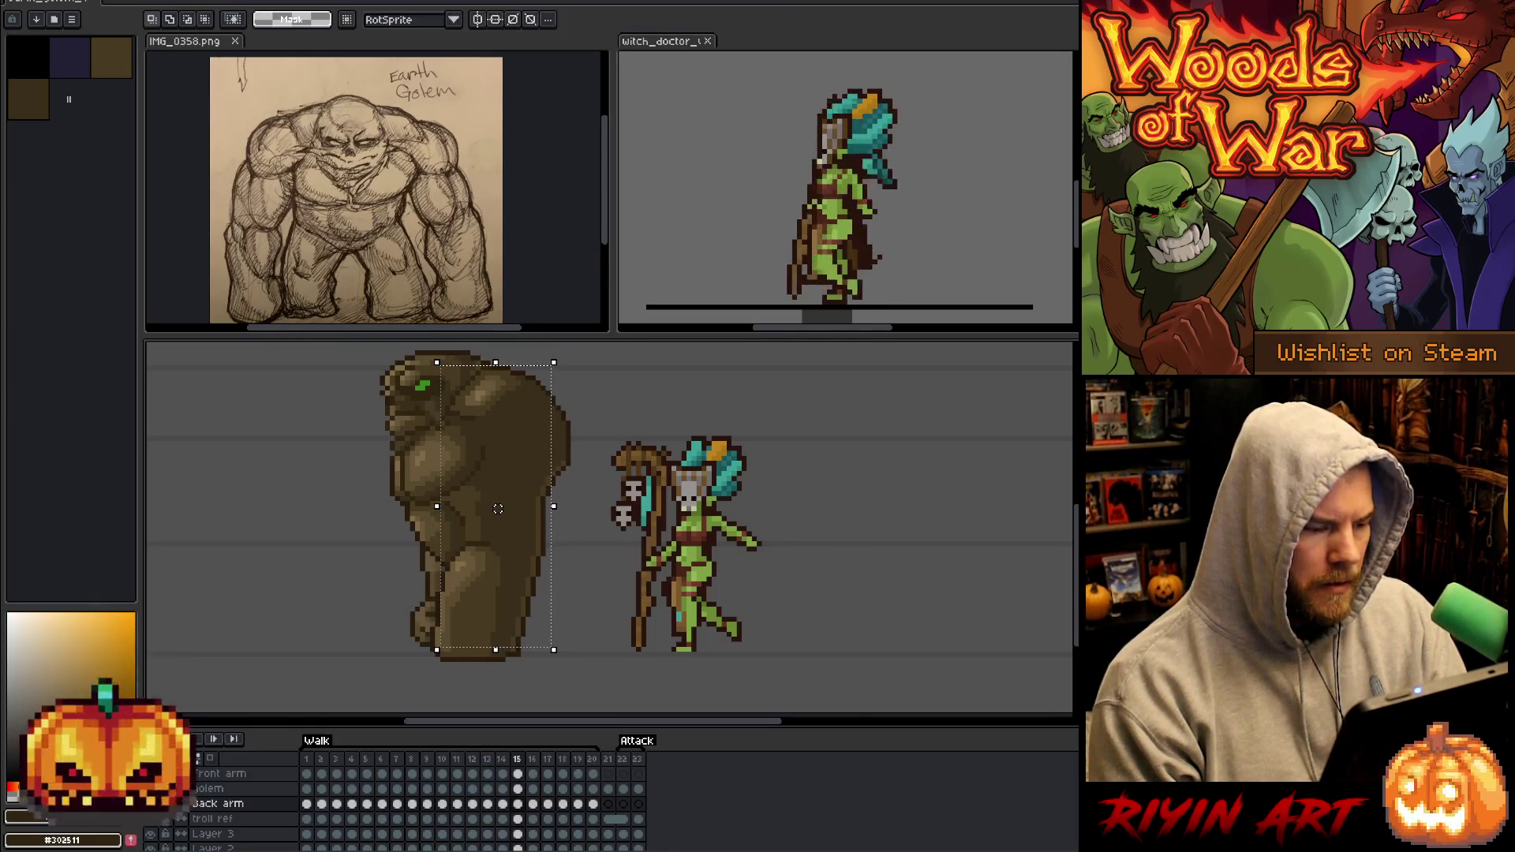
key(Right)
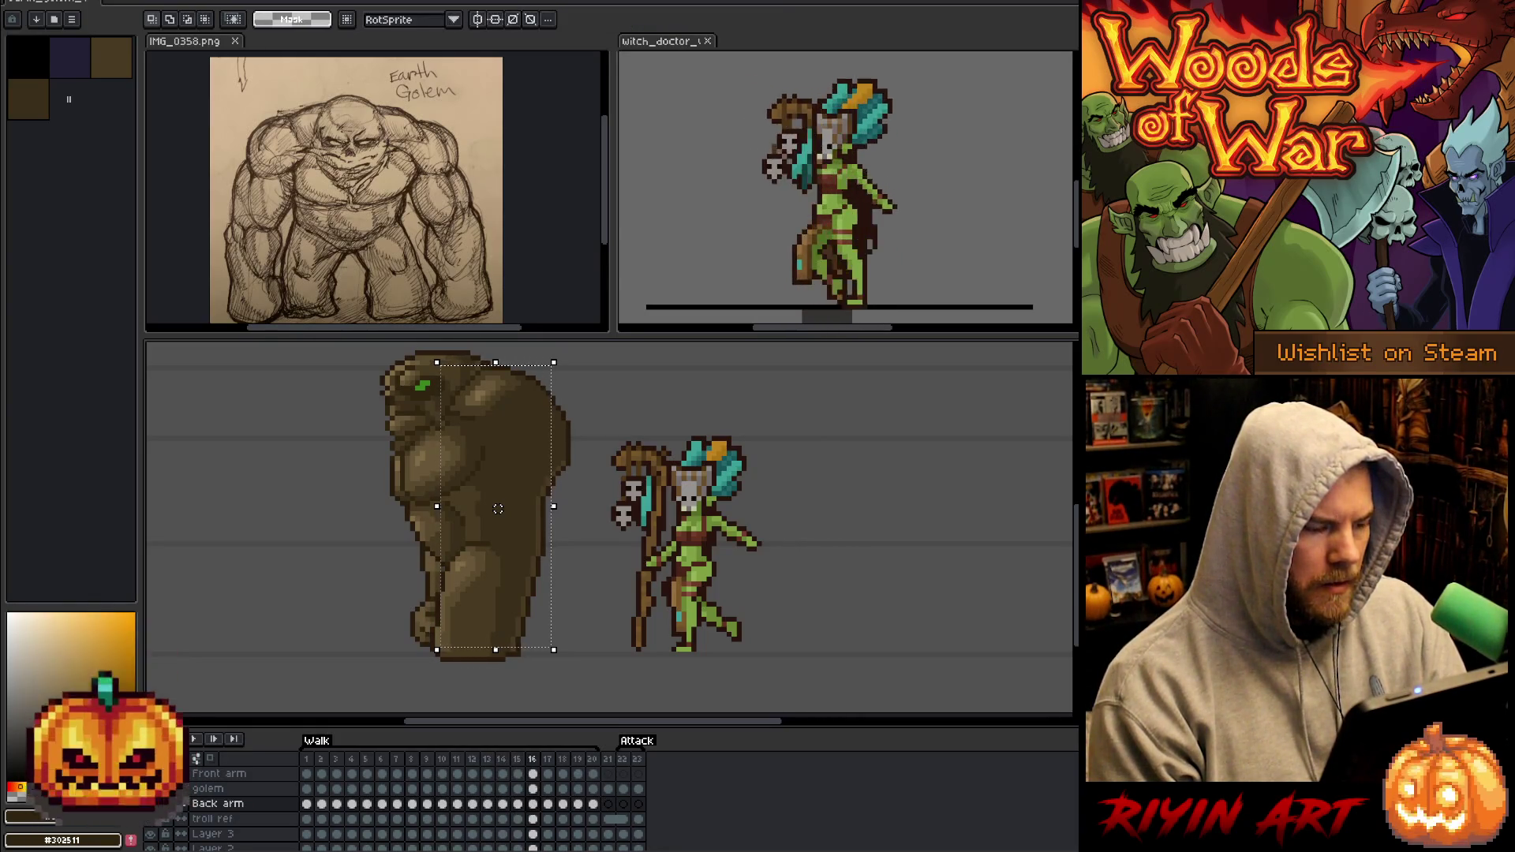
drag(498, 509, 442, 509)
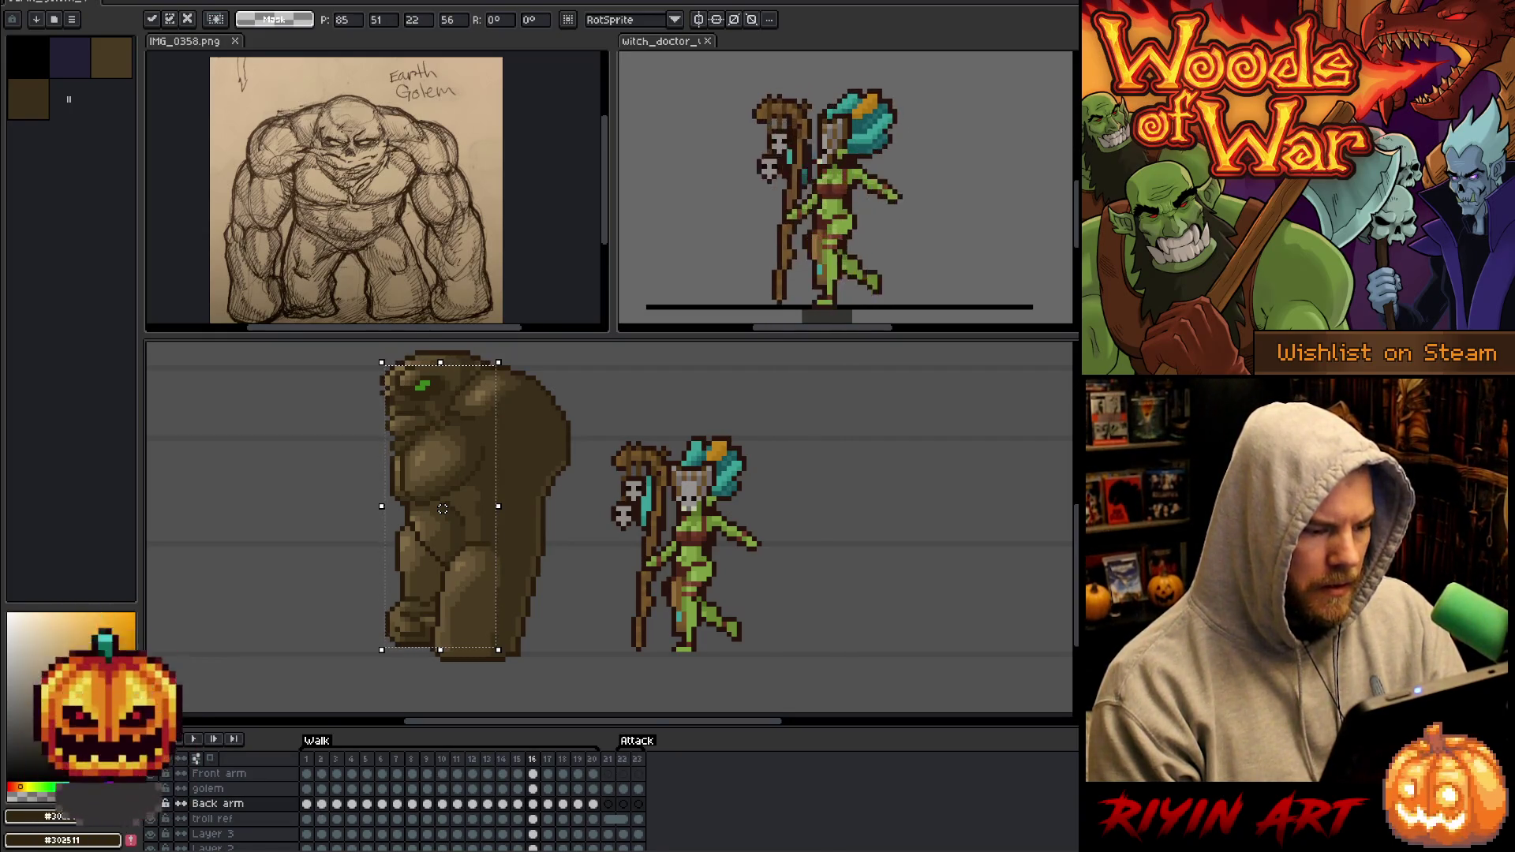
key(comma)
key(period)
key(period)
key(period)
Swing the back arm further left across the torso on frame 17, then fine-tune it.
drag(443, 509, 387, 509)
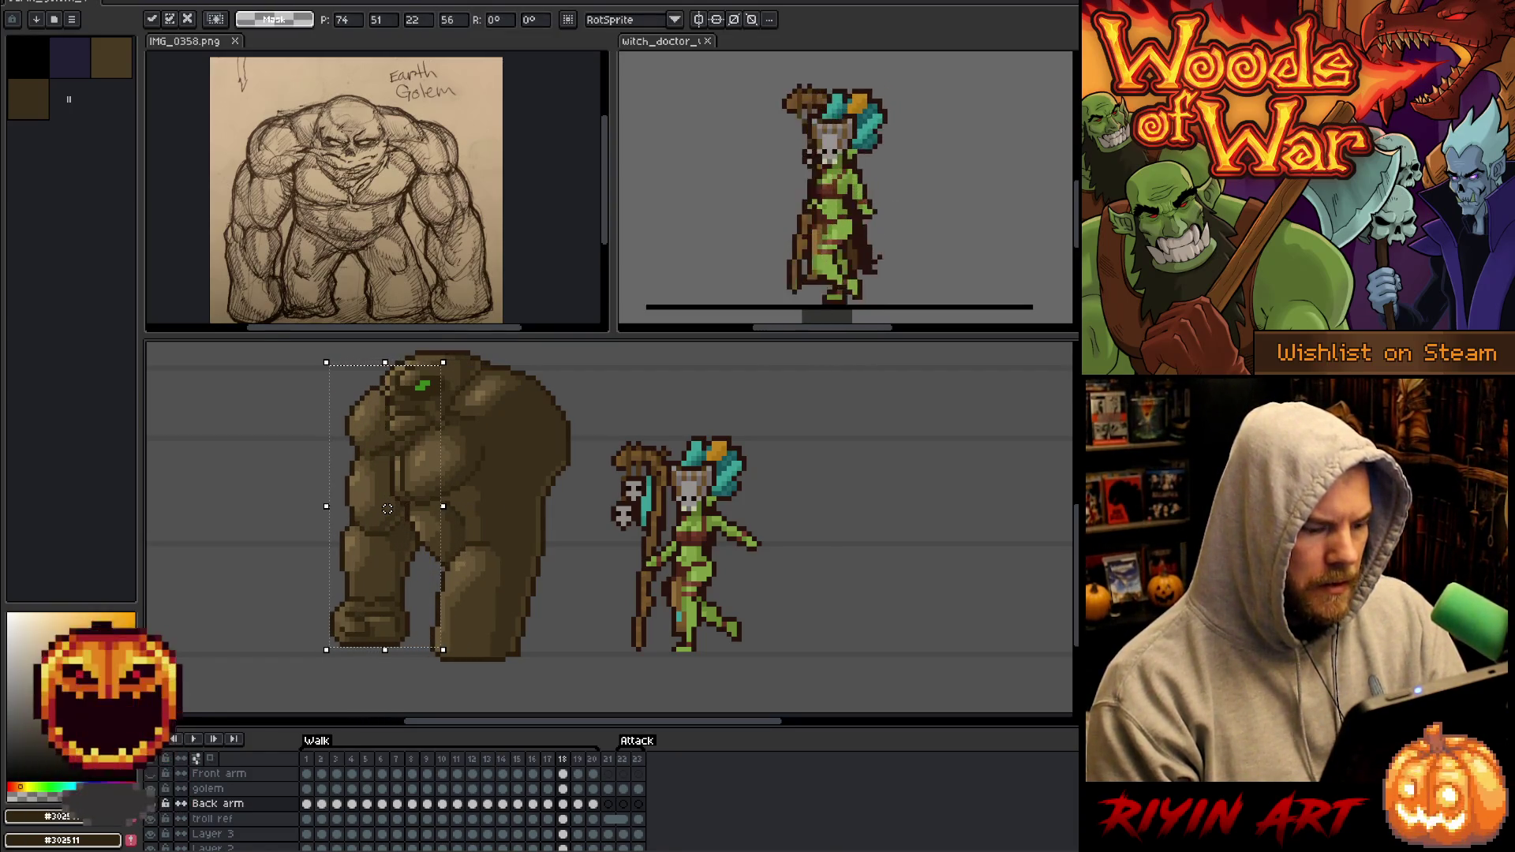
key(period)
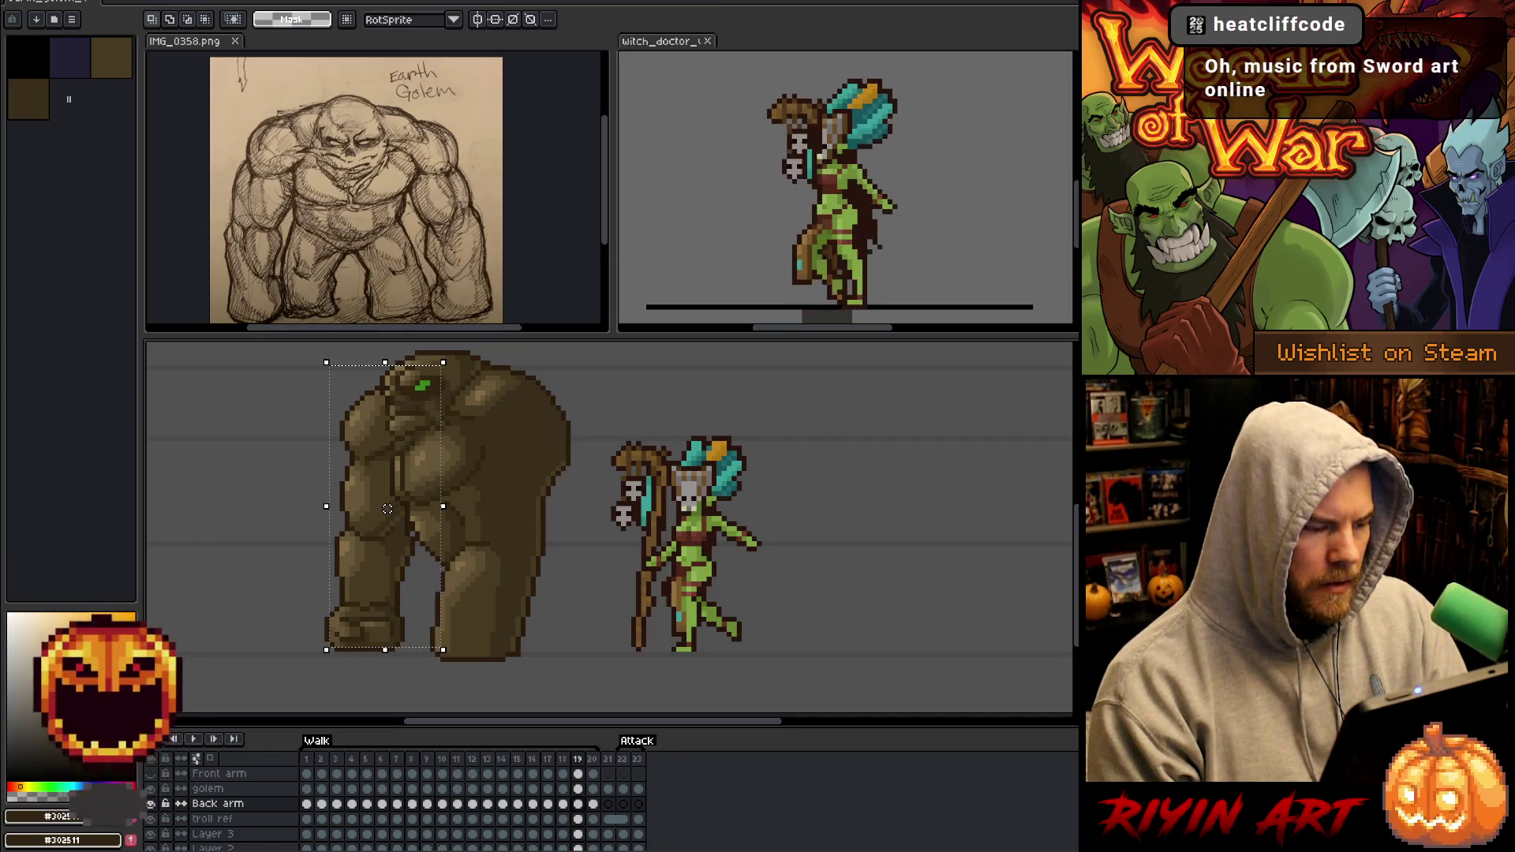
key(comma)
key(comma)
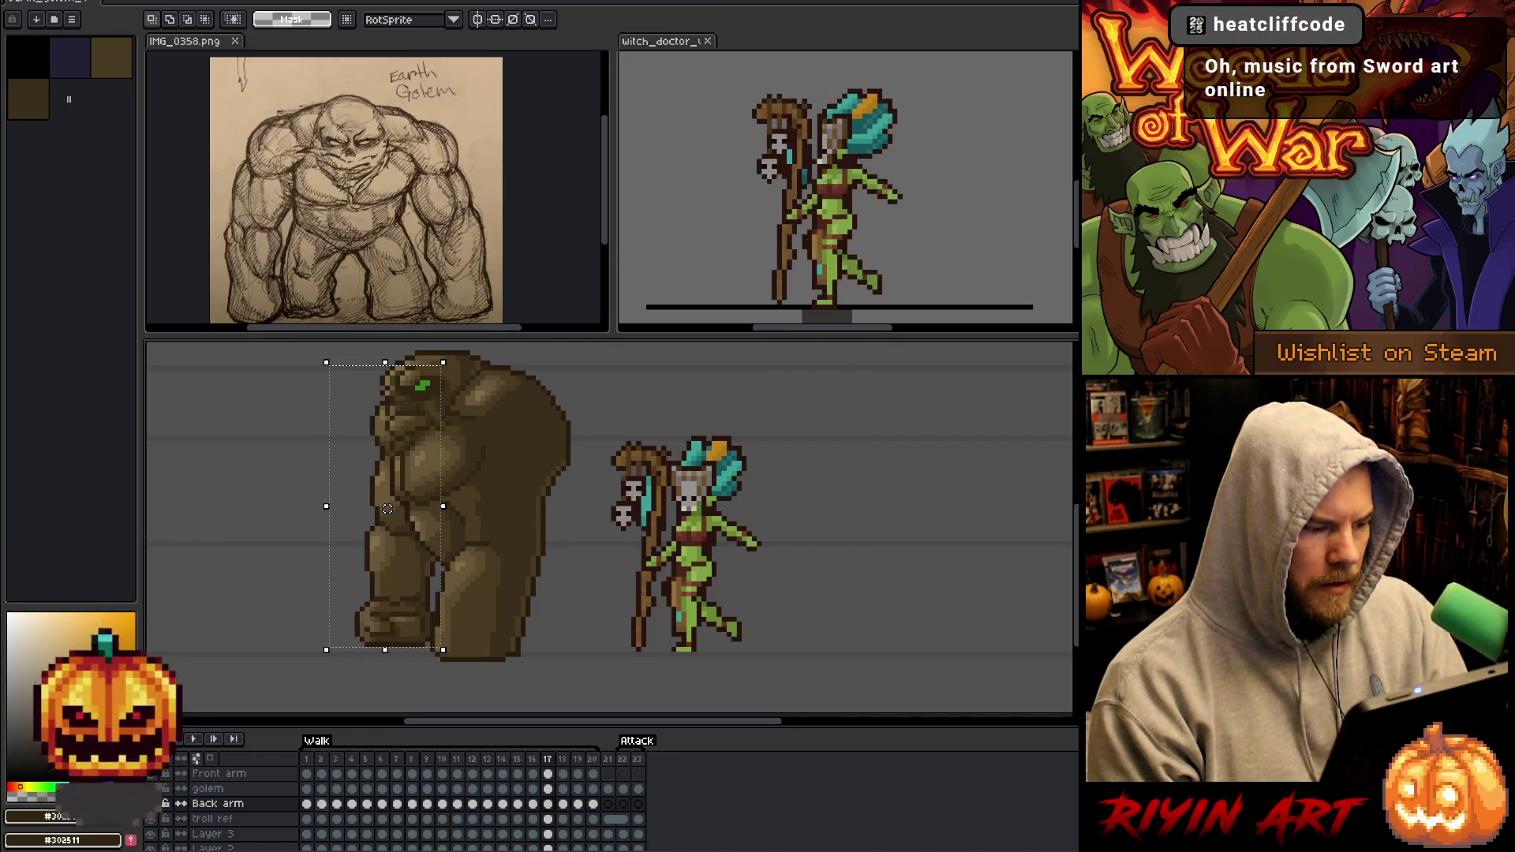
drag(387, 509, 398, 509)
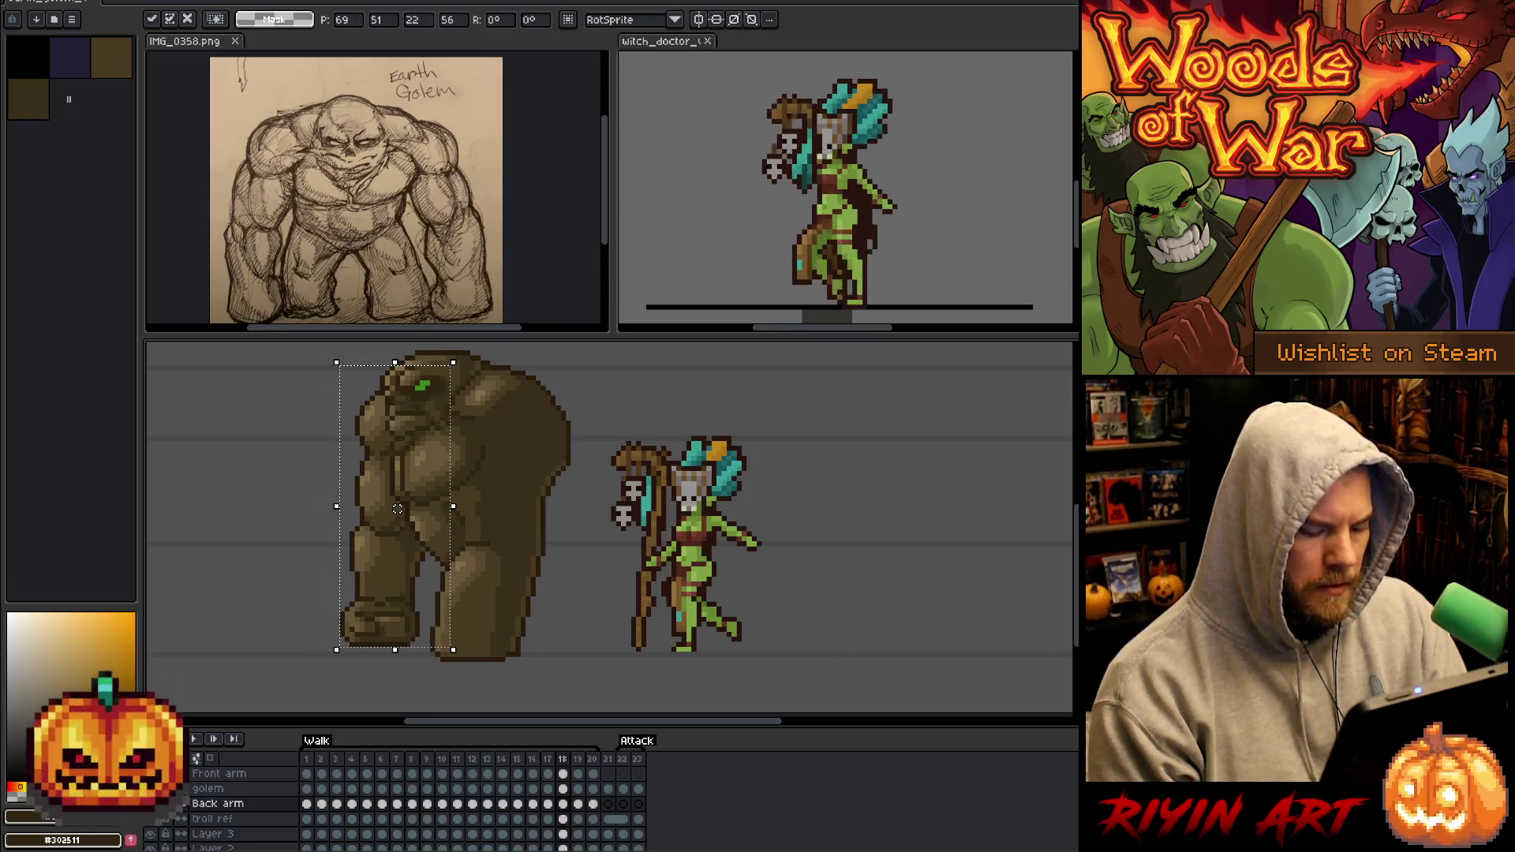
key(Return)
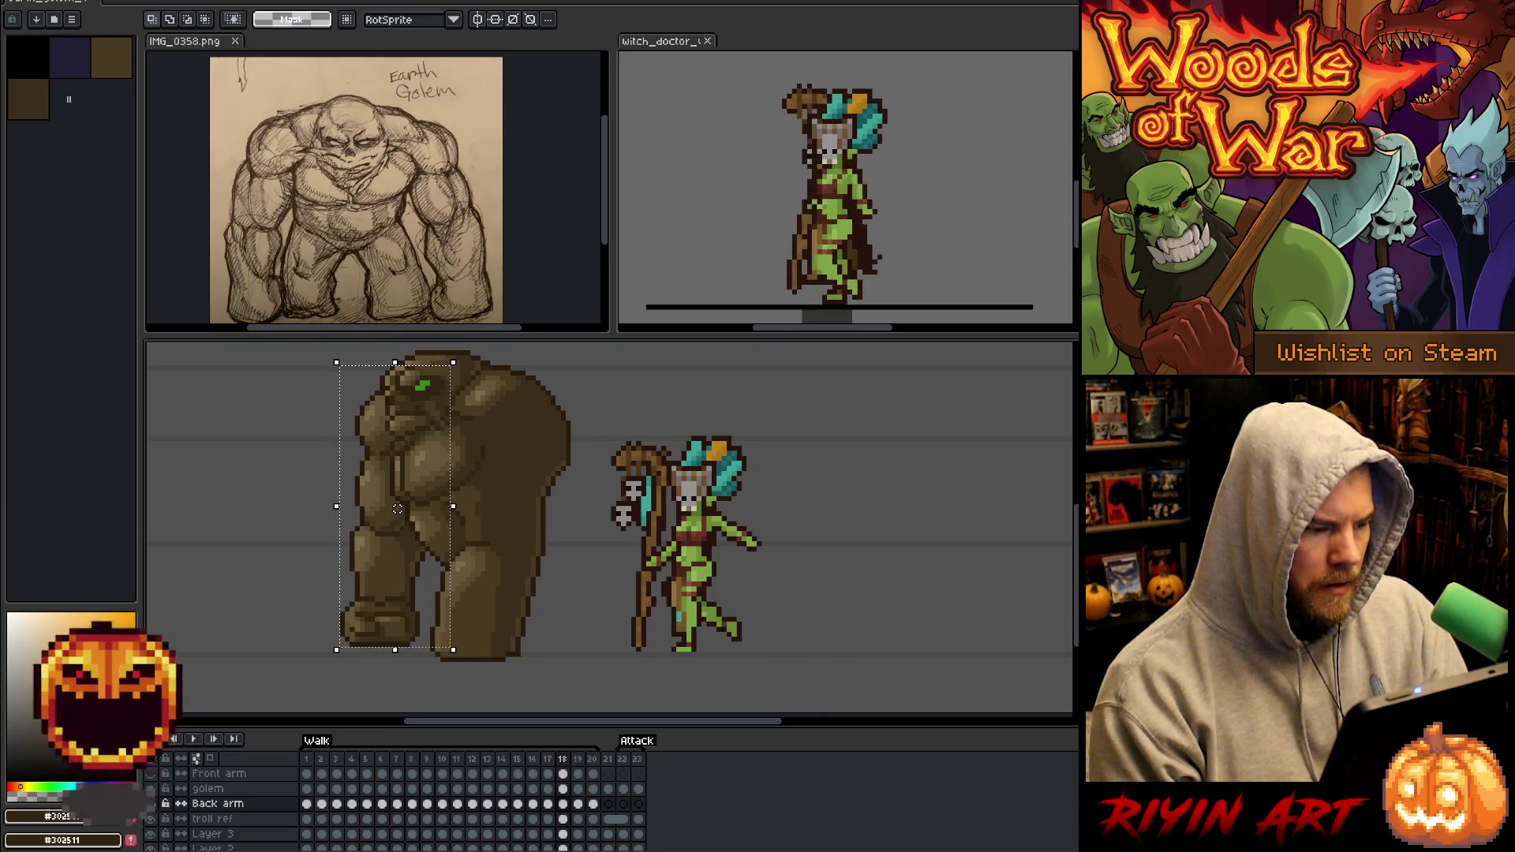
Nudge the back arm one pixel left on frame 20 and preview frames 19, 20 and 1.
key(Right)
key(Right)
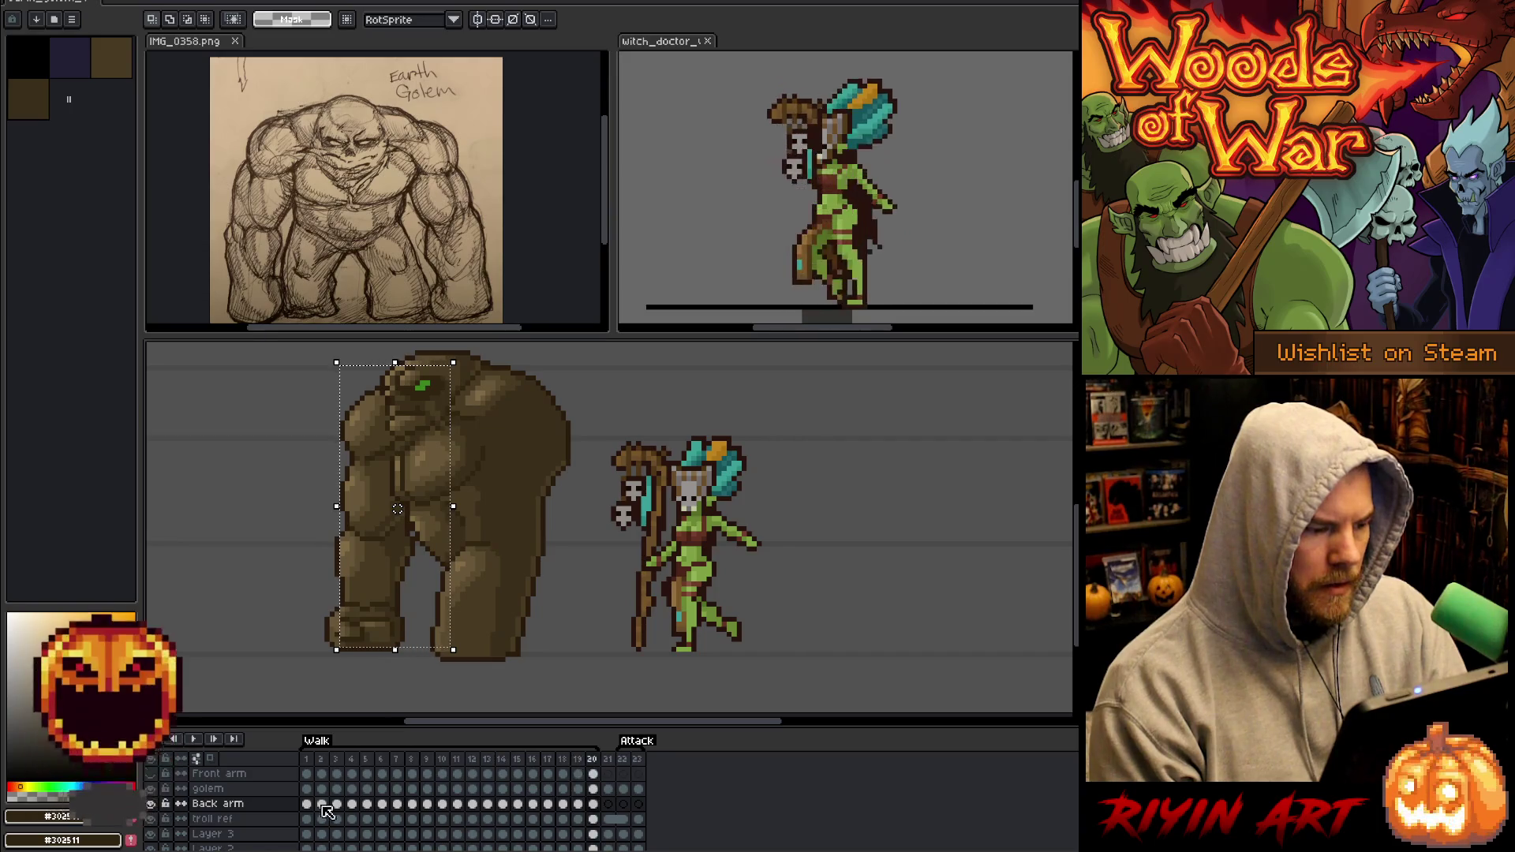
key(Left)
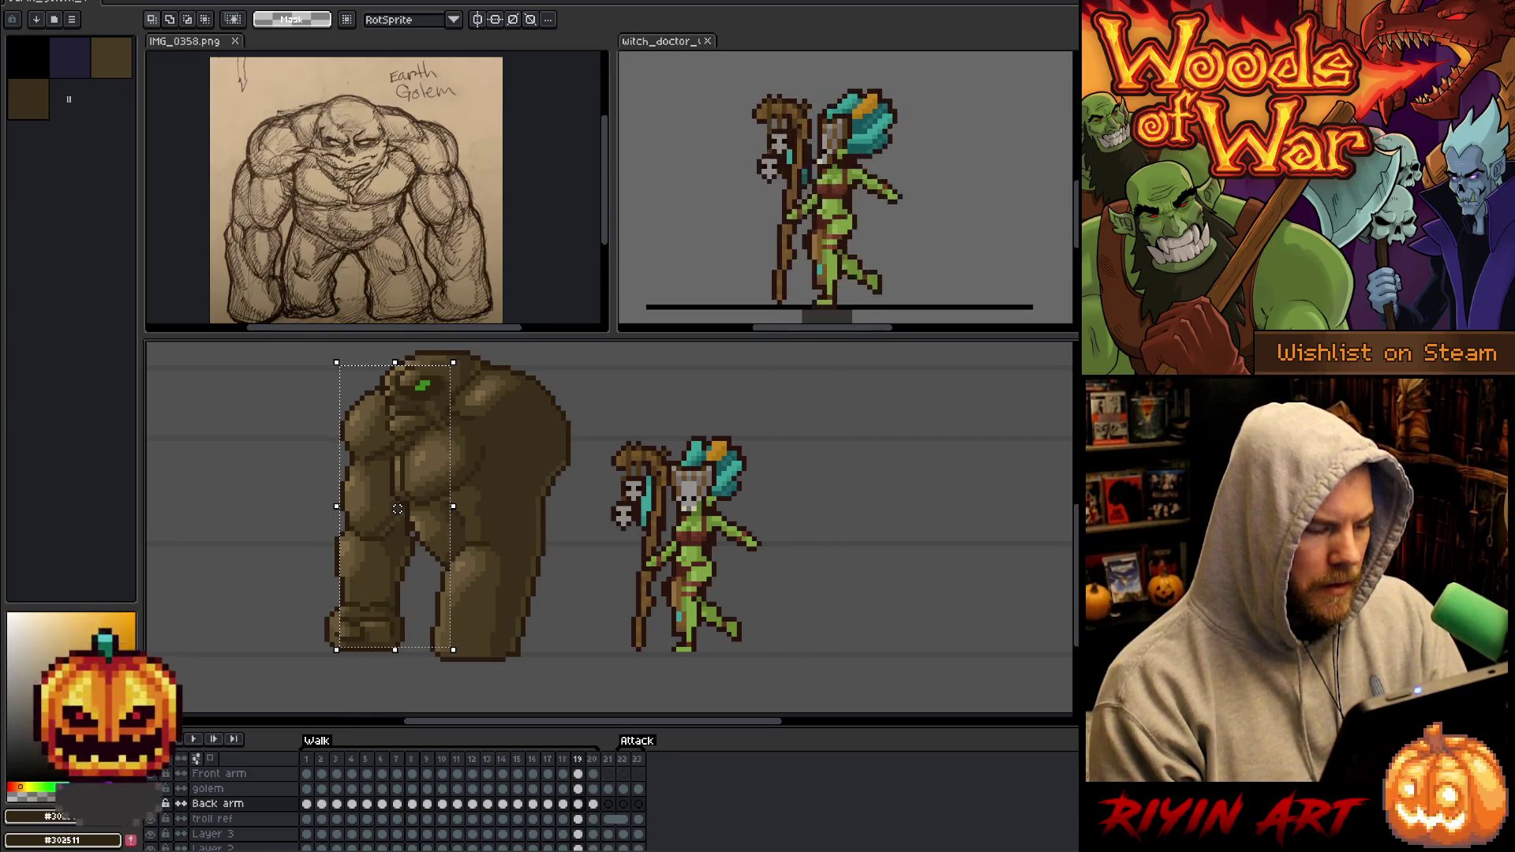
key(Right)
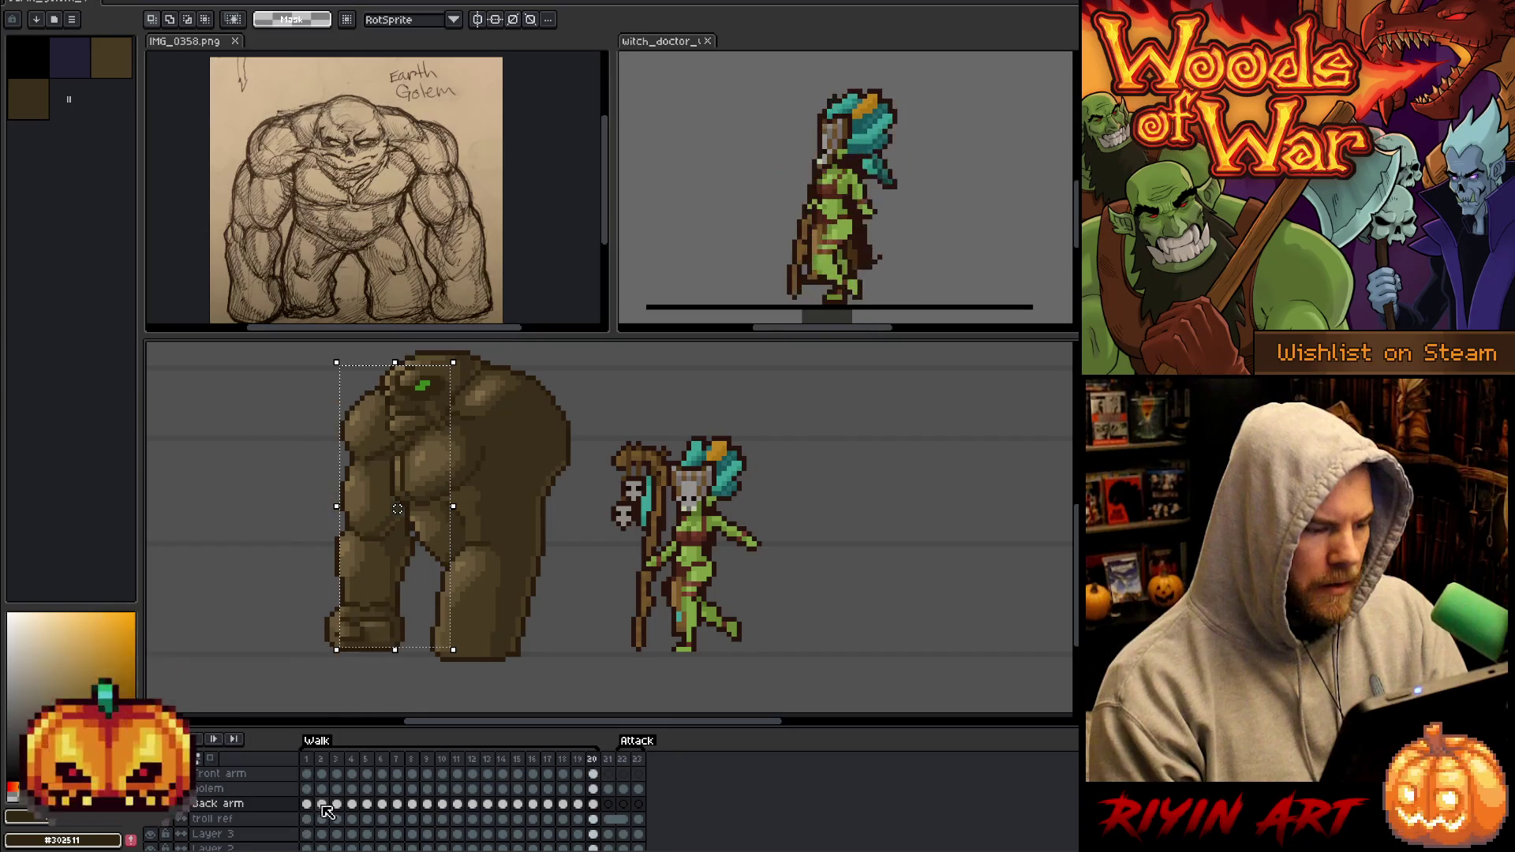
key(Left)
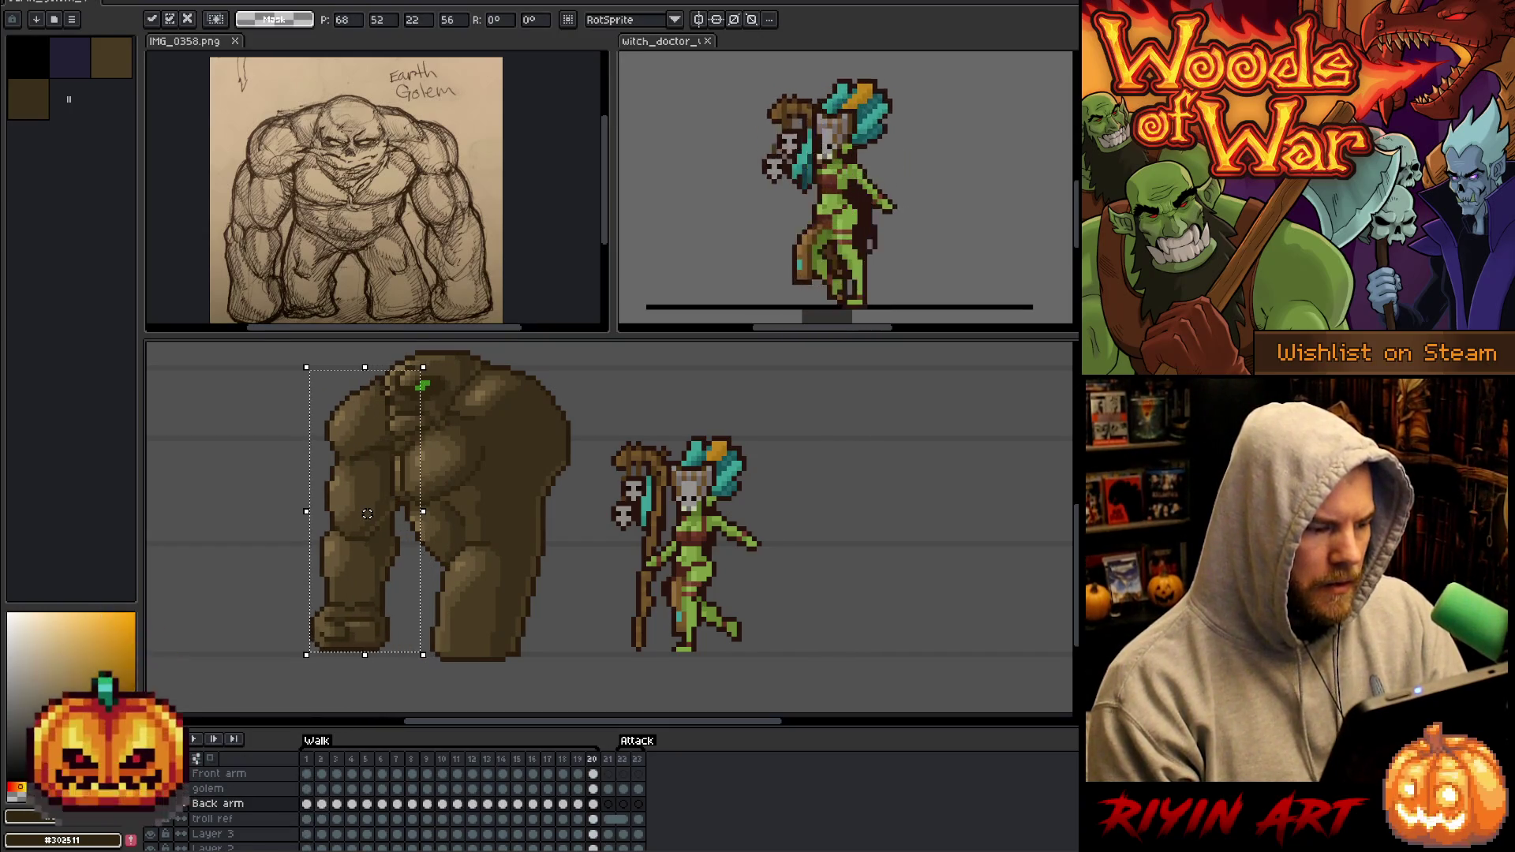
key(Return)
key(Right)
key(Right)
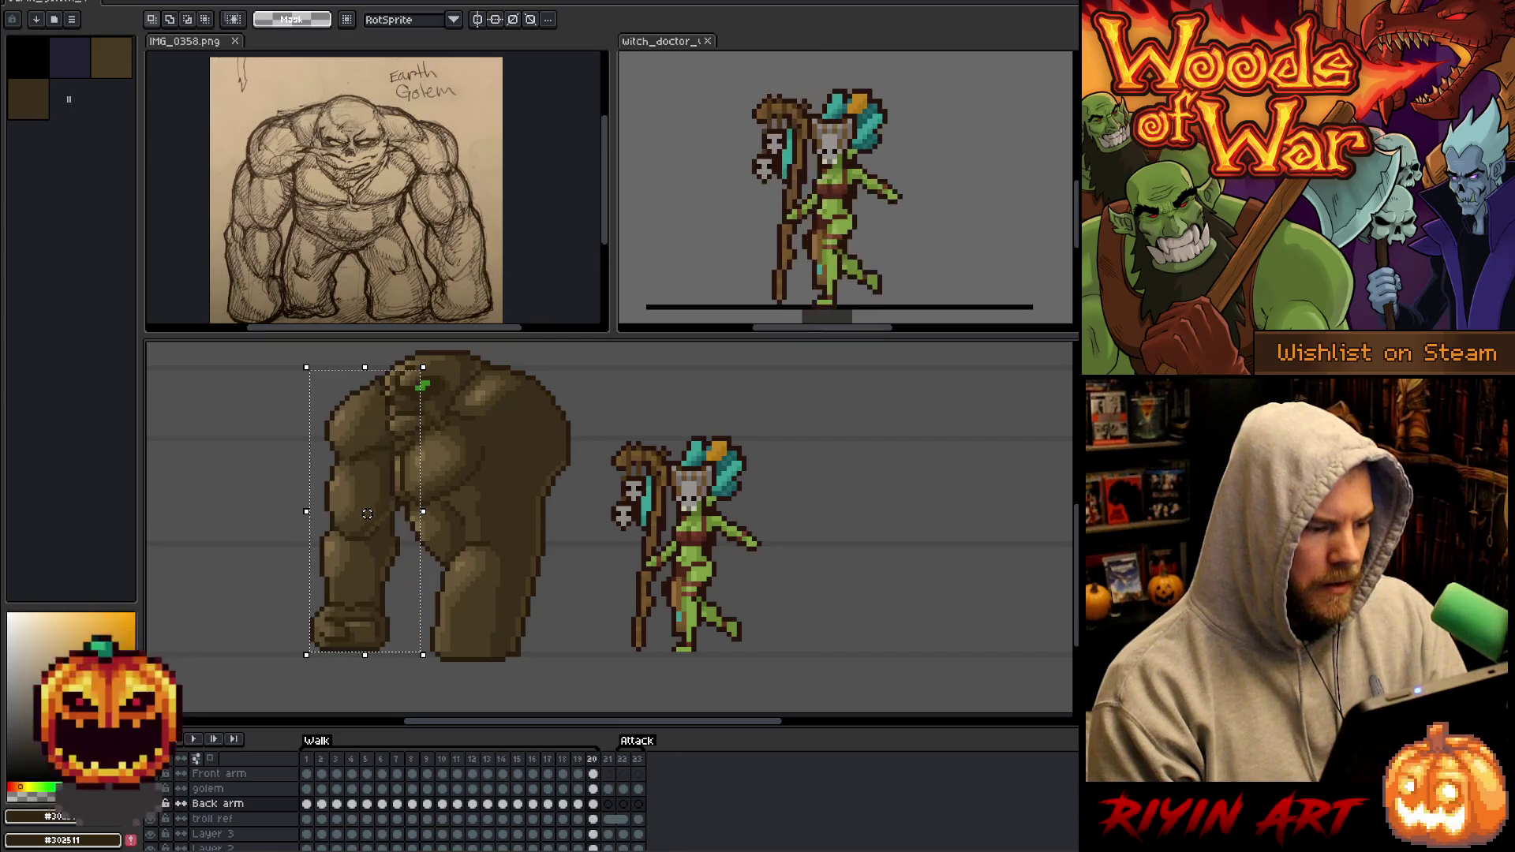
key(Left)
key(Left)
key(Left)
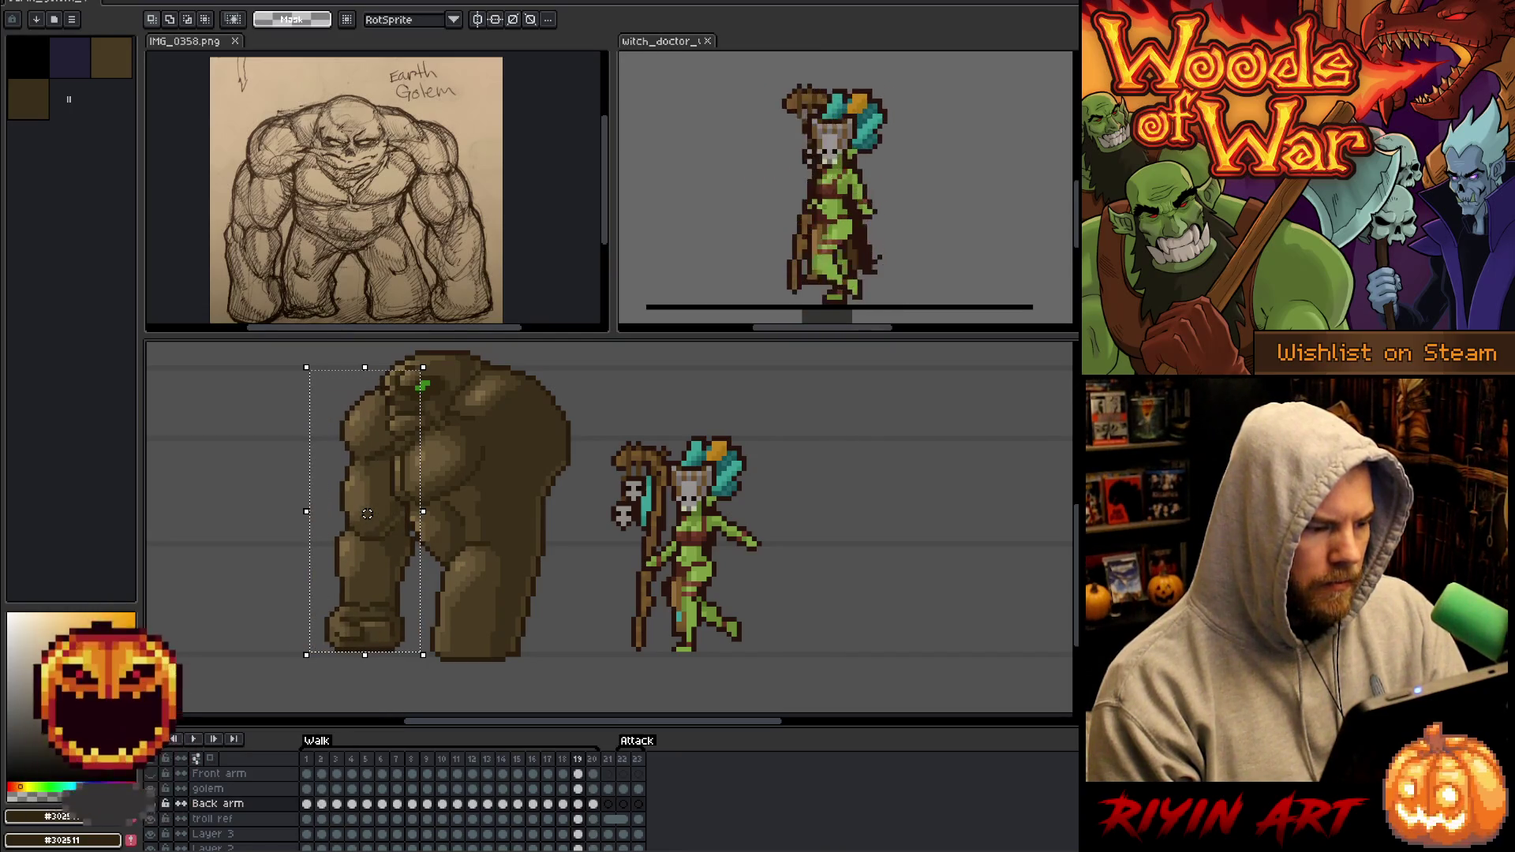
key(Left)
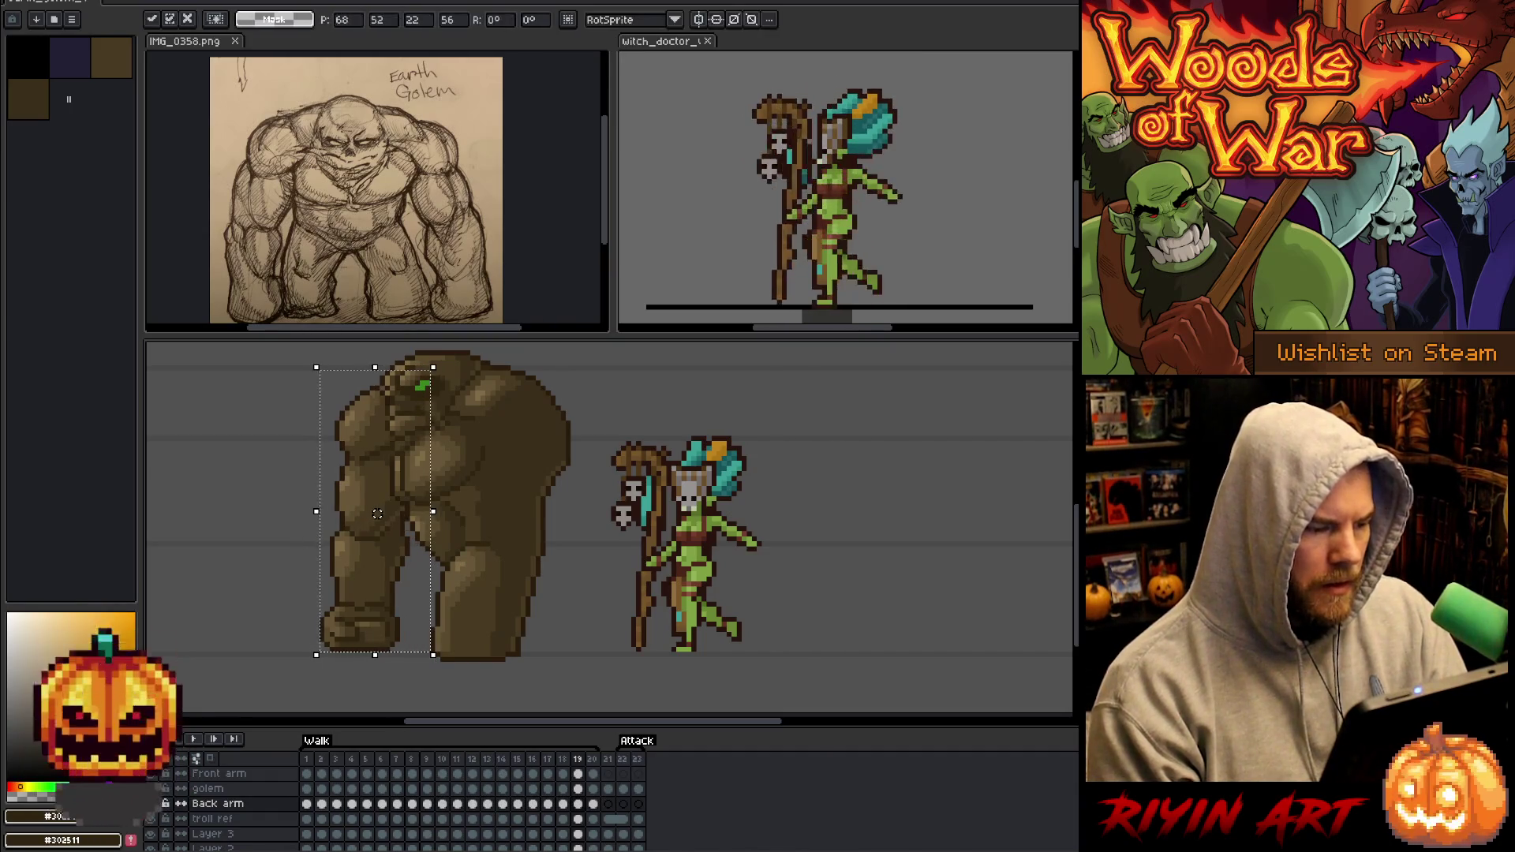
Fine-tune the arm on frames 18 and 20, shifting it slightly and raising it on frame 20.
key(Right)
drag(382, 513, 377, 513)
key(Left)
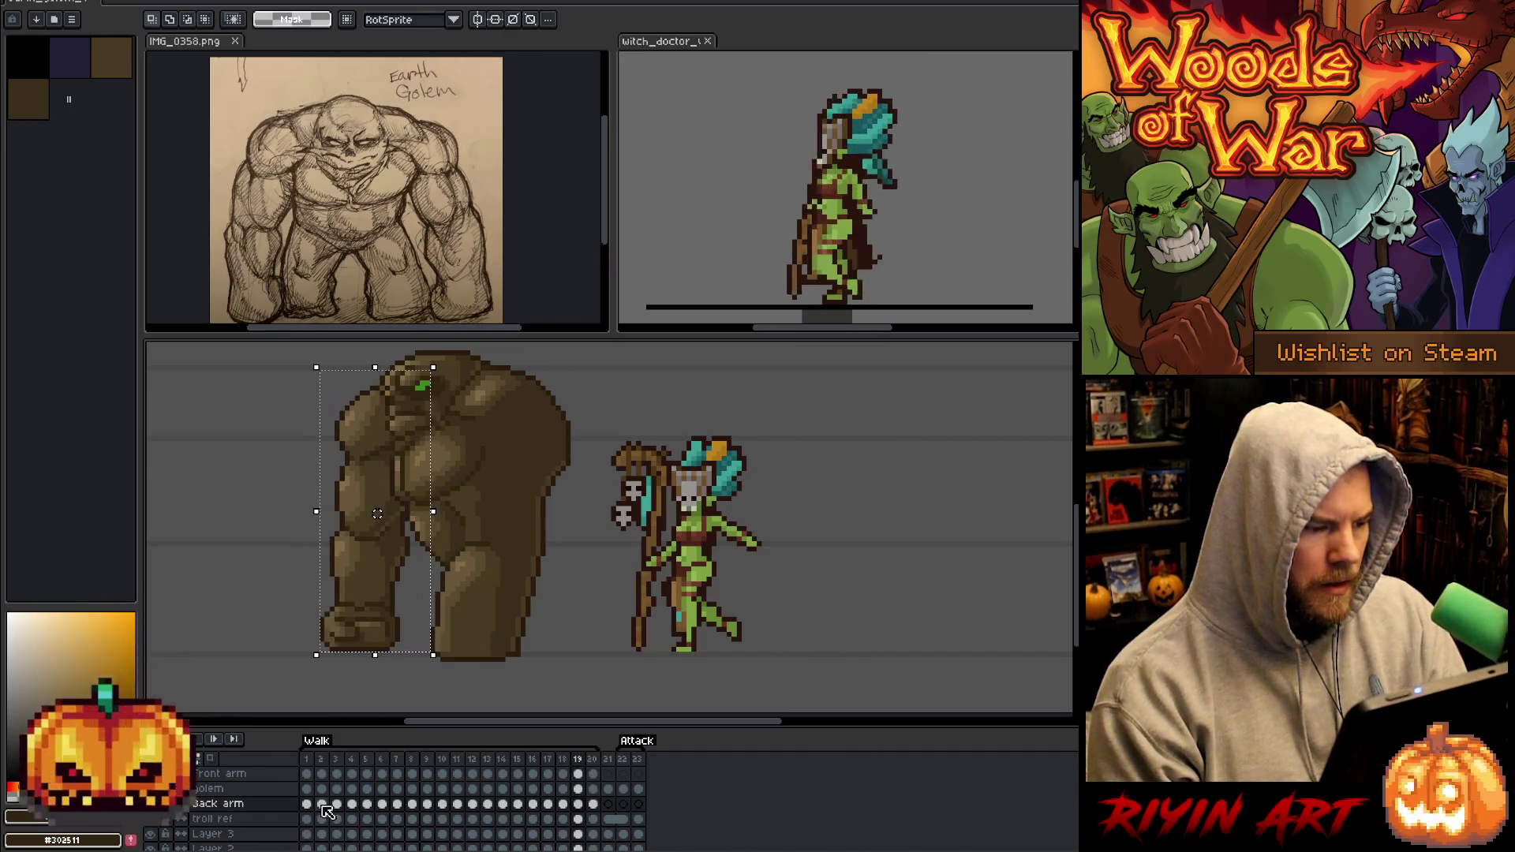
key(Left)
drag(377, 513, 382, 513)
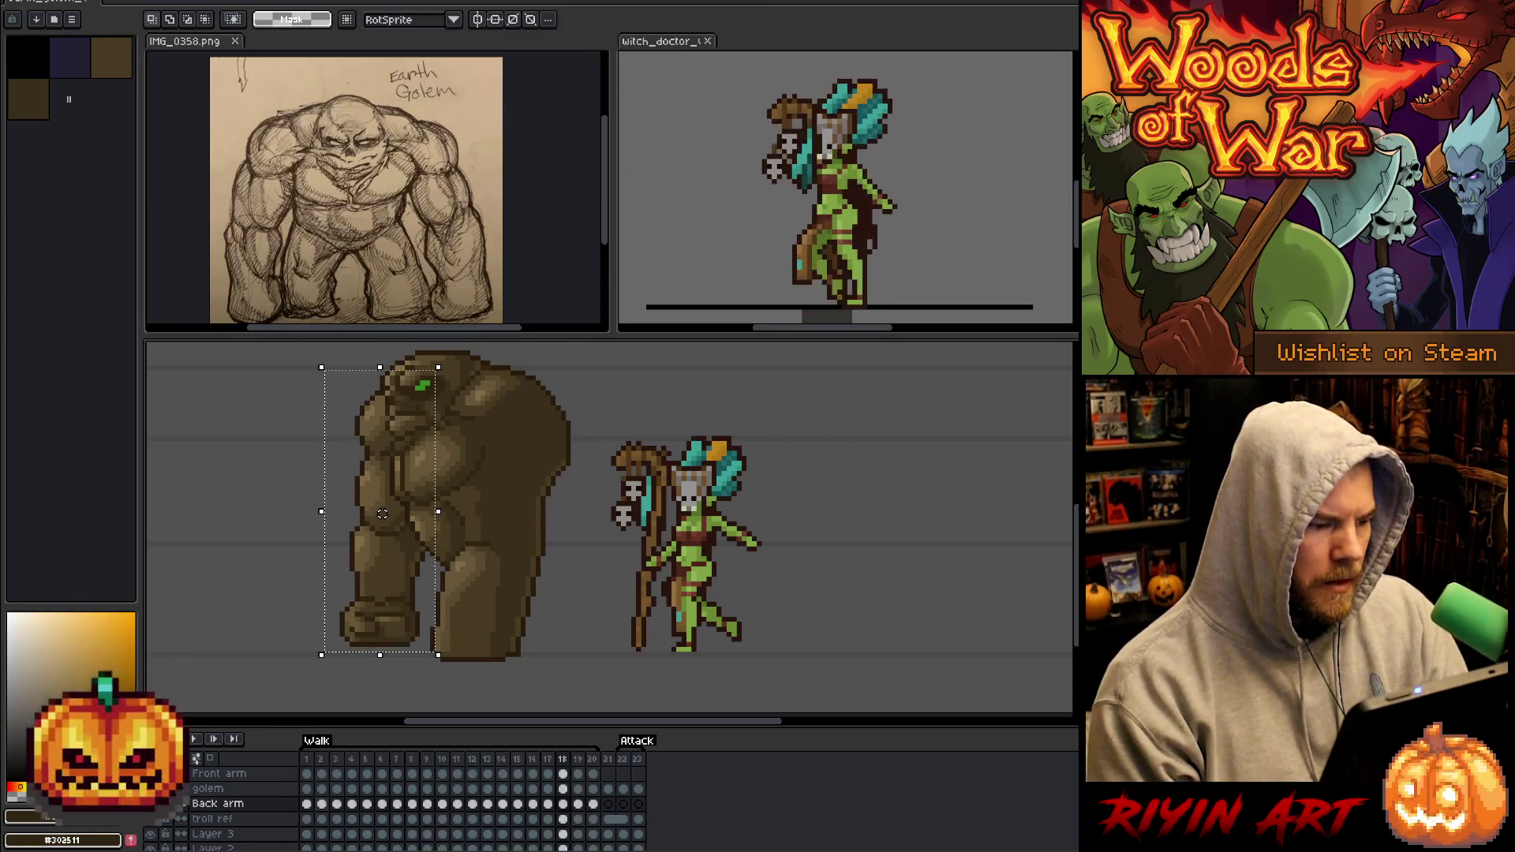
key(Right)
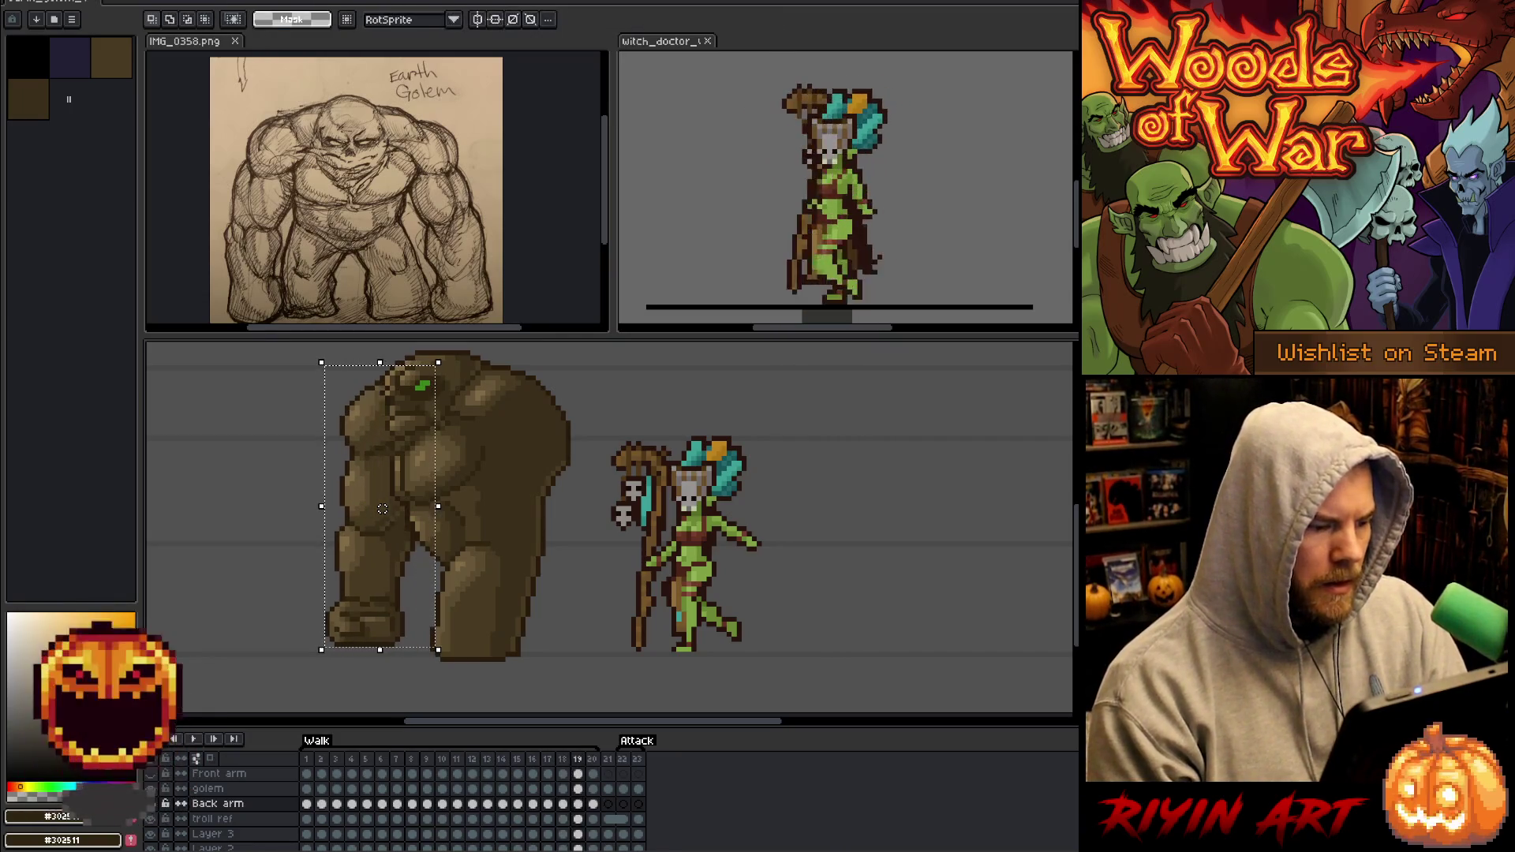
key(Right)
drag(382, 514, 381, 509)
Shift the back arm slightly left on frame 20, then play the walk cycle.
click(306, 803)
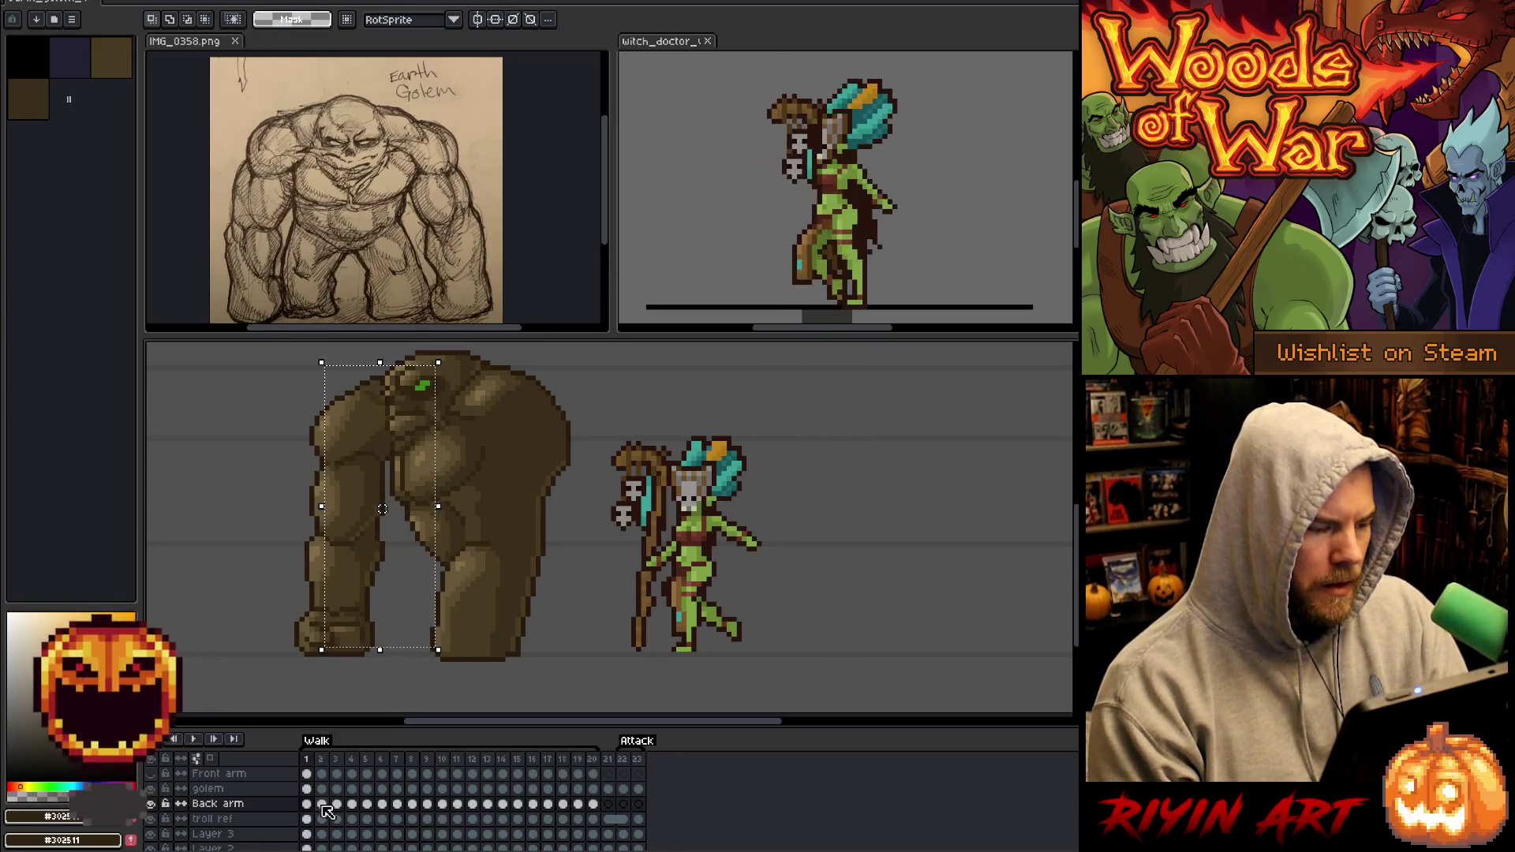
key(Left)
drag(367, 514, 362, 514)
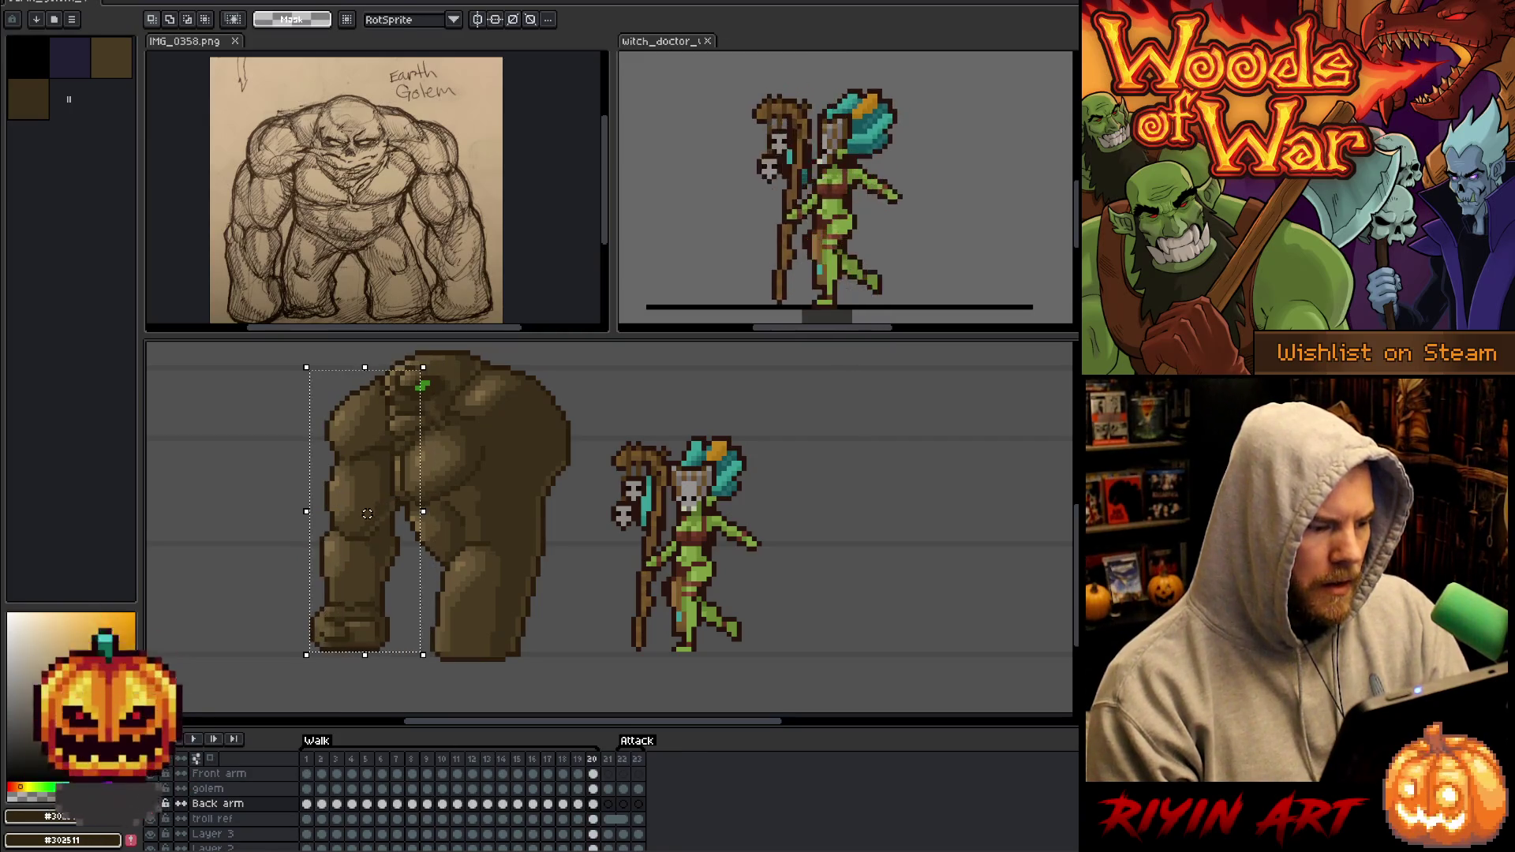
key(Right)
key(Right)
key(Right)
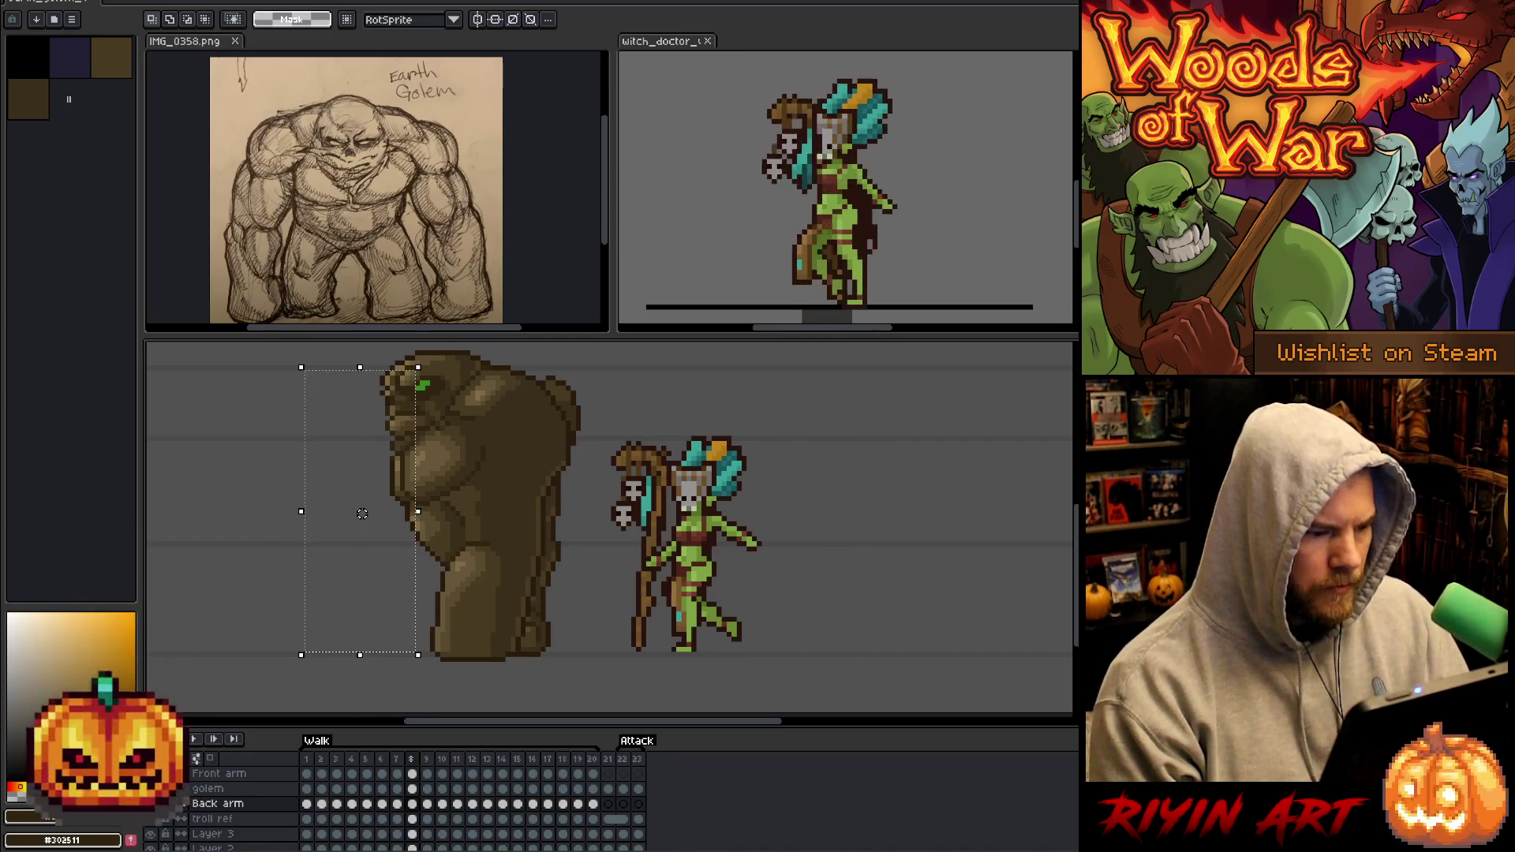
key(Return)
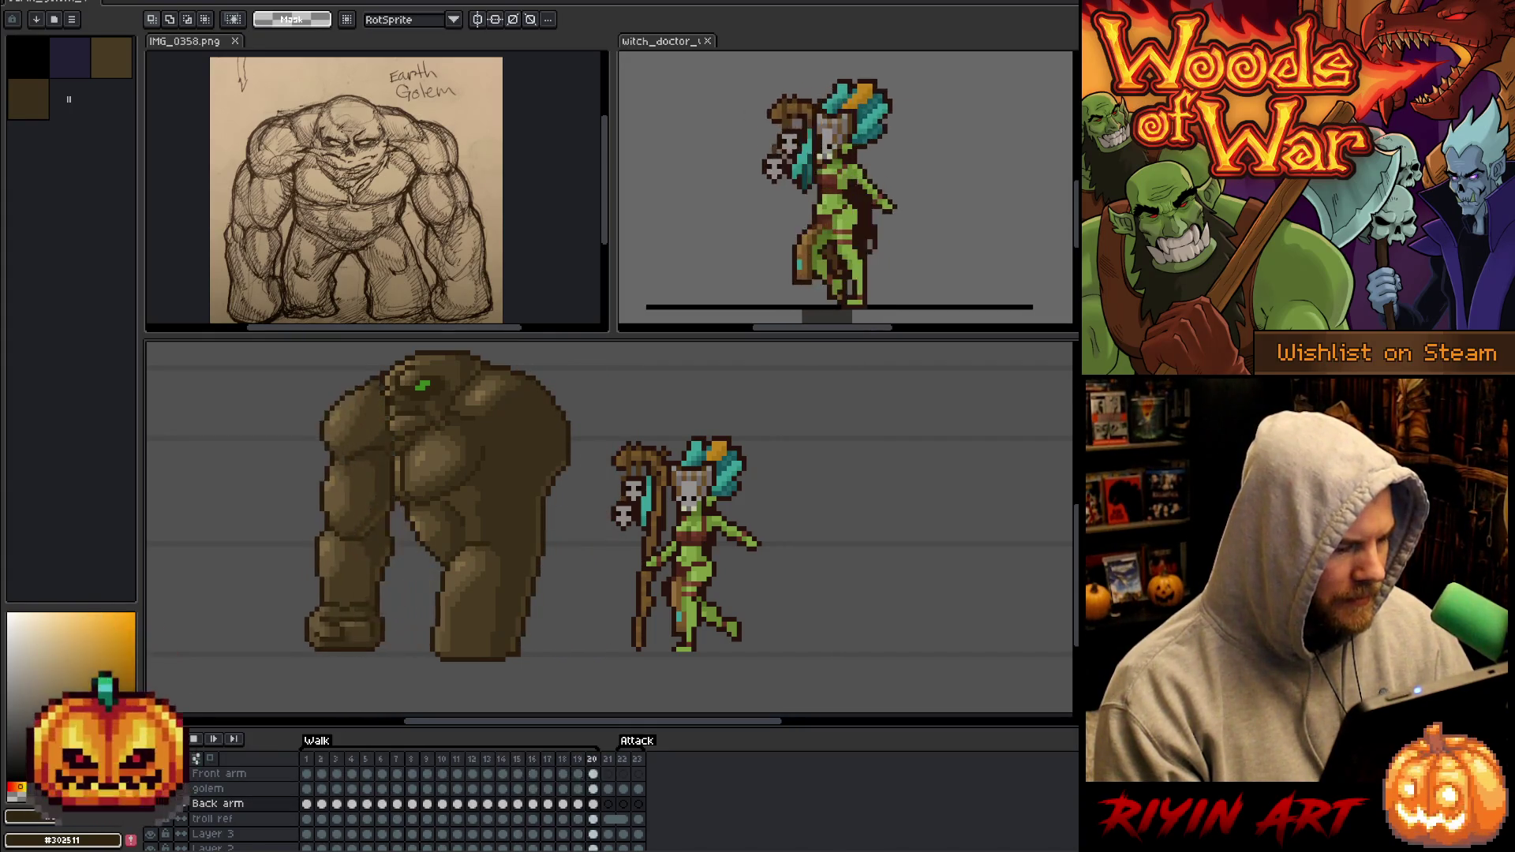
Stop the walk preview and select the front arm on frame 1.
key(Return)
click(309, 773)
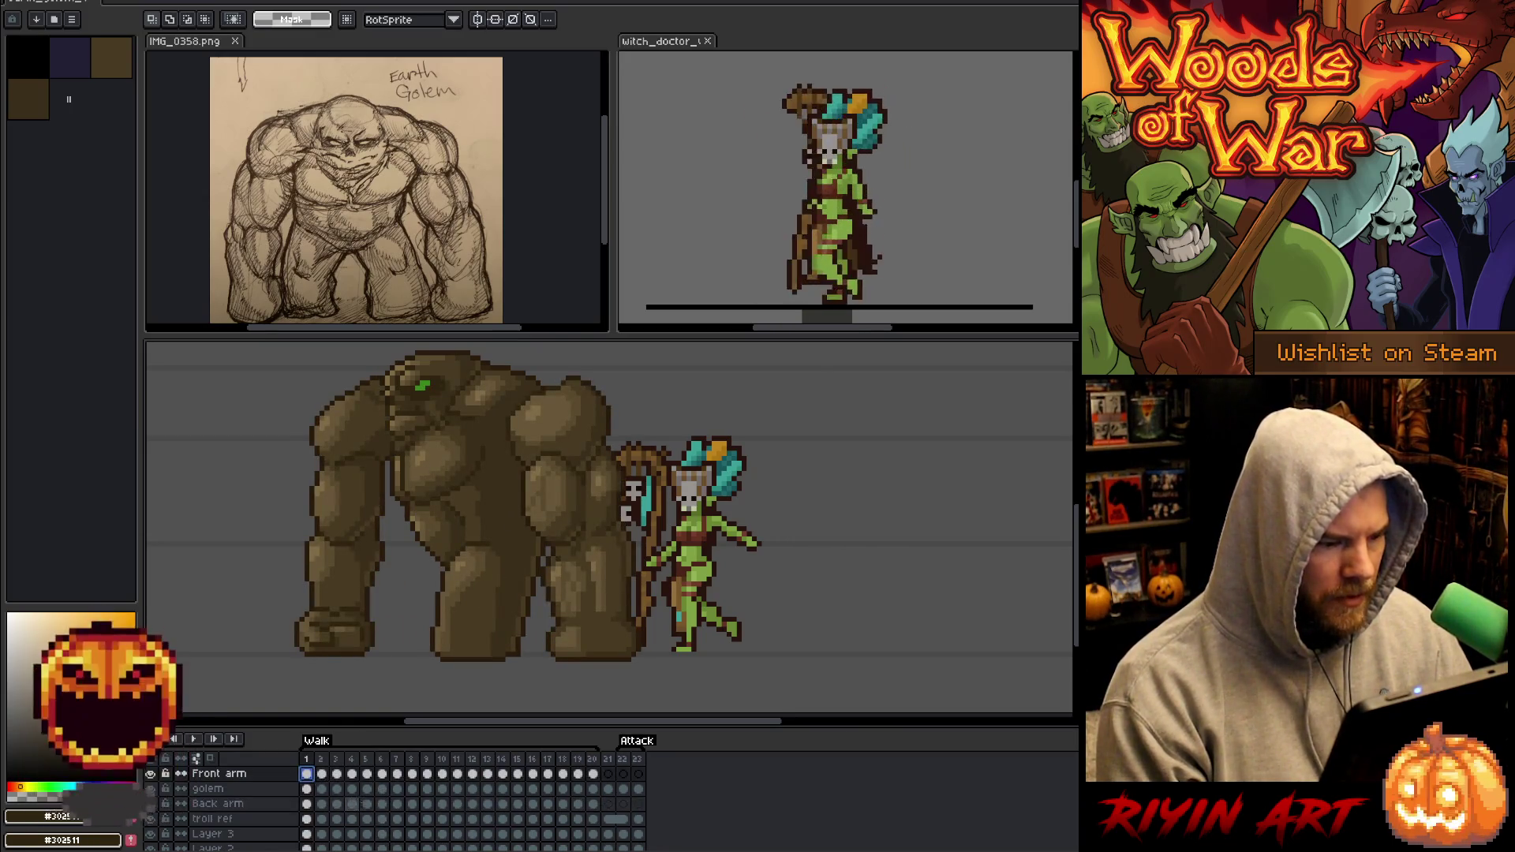
Shift the golem's front arm left on Walk frames 2, 4, 6 and 7.
key(Right)
key(Right)
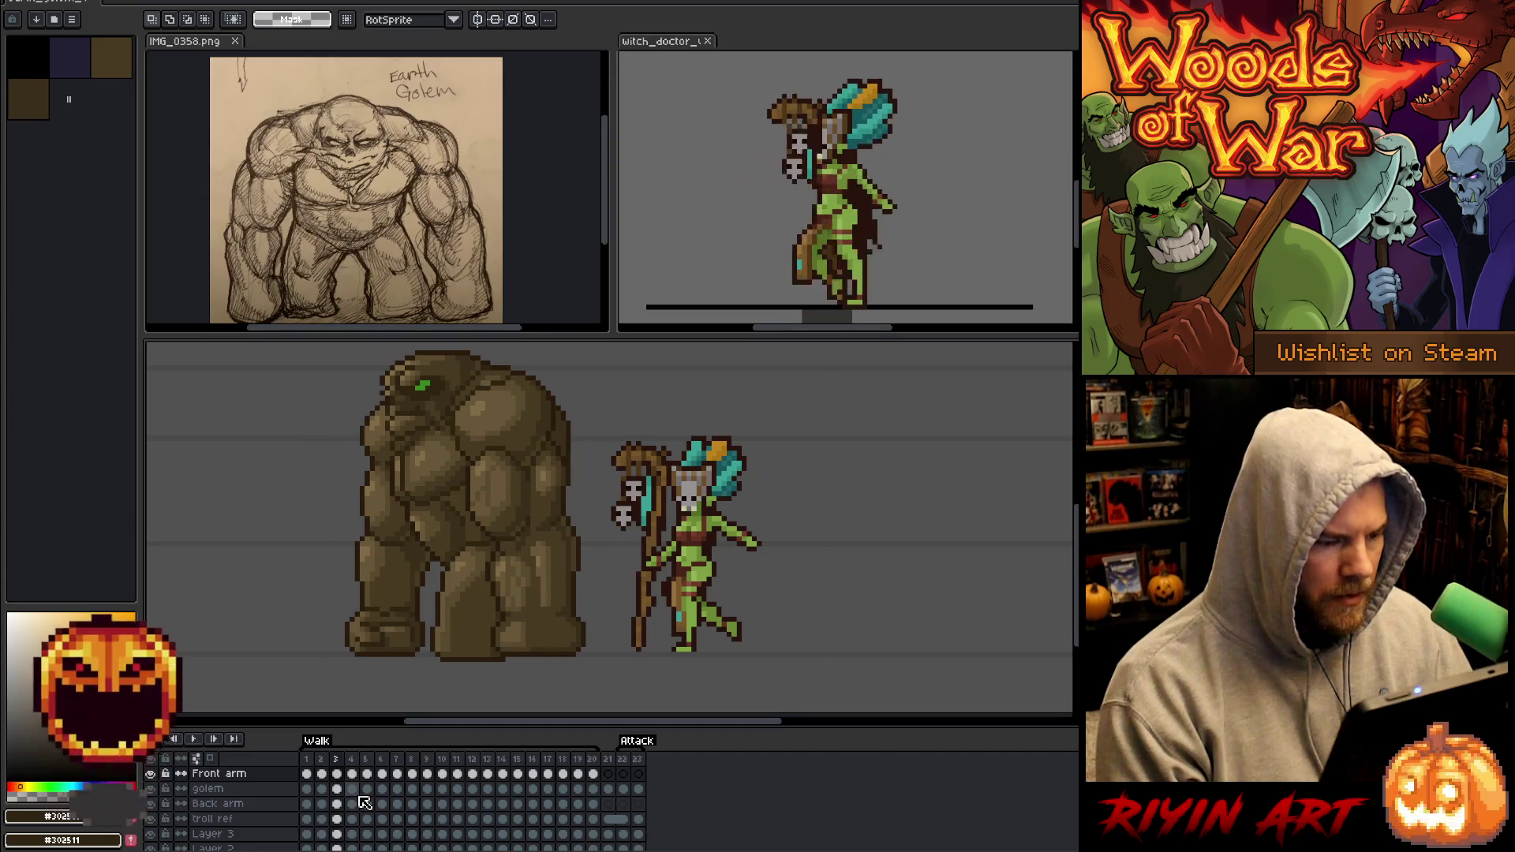
key(Left)
key(Left)
key(Left)
drag(563, 518, 549, 514)
key(Left)
key(period)
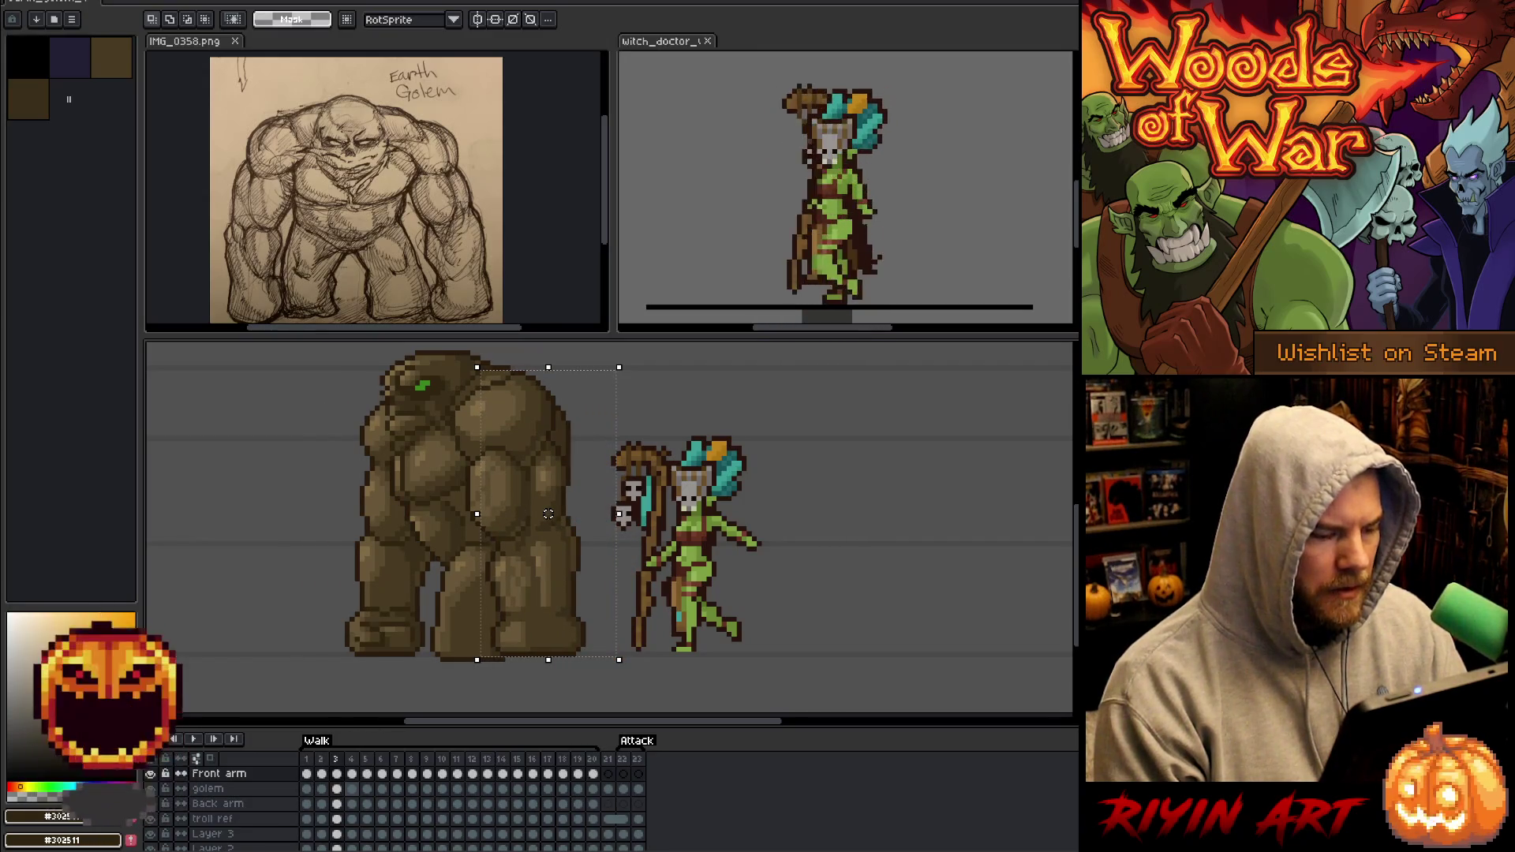
key(period)
drag(517, 513, 493, 514)
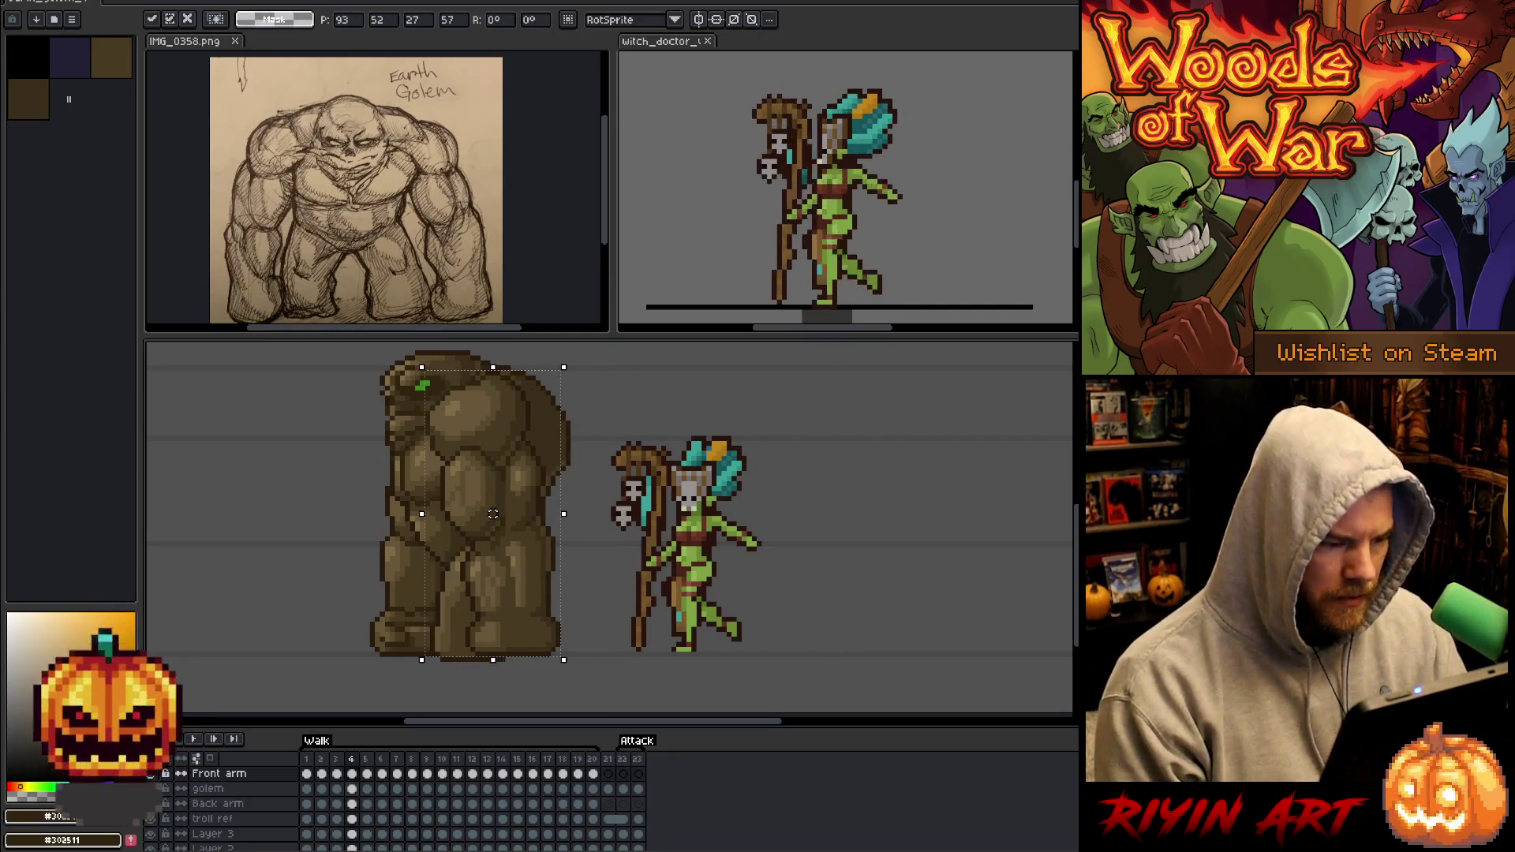
click(365, 802)
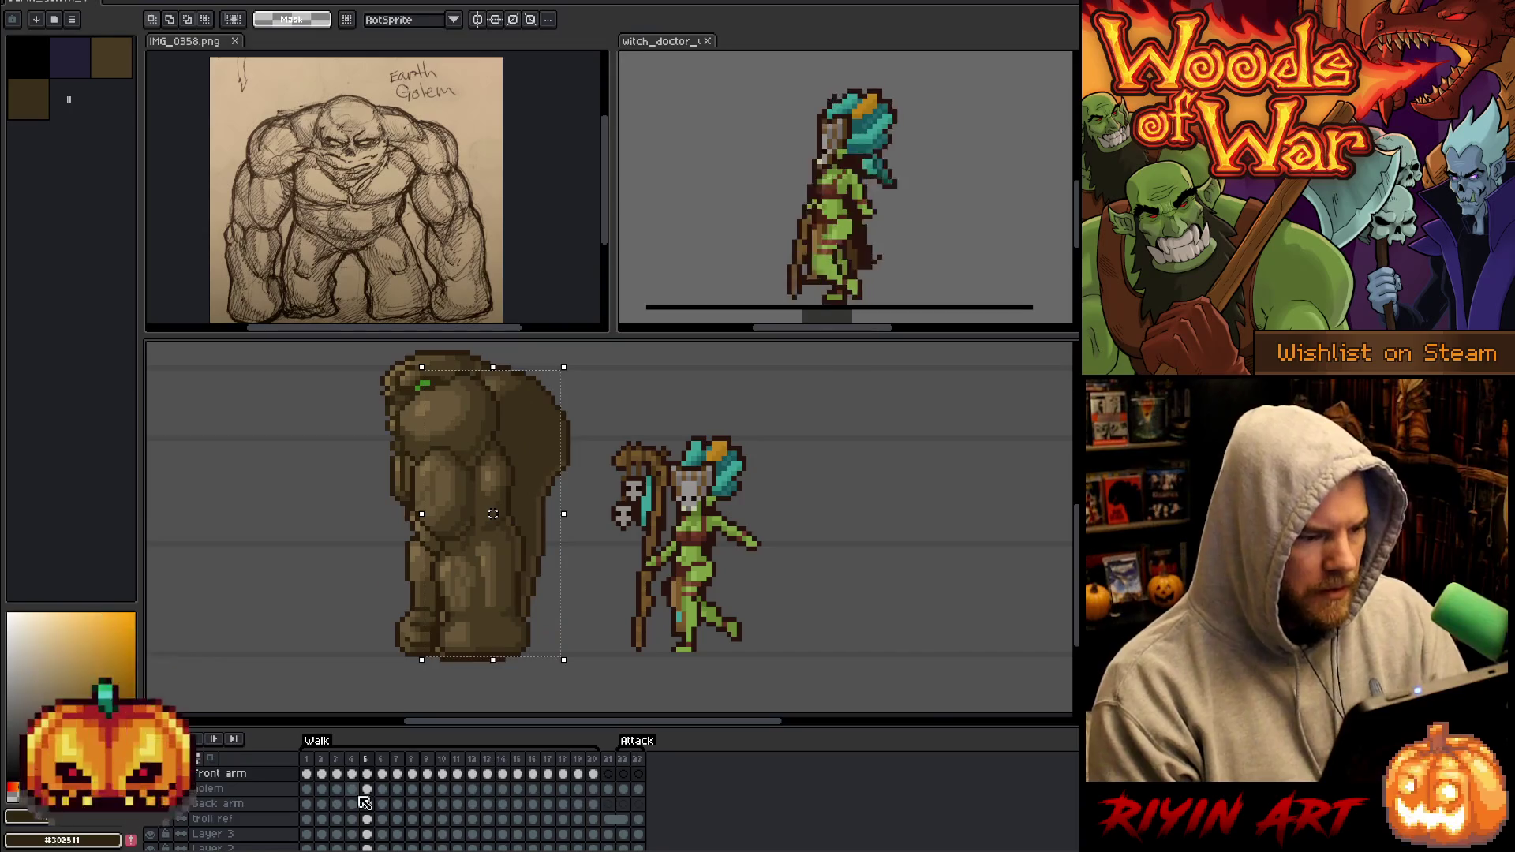
key(period)
drag(463, 513, 437, 514)
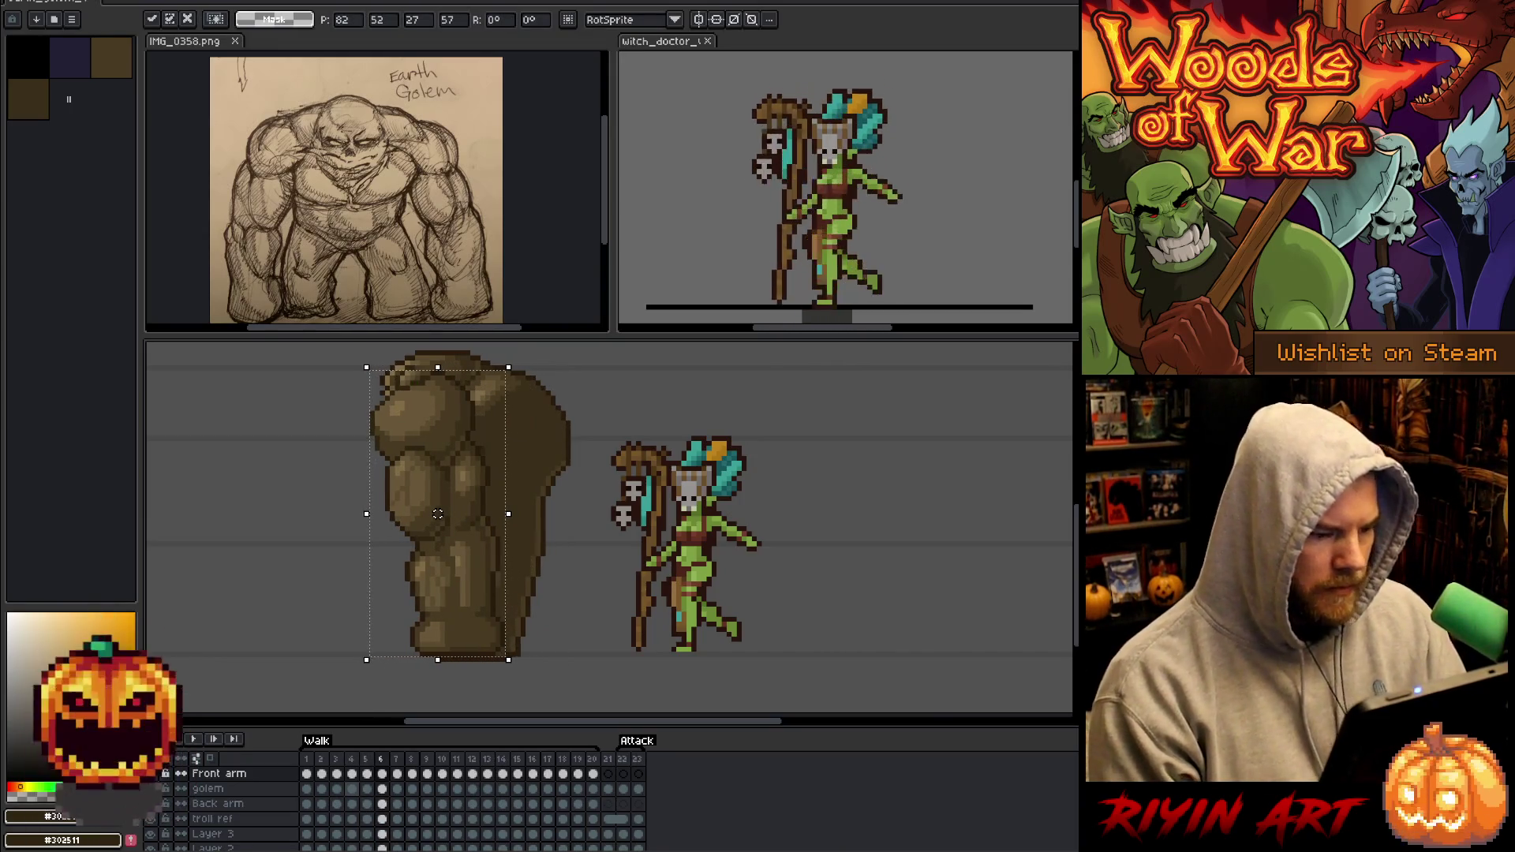
key(period)
key(period)
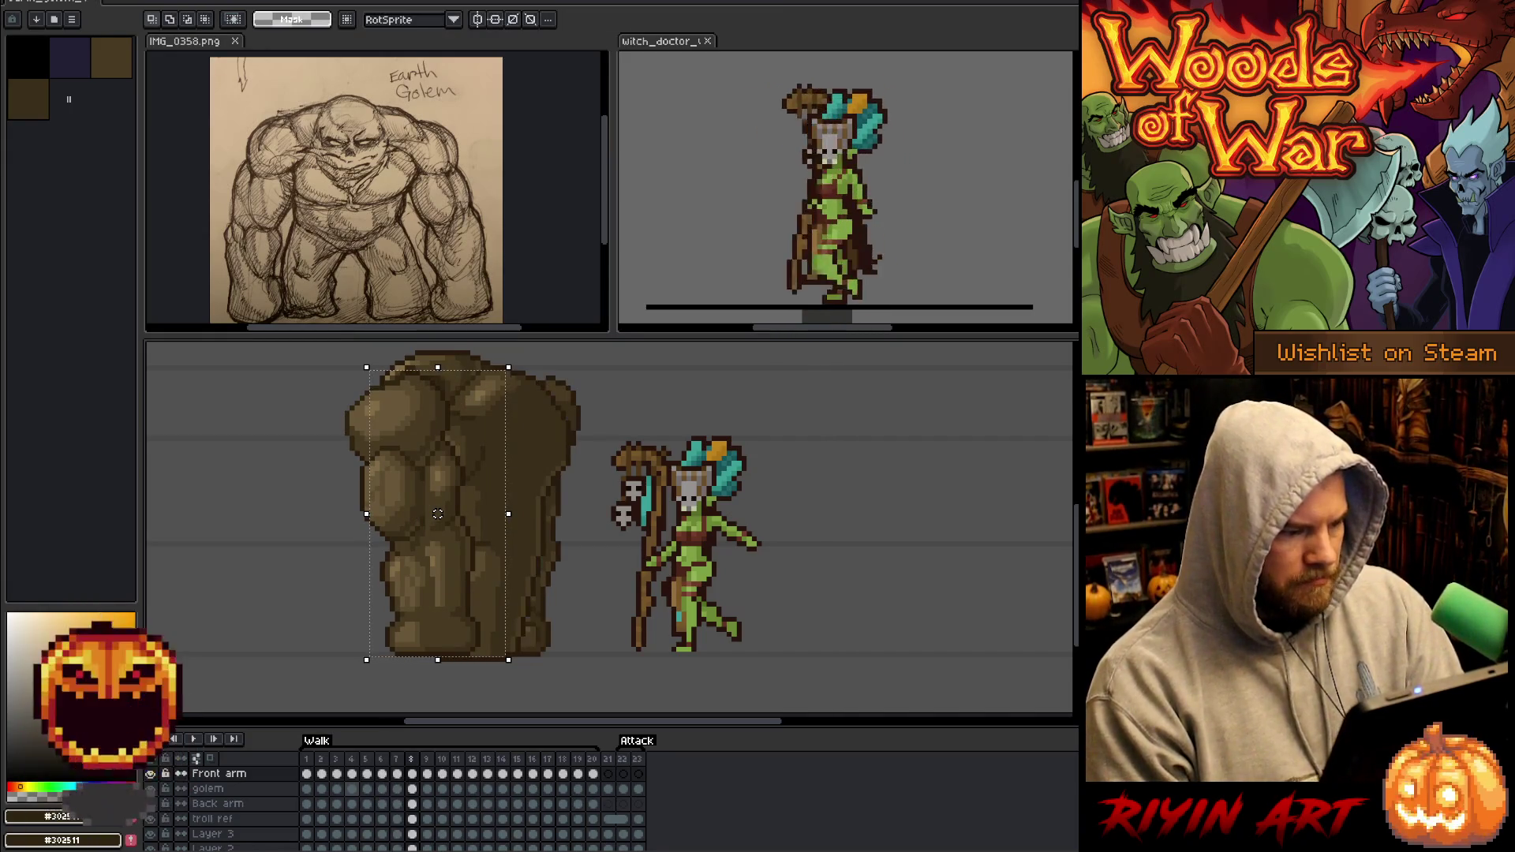
key(Left)
key(Left)
key(Left)
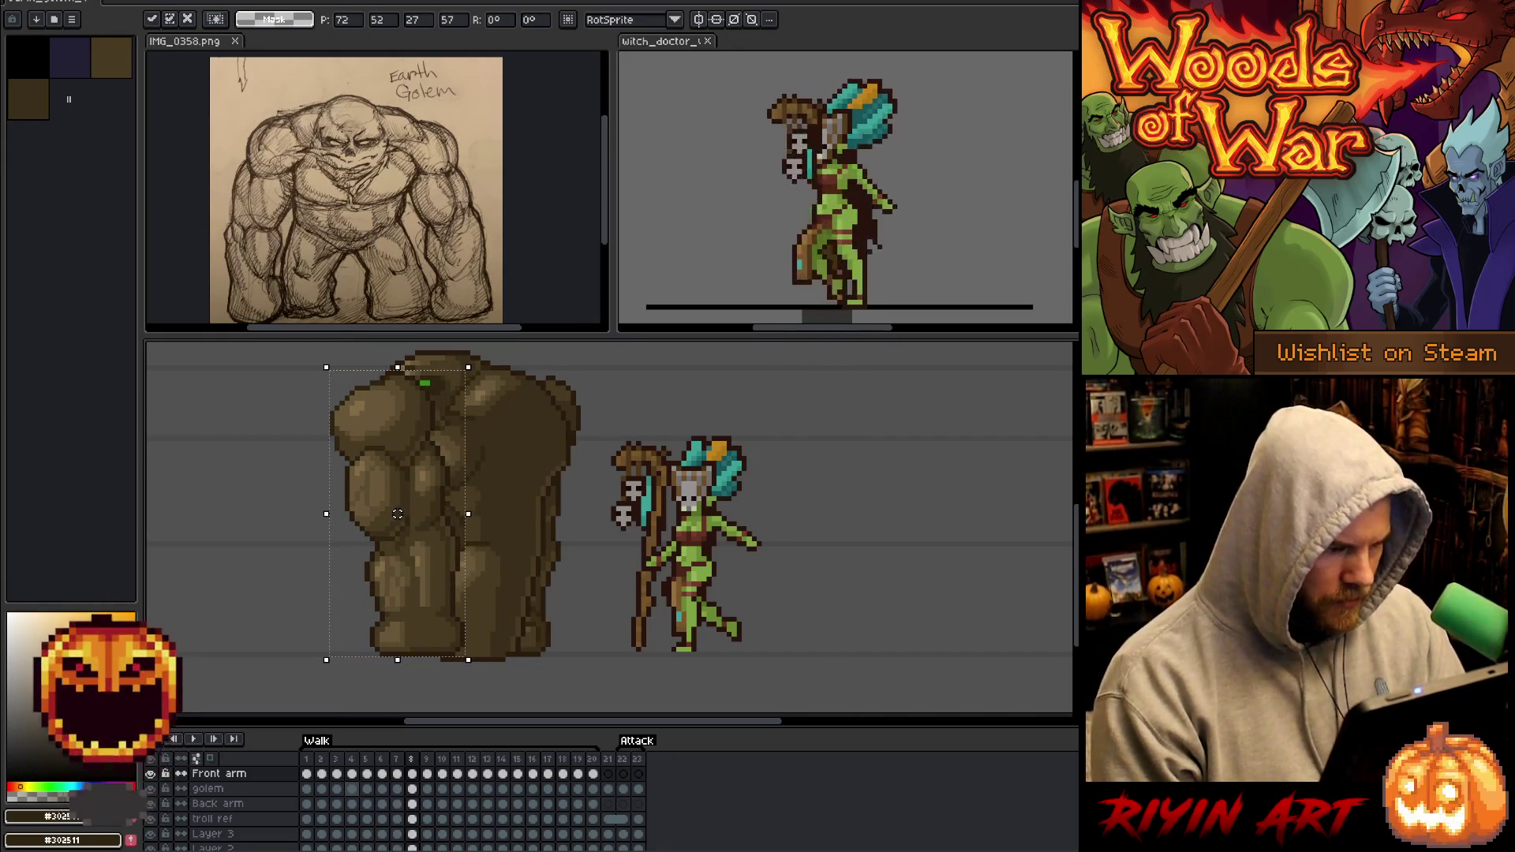
Nudge the front arm down one pixel on frame 8, then left and down on frame 9.
key(period)
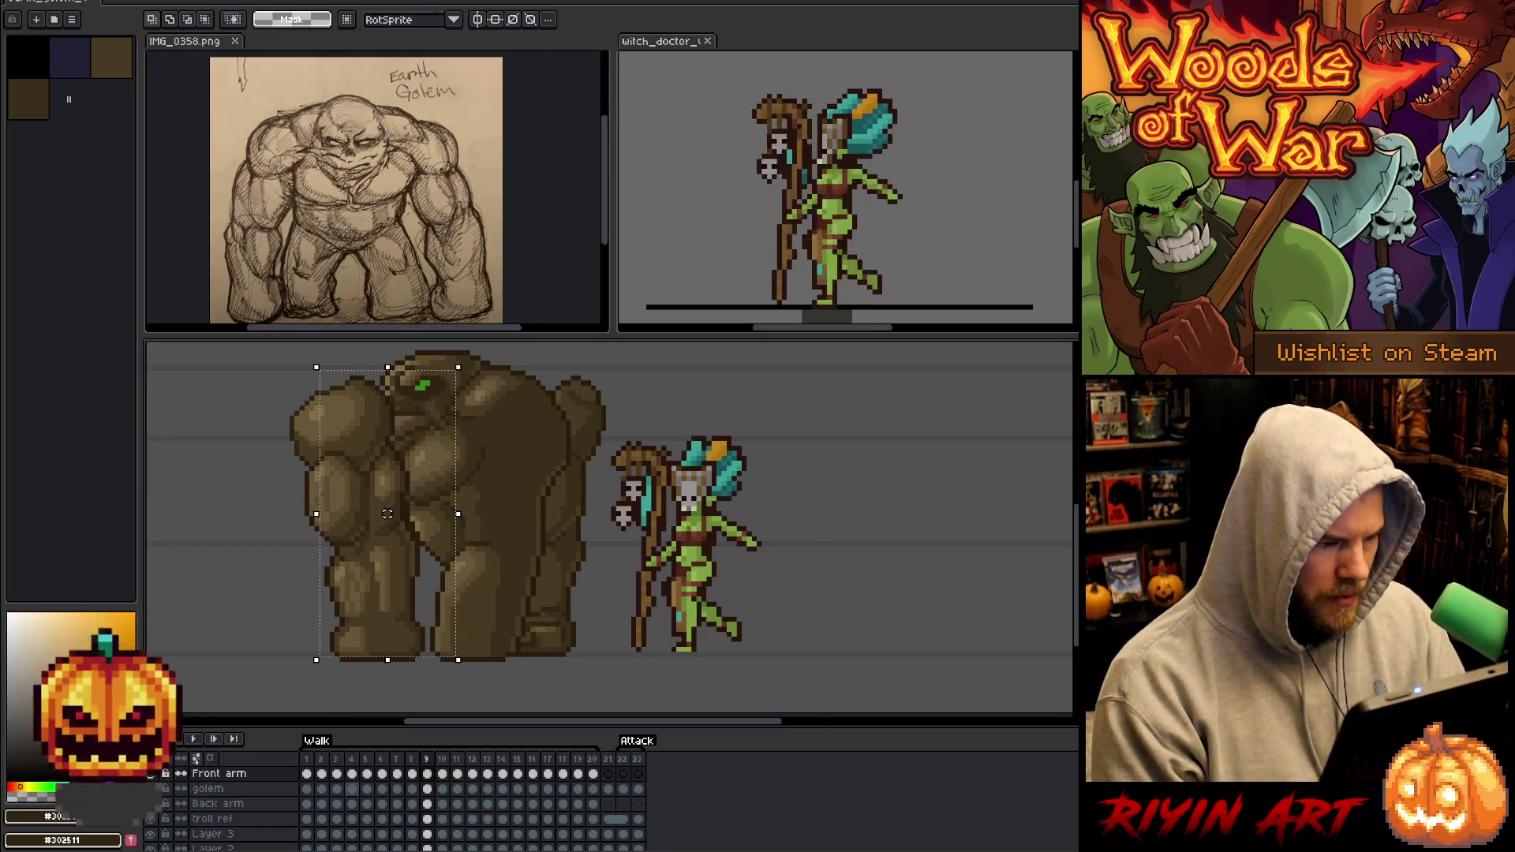
key(comma)
key(Down)
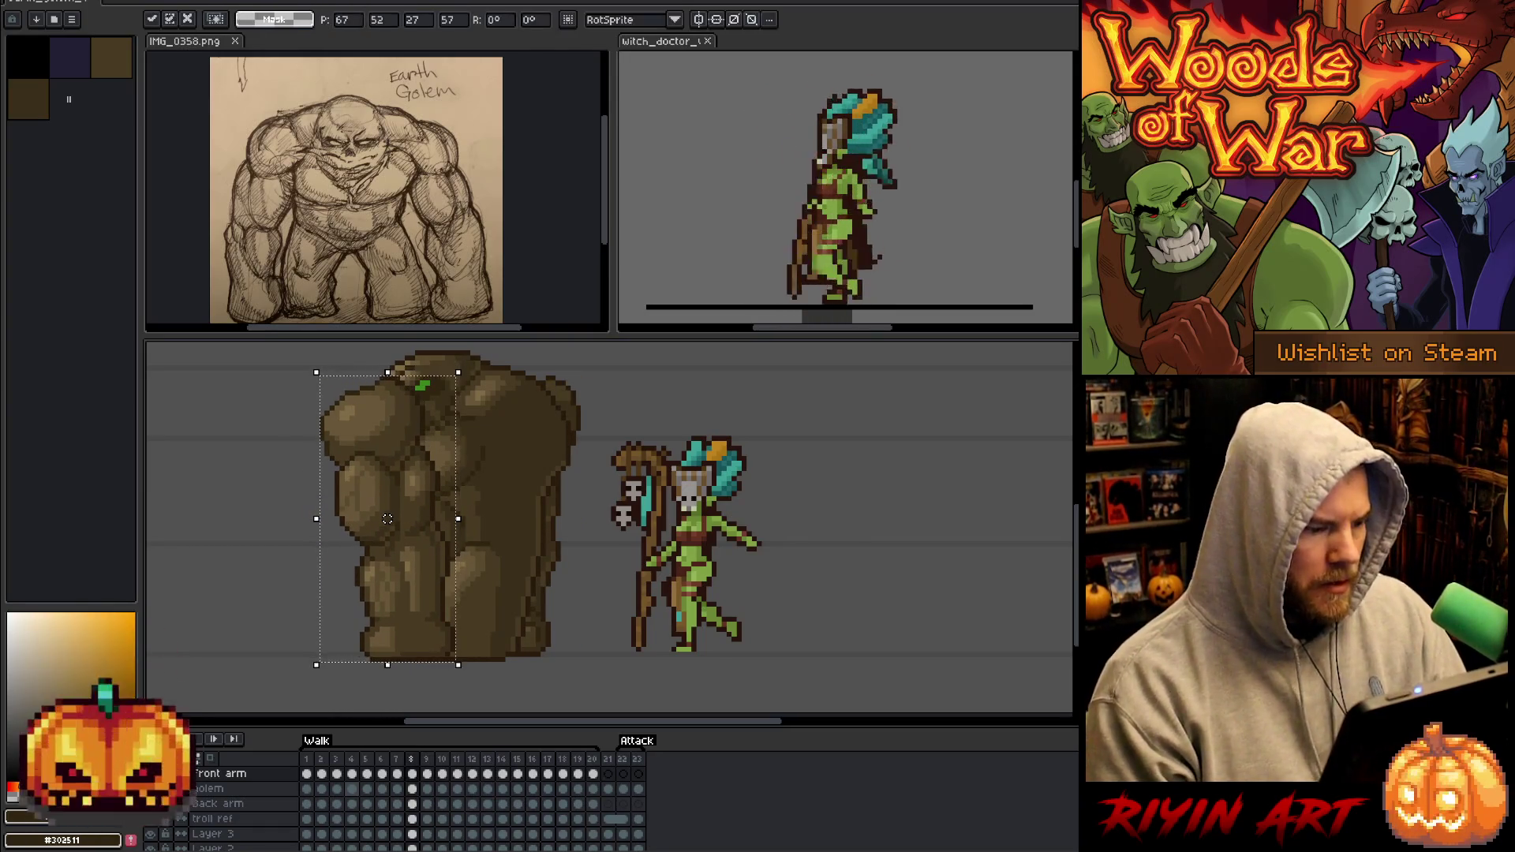
key(period)
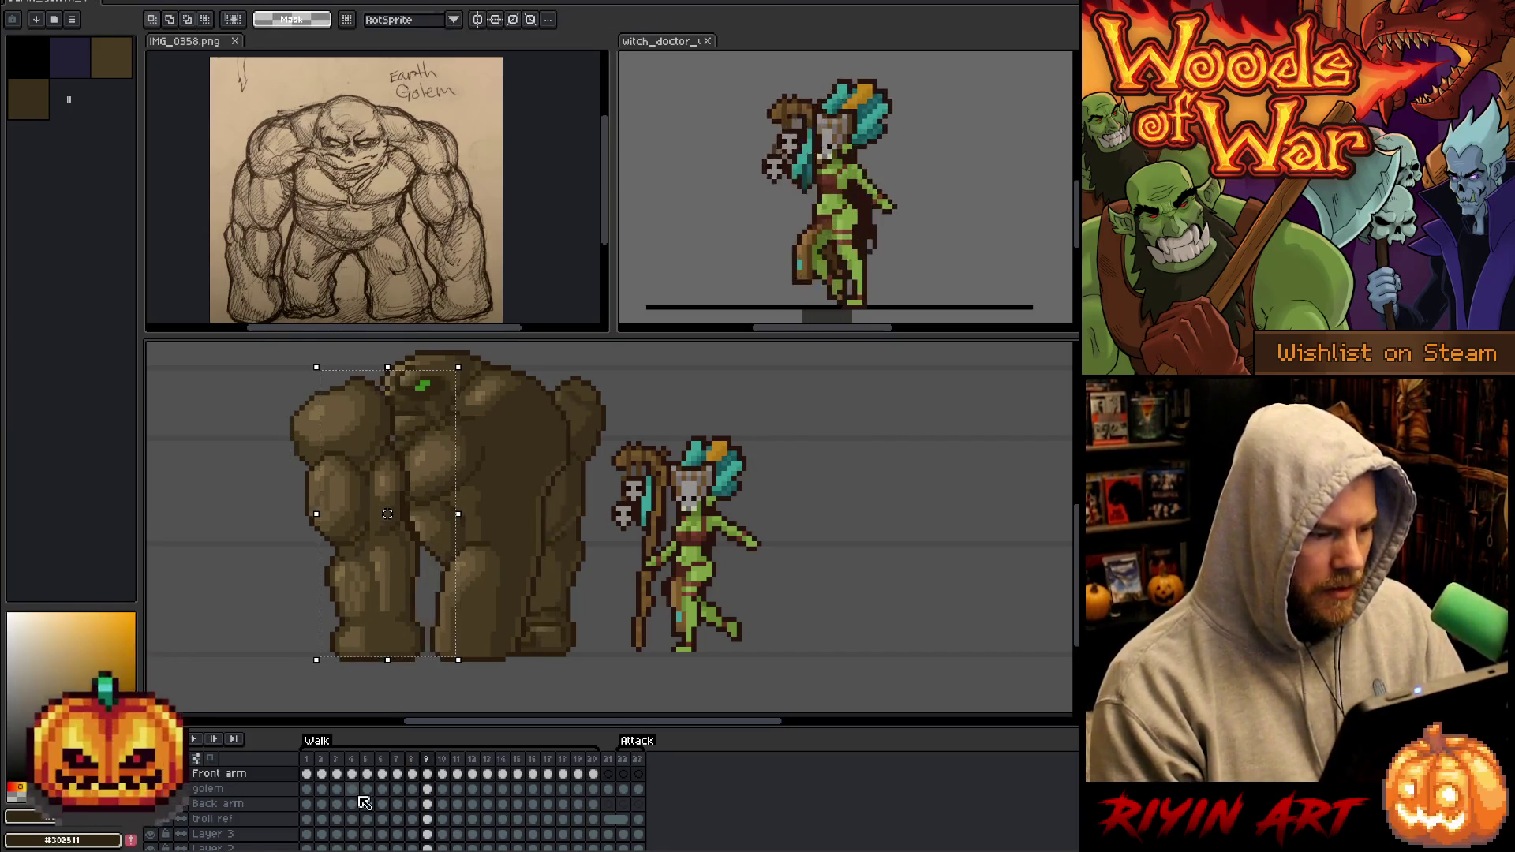
key(Up)
key(Left)
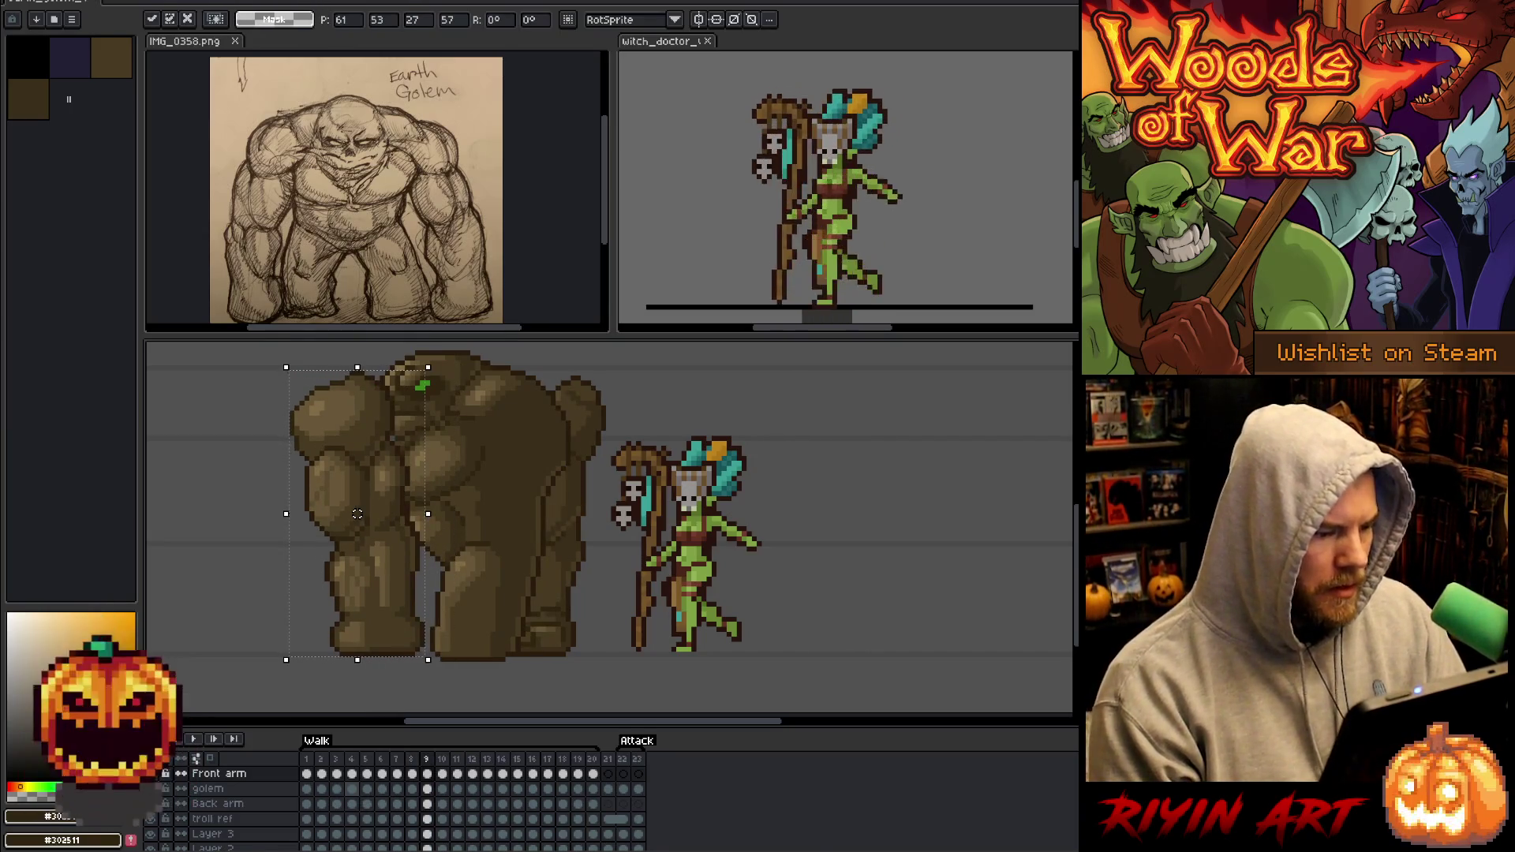
key(period)
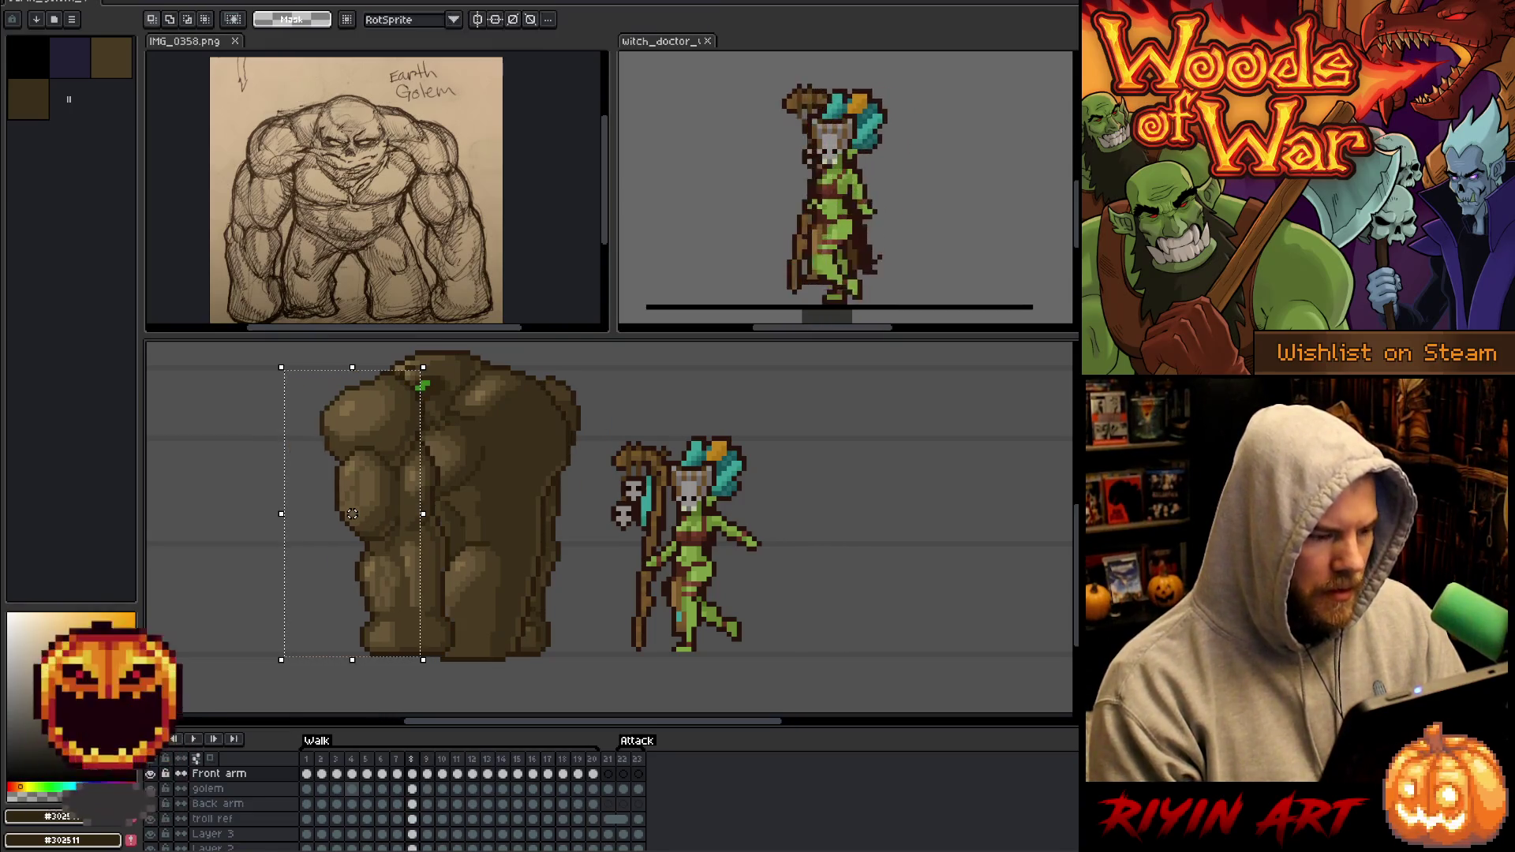
key(Left)
key(Right)
key(Right)
key(period)
key(period)
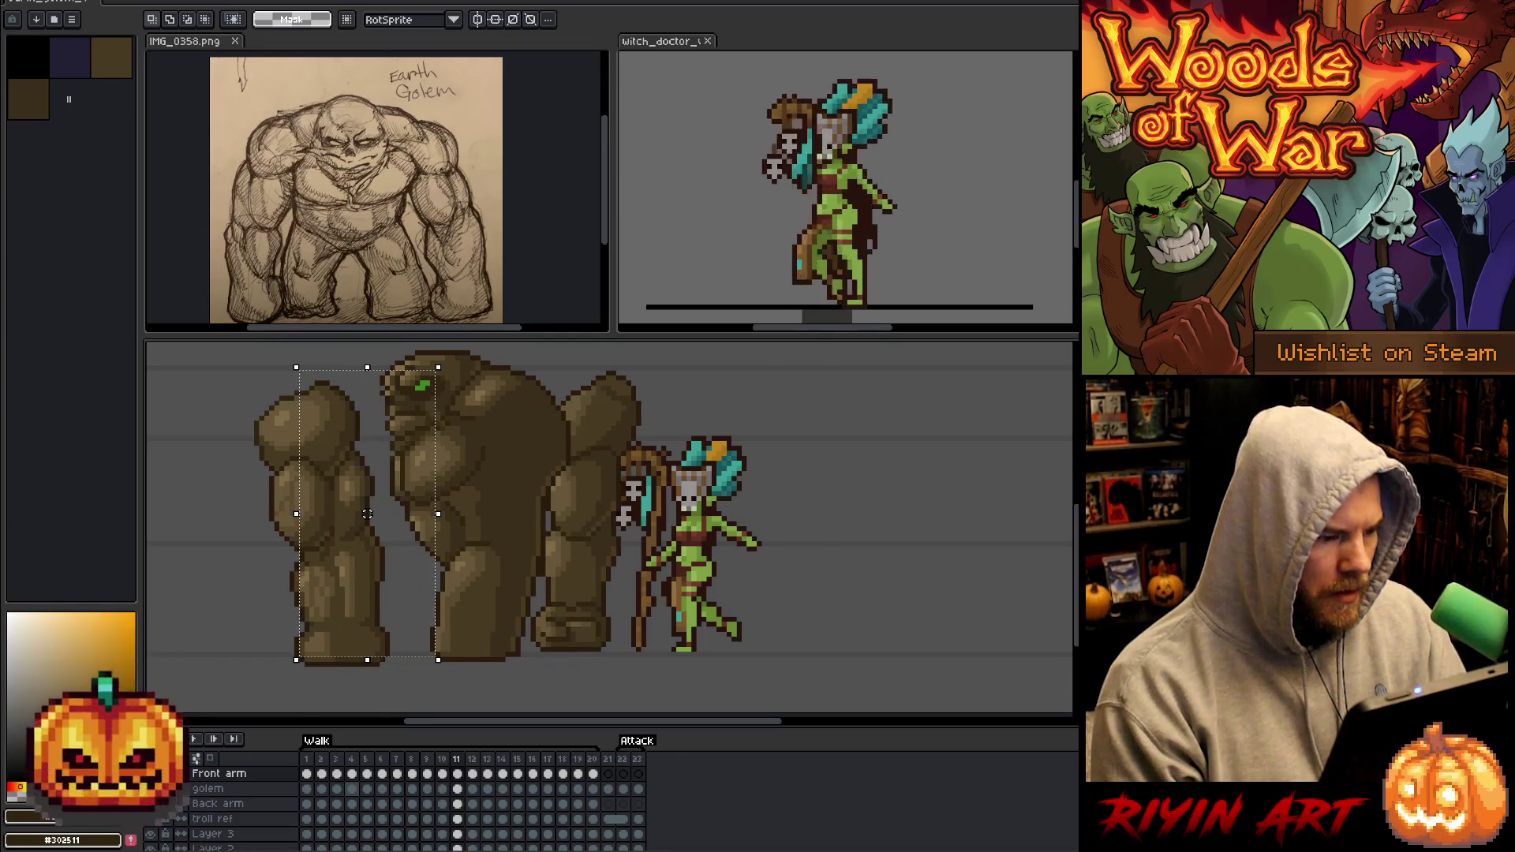
key(comma)
drag(366, 514, 347, 518)
Fine-tune the front arm on frames 10 and 11, comparing neighbouring poses.
key(comma)
key(comma)
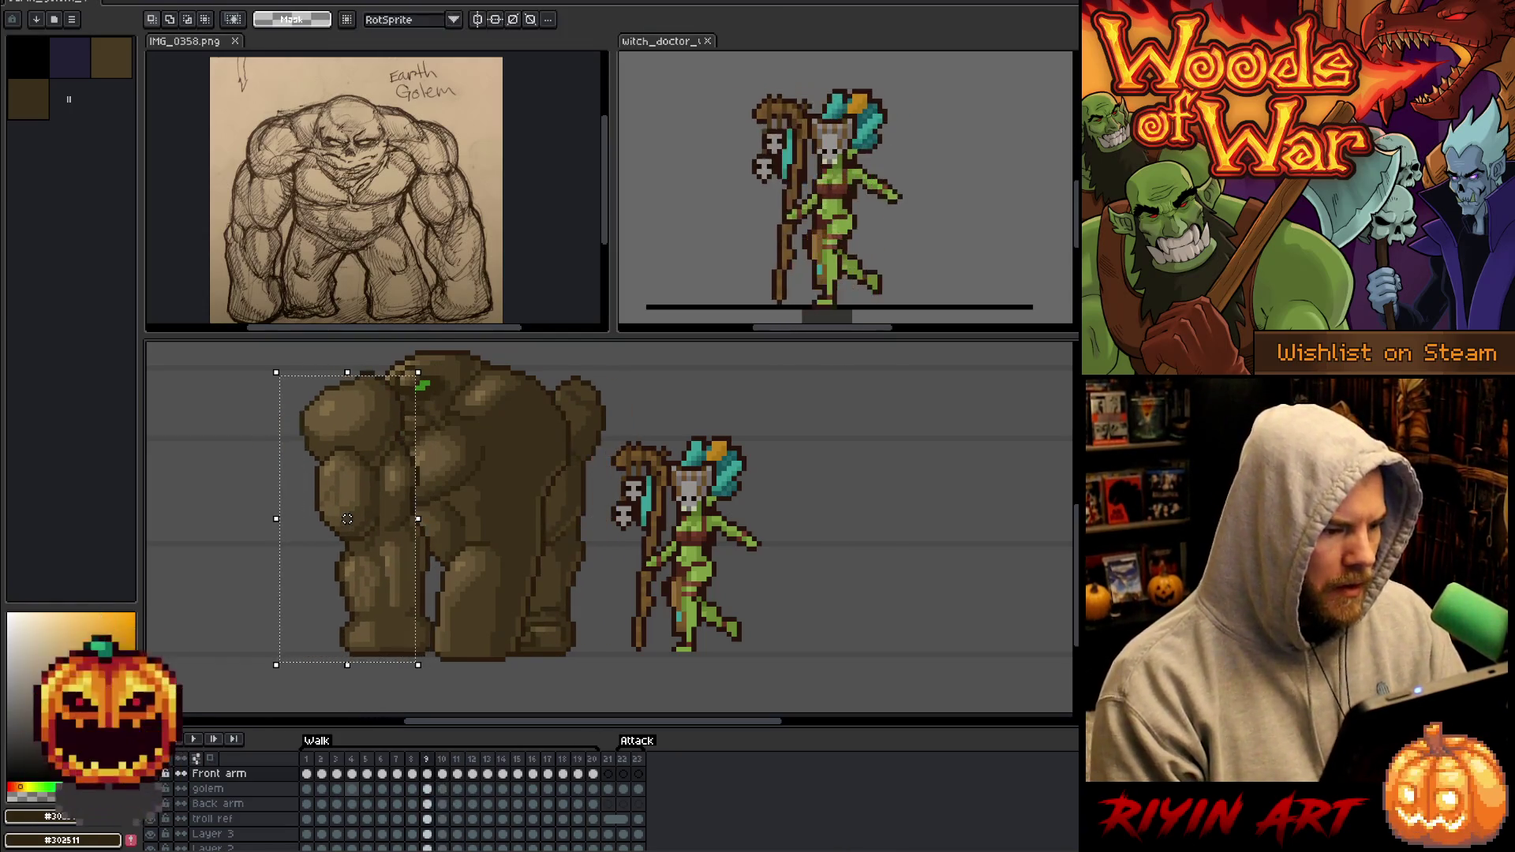
key(period)
key(period)
key(period)
key(comma)
key(comma)
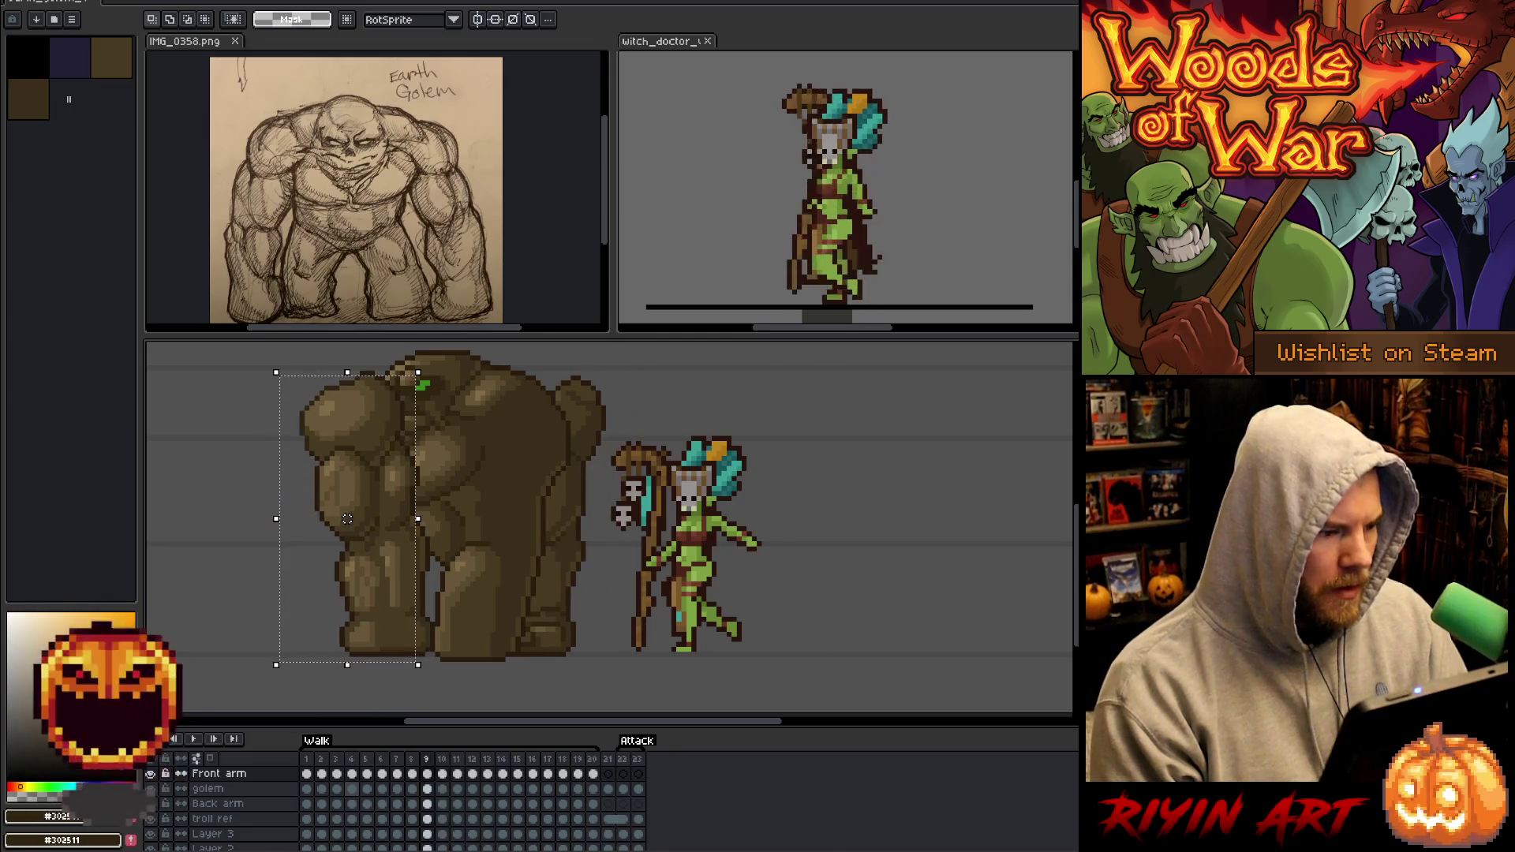
key(period)
key(Left)
key(Left)
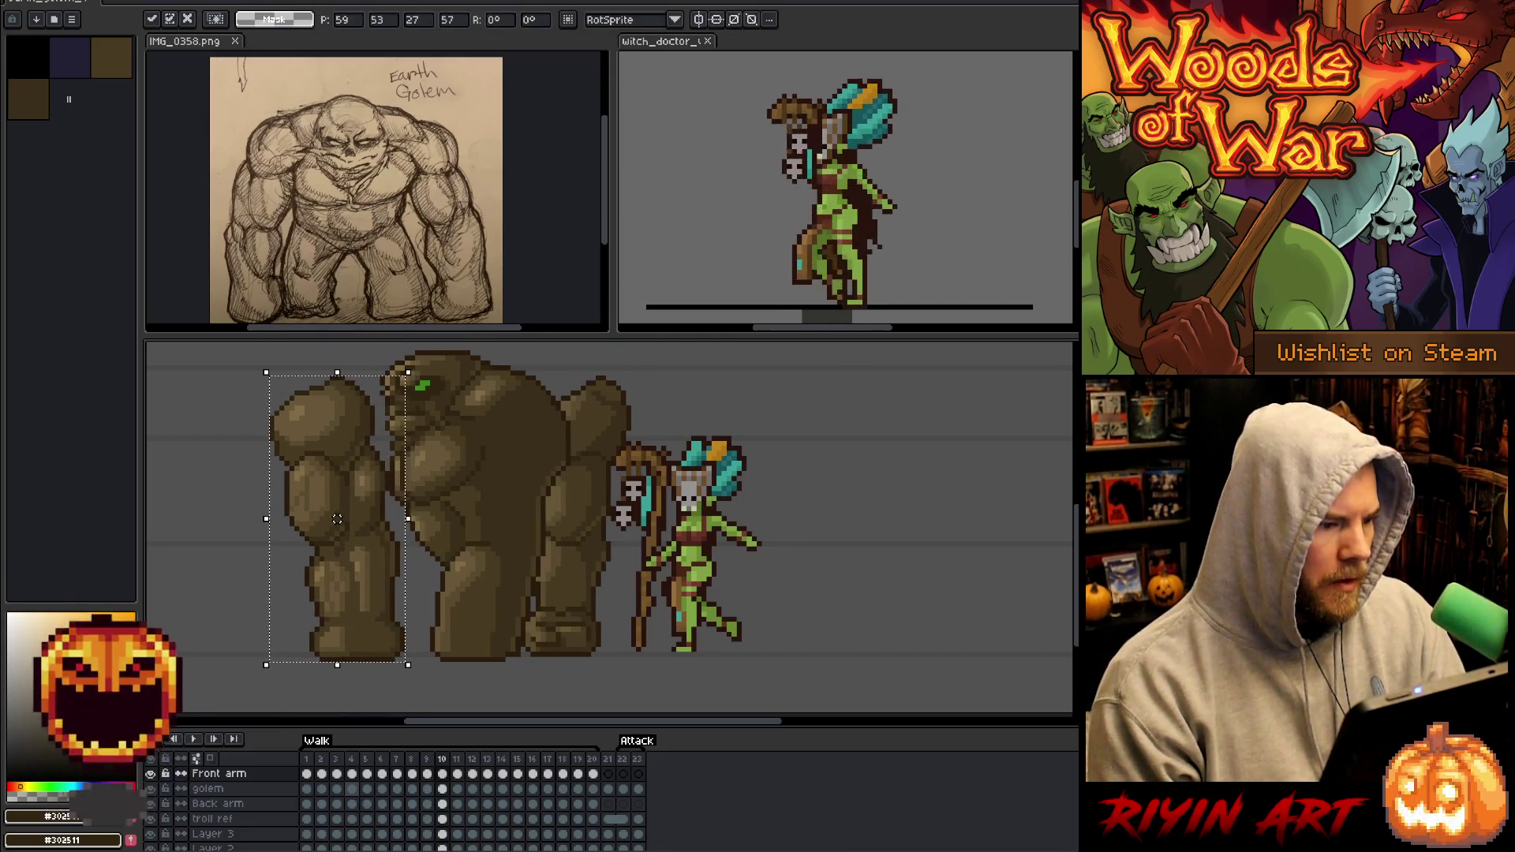
key(comma)
key(period)
key(period)
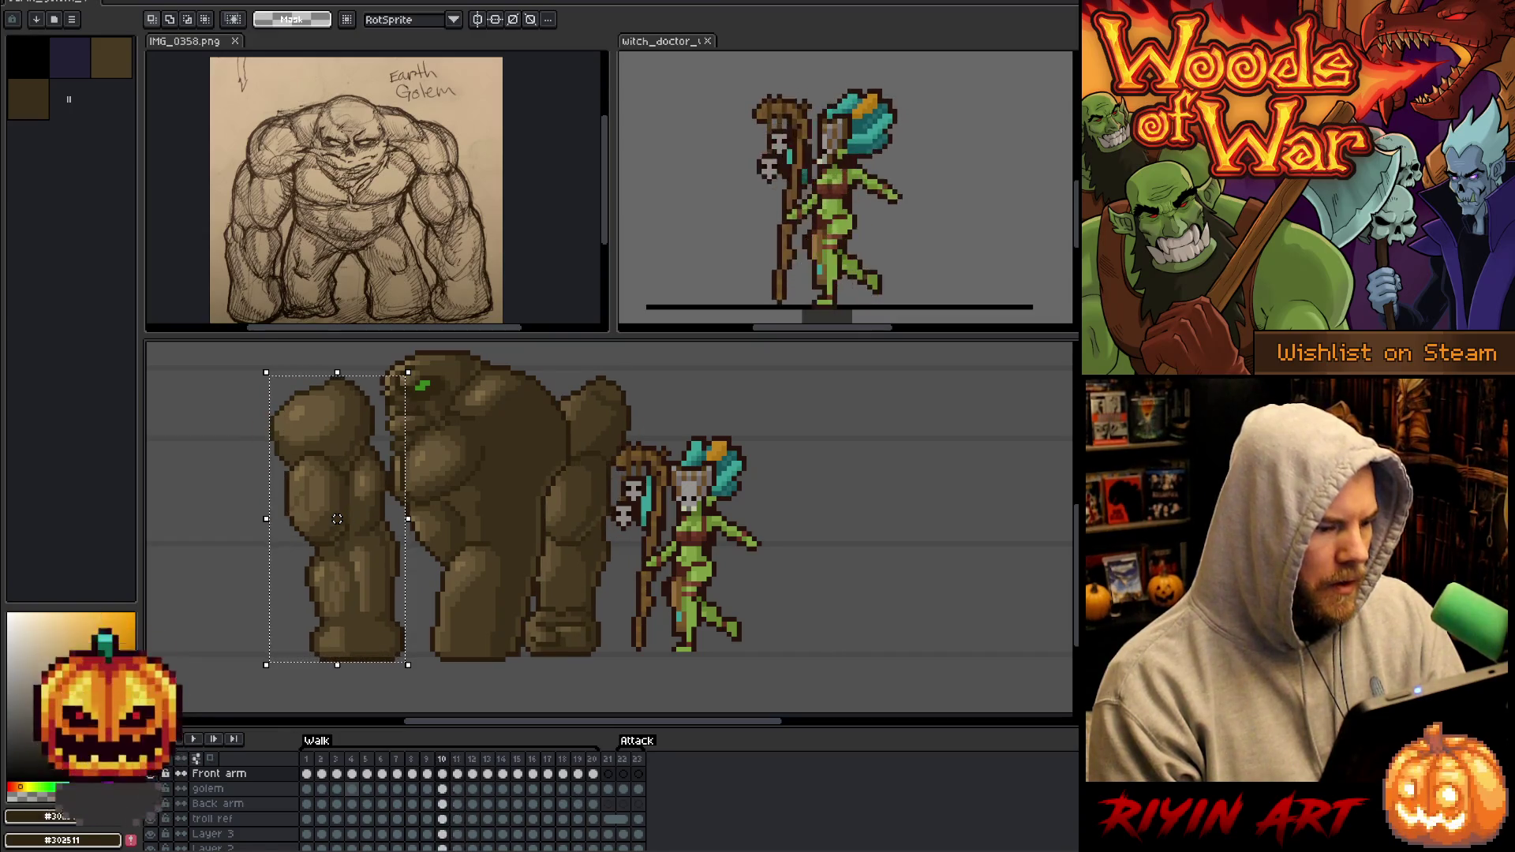
key(comma)
key(comma)
key(period)
key(period)
key(comma)
key(comma)
key(period)
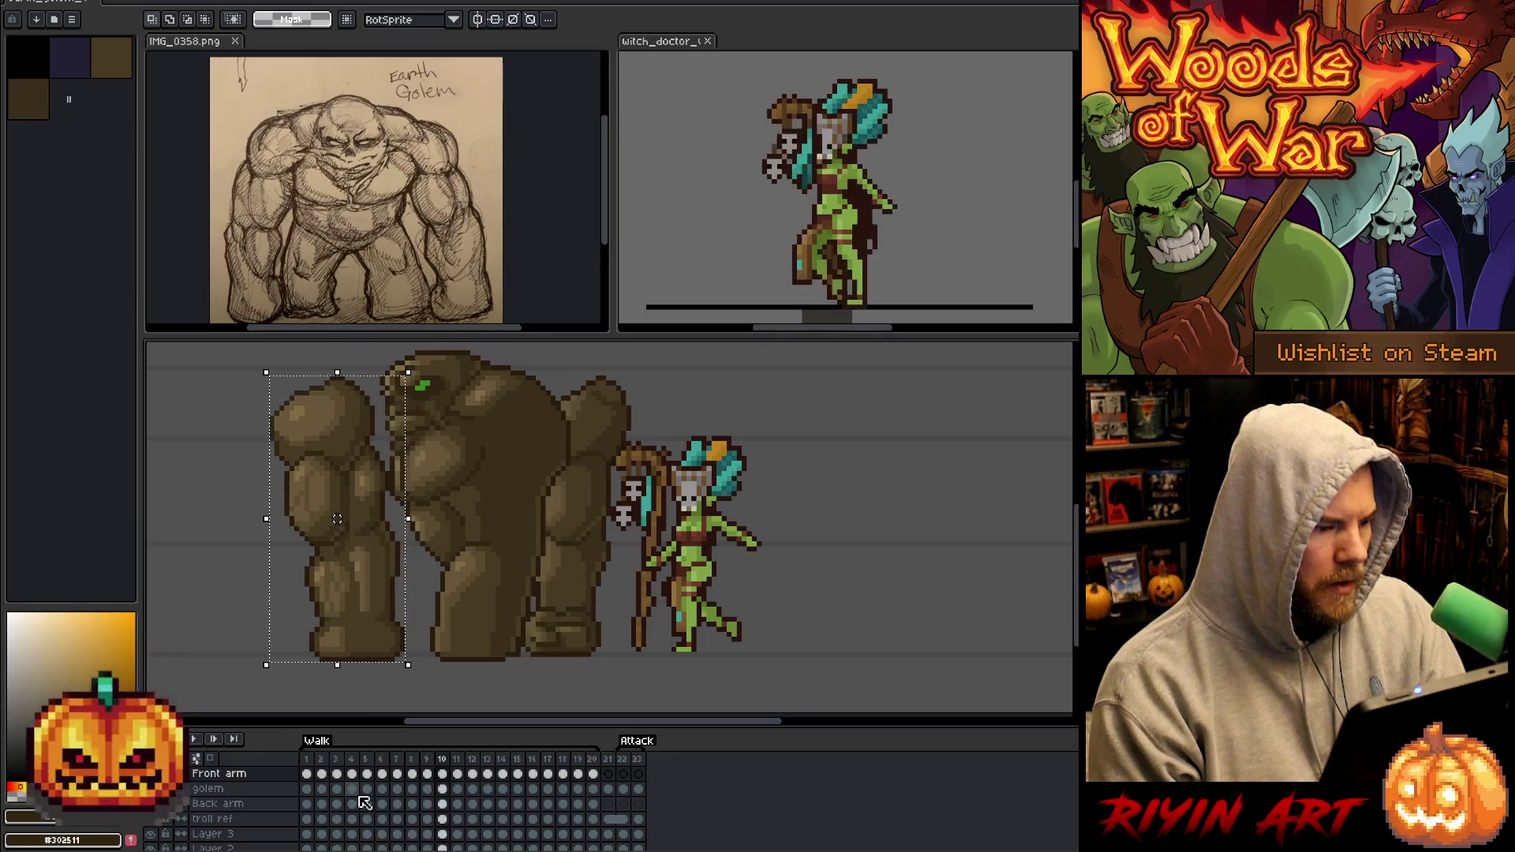
drag(337, 519, 341, 518)
key(comma)
key(period)
key(period)
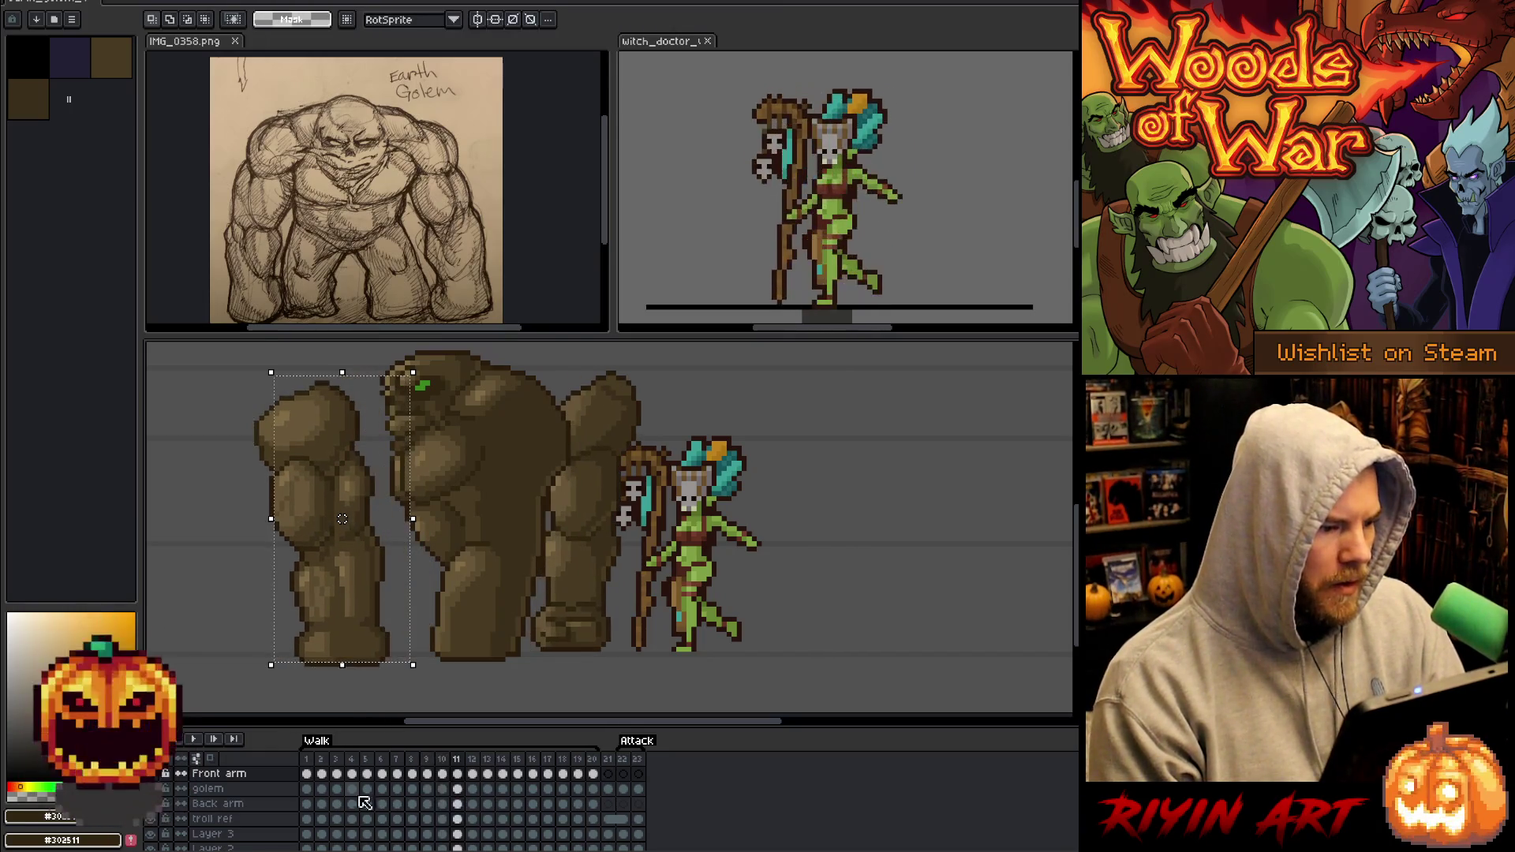
Move frame 9's arm back against the body after comparing frames 9–12, then play the animation.
key(comma)
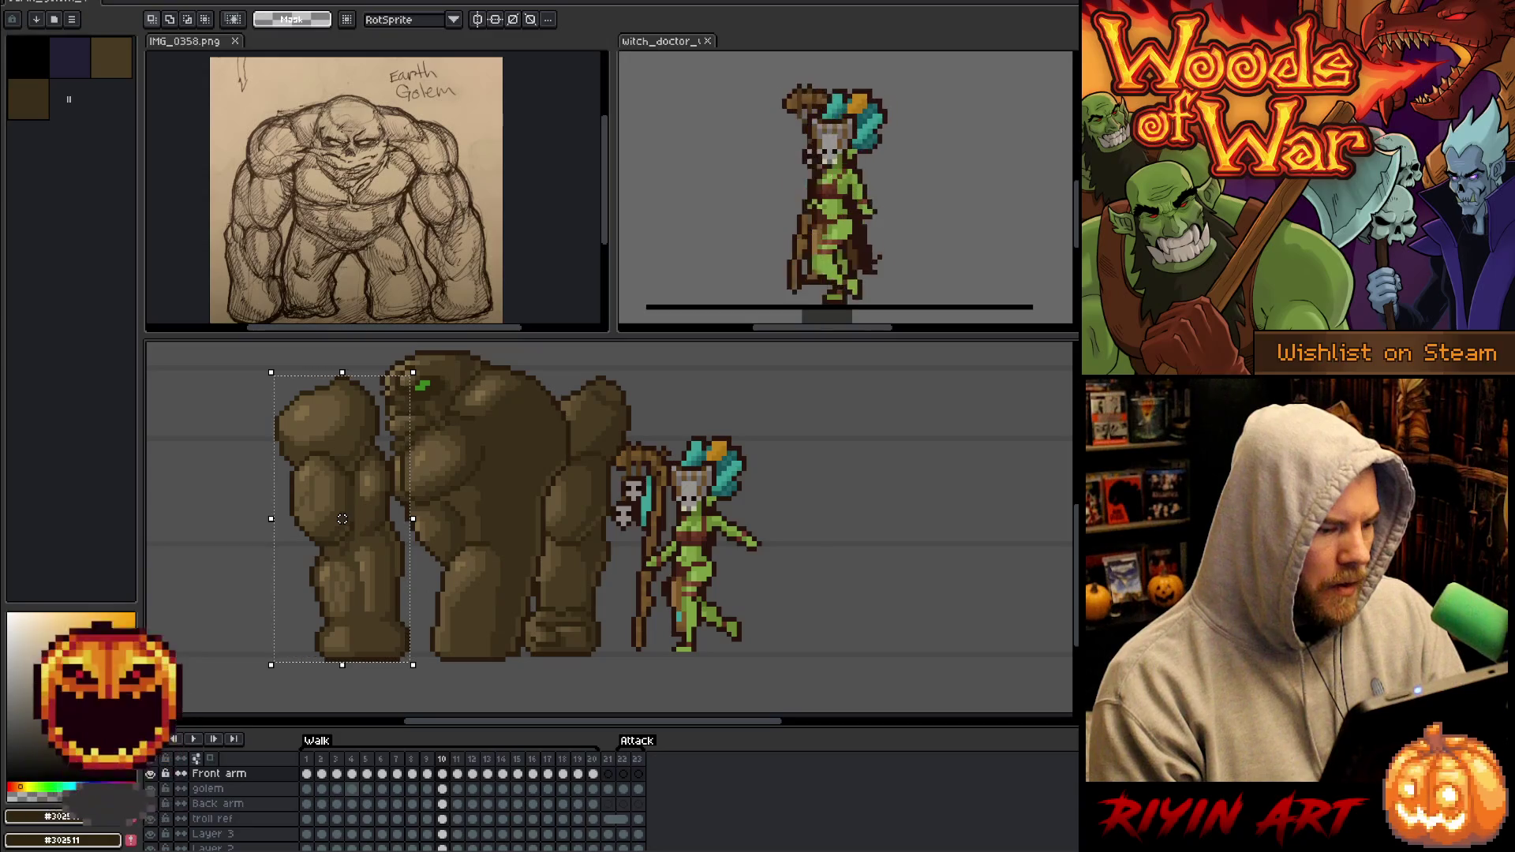
key(period)
key(period)
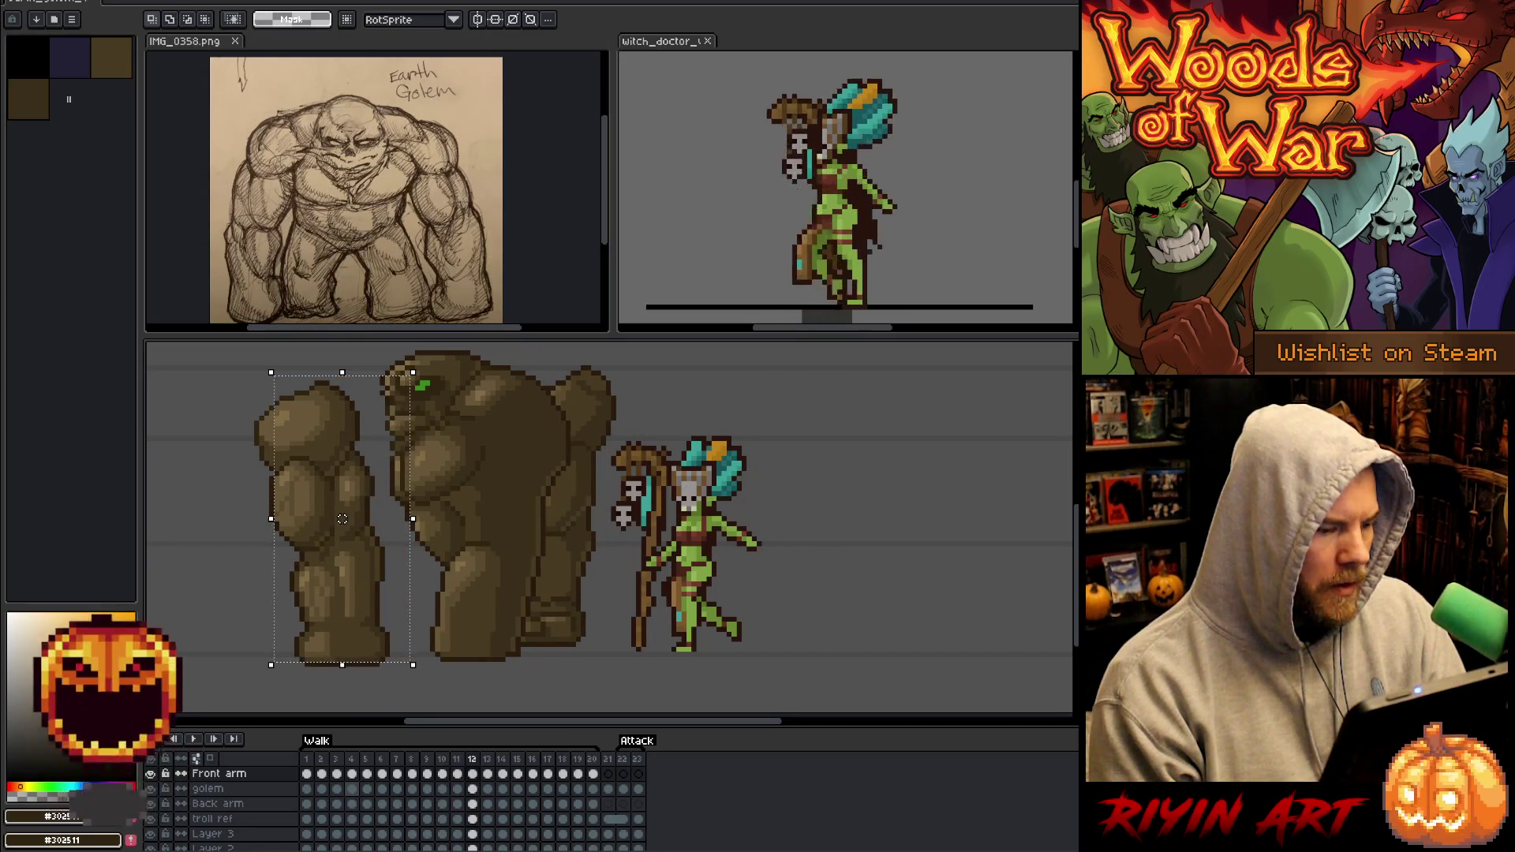
key(comma)
key(comma)
key(comma)
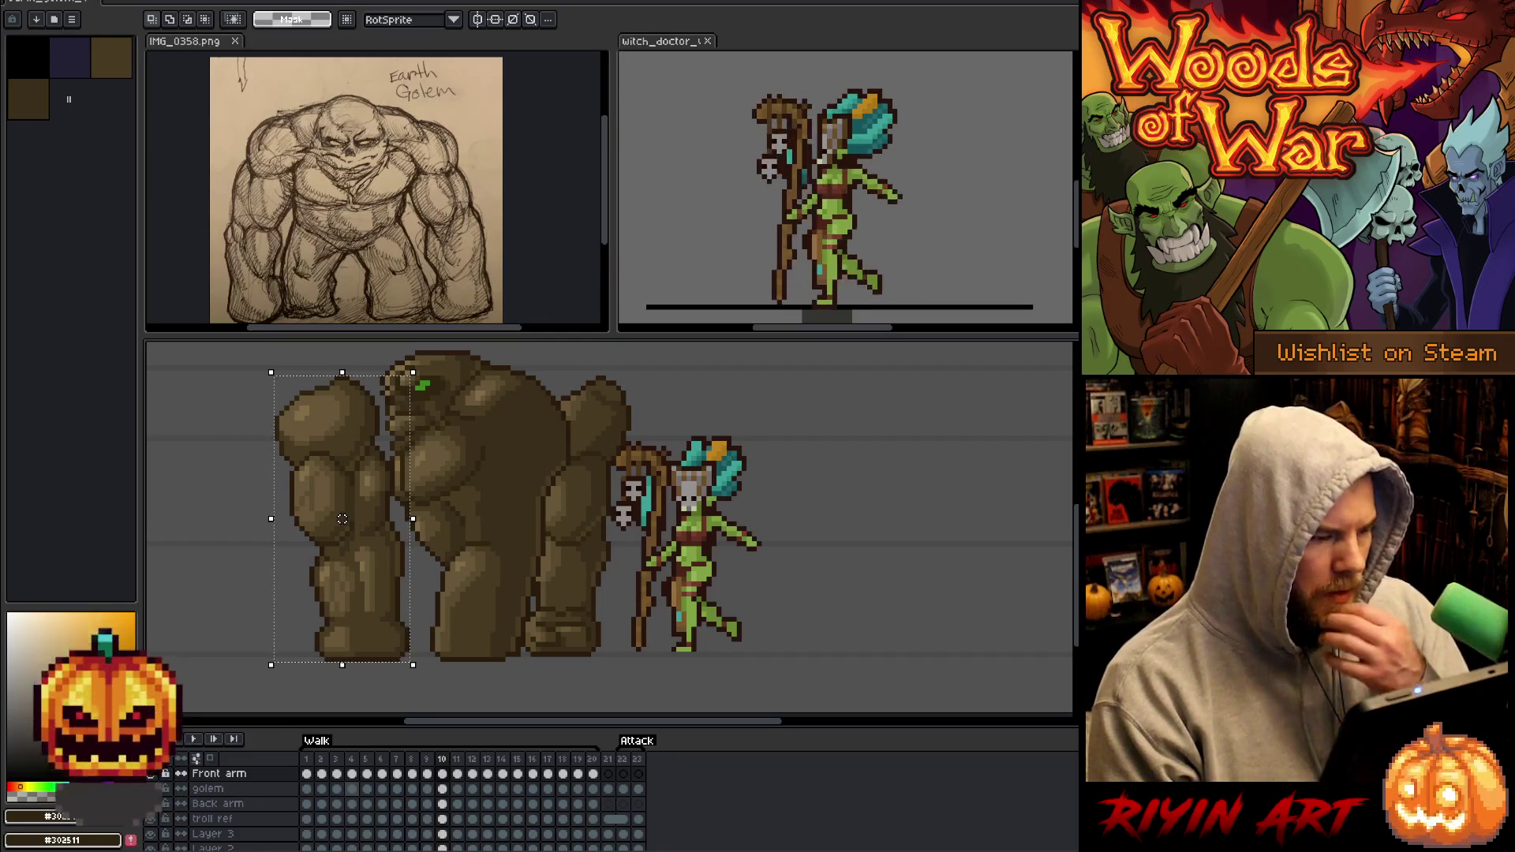
key(period)
key(period)
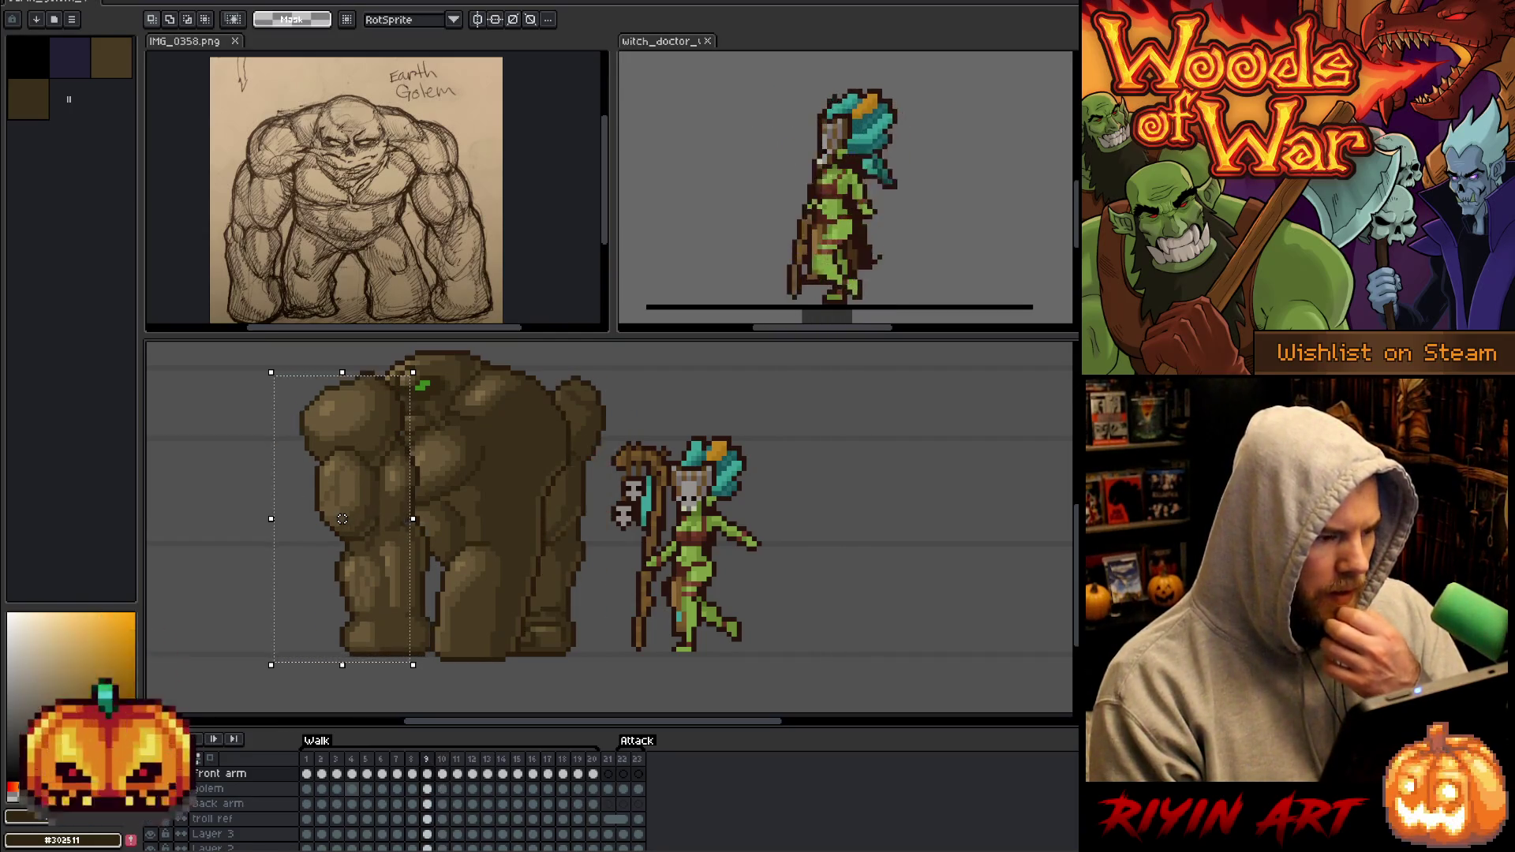
key(comma)
key(period)
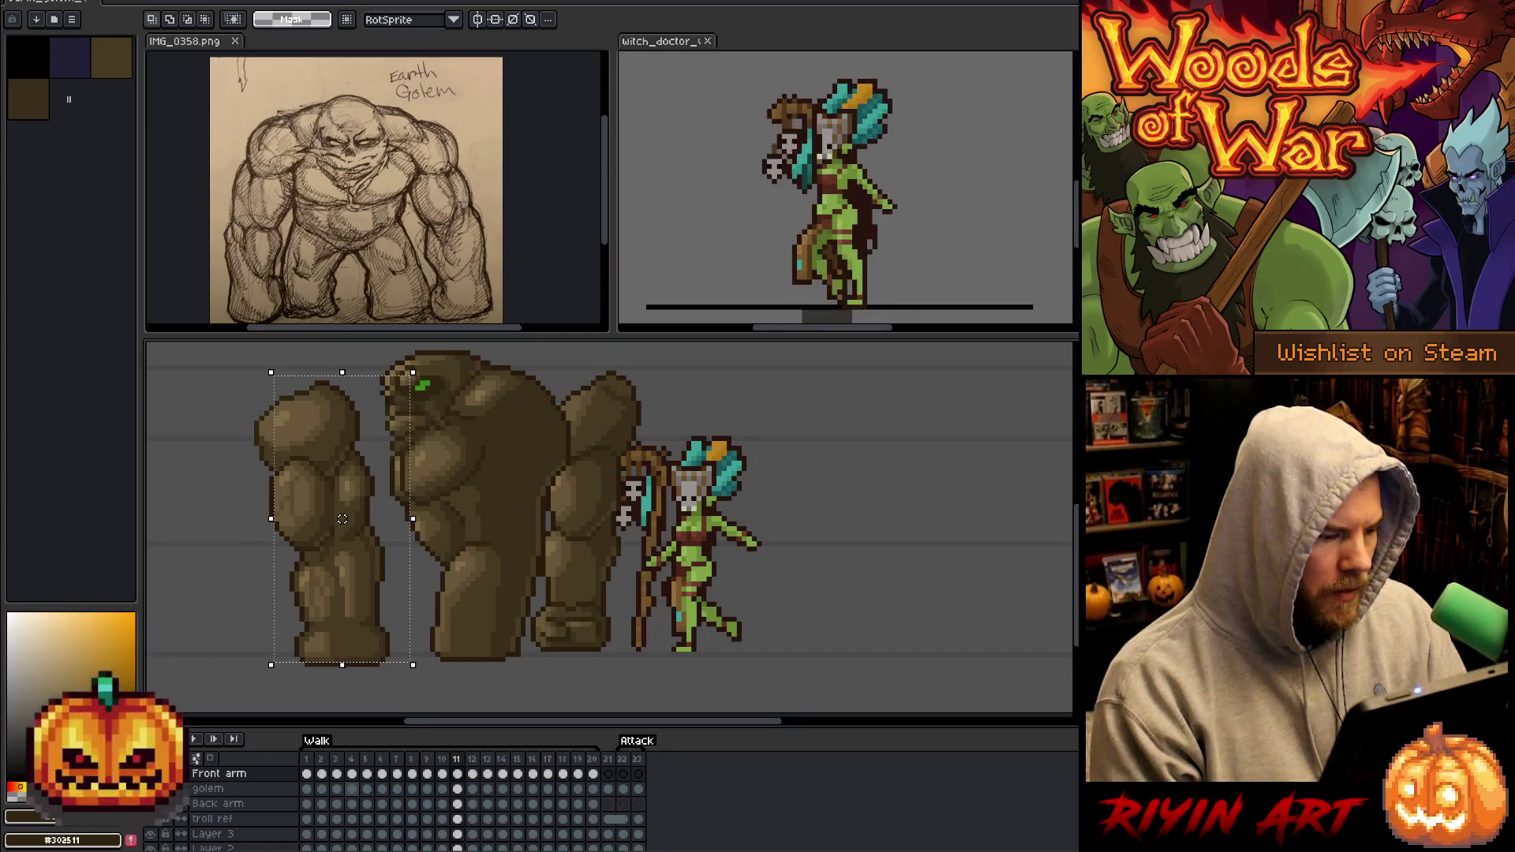
key(comma)
key(comma)
drag(342, 518, 362, 514)
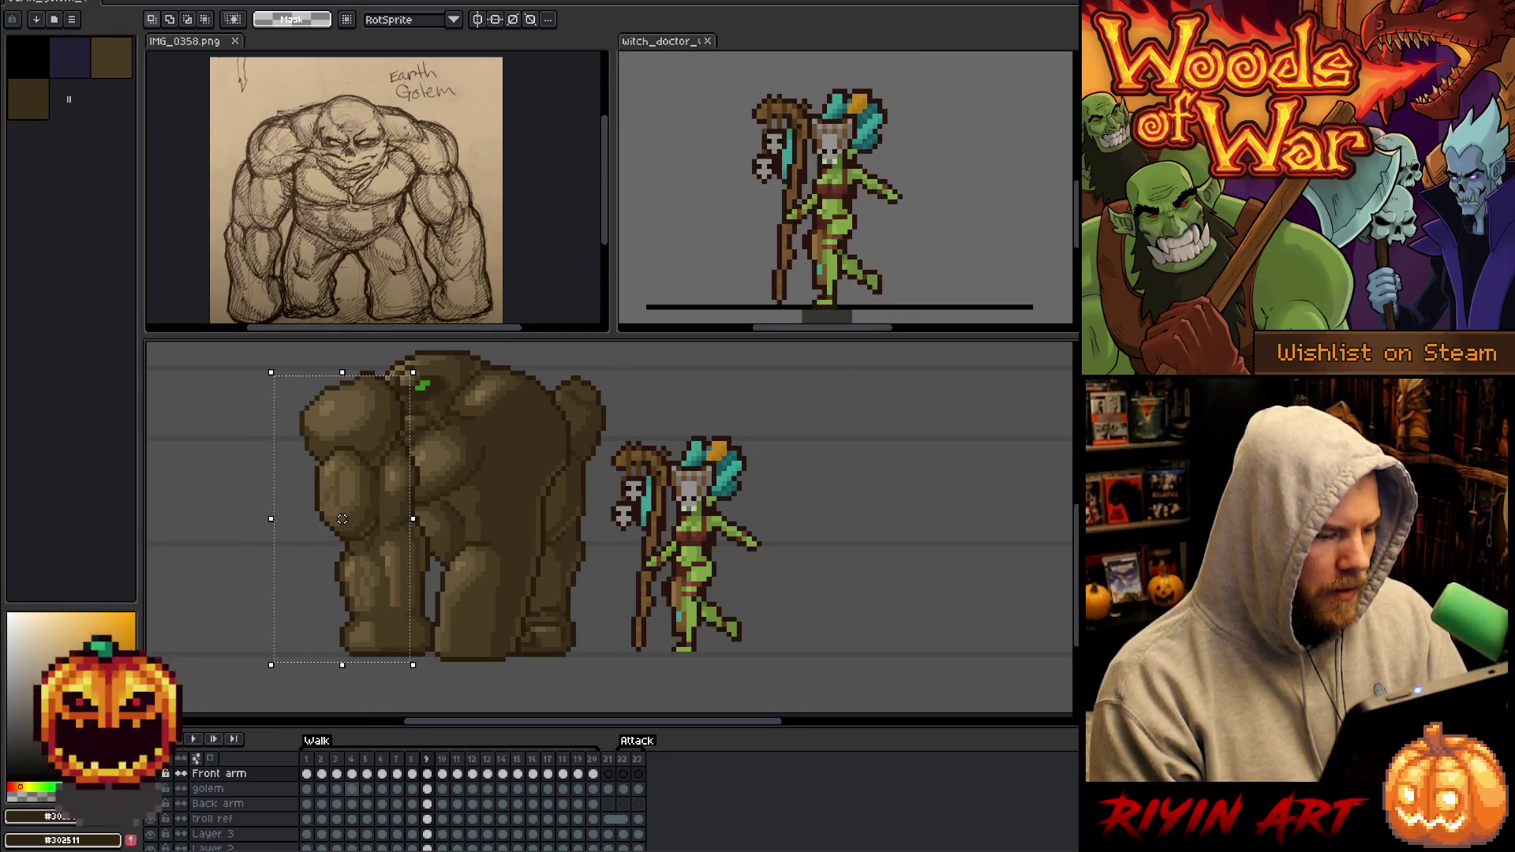
key(Return)
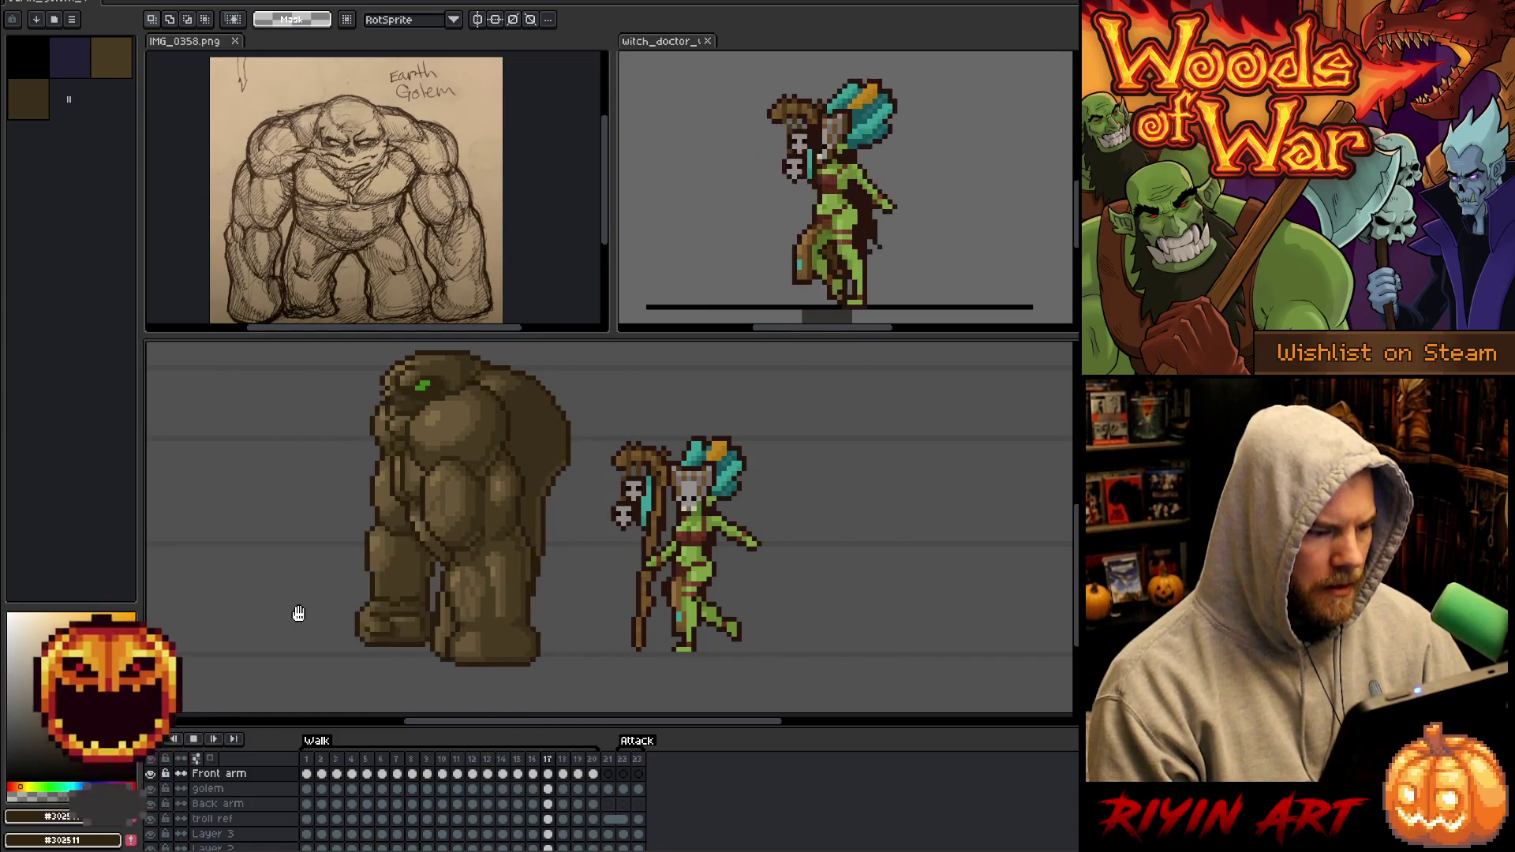
Link the golem body layer's cels 1–20 into one drawing, then lasso the right leg.
key(Return)
click(266, 789)
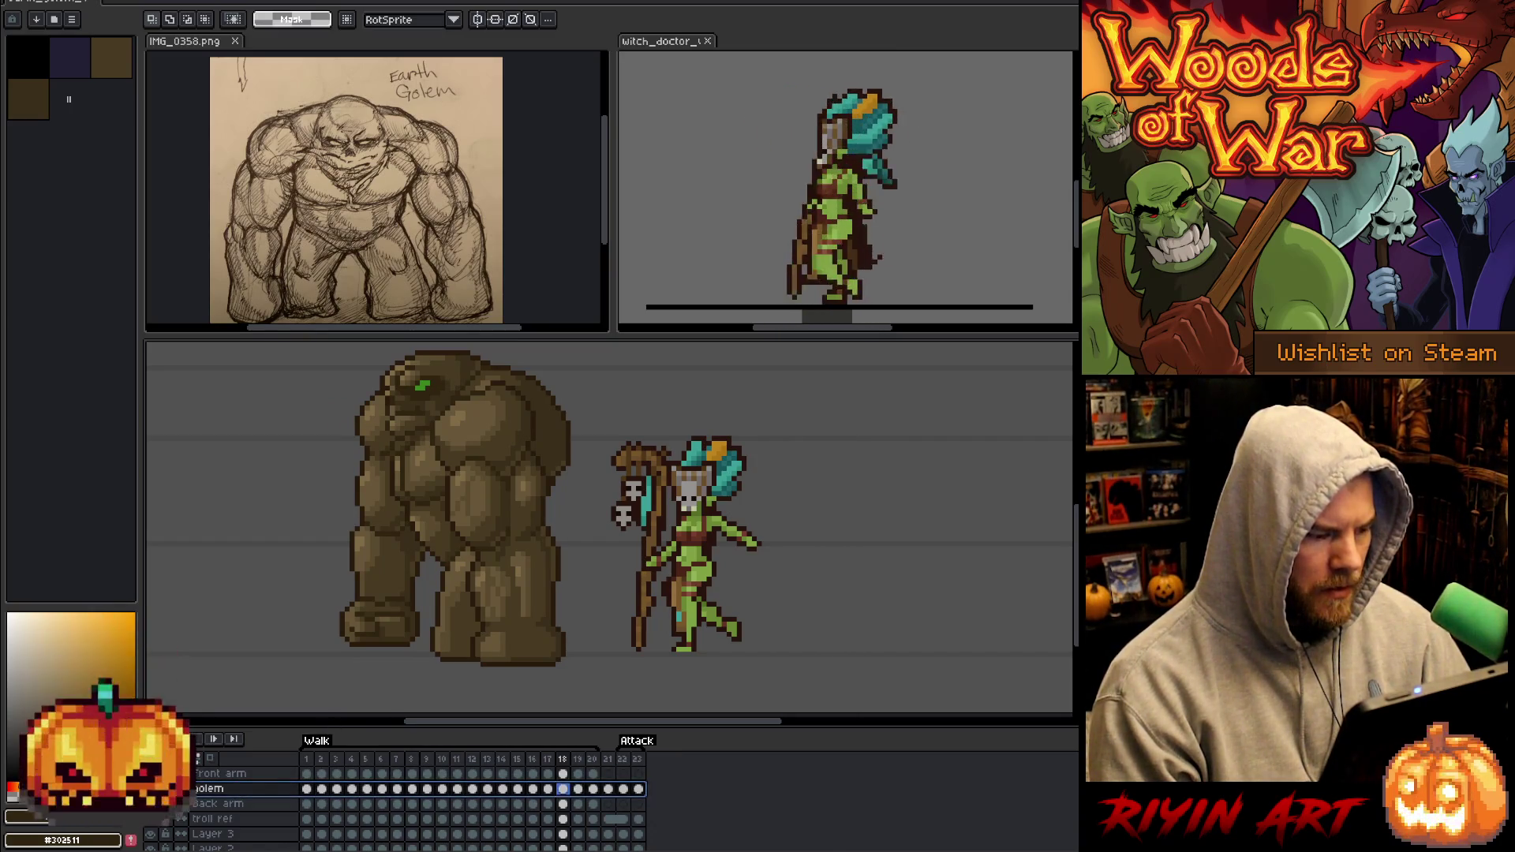
key(ctrl+z)
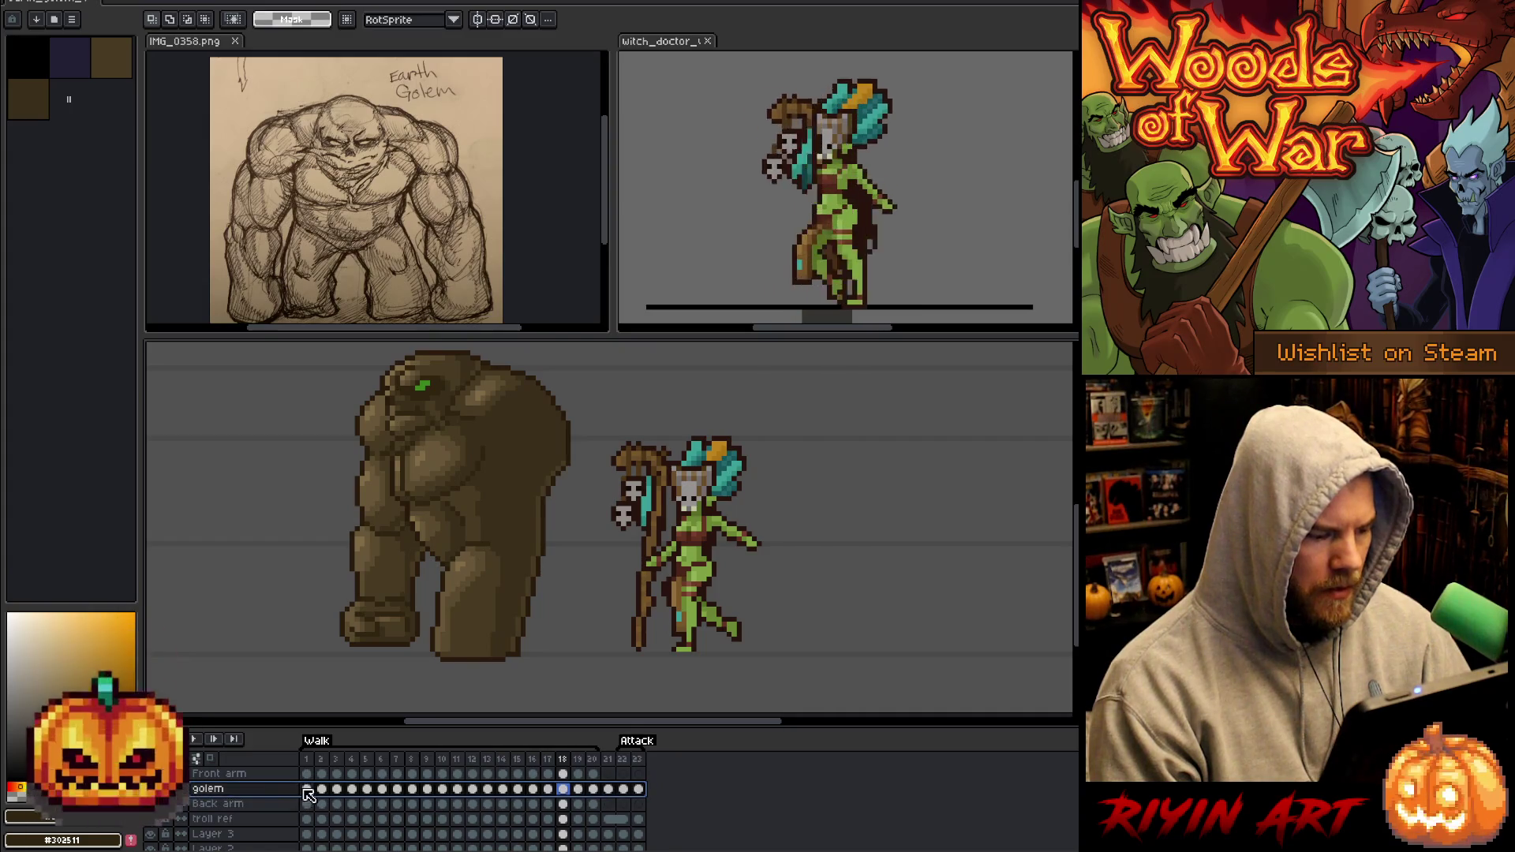
drag(312, 792, 603, 799)
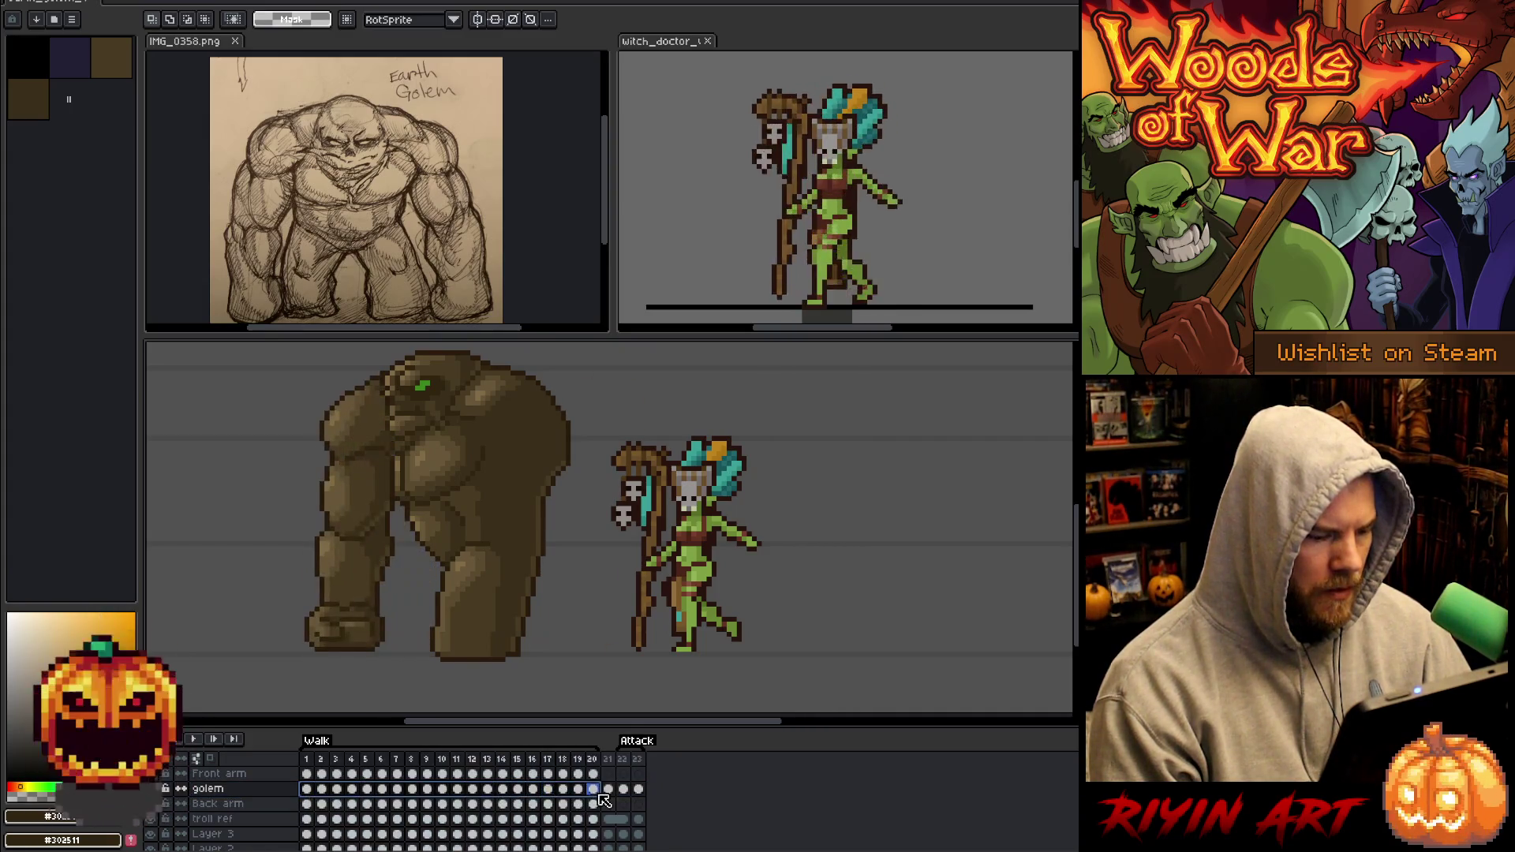
right_click(603, 800)
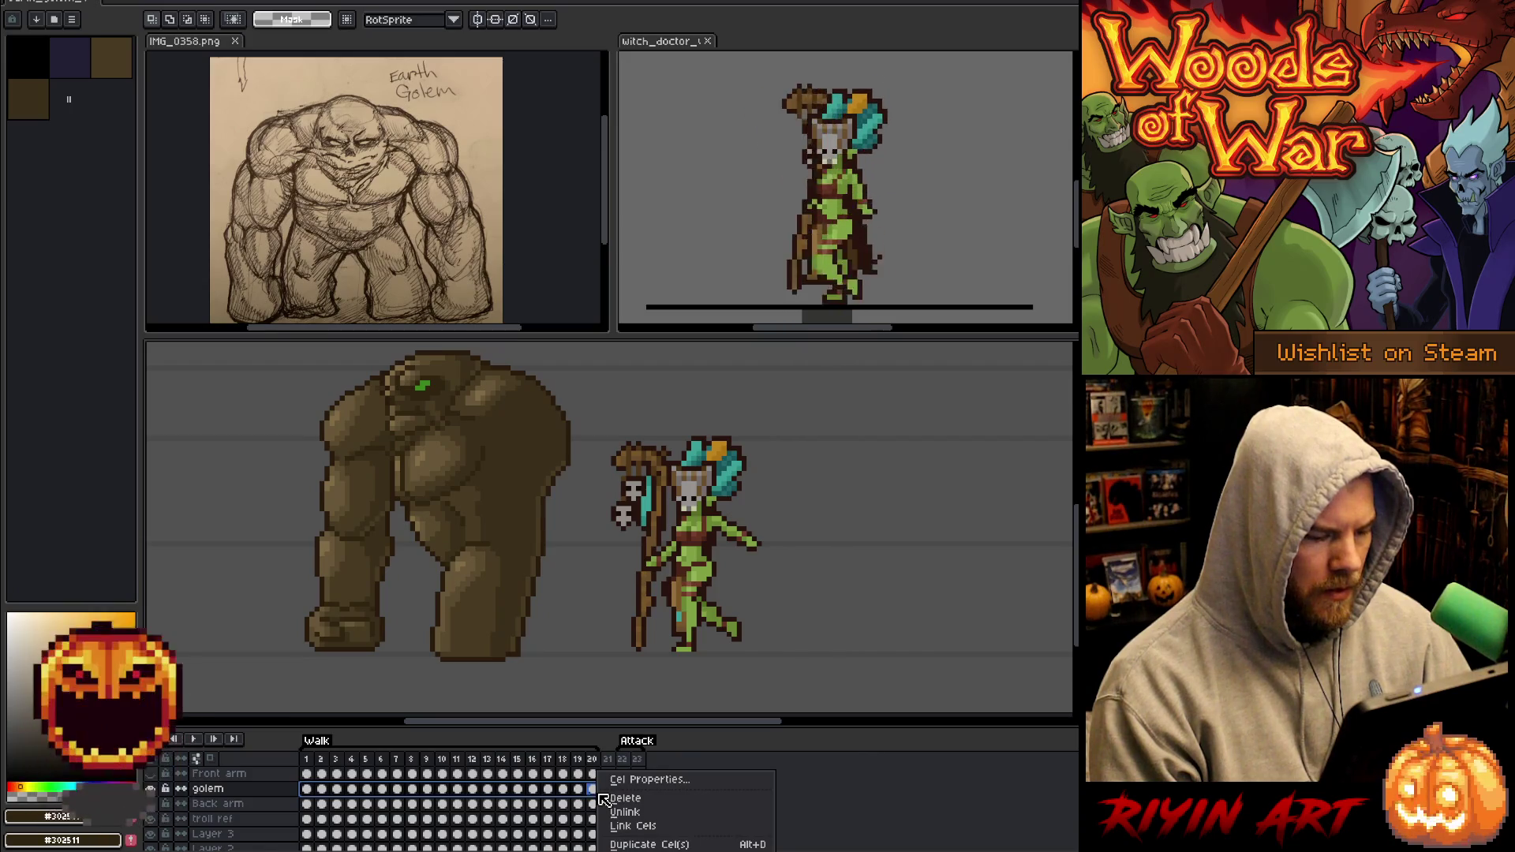
click(628, 825)
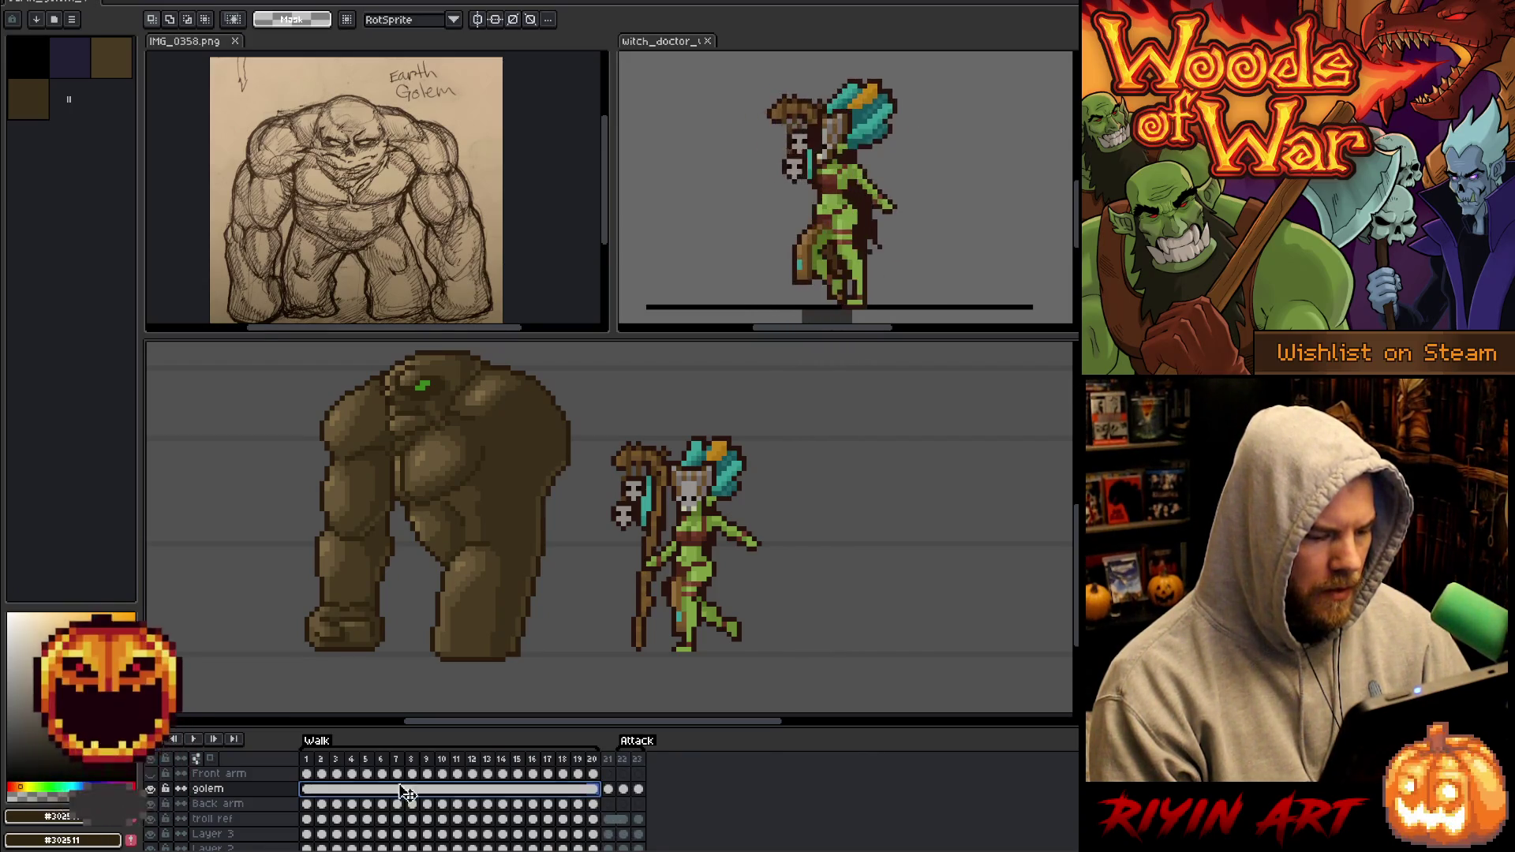
key(b)
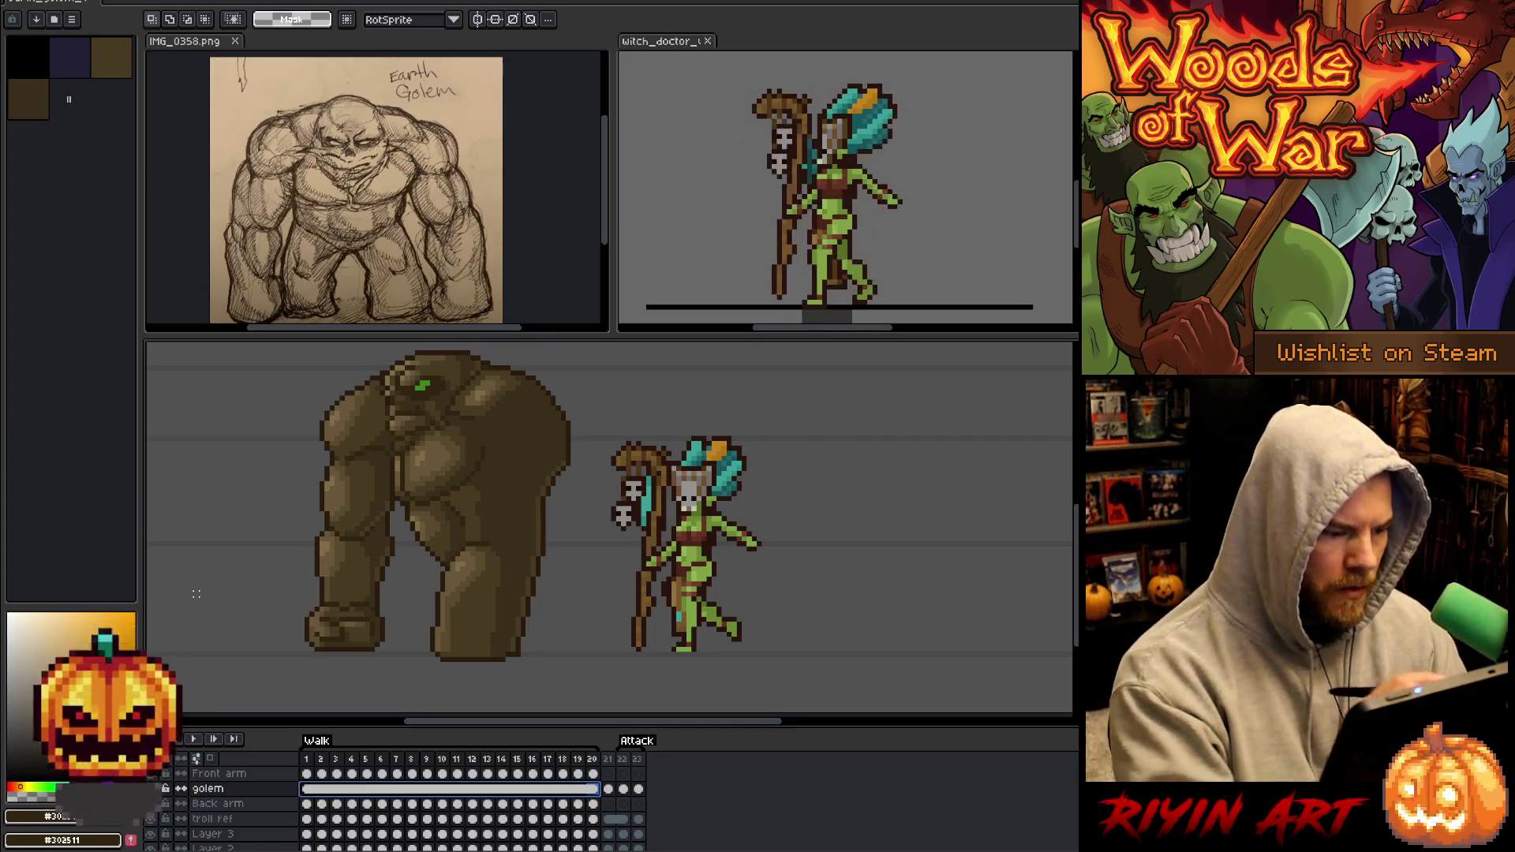
mouse_move(548, 635)
mouse_down()
mouse_move(543, 560)
mouse_move(460, 547)
mouse_move(422, 655)
mouse_move(543, 689)
mouse_up()
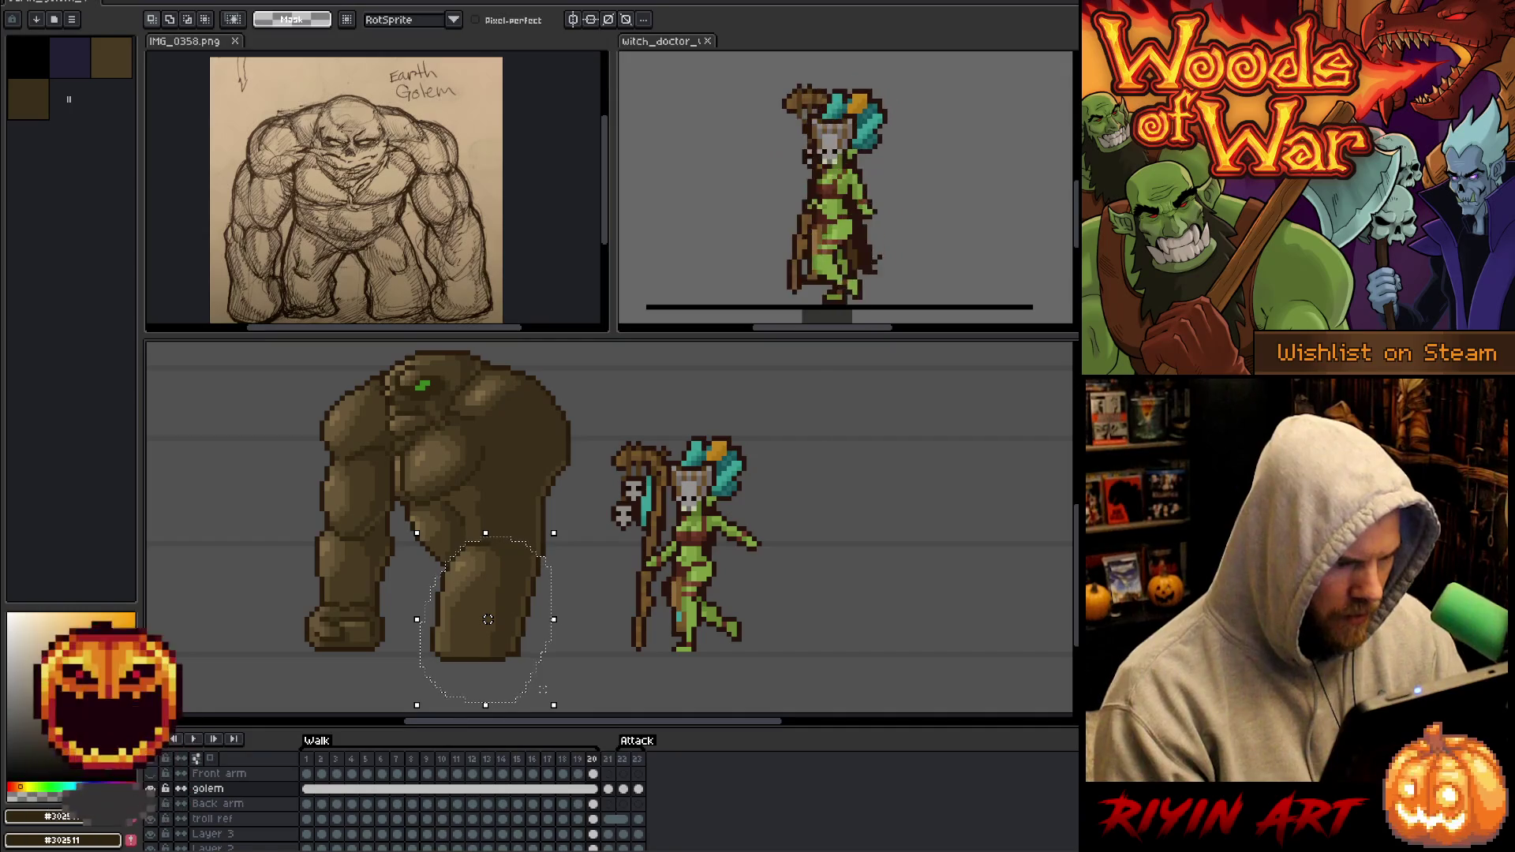
Cut the right leg, paste it into a new layer's frame 1, and hide that layer.
key(Delete)
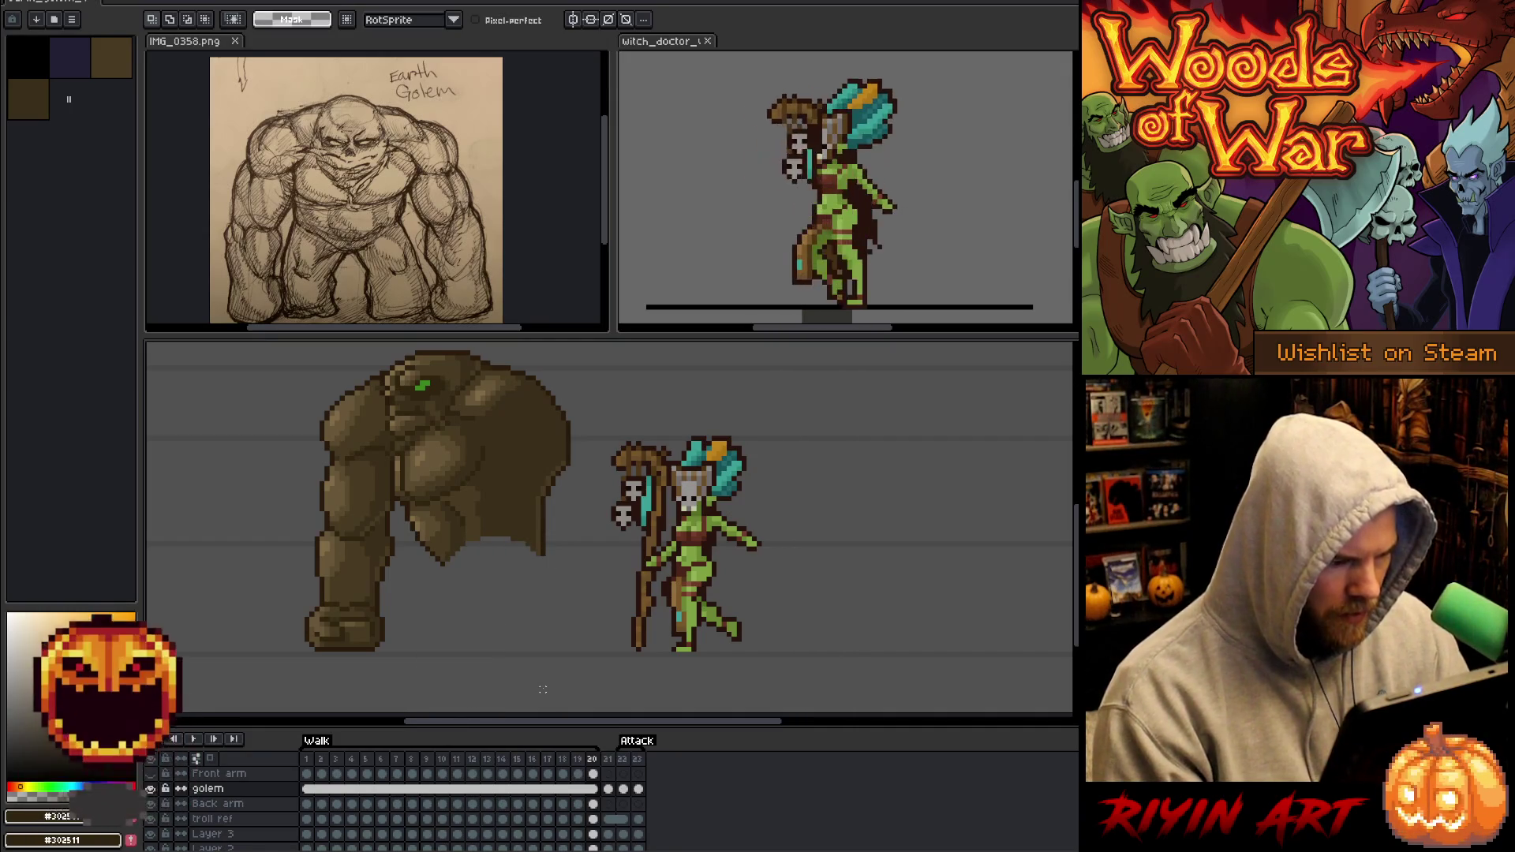
key(shift+n)
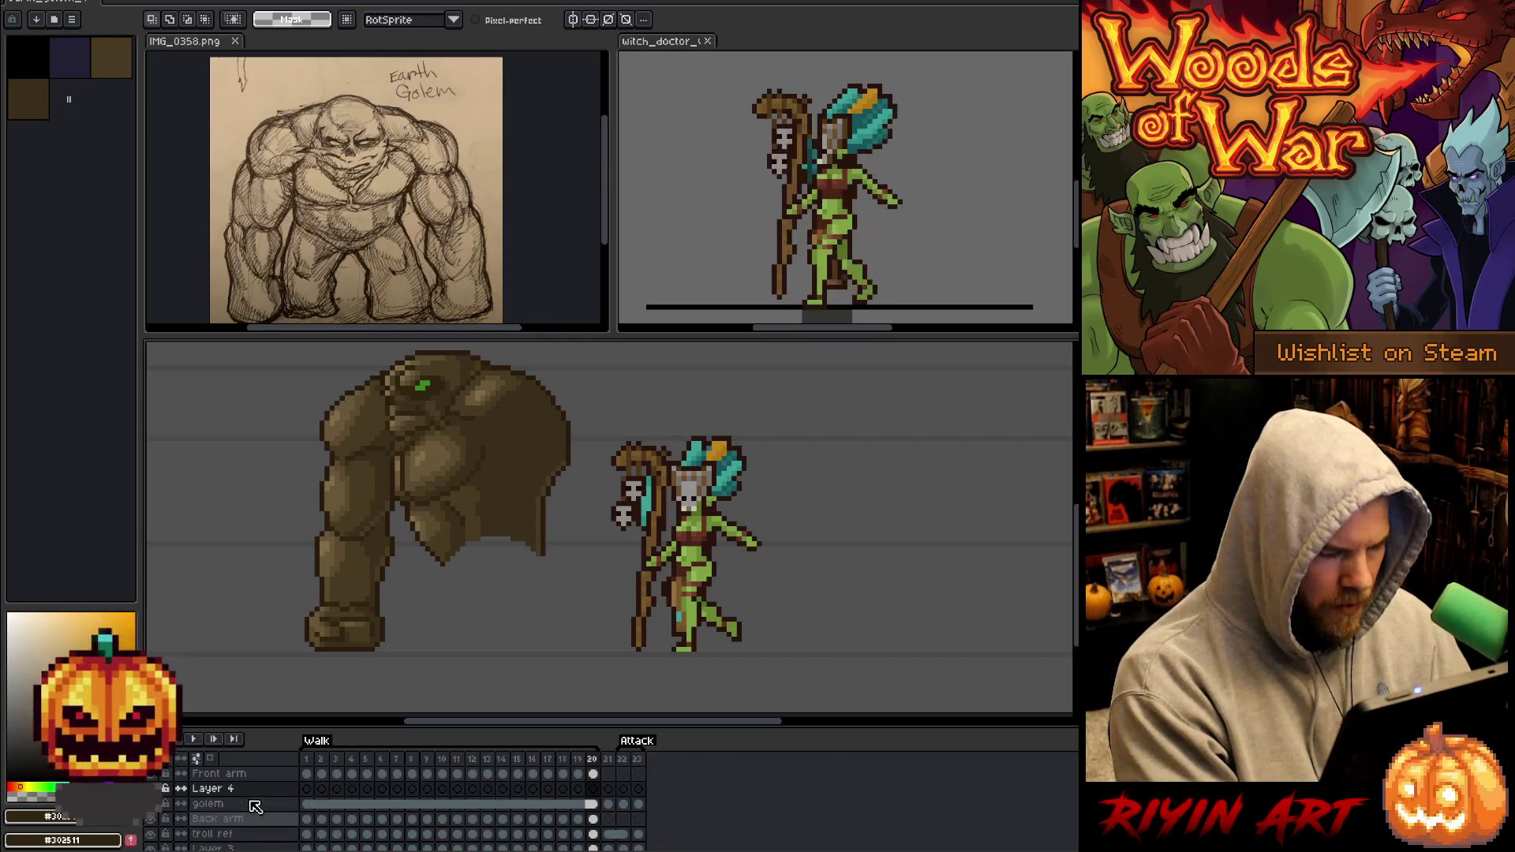
click(307, 790)
key(ctrl+v)
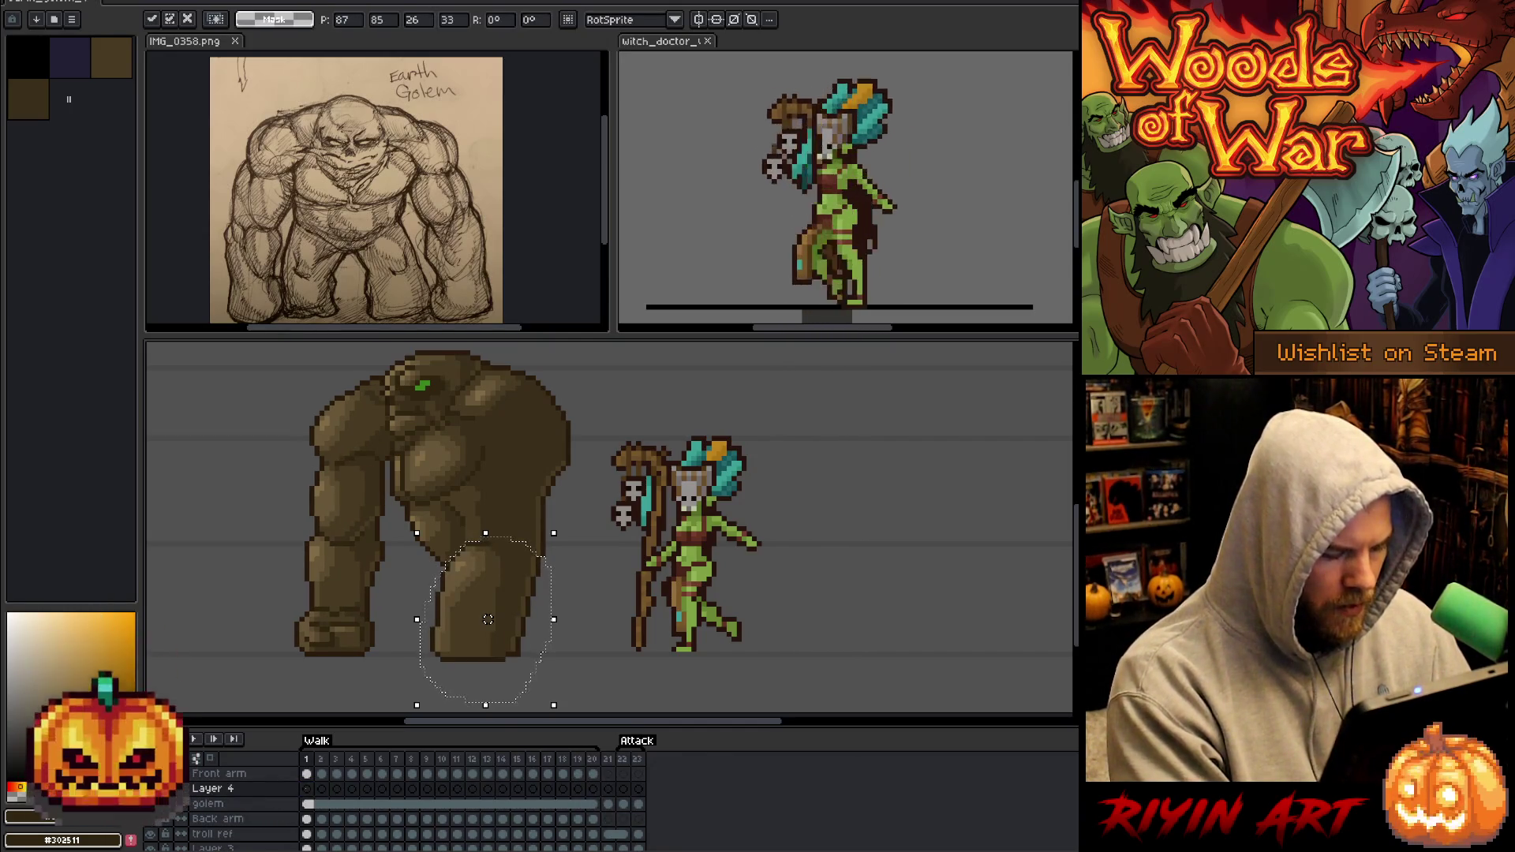
key(ctrl+d)
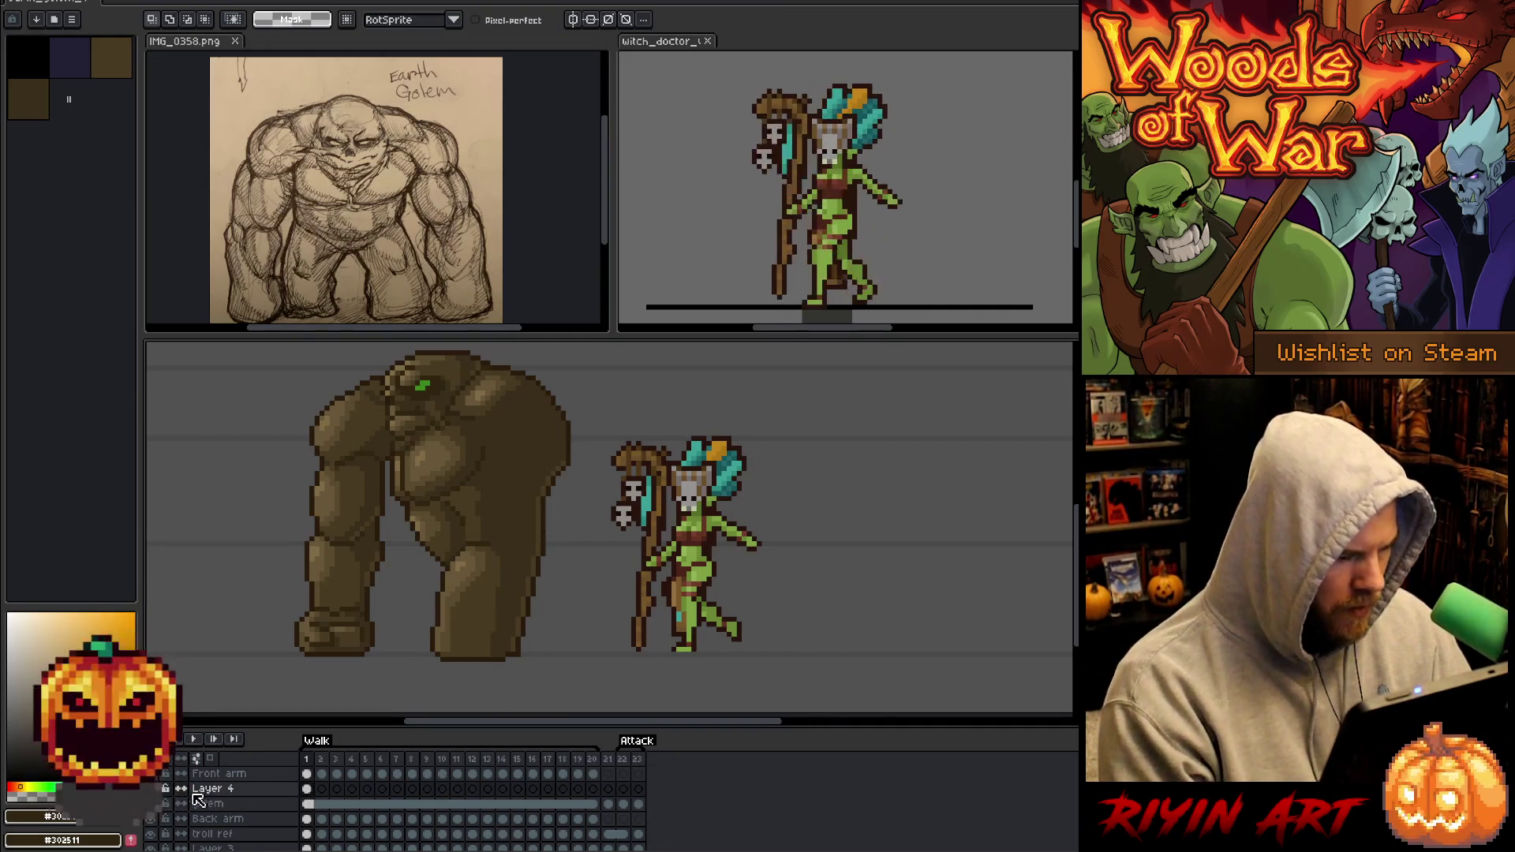
click(163, 789)
Draw a dark outline along the golem body's lower edge with the pencil.
click(307, 803)
key(b)
alt+click(448, 557)
drag(444, 566, 447, 572)
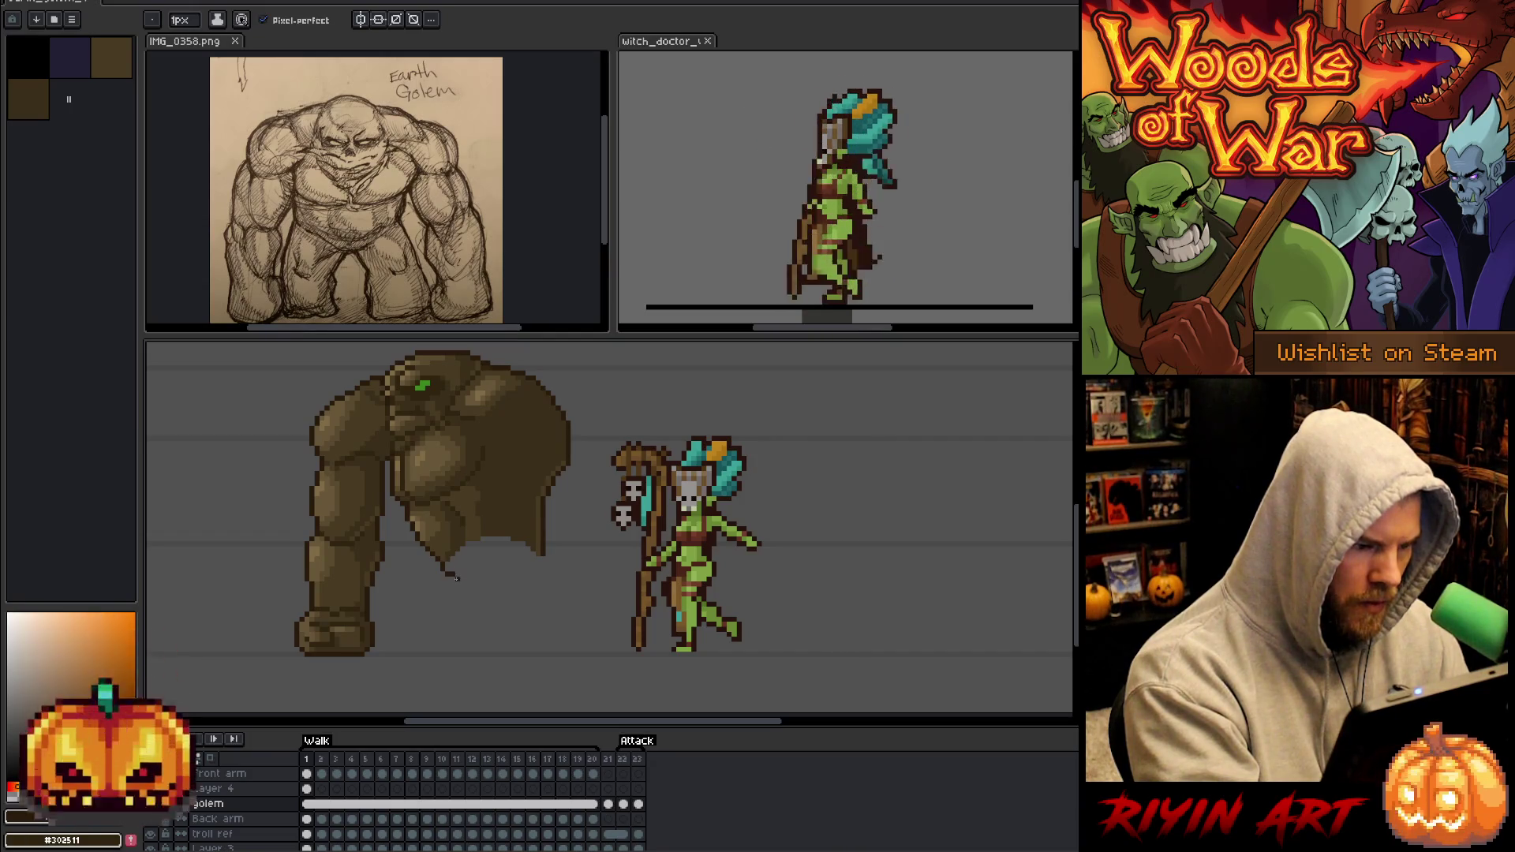
Close the body's underside with a dark outline and bucket-fill it brown.
key(e)
key(b)
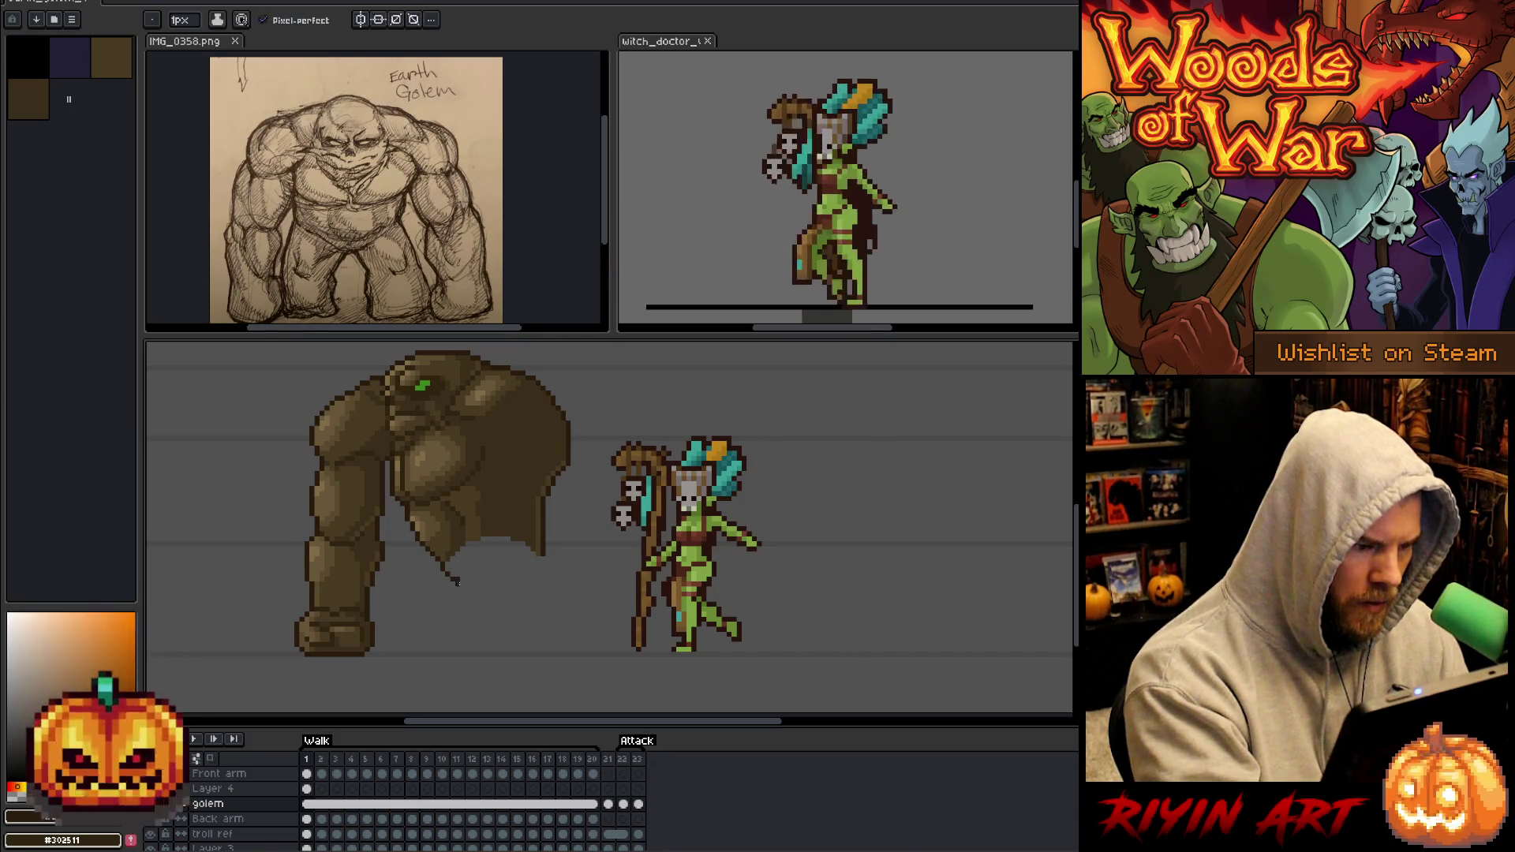
mouse_move(465, 582)
mouse_down()
mouse_move(530, 574)
mouse_move(542, 557)
mouse_up()
alt+click(524, 504)
key(g)
click(462, 562)
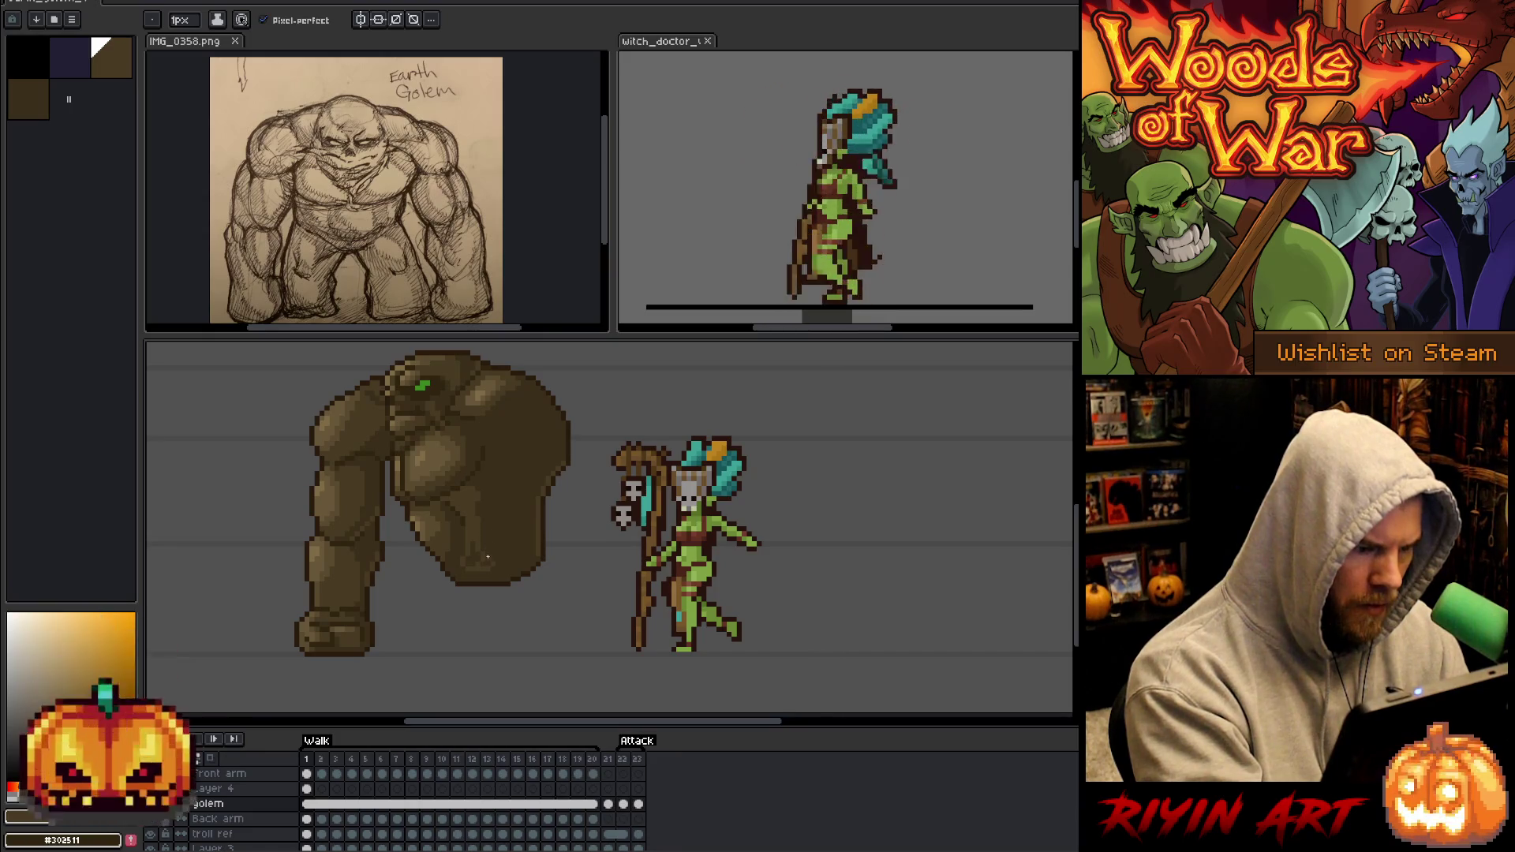
Touch up the underside with darker and lighter browns, then make the leg layer visible again.
alt+click(479, 567)
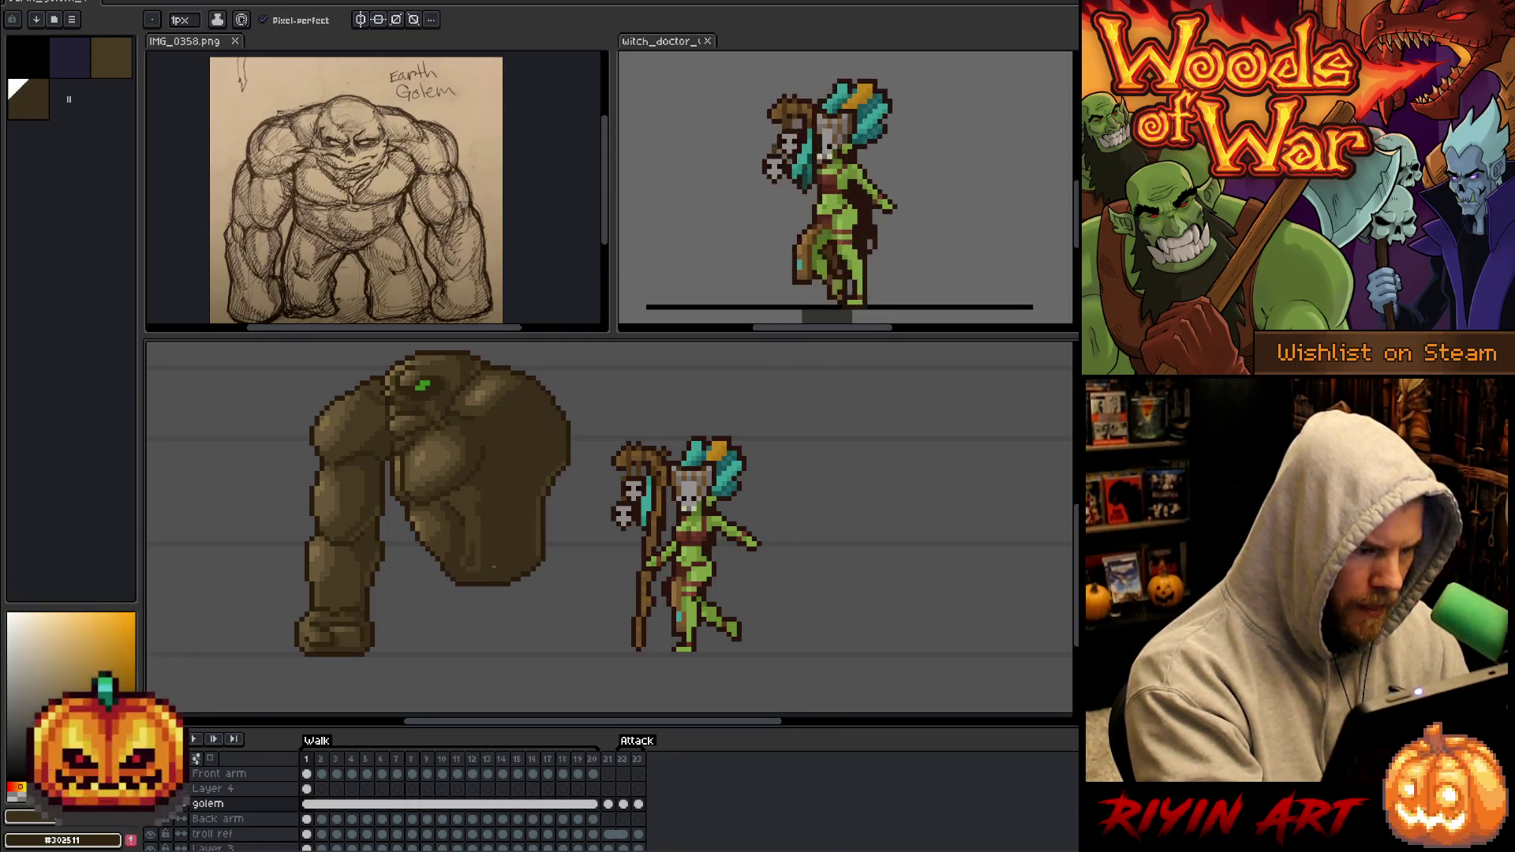
alt+click(473, 544)
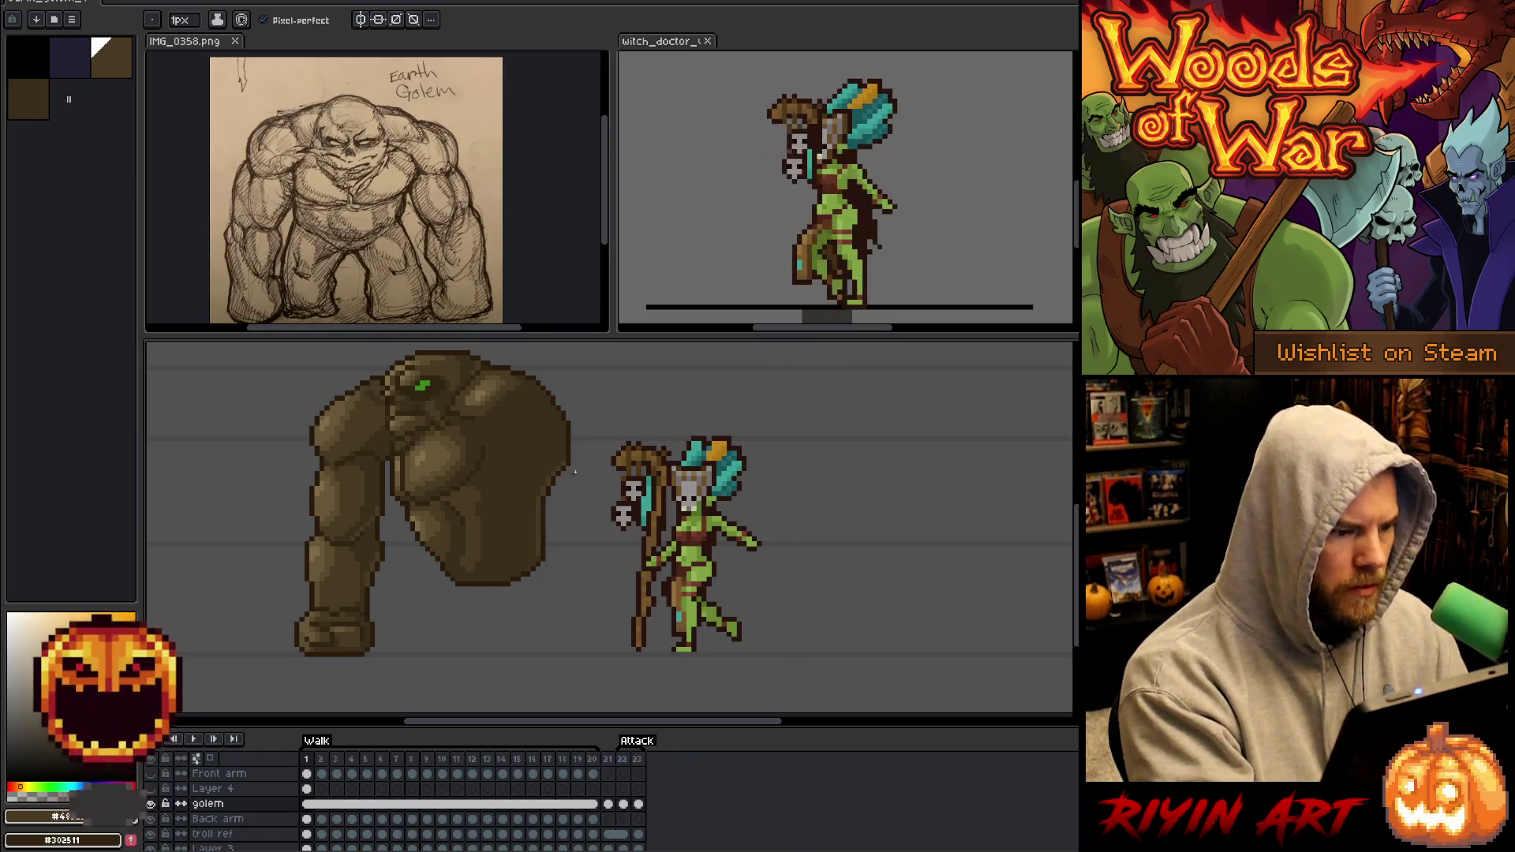
alt+click(455, 531)
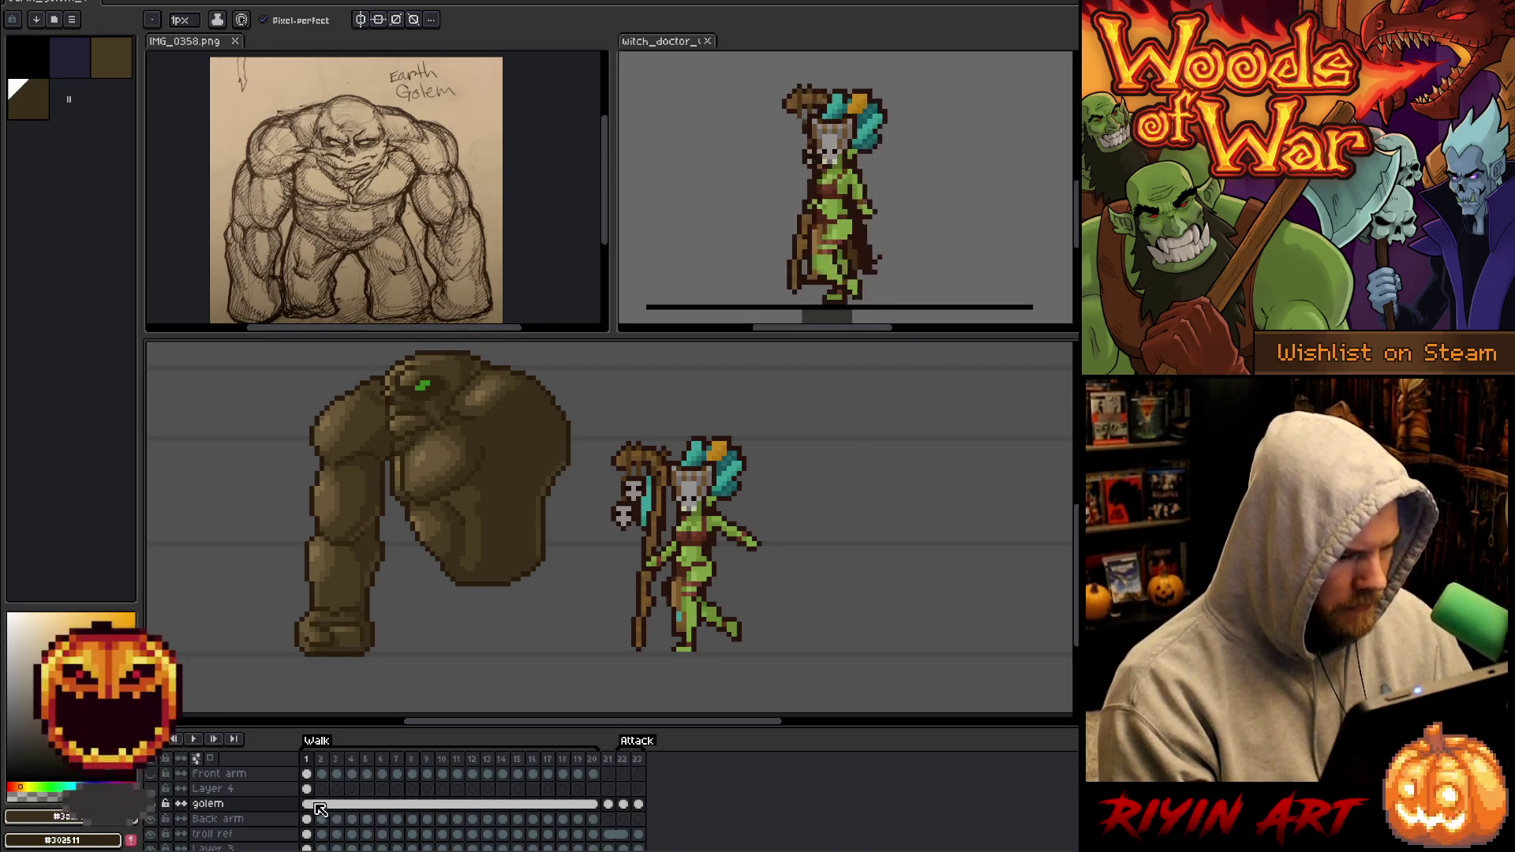
click(307, 789)
click(152, 789)
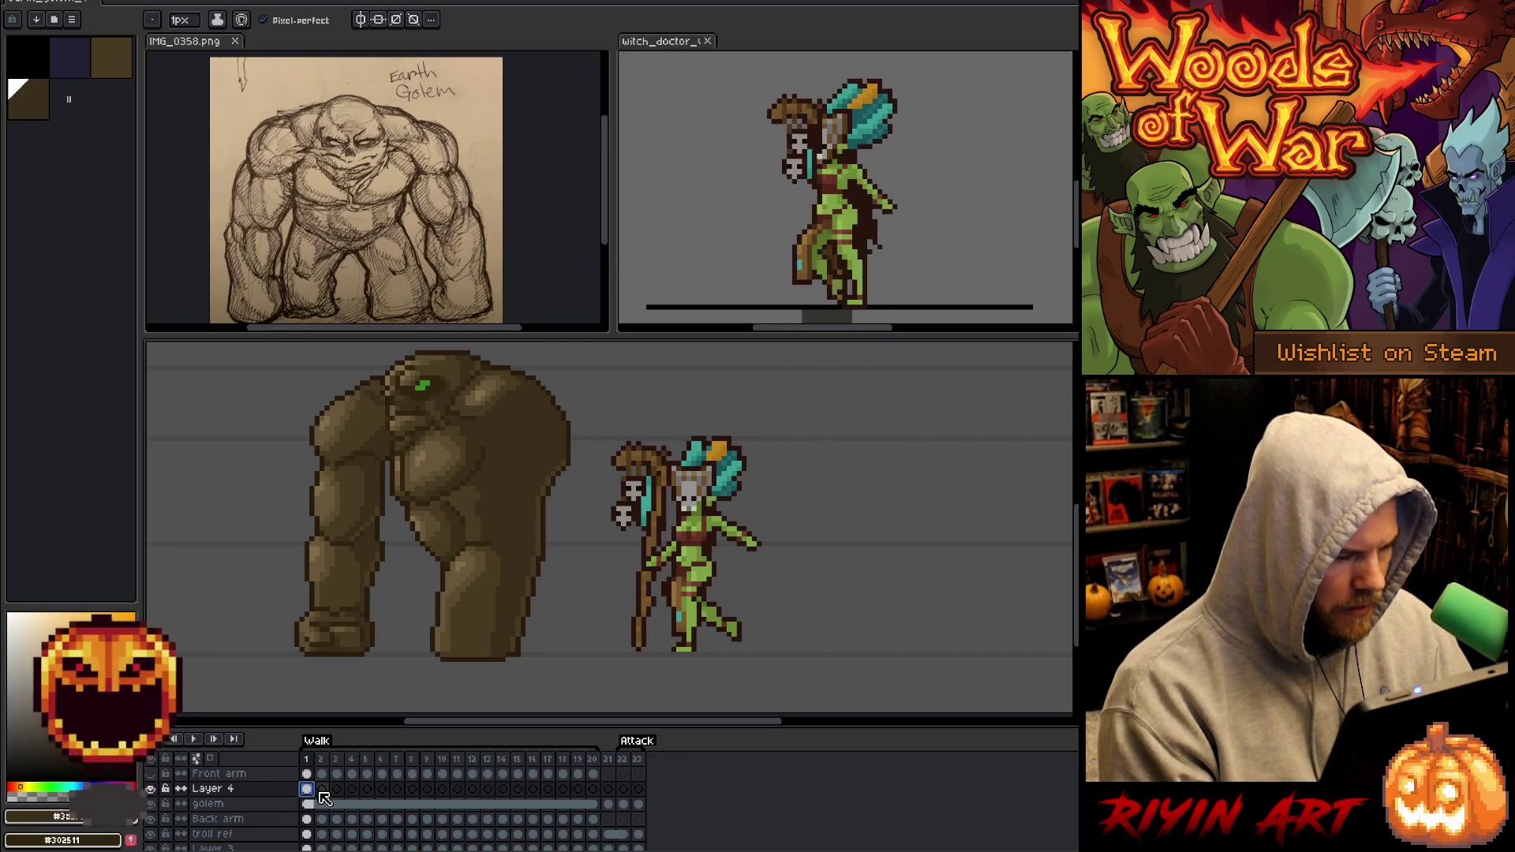
Copy the golem's feet from frame 21 into frame 1 of Layer 4.
click(607, 789)
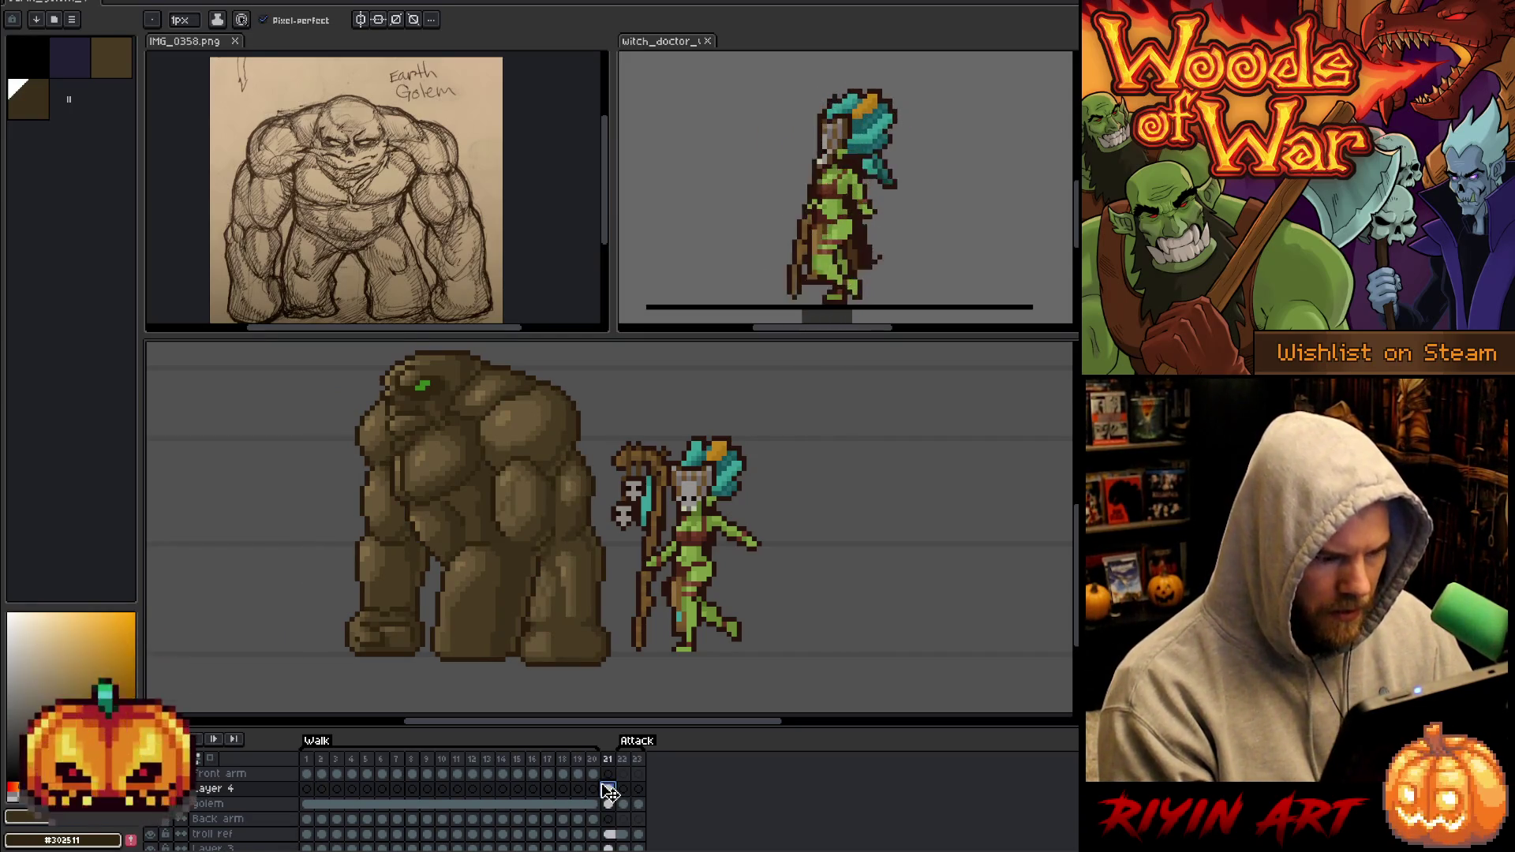
key(m)
mouse_move(555, 680)
mouse_down()
mouse_move(435, 661)
mouse_move(411, 629)
mouse_up()
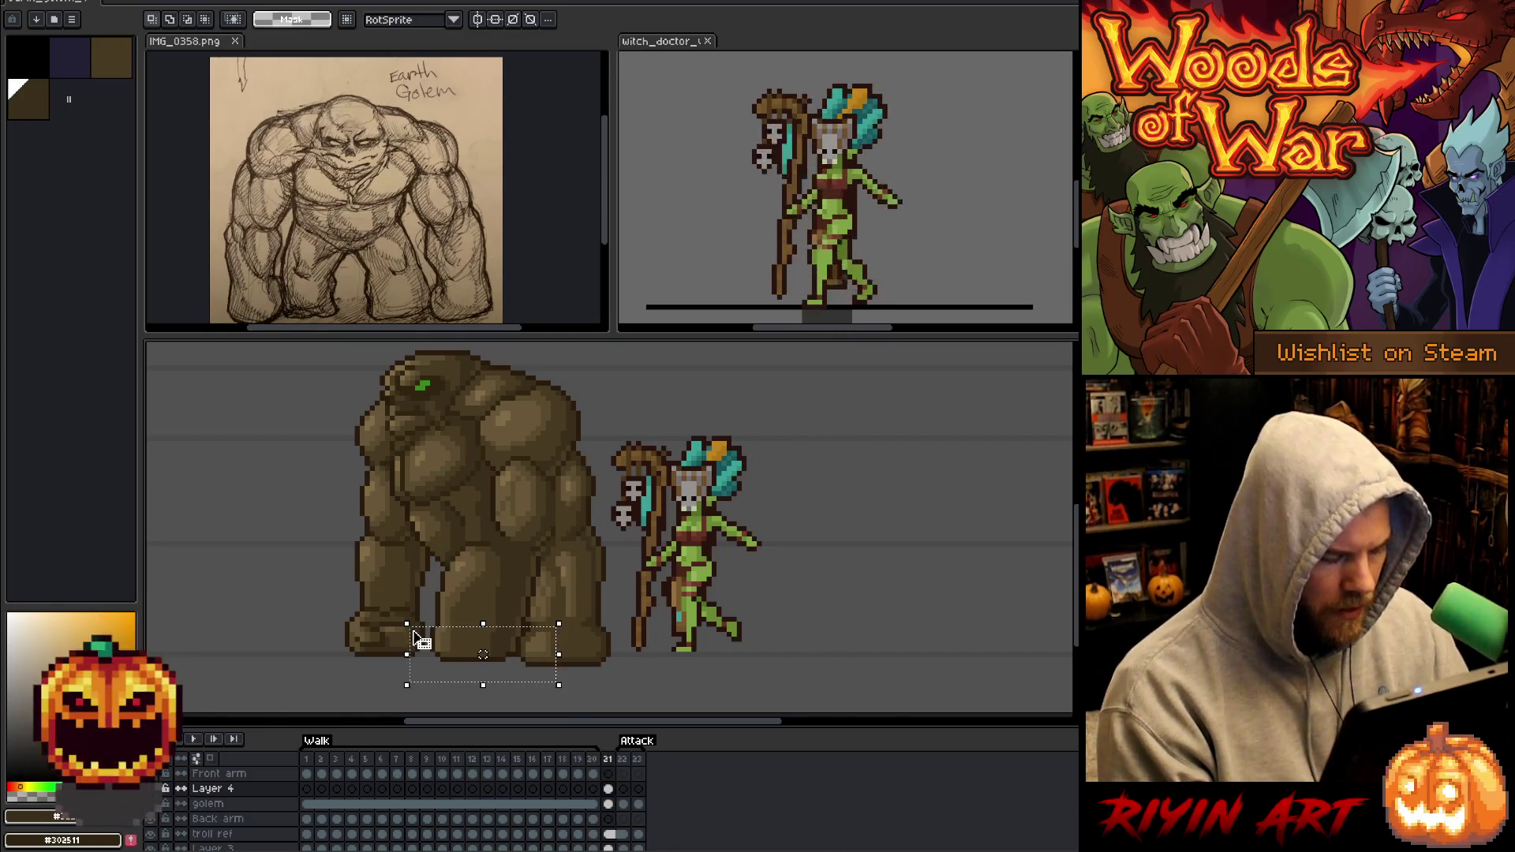
drag(615, 572, 312, 633)
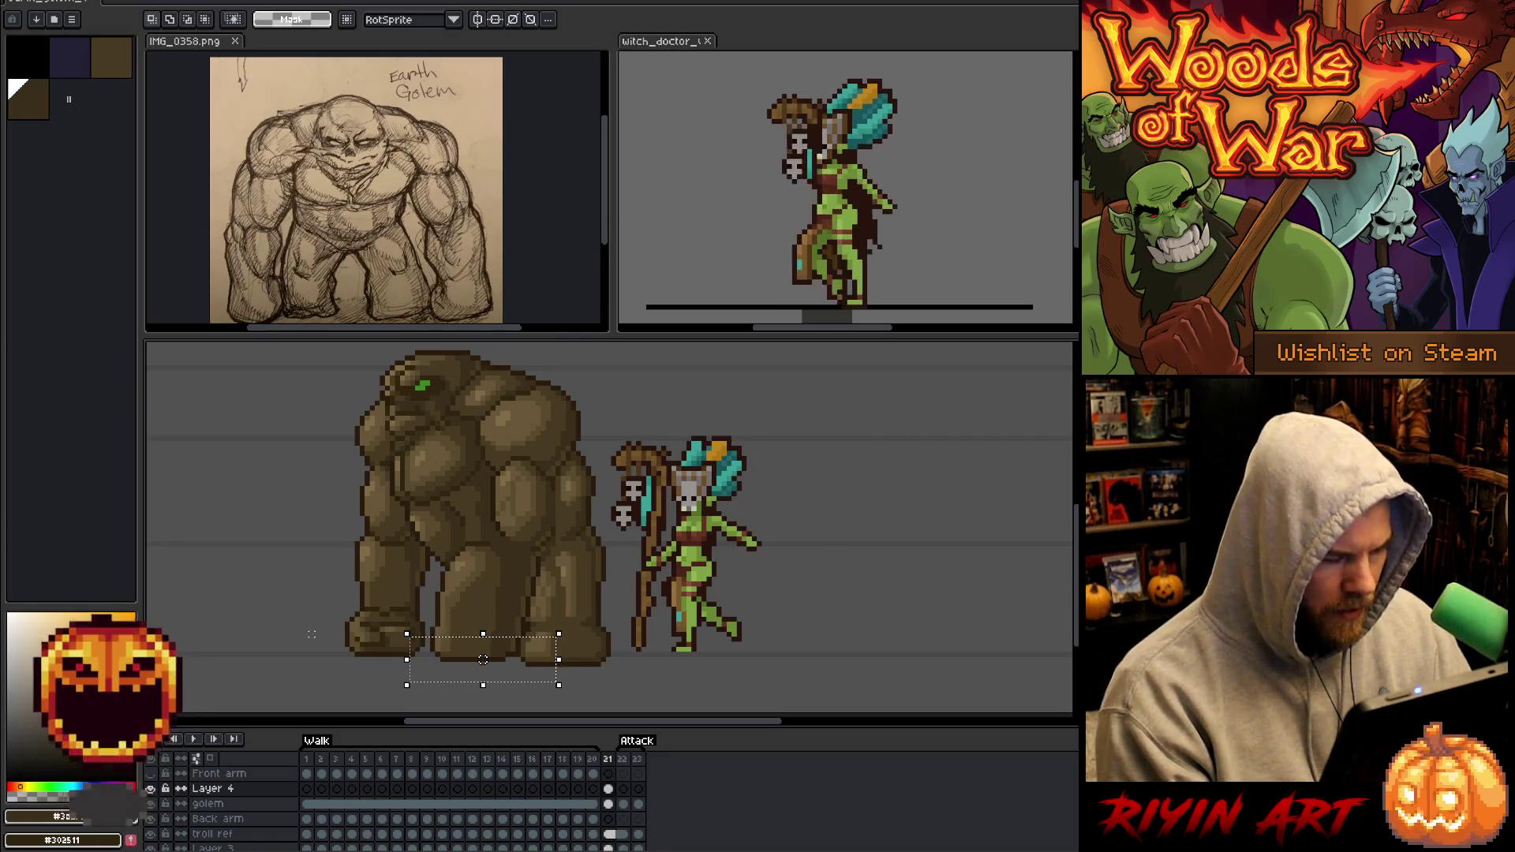
click(308, 789)
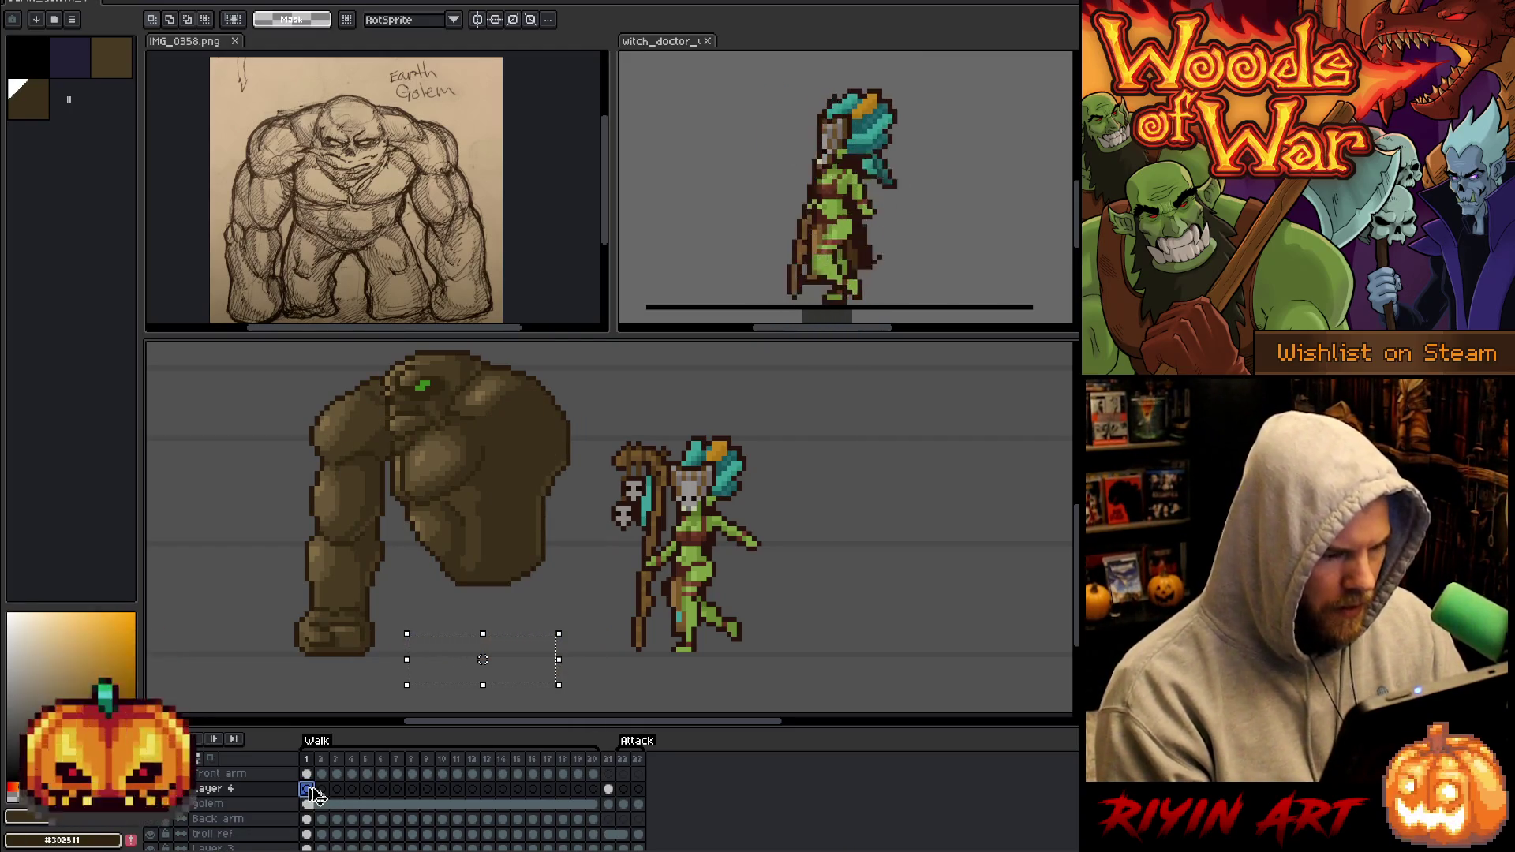
key(ctrl+v)
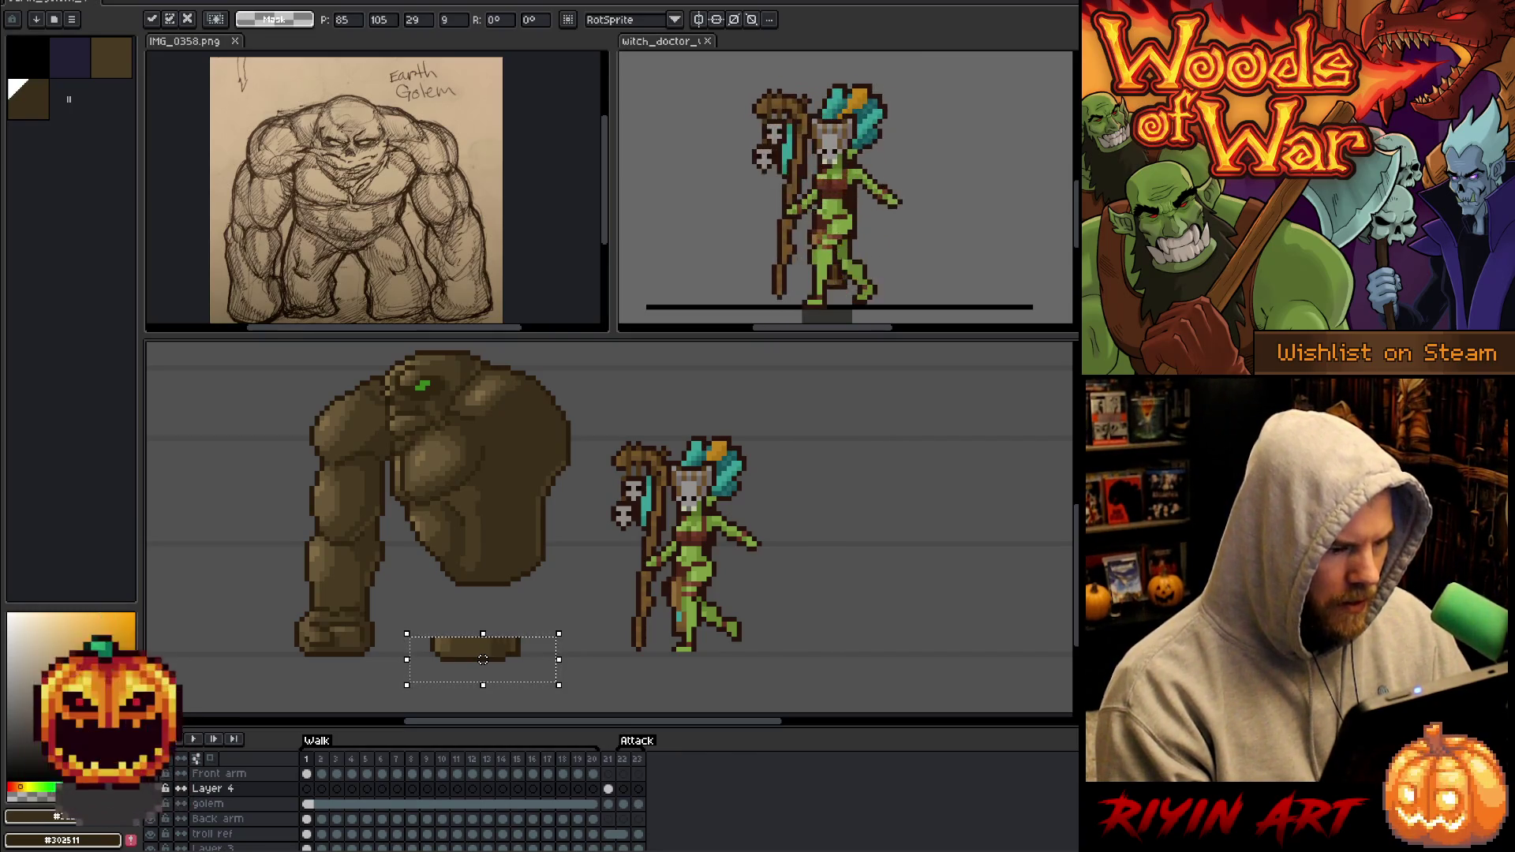
key(ctrl+d)
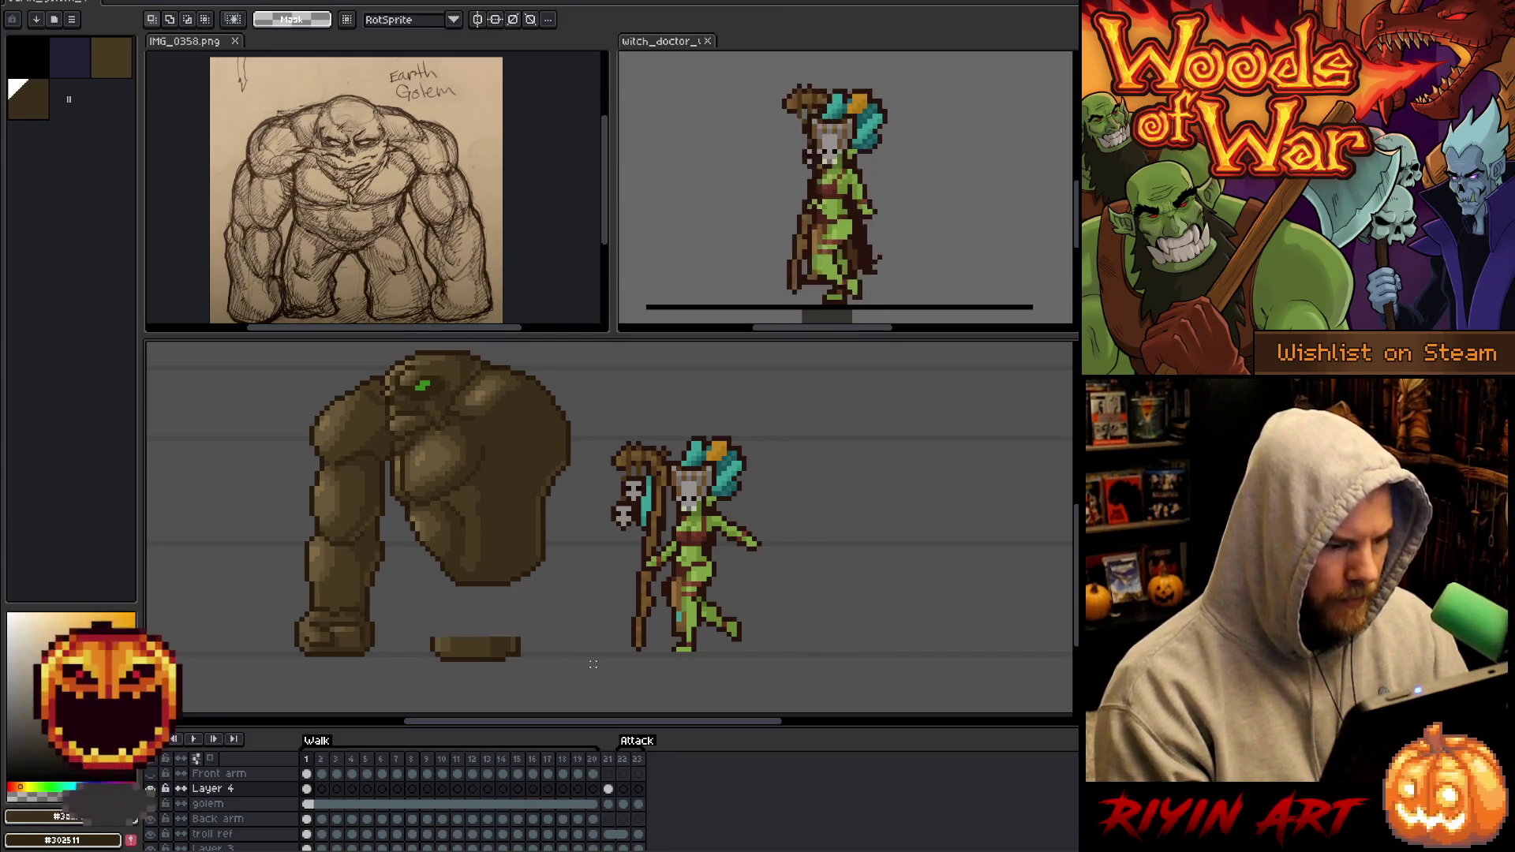
Select the pasted foot piece and move it left under the golem.
key(b)
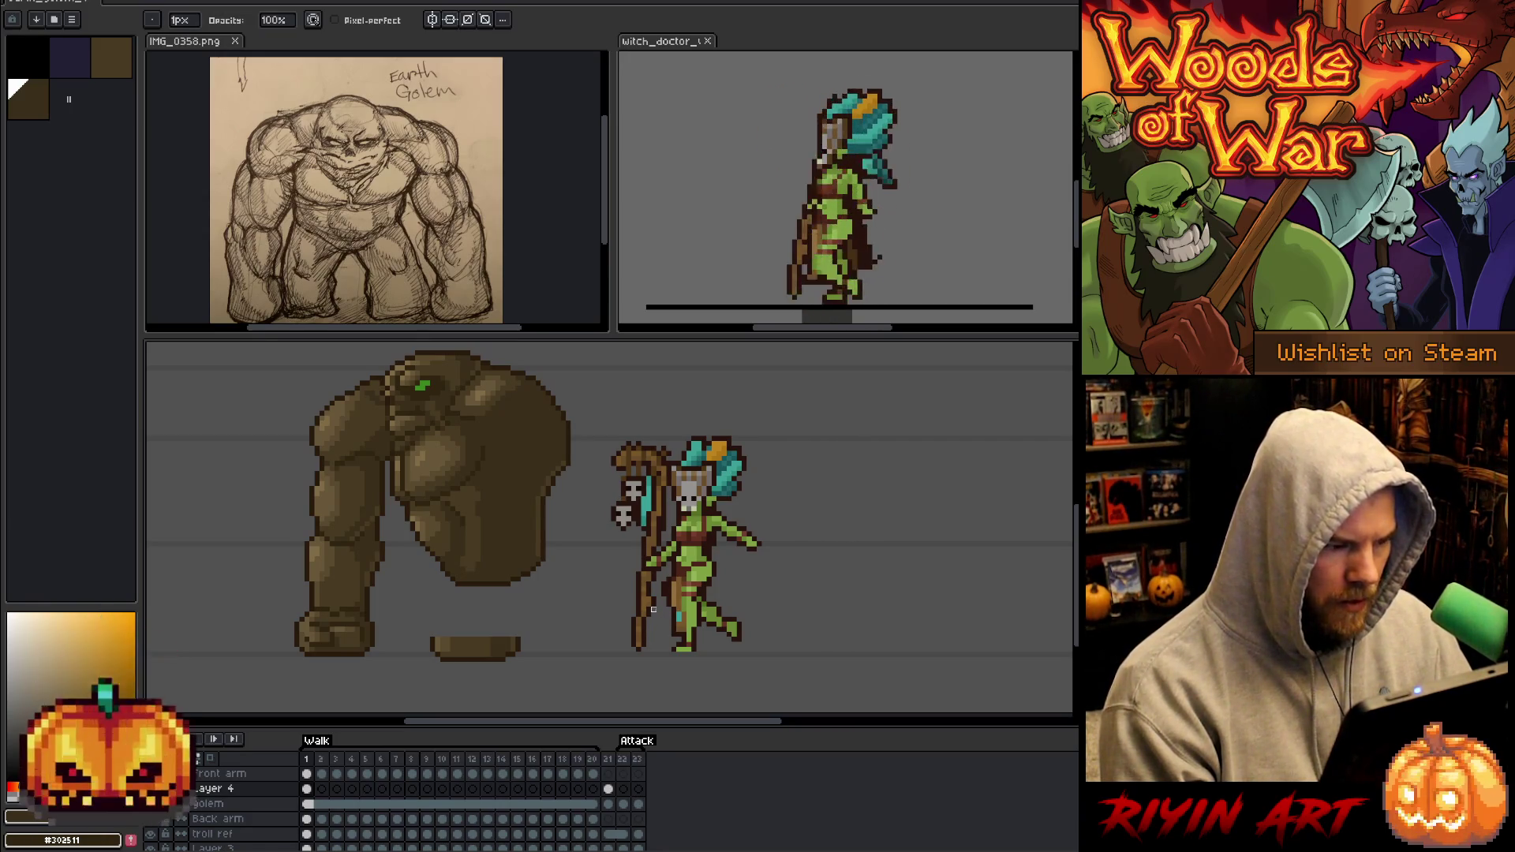
key(m)
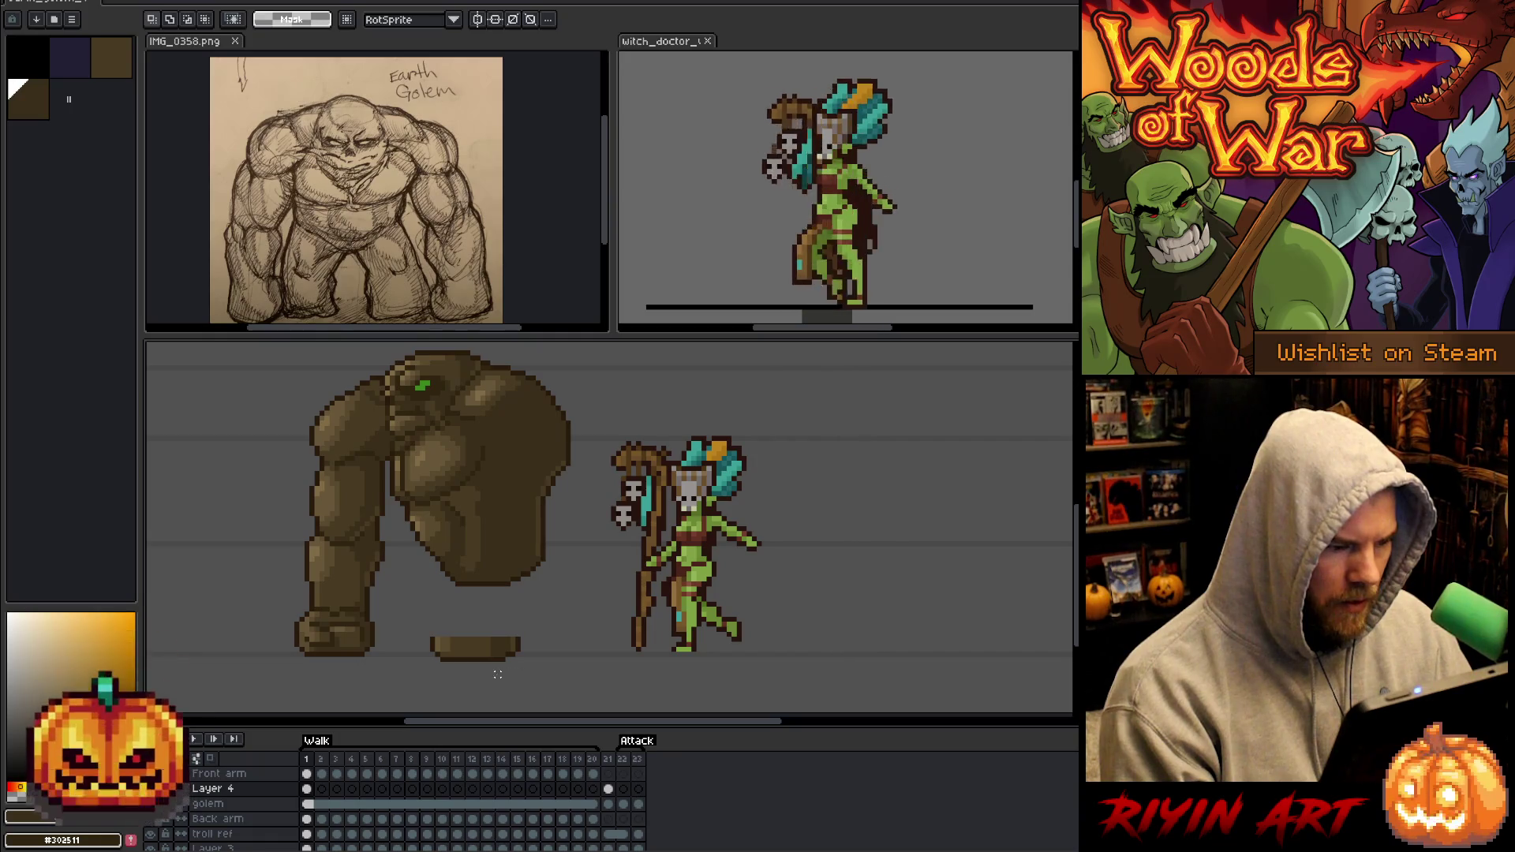
drag(426, 633, 424, 625)
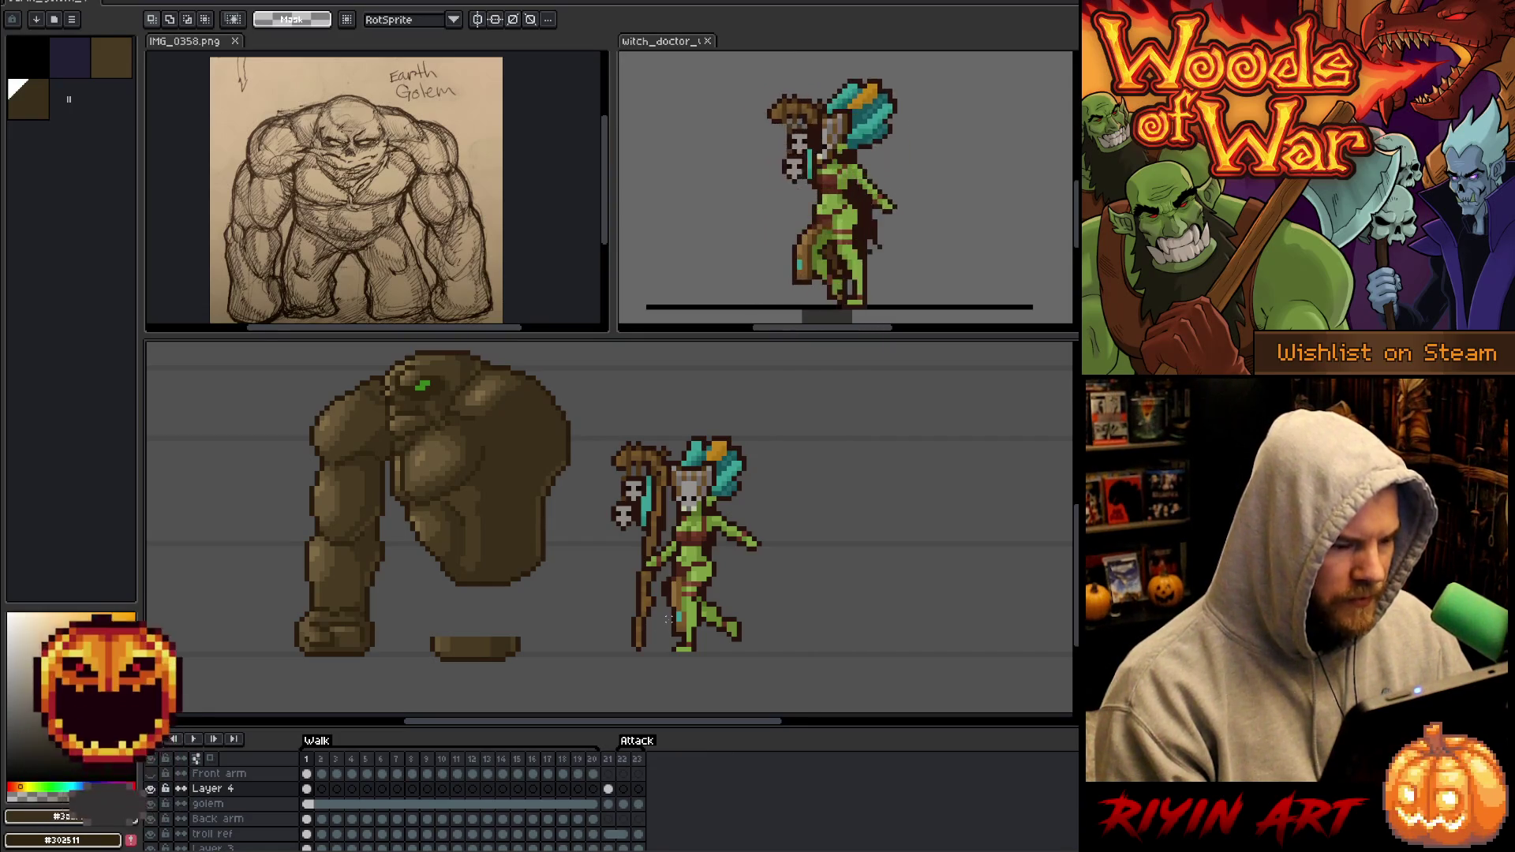
drag(421, 628, 425, 634)
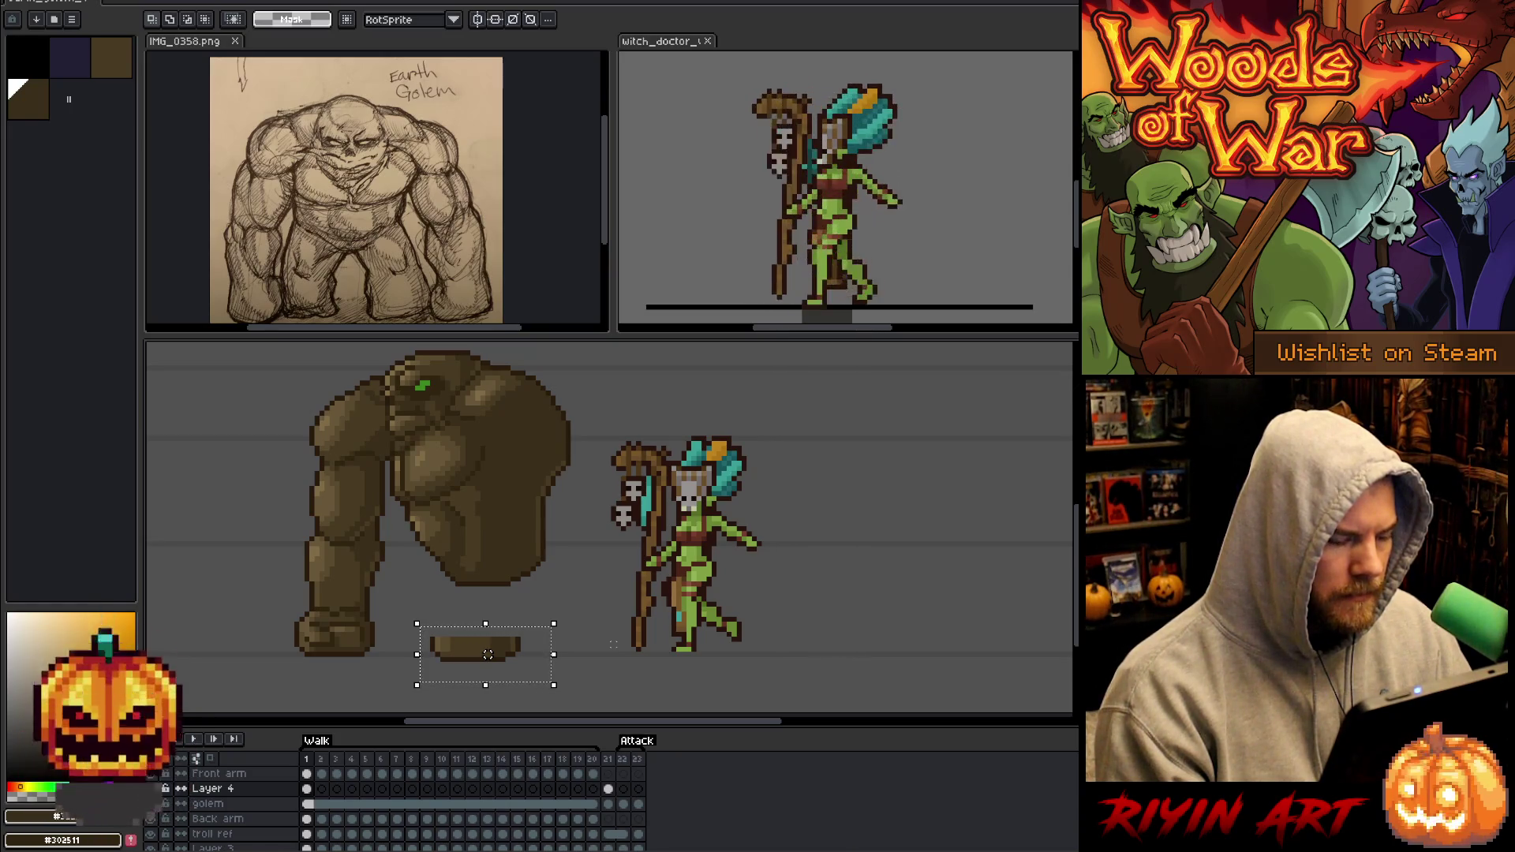
drag(487, 654, 447, 654)
Commit the foot's new position, clear the selection, and bring up Layer 4's properties for renaming.
key(ctrl+d)
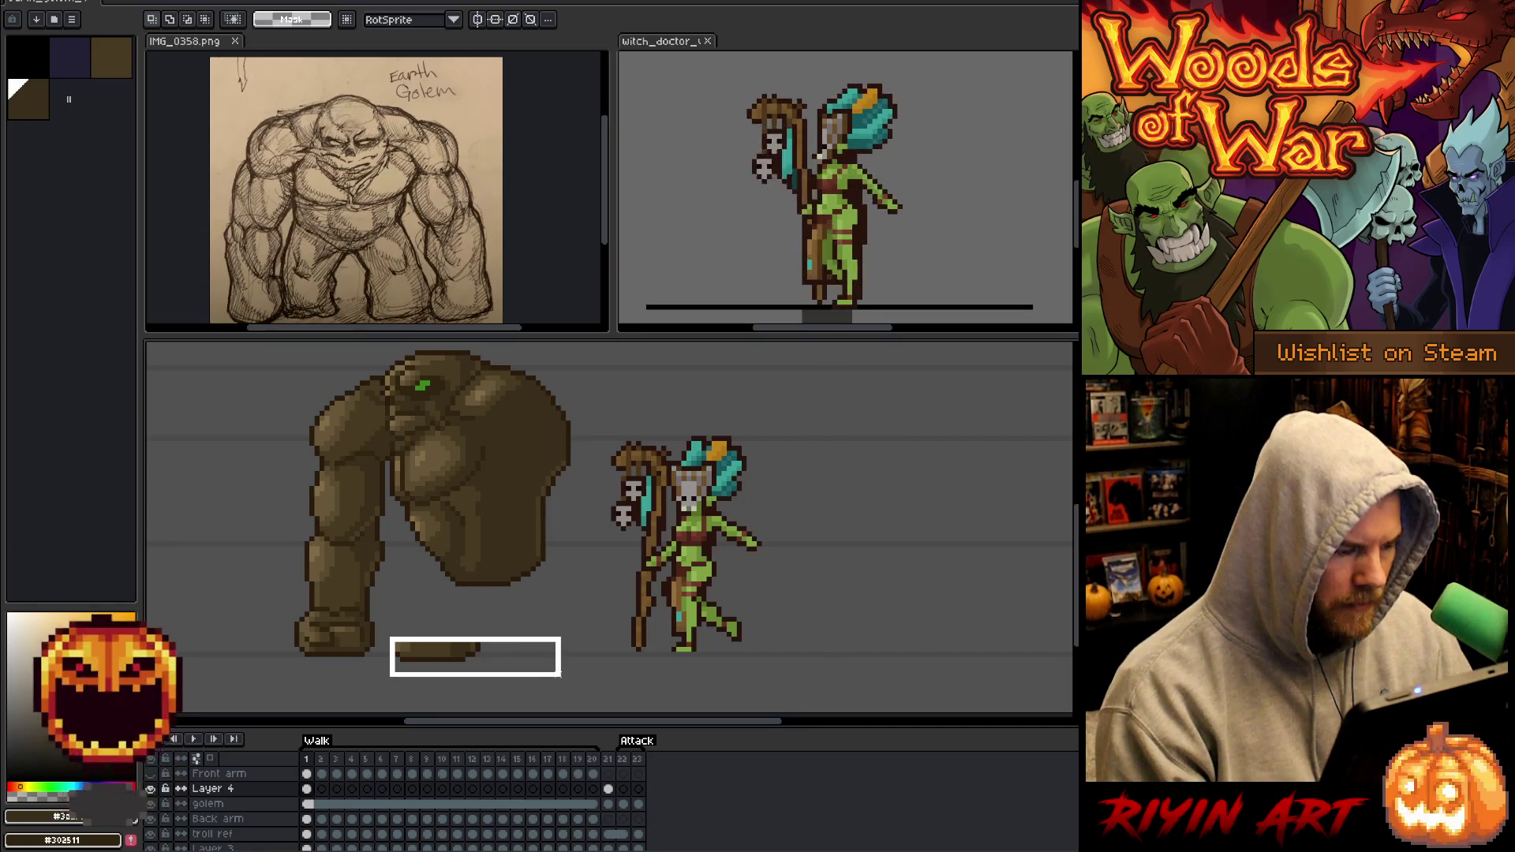
drag(578, 674, 590, 681)
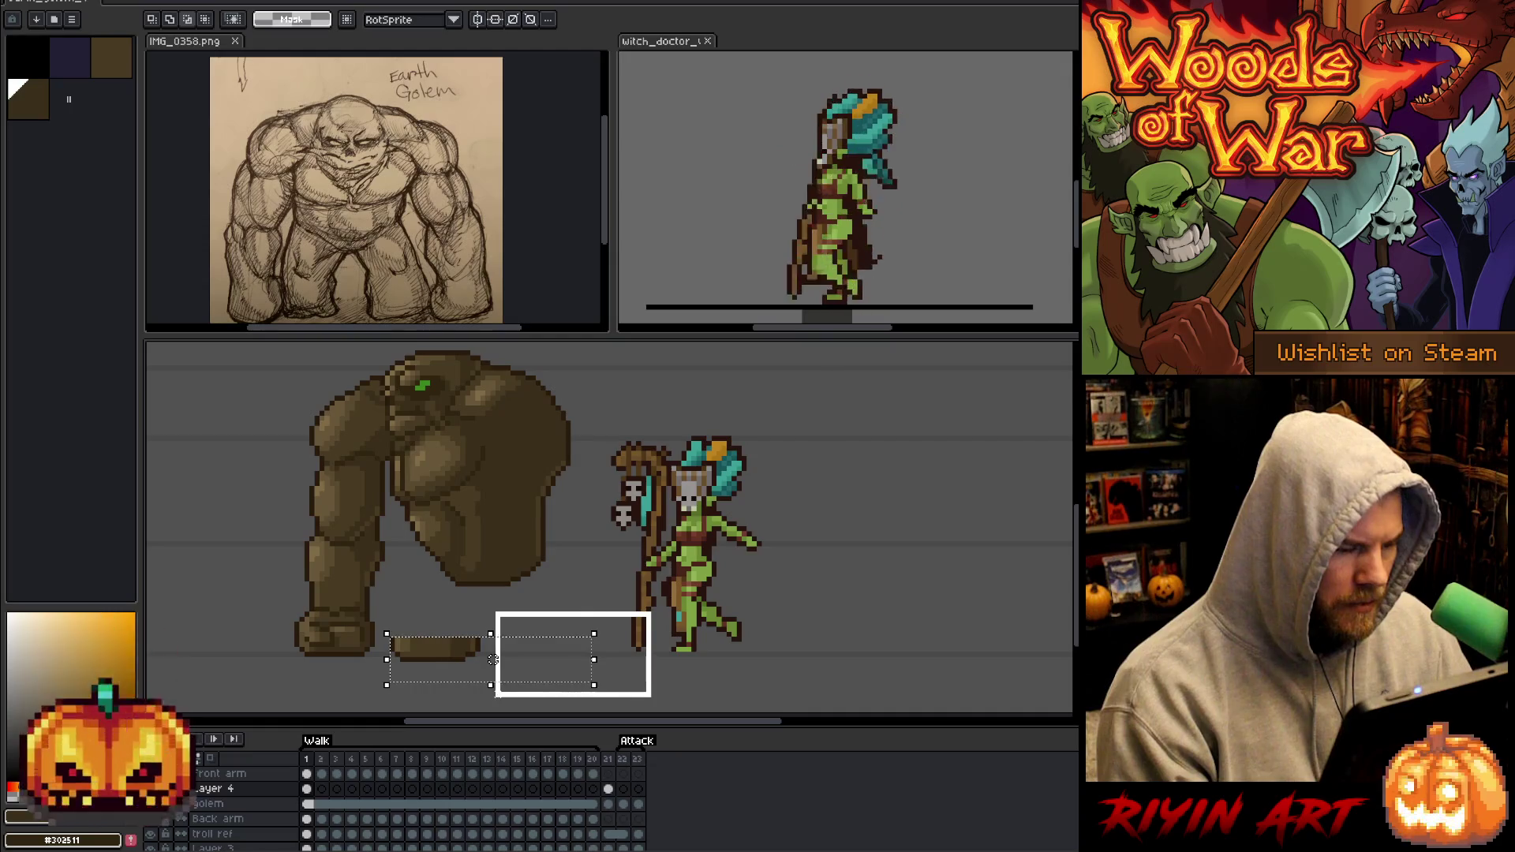
key(ctrl+z)
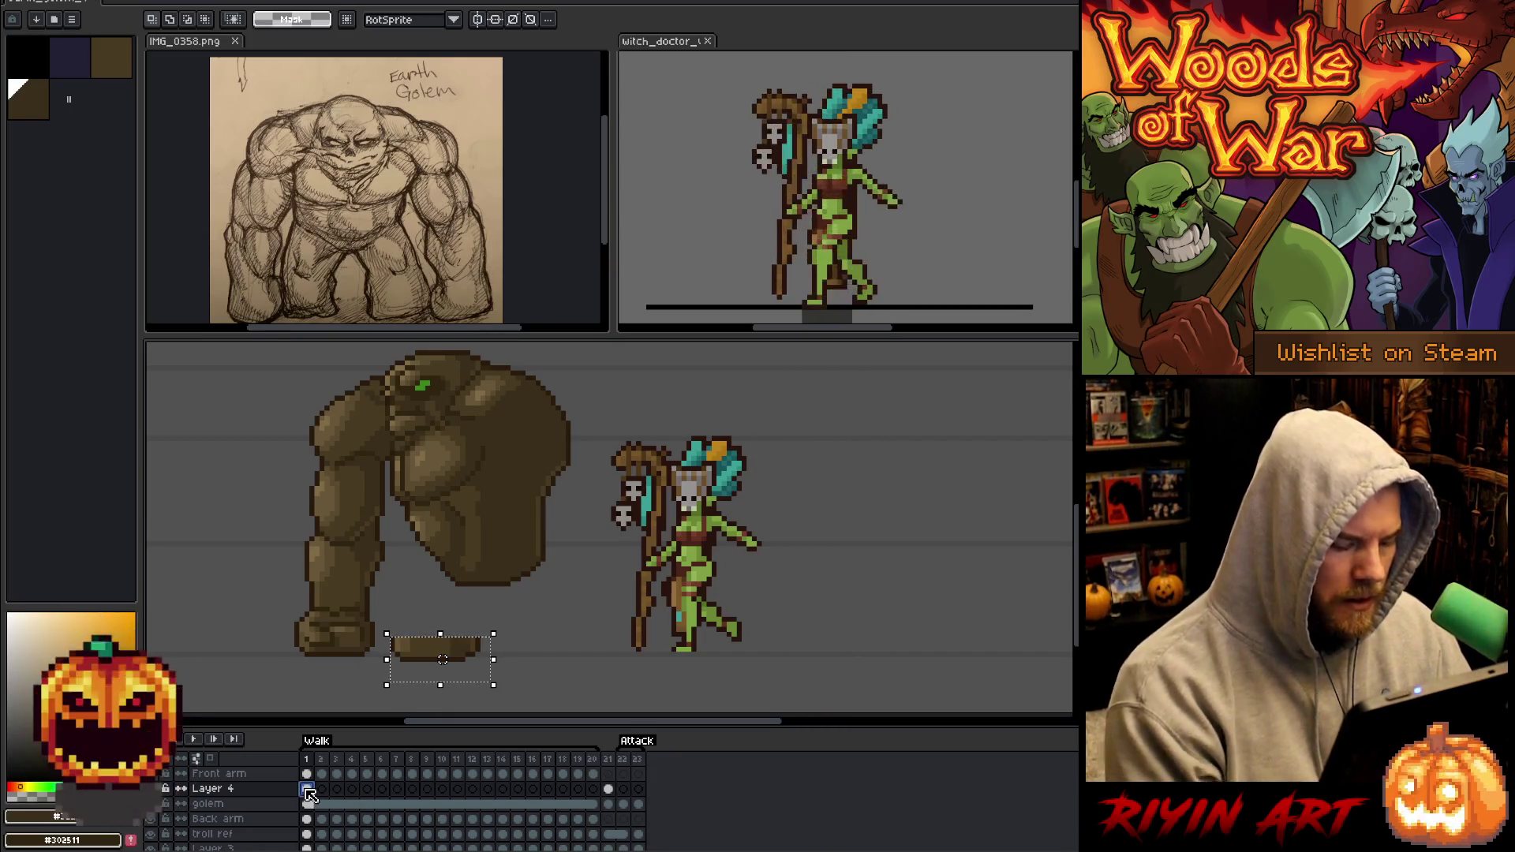
key(ctrl+d)
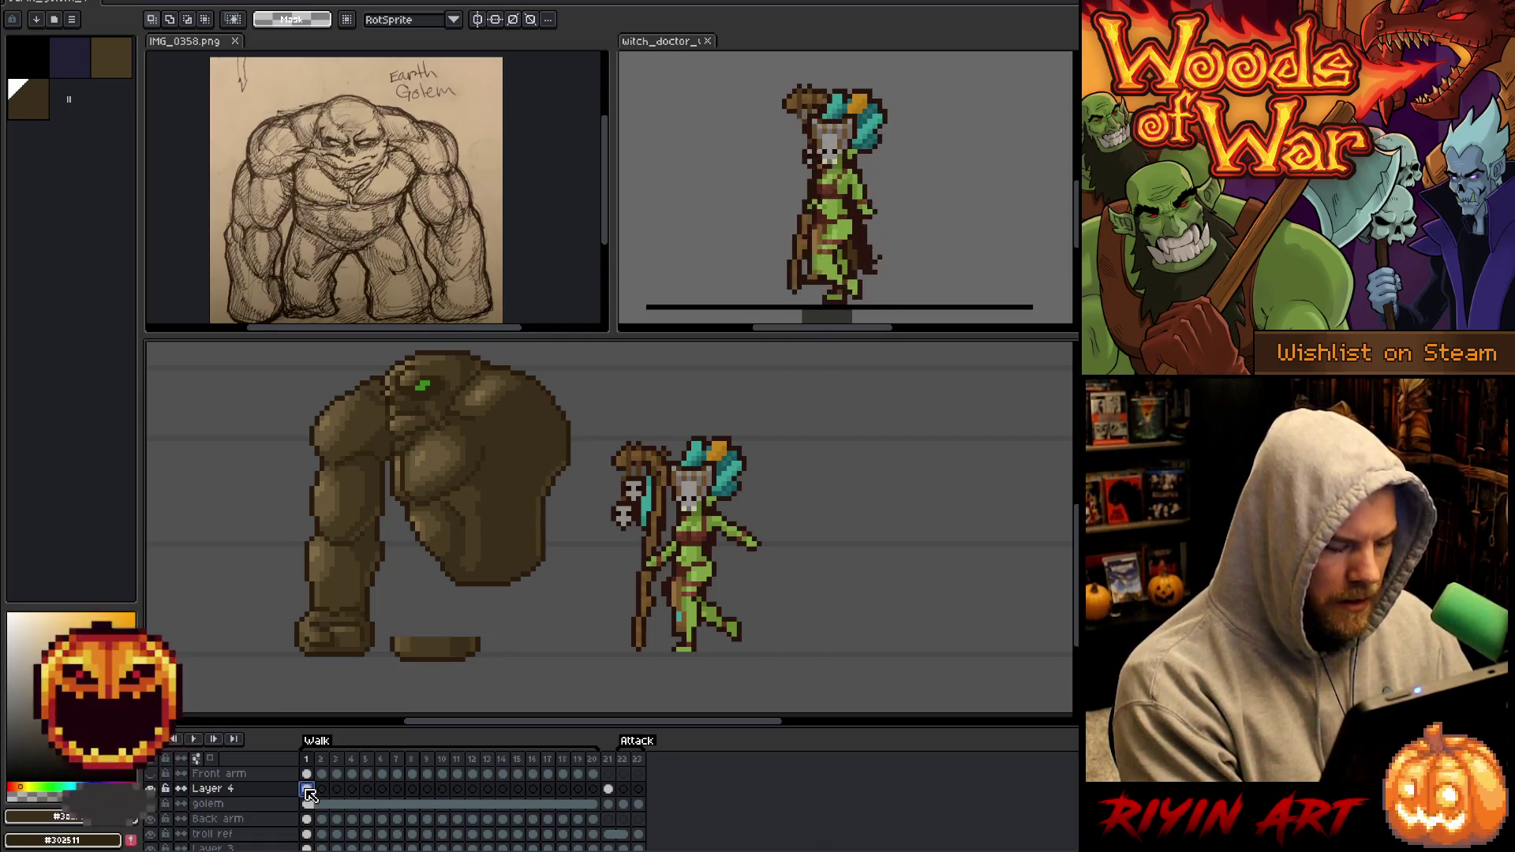
double_click(220, 790)
Name the layer 'leg front', then link and unlink its cels across frames 1–20.
text(leg front)
key(Return)
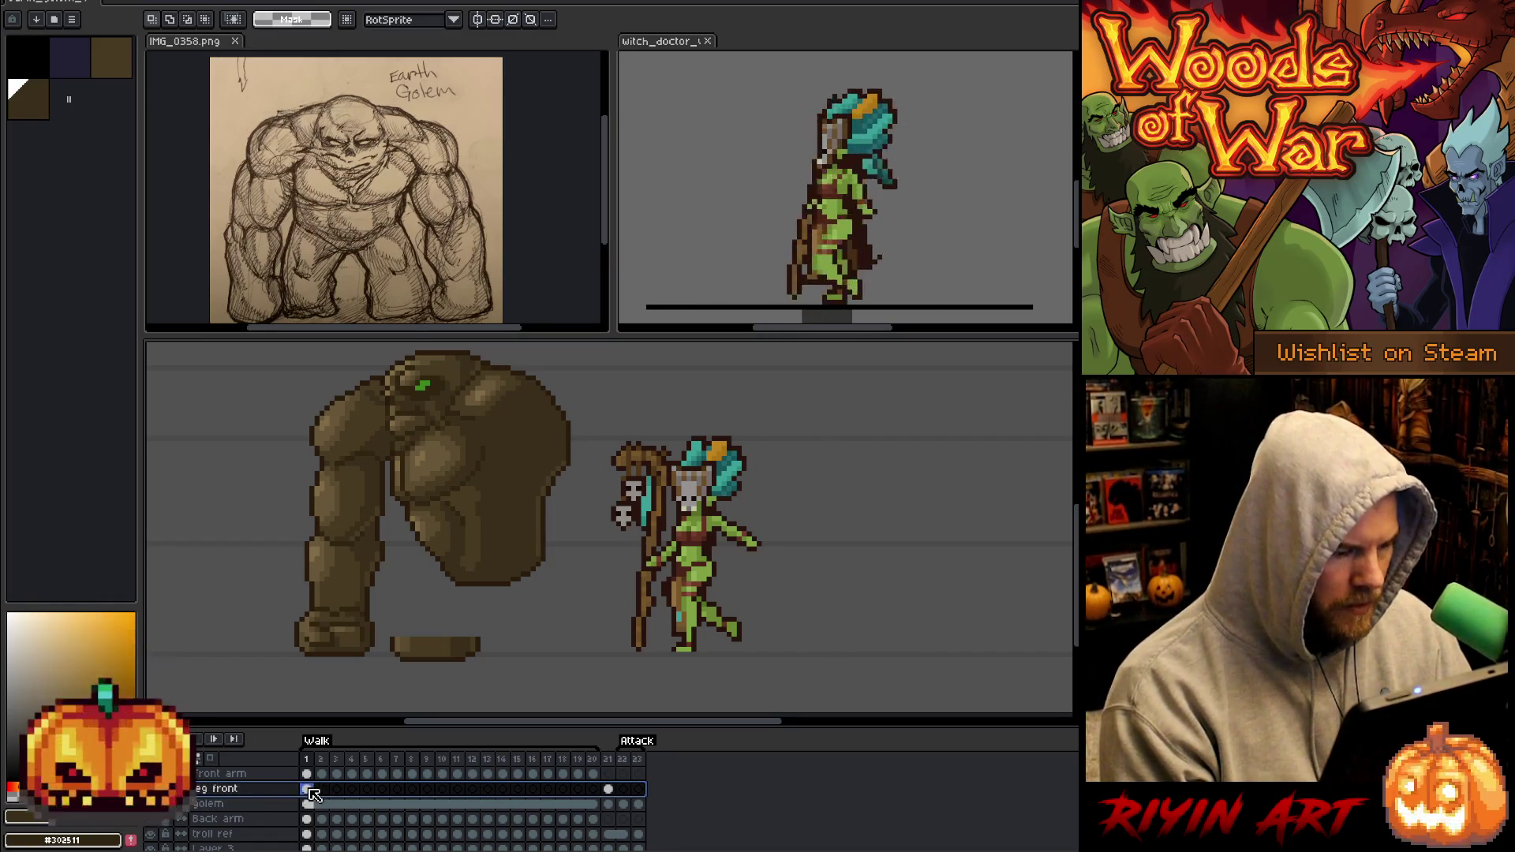
drag(307, 790, 601, 796)
right_click(601, 795)
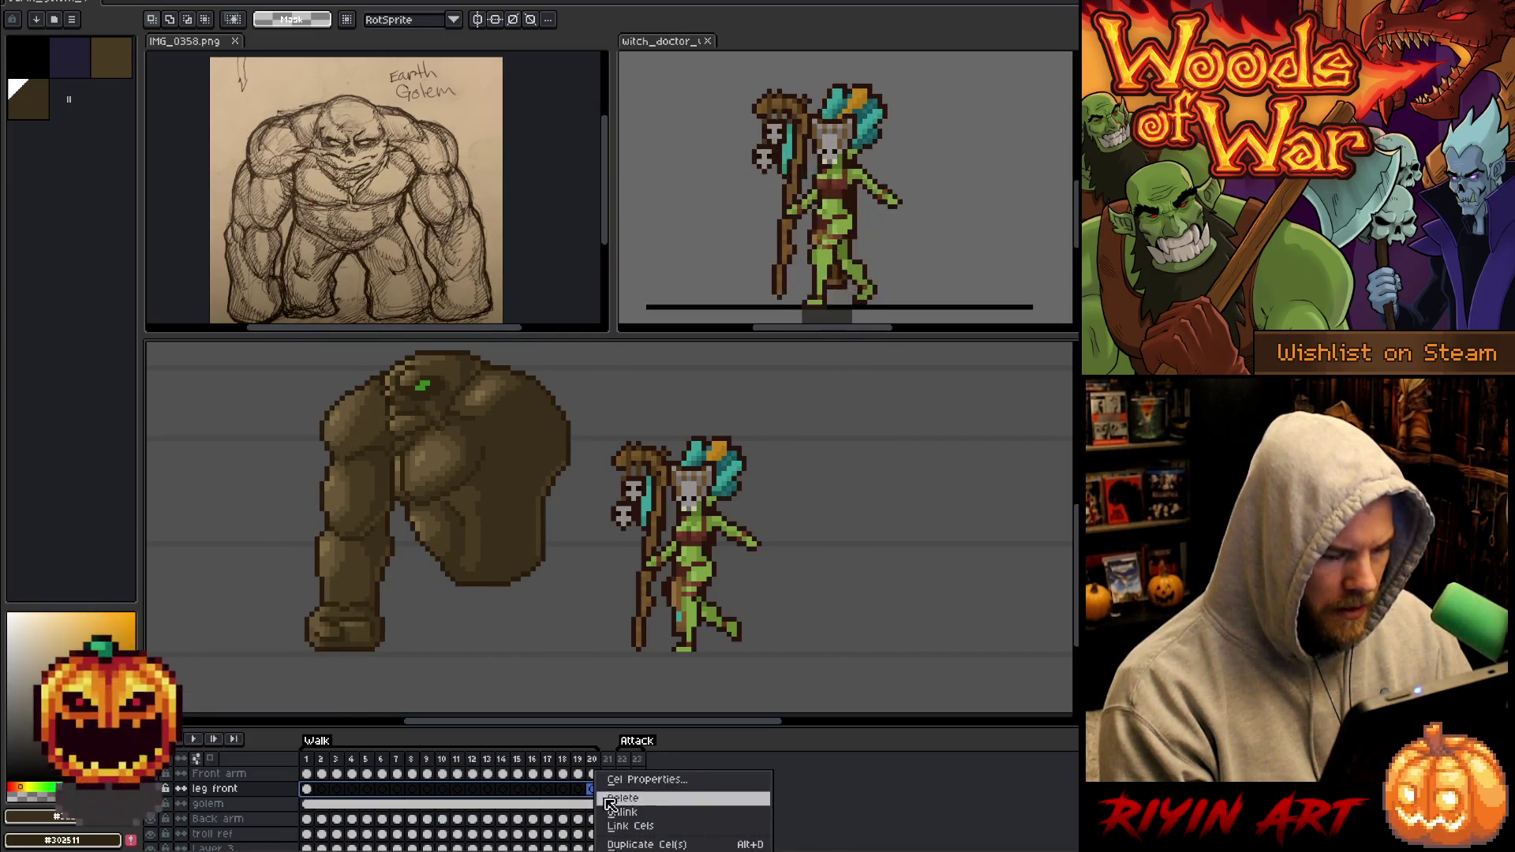
click(623, 824)
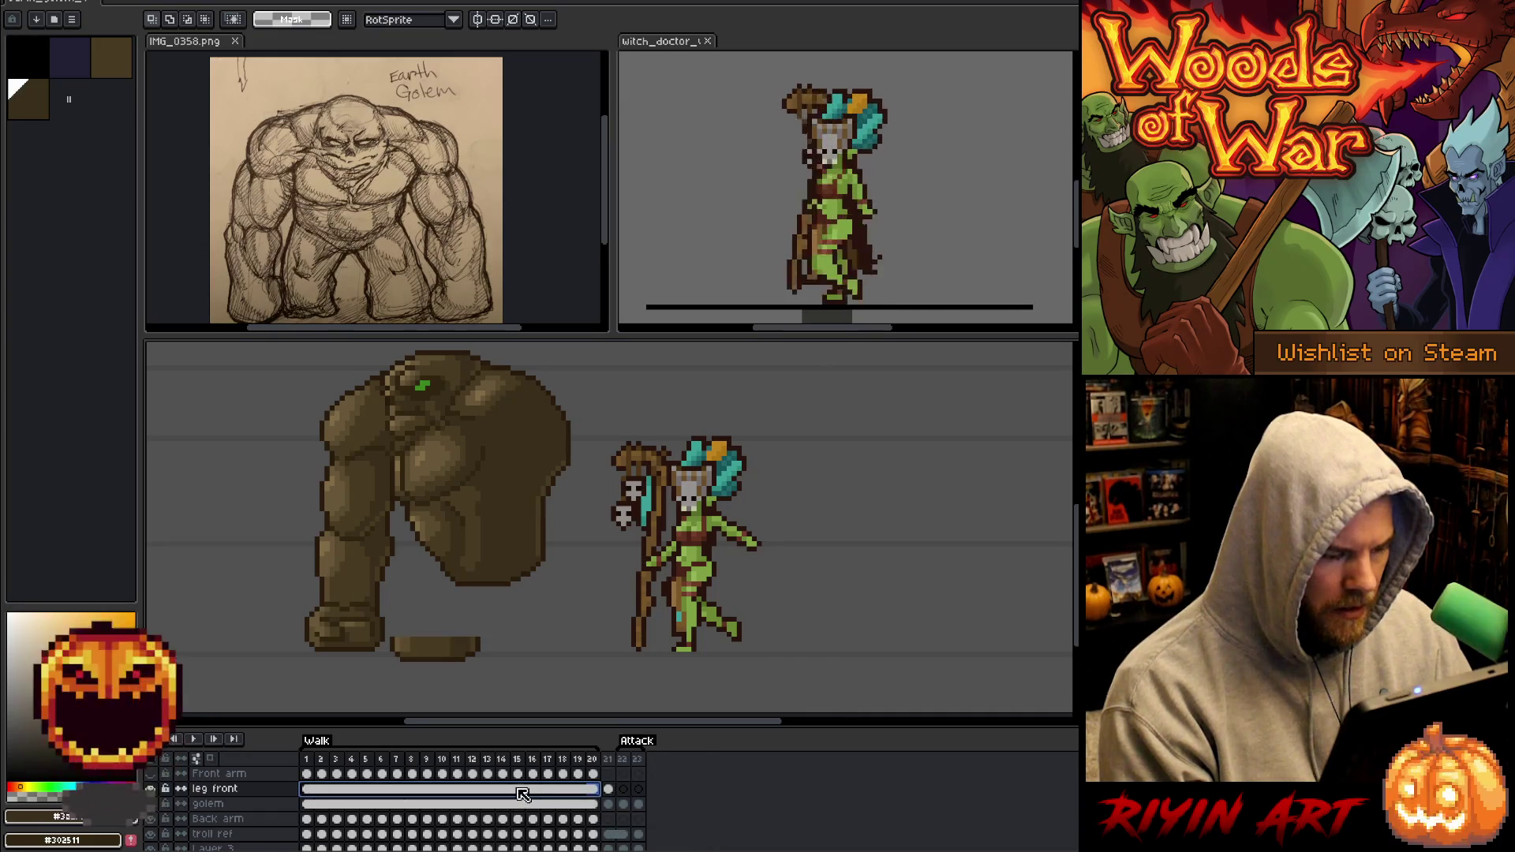
right_click(517, 789)
click(550, 814)
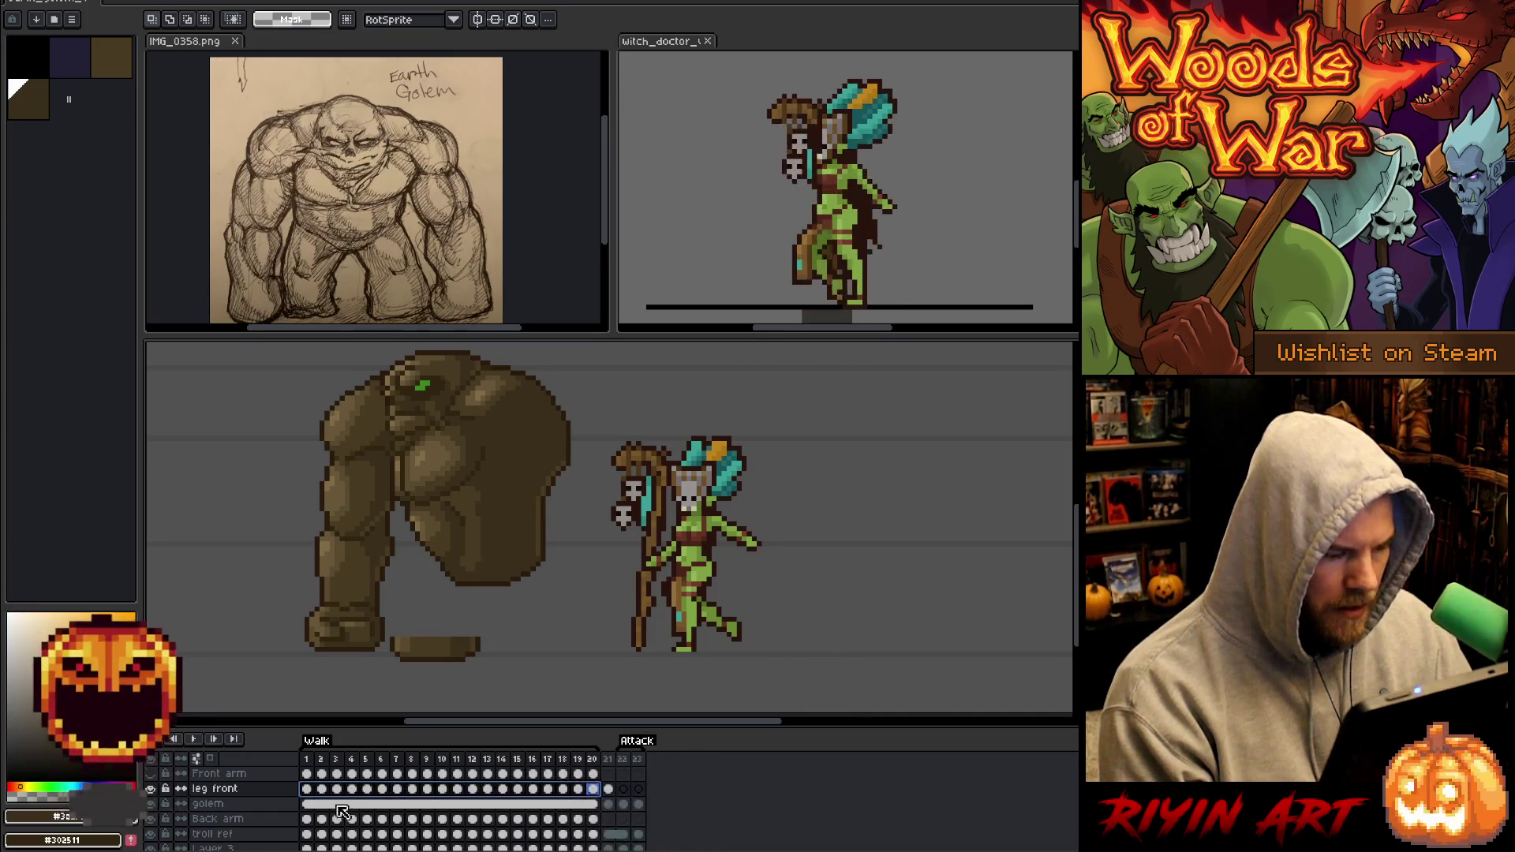
click(308, 789)
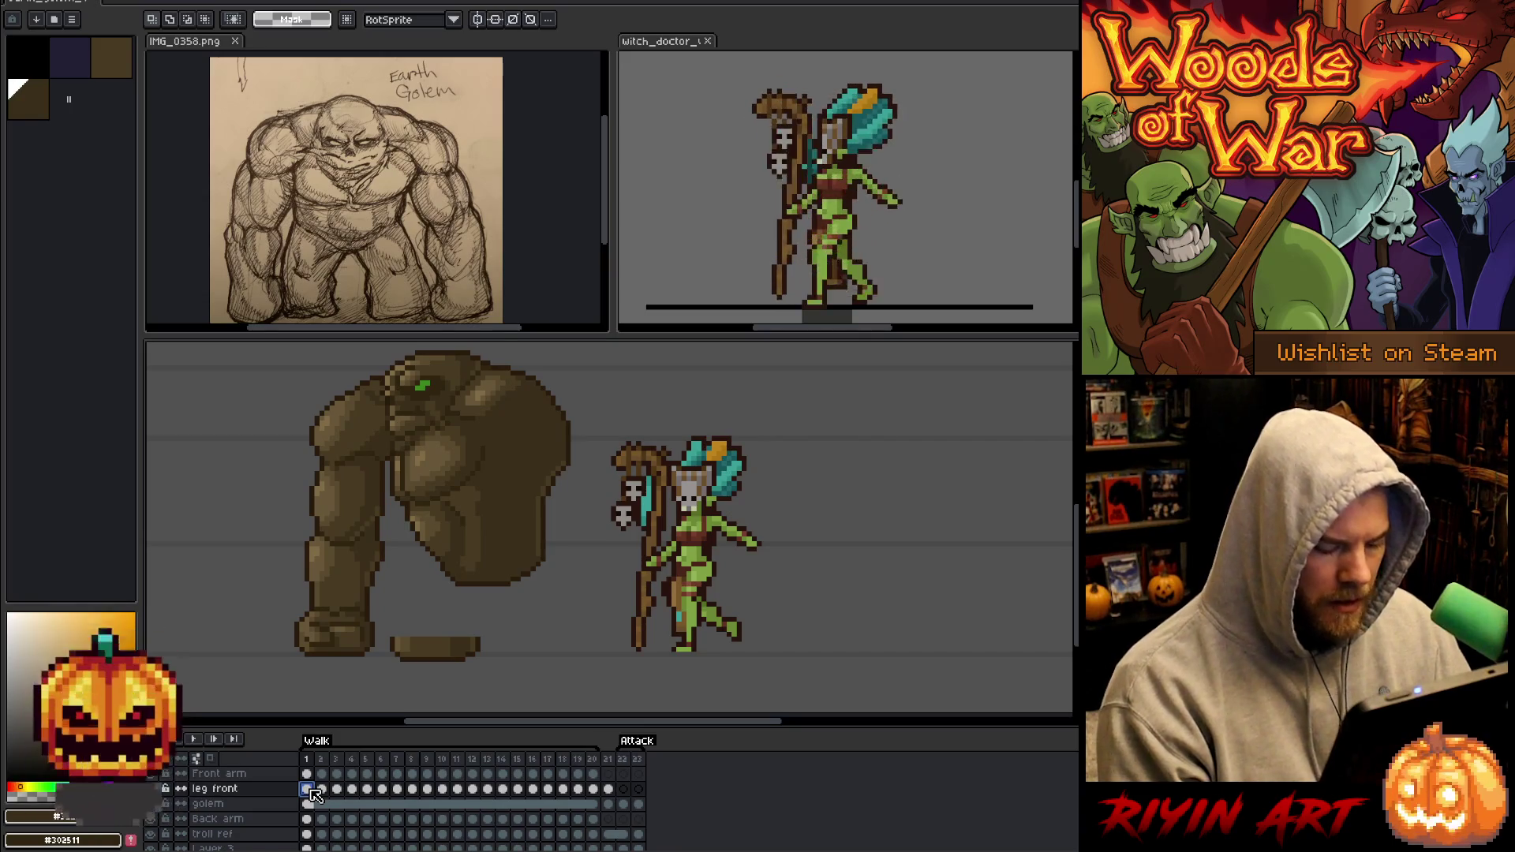
Nudge the foot slightly right on leg front frames 2, 3 and 4.
key(Right)
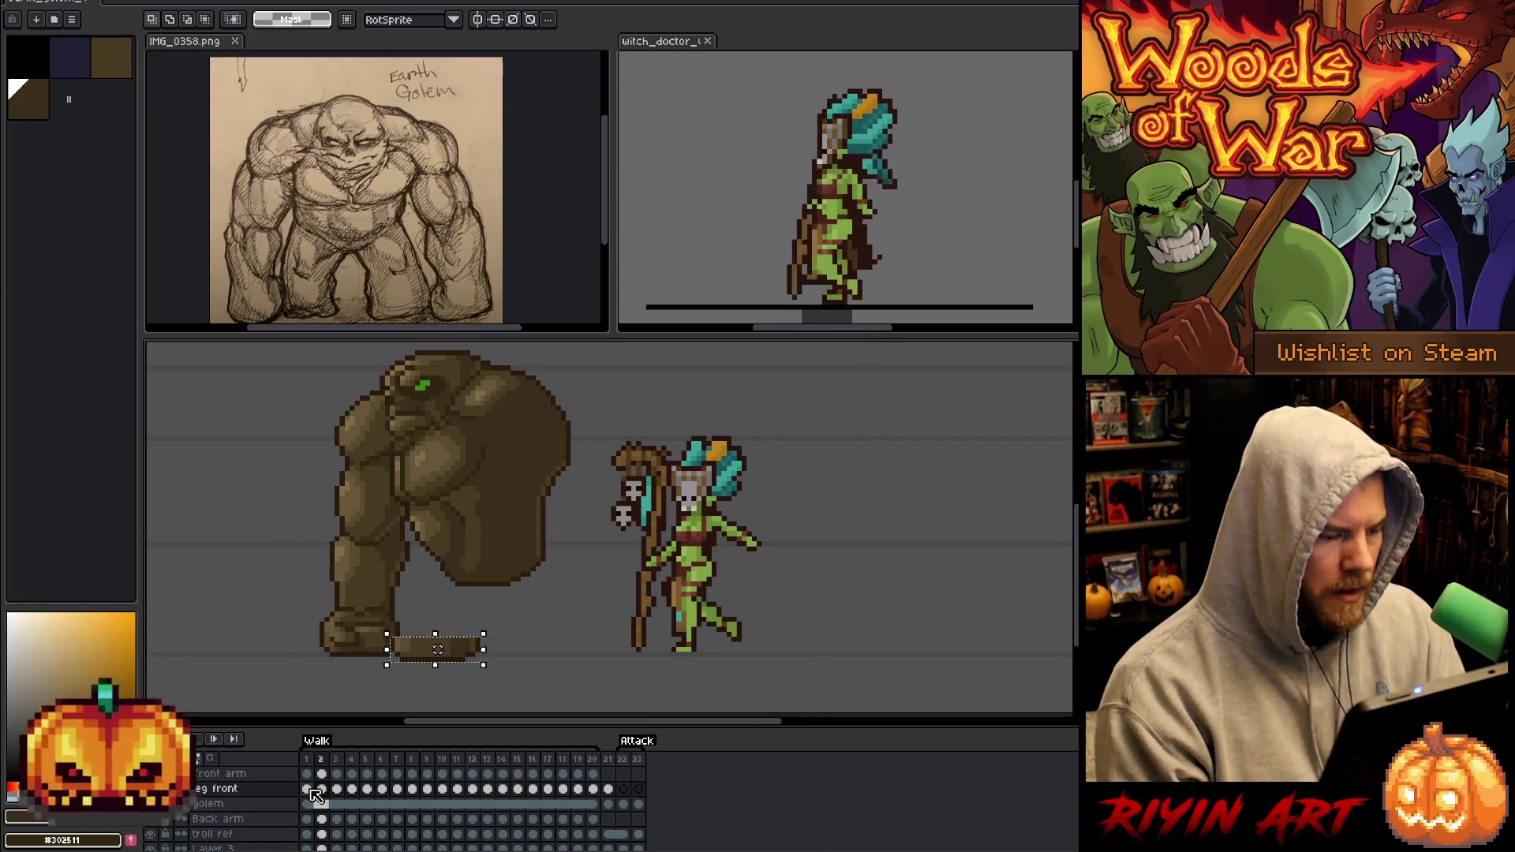
key(Right)
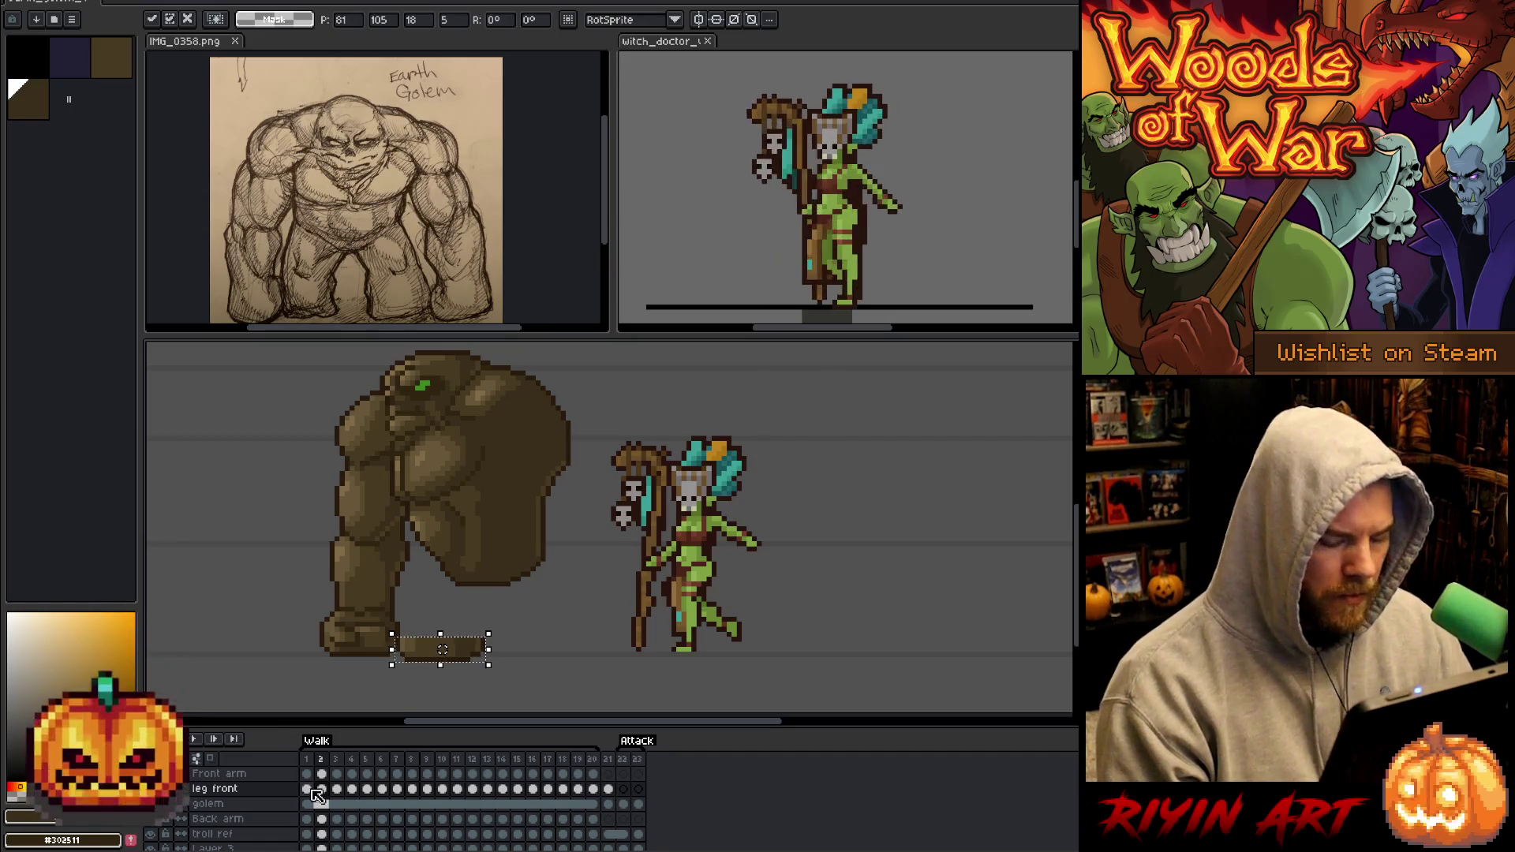
click(336, 788)
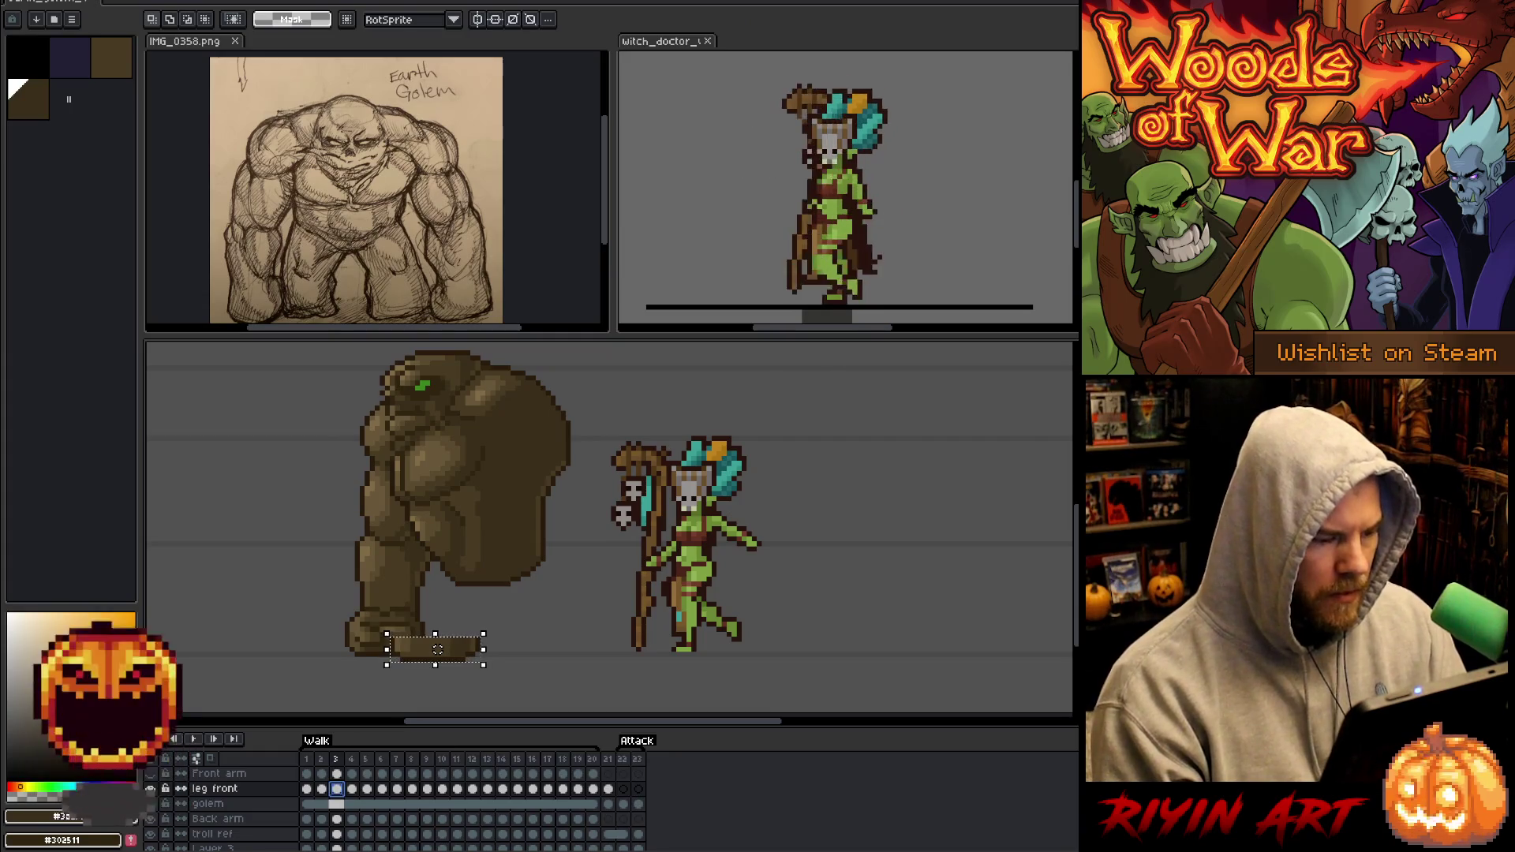
key(Right)
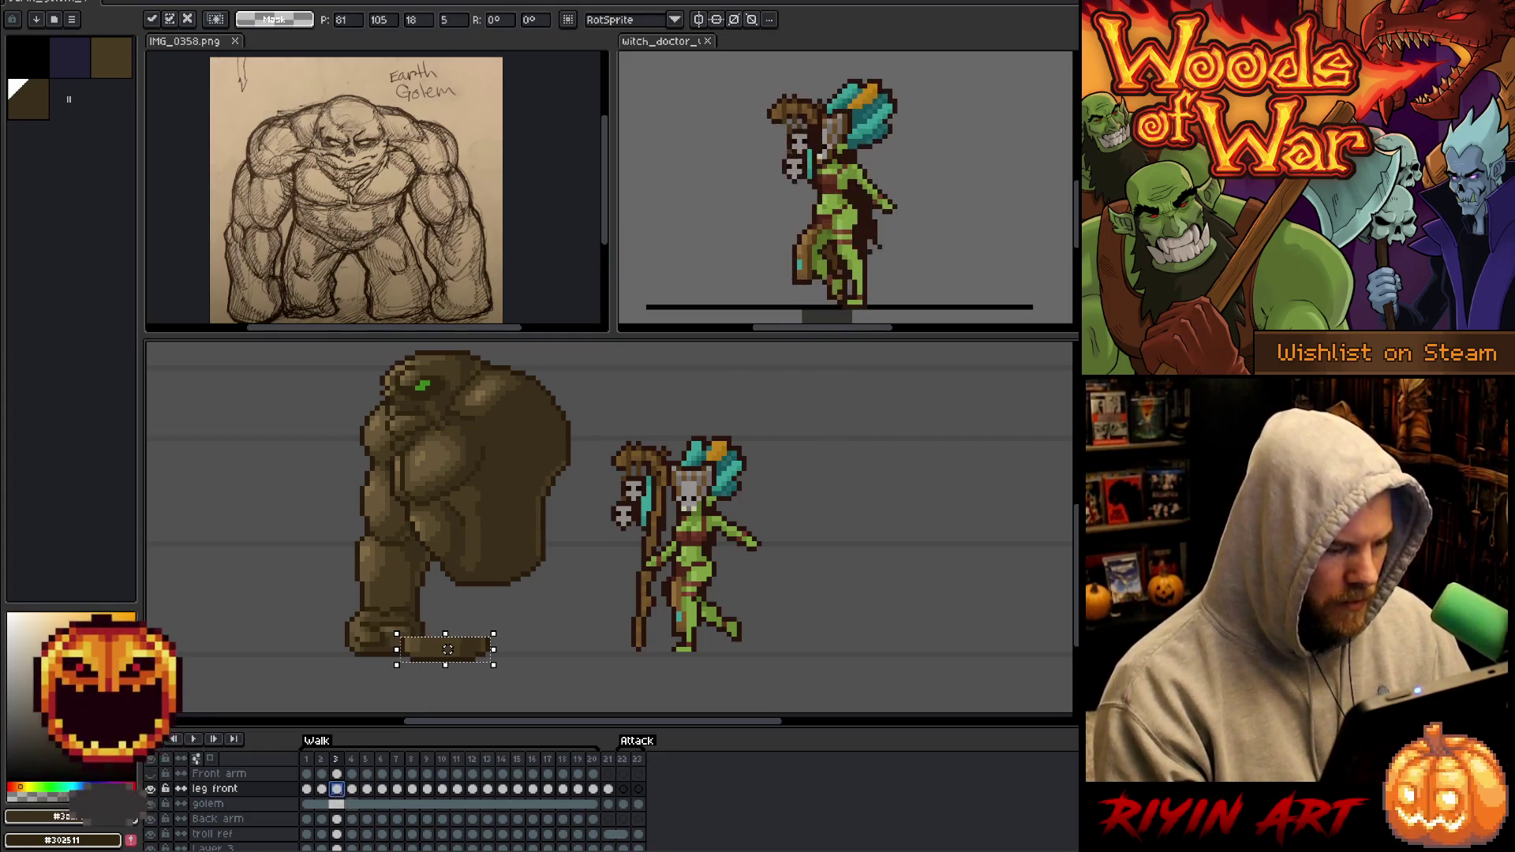
click(352, 789)
key(Right)
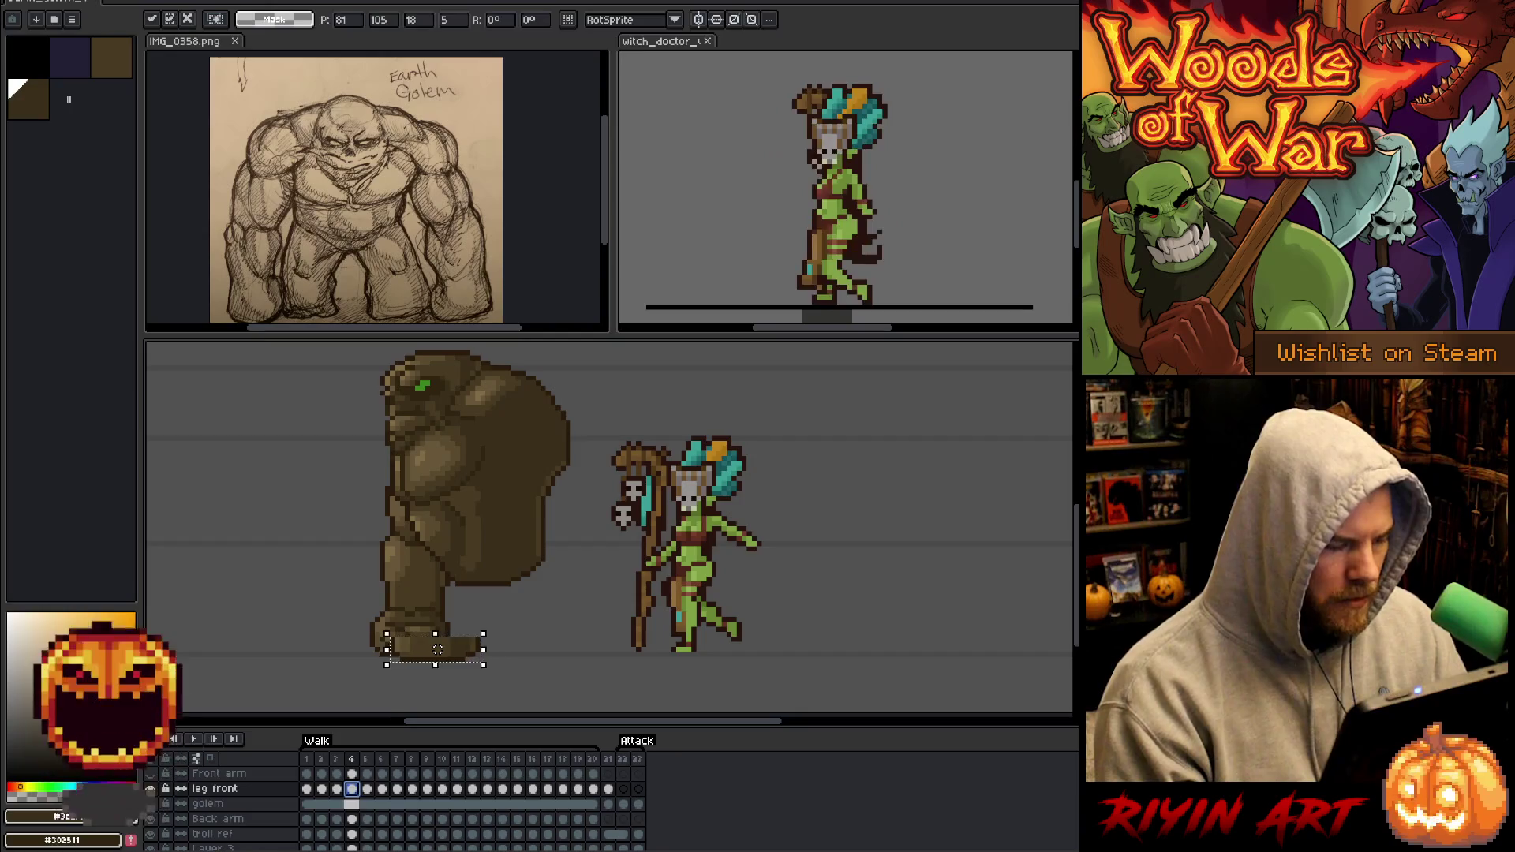
key(Return)
Move frame 2's foot about 7 pixels right after comparing with frame 1.
key(comma)
key(comma)
key(ctrl+d)
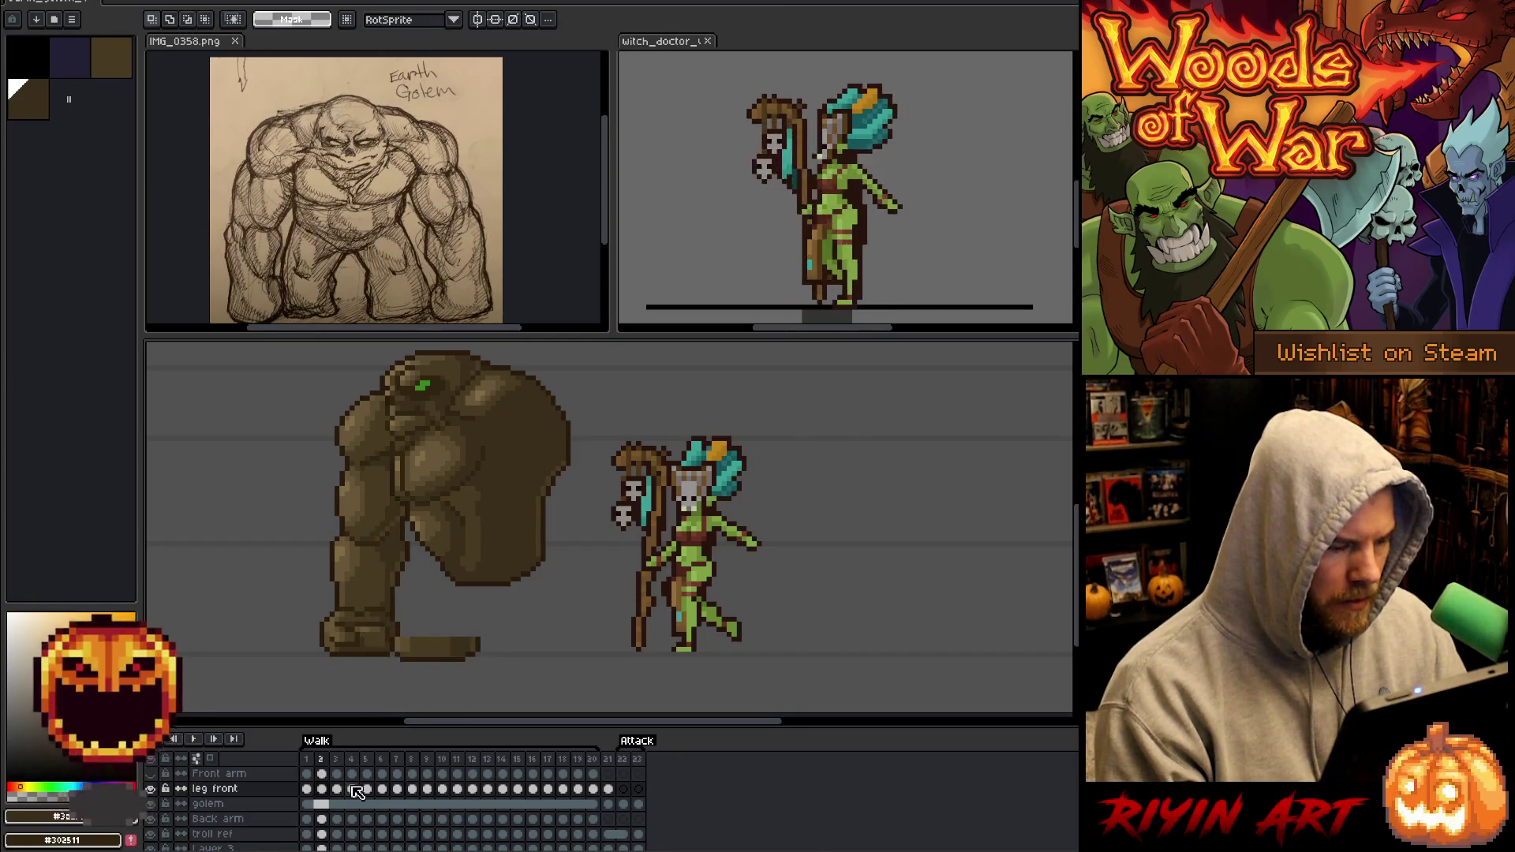
key(comma)
key(period)
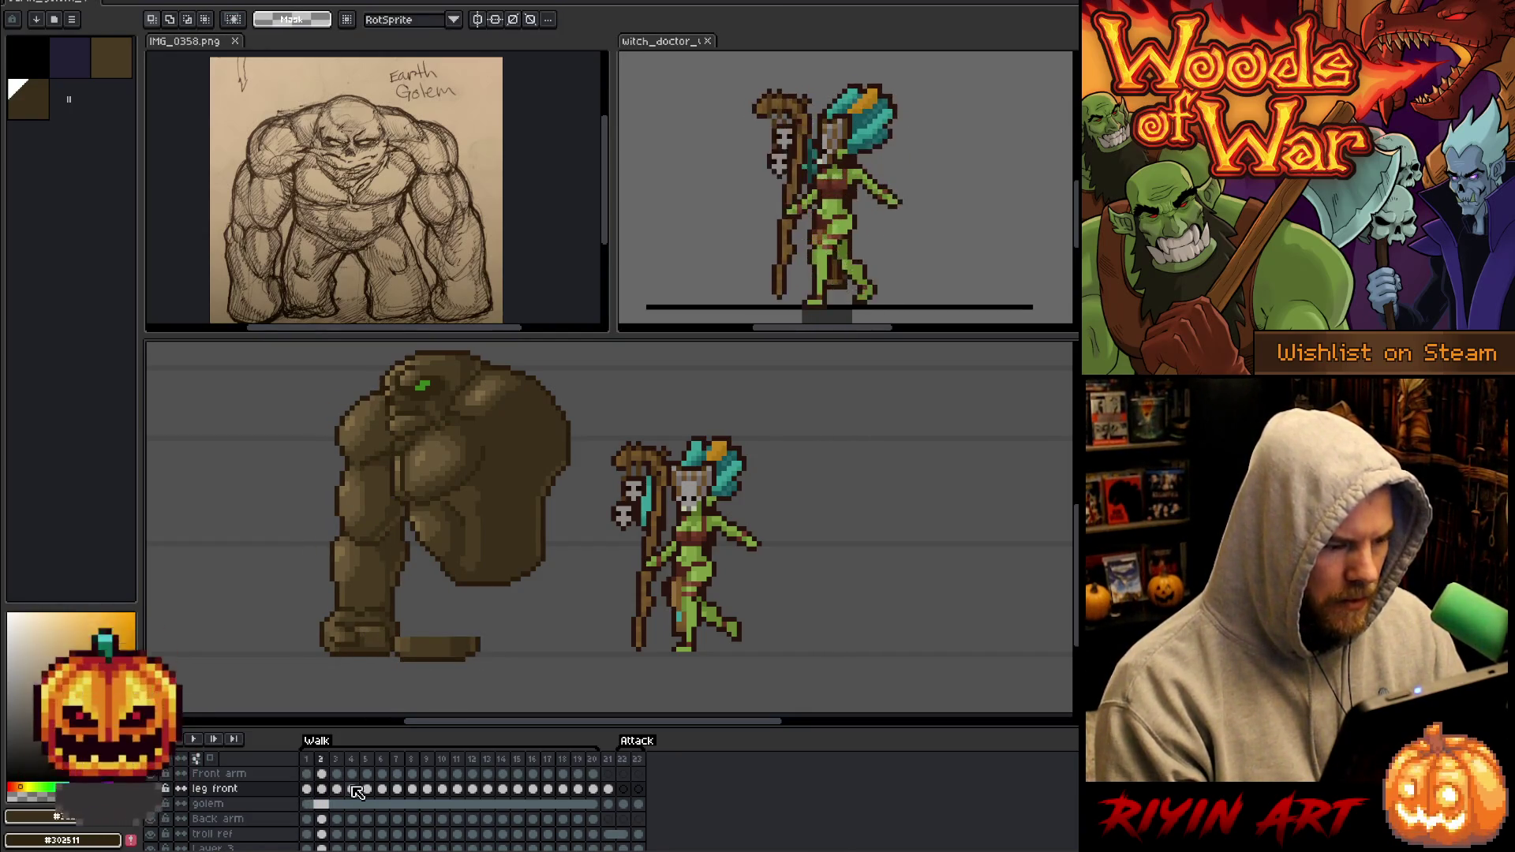
key(ctrl+shift+d)
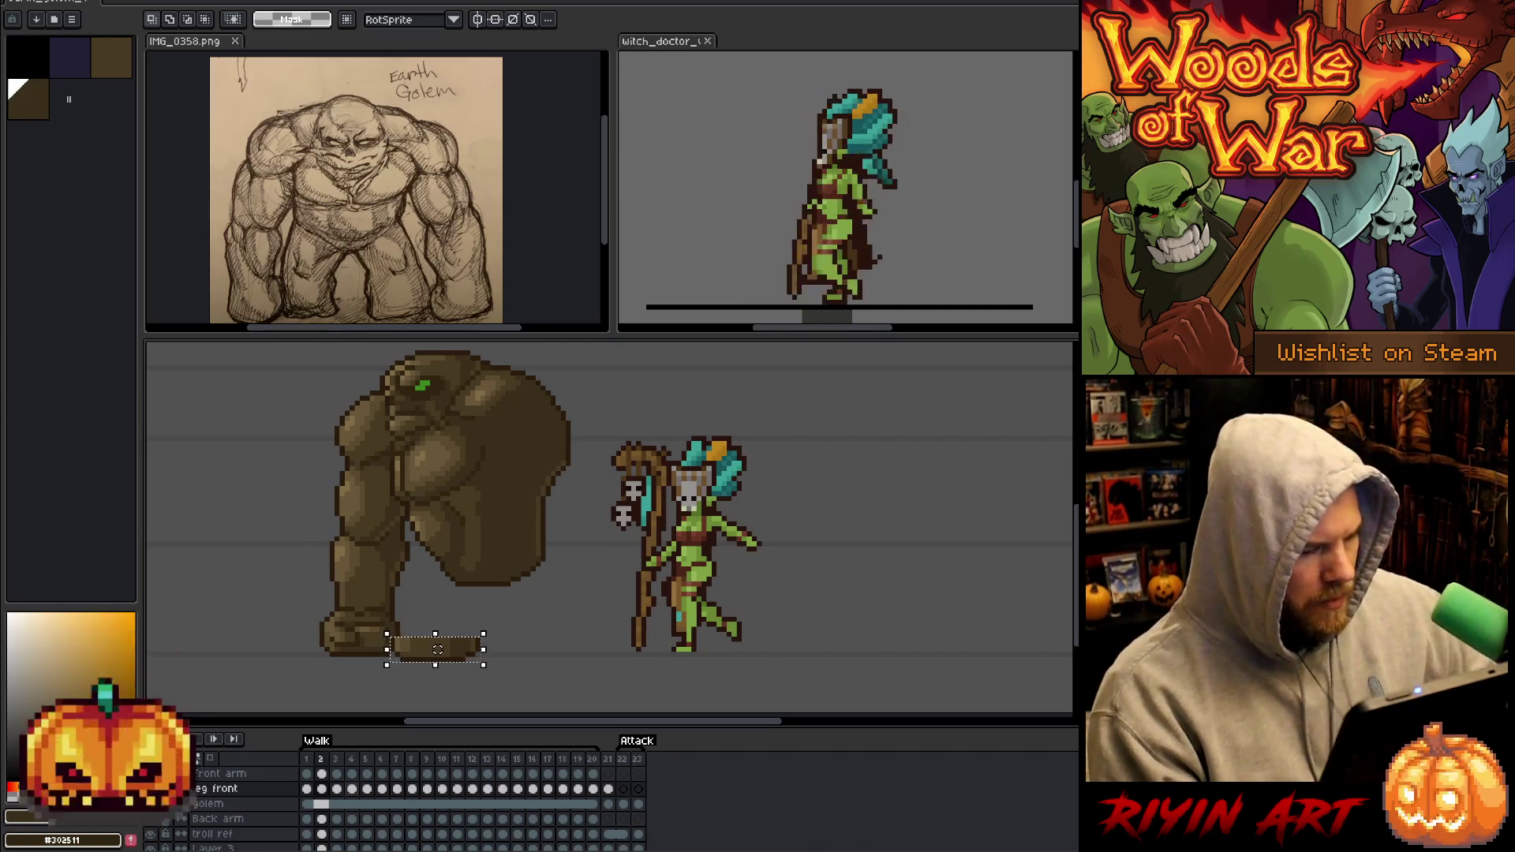
drag(438, 649, 443, 648)
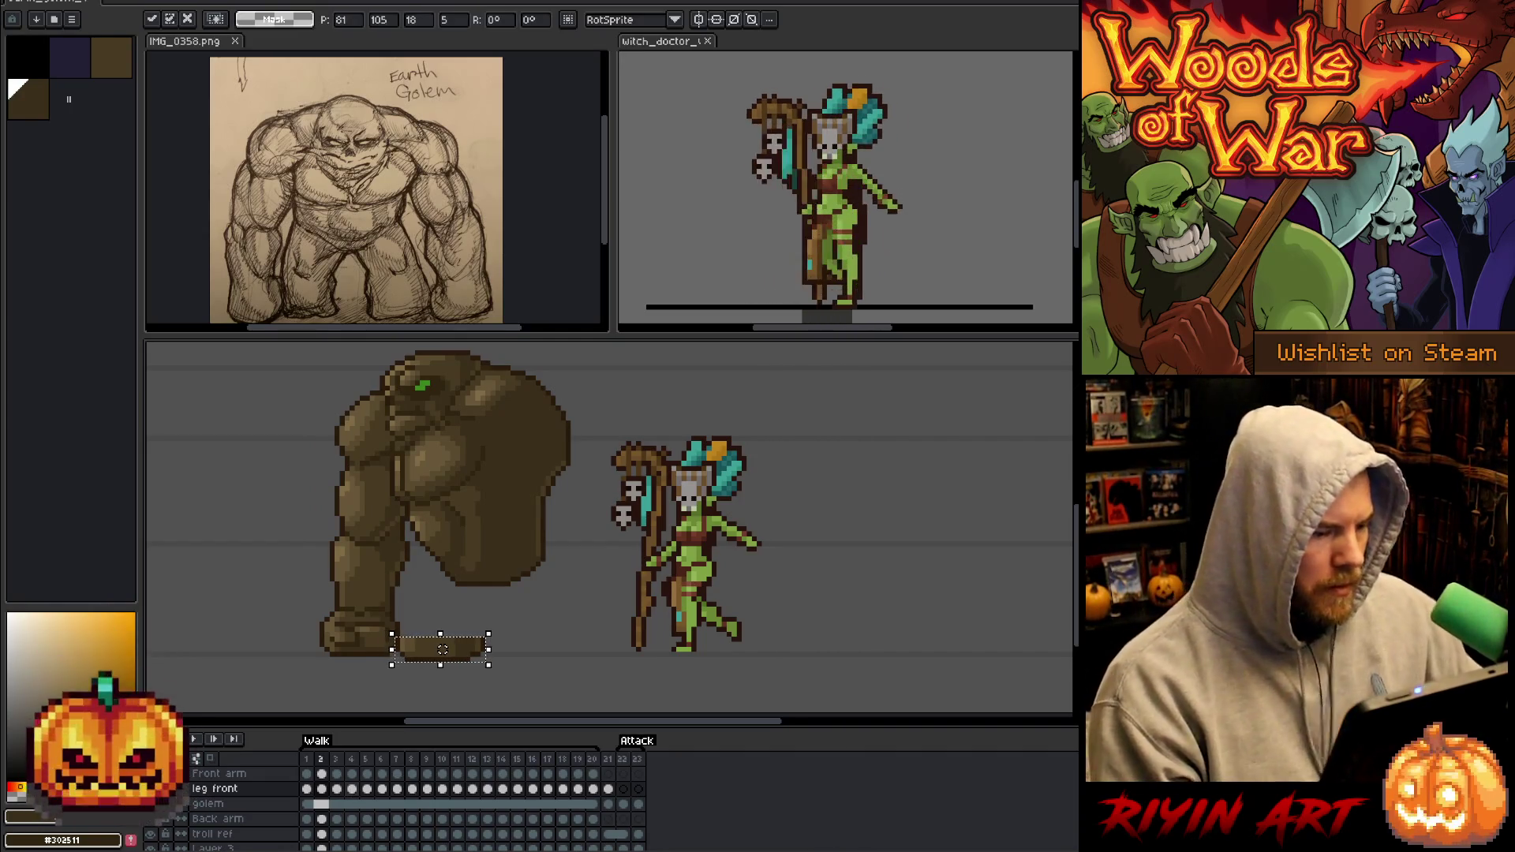
key(Return)
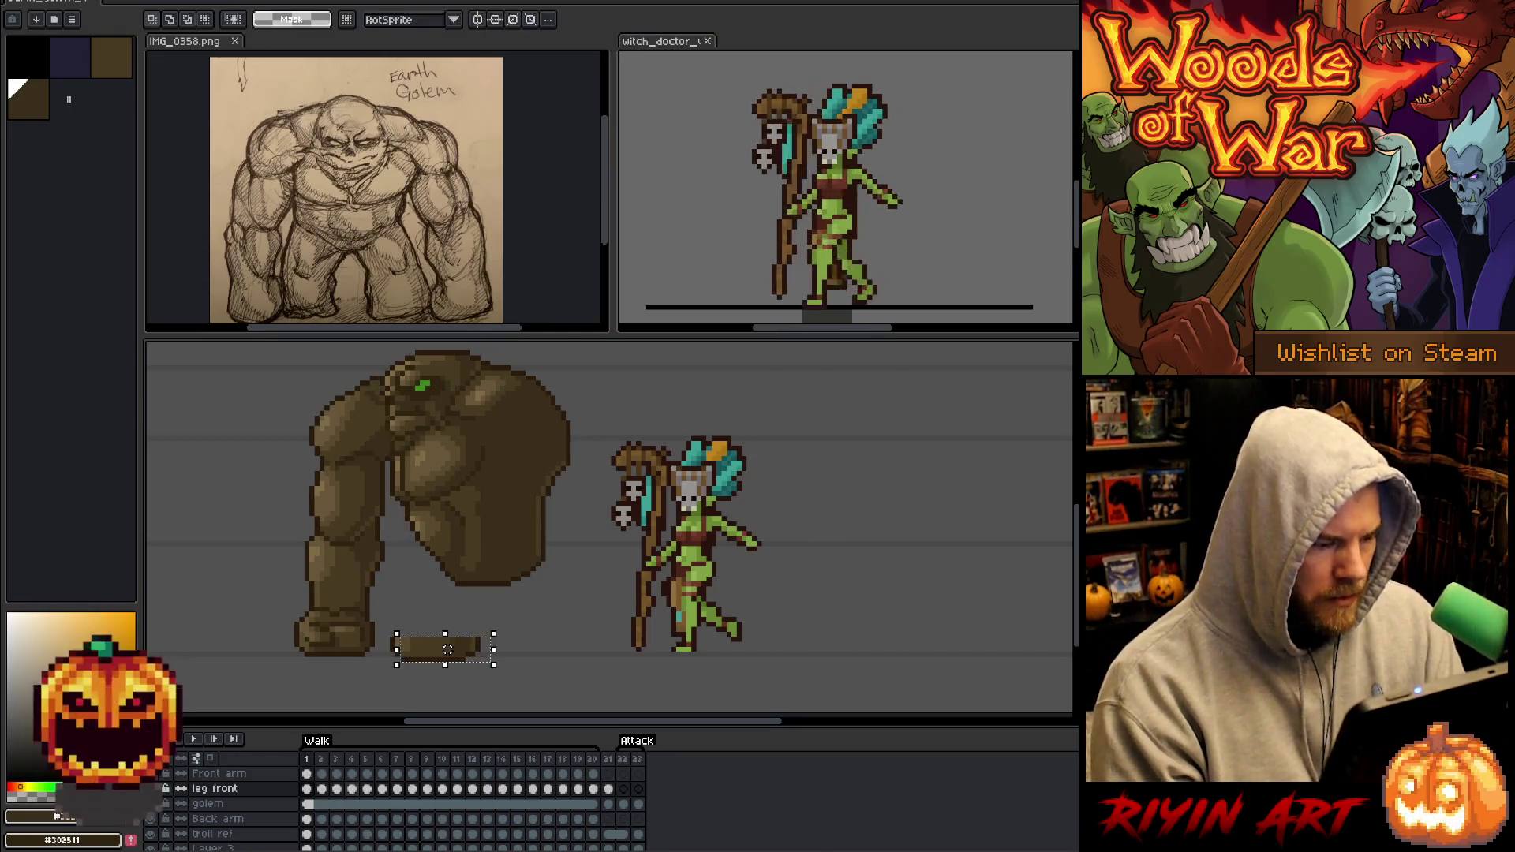
Push the foot further right on frames 3 and 4, and paste it into frame 5.
key(period)
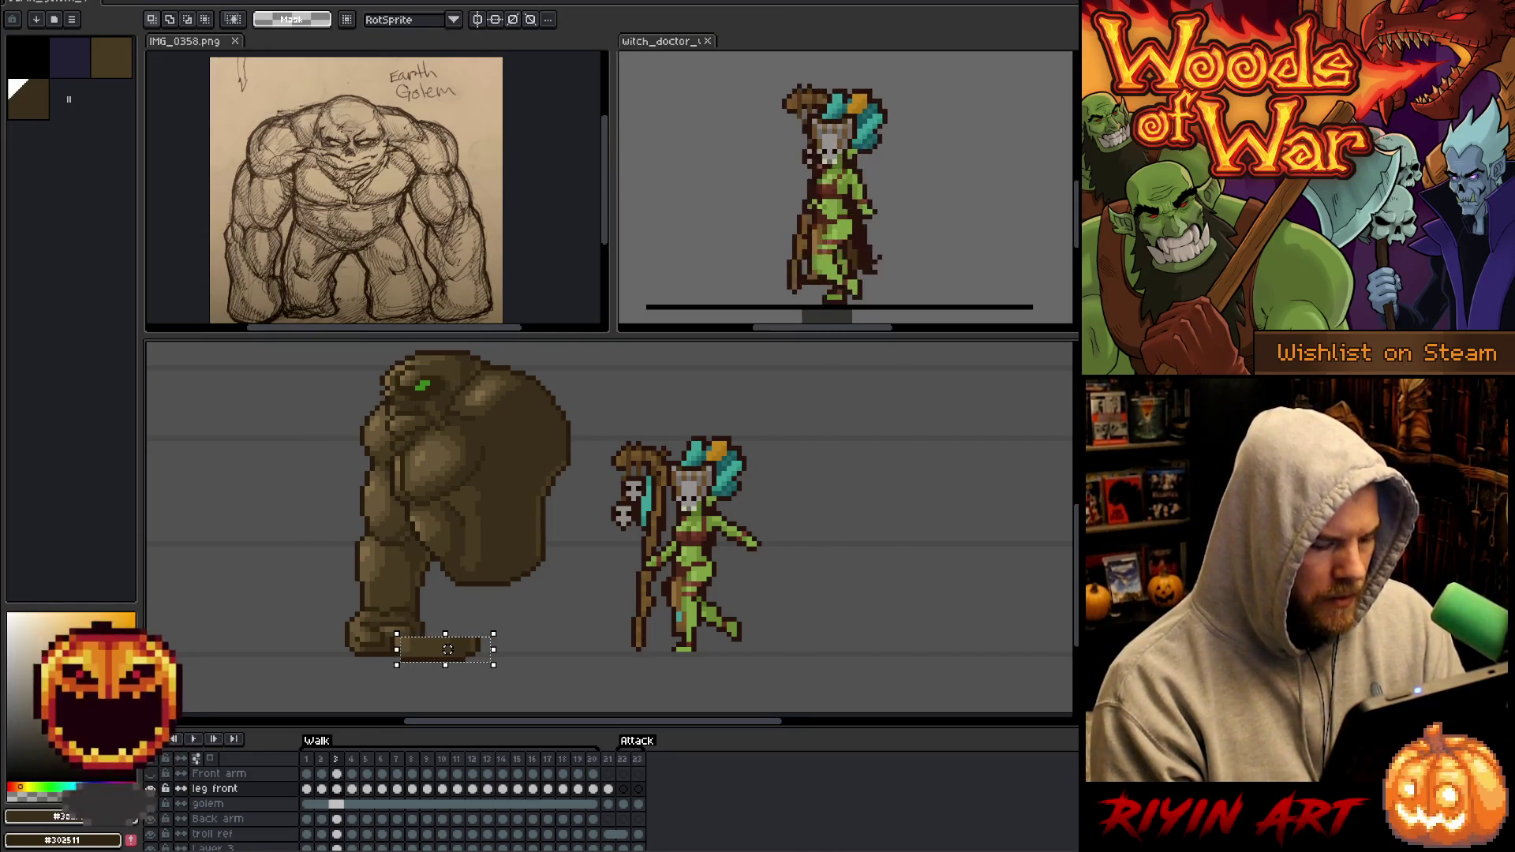
click(447, 648)
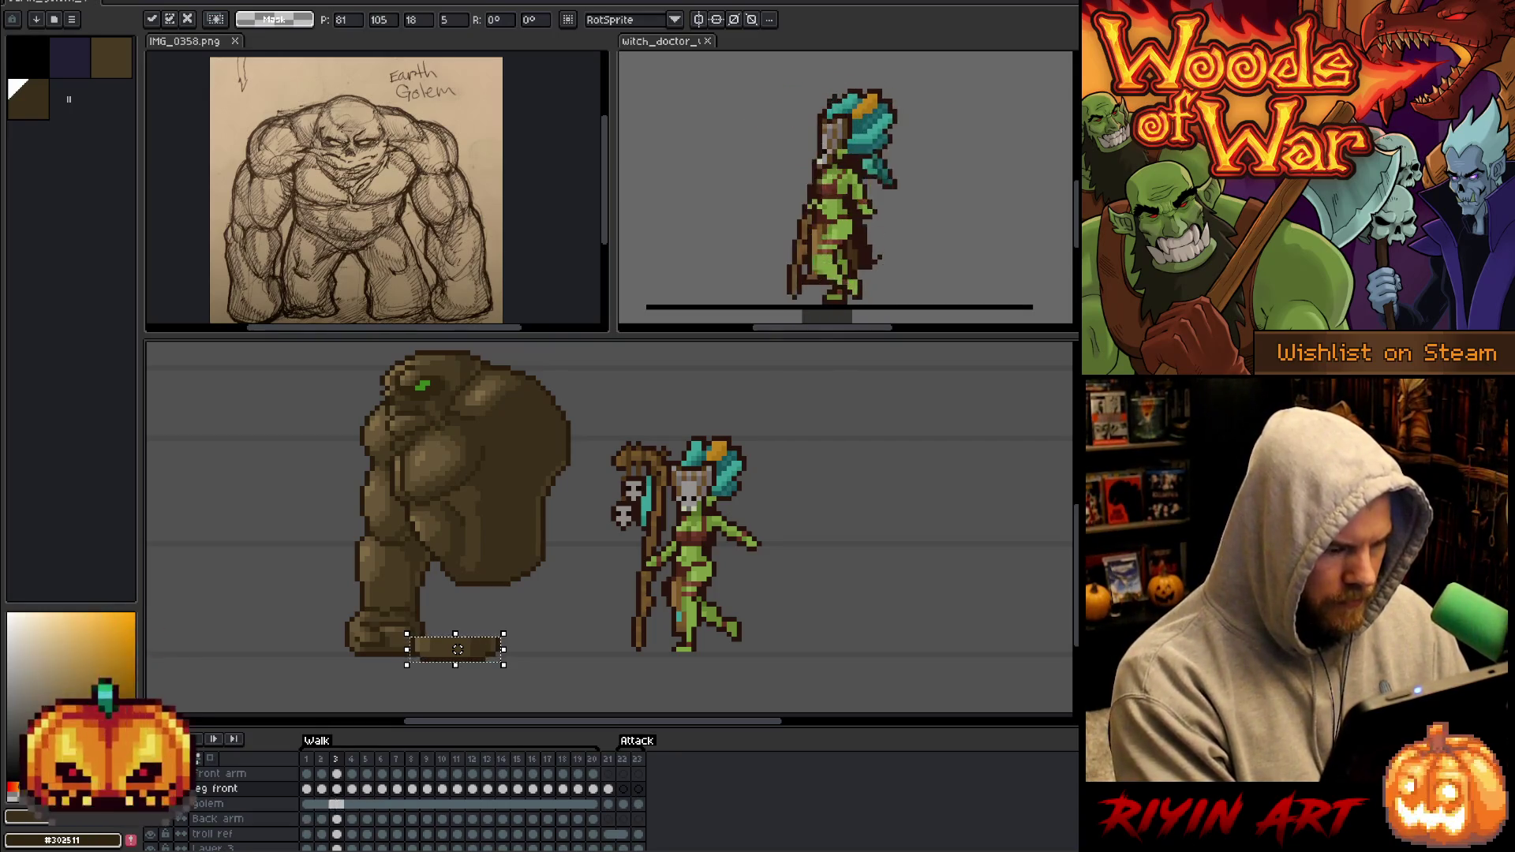
click(337, 789)
click(352, 789)
key(Right)
key(Right)
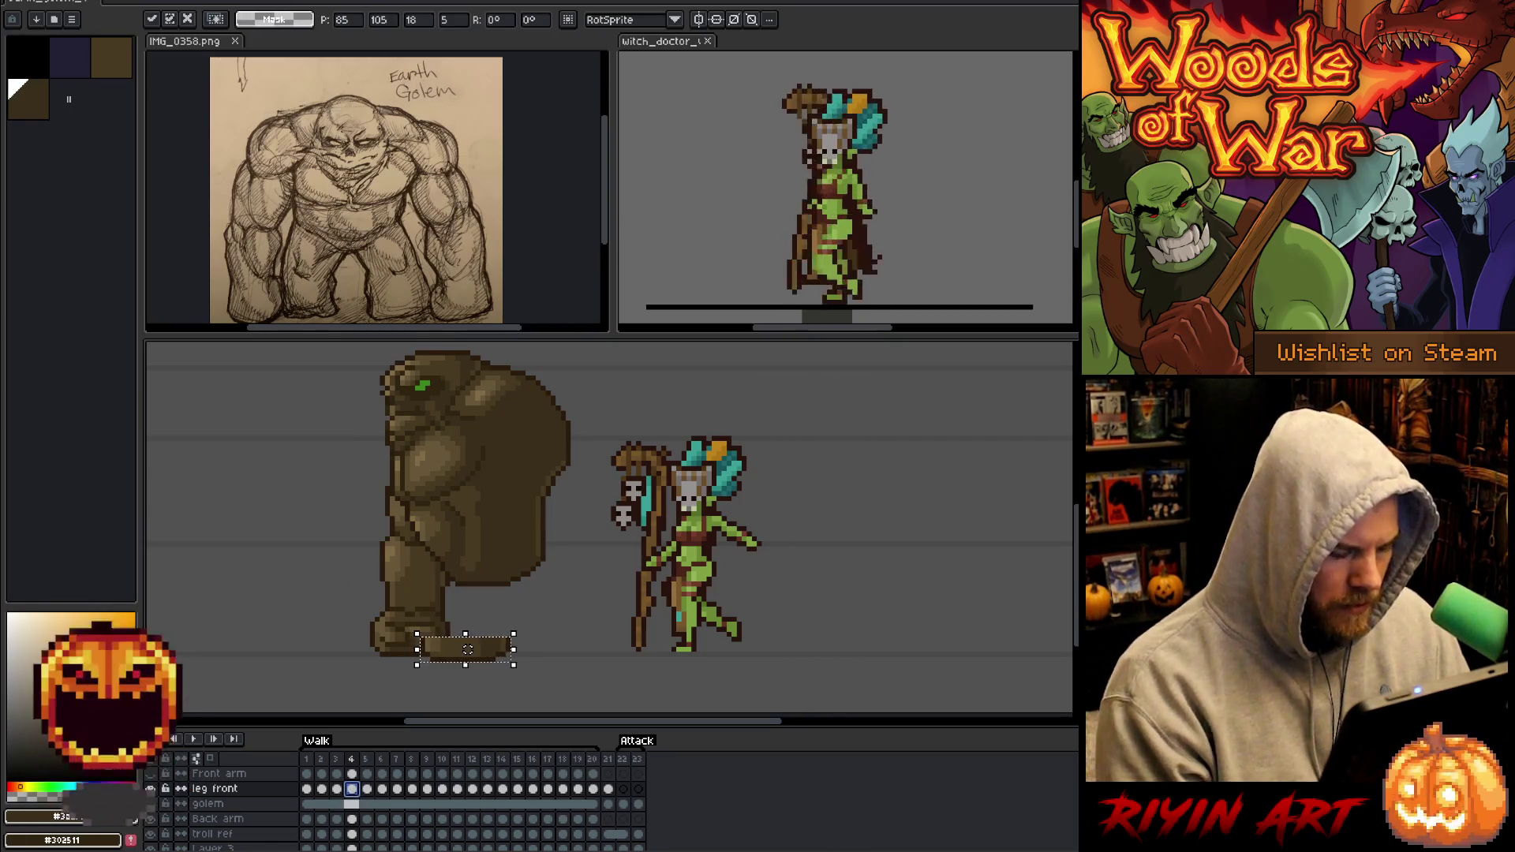
key(Return)
click(366, 788)
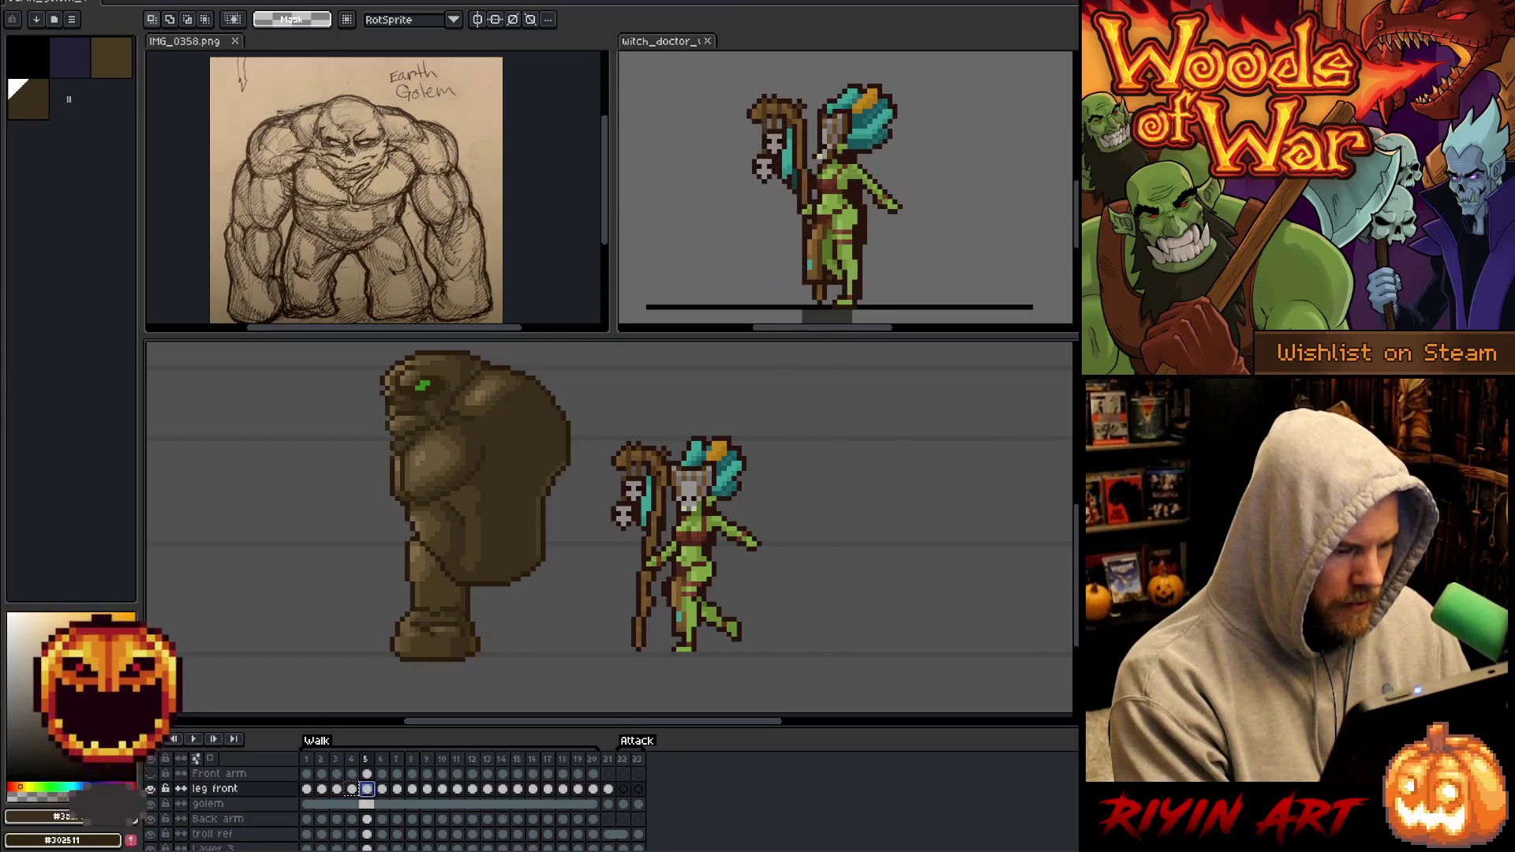
key(ctrl+v)
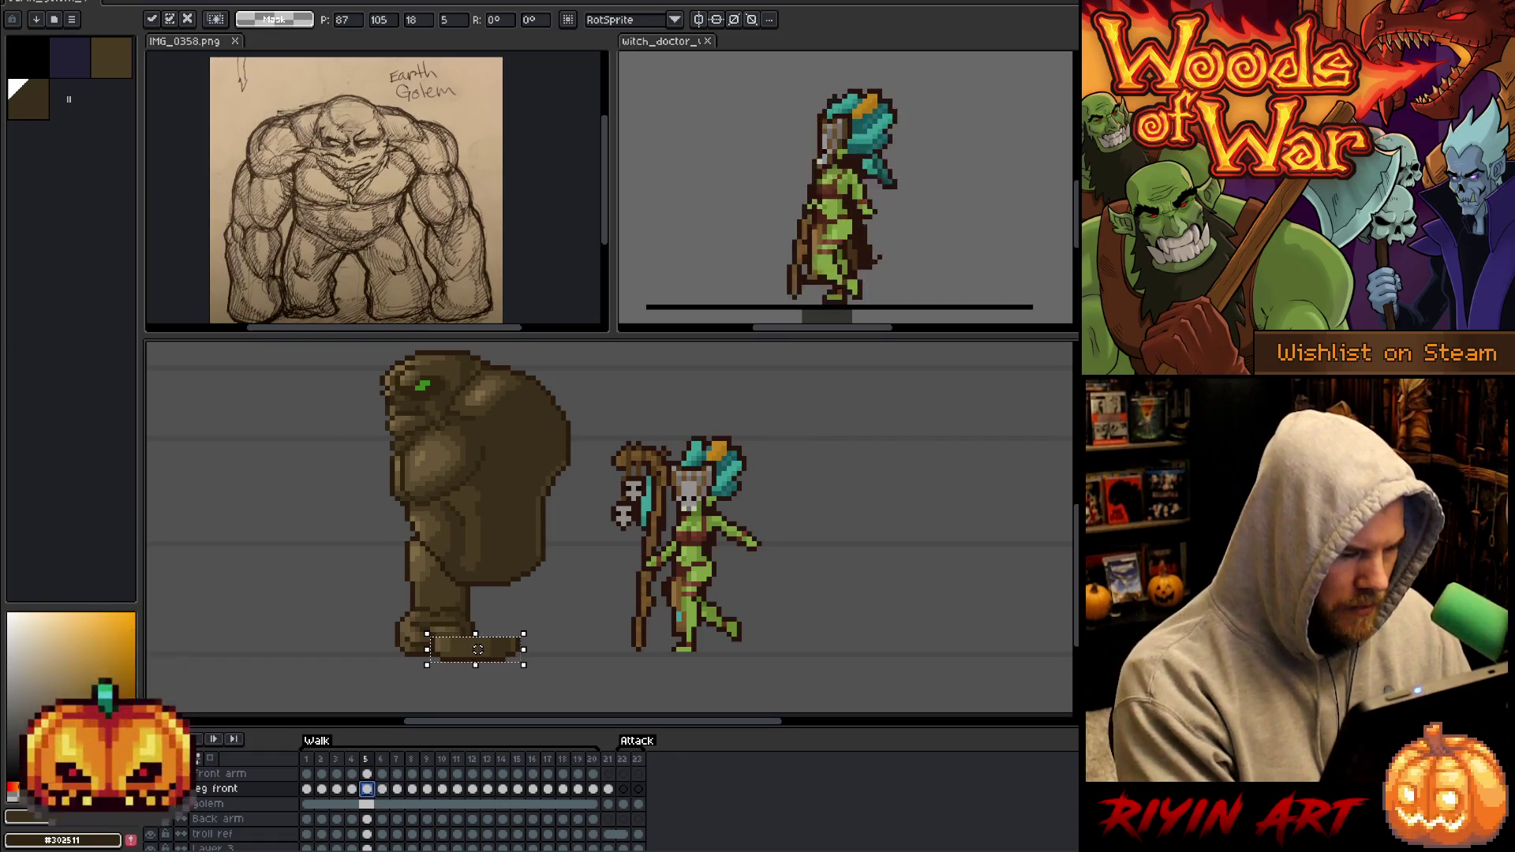
key(Return)
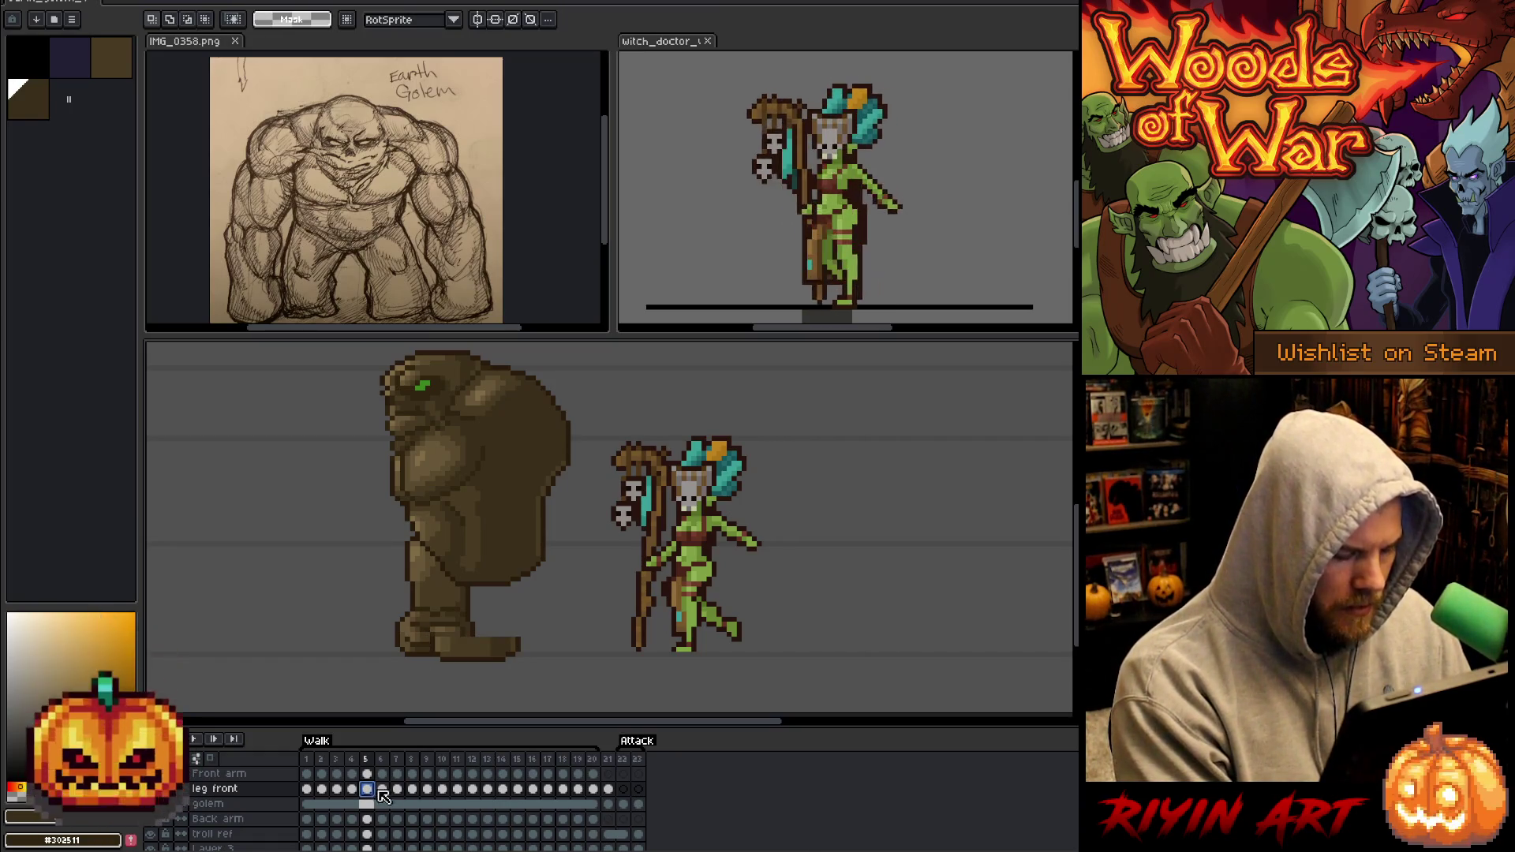
Paste and commit the front foot at the leg's base on frames 6, 7 and 8.
click(382, 790)
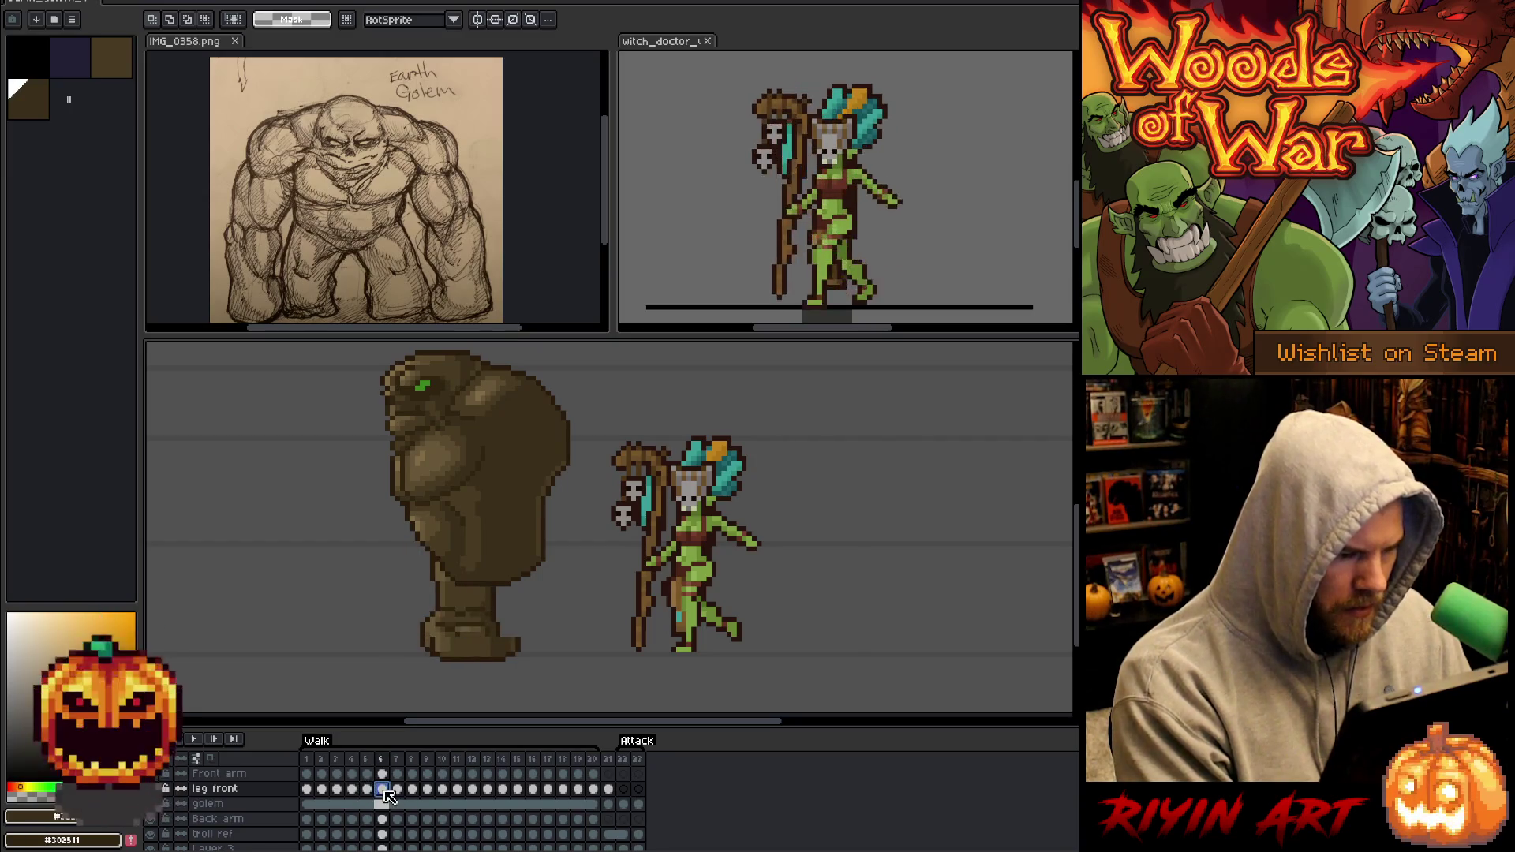
key(ctrl+v)
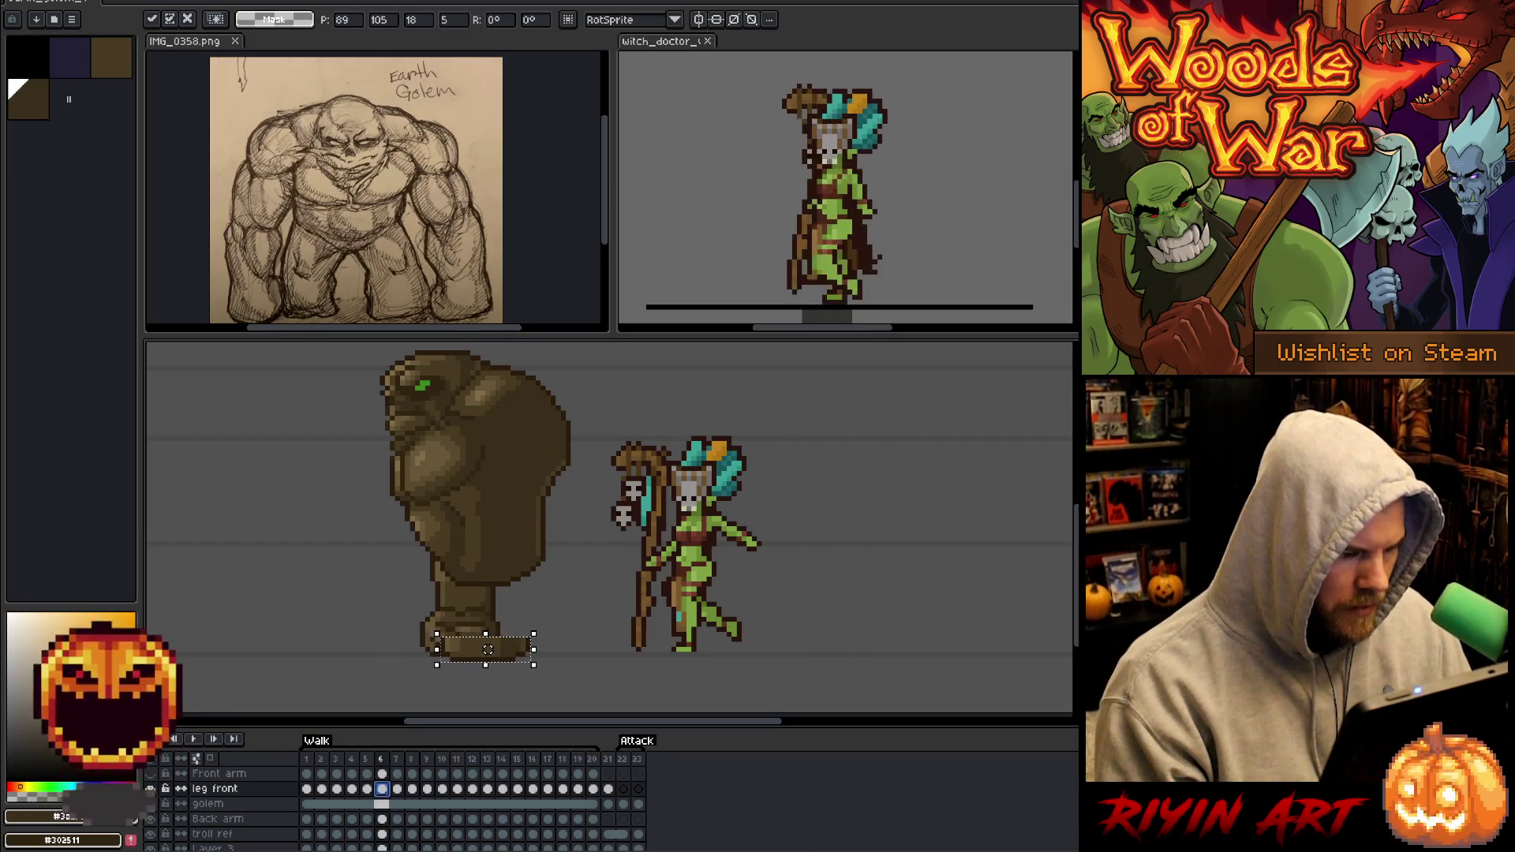
key(Return)
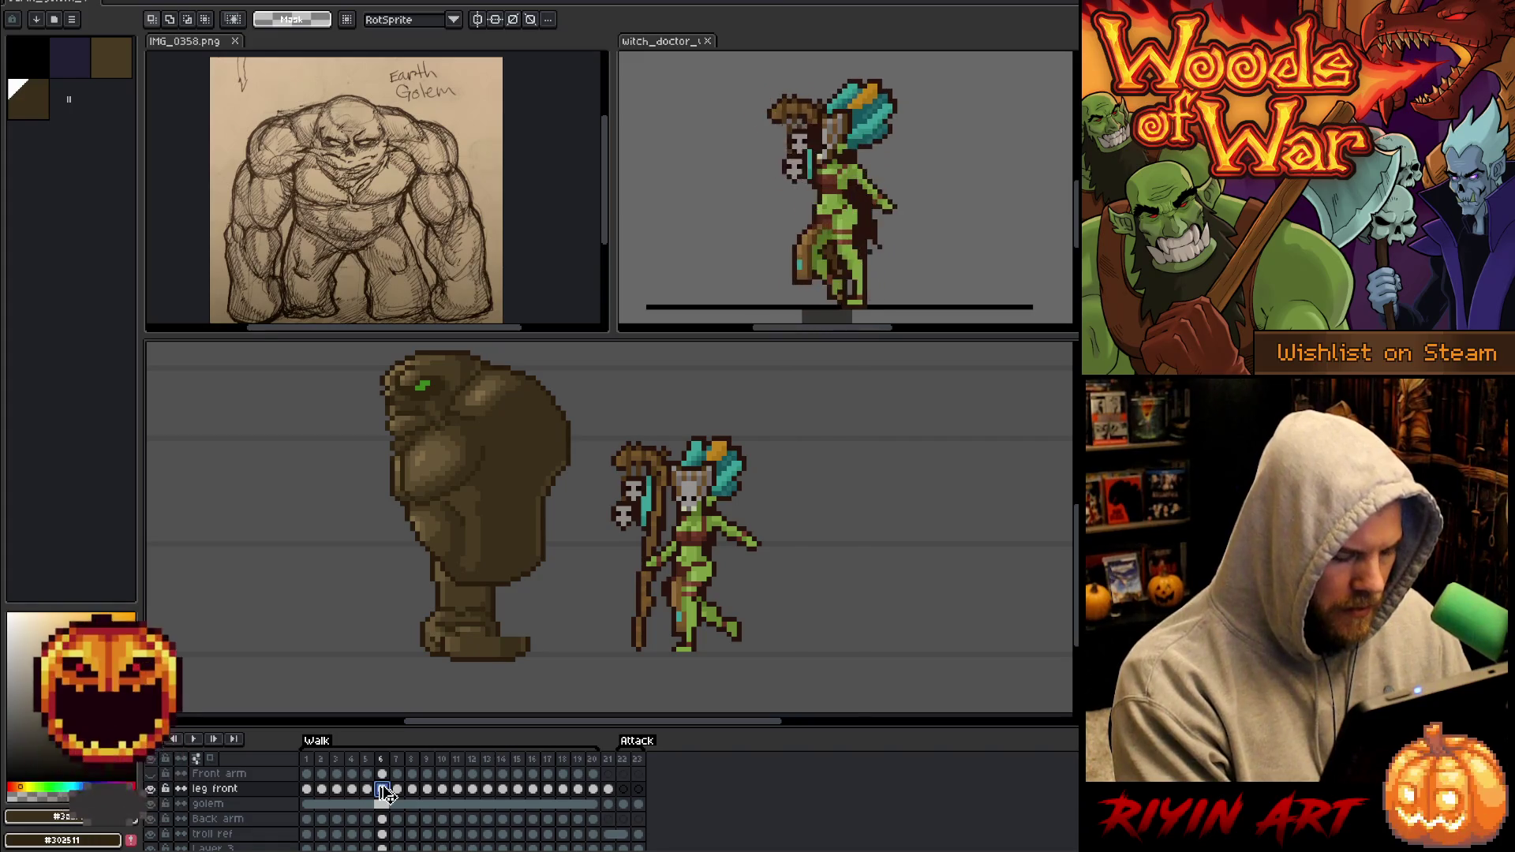
click(397, 790)
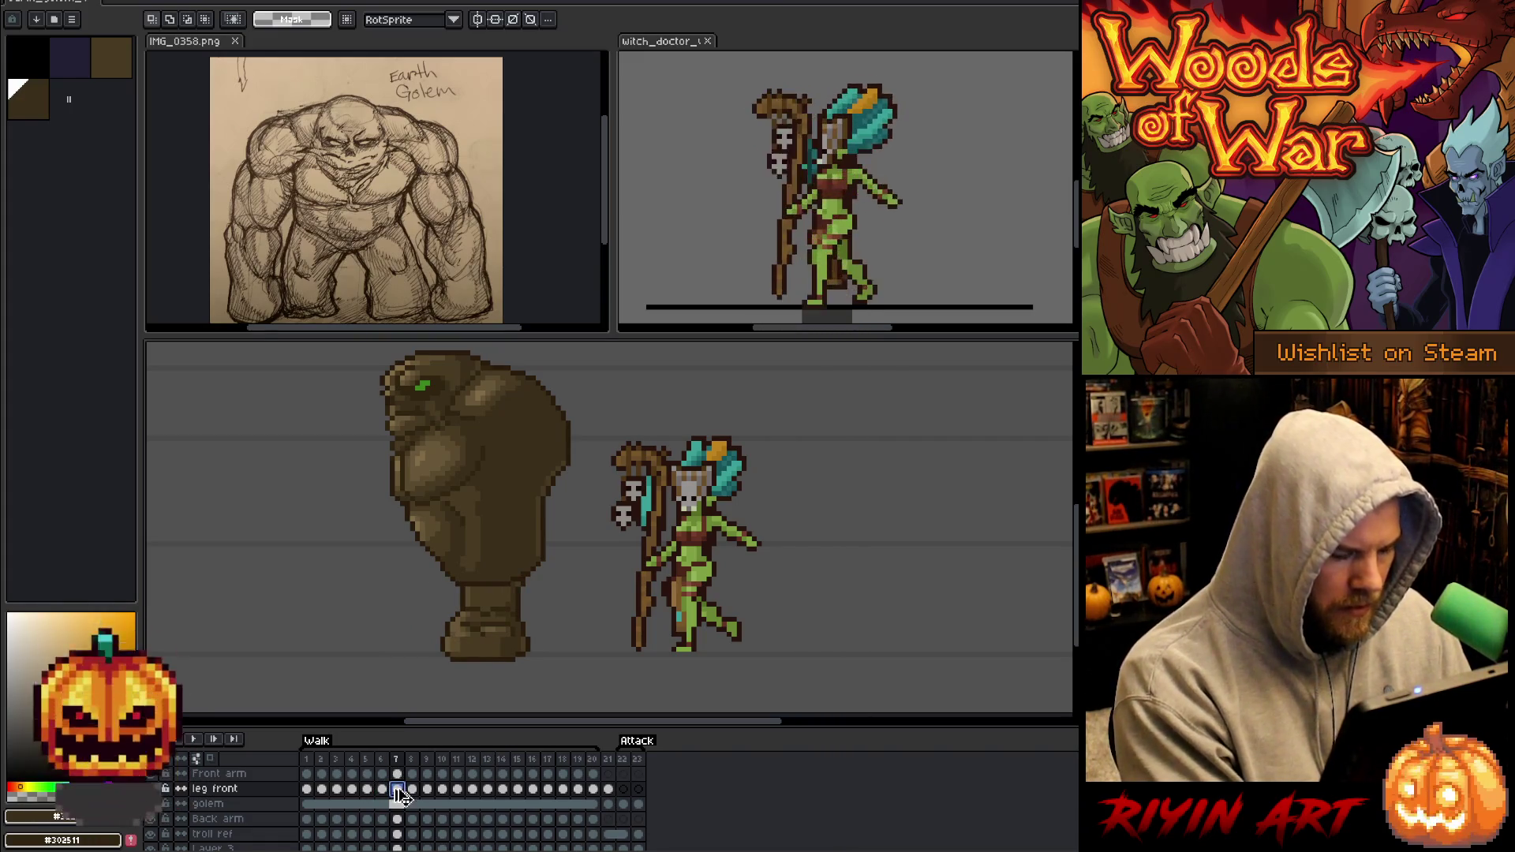
key(ctrl+v)
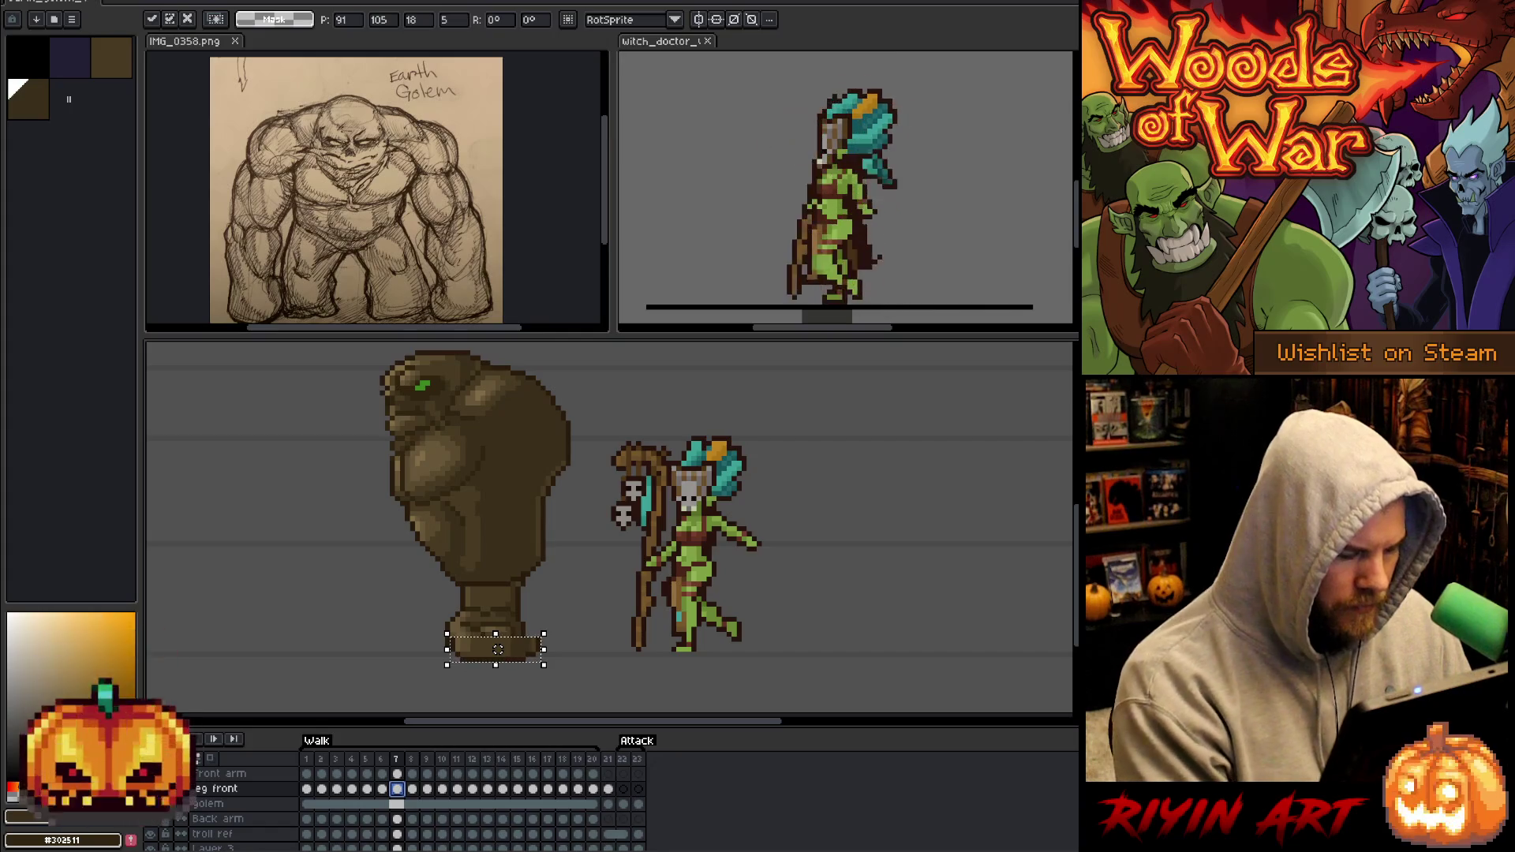
key(Return)
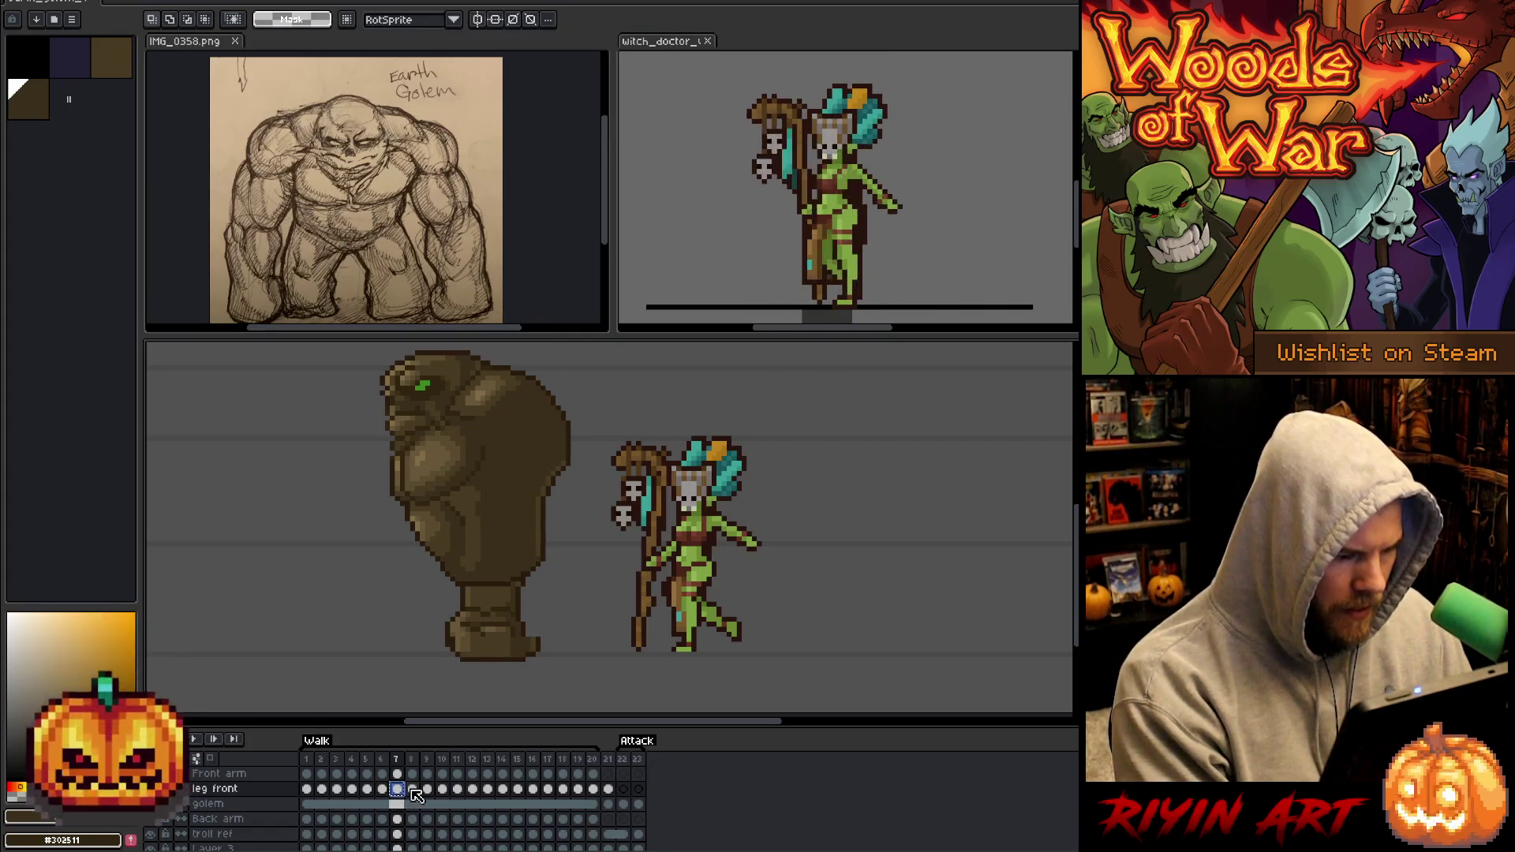
click(412, 789)
key(ctrl+v)
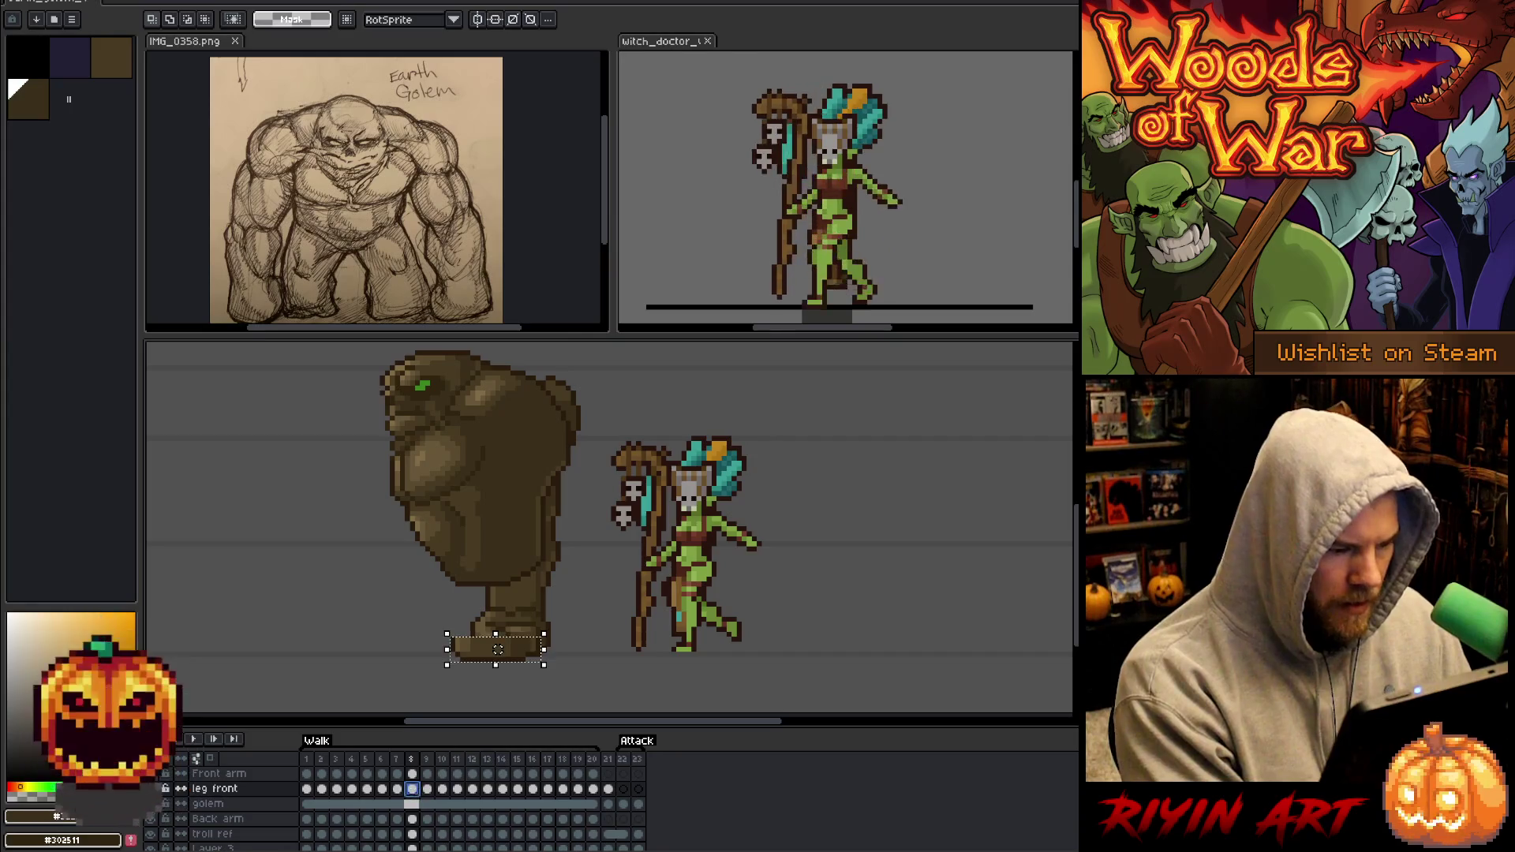
key(Return)
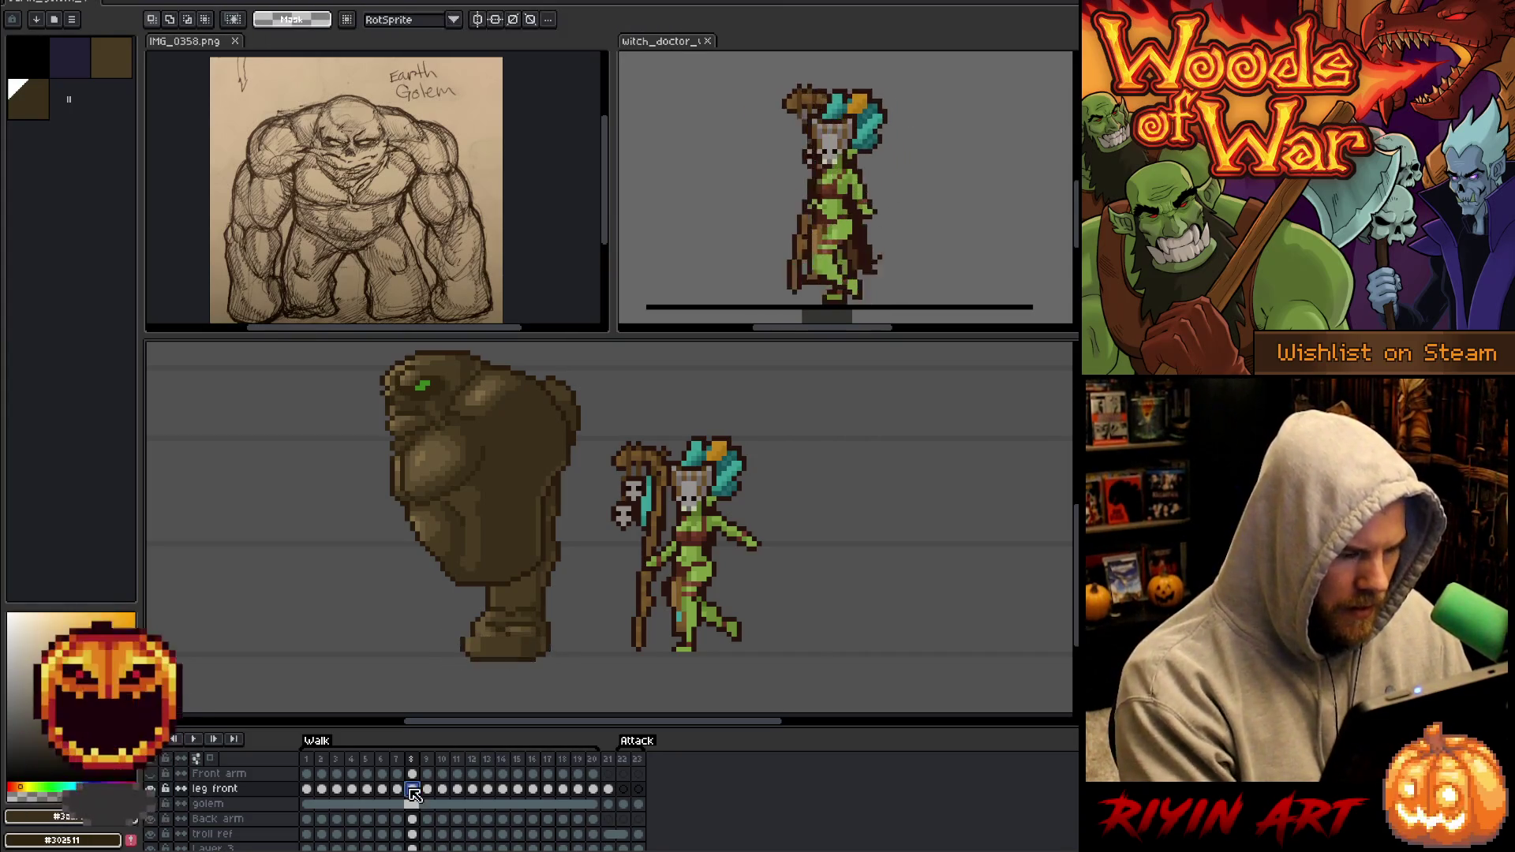
Paste the foot on frame 9 nudged right, and reposition it on frame 10.
click(427, 789)
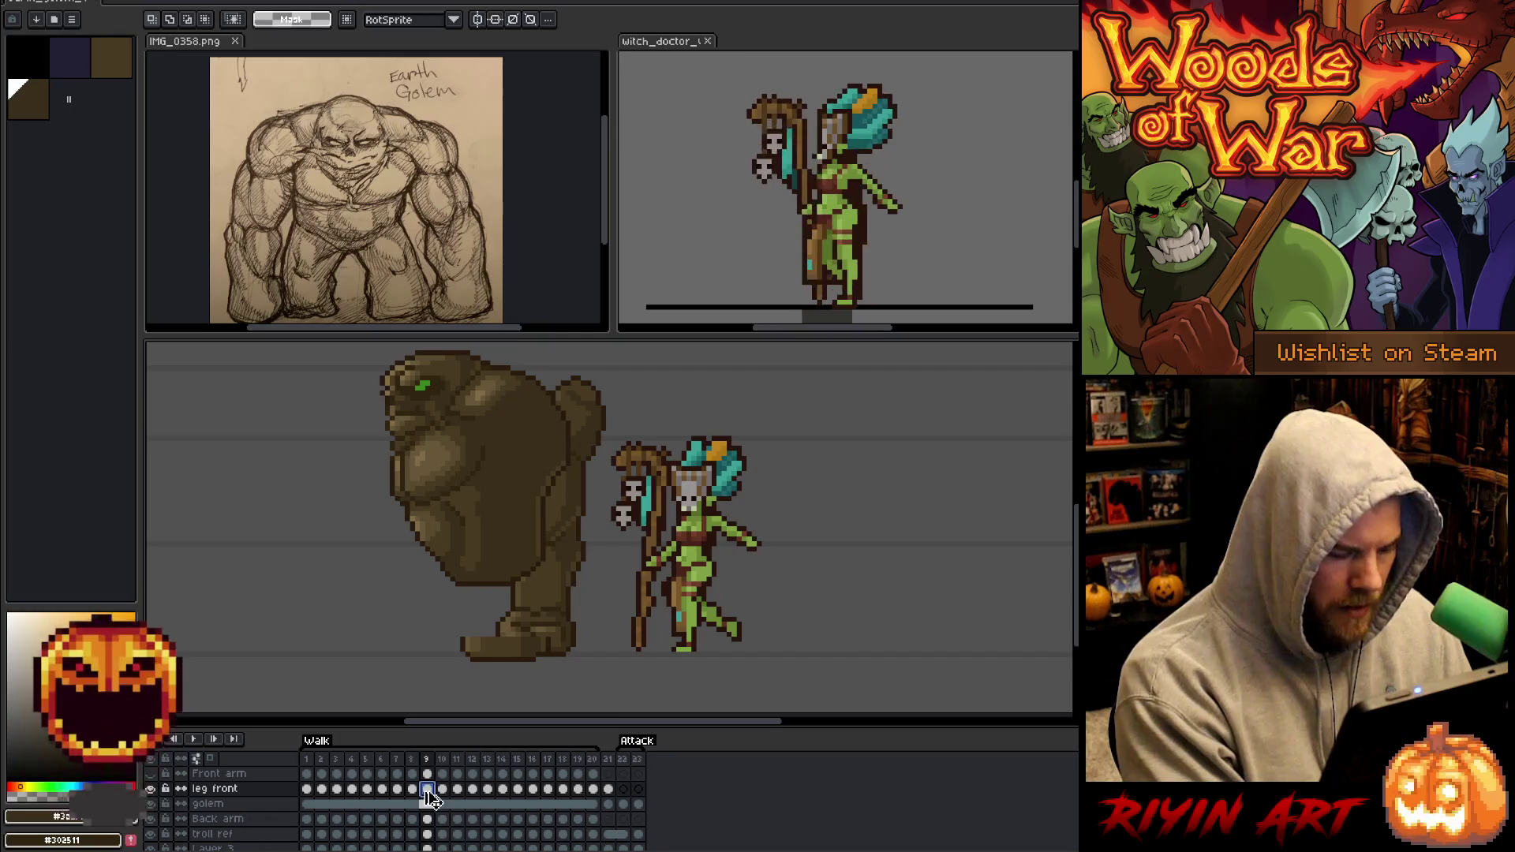
key(ctrl+v)
key(Right)
key(Right)
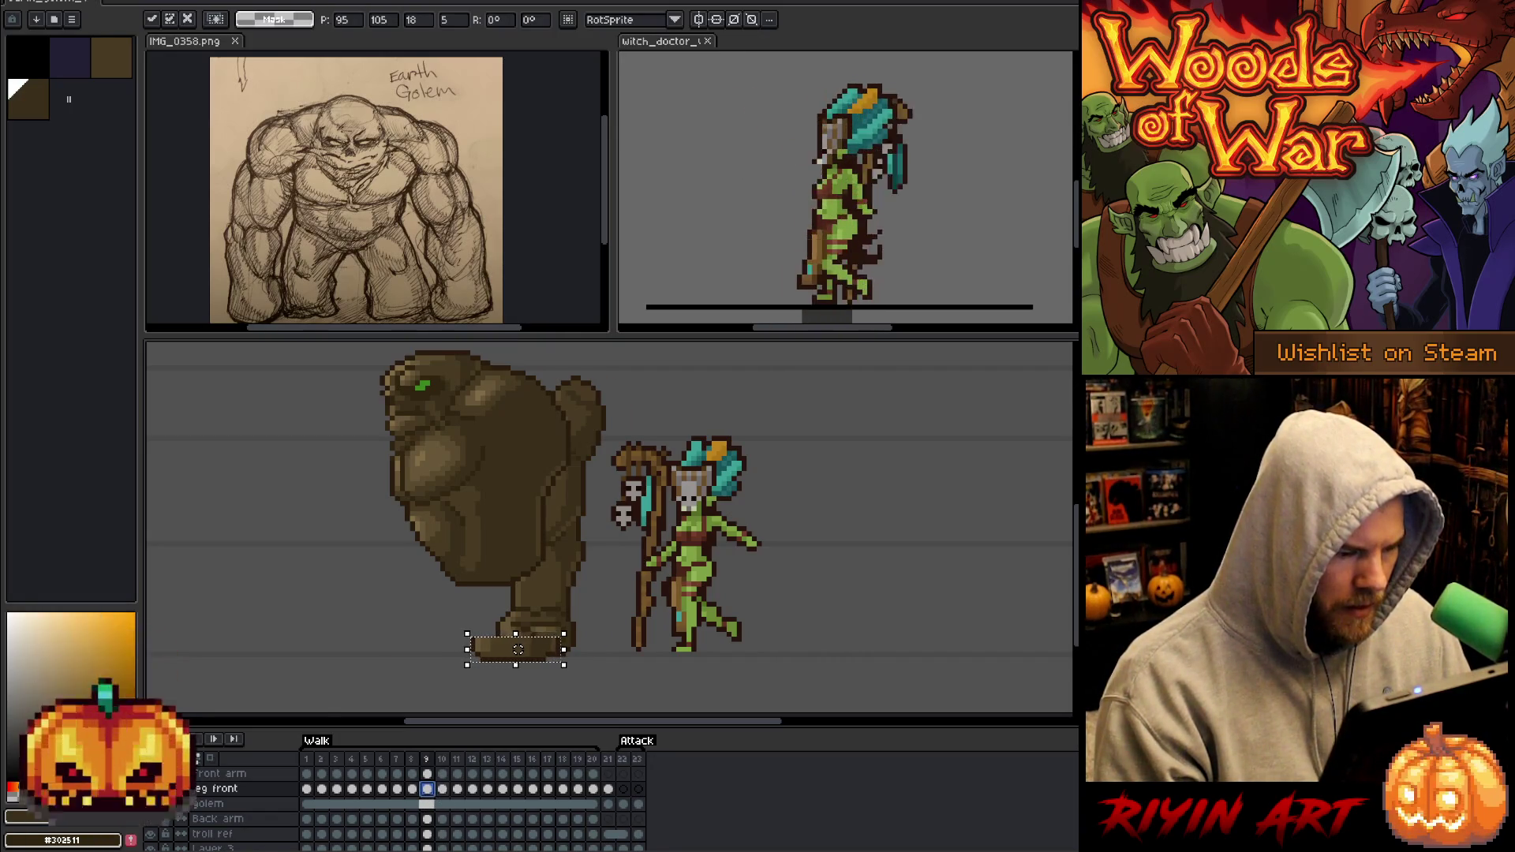
key(period)
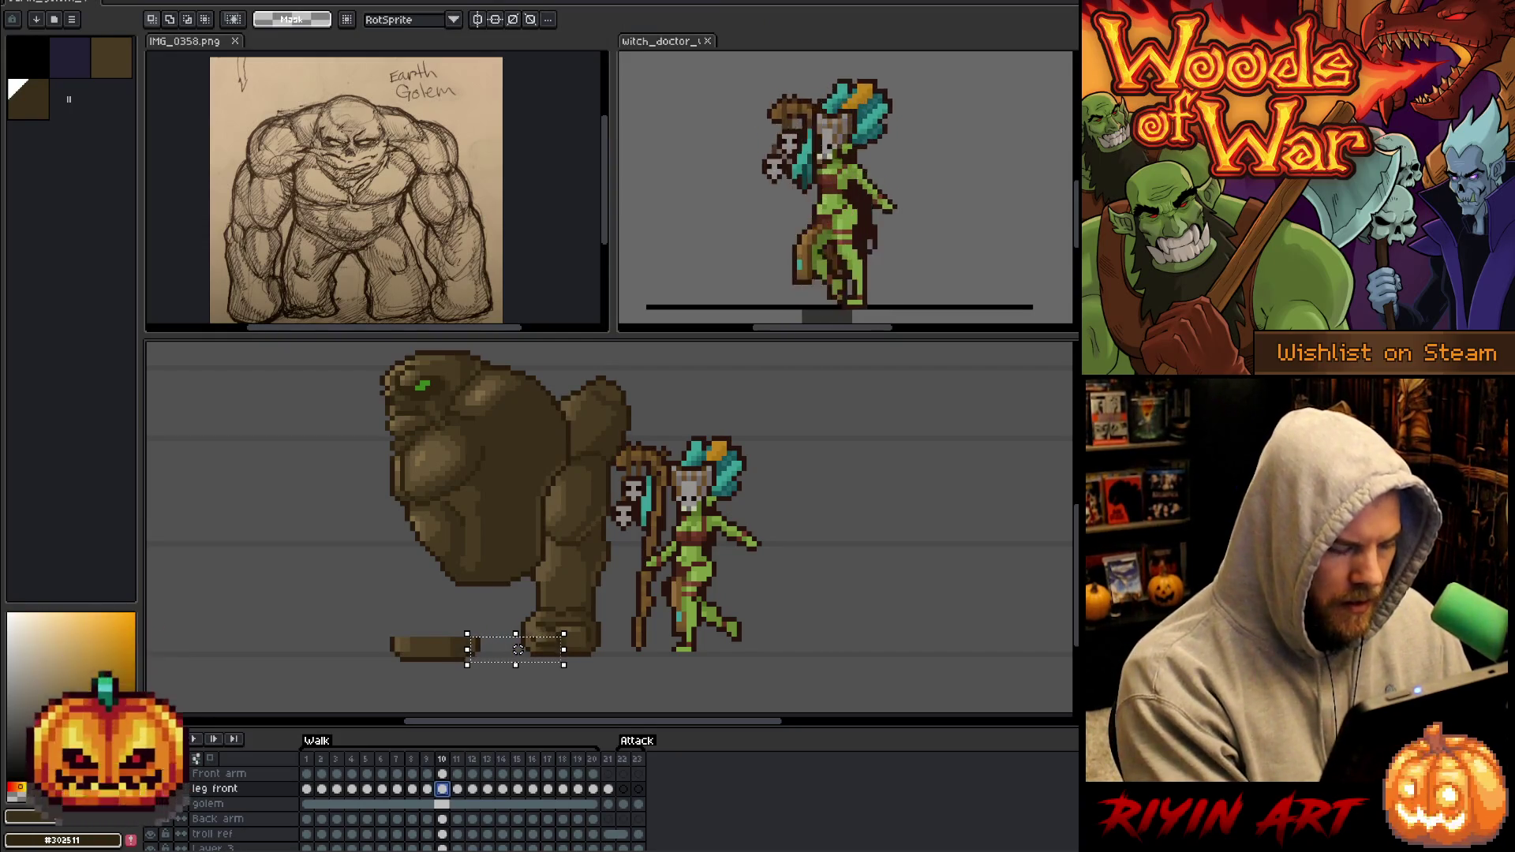
key(comma)
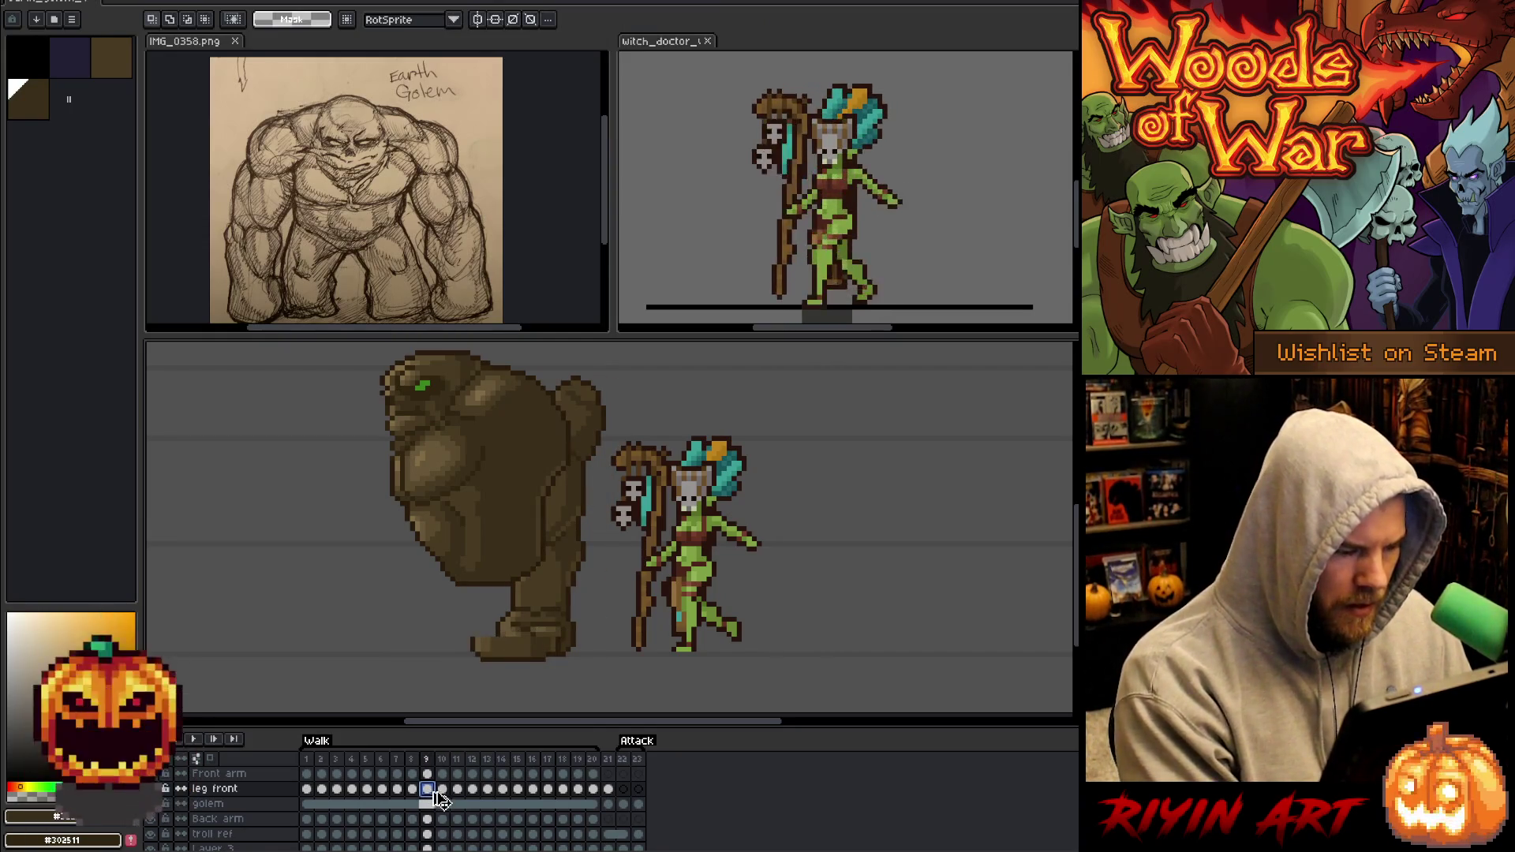
click(445, 791)
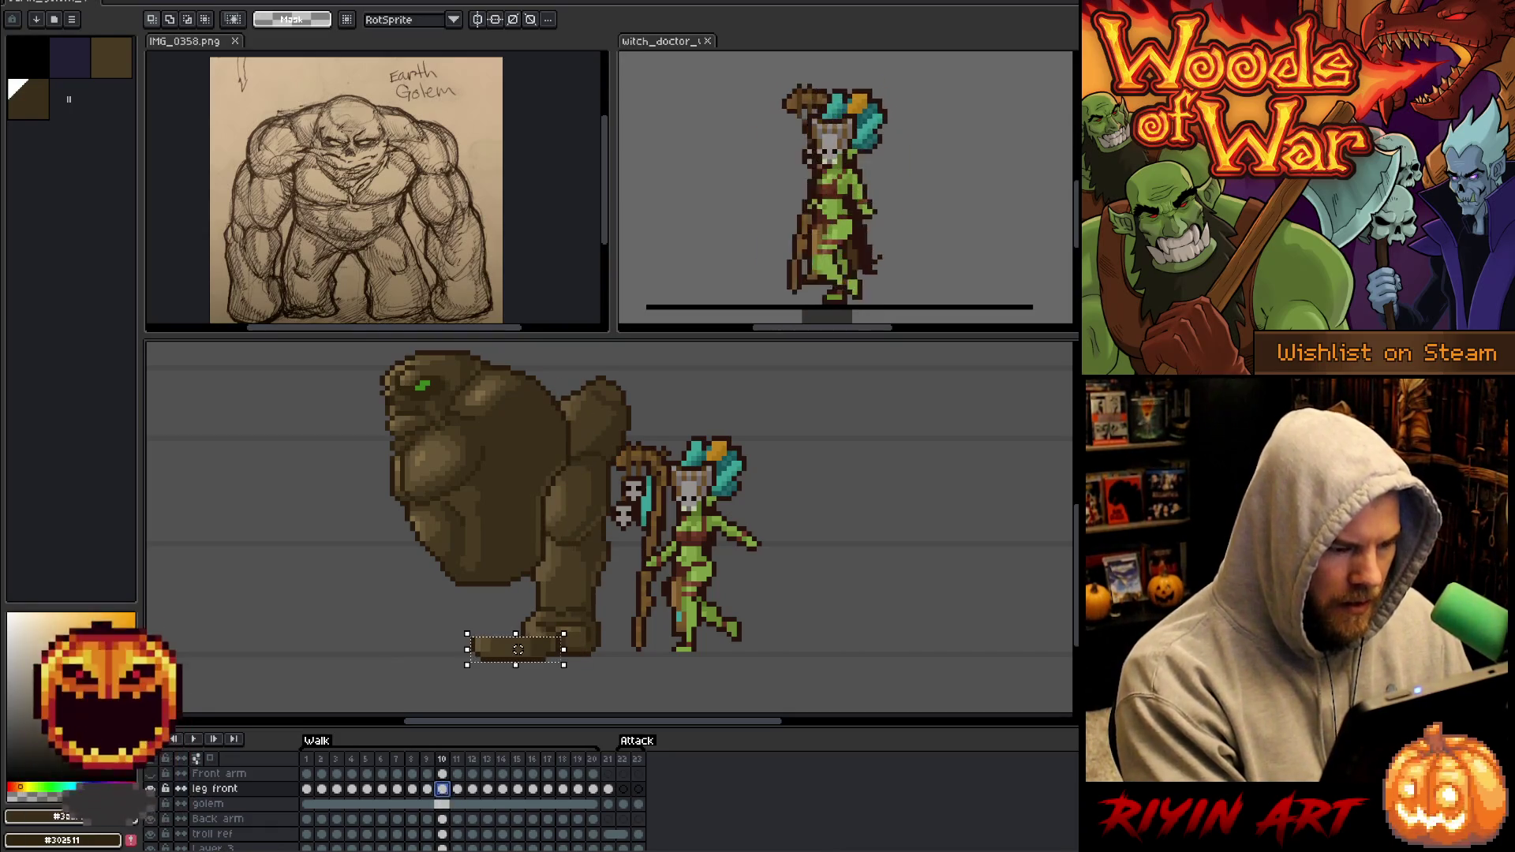
key(Right)
key(Up)
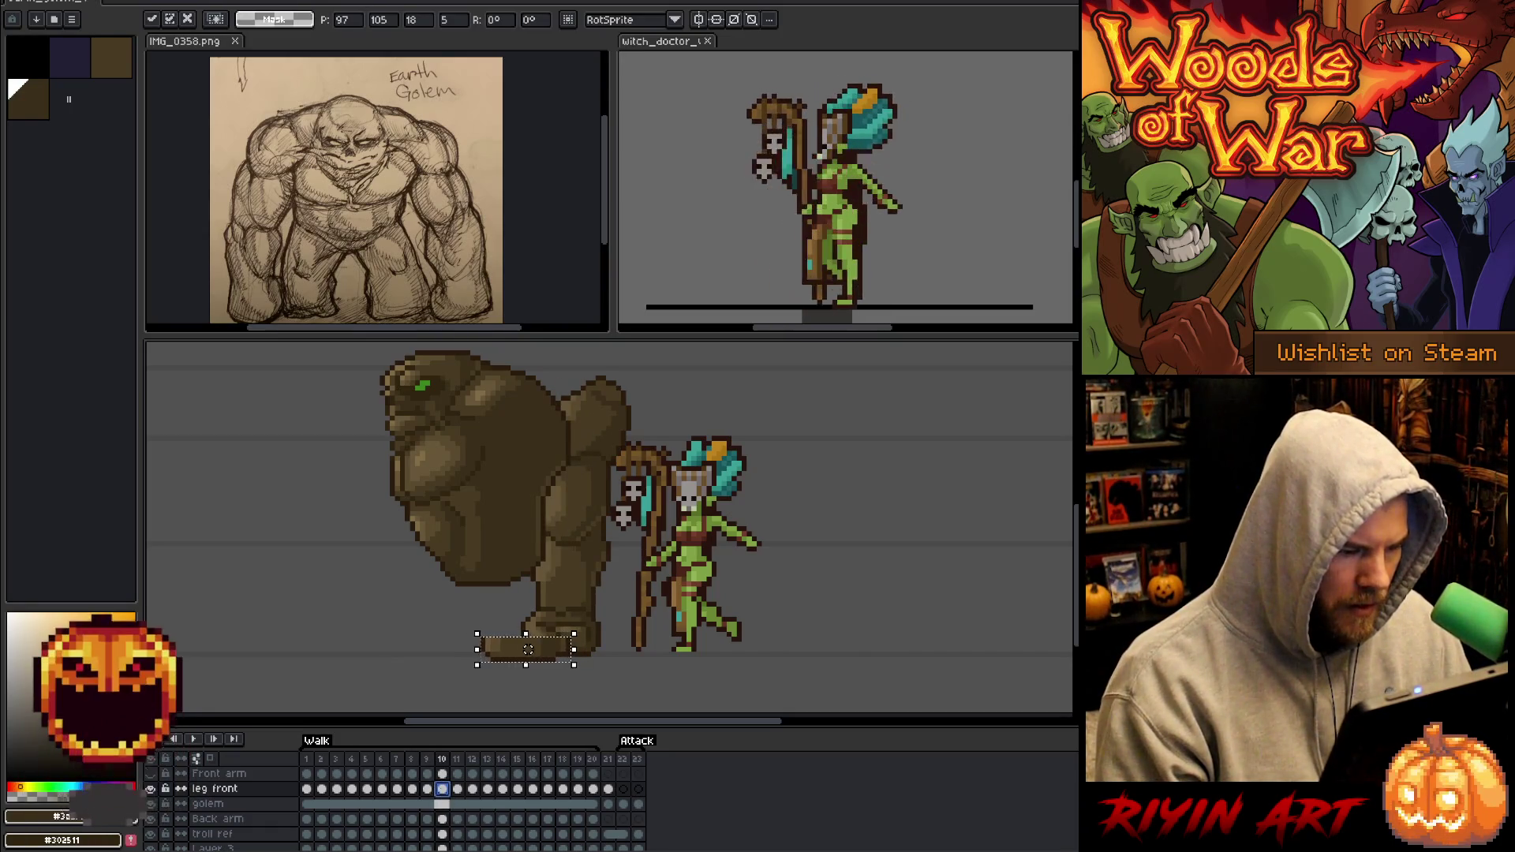
key(Right)
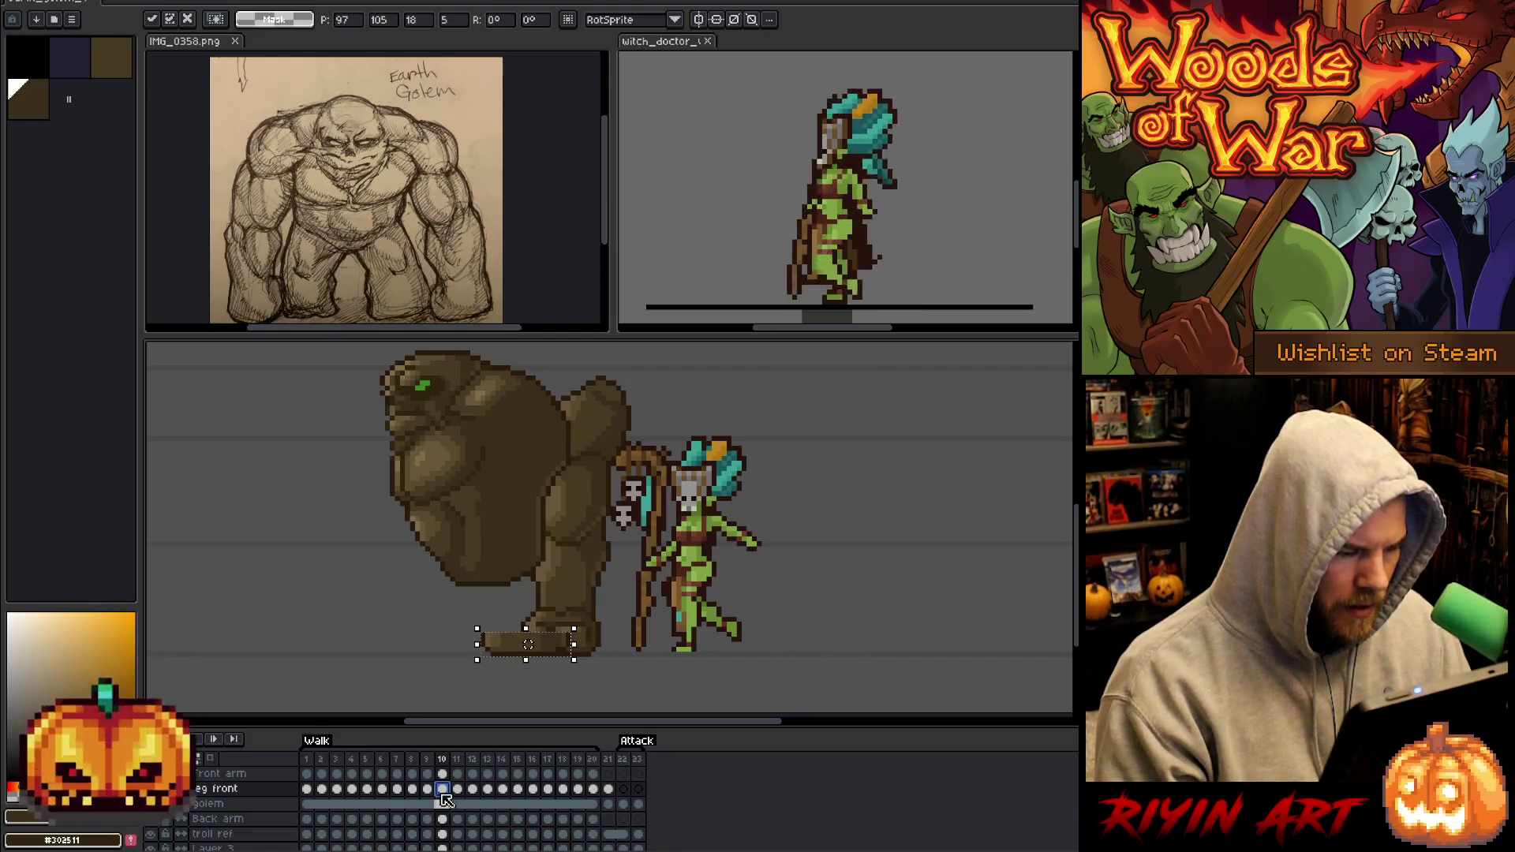
key(period)
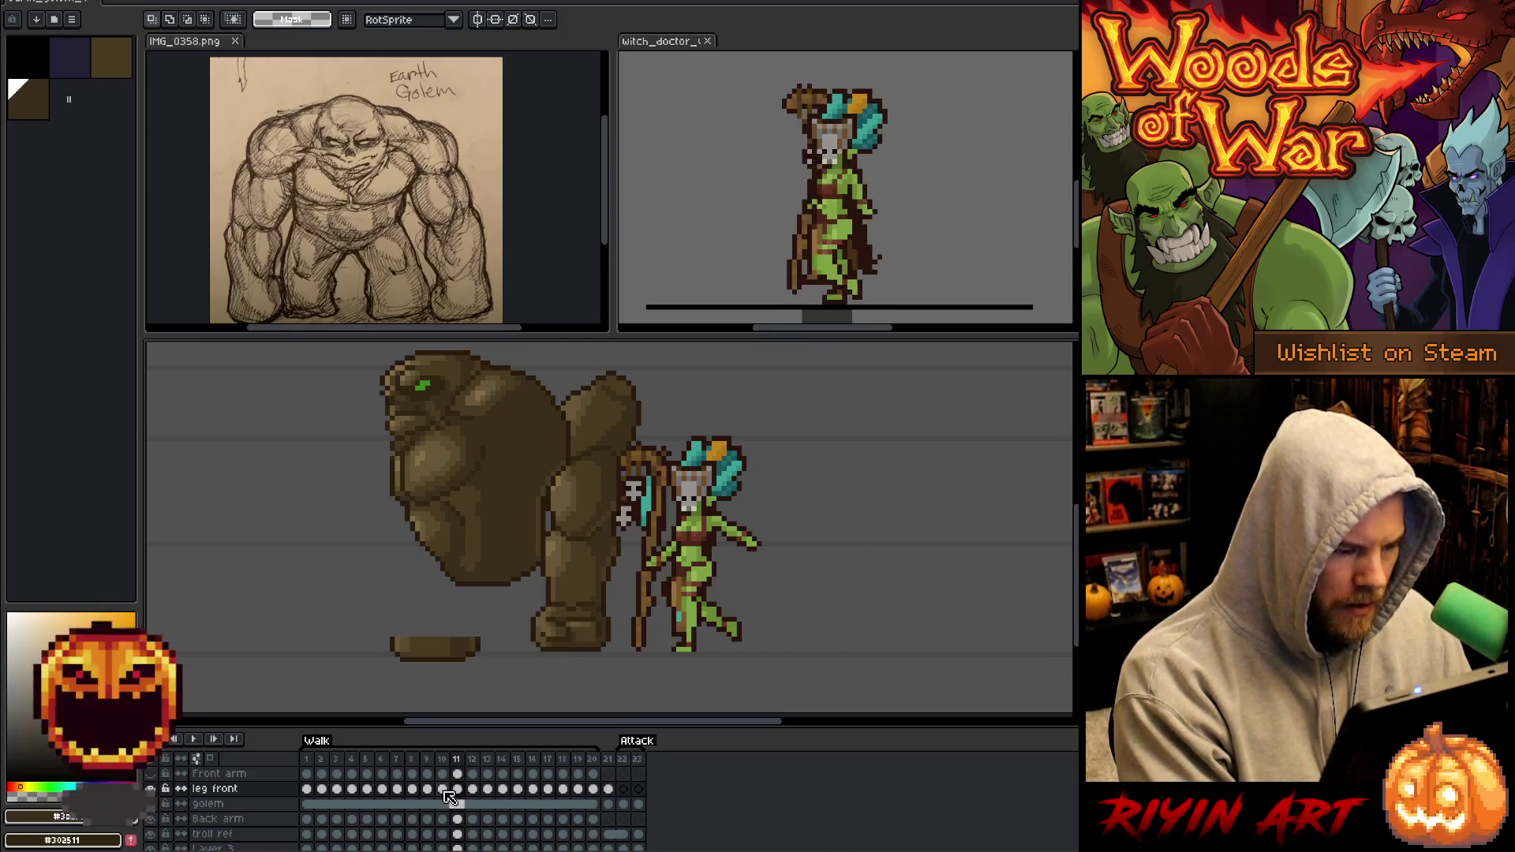
Shift the foot left on frame 11 and about 13 pixels left on frame 12.
click(443, 789)
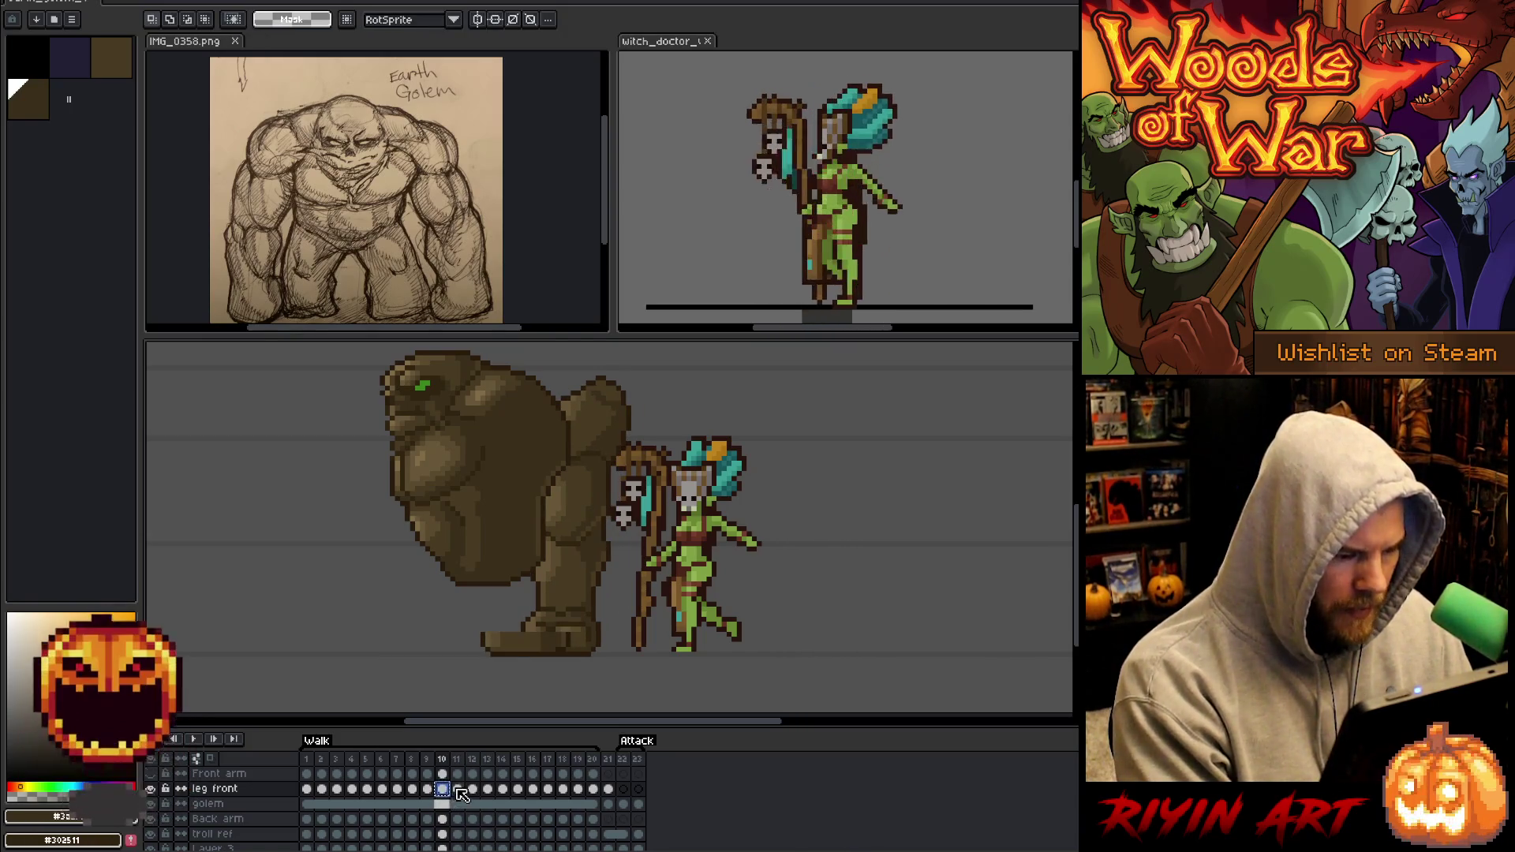
click(458, 790)
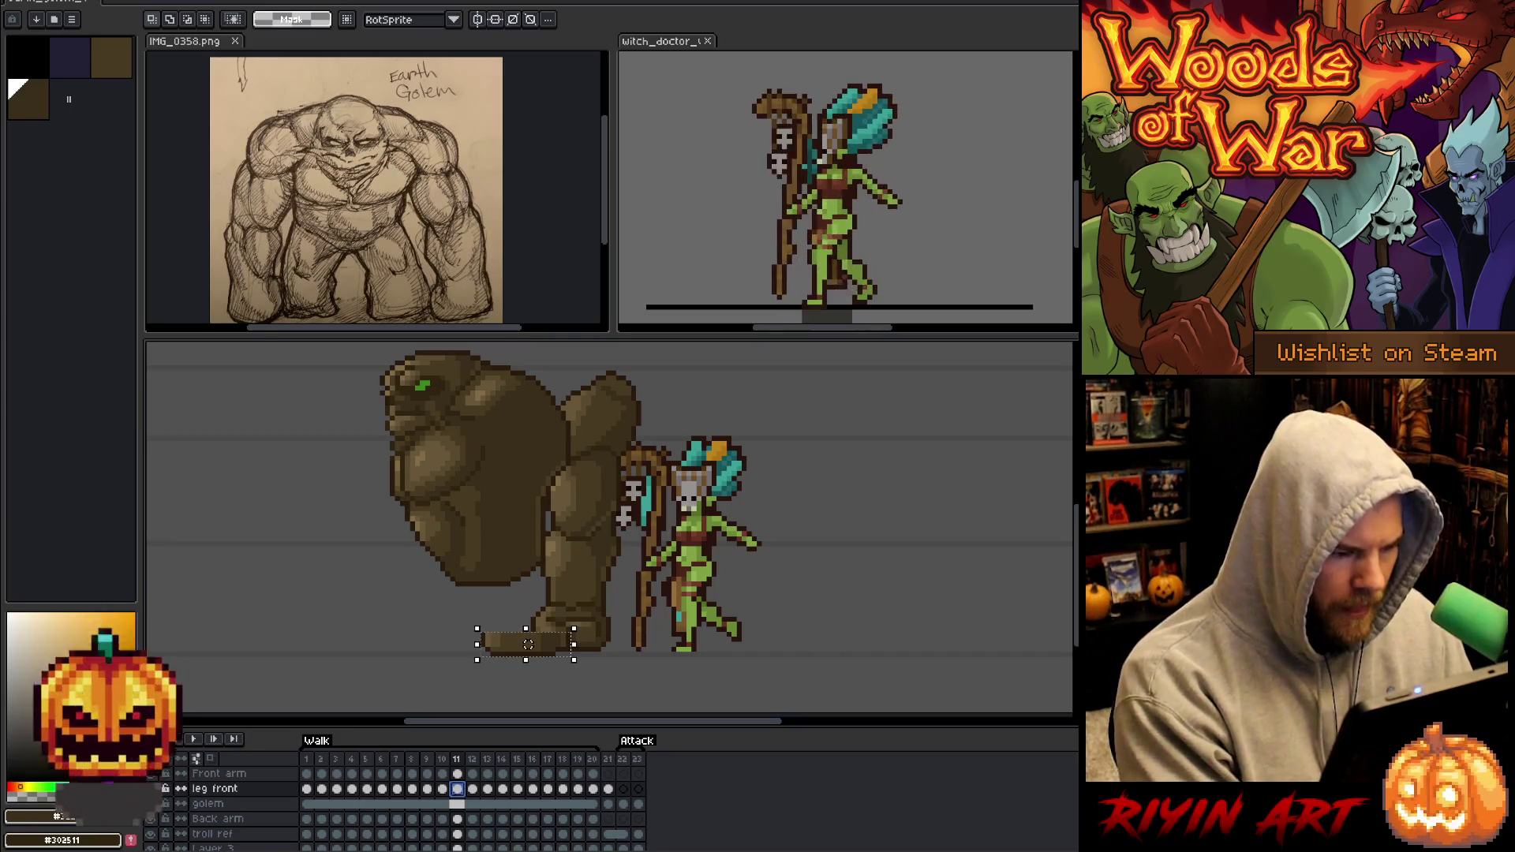
key(Left)
key(Left)
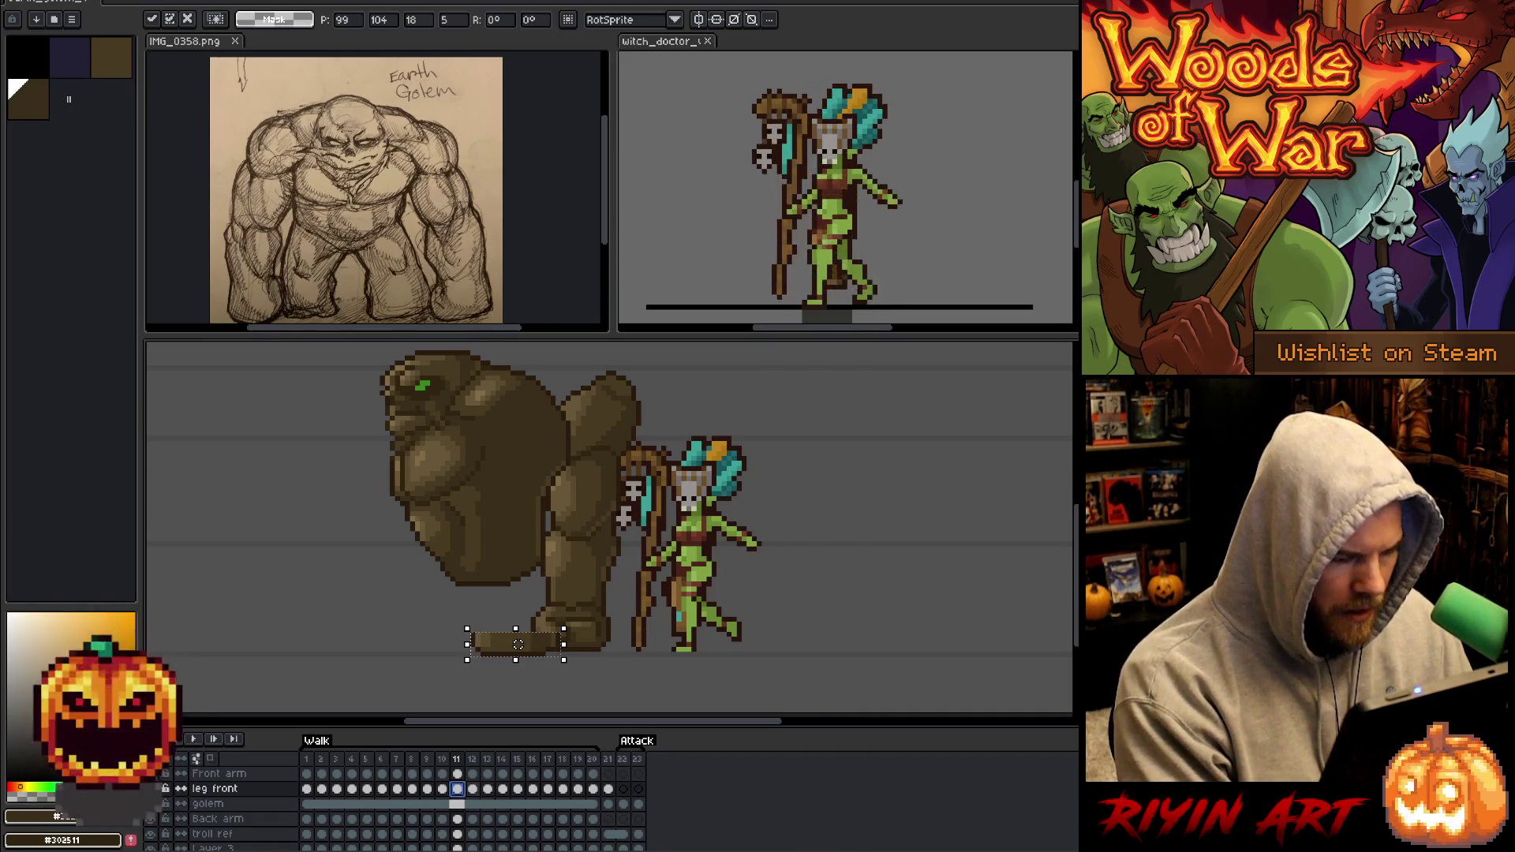
key(Return)
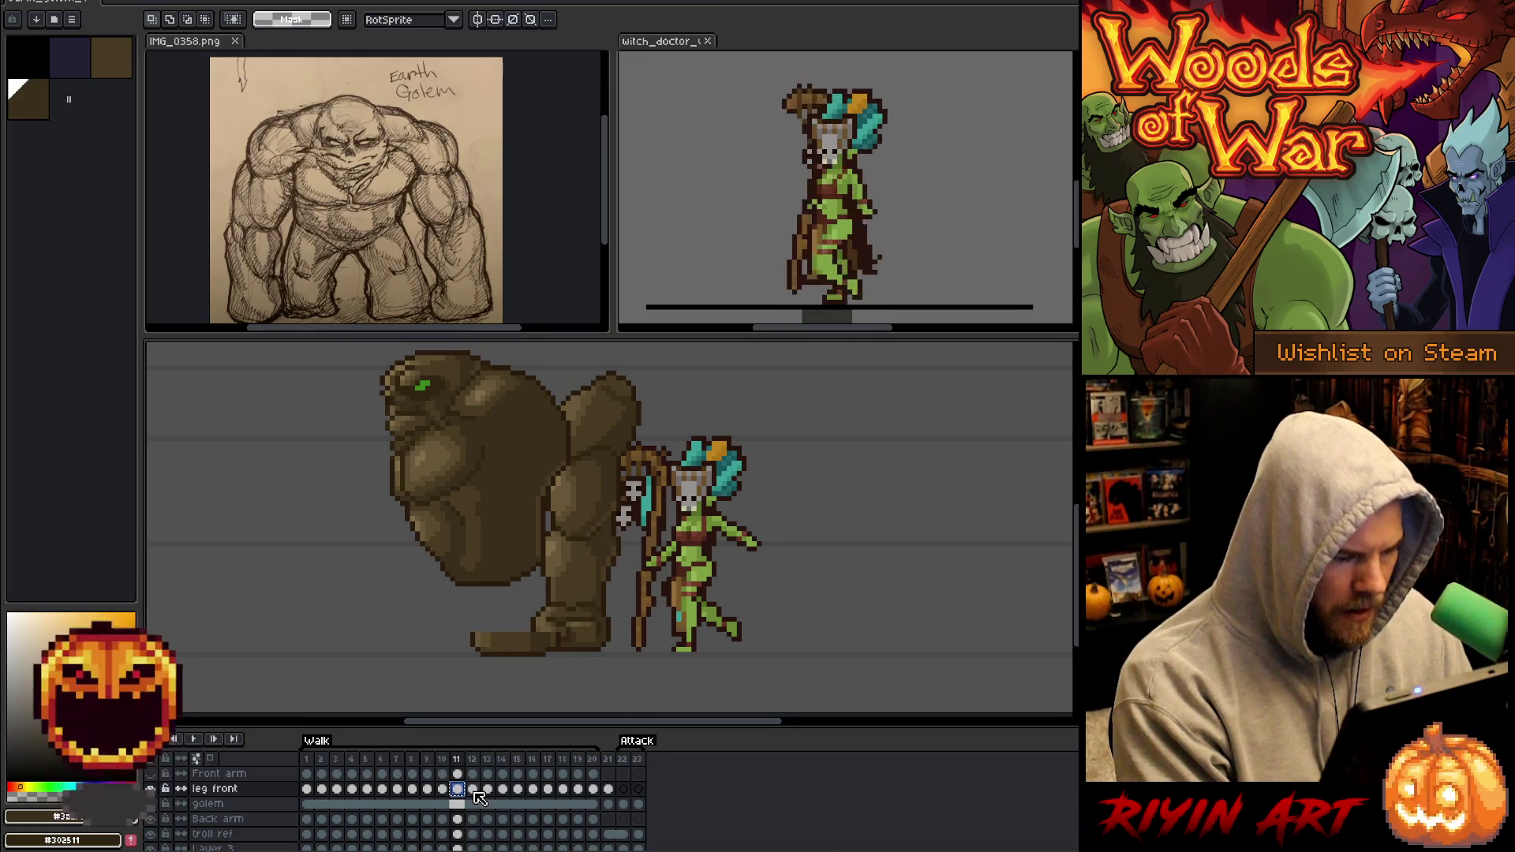
click(442, 793)
click(458, 792)
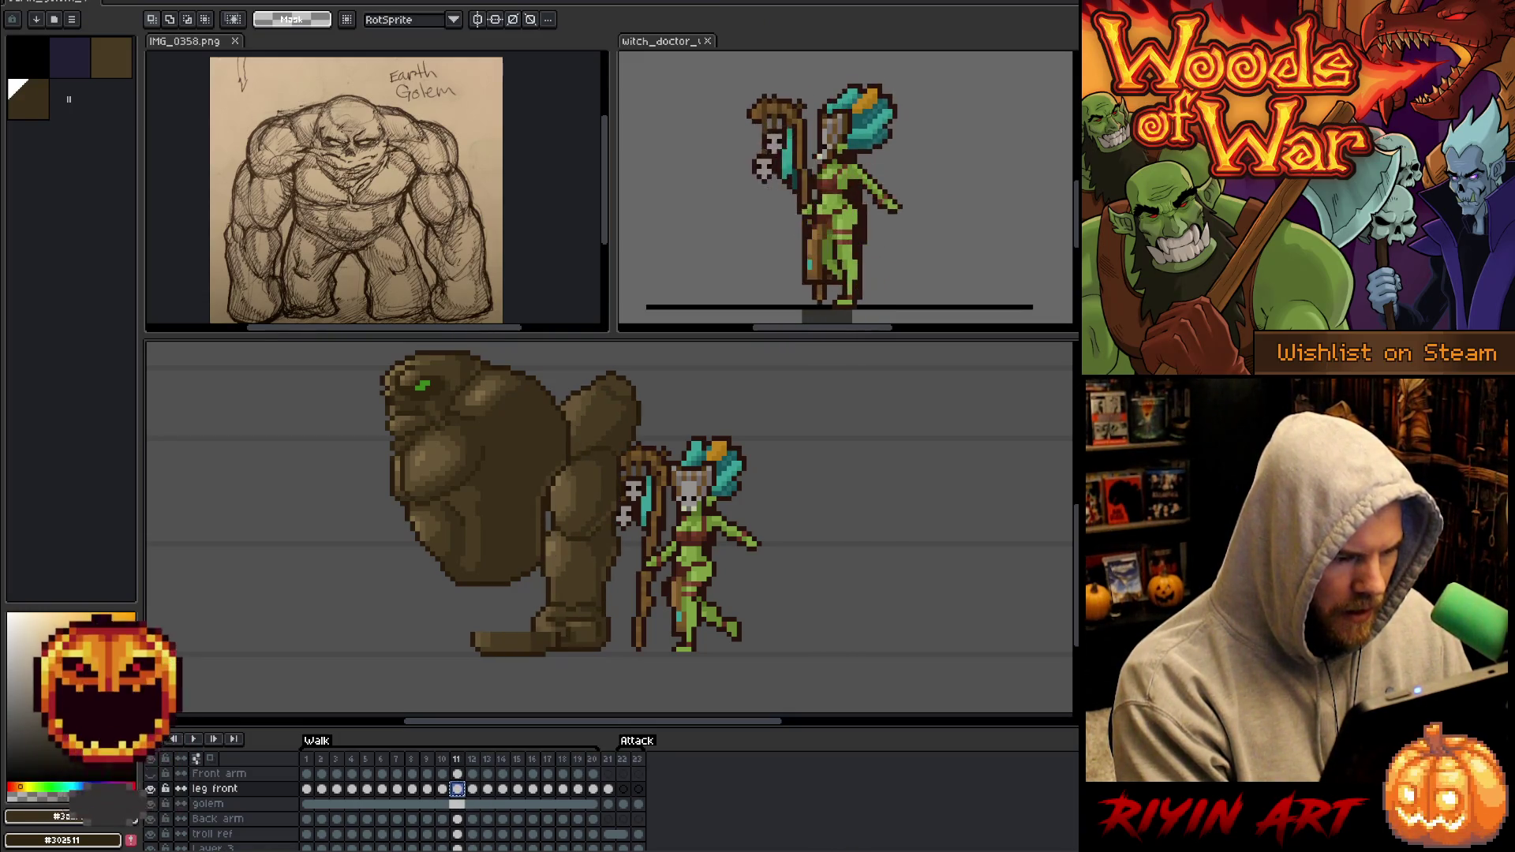
key(ctrl+shift+d)
key(Return)
click(472, 789)
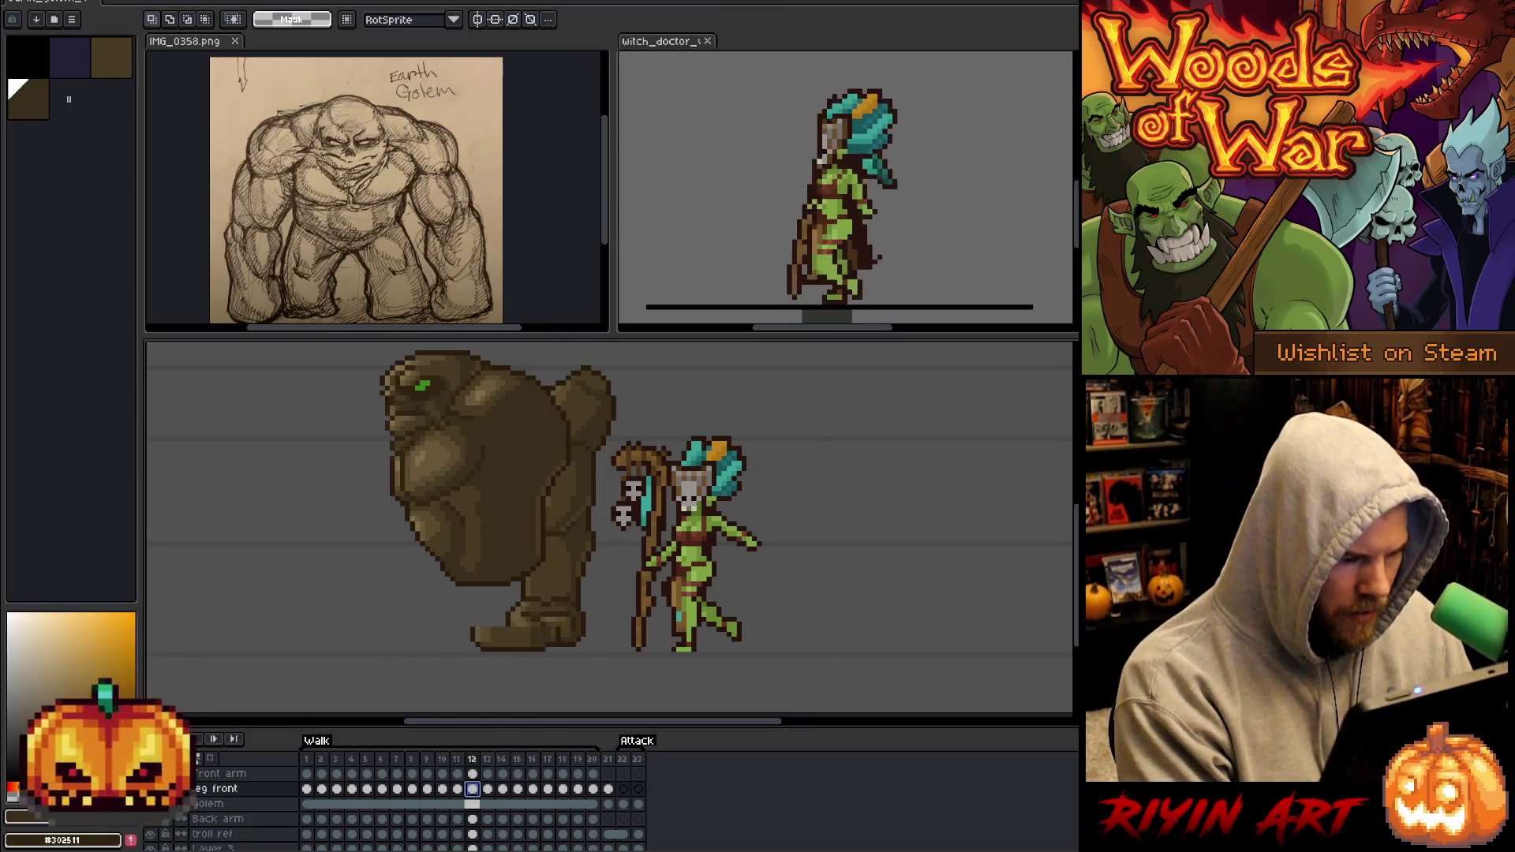
key(ctrl+shift+d)
drag(518, 639, 508, 639)
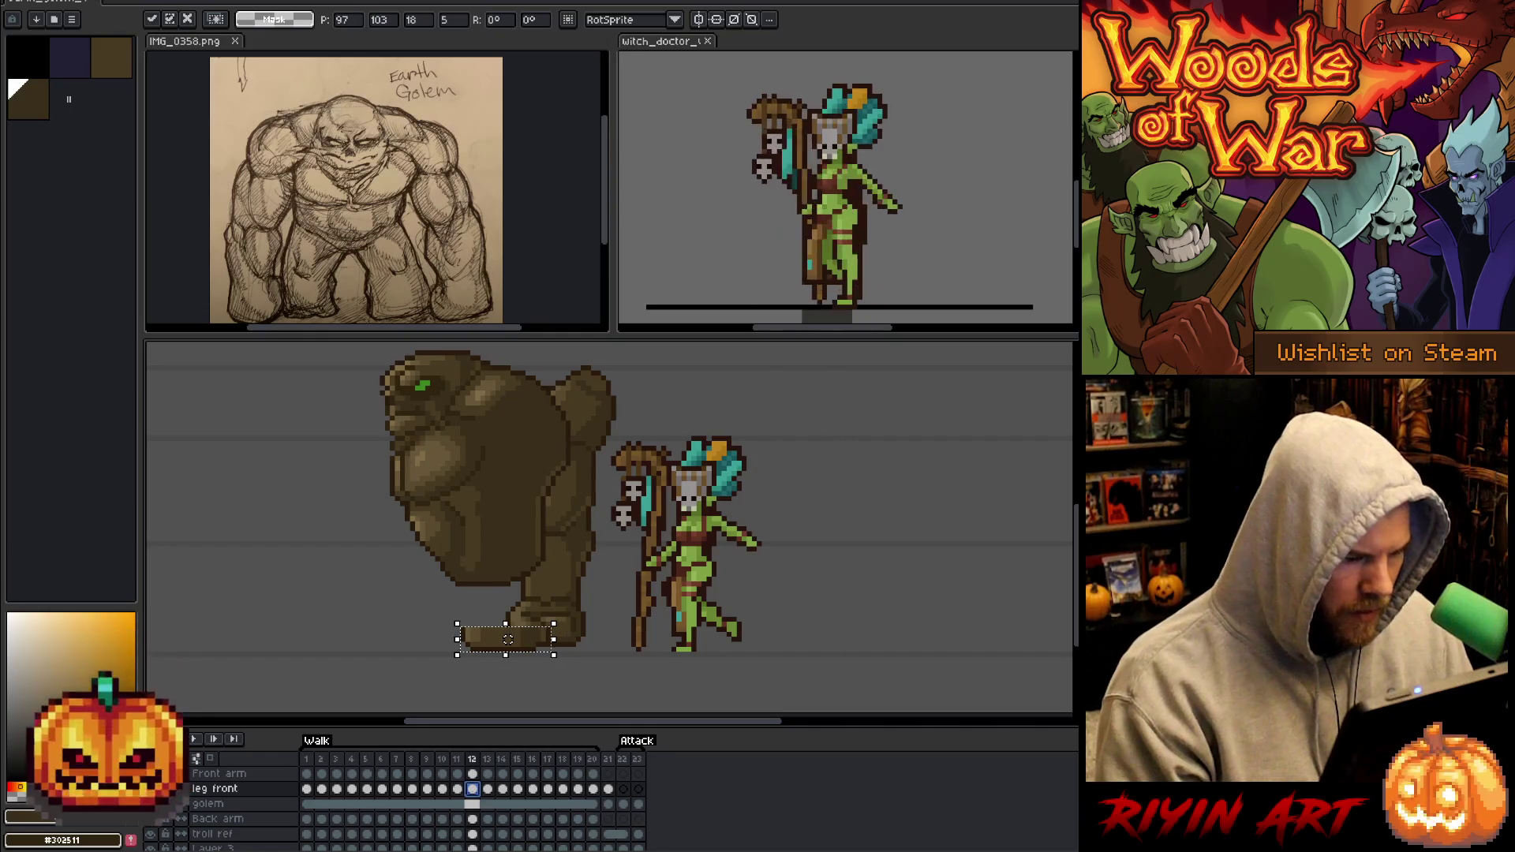
key(Return)
Reselect the foot and shift it slightly left on frames 13, 14 and 15.
click(488, 789)
key(ctrl+shift+d)
drag(509, 639, 497, 639)
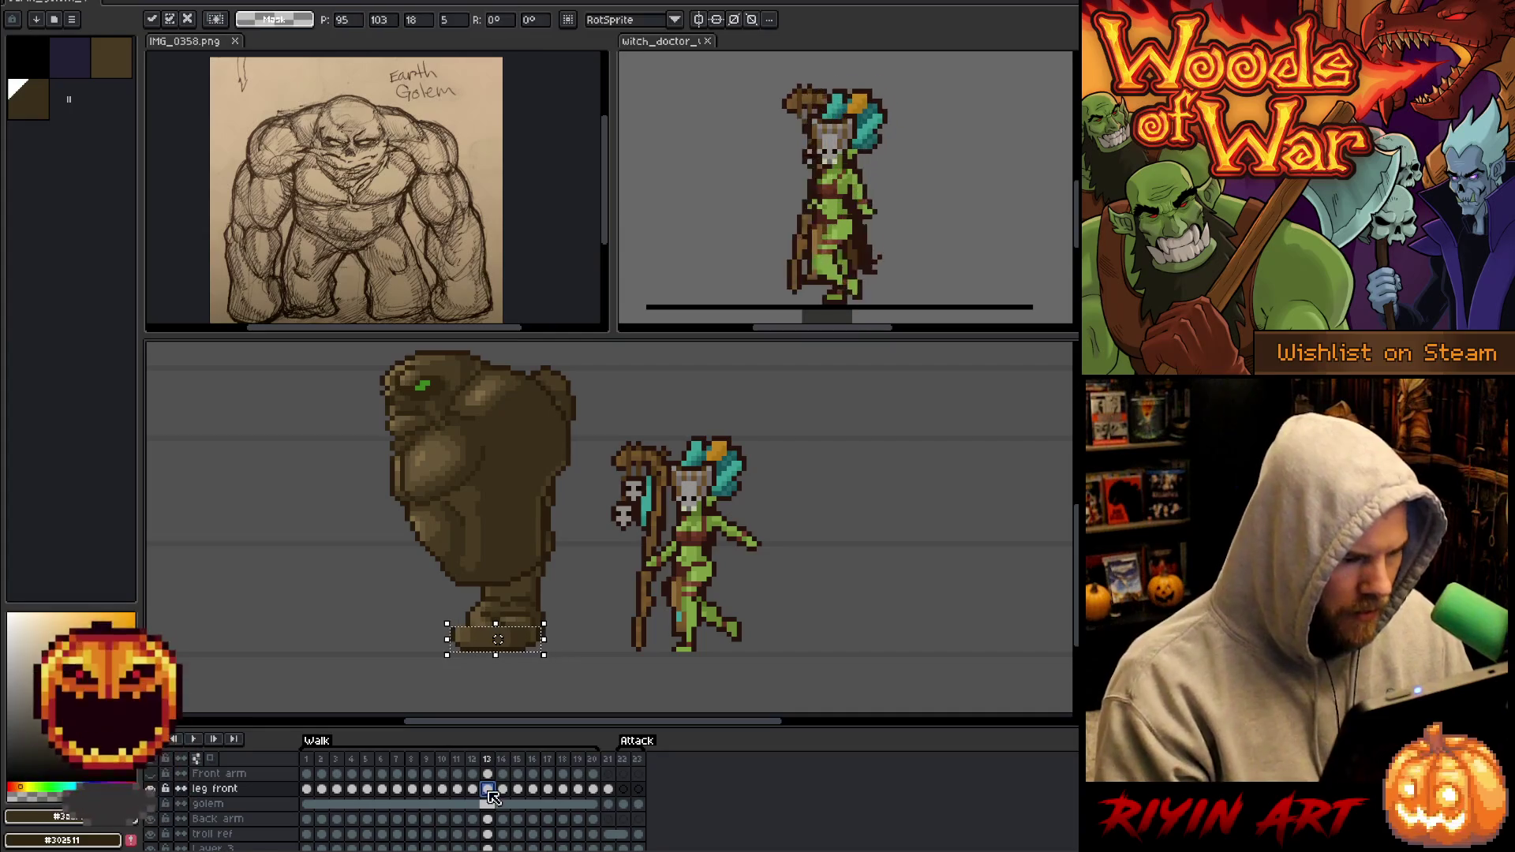
key(Return)
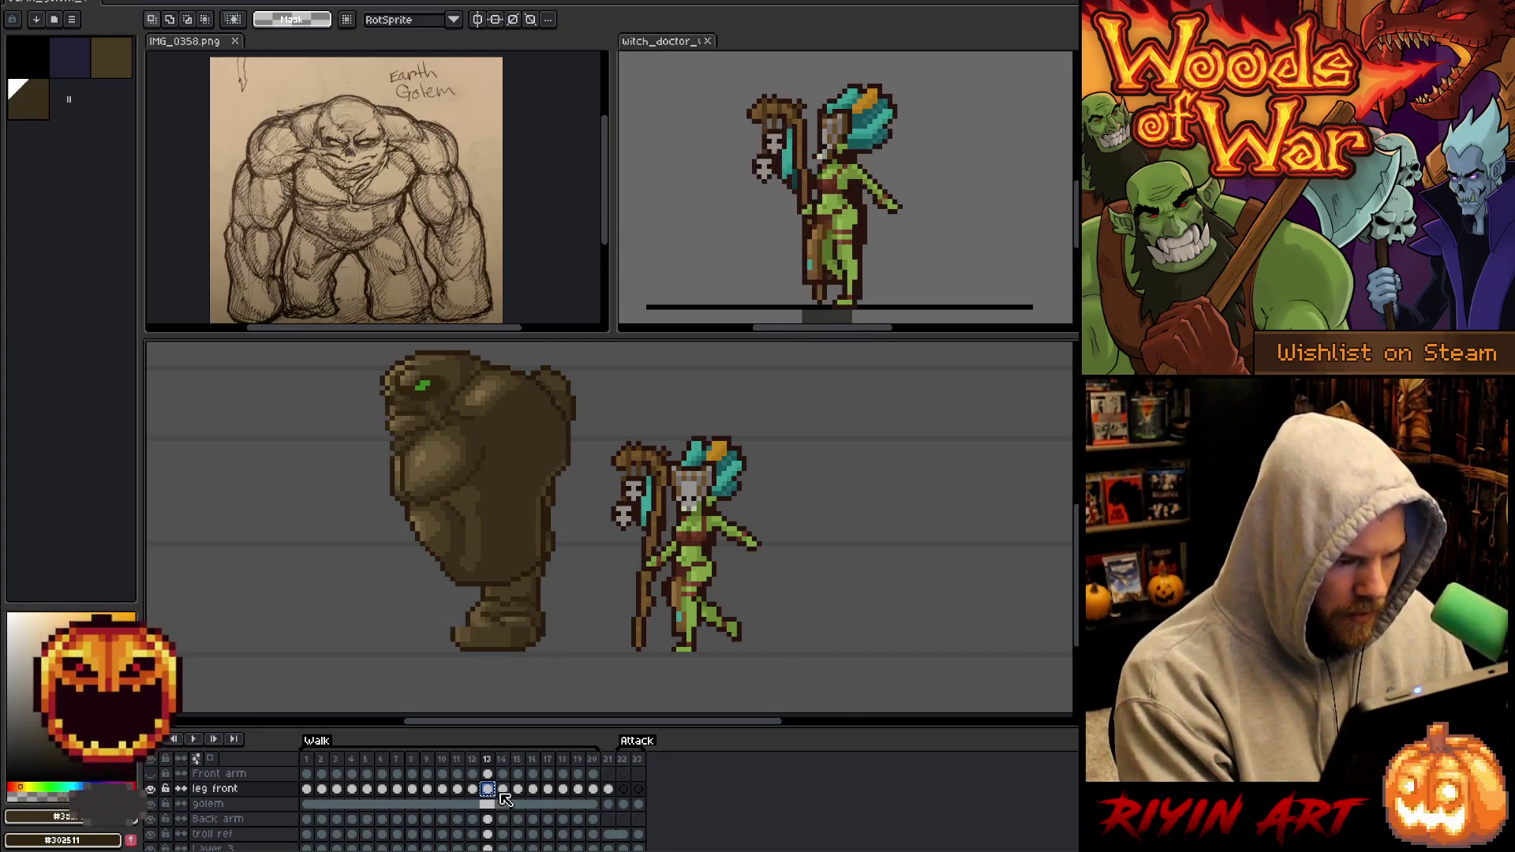
click(503, 789)
key(ctrl+shift+d)
key(Return)
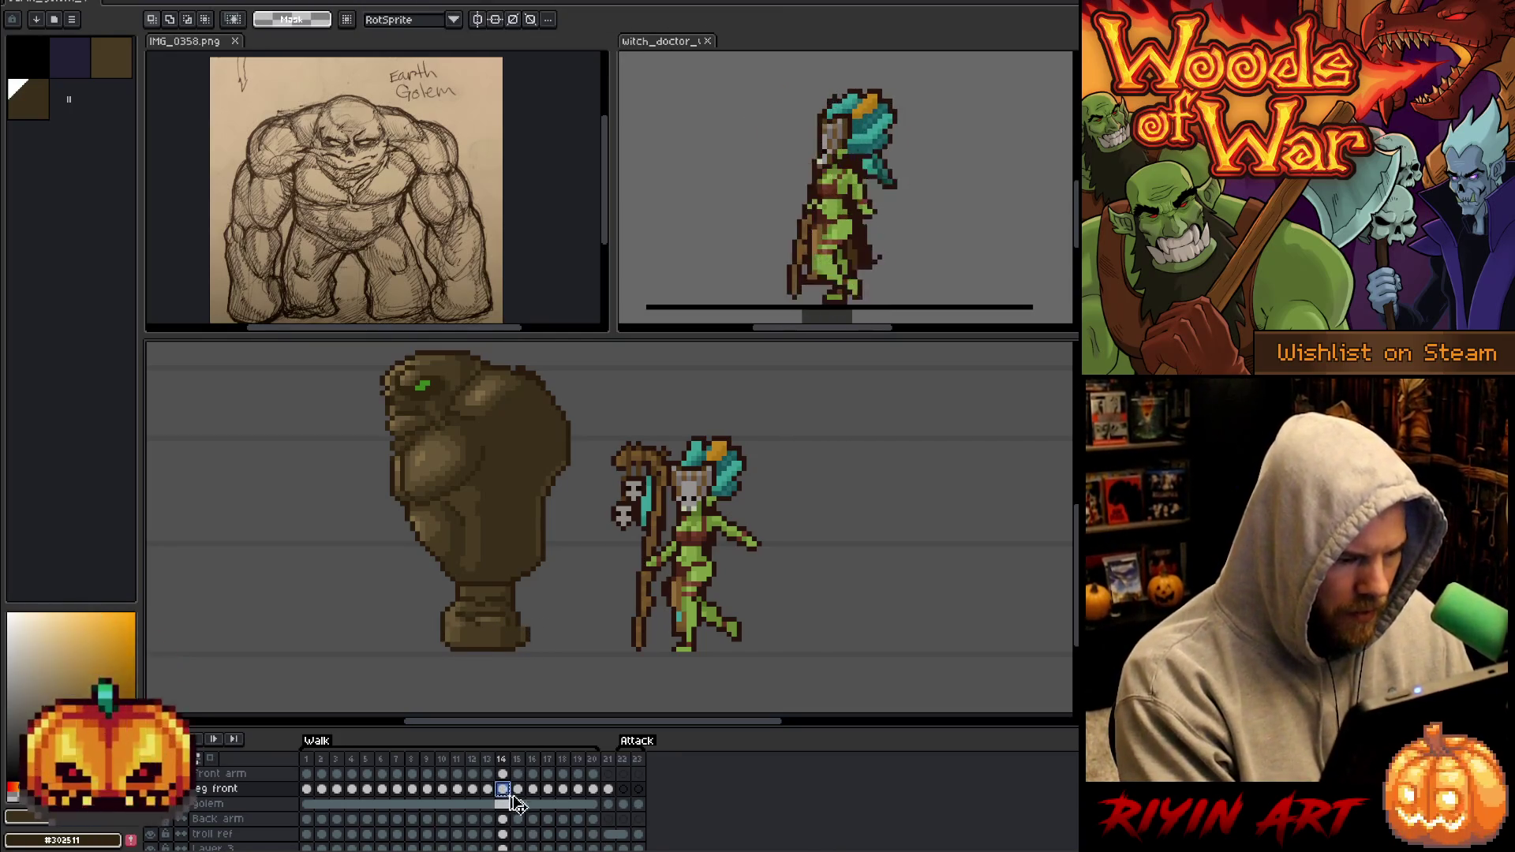
click(517, 788)
click(517, 789)
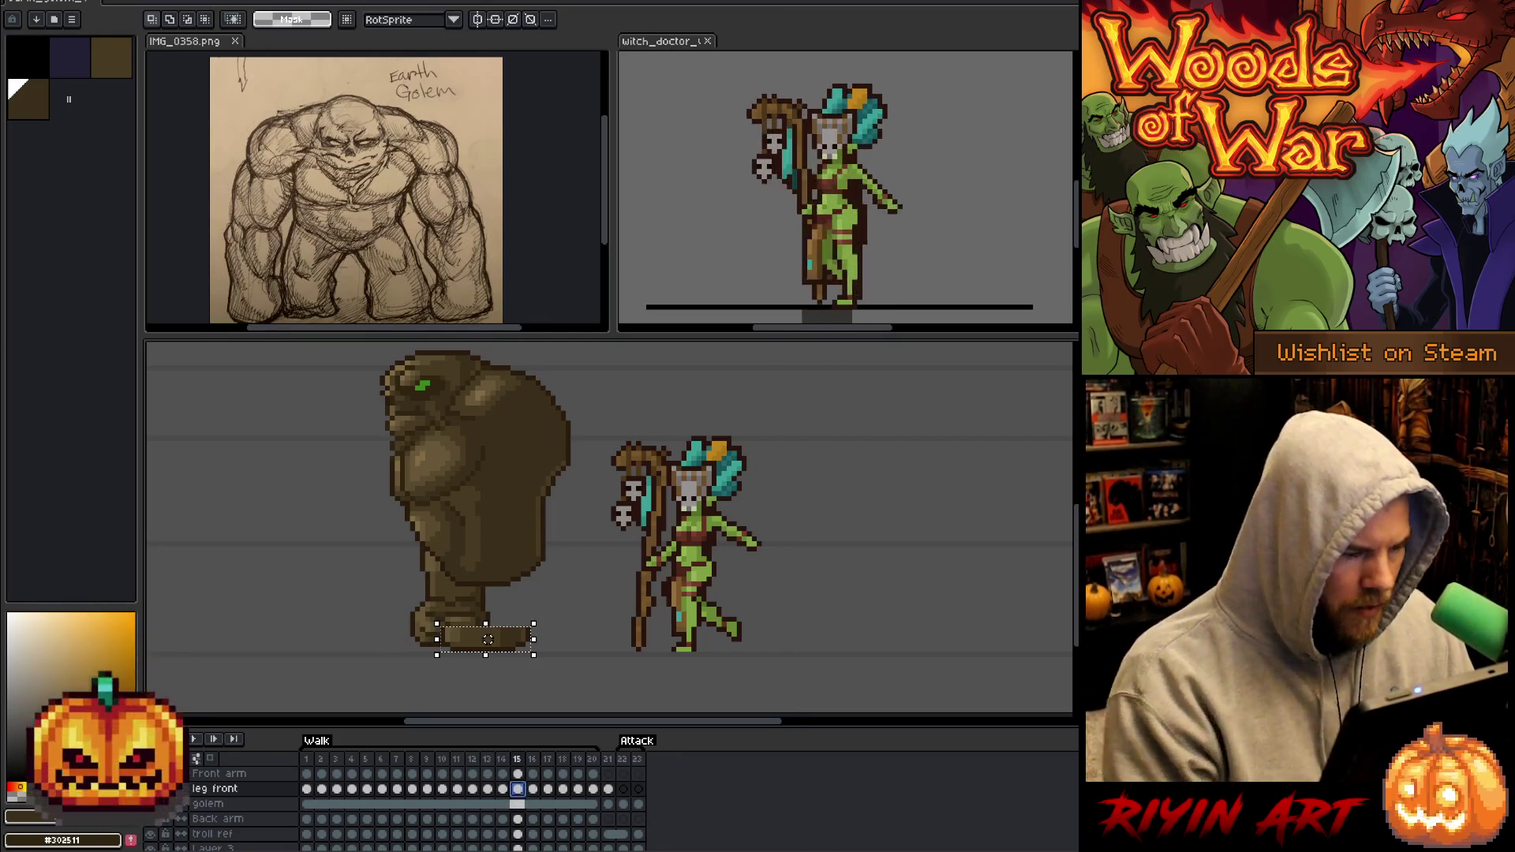
key(Left)
key(Left)
click(518, 789)
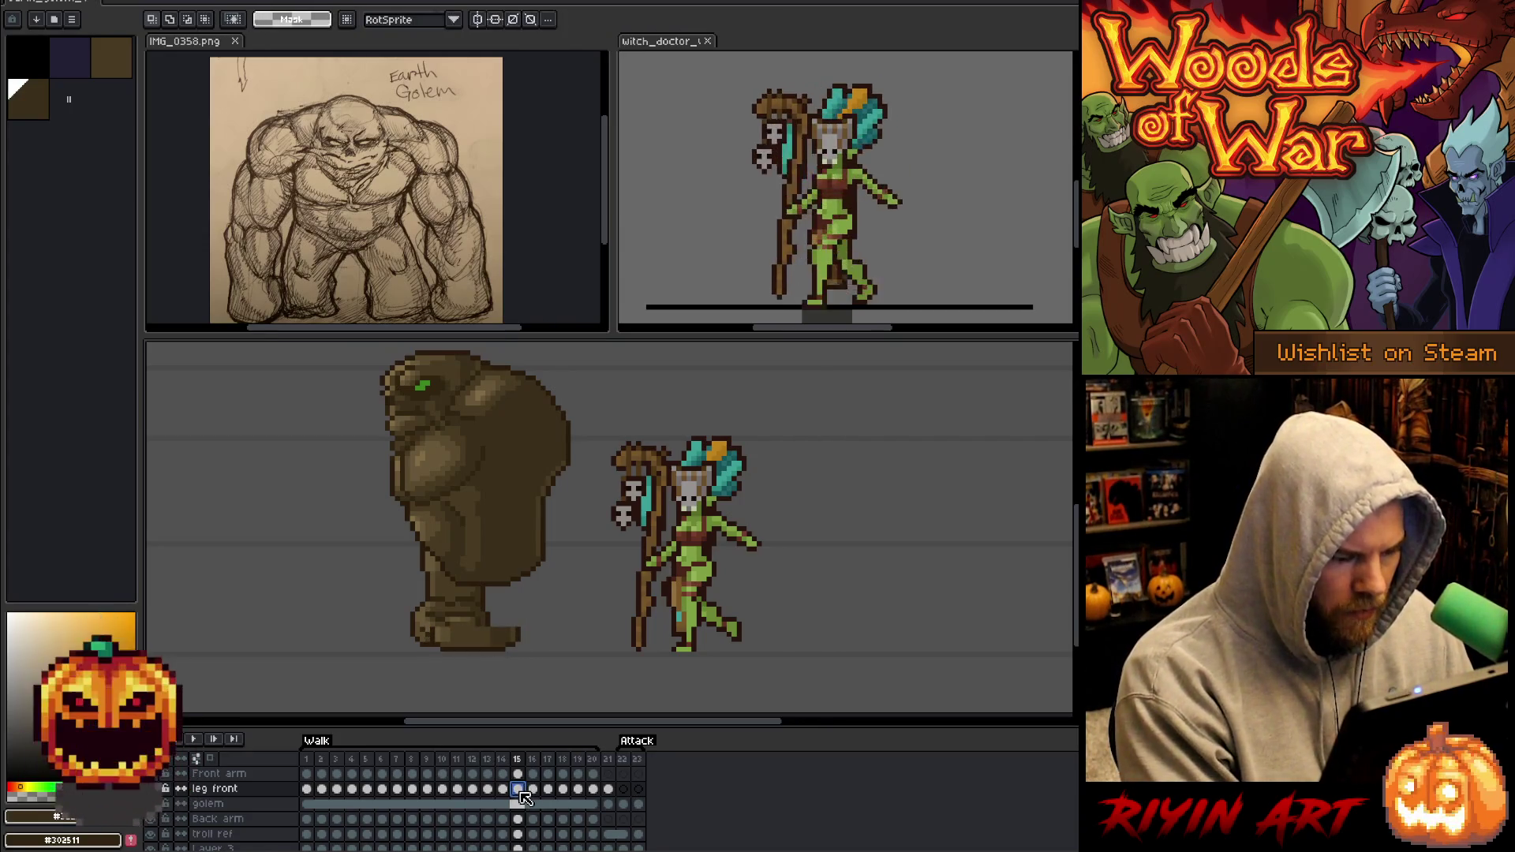
Reselect the foot and nudge it left on frames 16 and 17.
click(533, 789)
key(ctrl+shift+d)
key(Left)
key(Left)
click(534, 789)
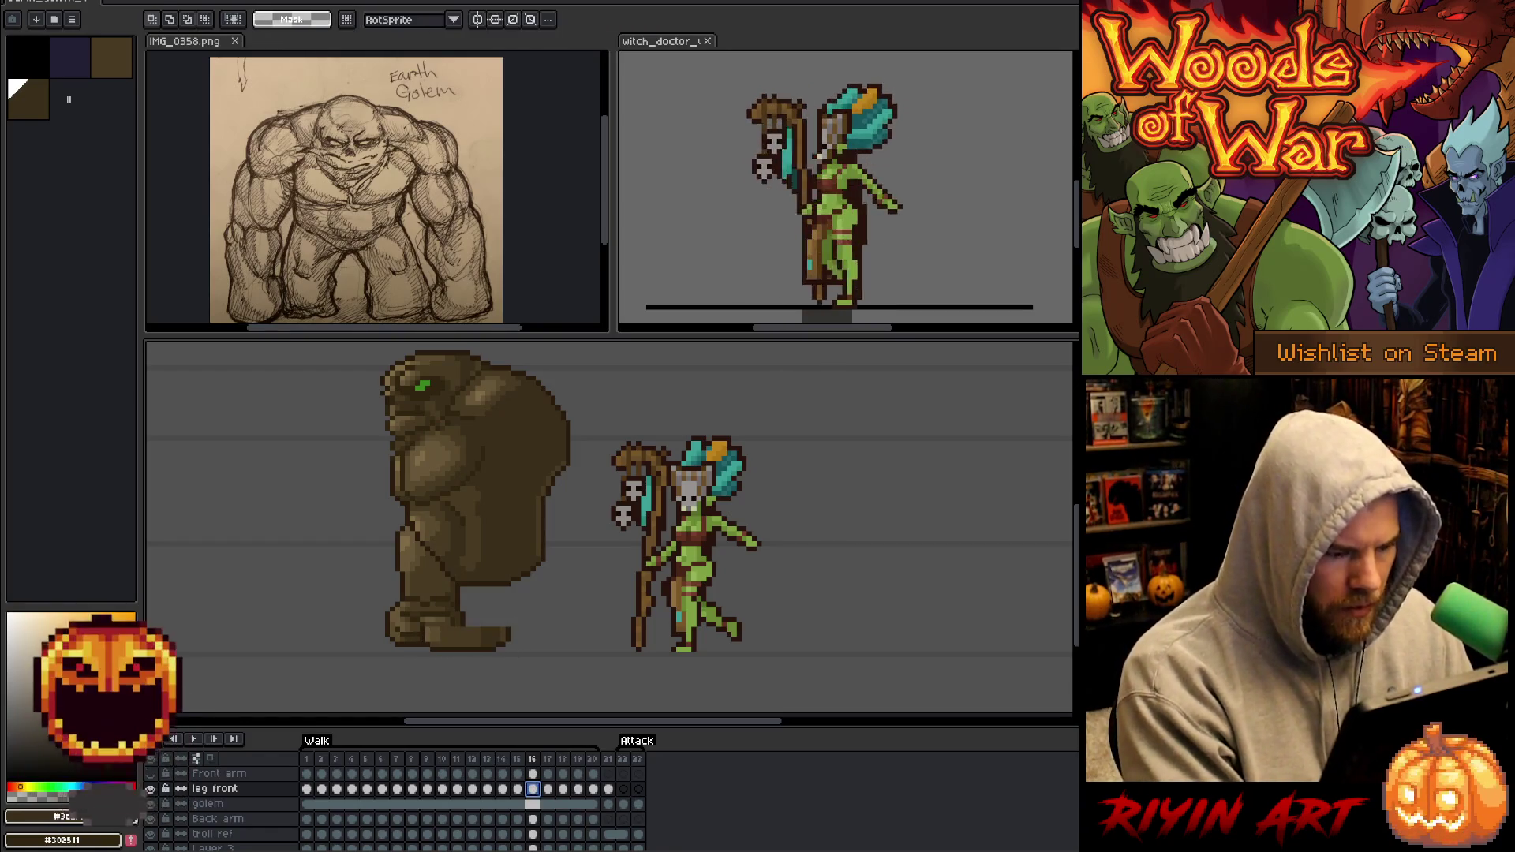
click(547, 788)
key(ctrl+shift+d)
key(Left)
key(Left)
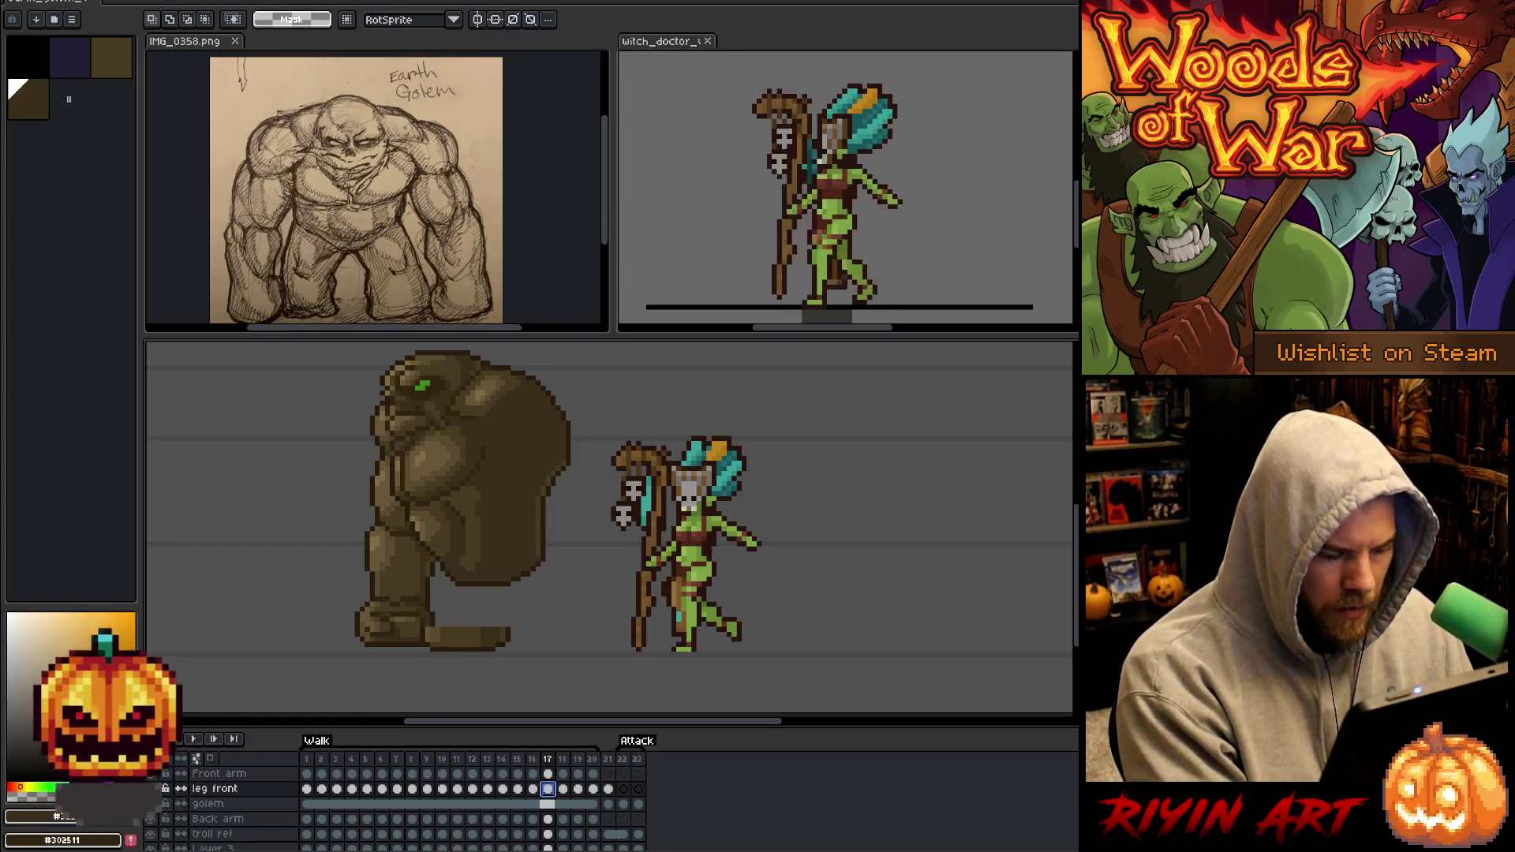
key(Return)
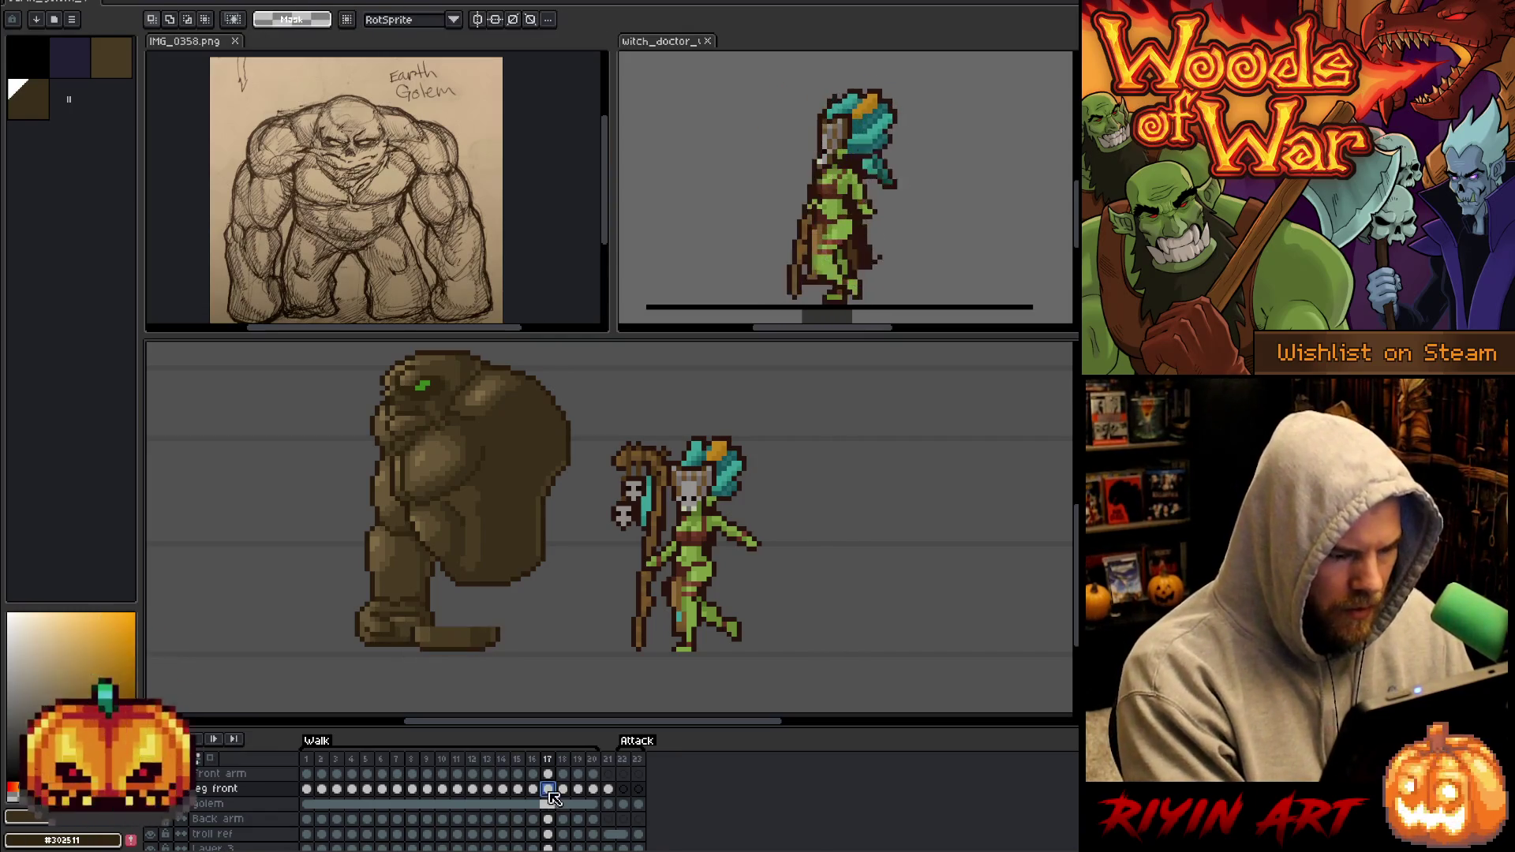
Nudge the foot left on frames 18 and 19, comparing neighbouring frames.
click(562, 789)
key(ctrl+shift+d)
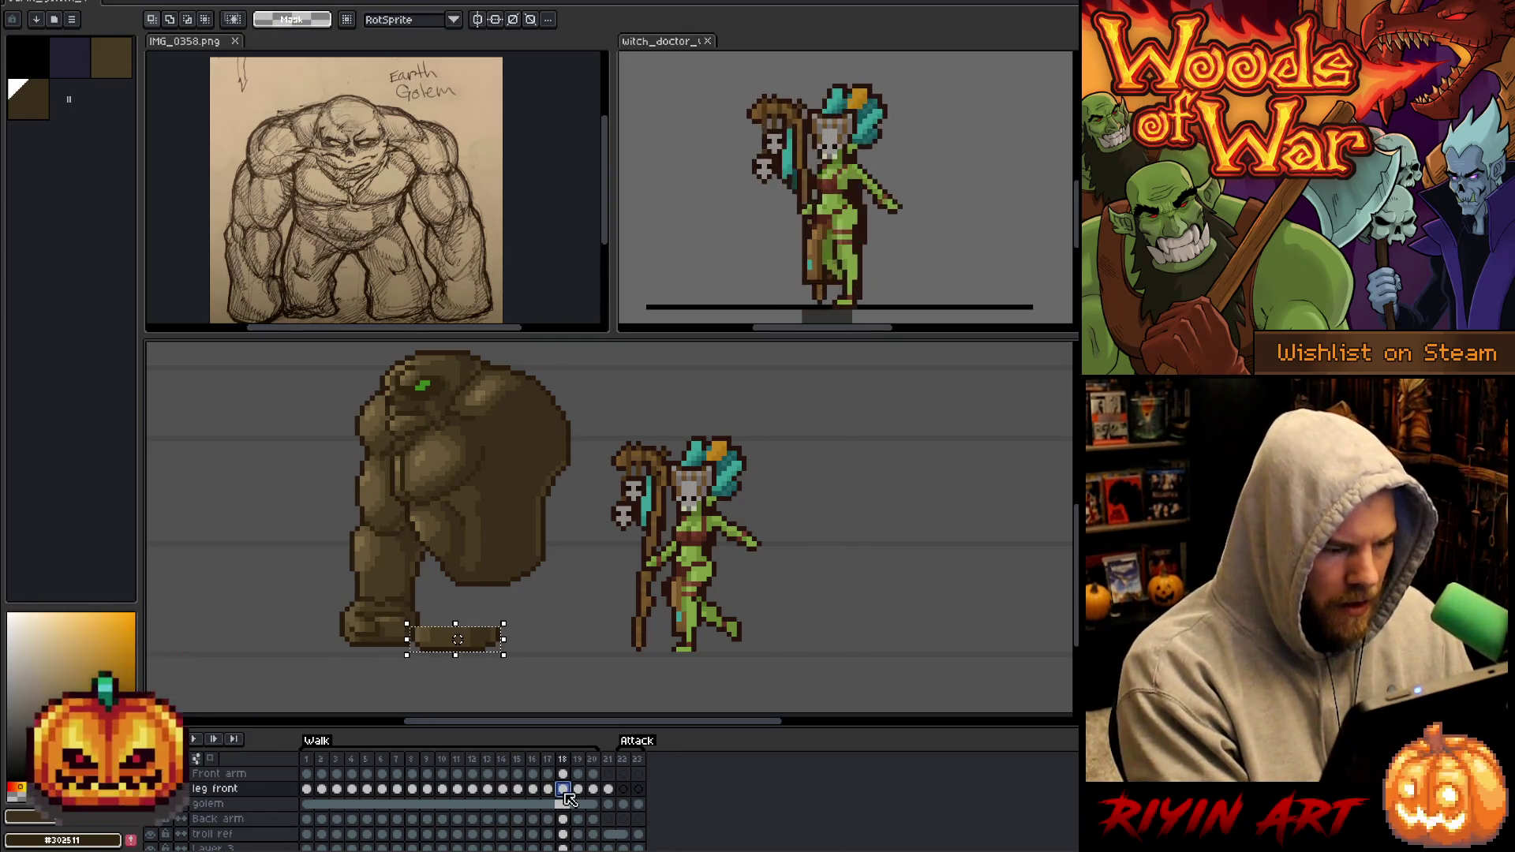
key(Left)
key(Left)
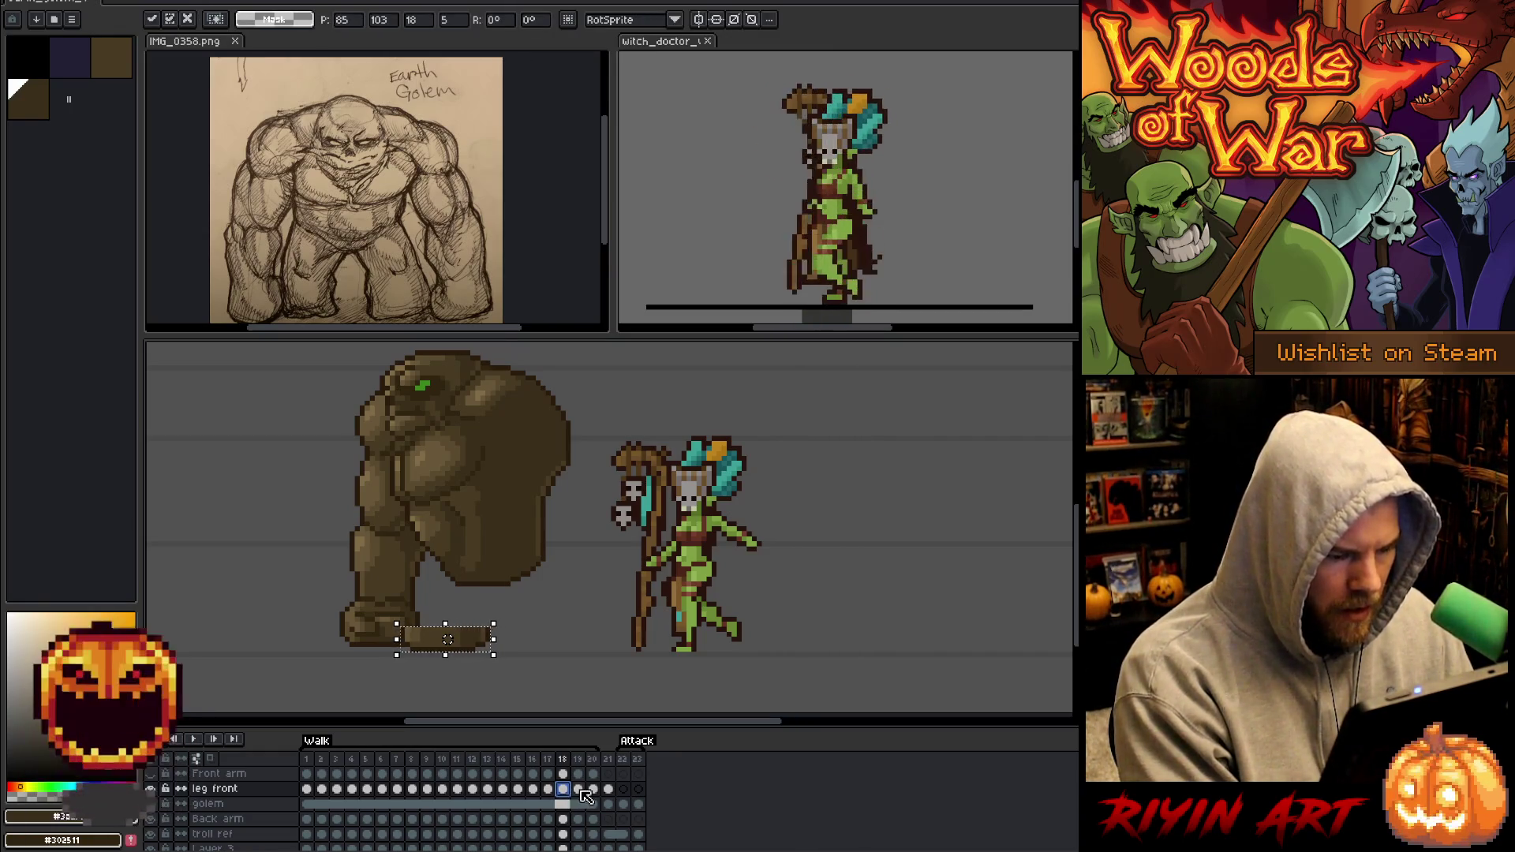
click(581, 789)
click(563, 788)
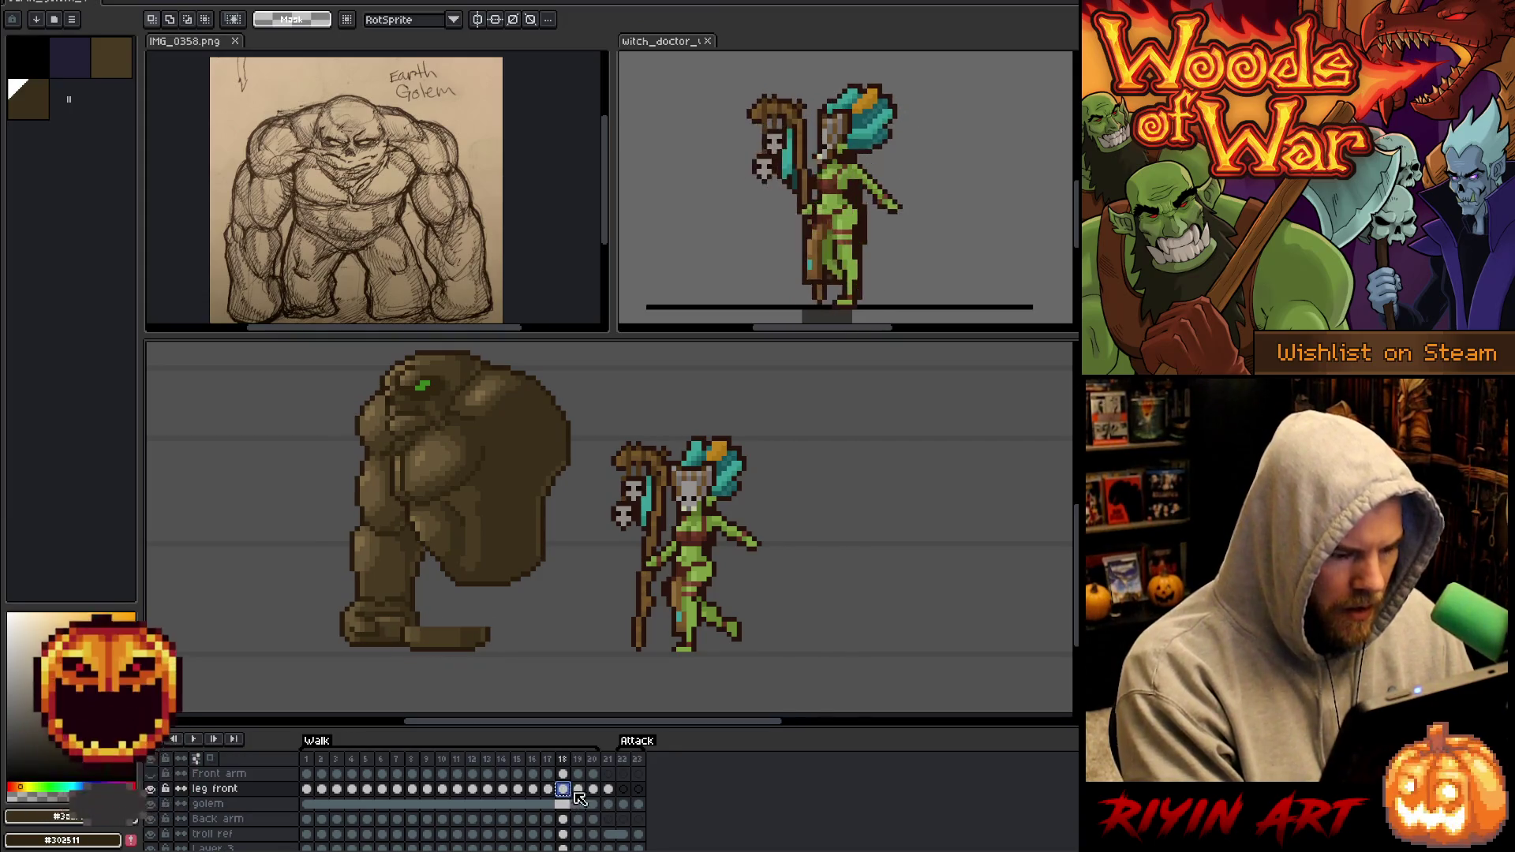
click(578, 789)
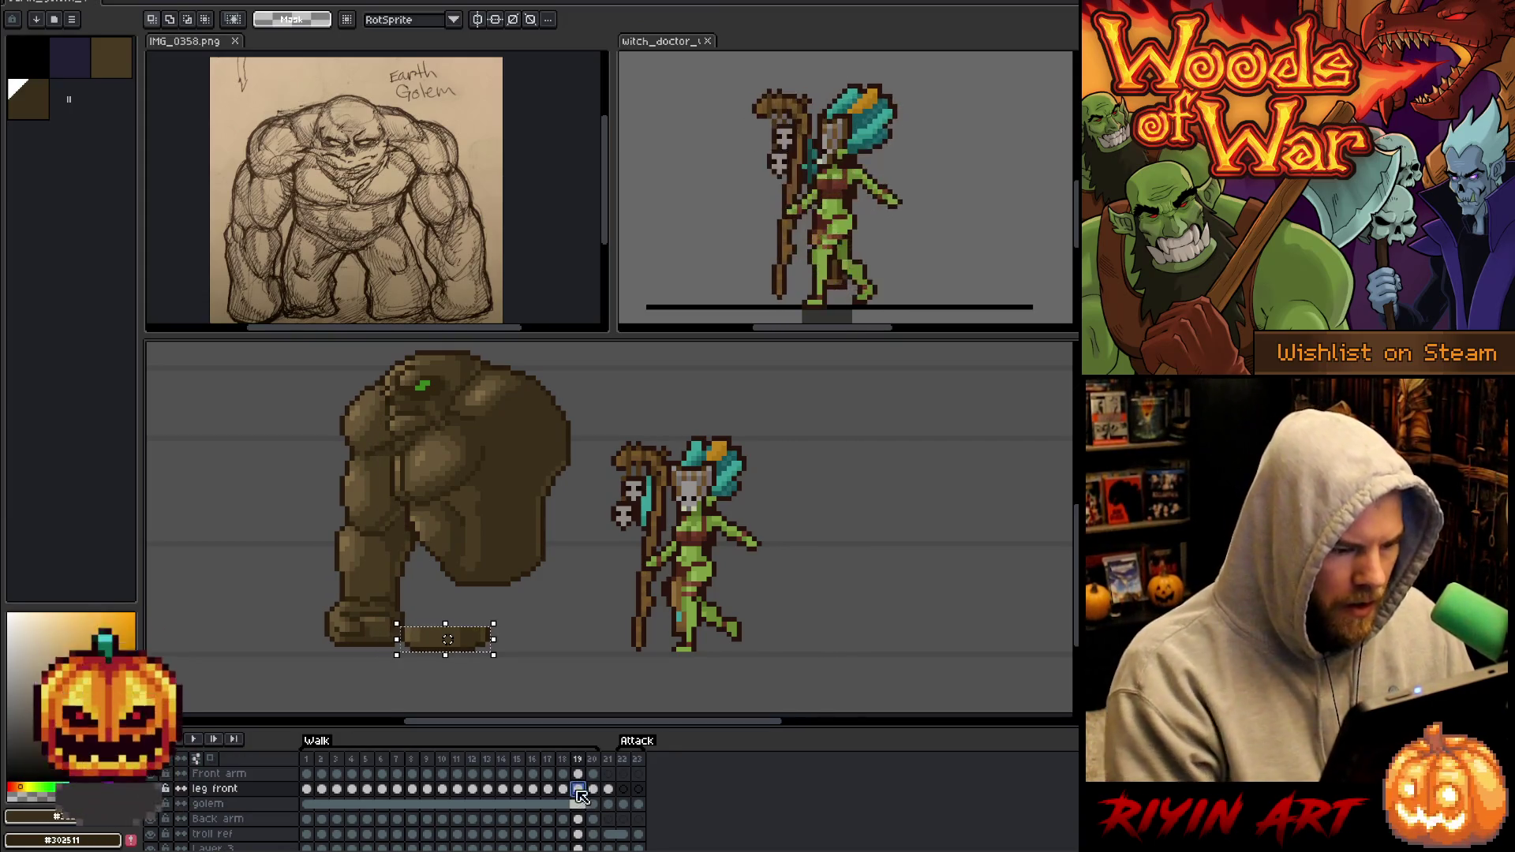
key(Left)
key(Left)
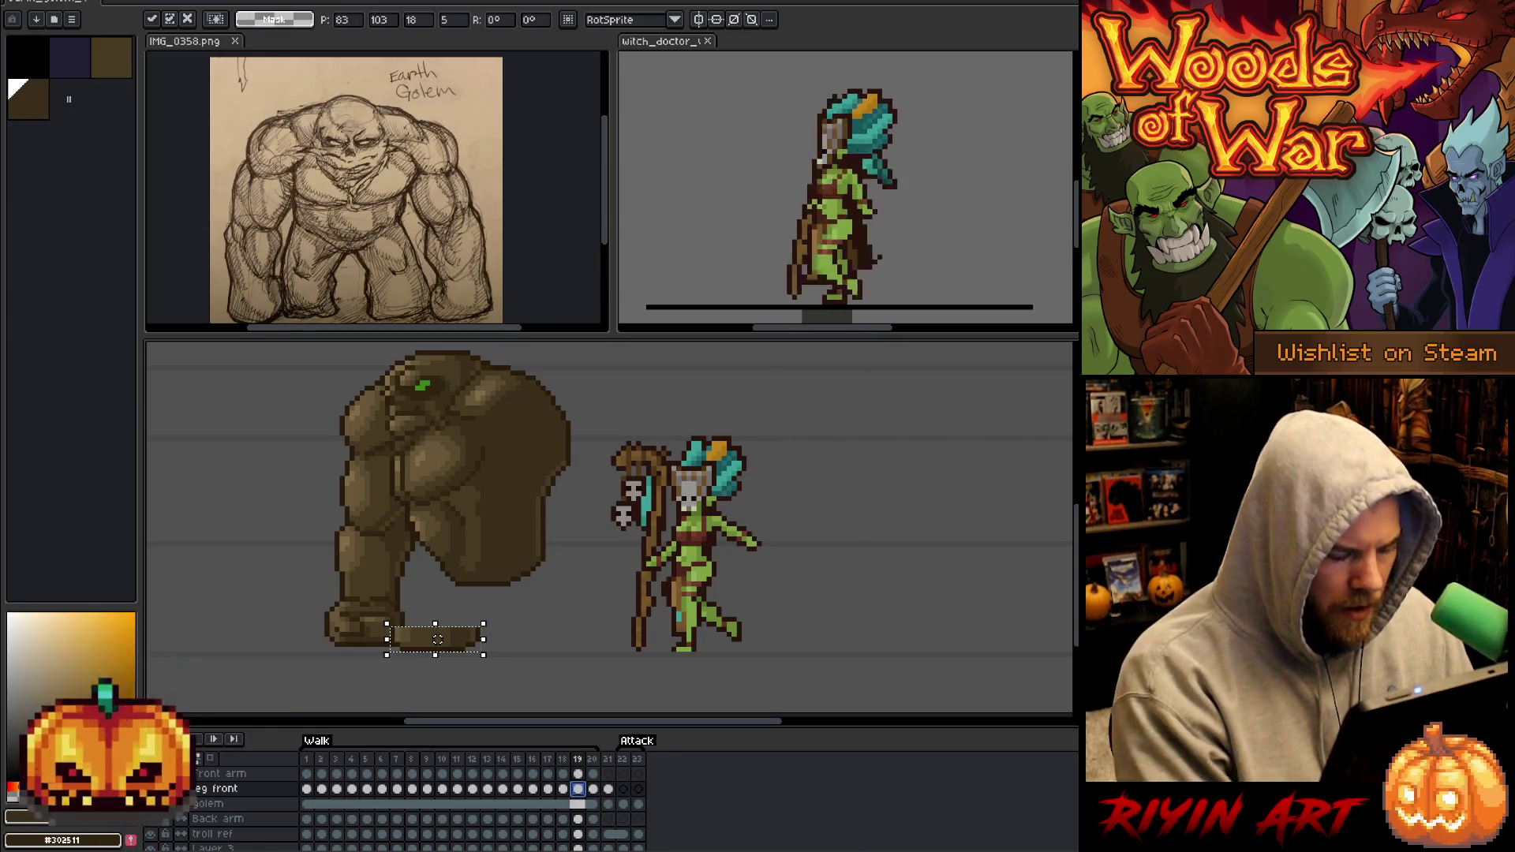
click(579, 792)
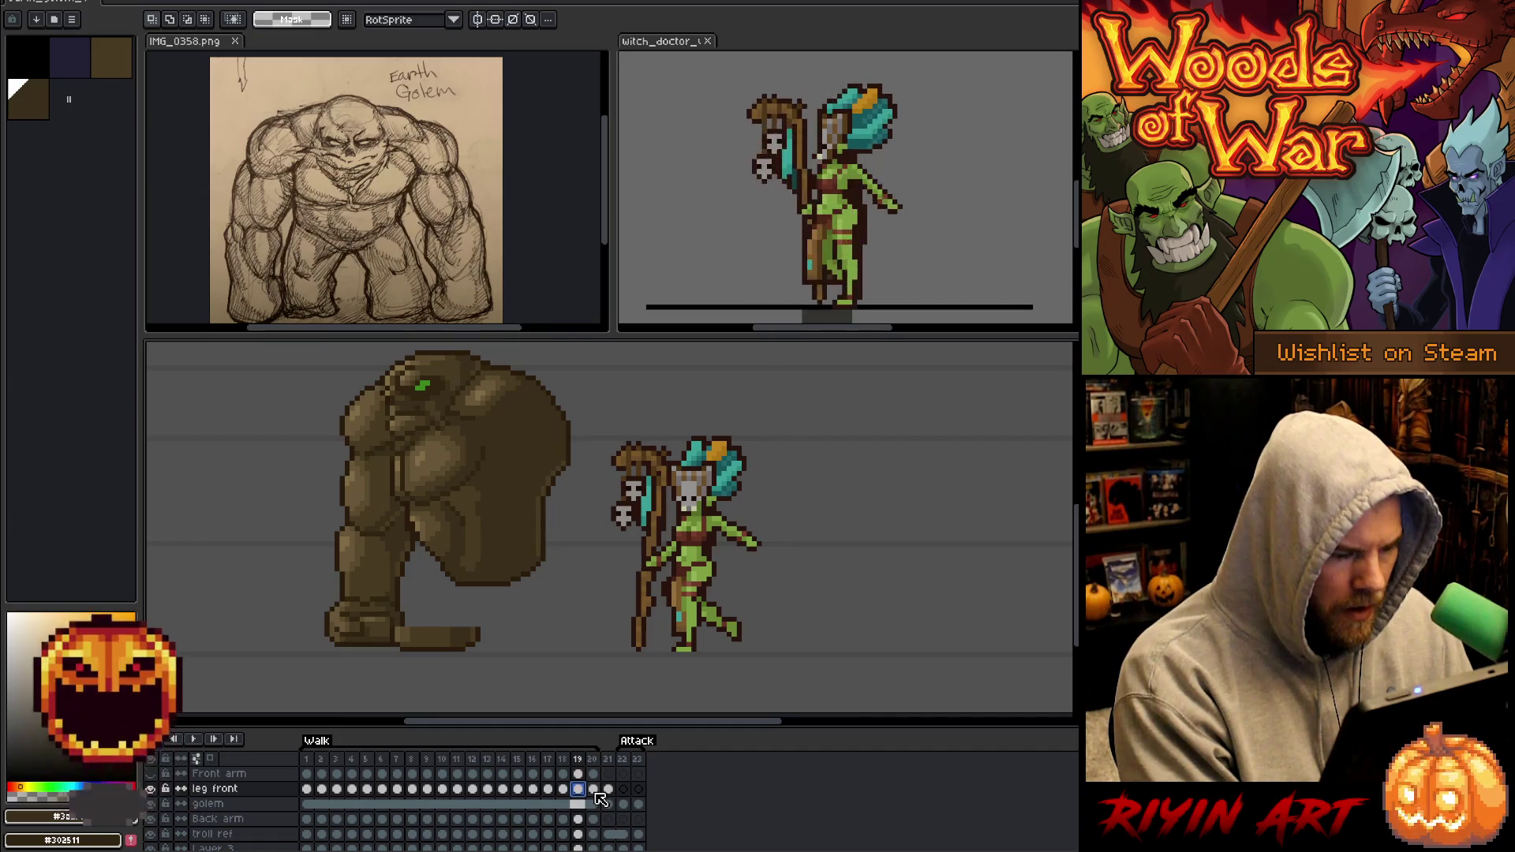
click(594, 791)
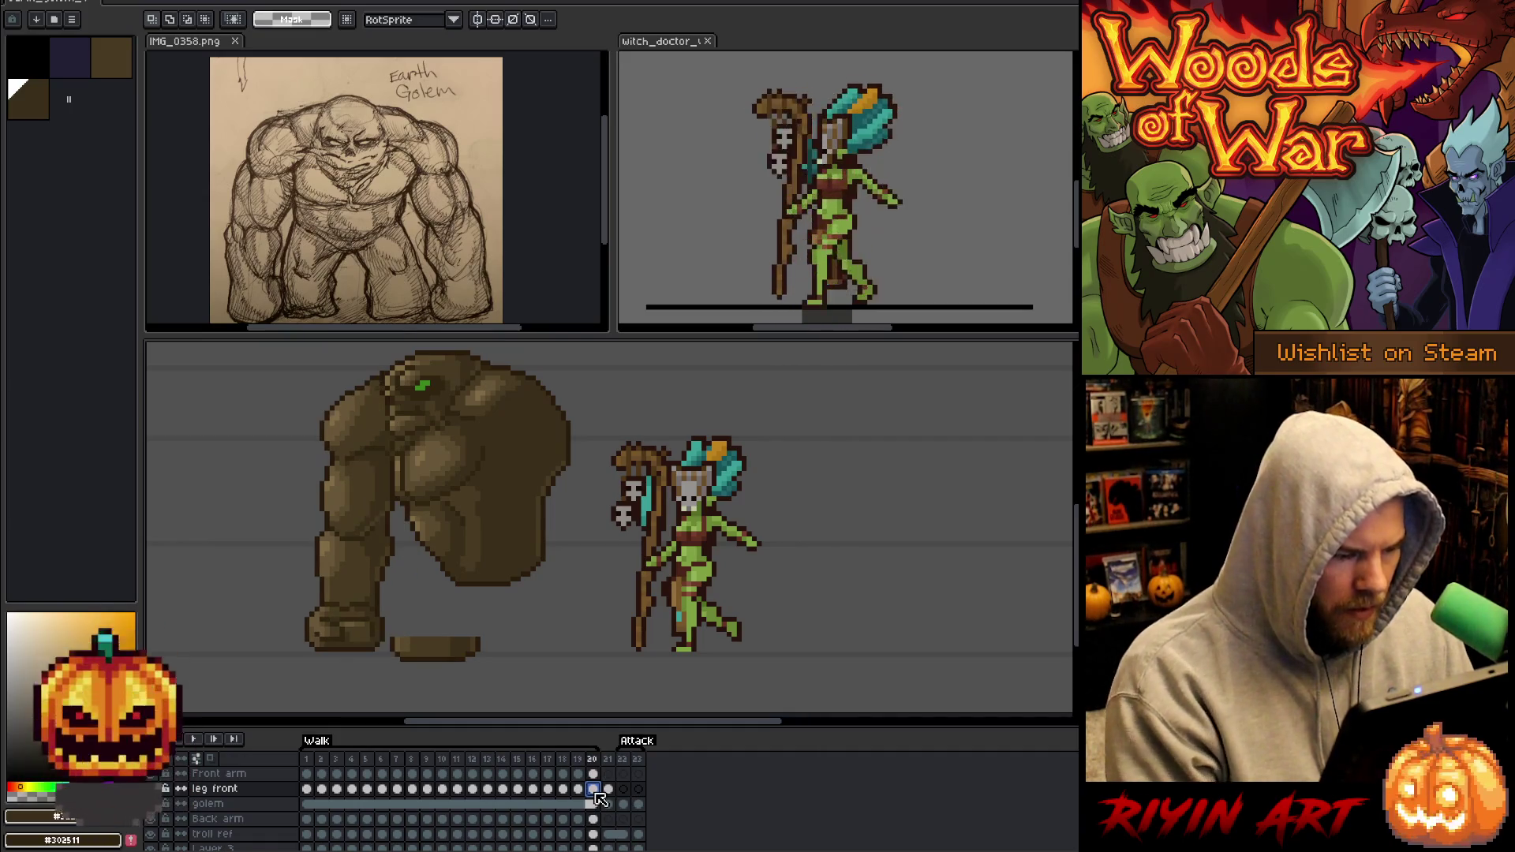
Flip between frames 18, 19 and 20 to check the foot's motion.
key(Left)
key(Right)
key(Left)
key(Right)
key(Left)
key(Left)
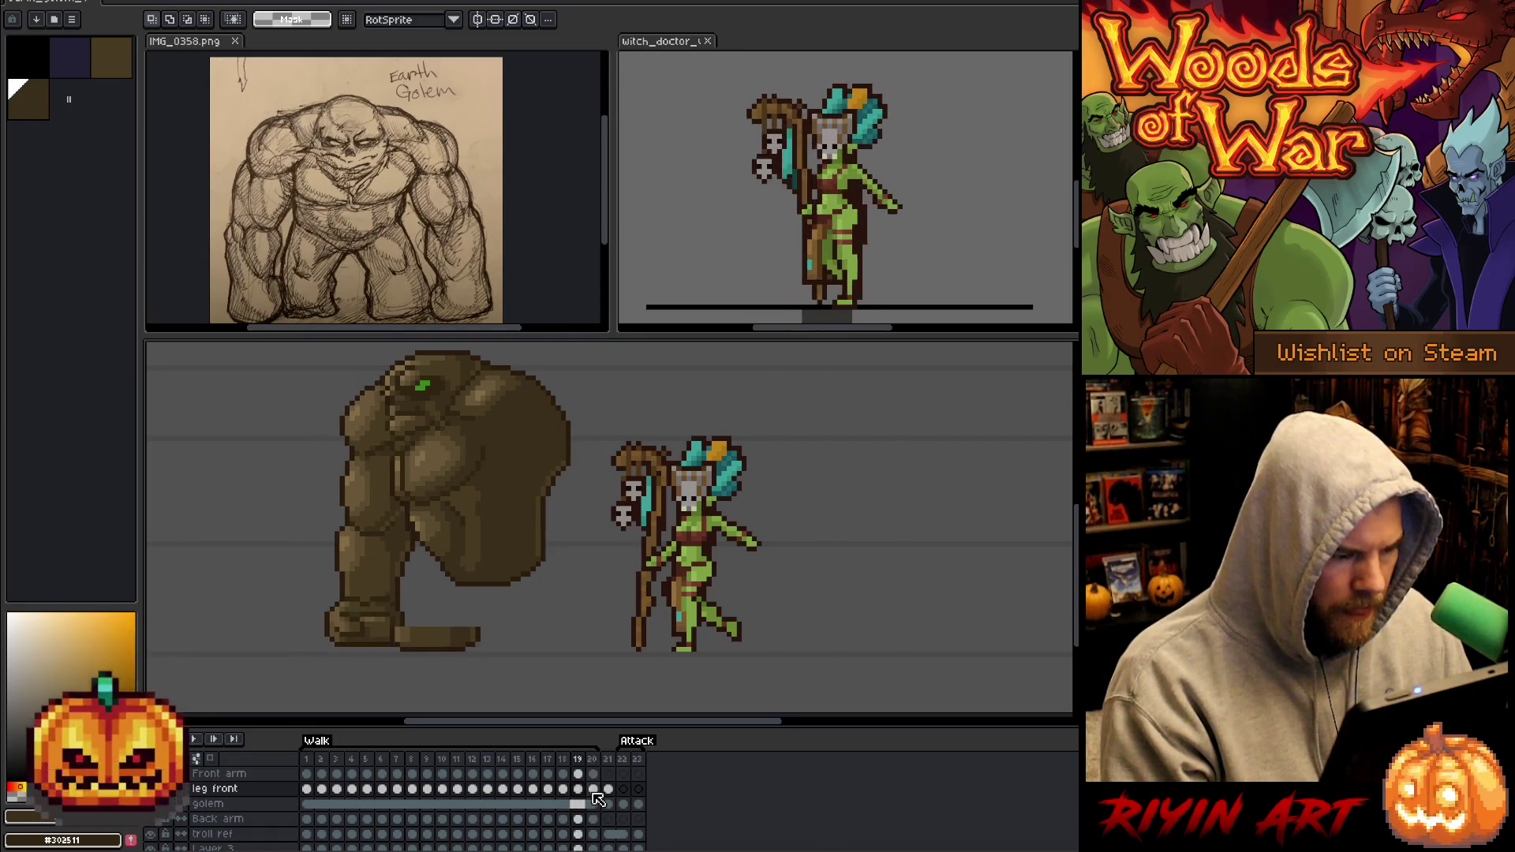
key(Right)
key(Right)
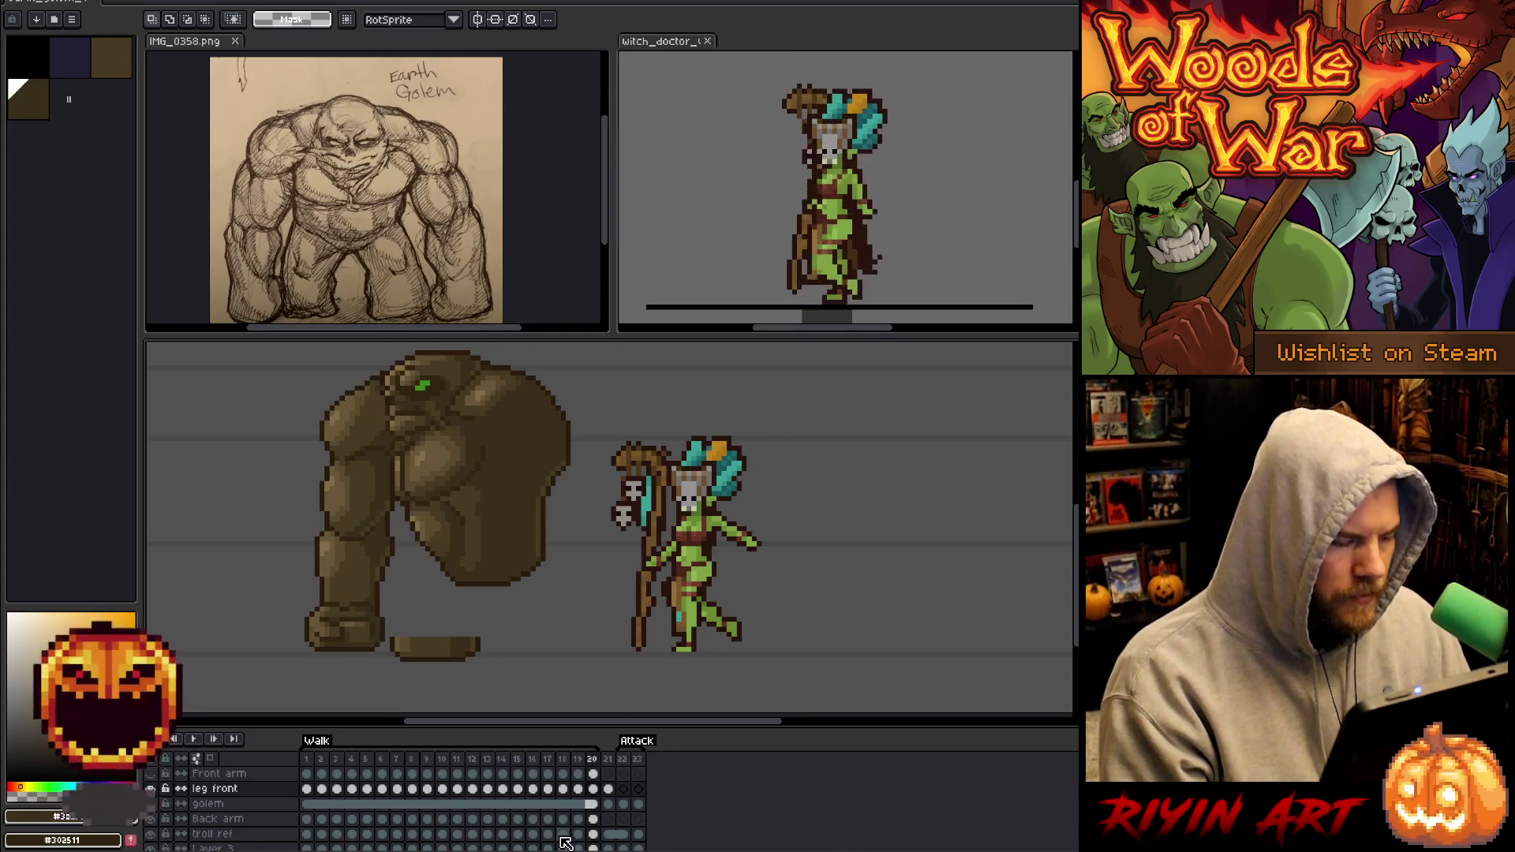
Select the loose foot piece on frame 19 and move it one pixel right.
mouse_move(386, 634)
mouse_down()
mouse_move(483, 664)
mouse_move(438, 643)
mouse_up()
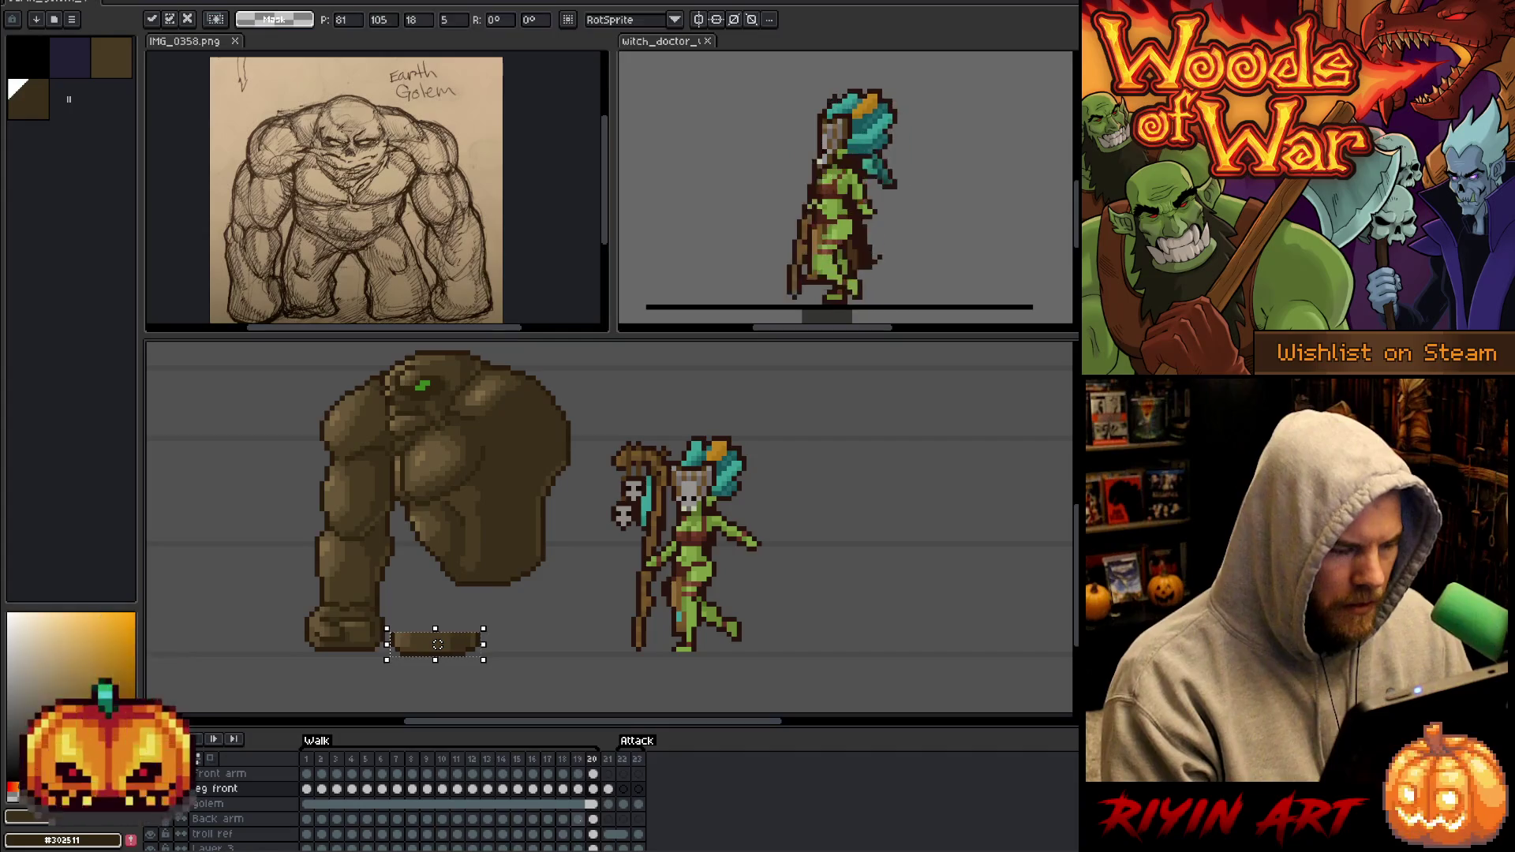
key(comma)
key(comma)
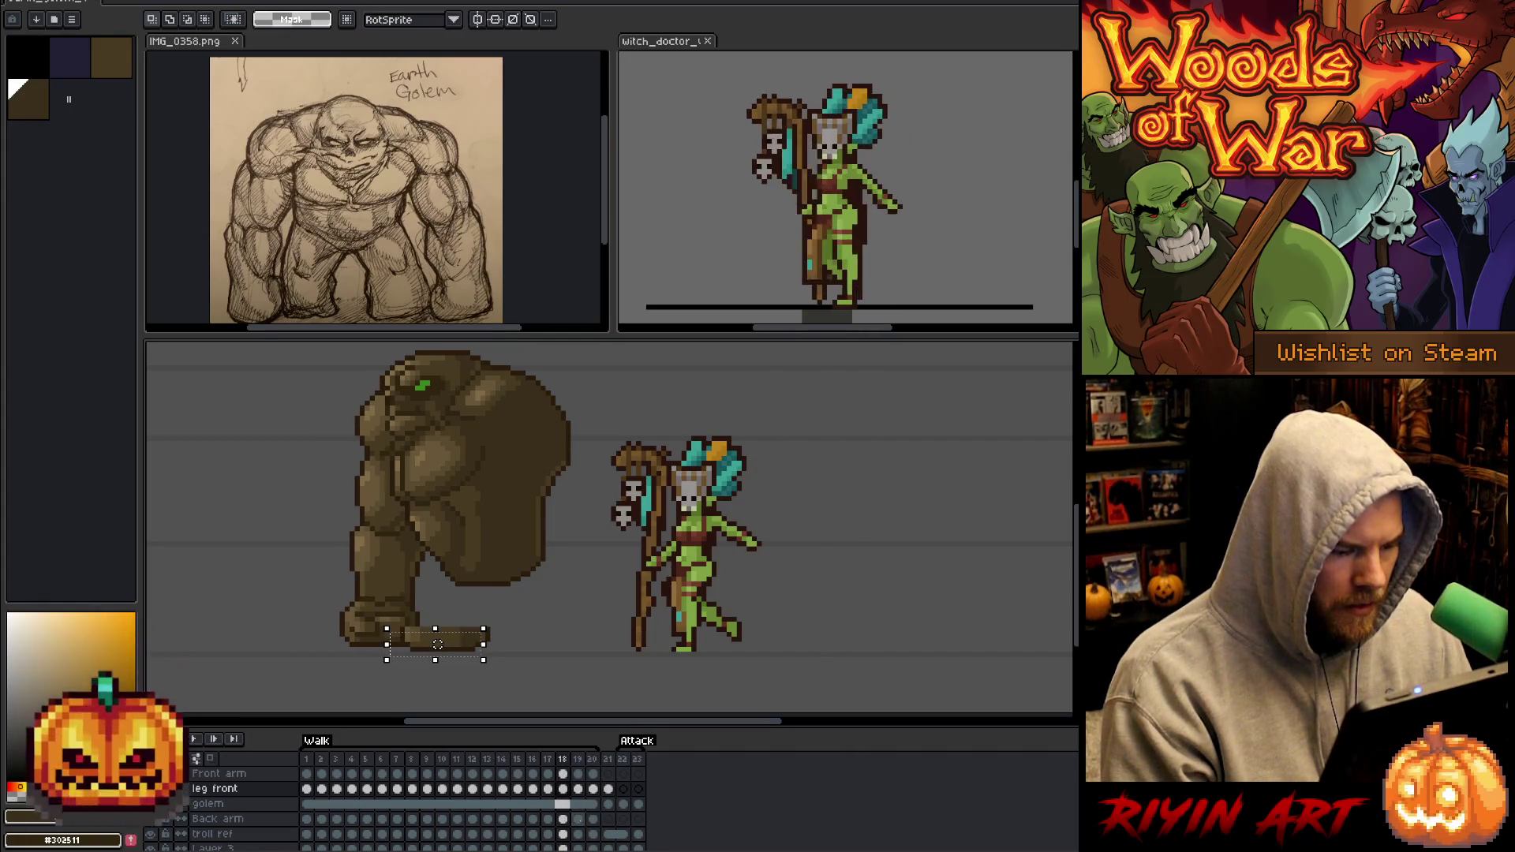
key(period)
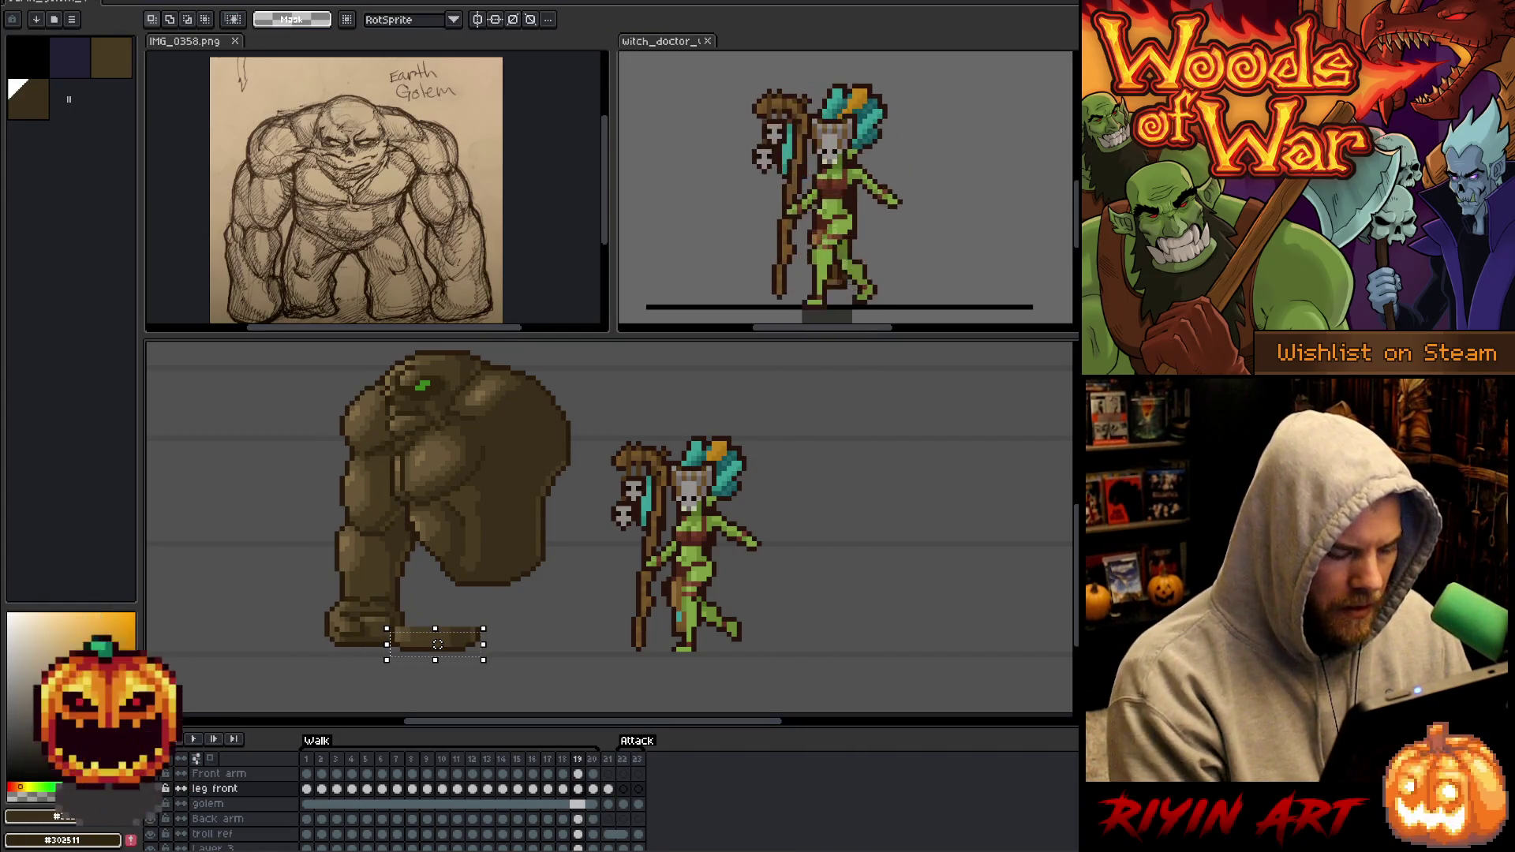
drag(438, 639, 443, 639)
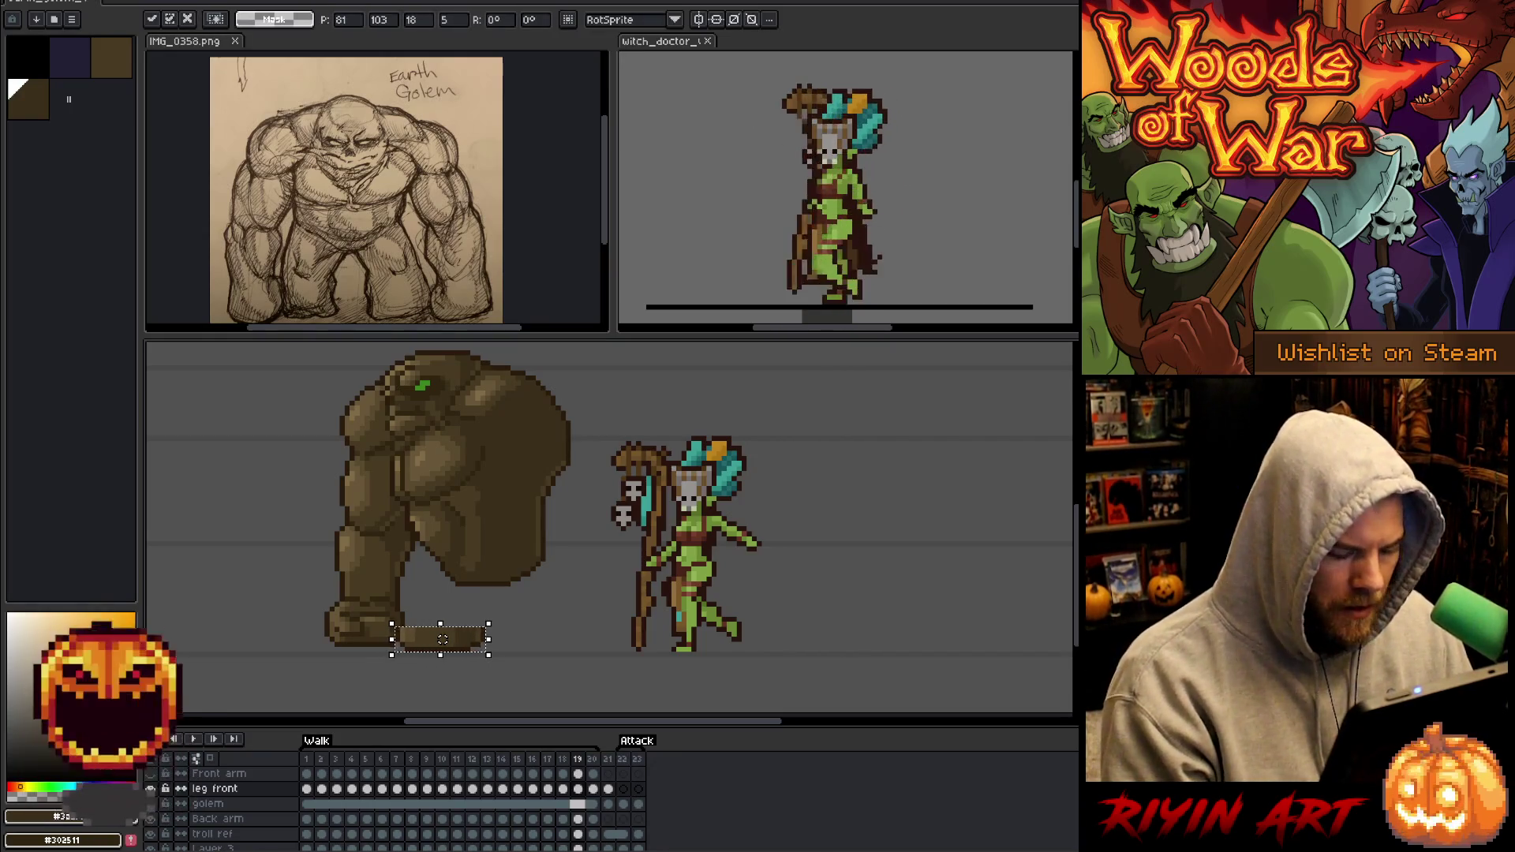
key(period)
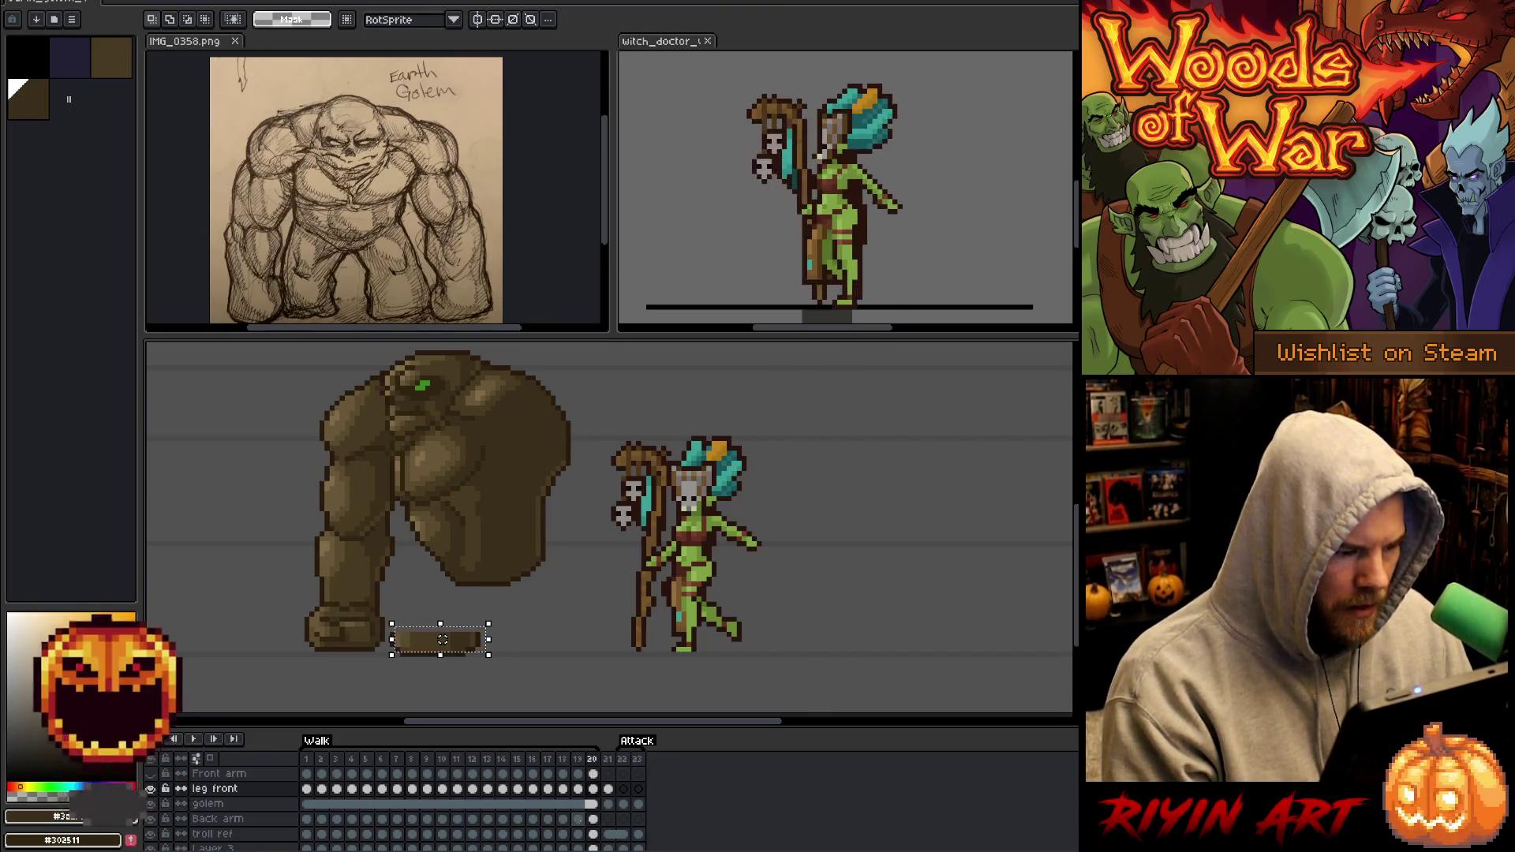
key(comma)
key(period)
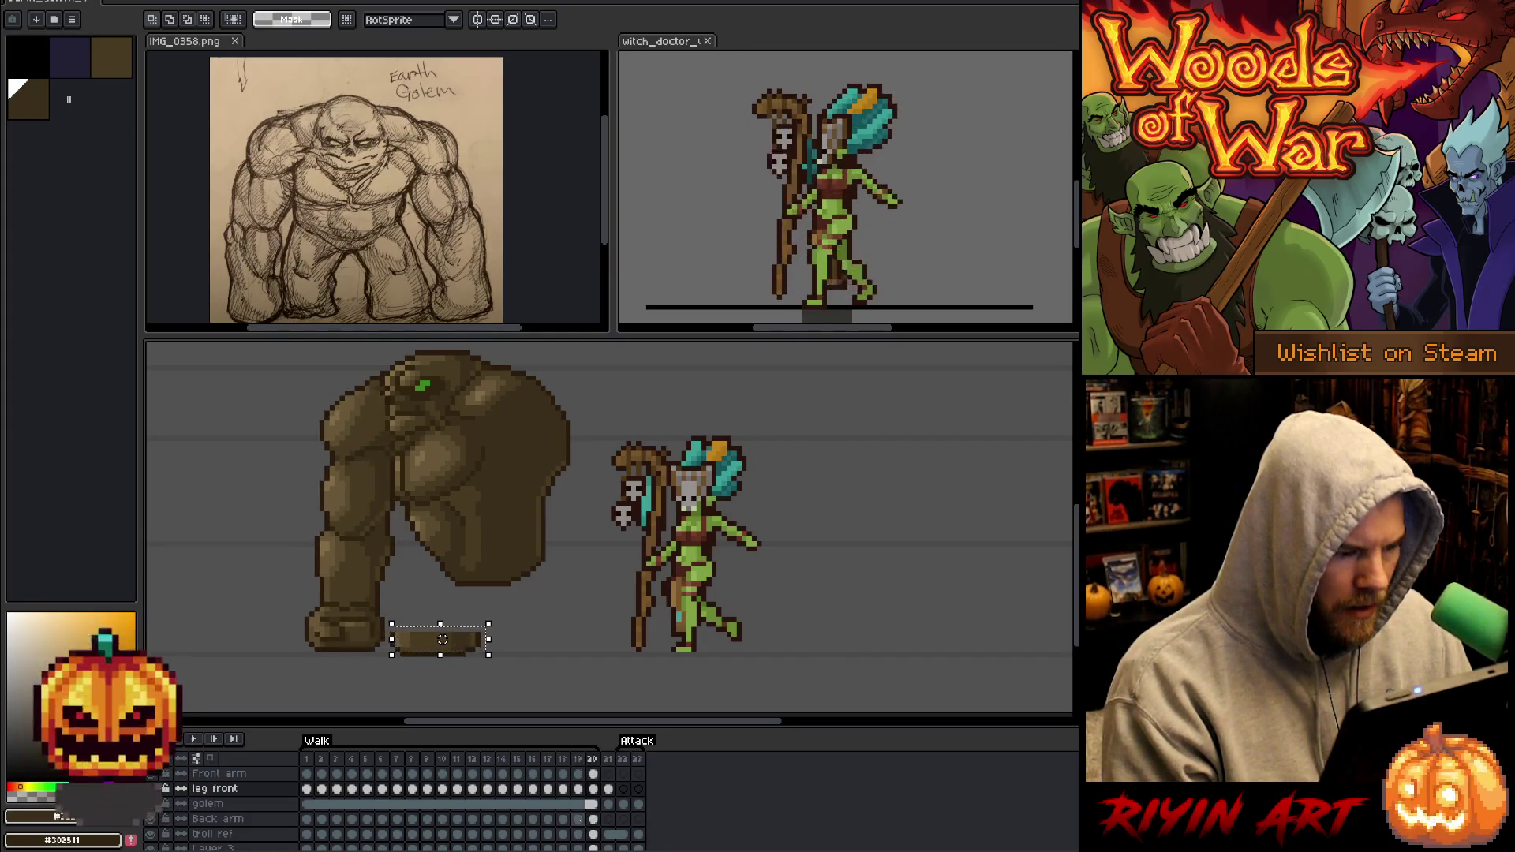
Step through the walk frames and play the animation to review the front leg.
key(period)
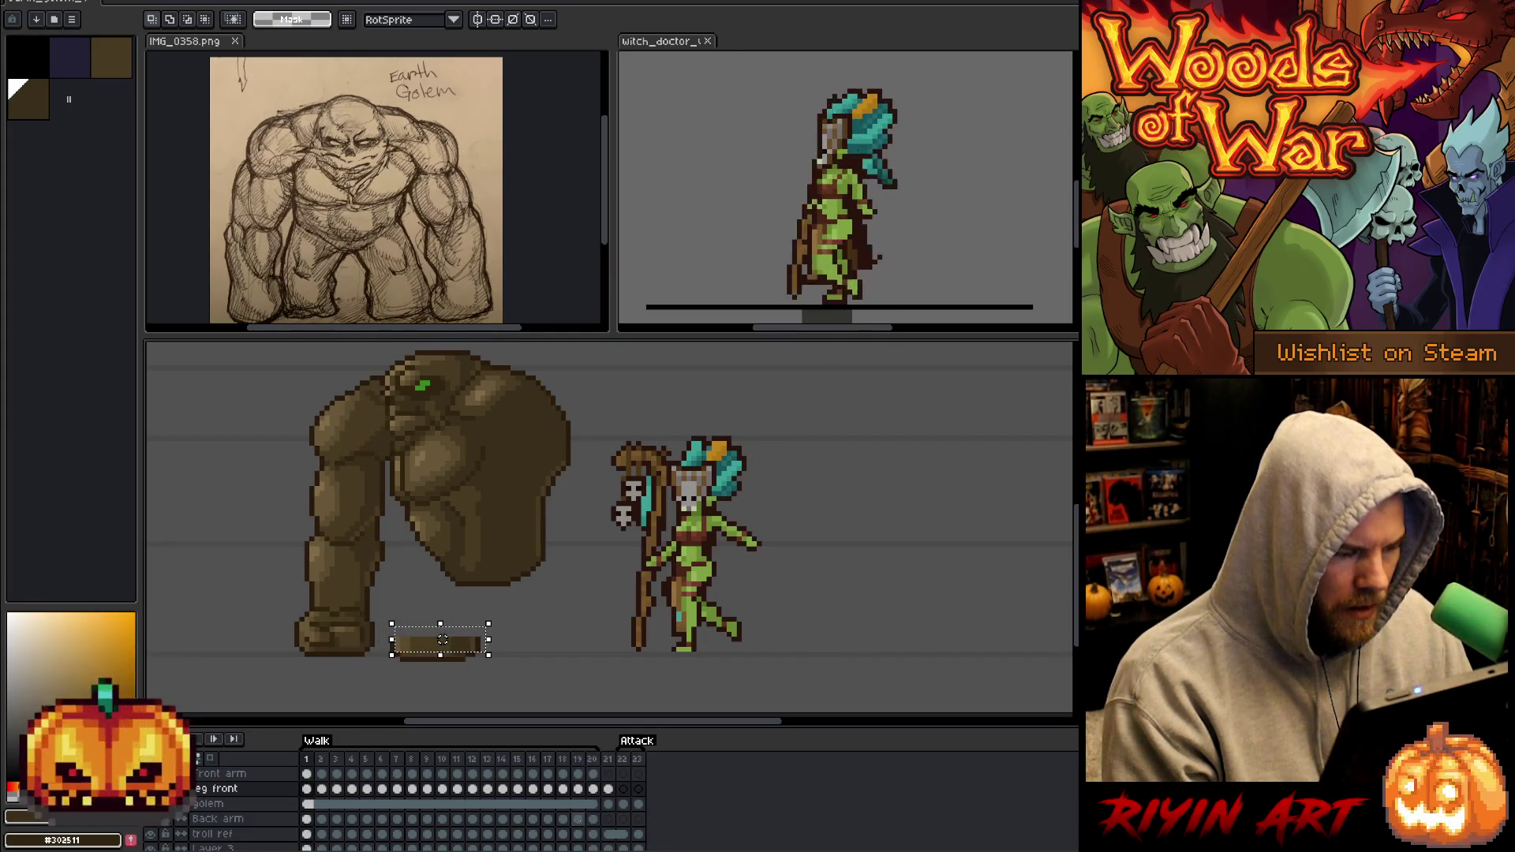
key(comma)
key(comma)
key(period)
key(period)
key(period)
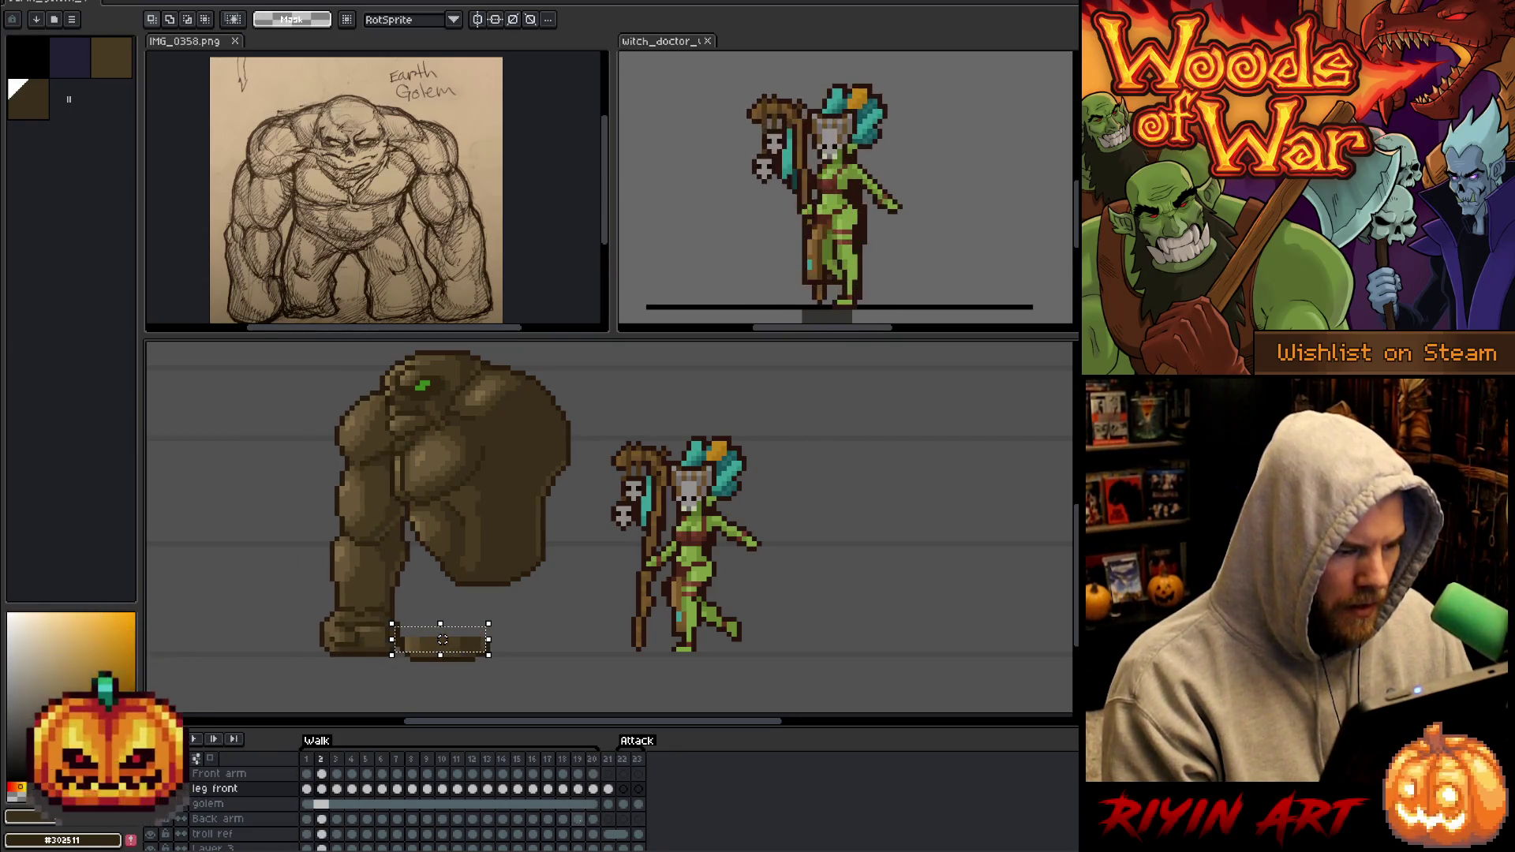
key(period)
key(period)
key(Return)
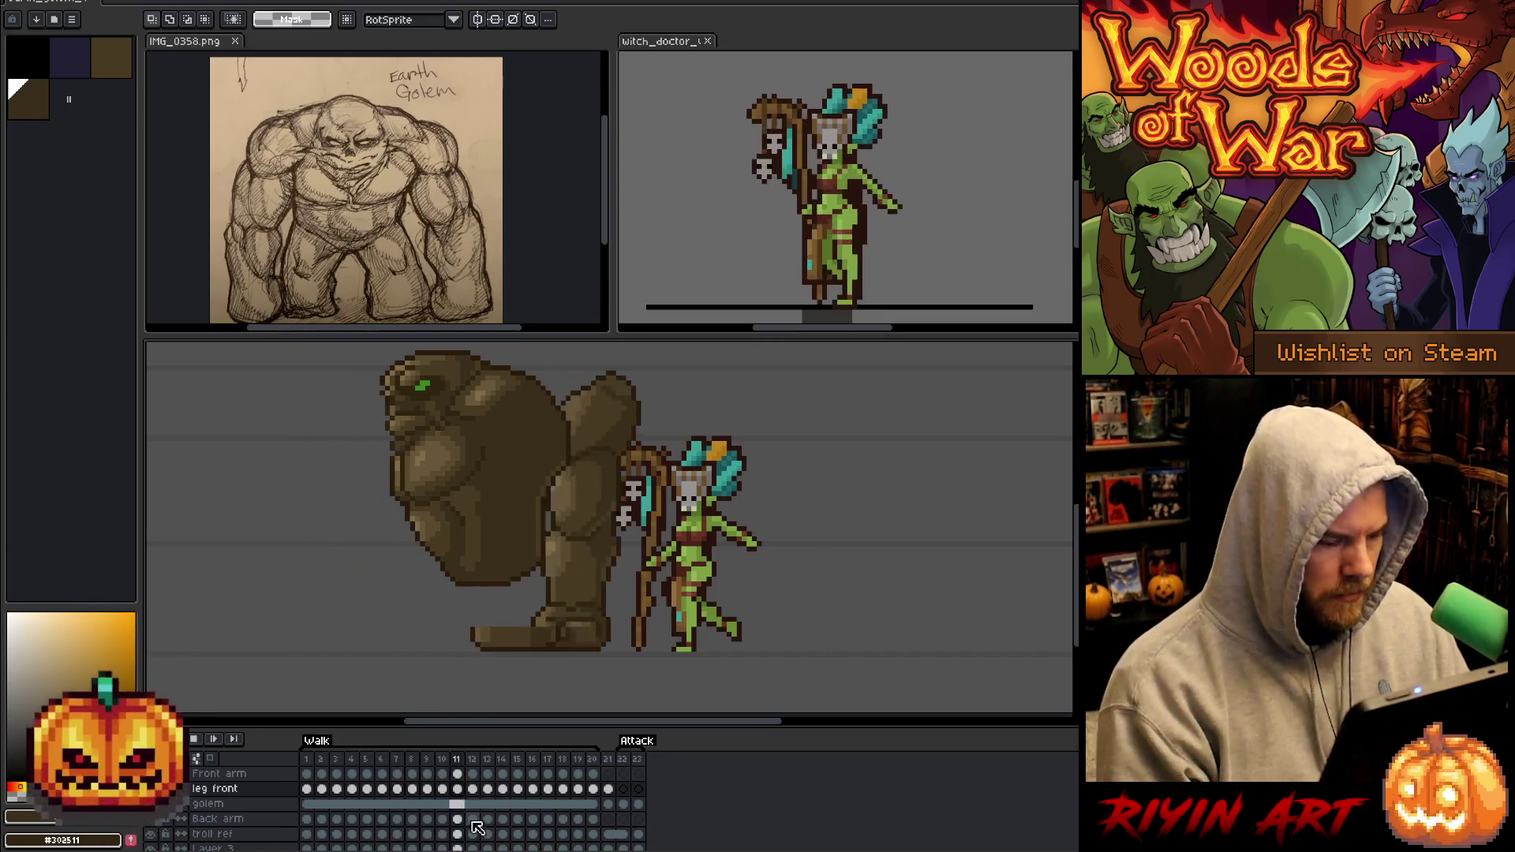
right_click(243, 792)
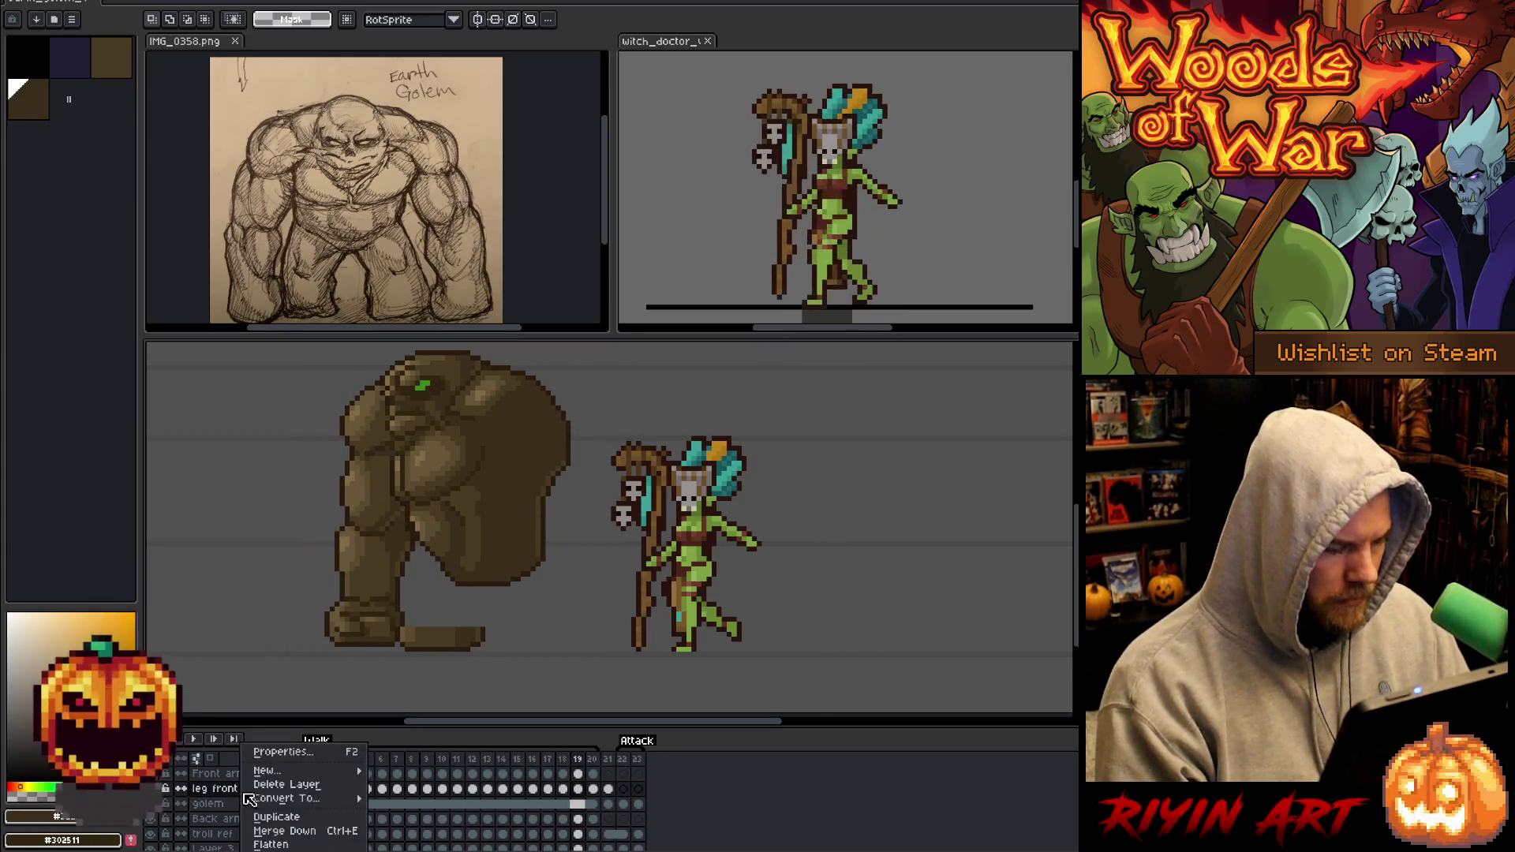
Duplicate the leg front layer, rename the copy 'leg back', and place it beneath leg front.
click(268, 819)
double_click(217, 791)
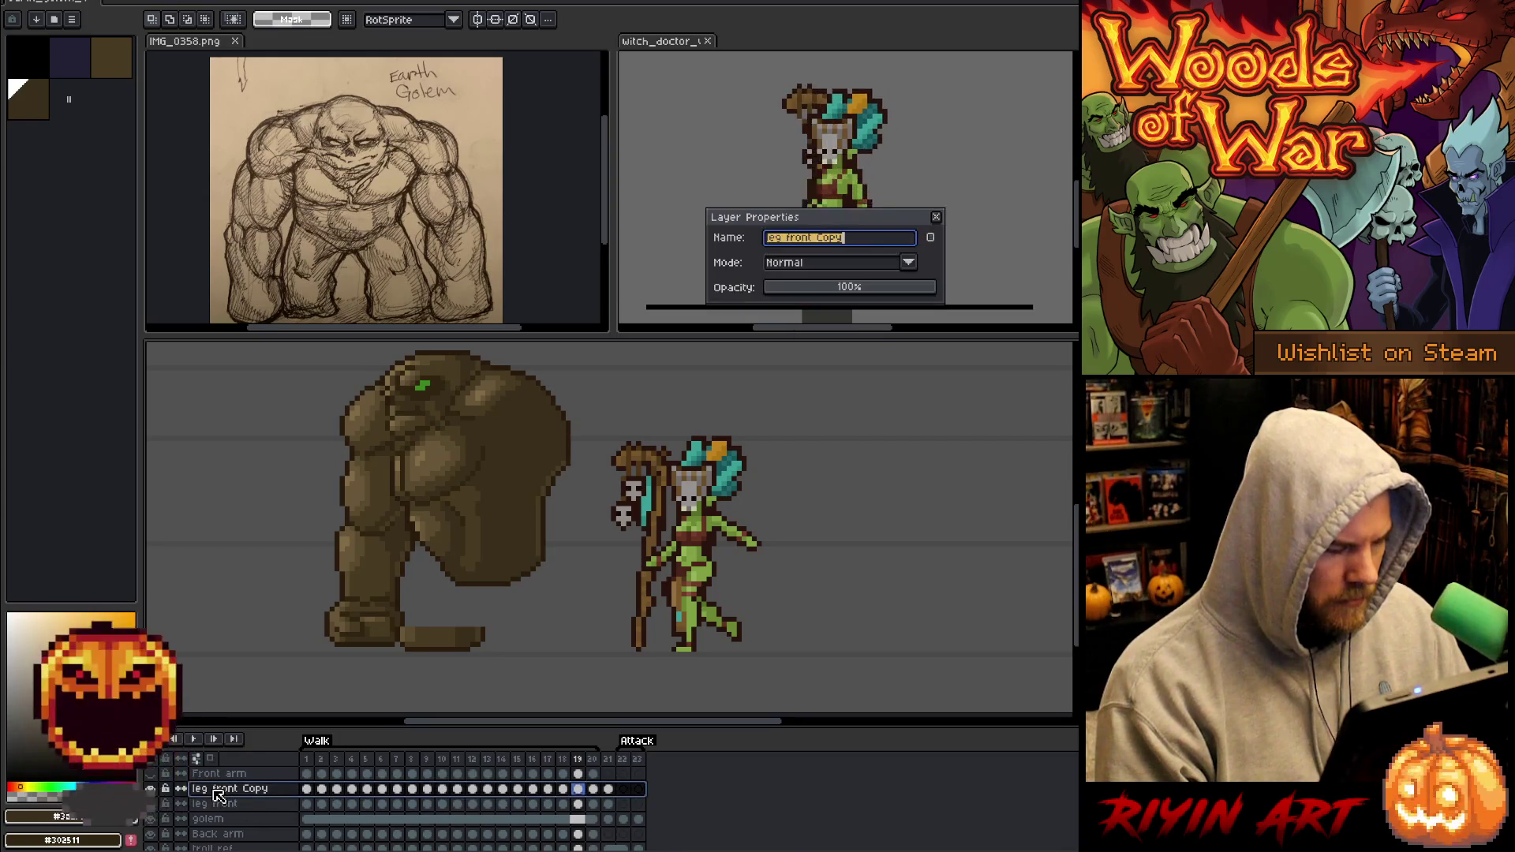
text(e)
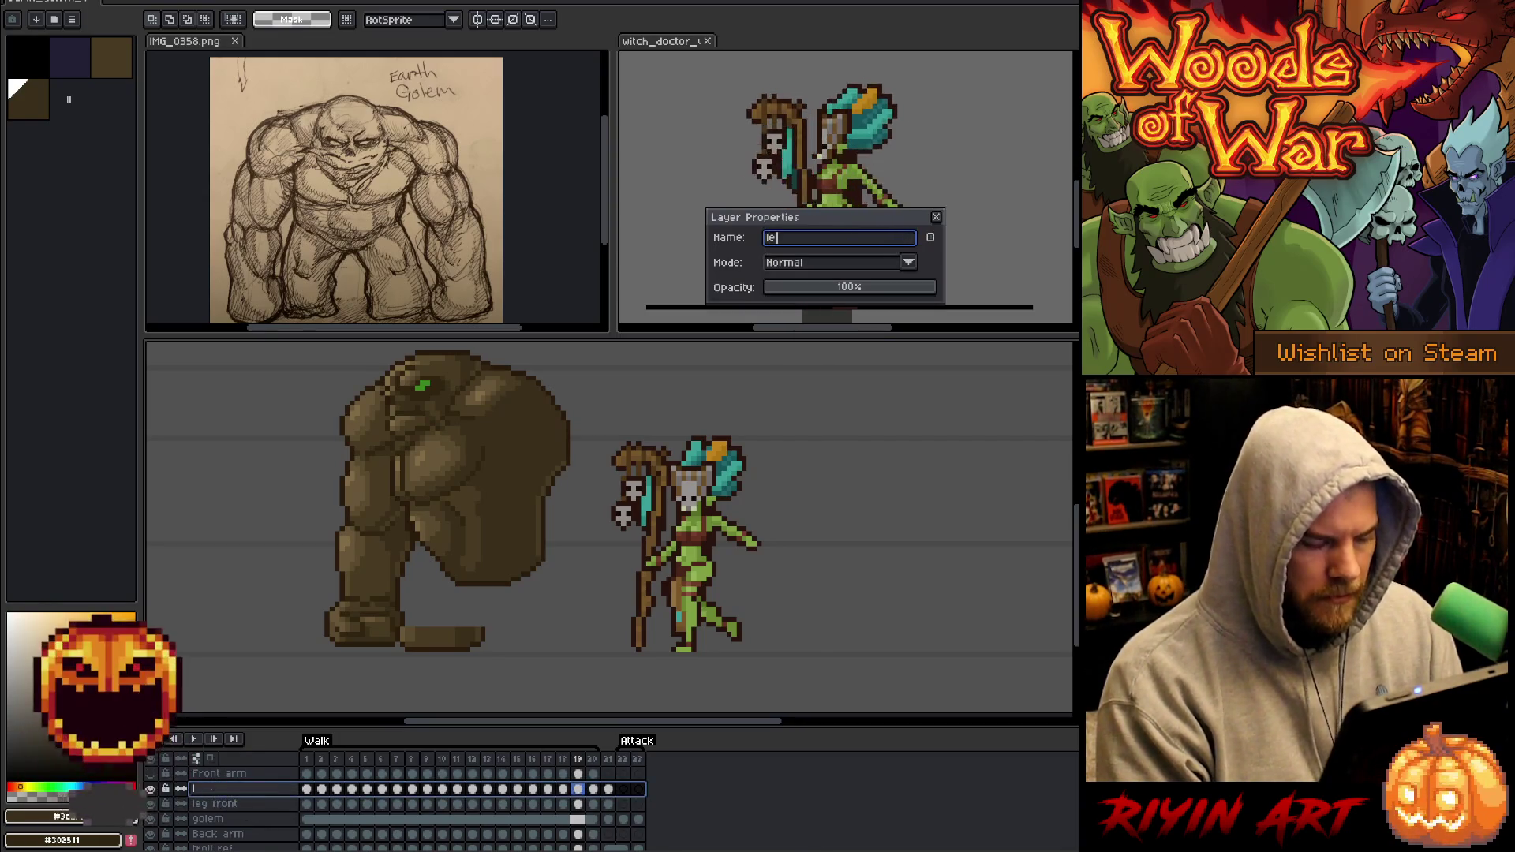
text(g back)
key(Return)
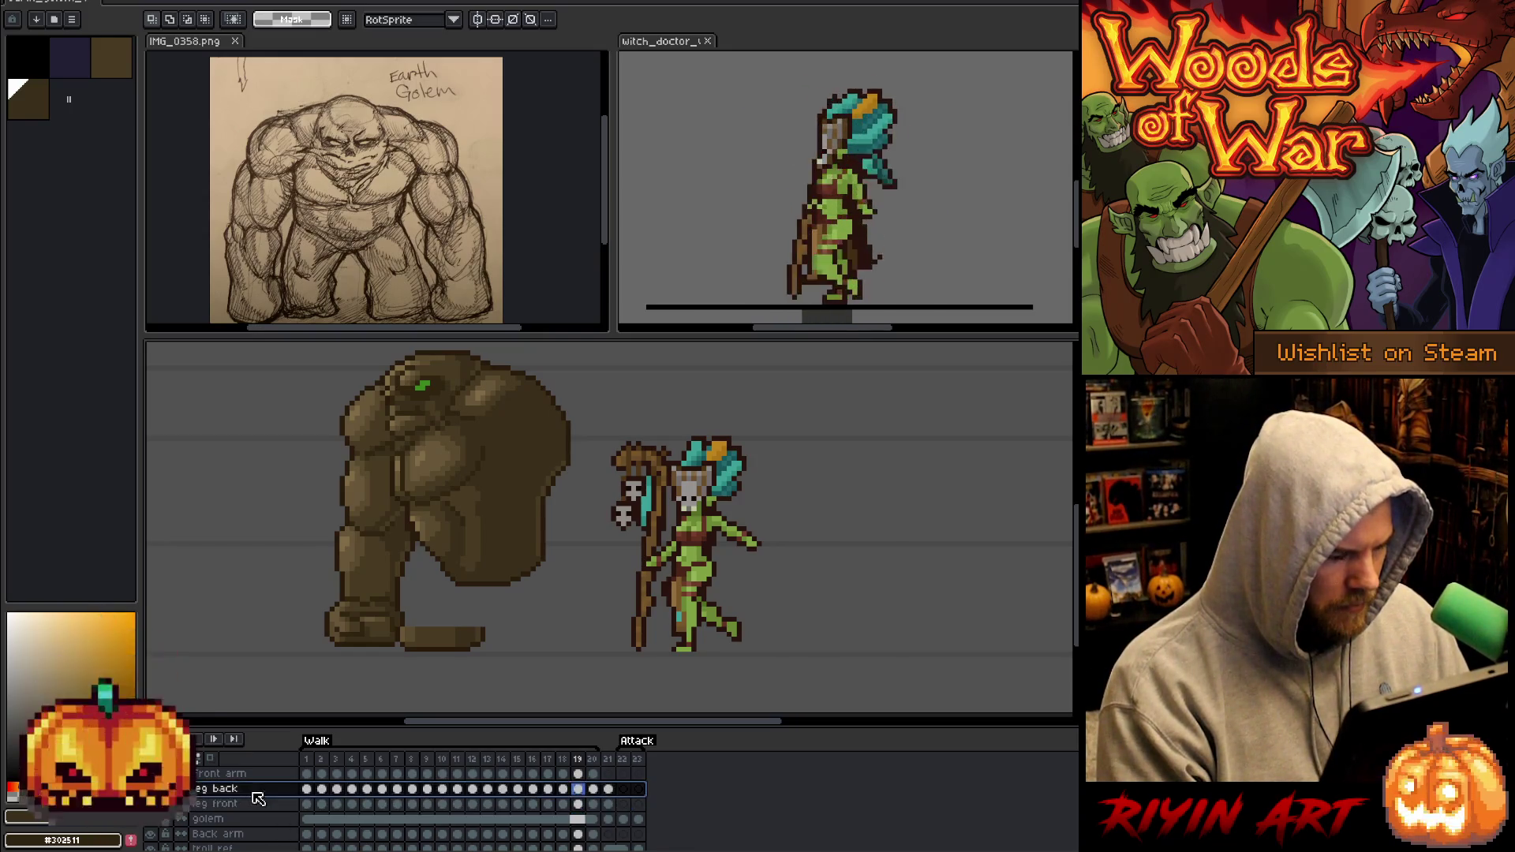
drag(261, 819, 261, 817)
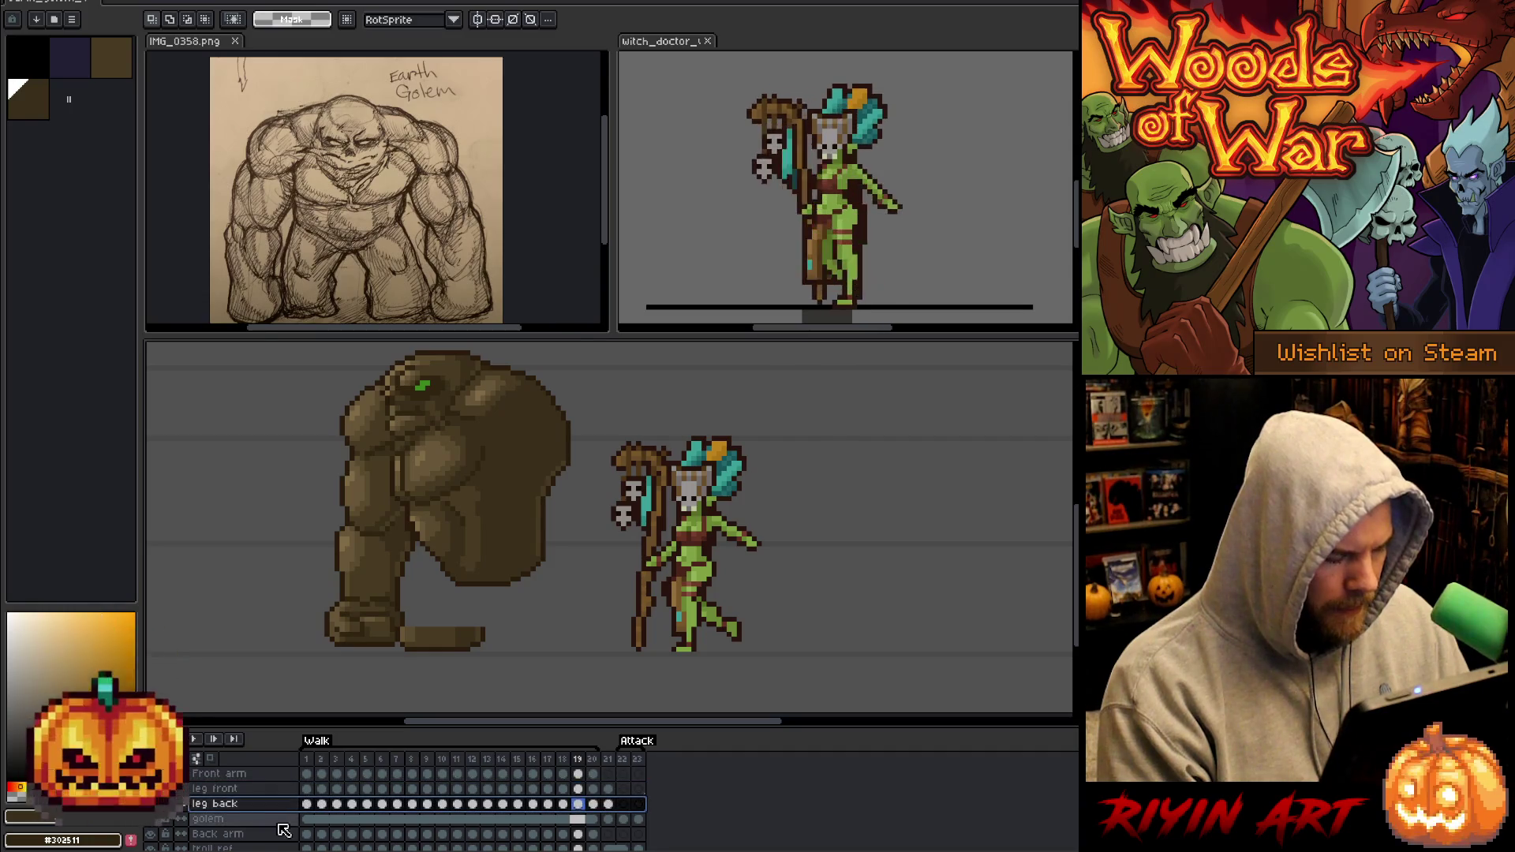
Play the walk from frame 1, then select the leg back cels at frames 21–30.
click(311, 789)
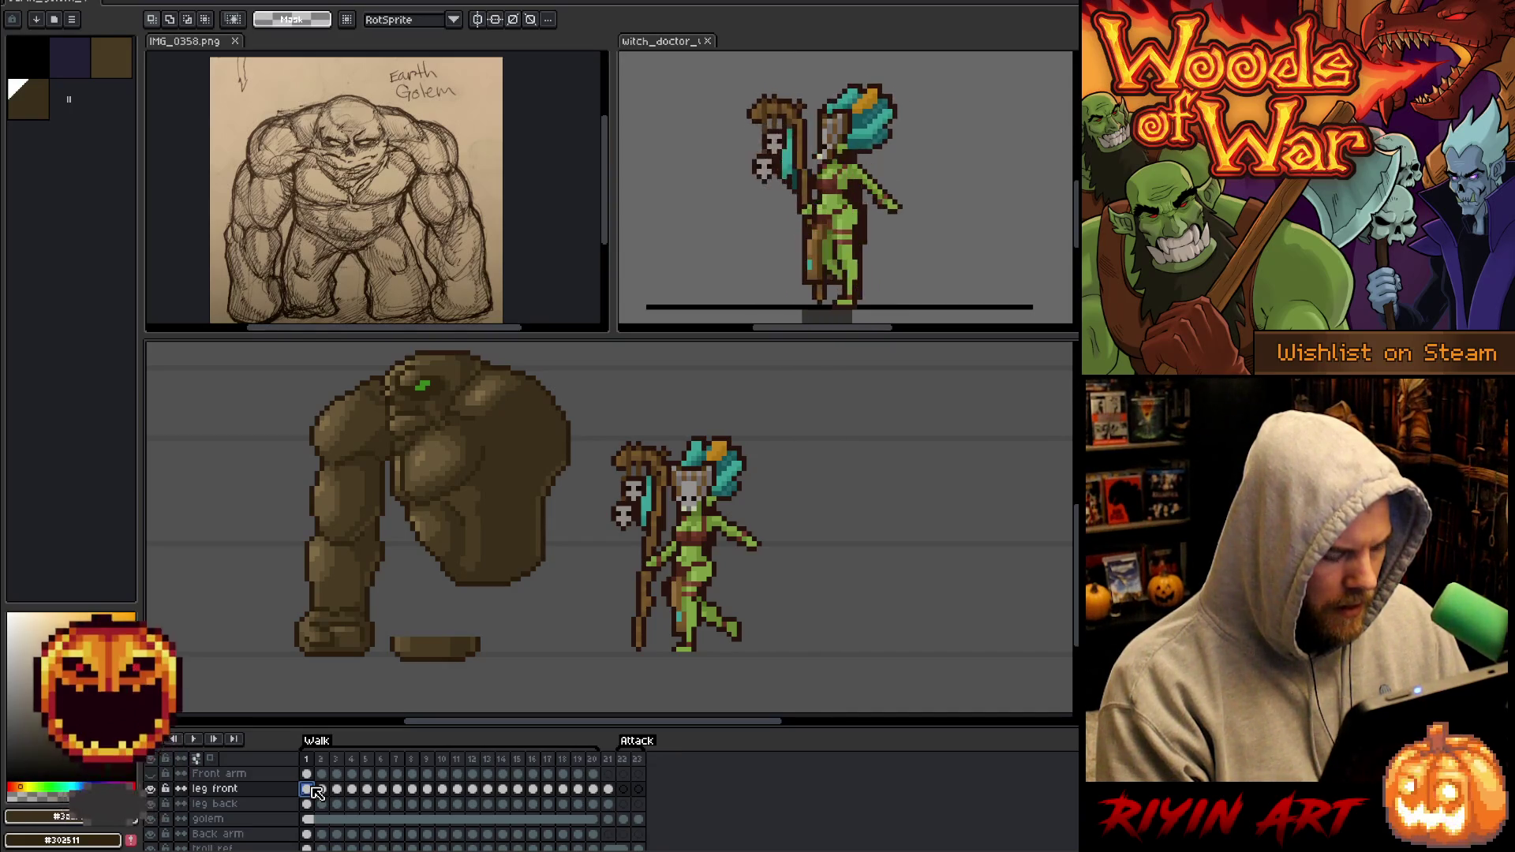
key(Return)
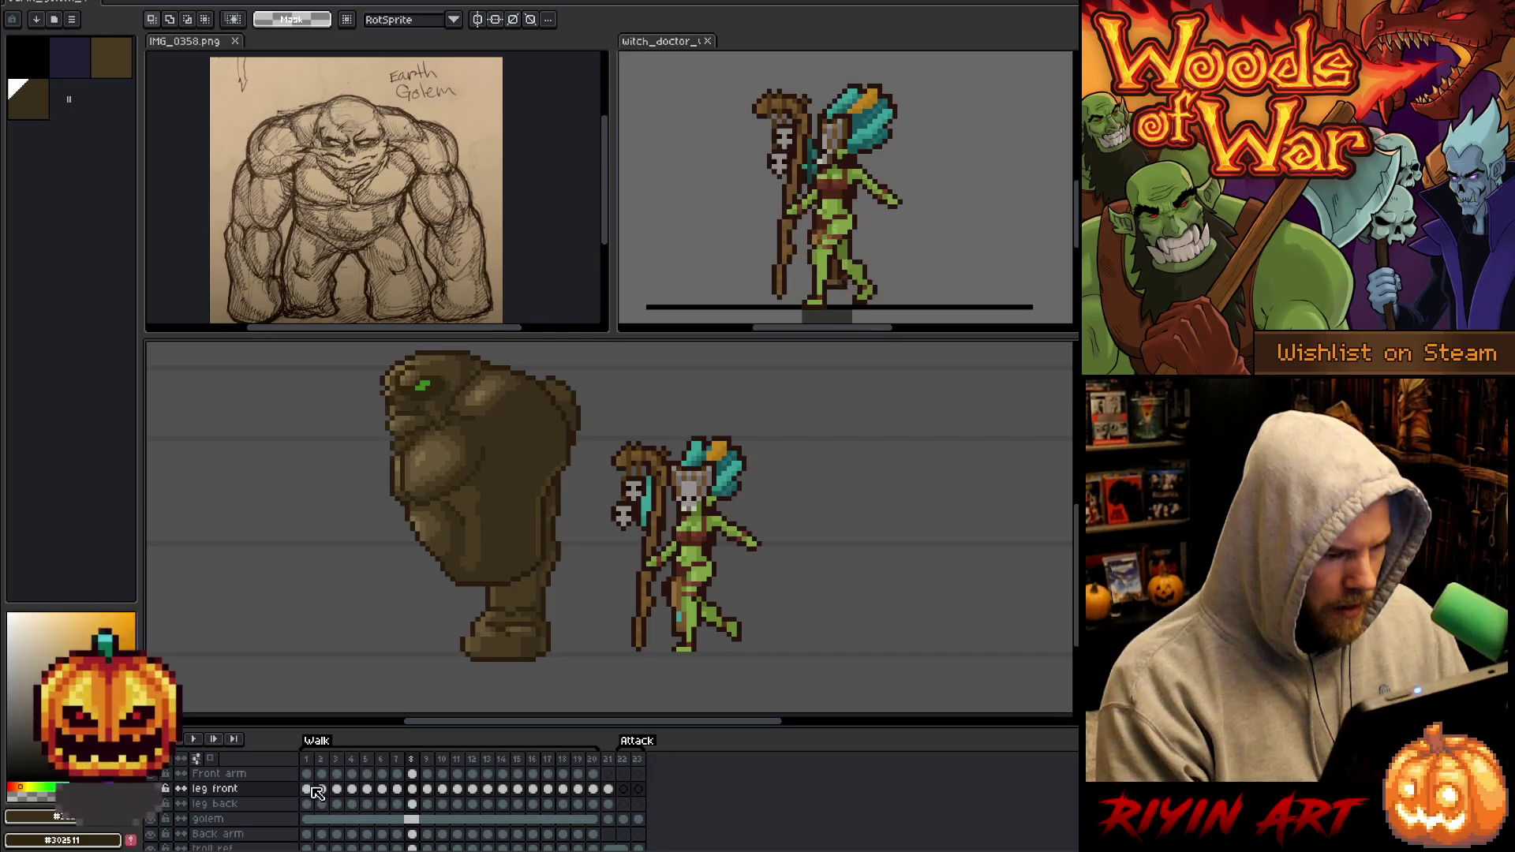
drag(314, 822, 748, 807)
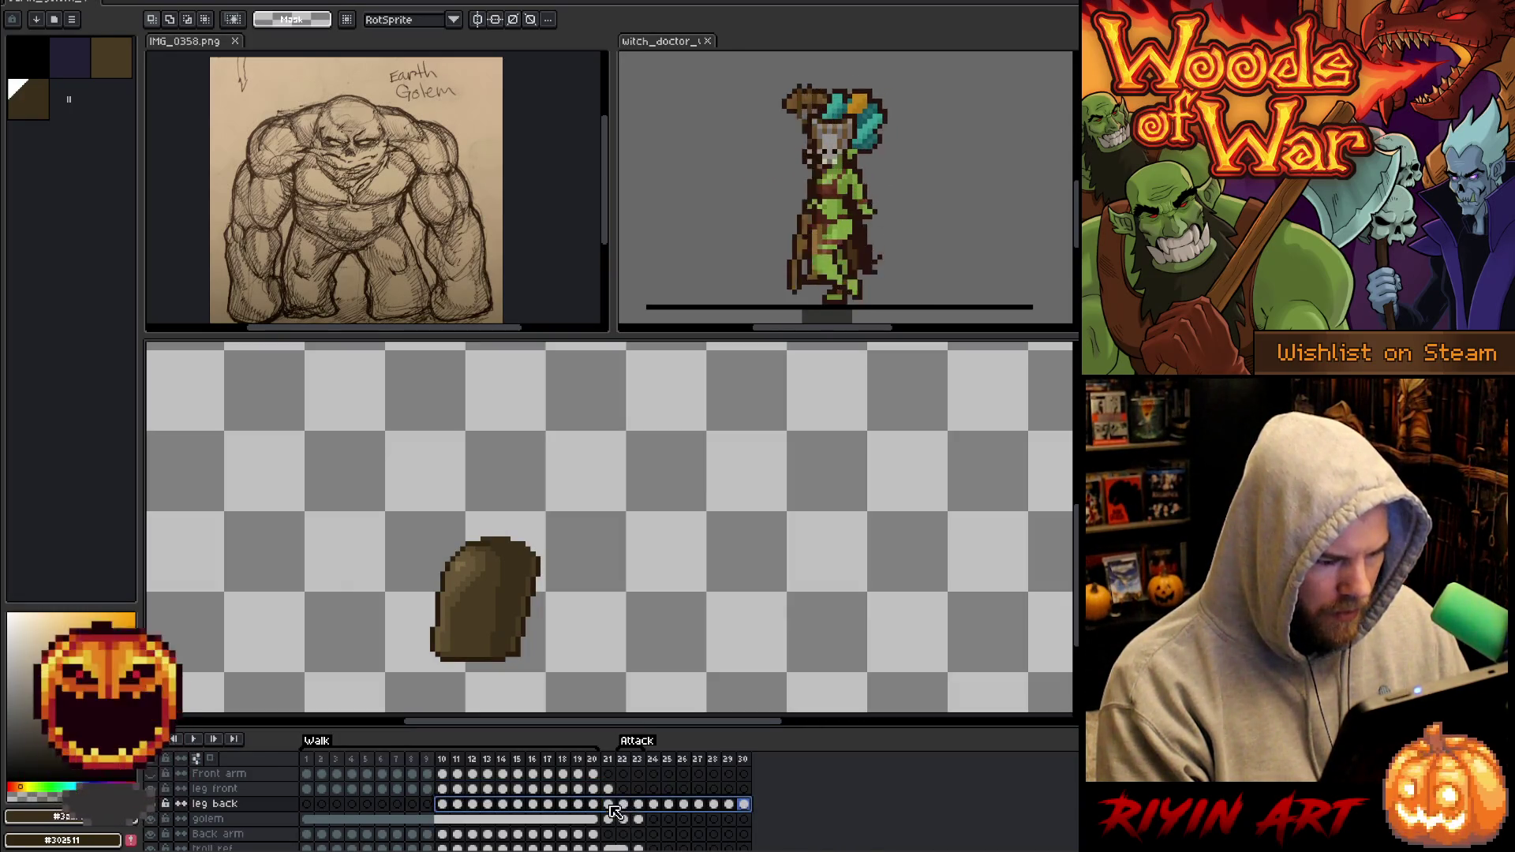
mouse_move(610, 806)
mouse_down()
mouse_move(747, 805)
mouse_move(315, 809)
mouse_move(720, 805)
mouse_up()
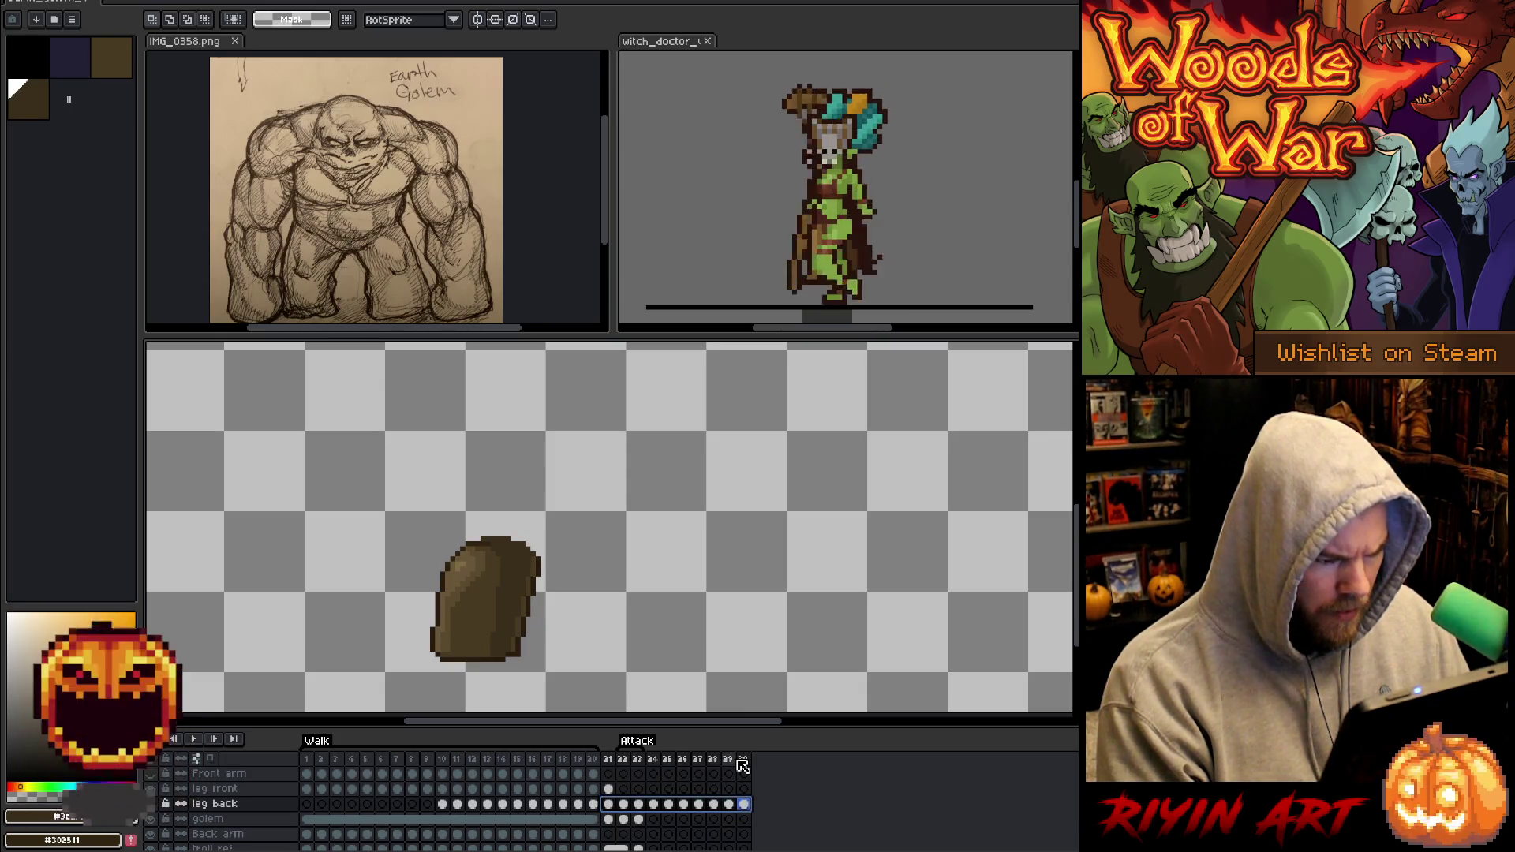
click(729, 805)
click(612, 809)
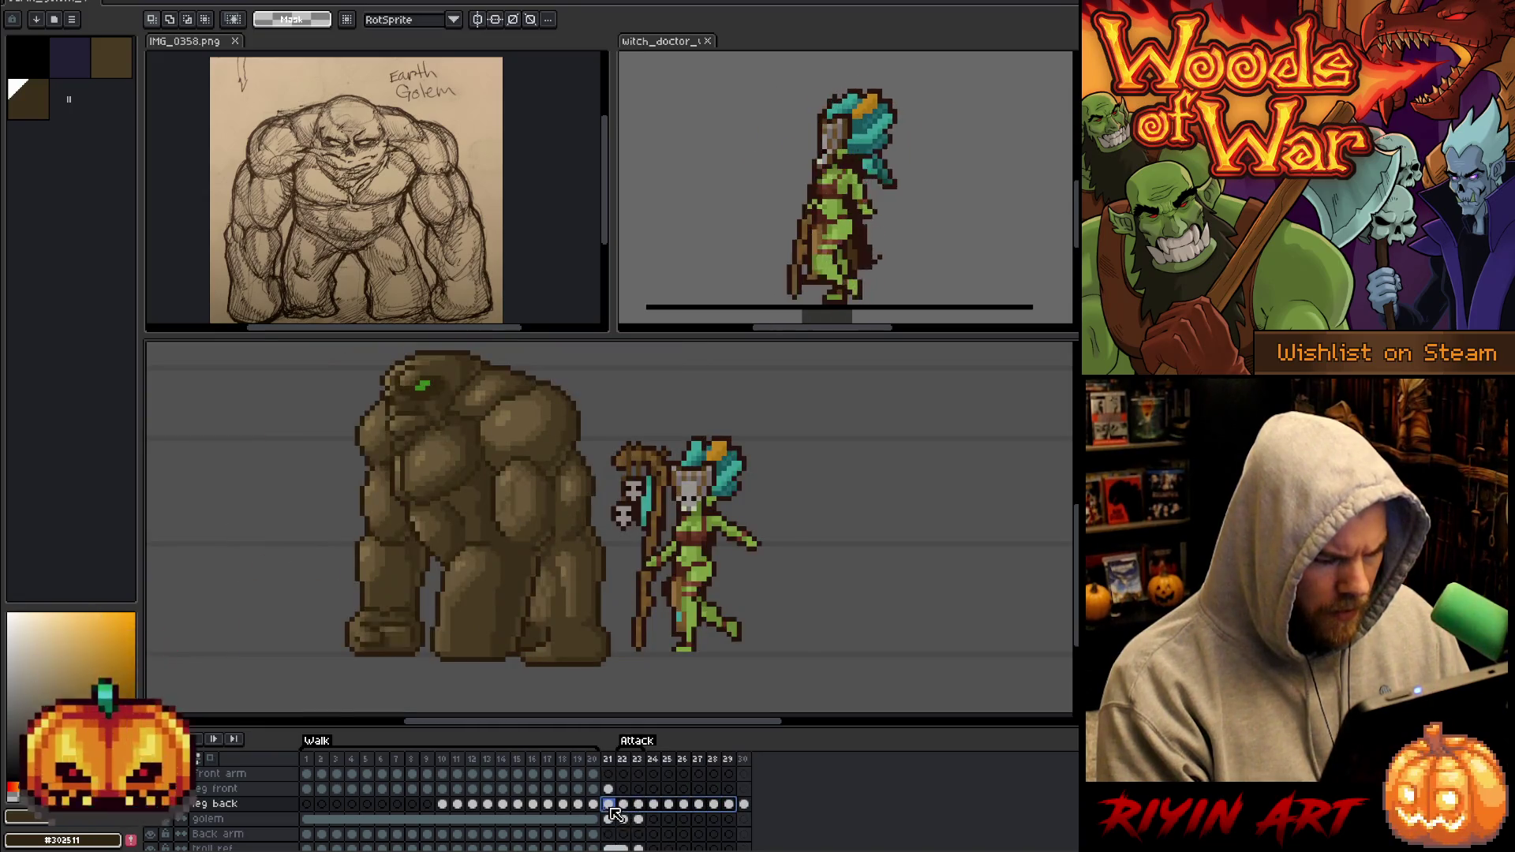
Move the leg back cels to frames 1–9 and replay the walk to review the offset.
drag(611, 816, 306, 813)
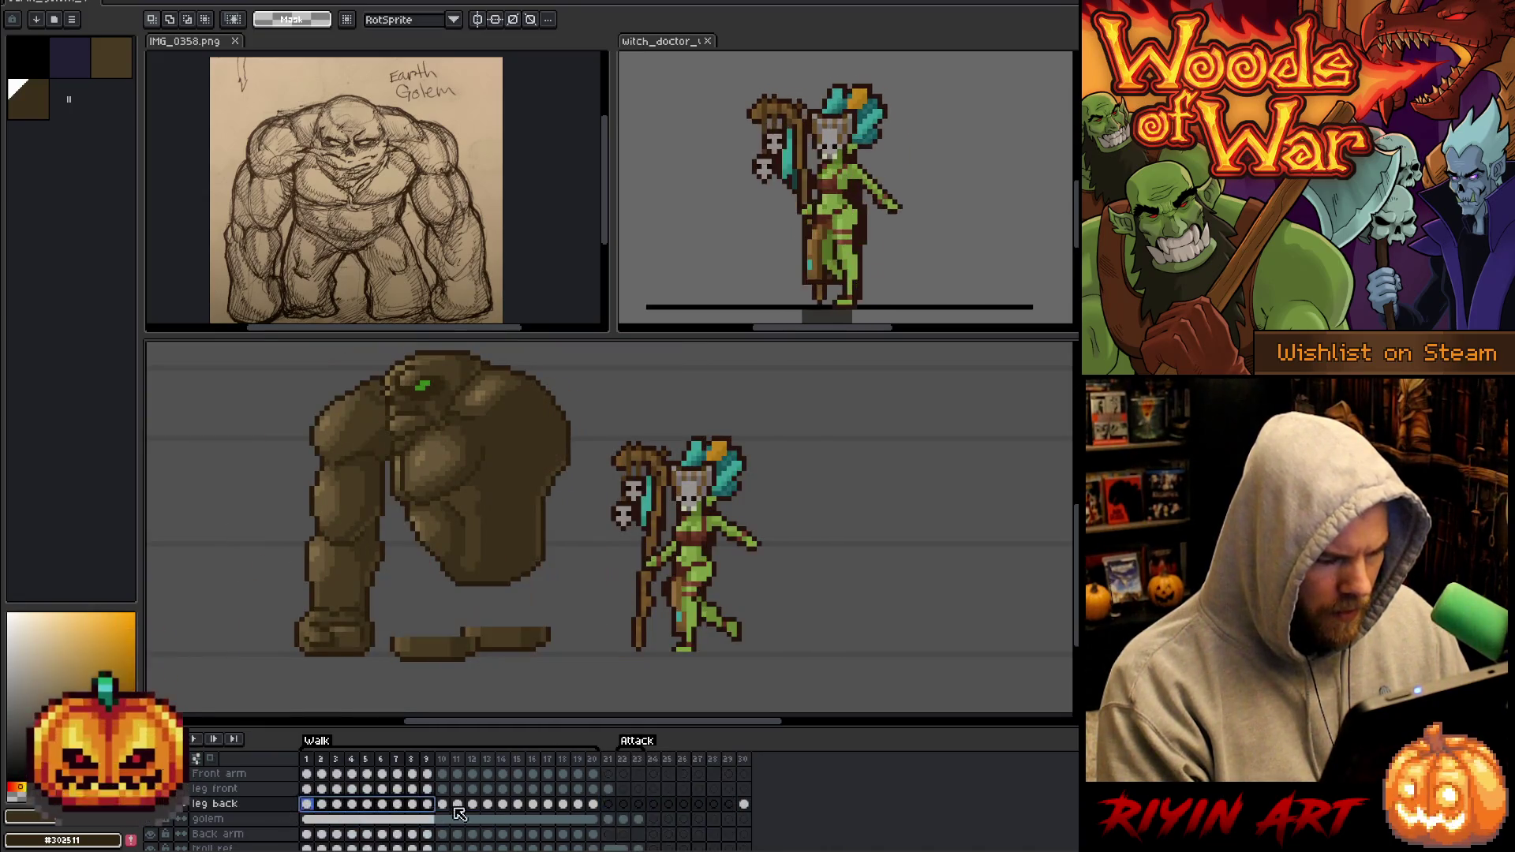
click(744, 805)
click(610, 805)
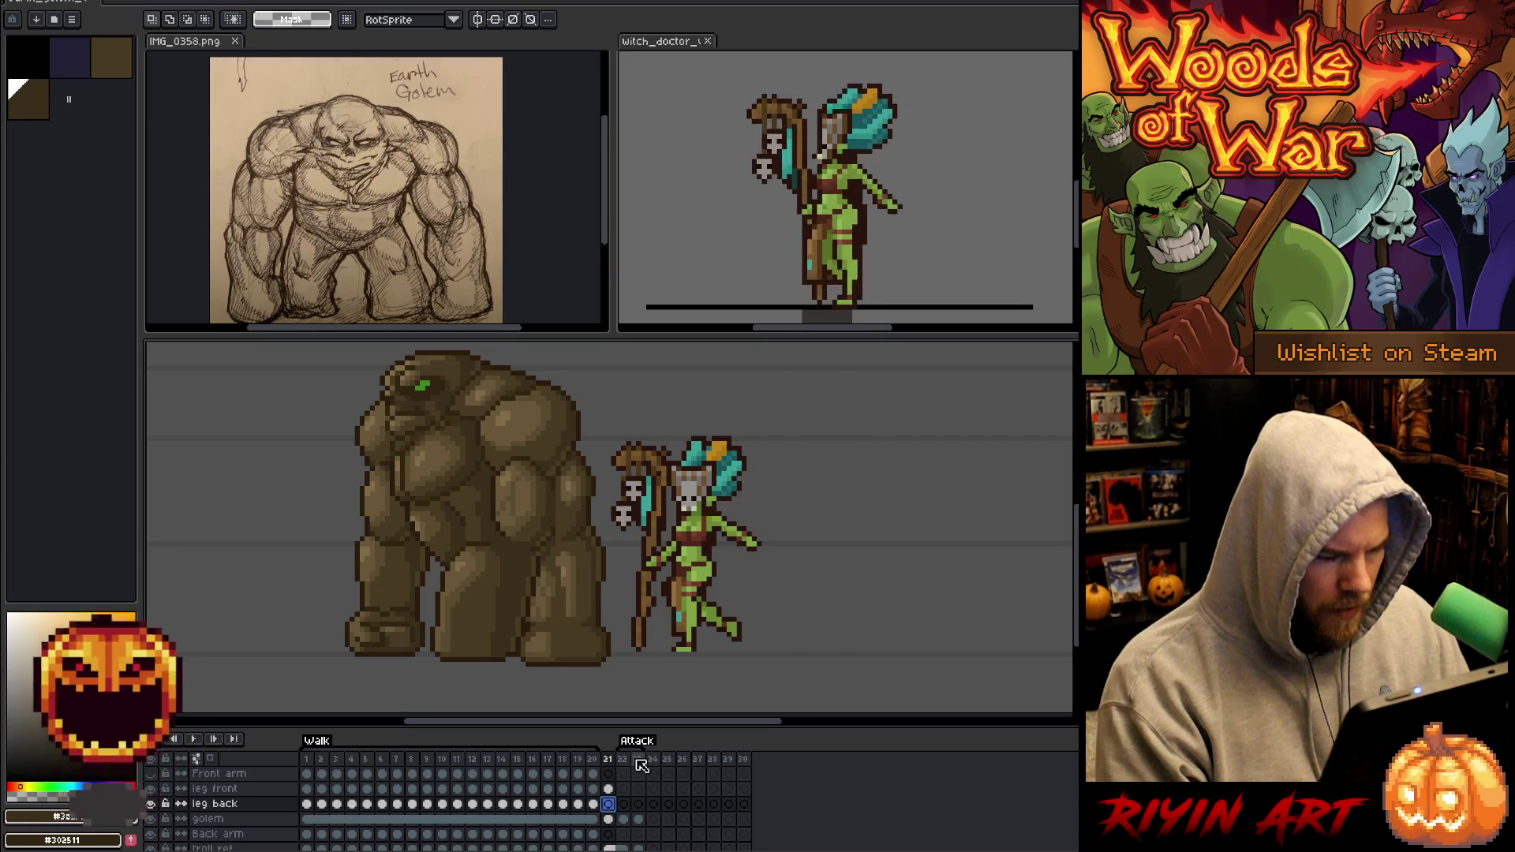
click(331, 773)
key(Return)
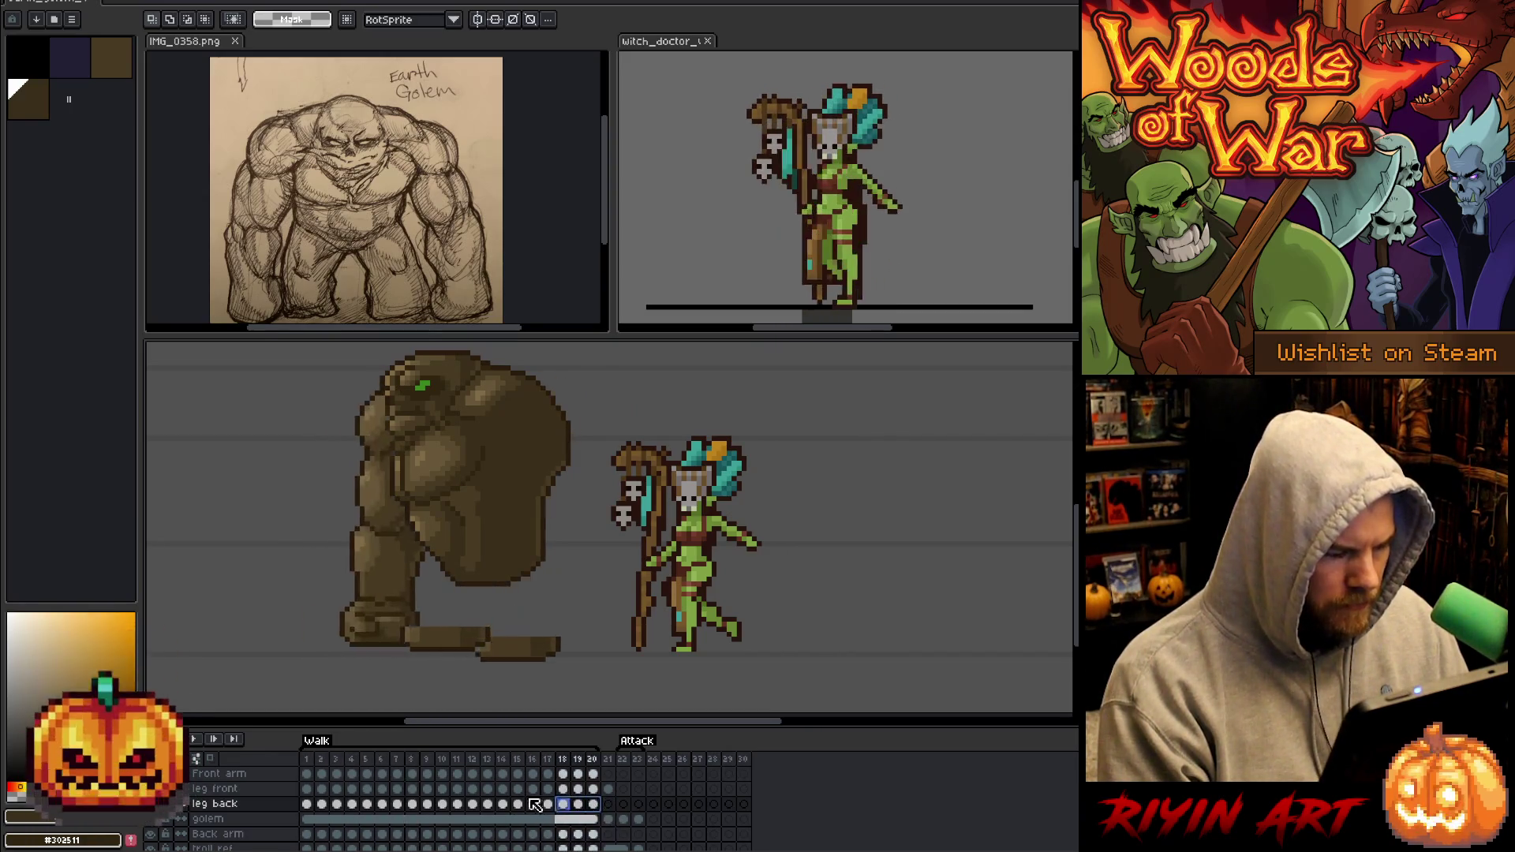
click(295, 803)
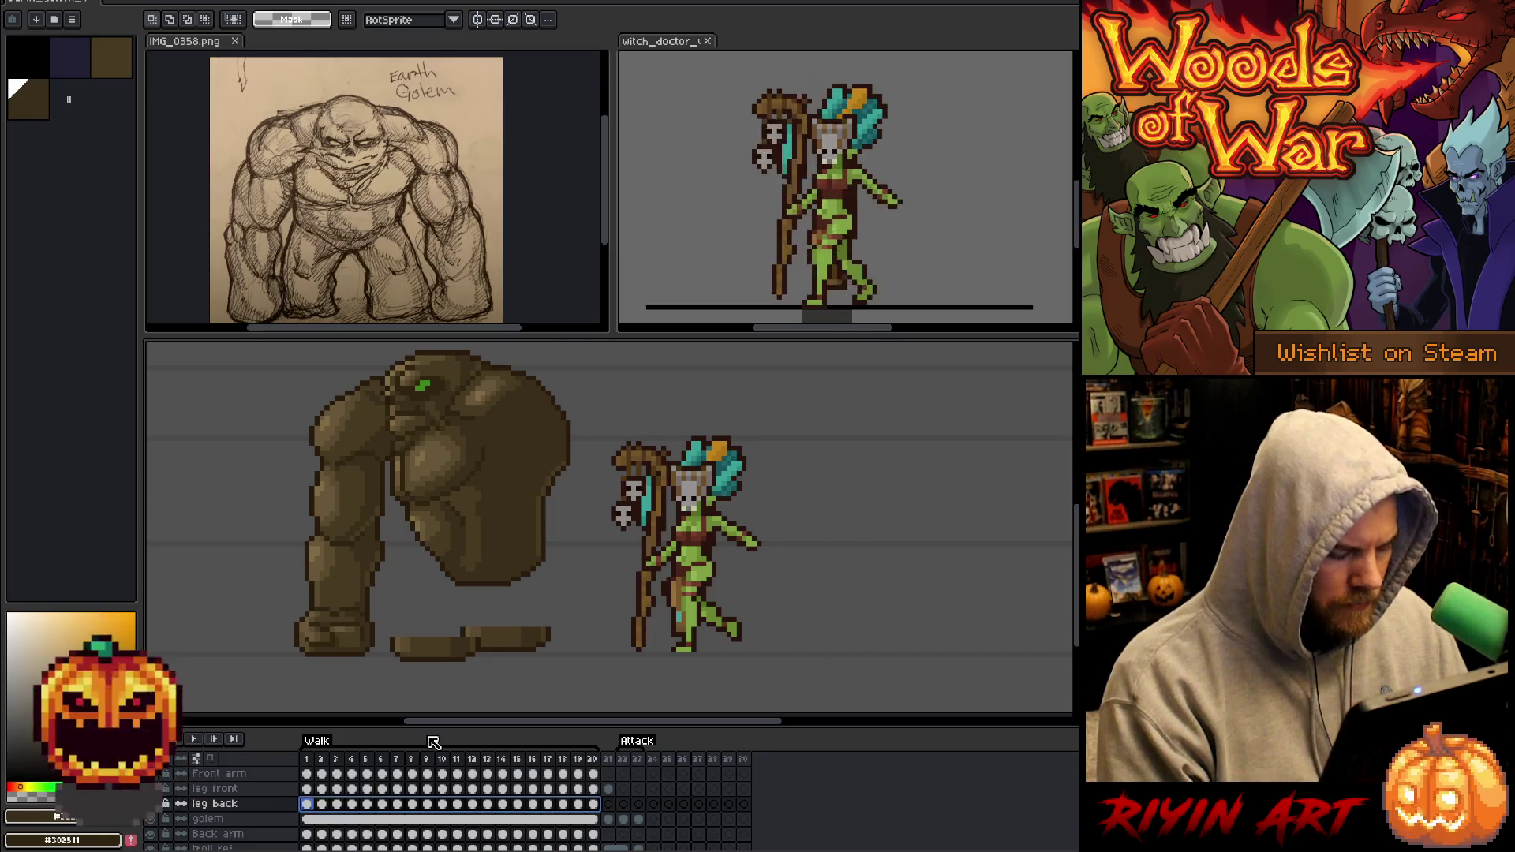
key(v)
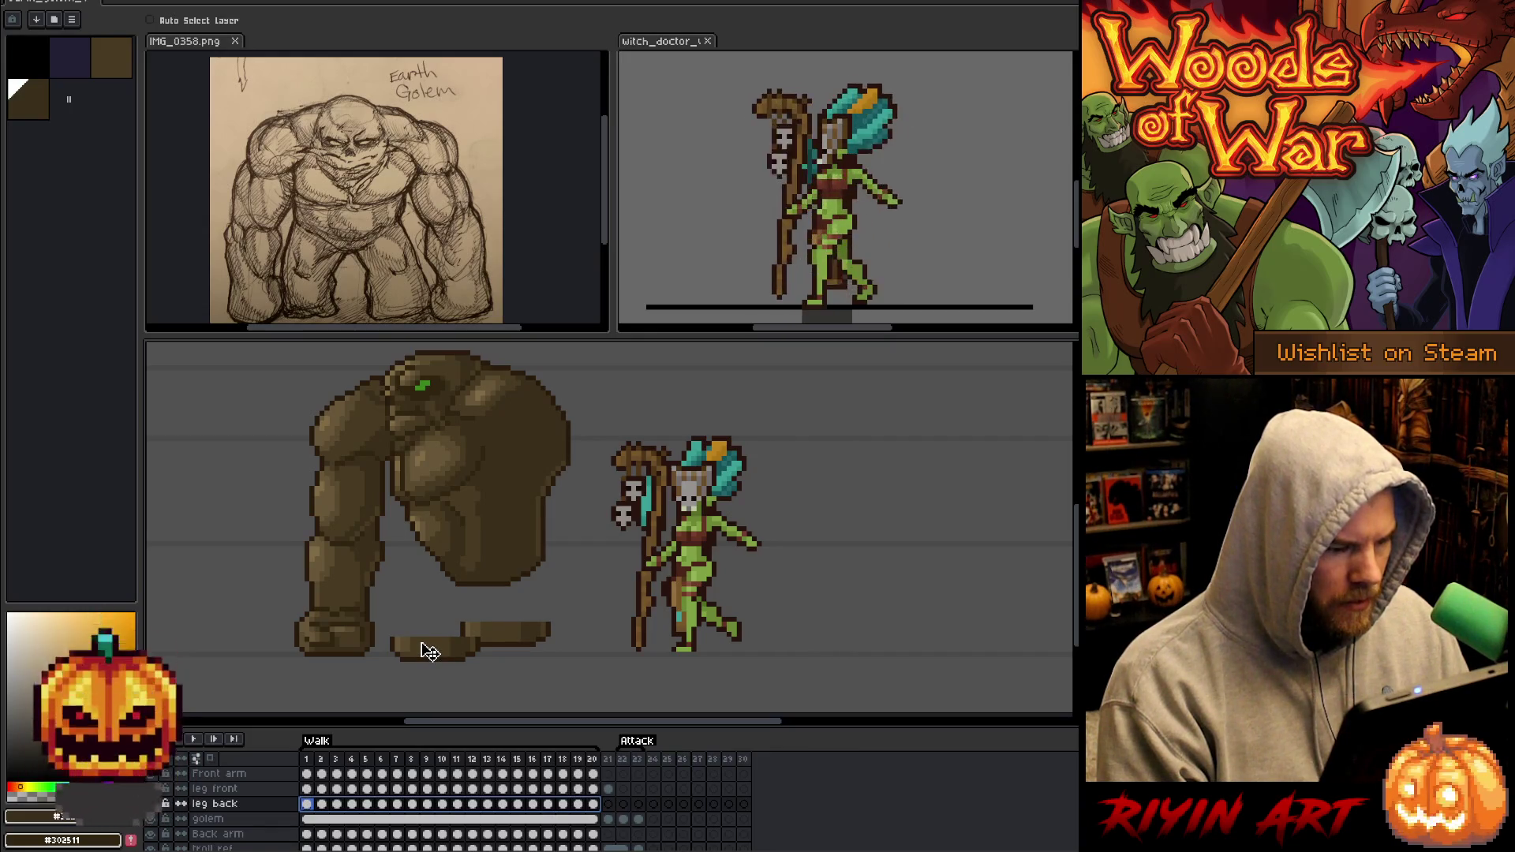
key(Return)
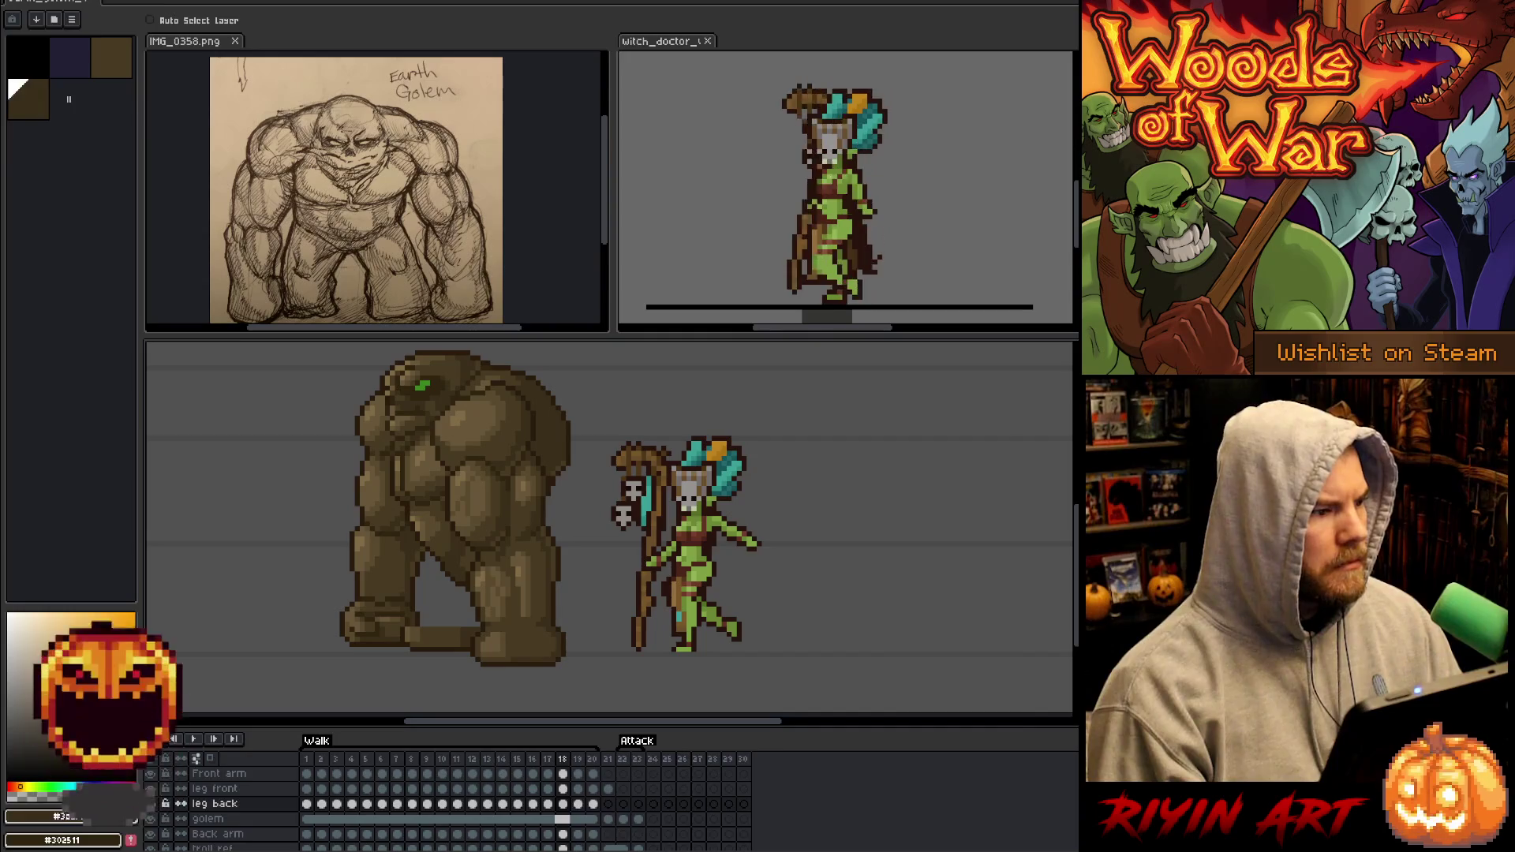
Save the sprite as earth_golem_v2.aseprite by changing the version number from 1 to 2.
click(18, 2)
click(31, 69)
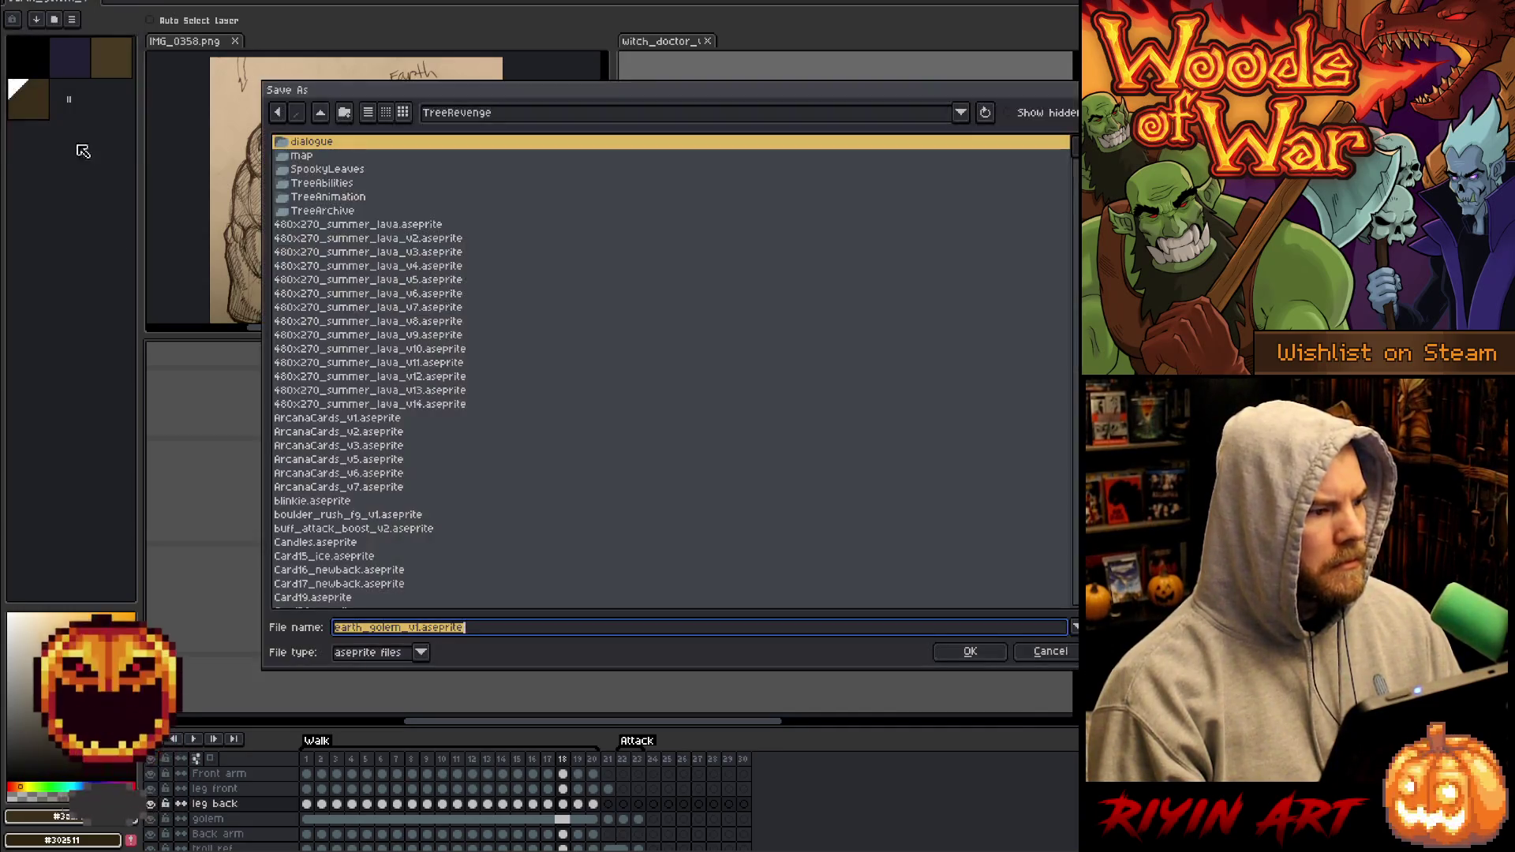
click(424, 628)
key(BackSpace)
text(2)
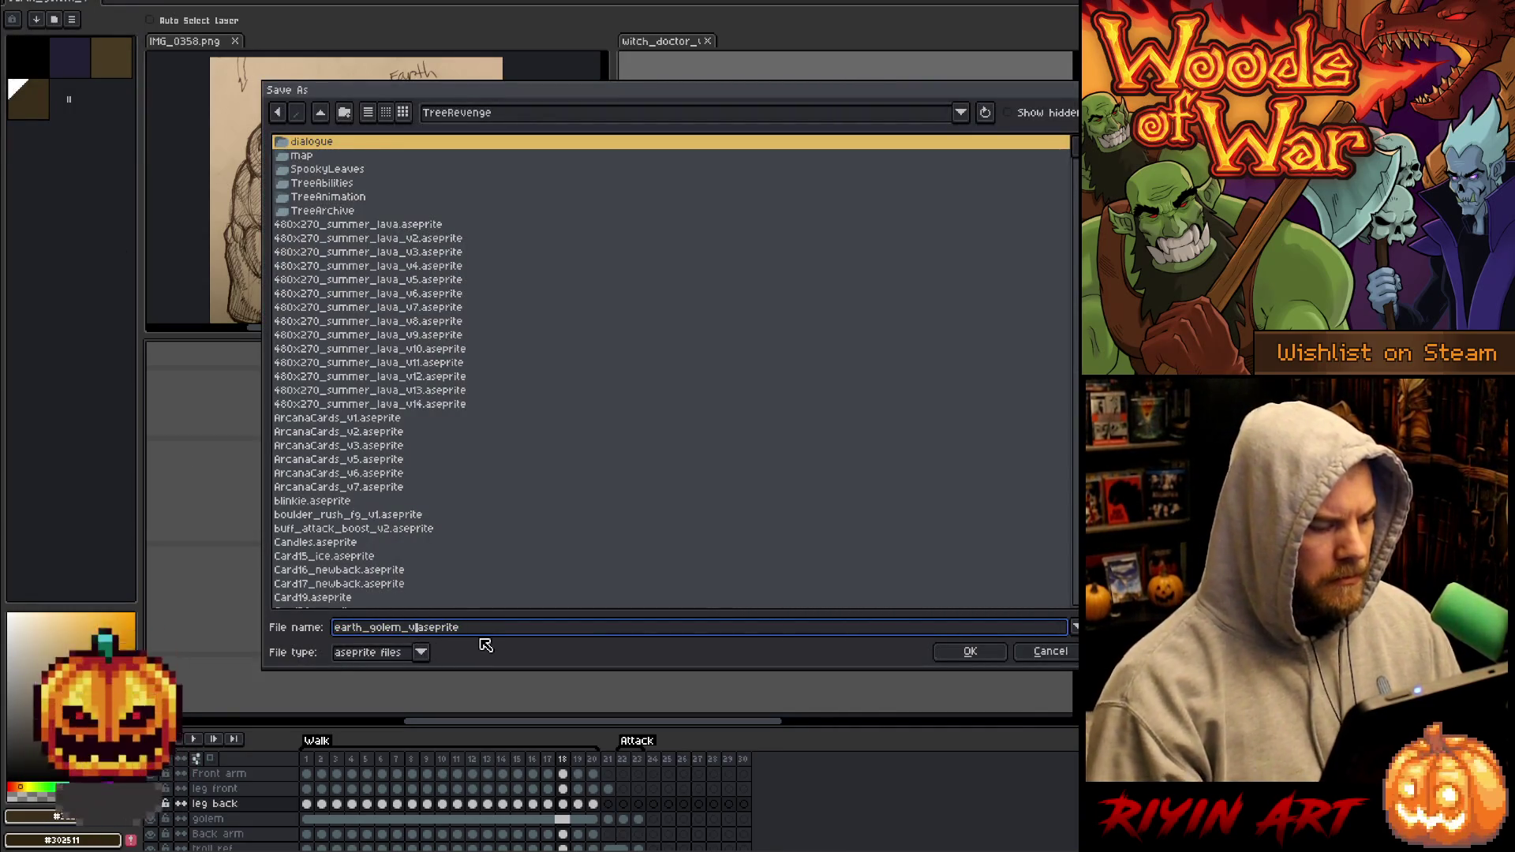
key(Return)
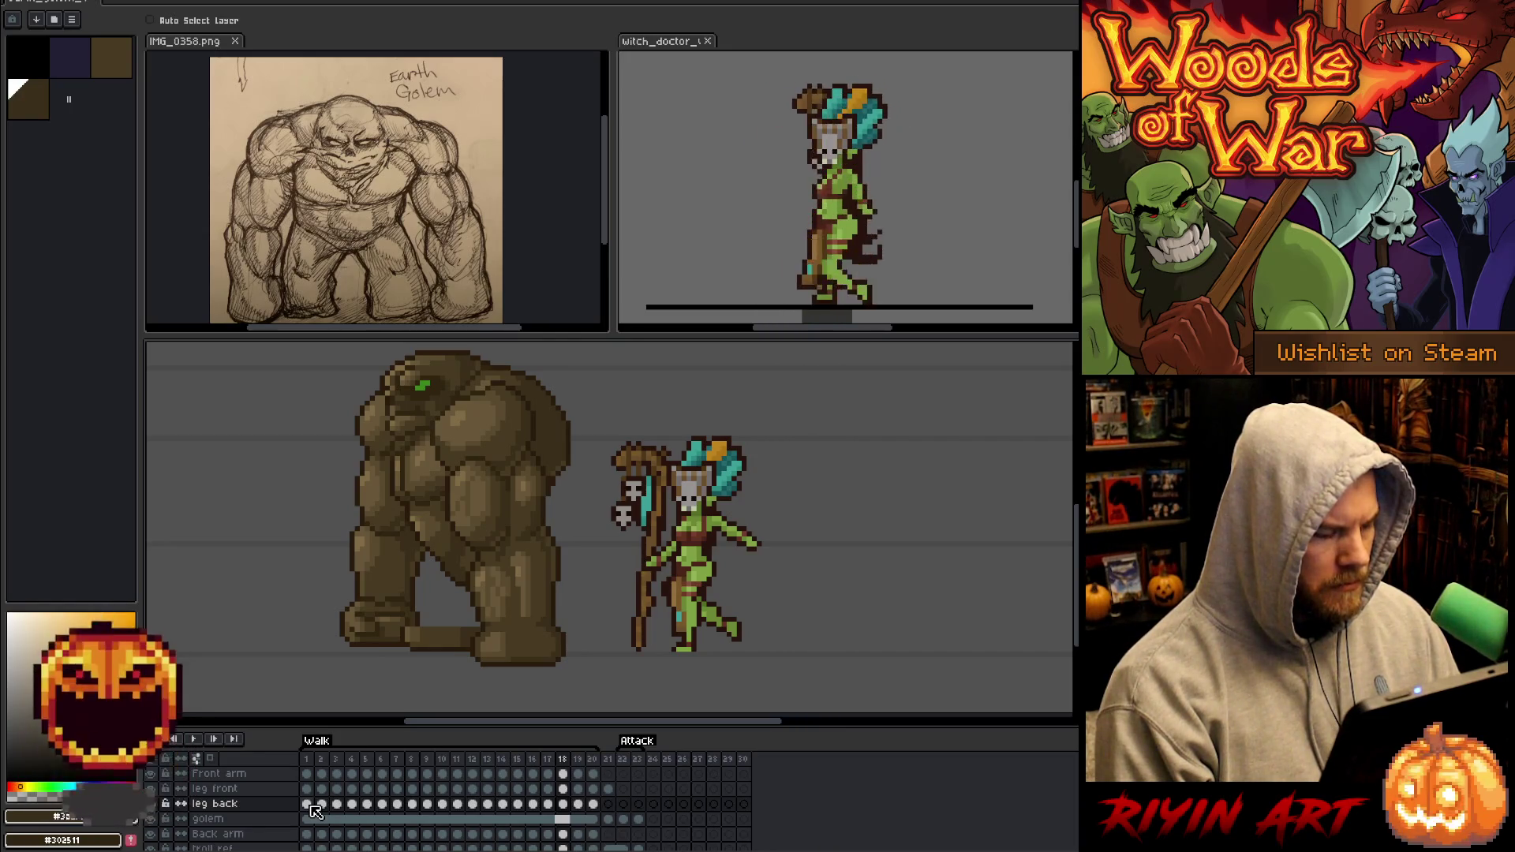
Select the cels from Front arm down to golem across the walk frames and unlink them.
click(308, 774)
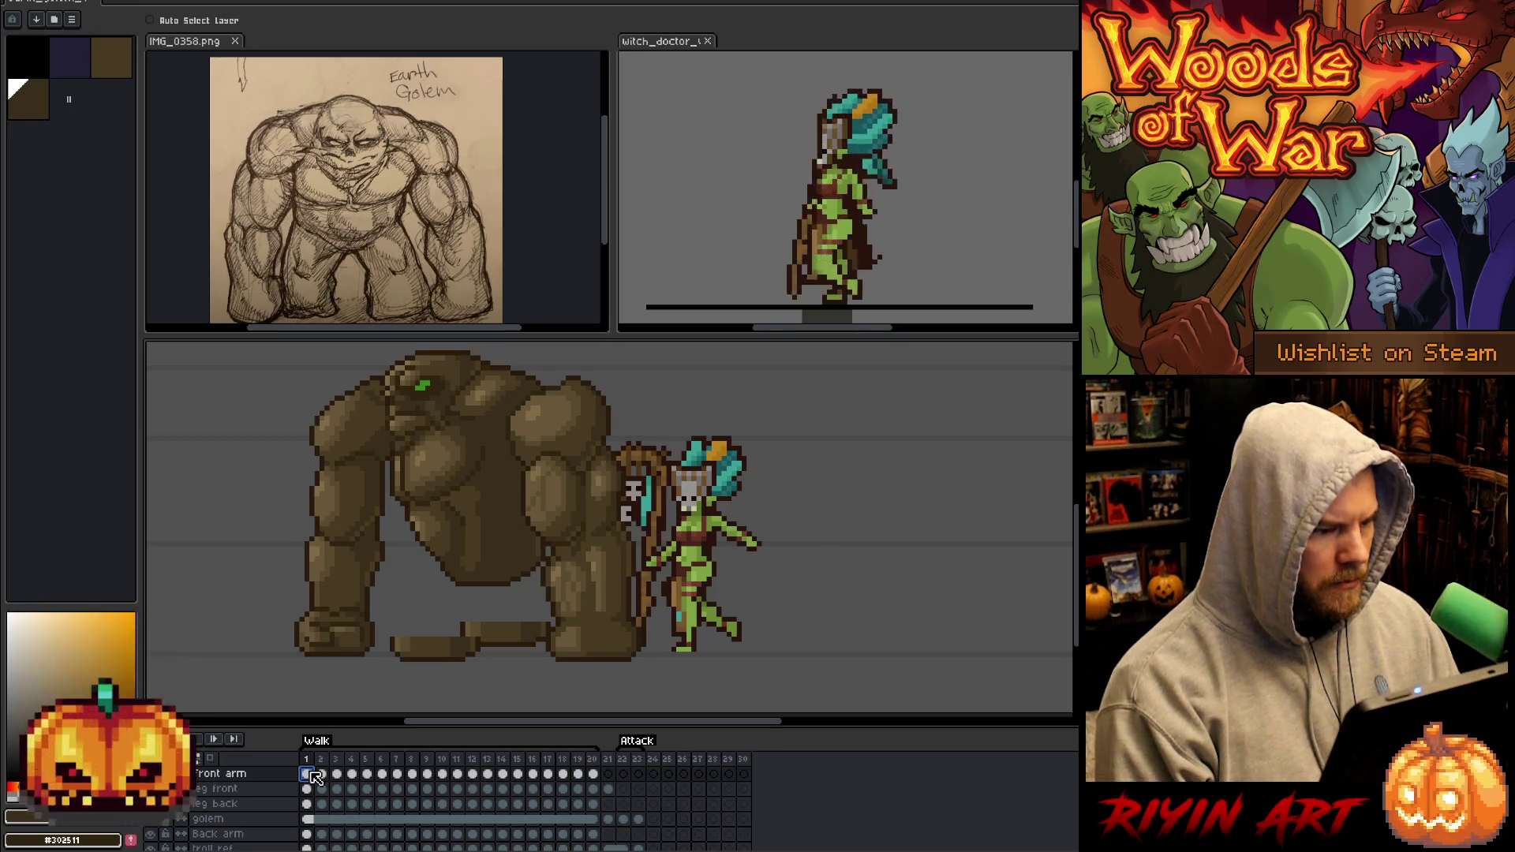
mouse_move(313, 777)
mouse_down()
mouse_move(318, 822)
mouse_move(588, 822)
mouse_up()
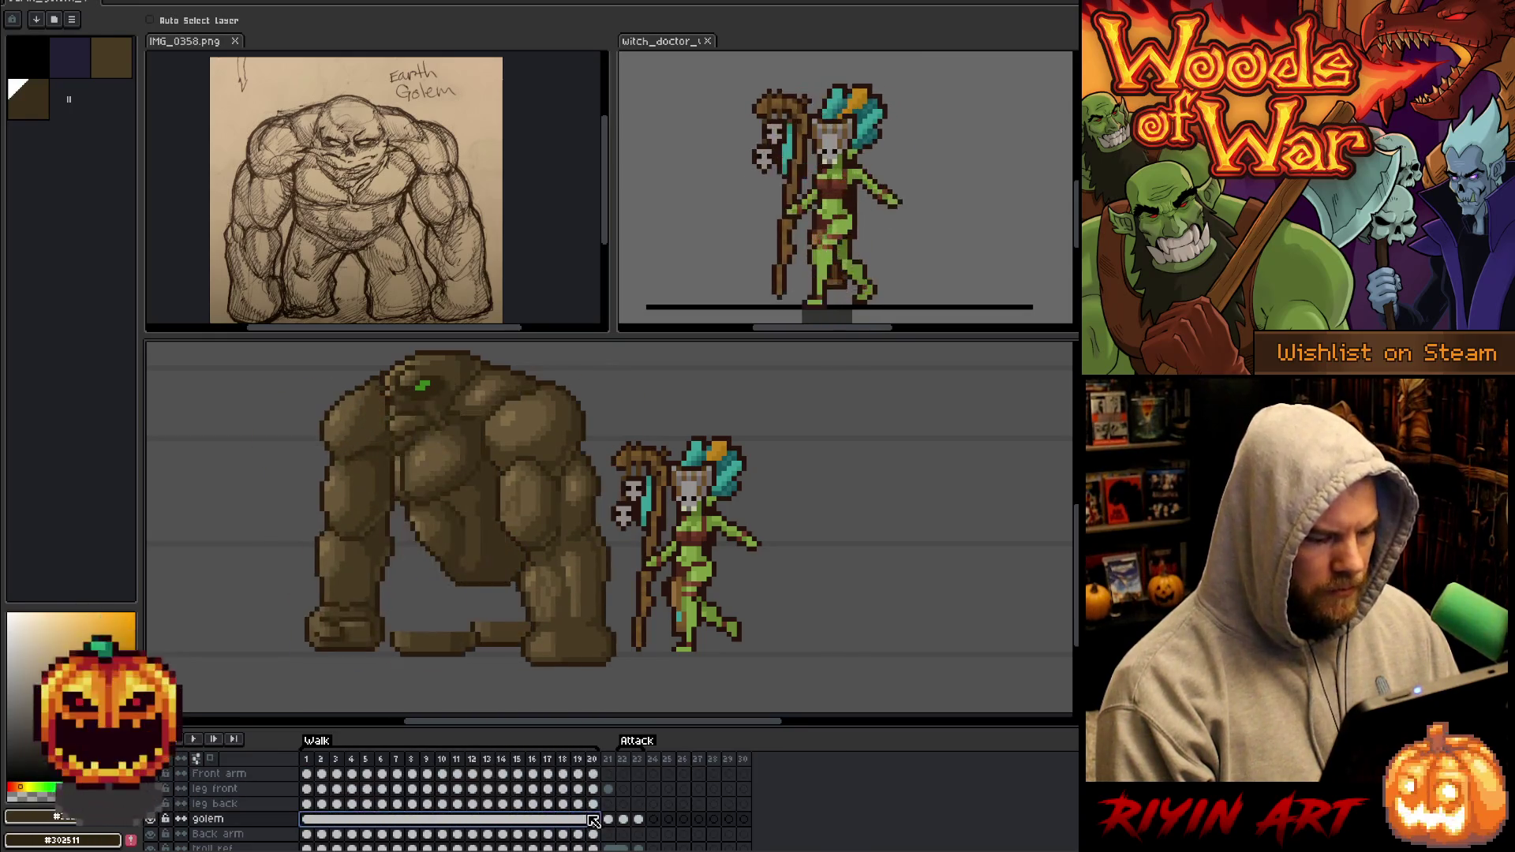
right_click(591, 822)
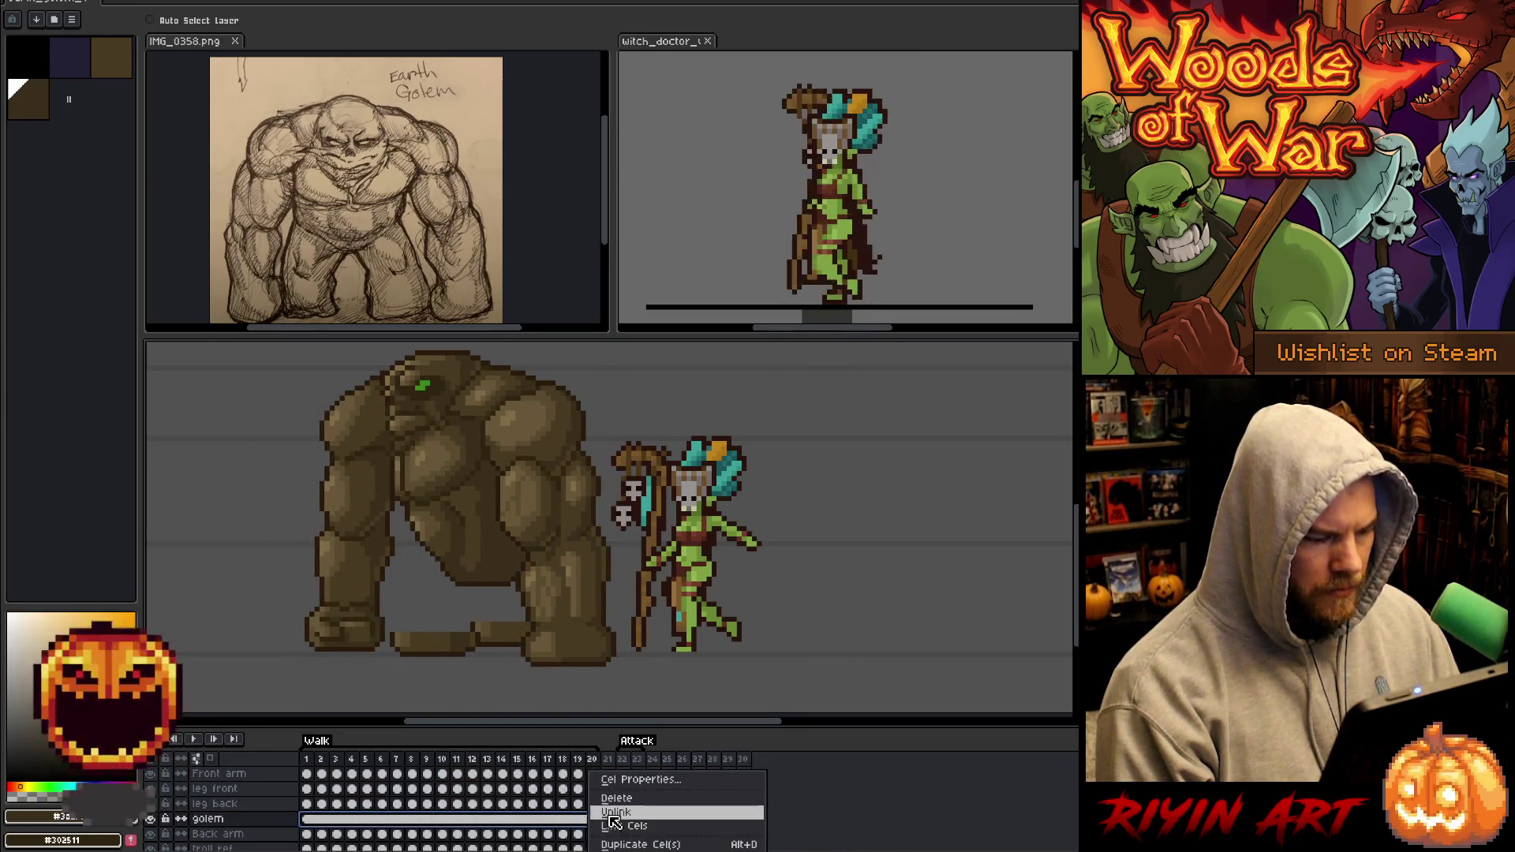
click(612, 813)
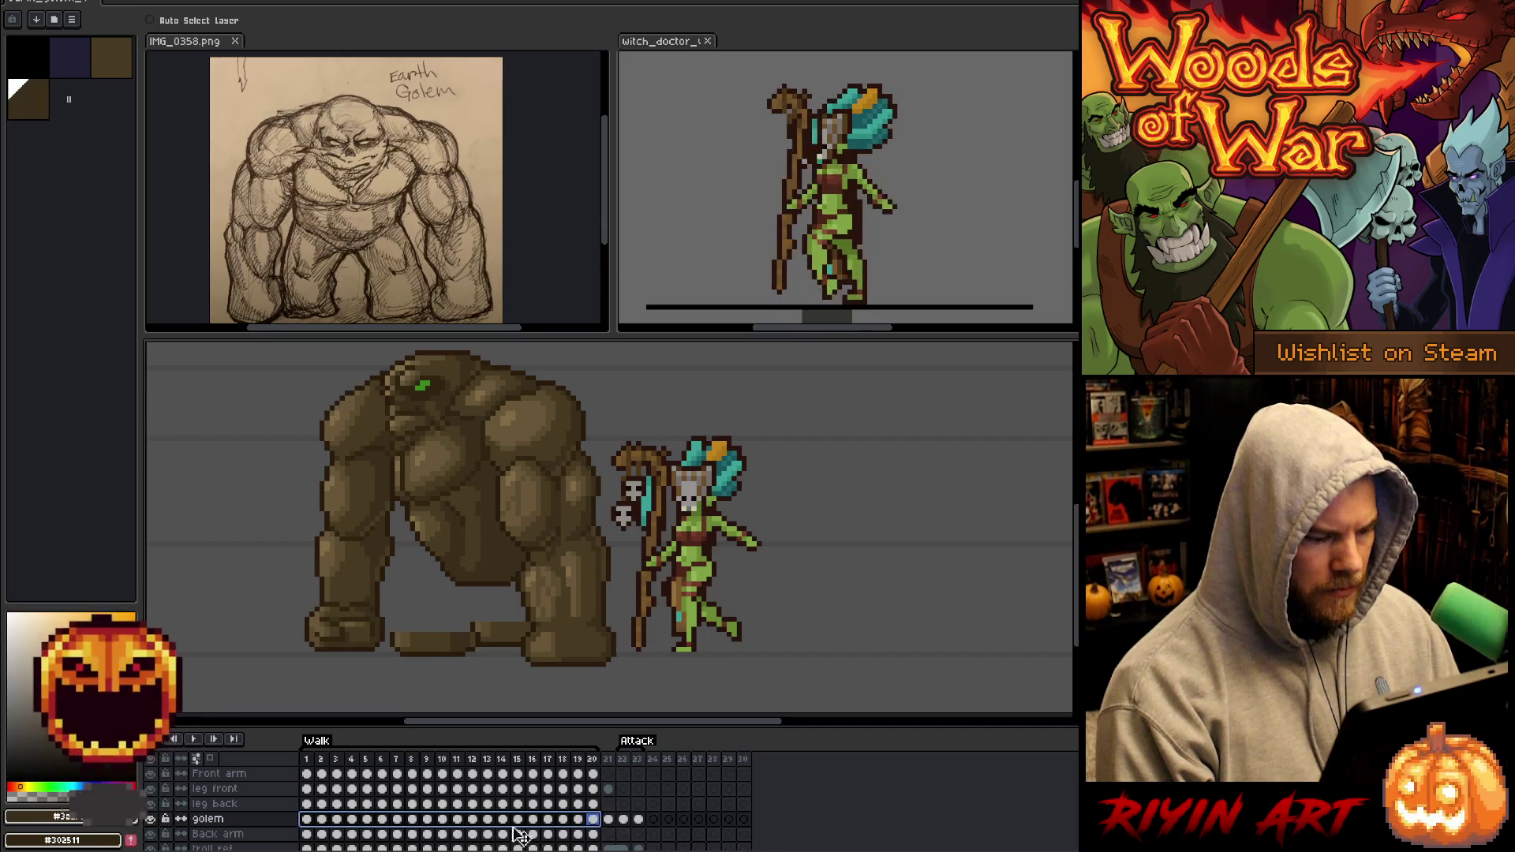
click(307, 819)
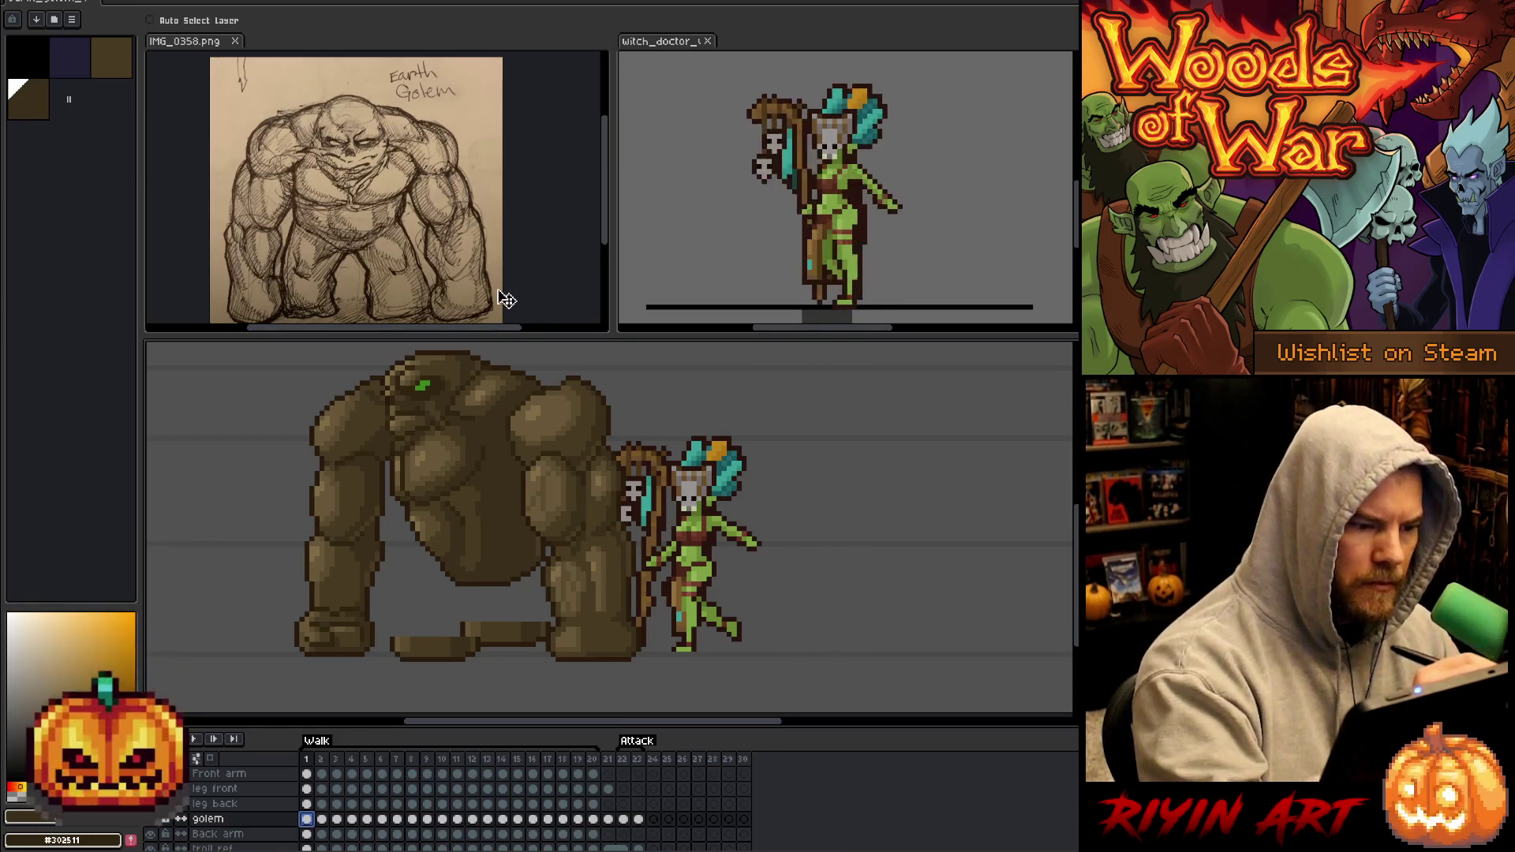
Sample the golem's dark outline colour and pencil it along the top of the back.
key(i)
click(513, 362)
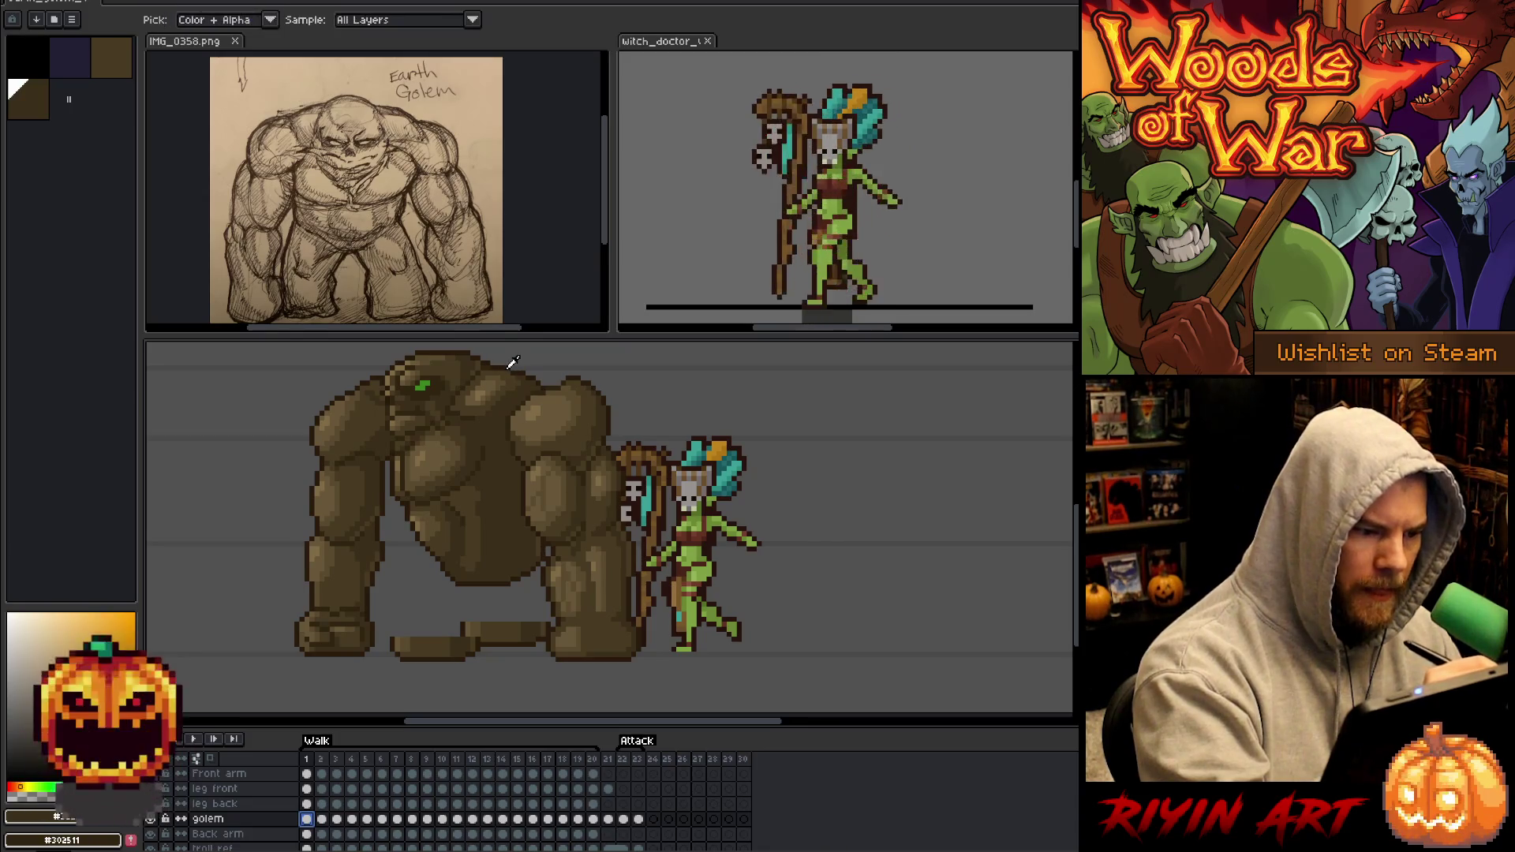
key(b)
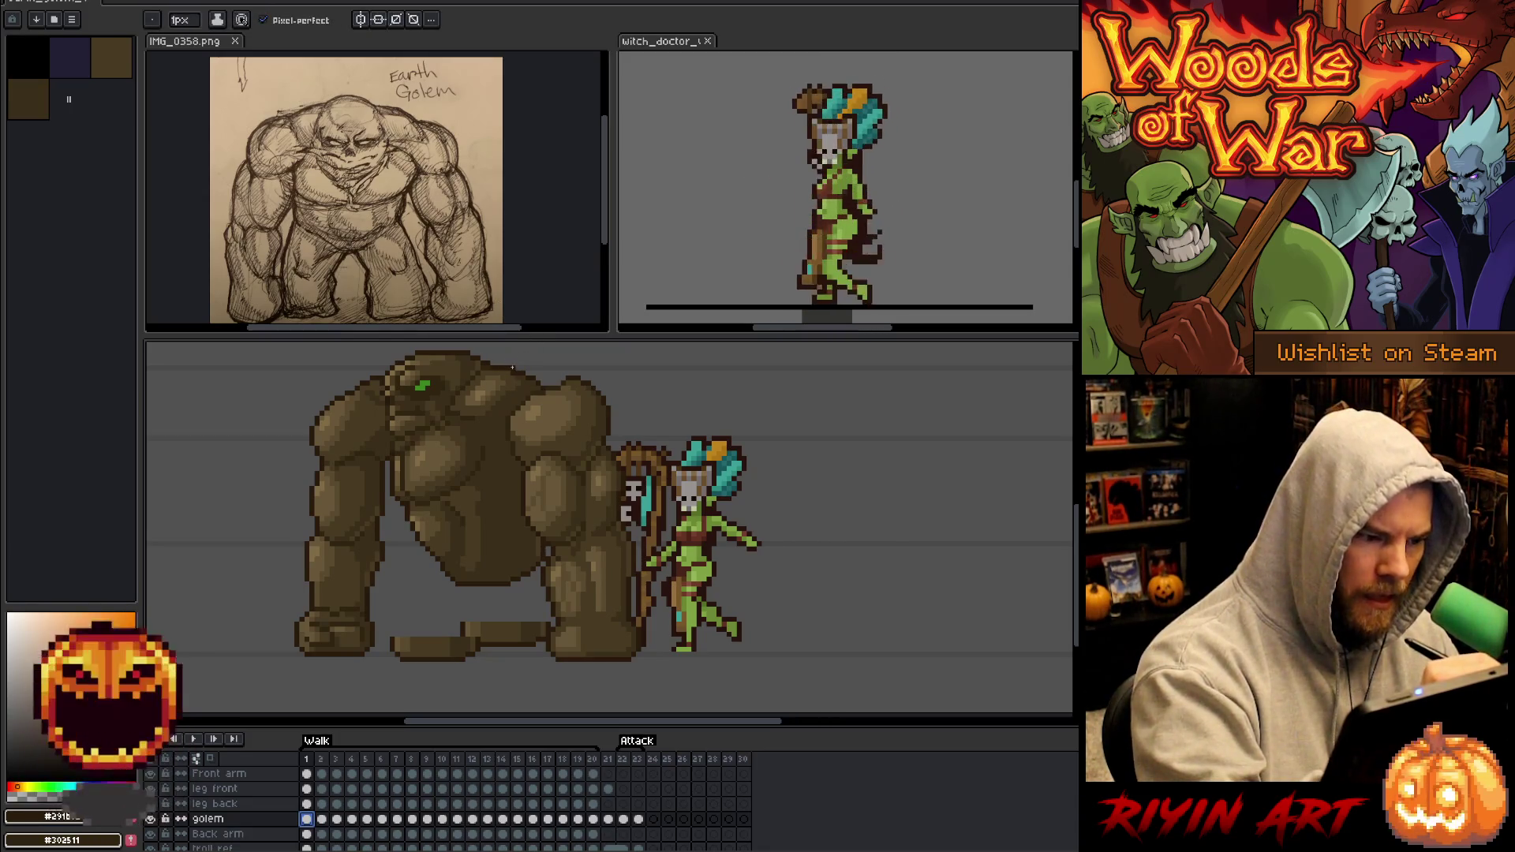
drag(517, 369, 560, 375)
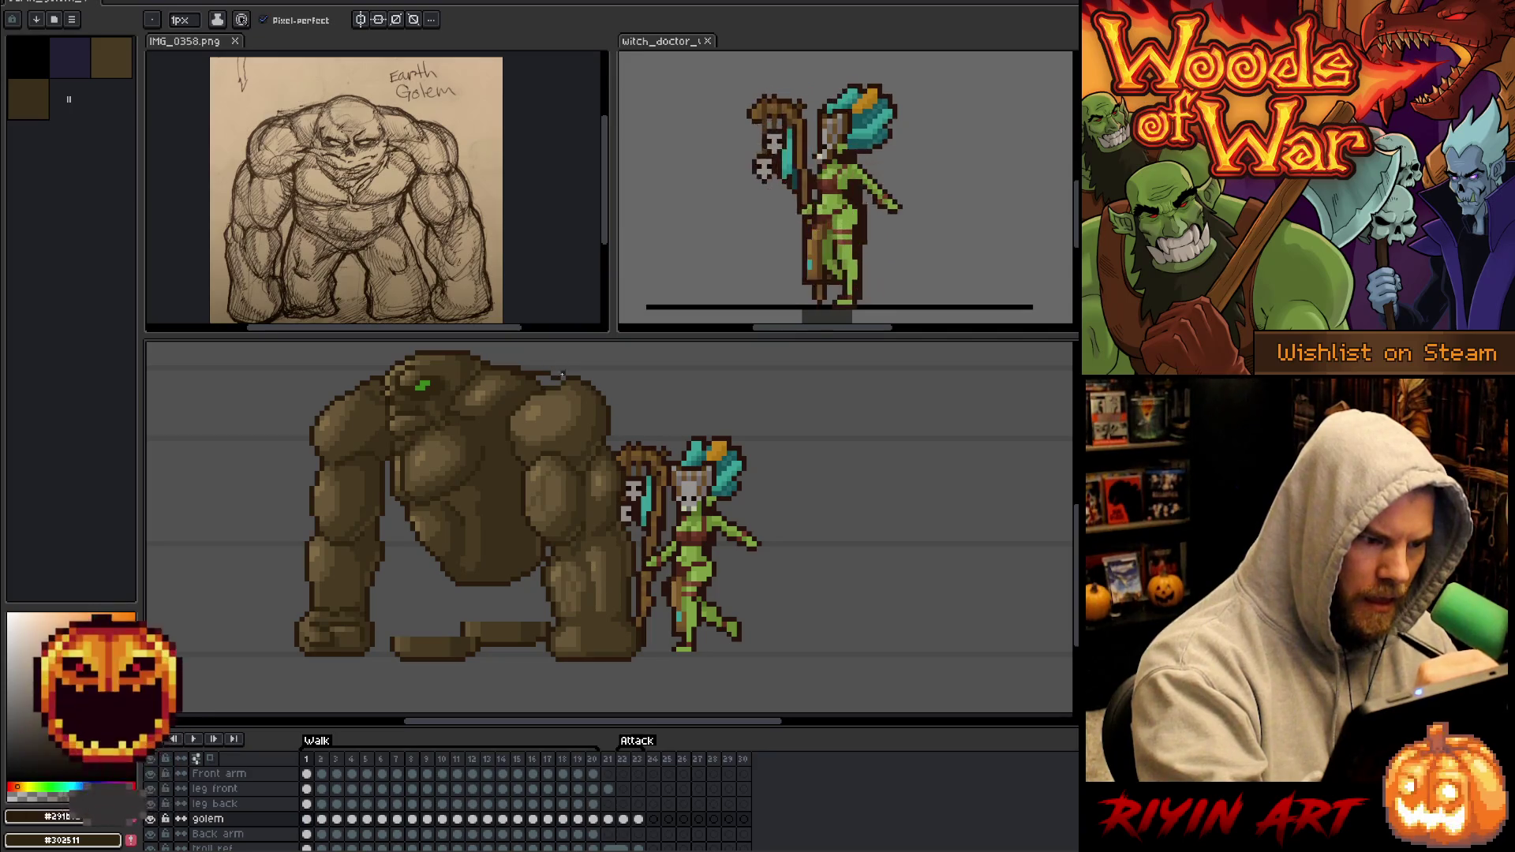
Sample several browns for shading, then start a freehand lasso around the chest.
alt+click(515, 374)
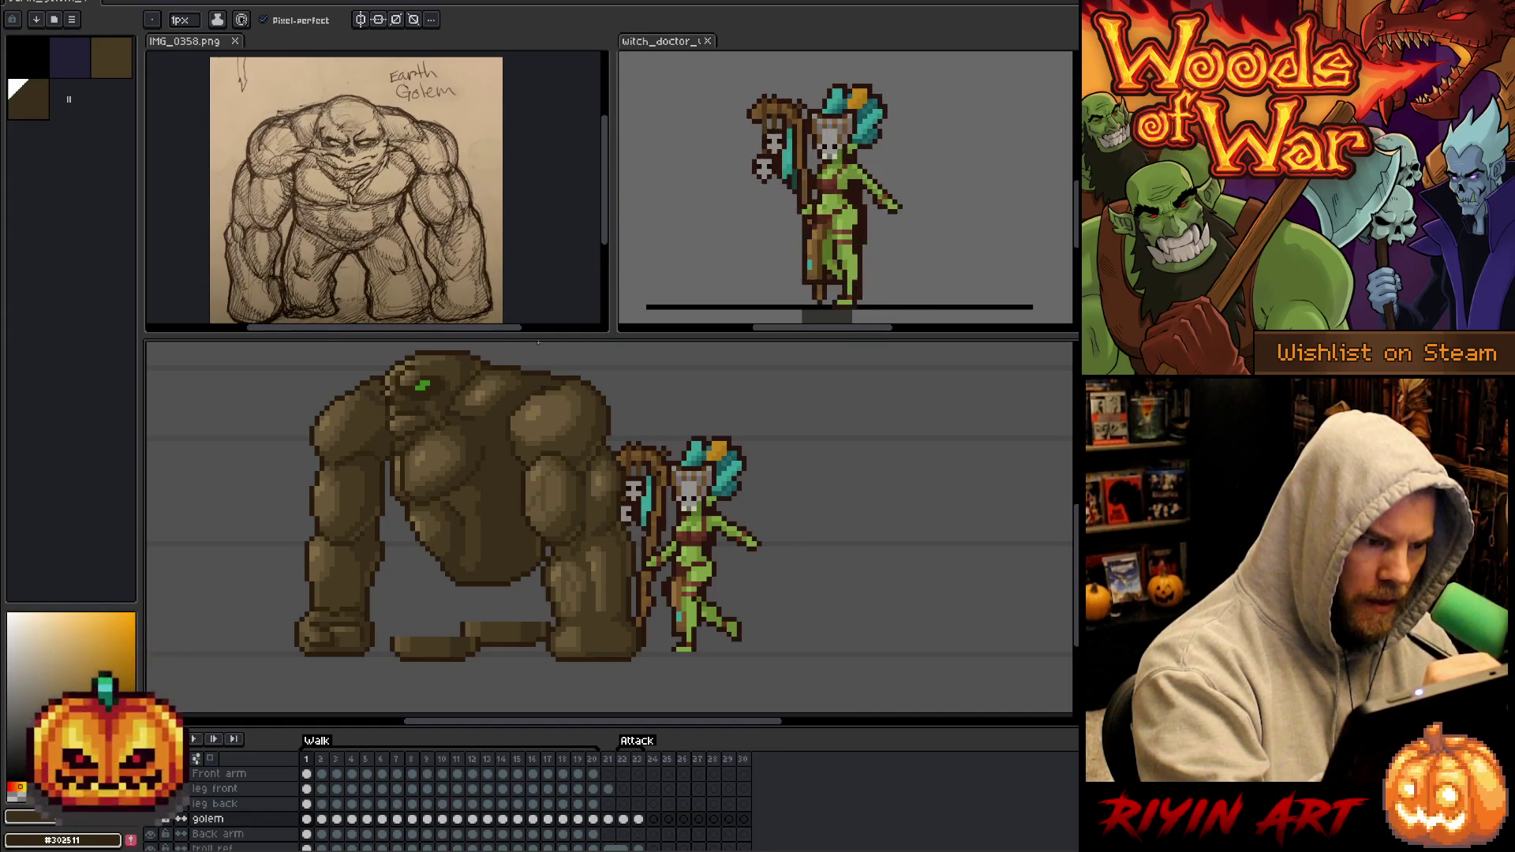
alt+click(511, 378)
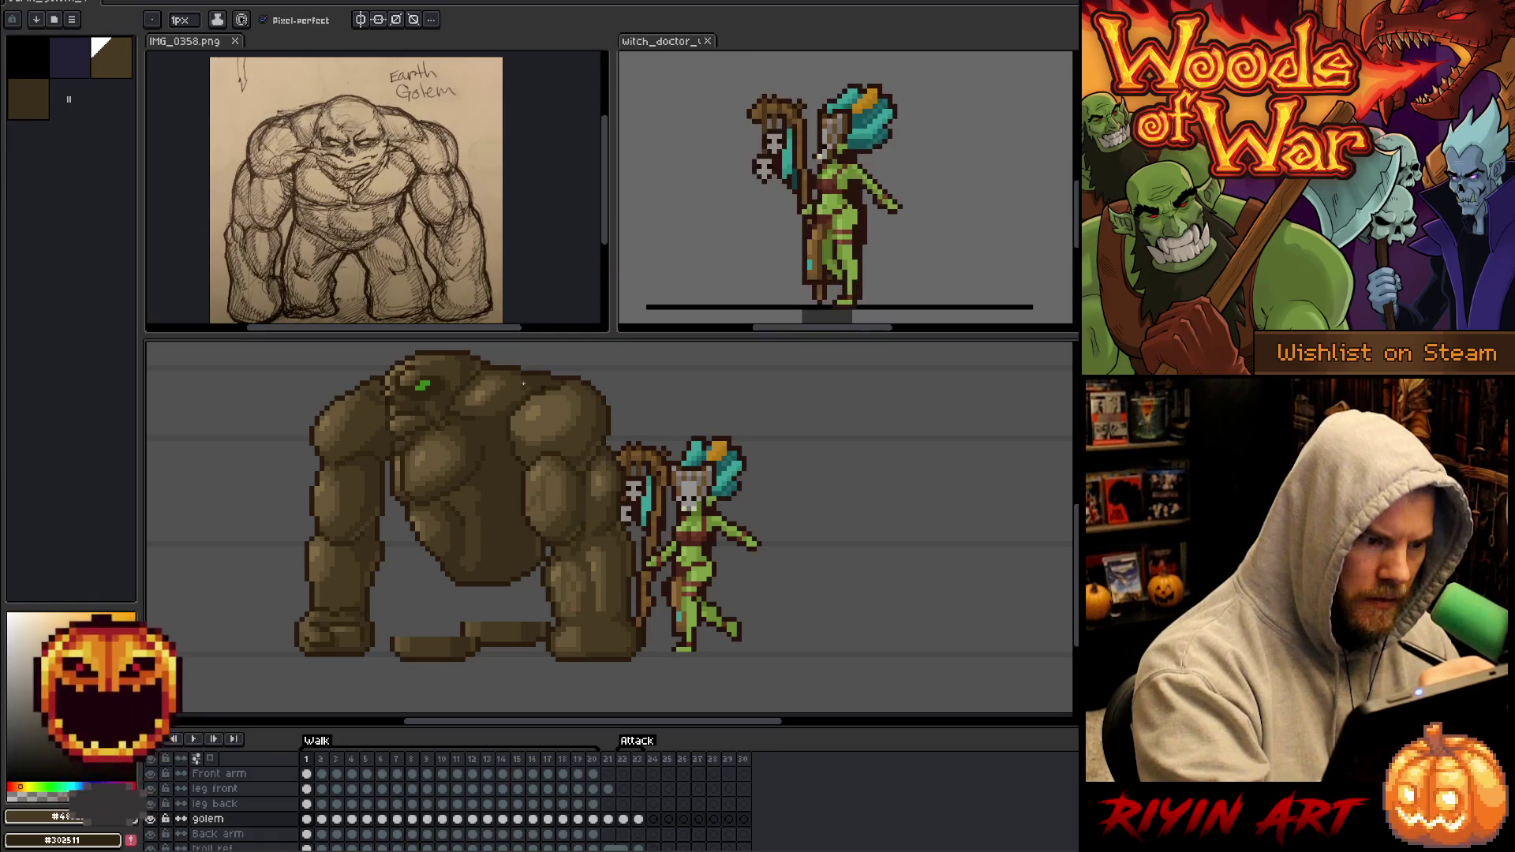
alt+click(503, 382)
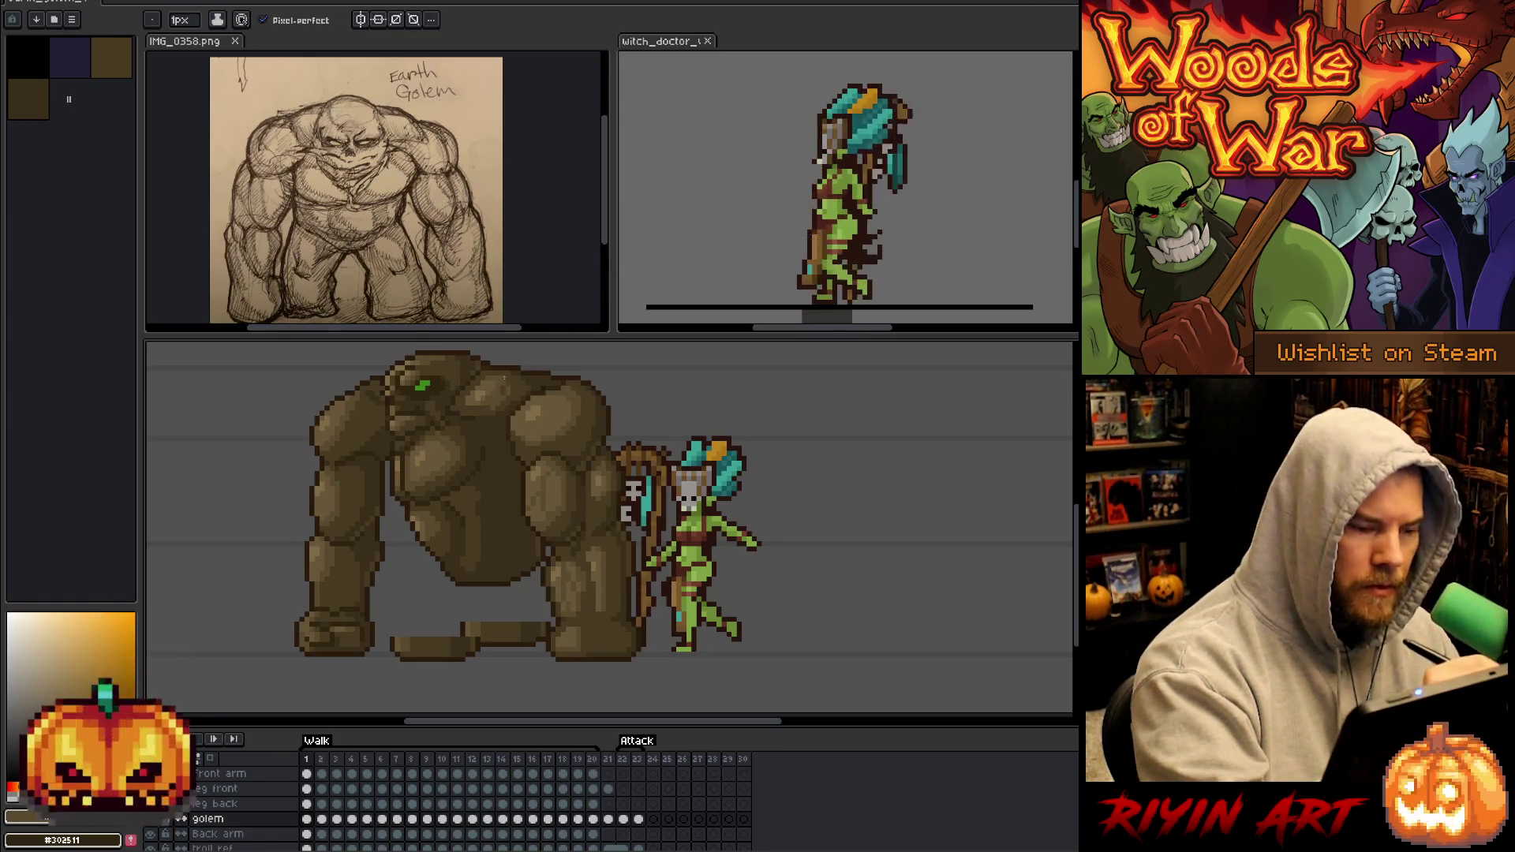
alt+click(516, 389)
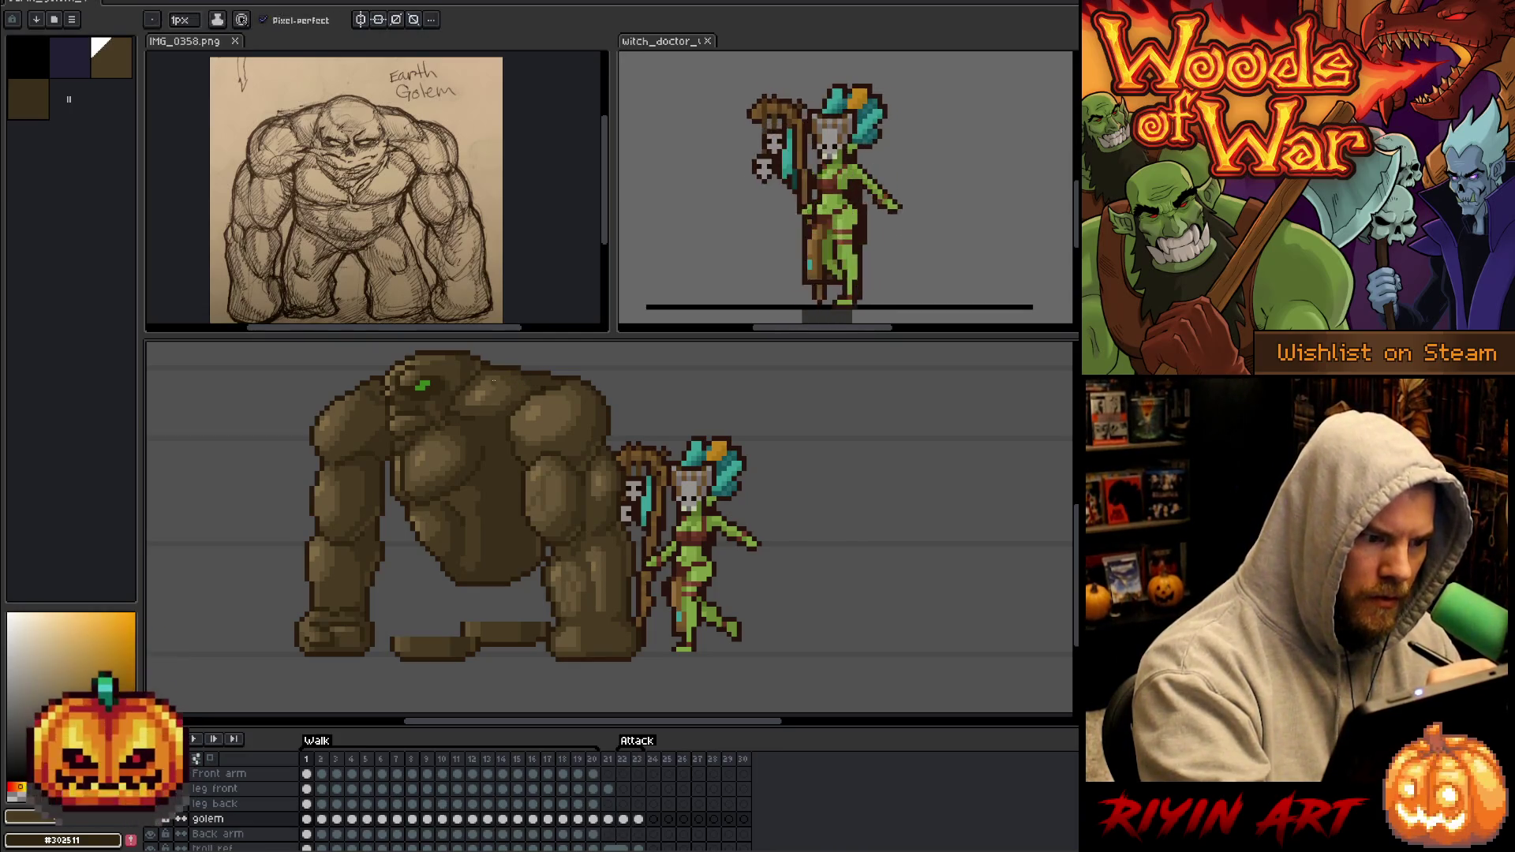
alt+click(484, 400)
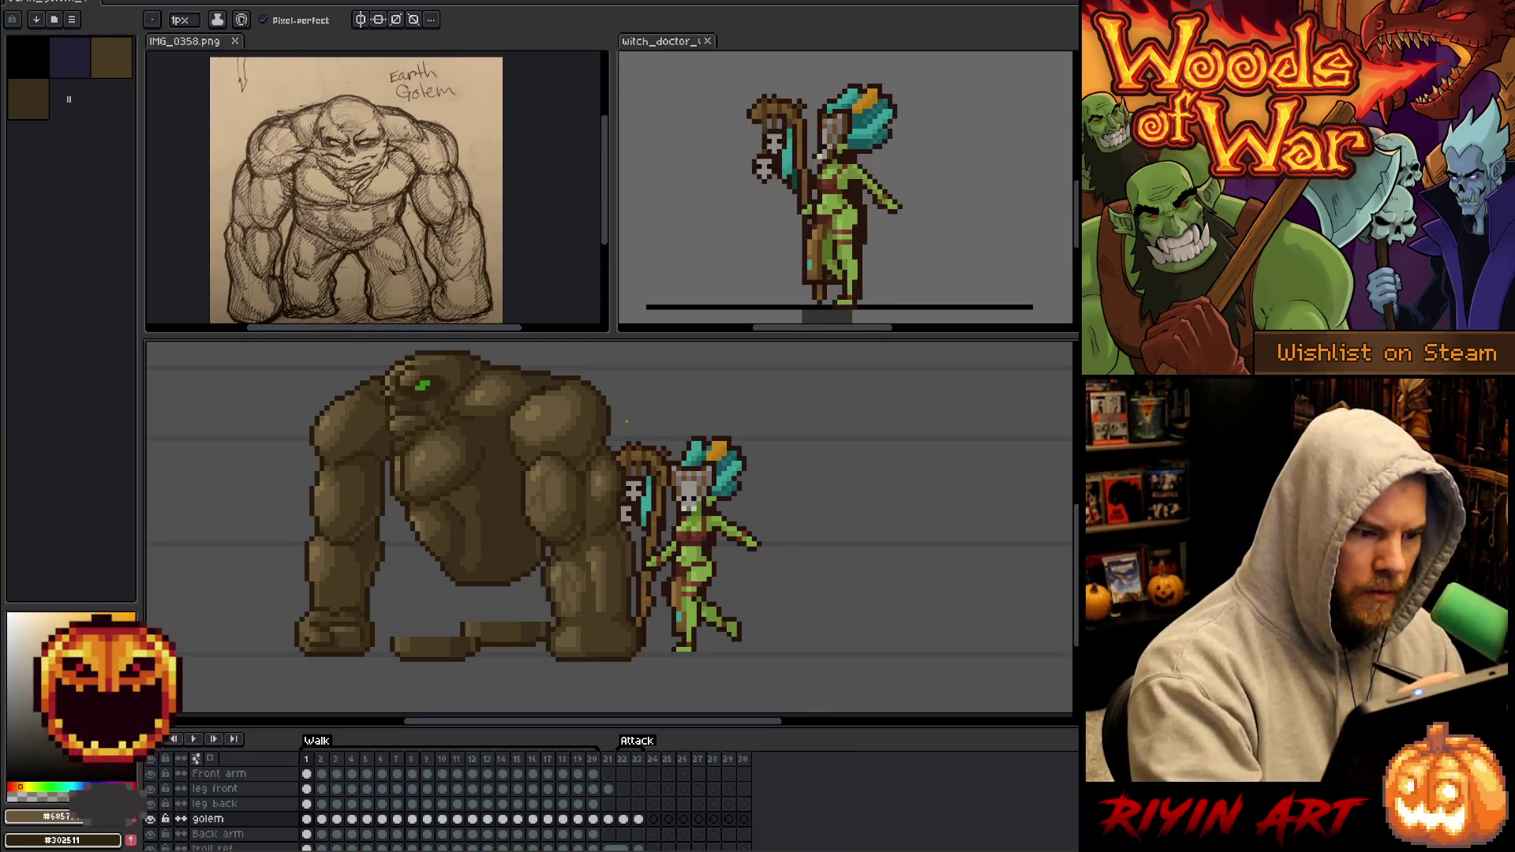
alt+click(546, 364)
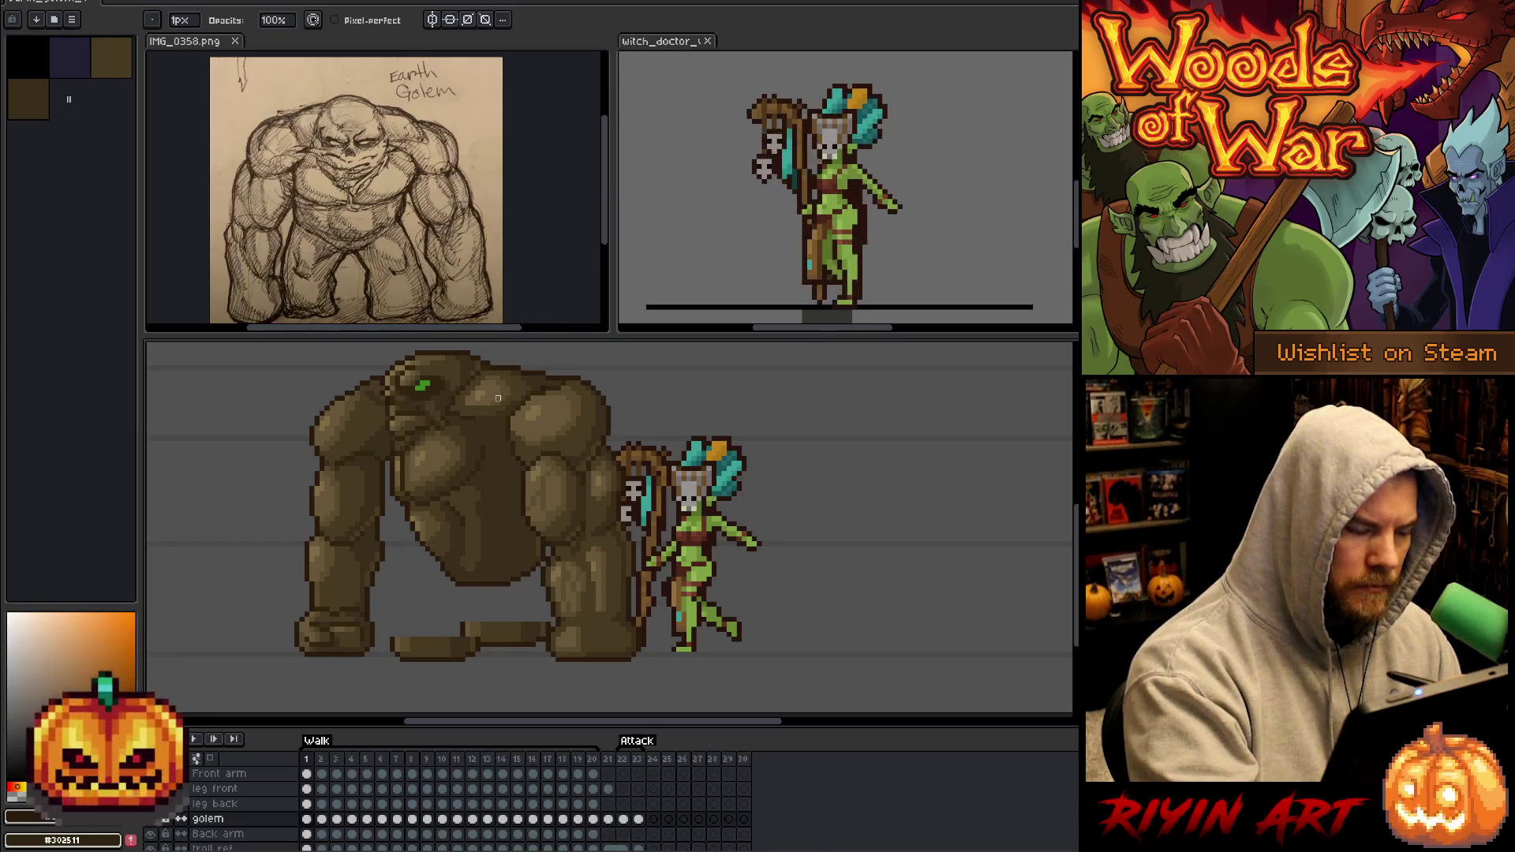
key(q)
mouse_move(492, 448)
mouse_down()
mouse_move(442, 495)
mouse_move(405, 492)
mouse_move(403, 457)
mouse_move(434, 432)
mouse_move(459, 425)
mouse_move(495, 447)
mouse_up()
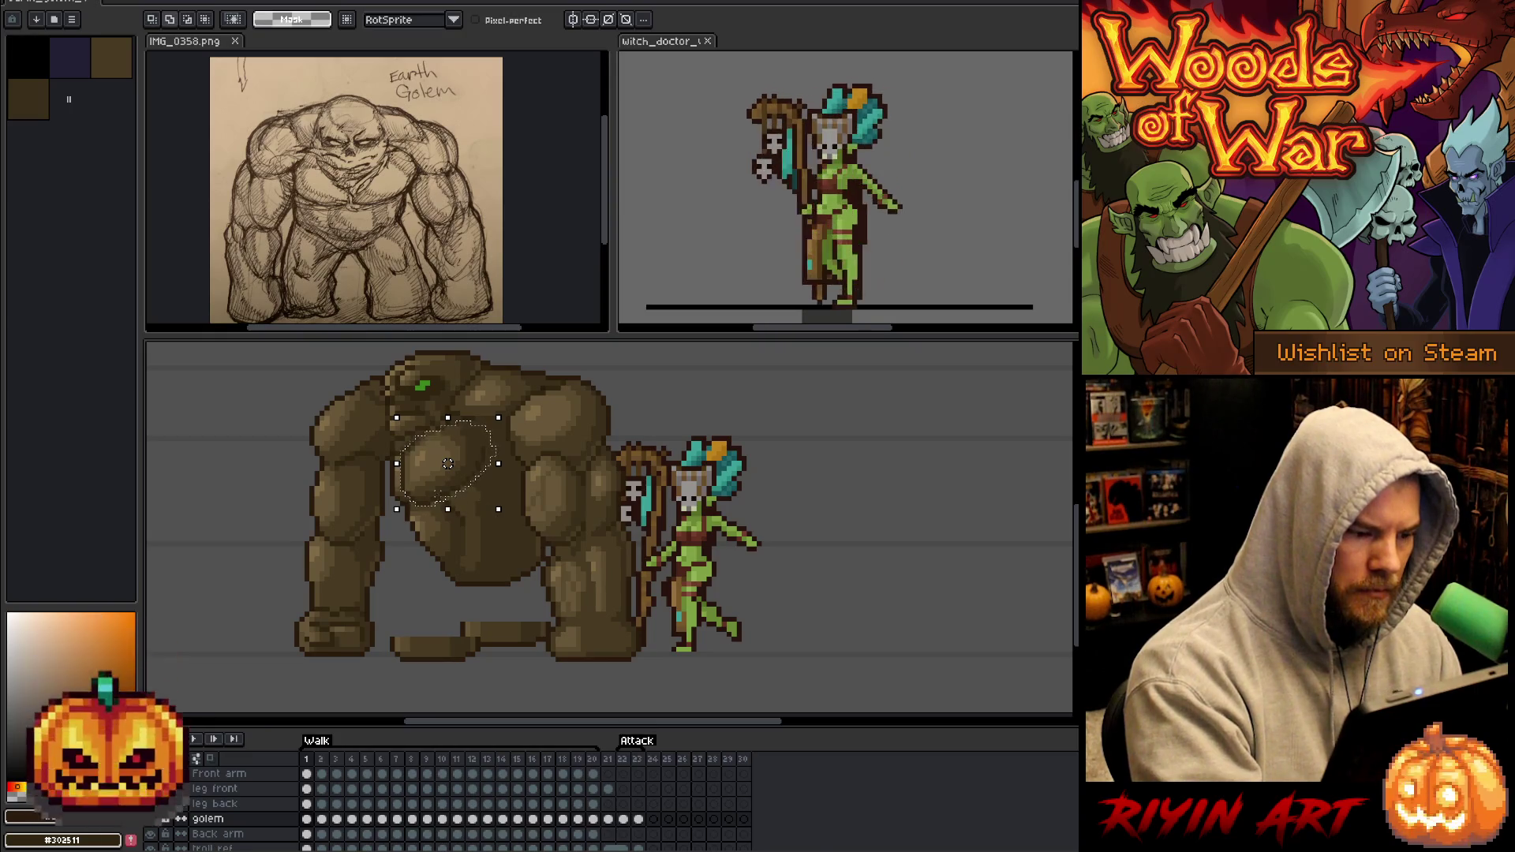
Extend the lasso over the chest and belly, shift that region right, and deselect.
mouse_move(446, 558)
mouse_down()
mouse_move(497, 552)
mouse_move(485, 509)
mouse_up()
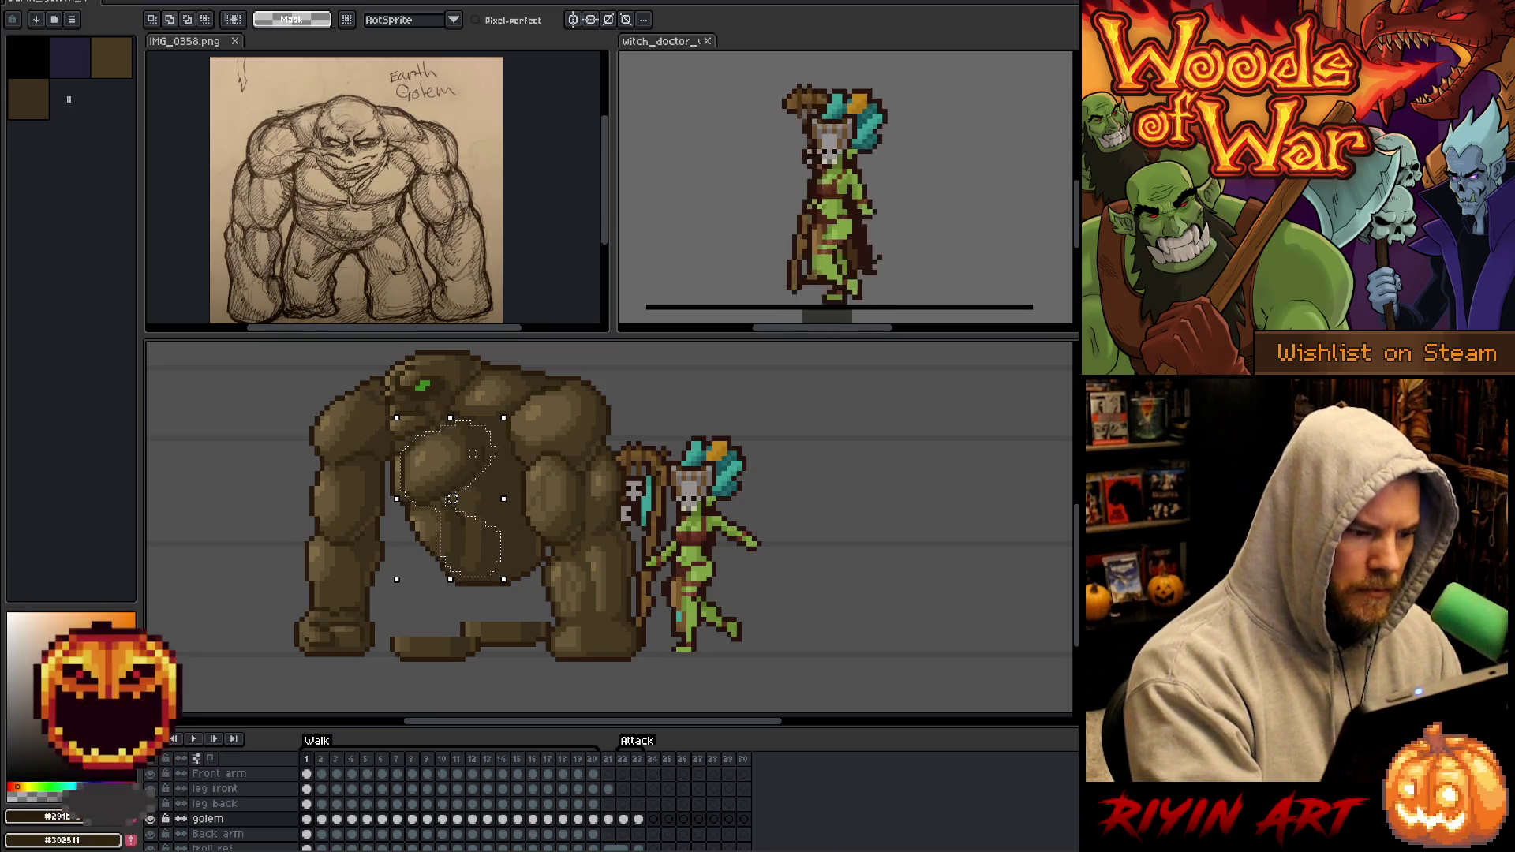
drag(507, 468, 487, 423)
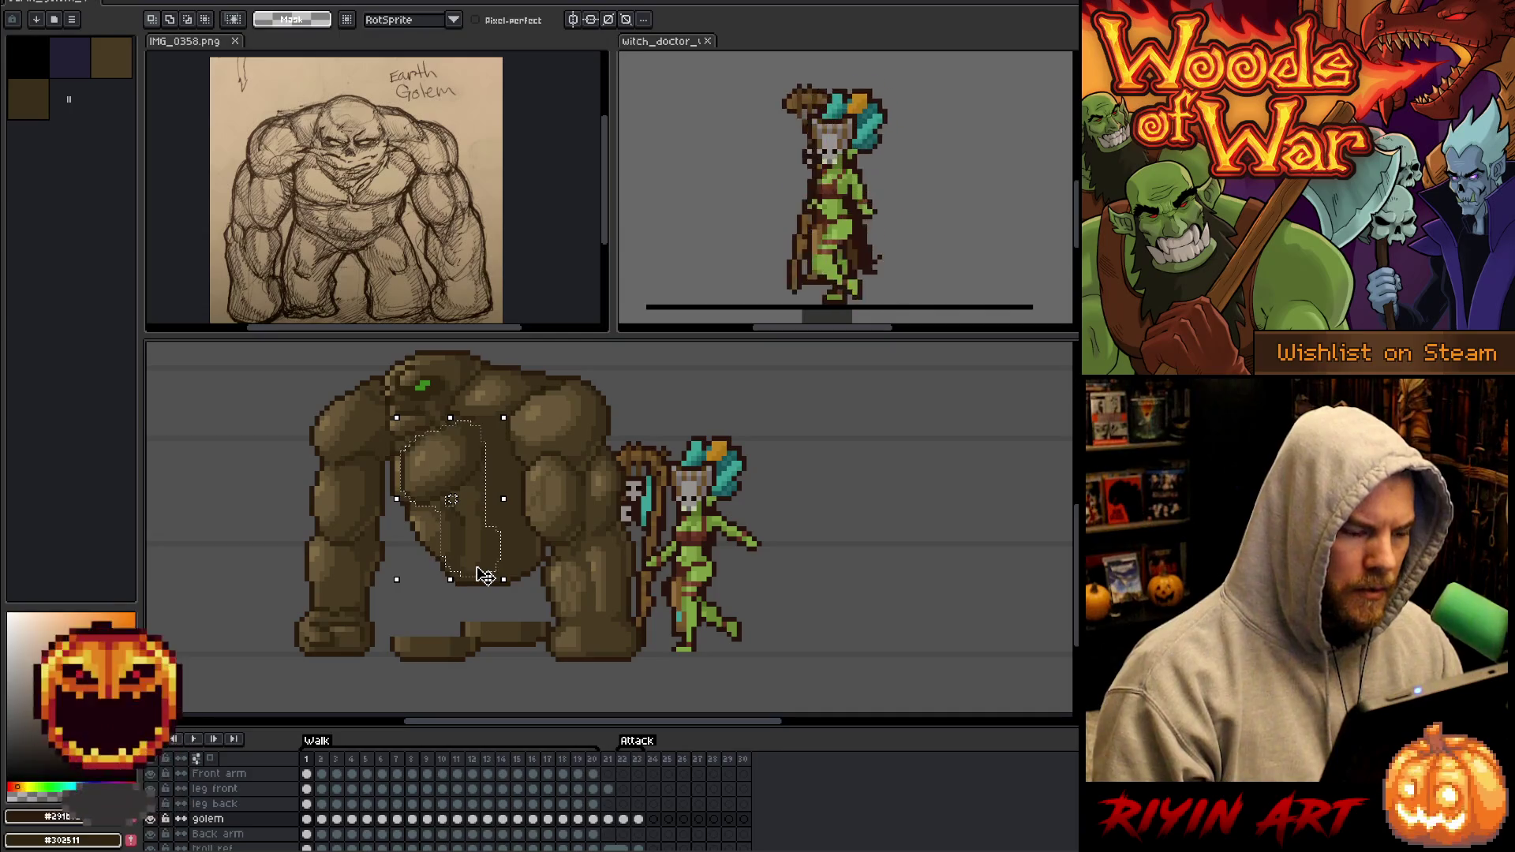
key(Right)
key(Right)
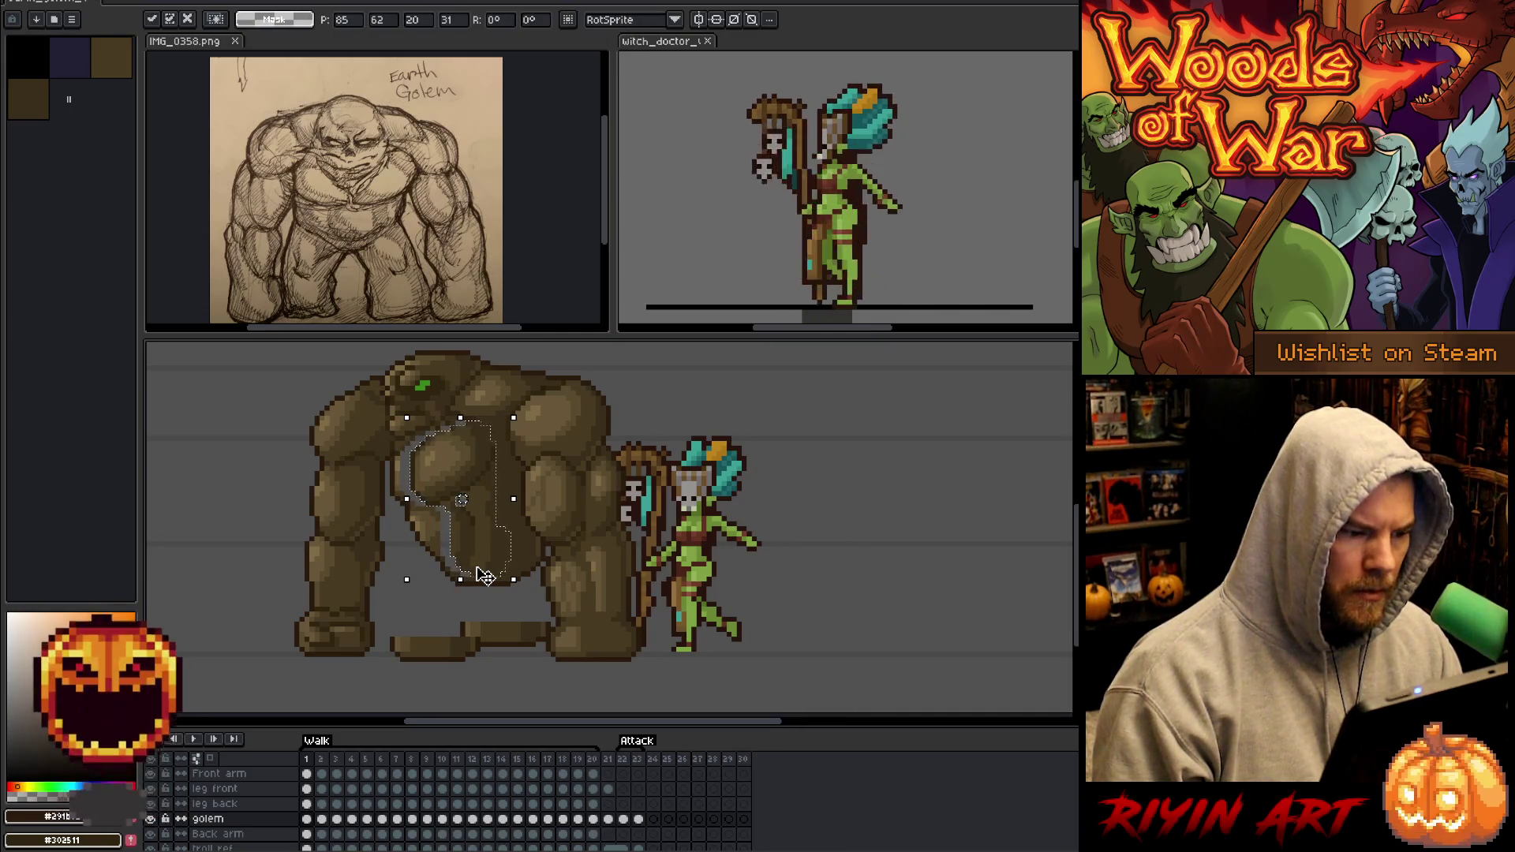
key(Left)
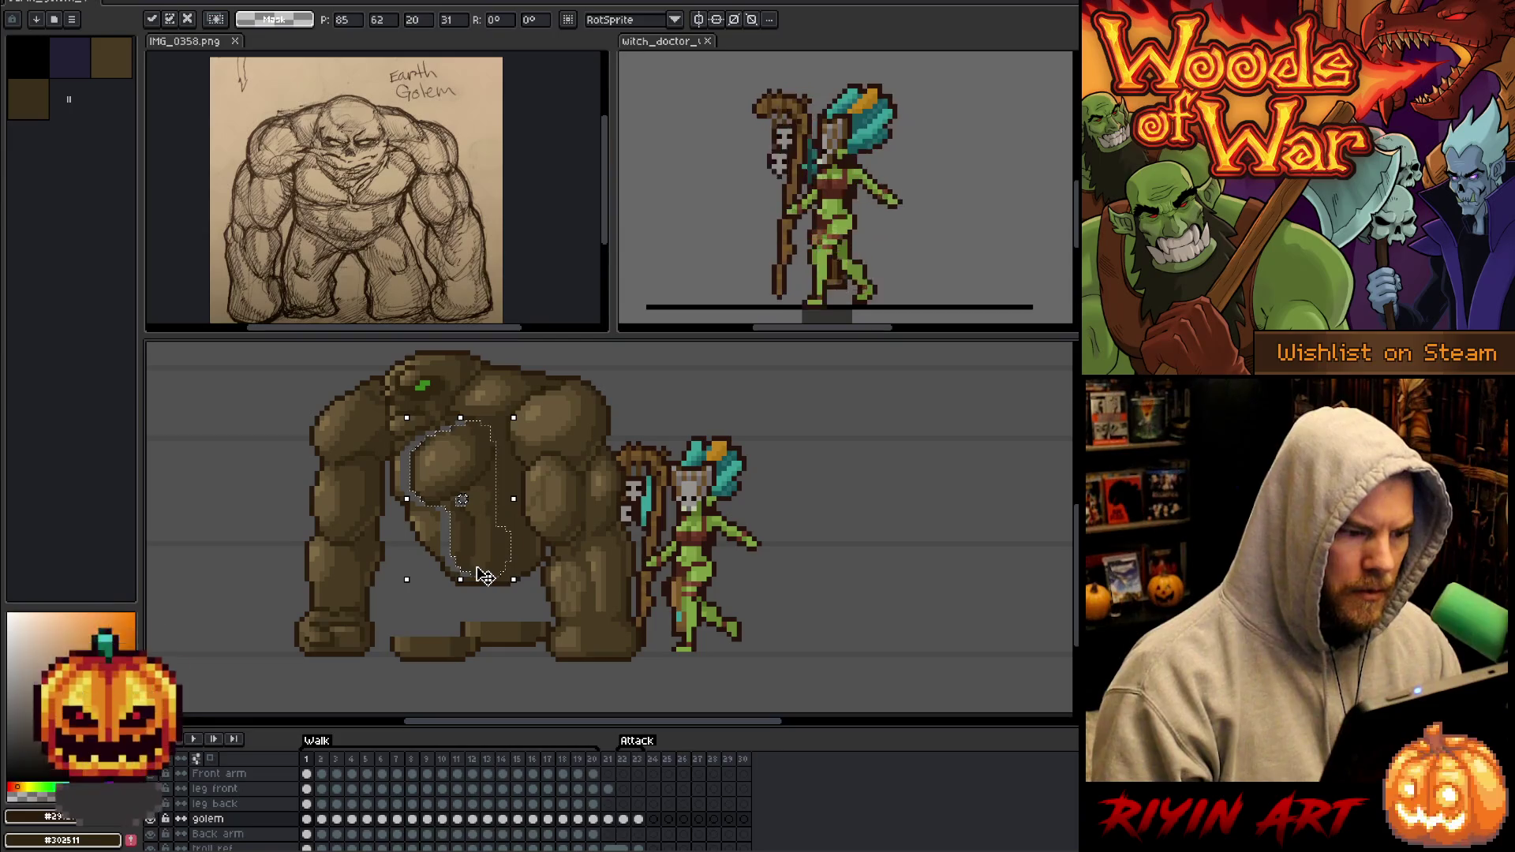
key(Right)
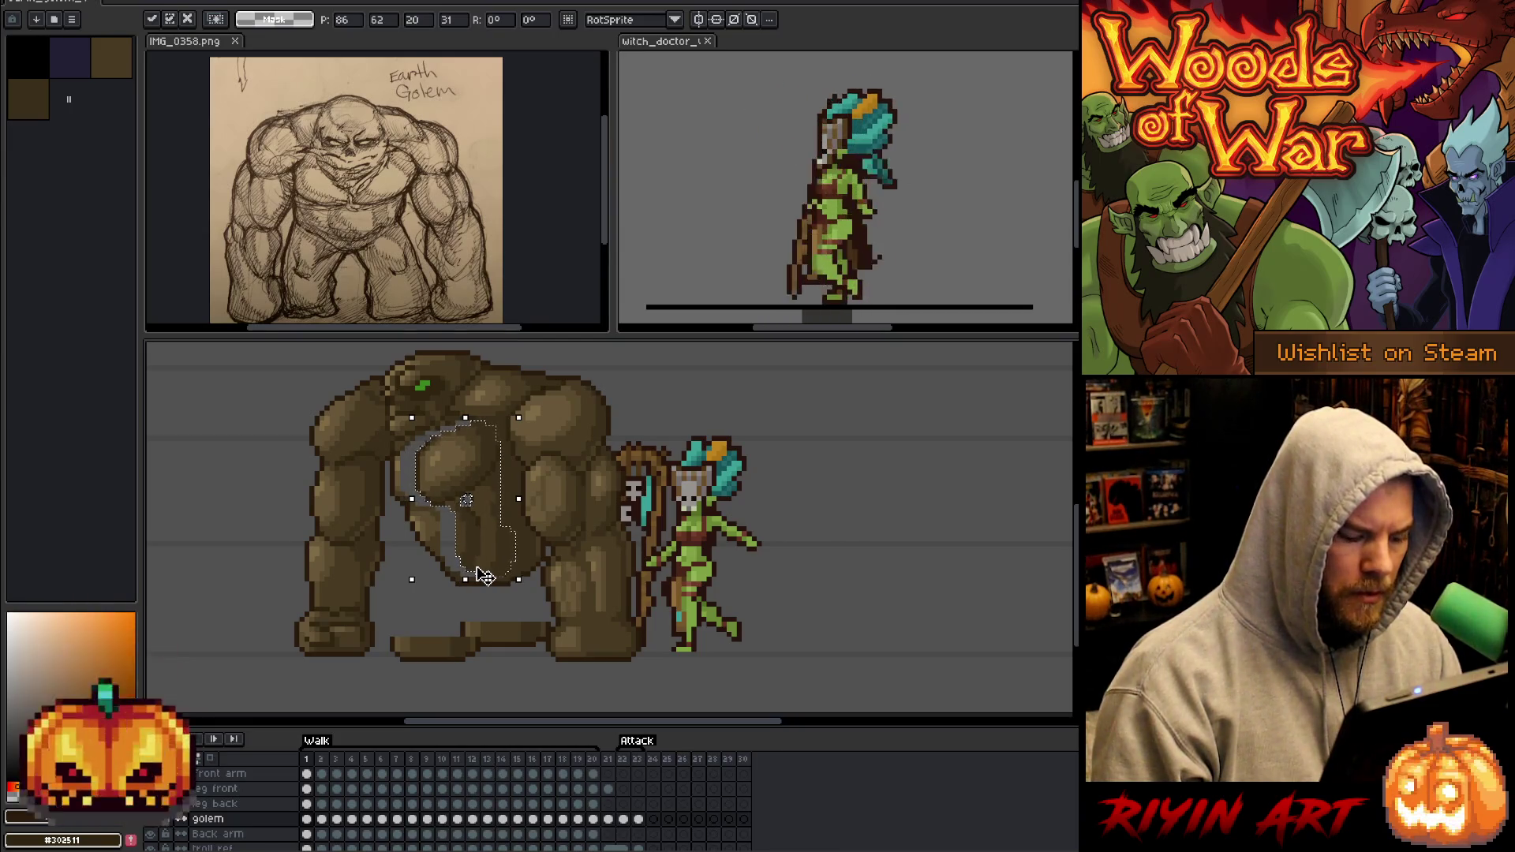
key(ctrl+d)
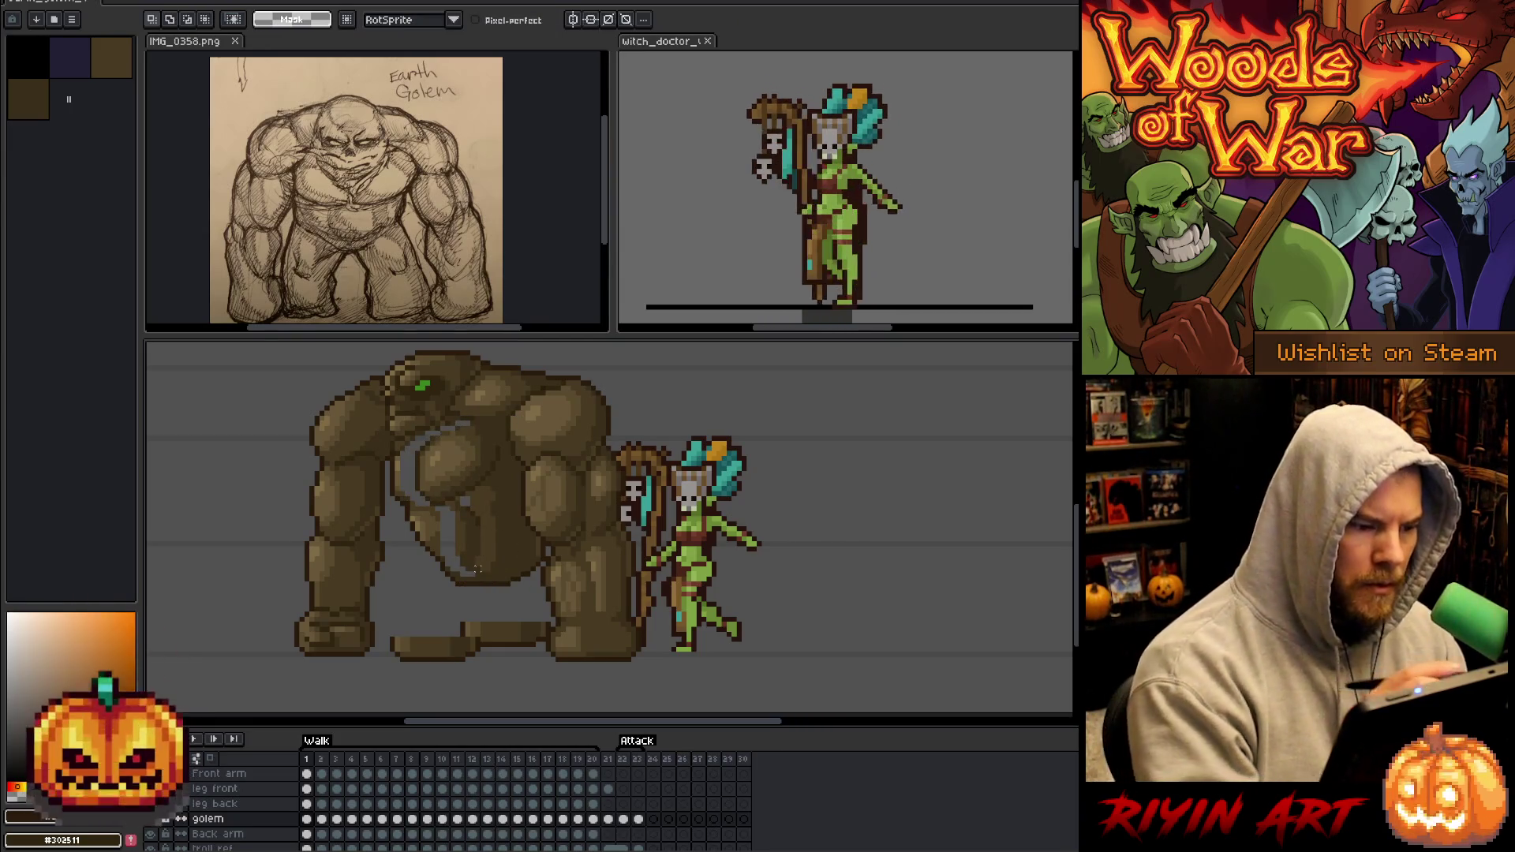
key(b)
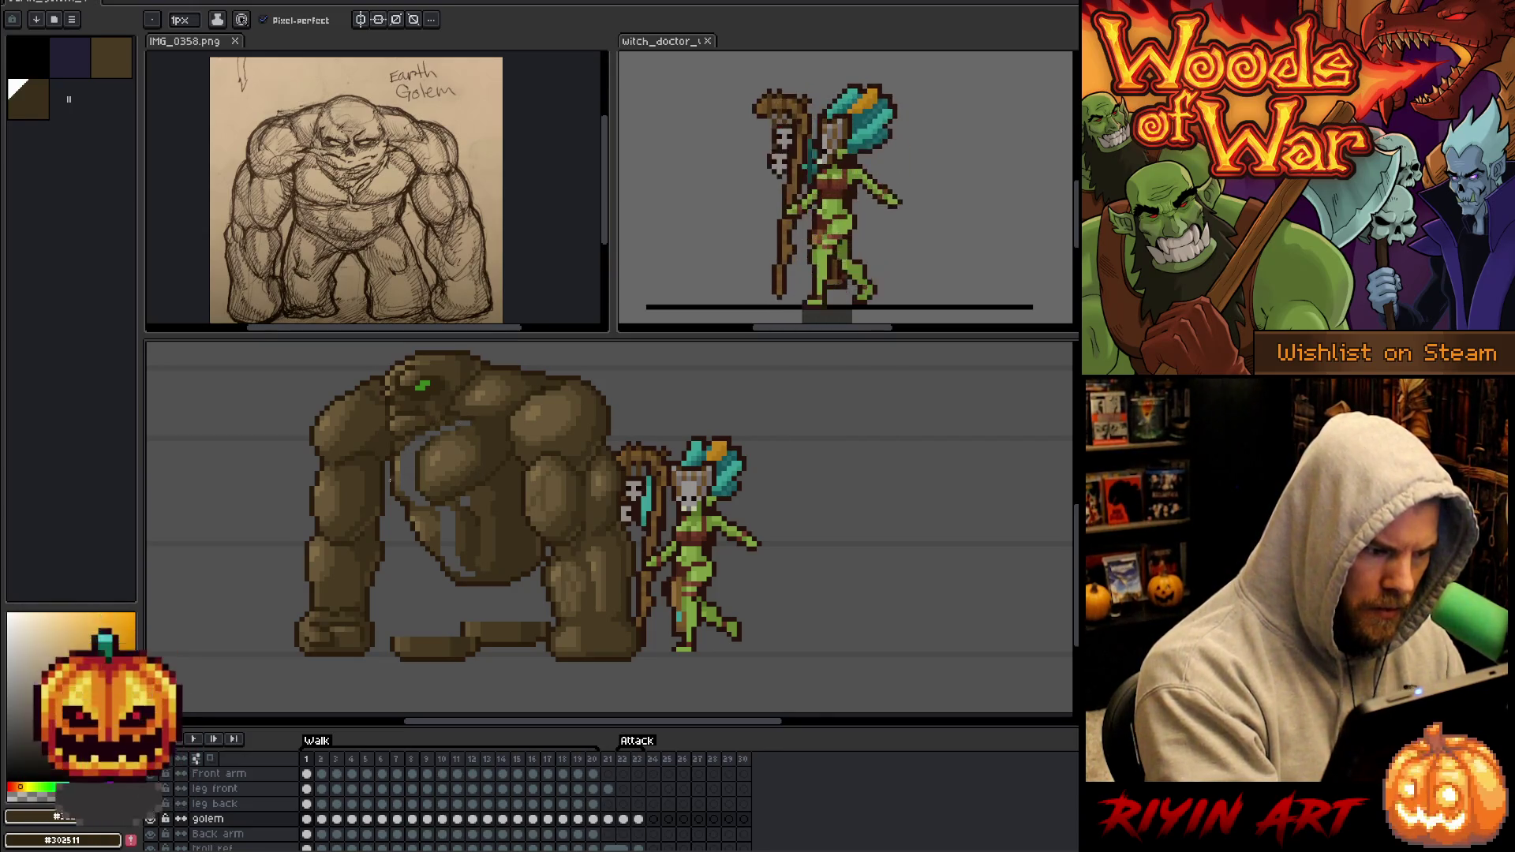
Repaint the torso gap with mid and lighter browns using the pencil and paint bucket.
alt+click(394, 477)
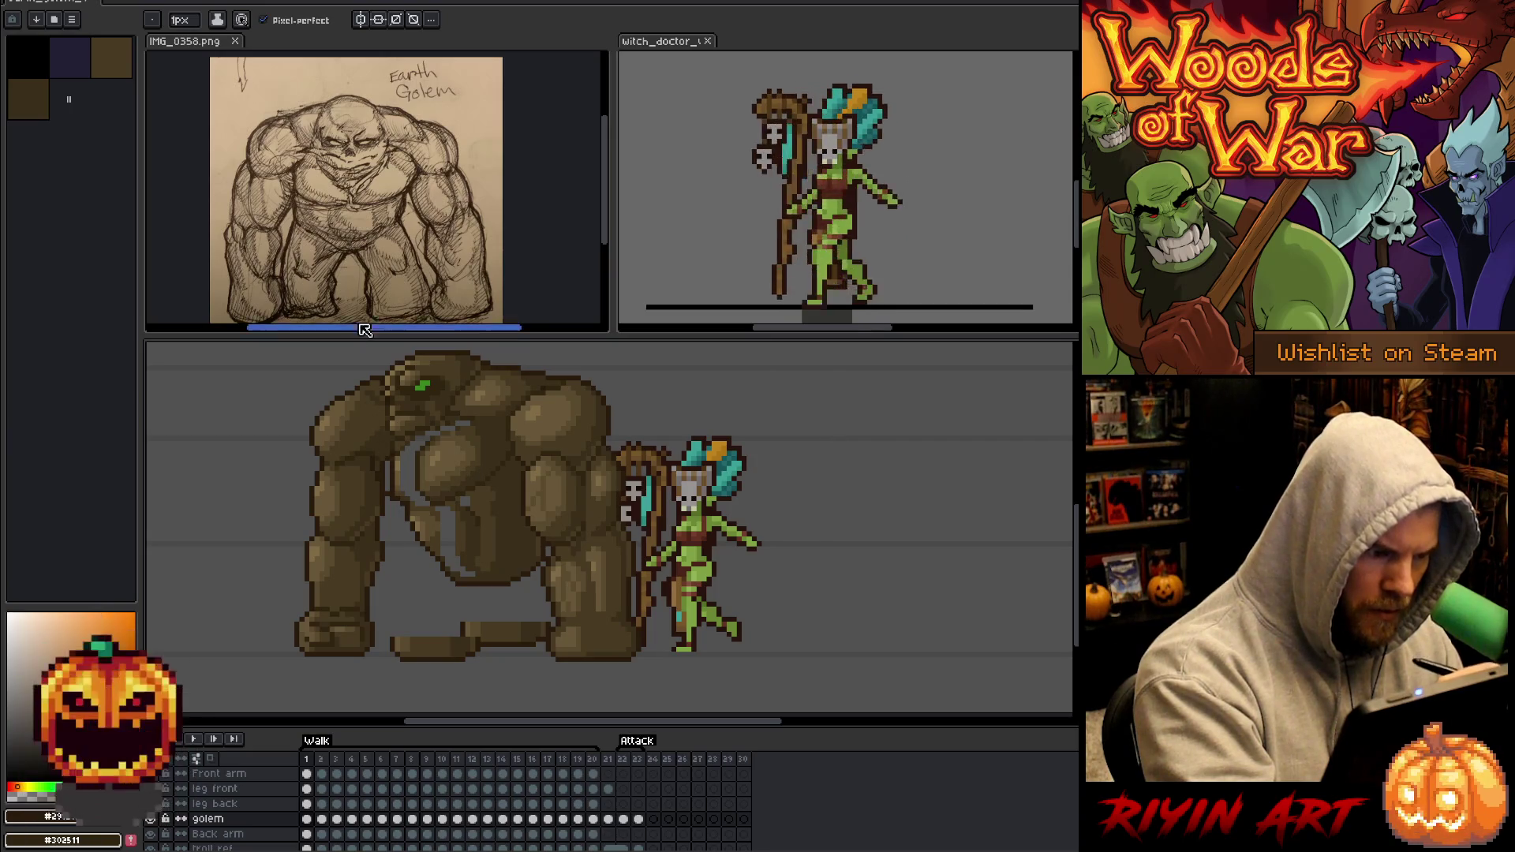
alt+click(388, 489)
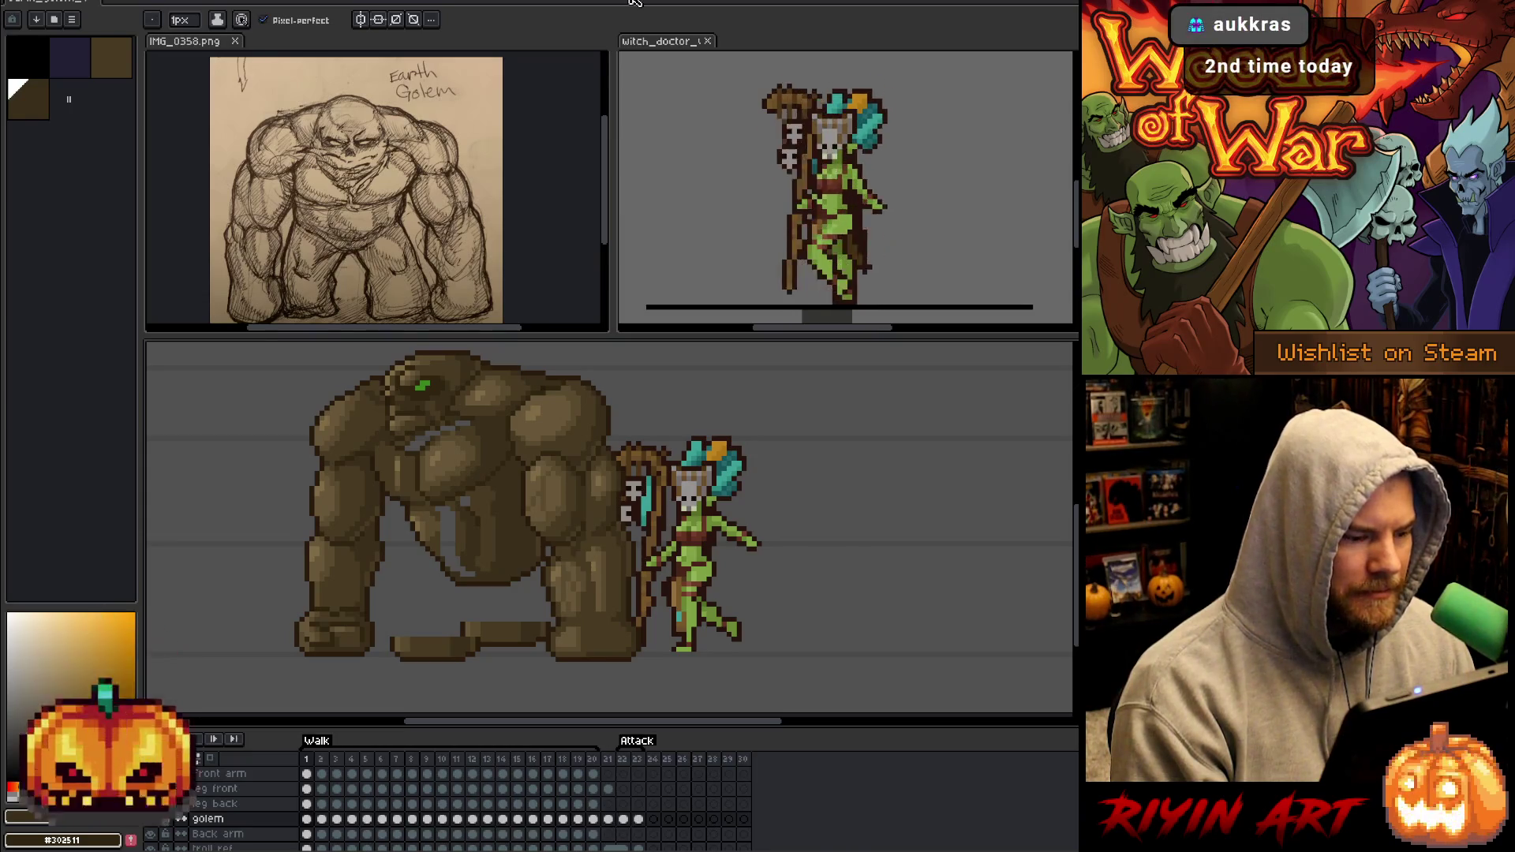
key(g)
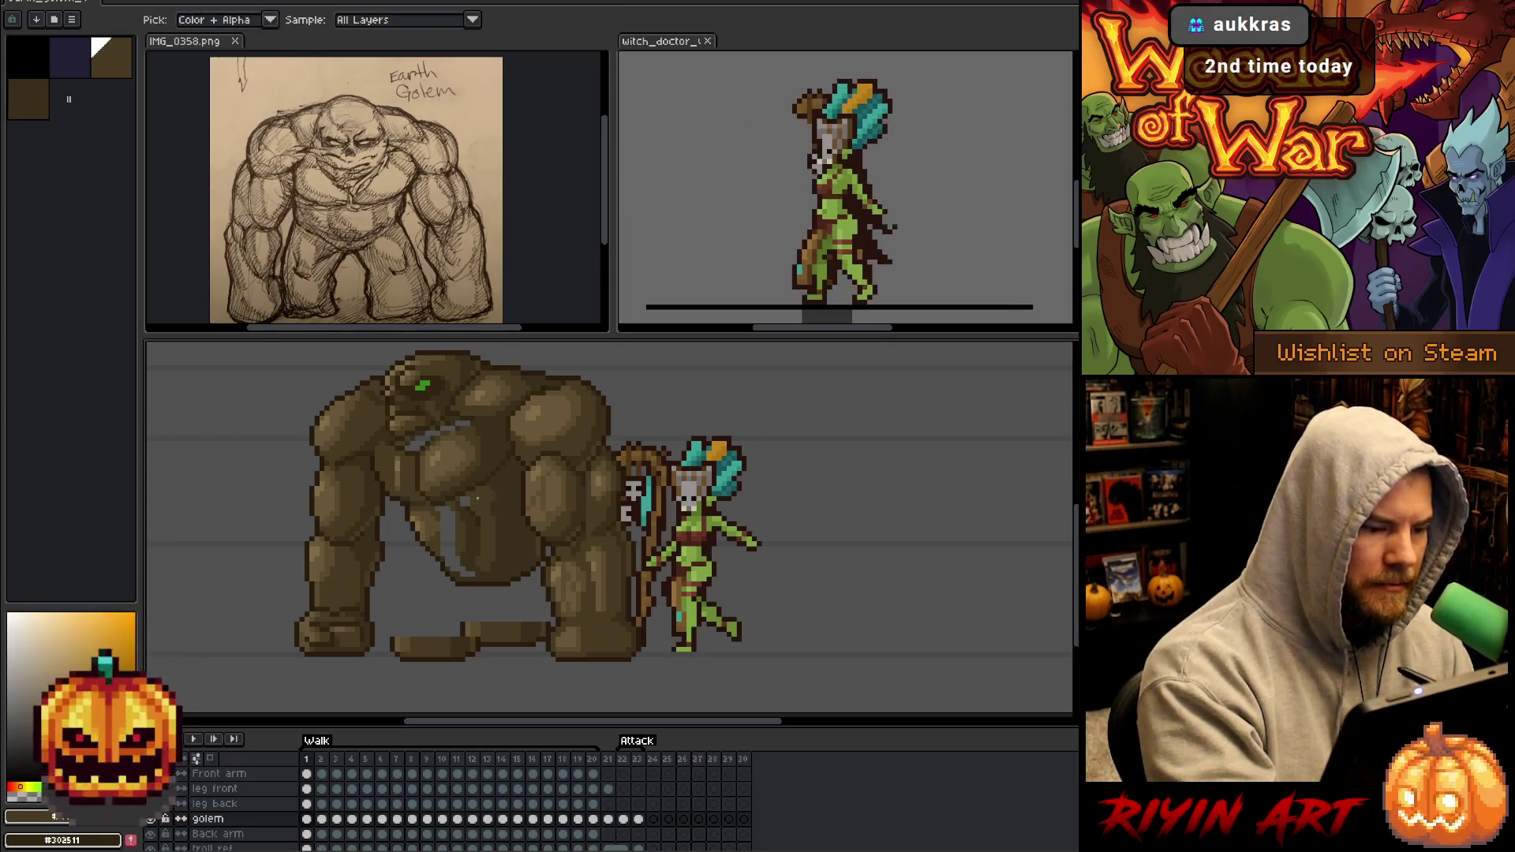
alt+click(467, 504)
key(b)
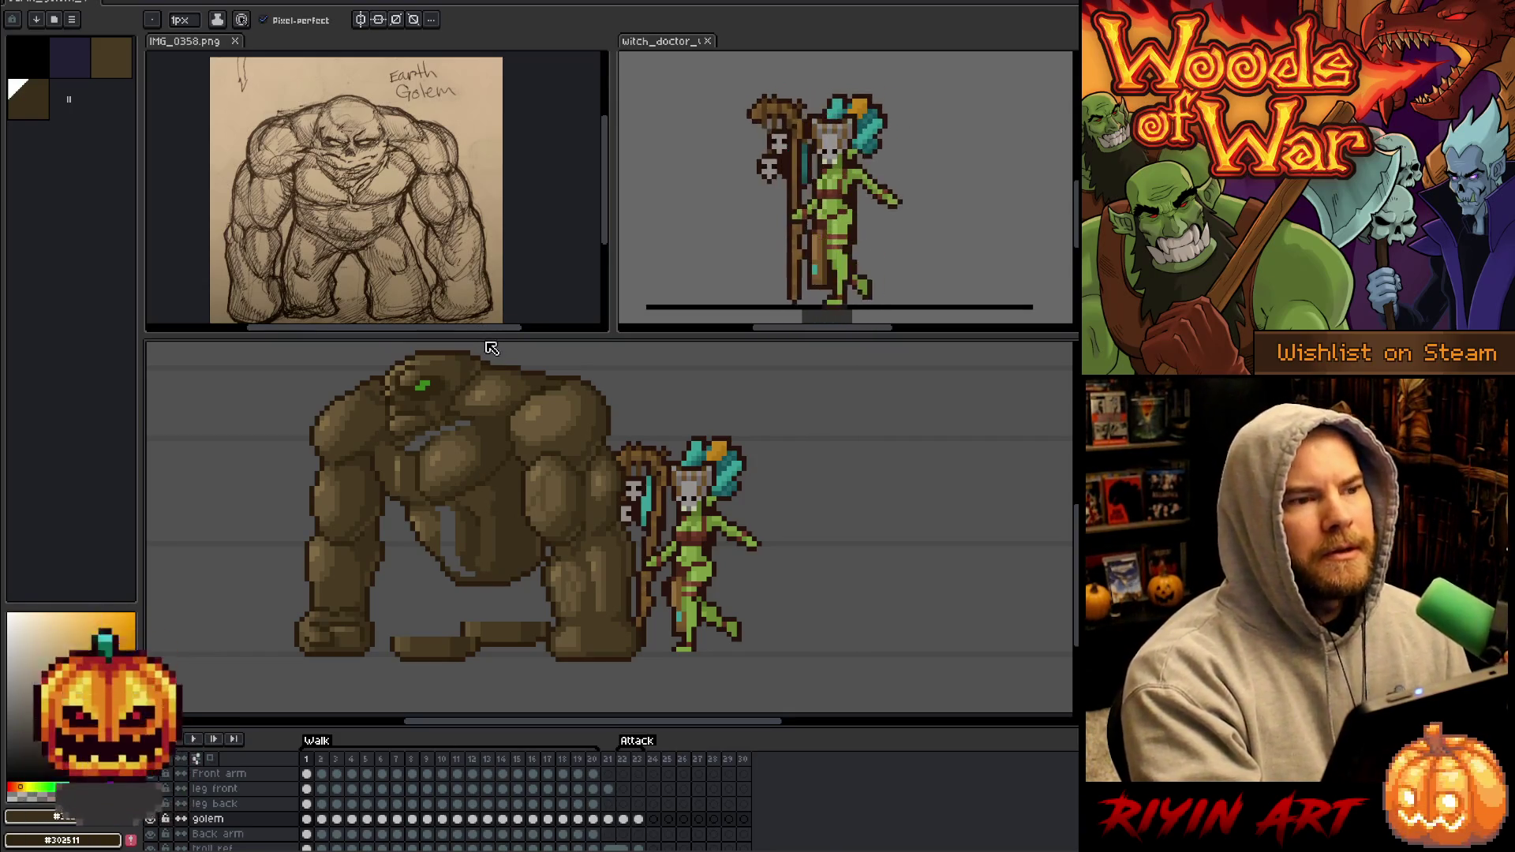
alt+click(453, 515)
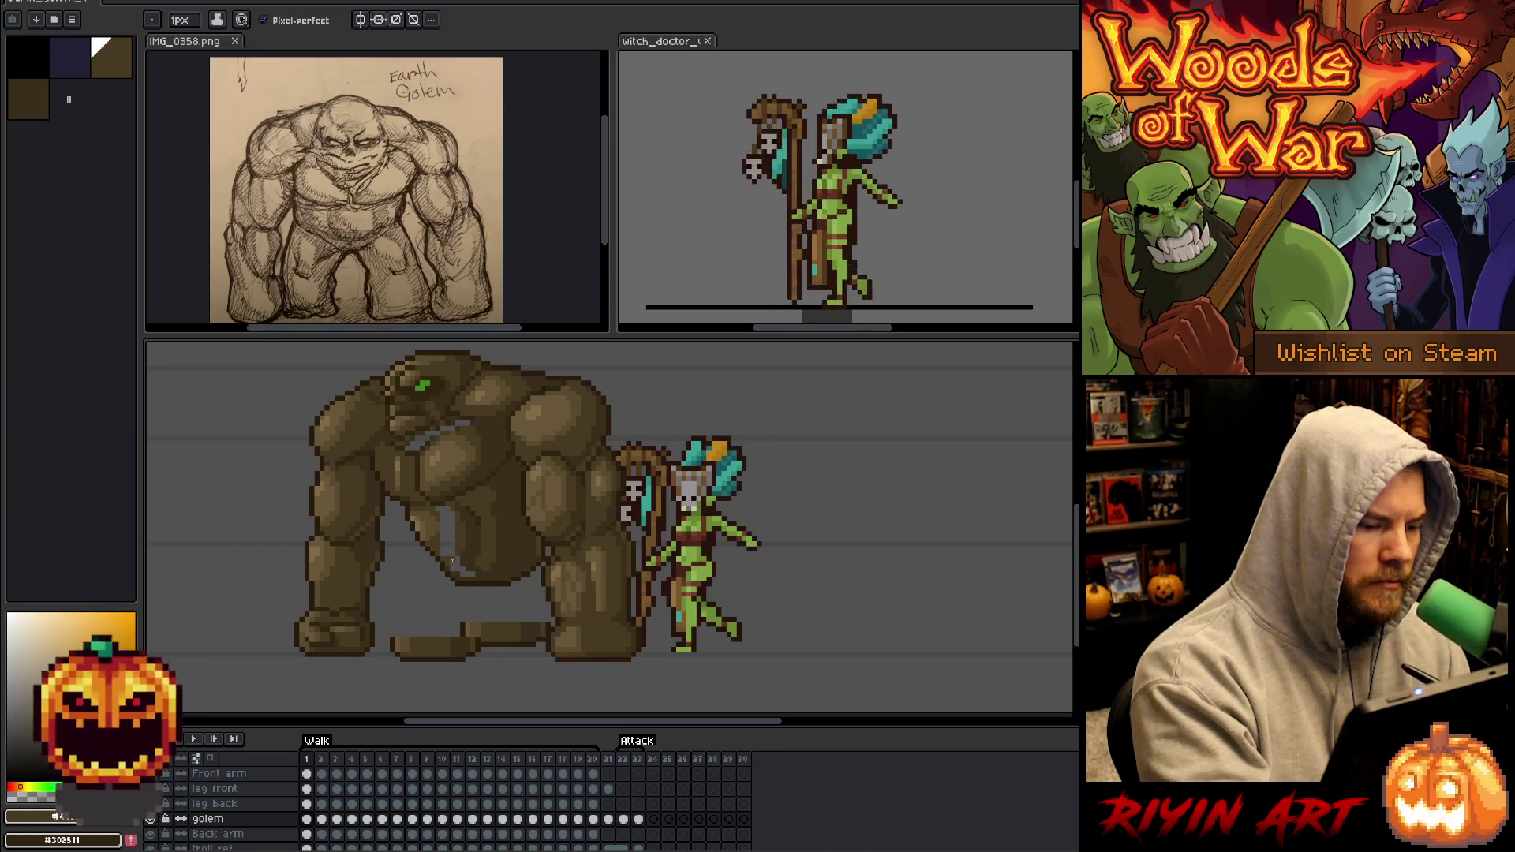
key(g)
key(b)
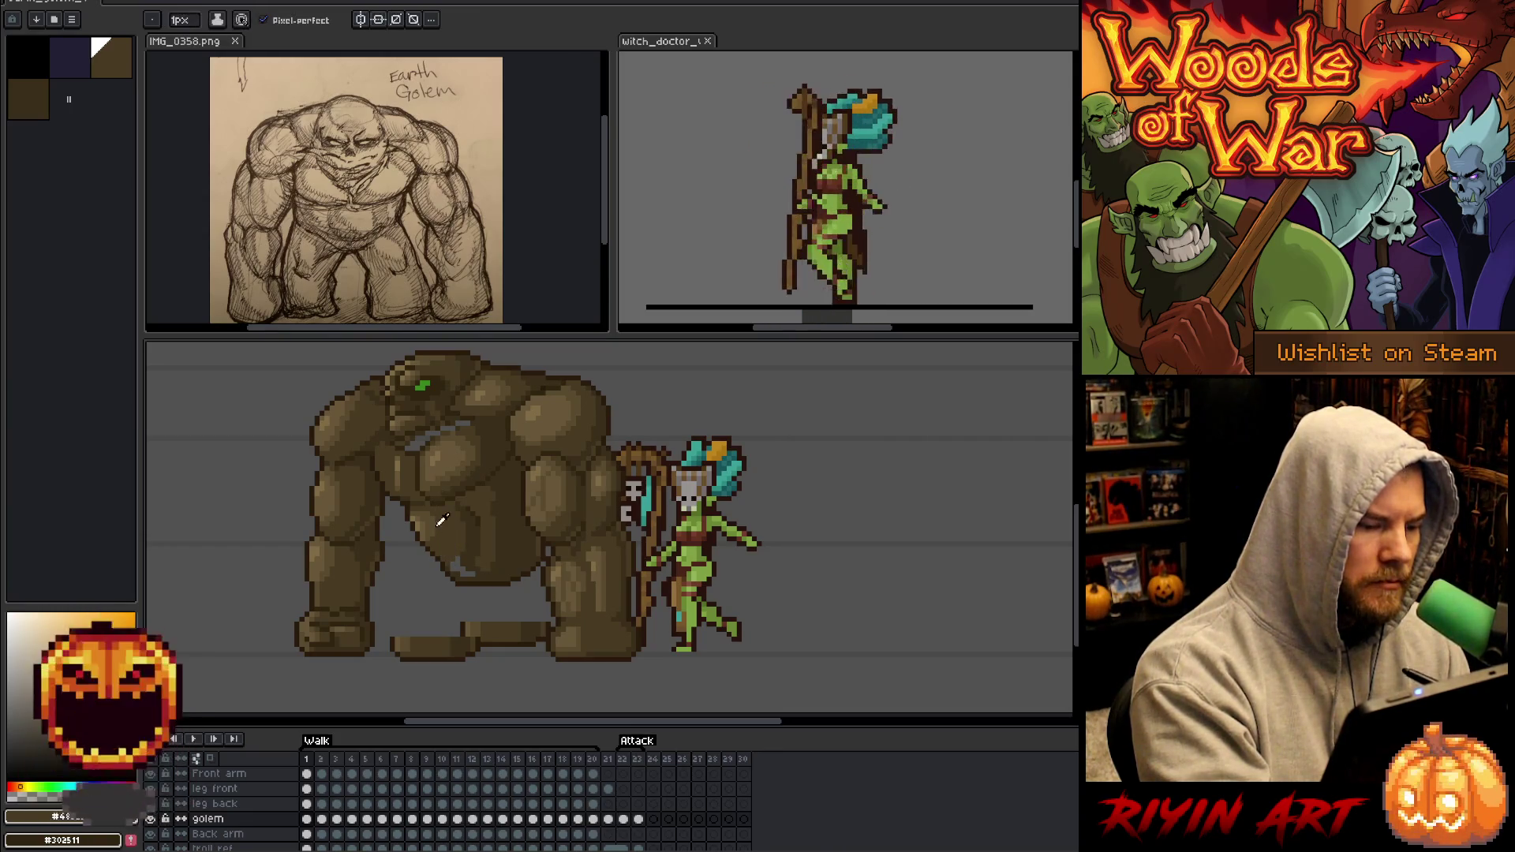
alt+click(432, 513)
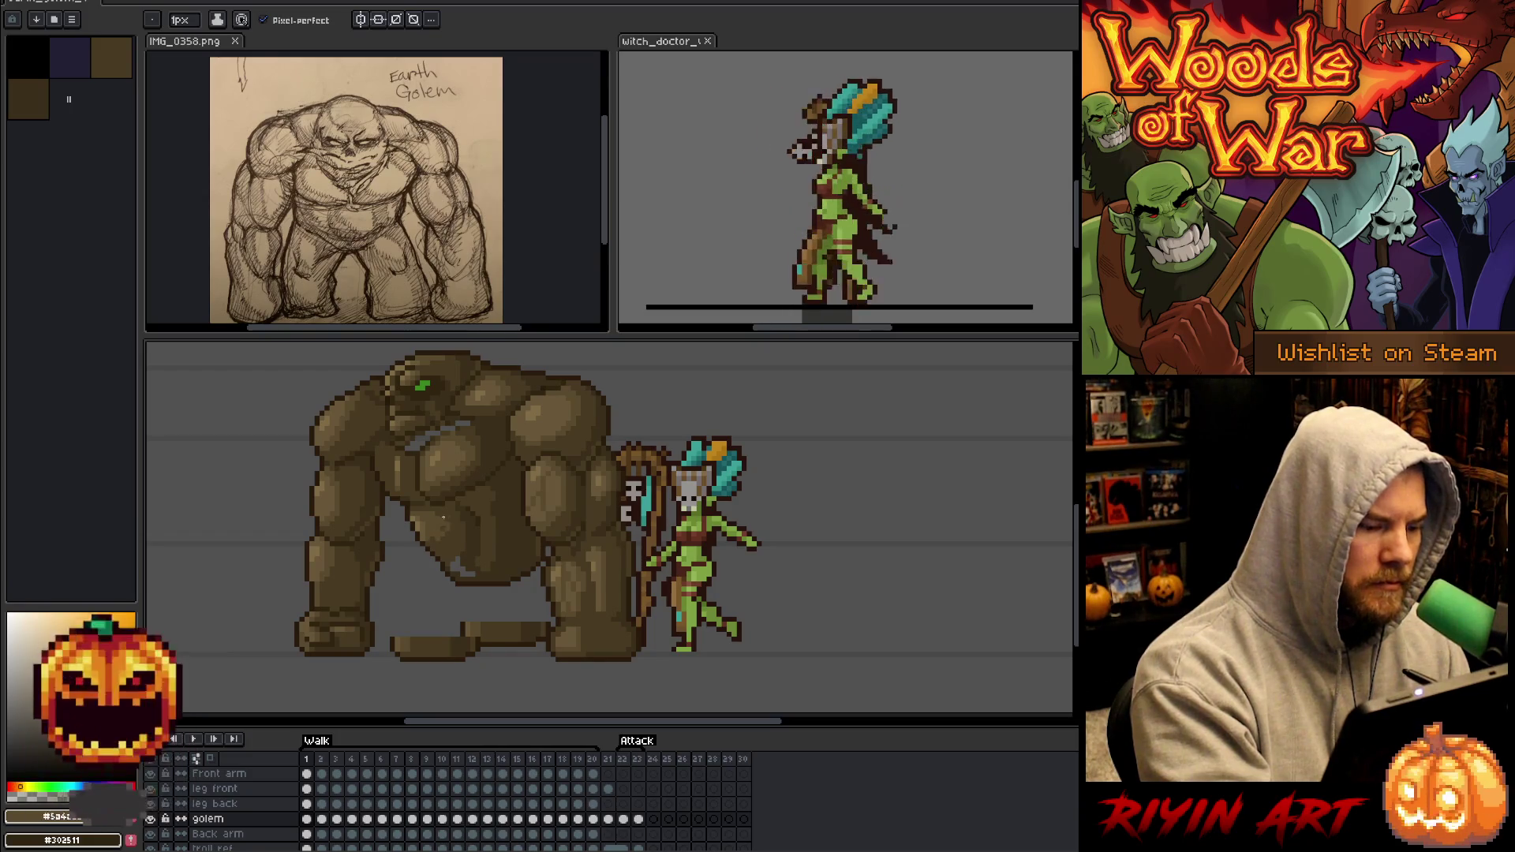
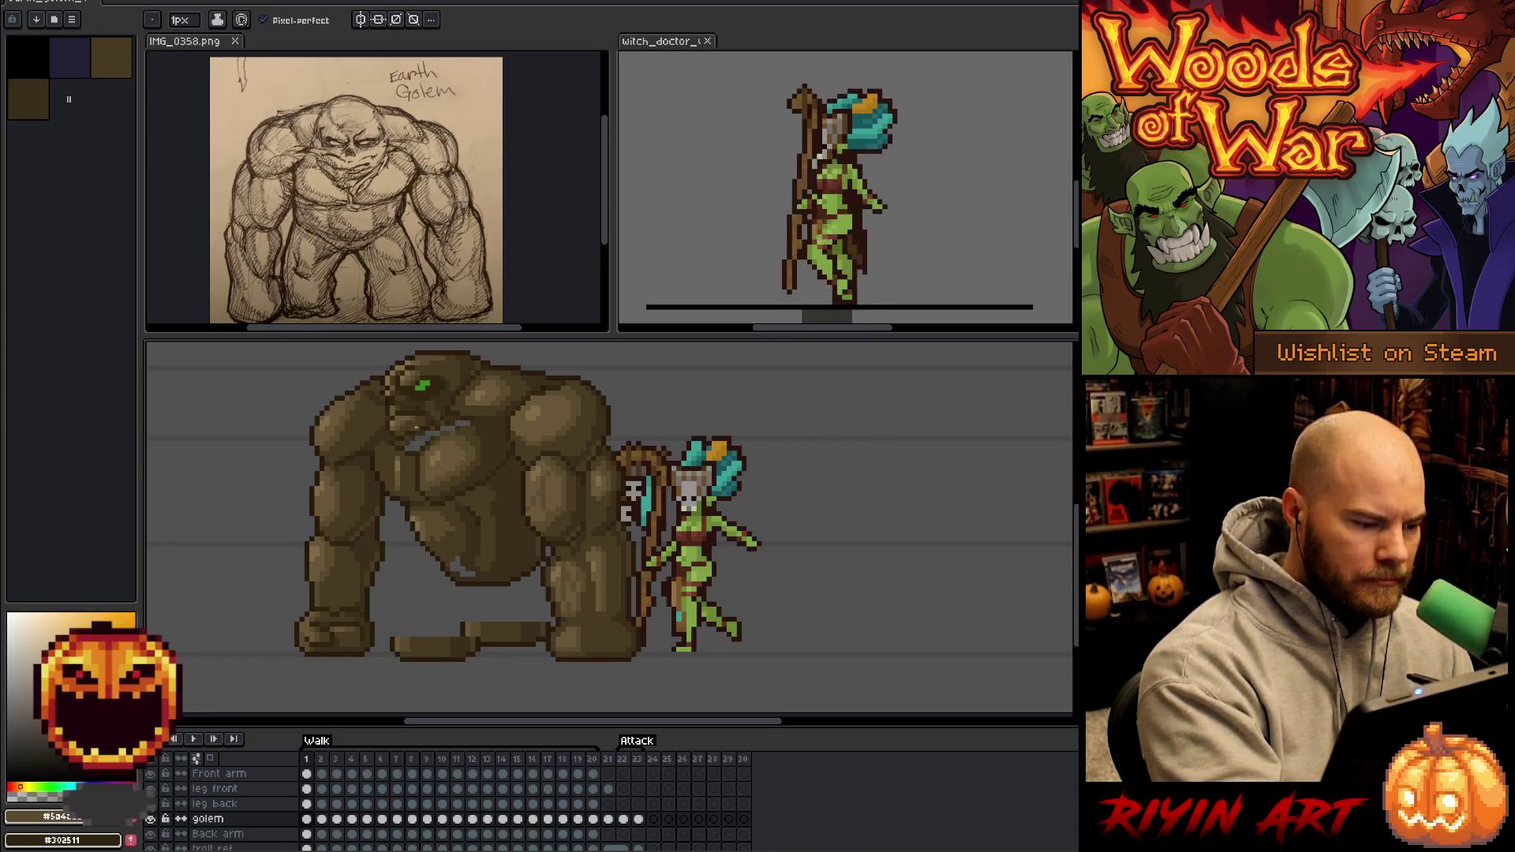
Sample dark and mid brown shades from the golem's upper body and chest.
alt+click(461, 412)
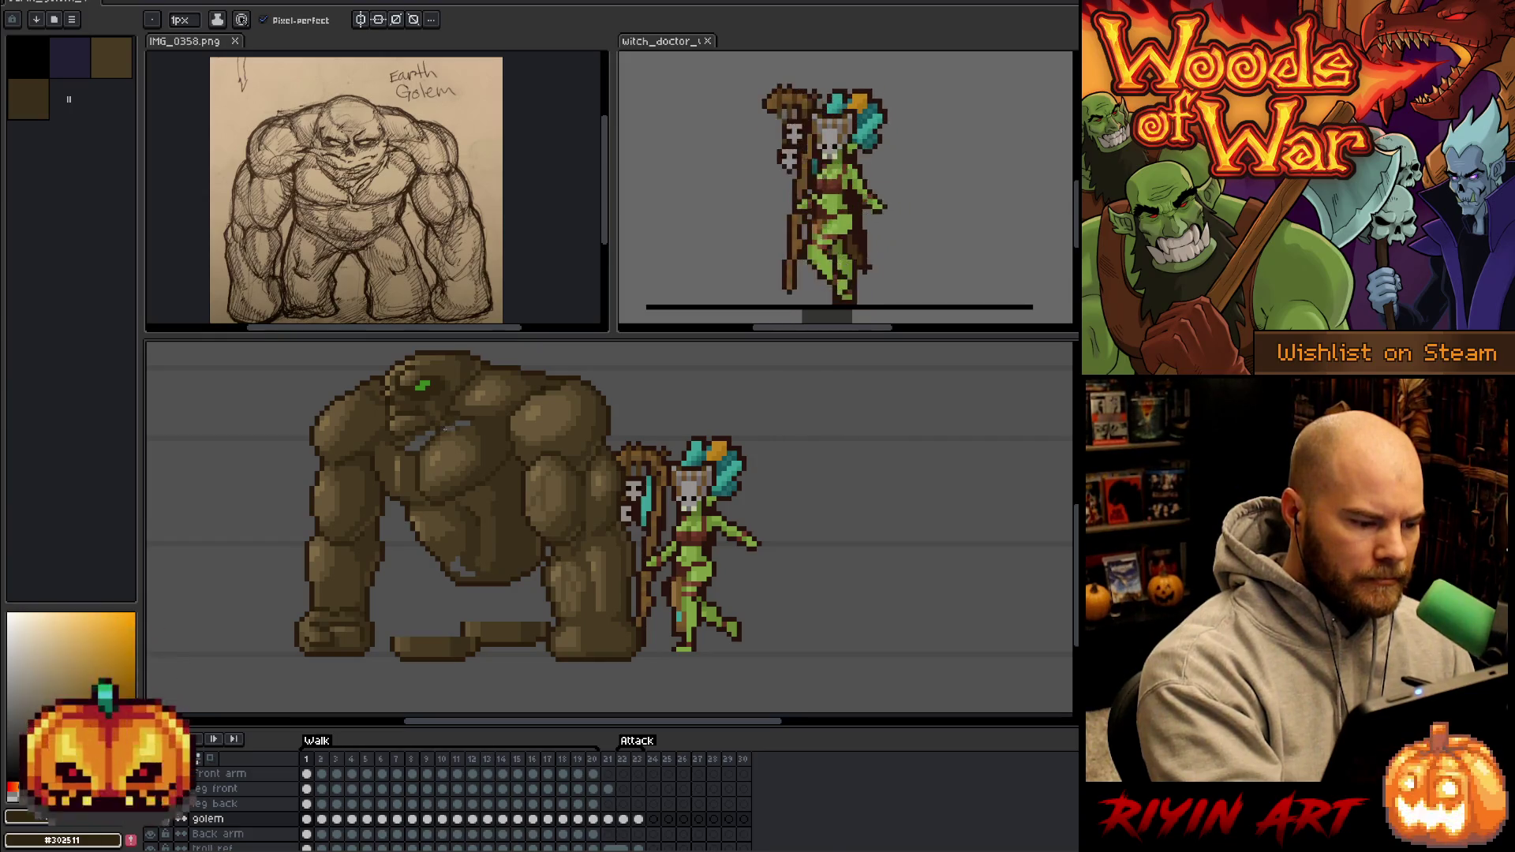
alt+click(462, 420)
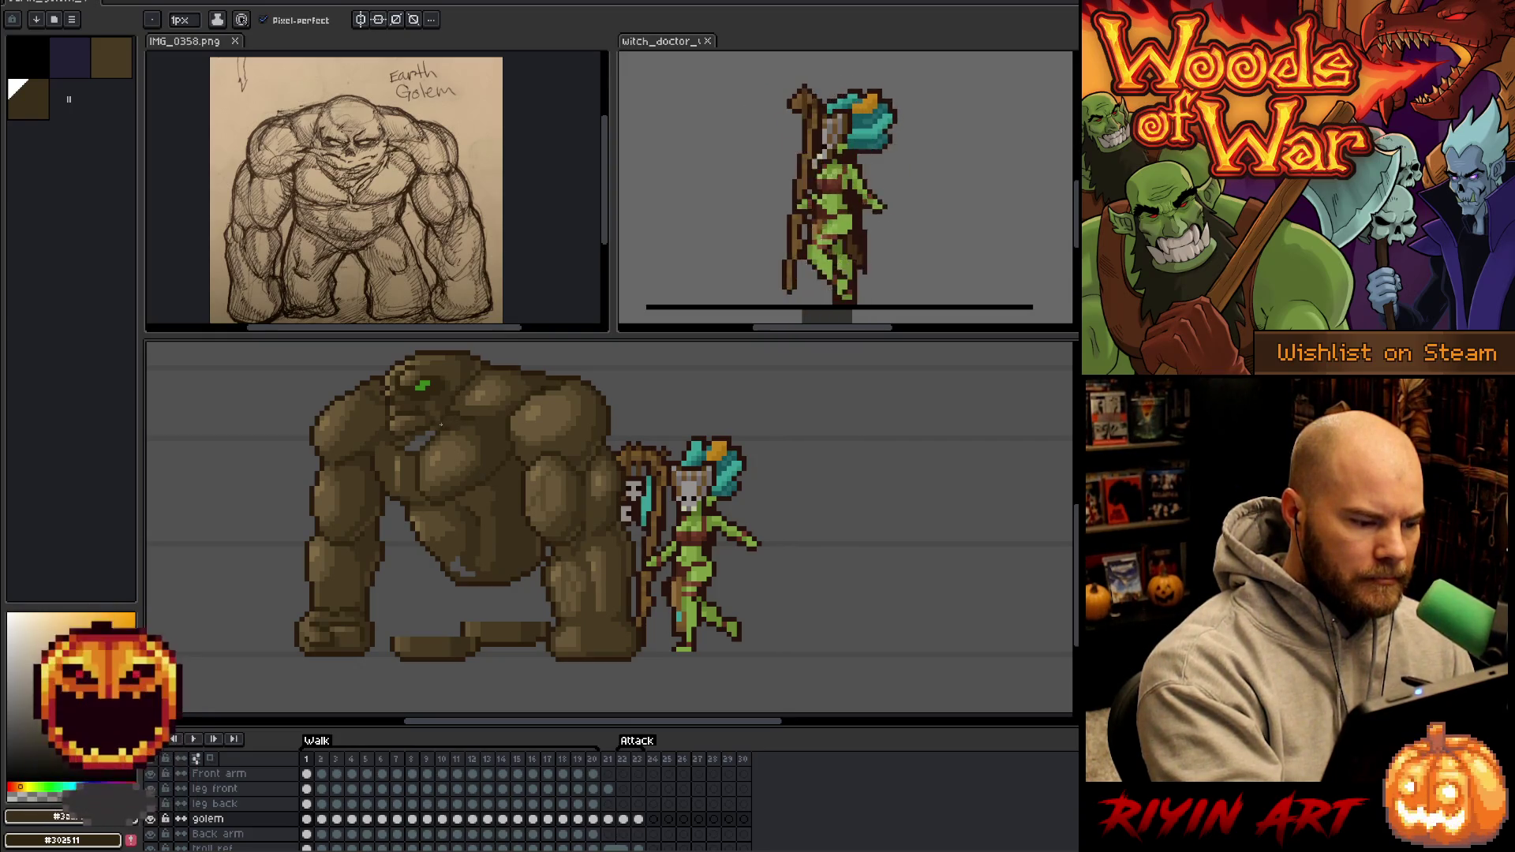
alt+click(424, 437)
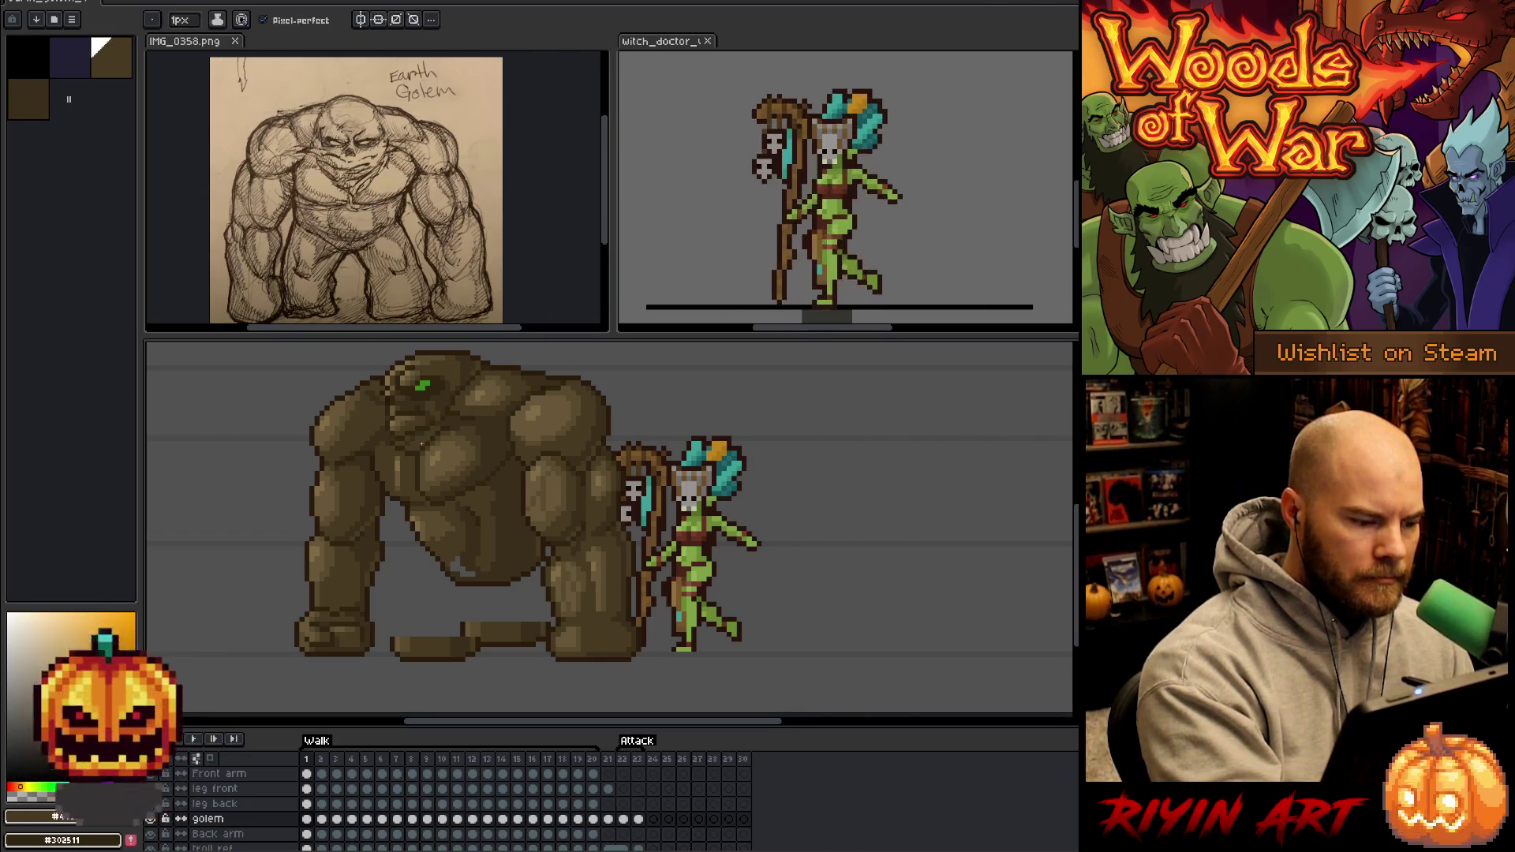
alt+click(414, 441)
alt+click(415, 449)
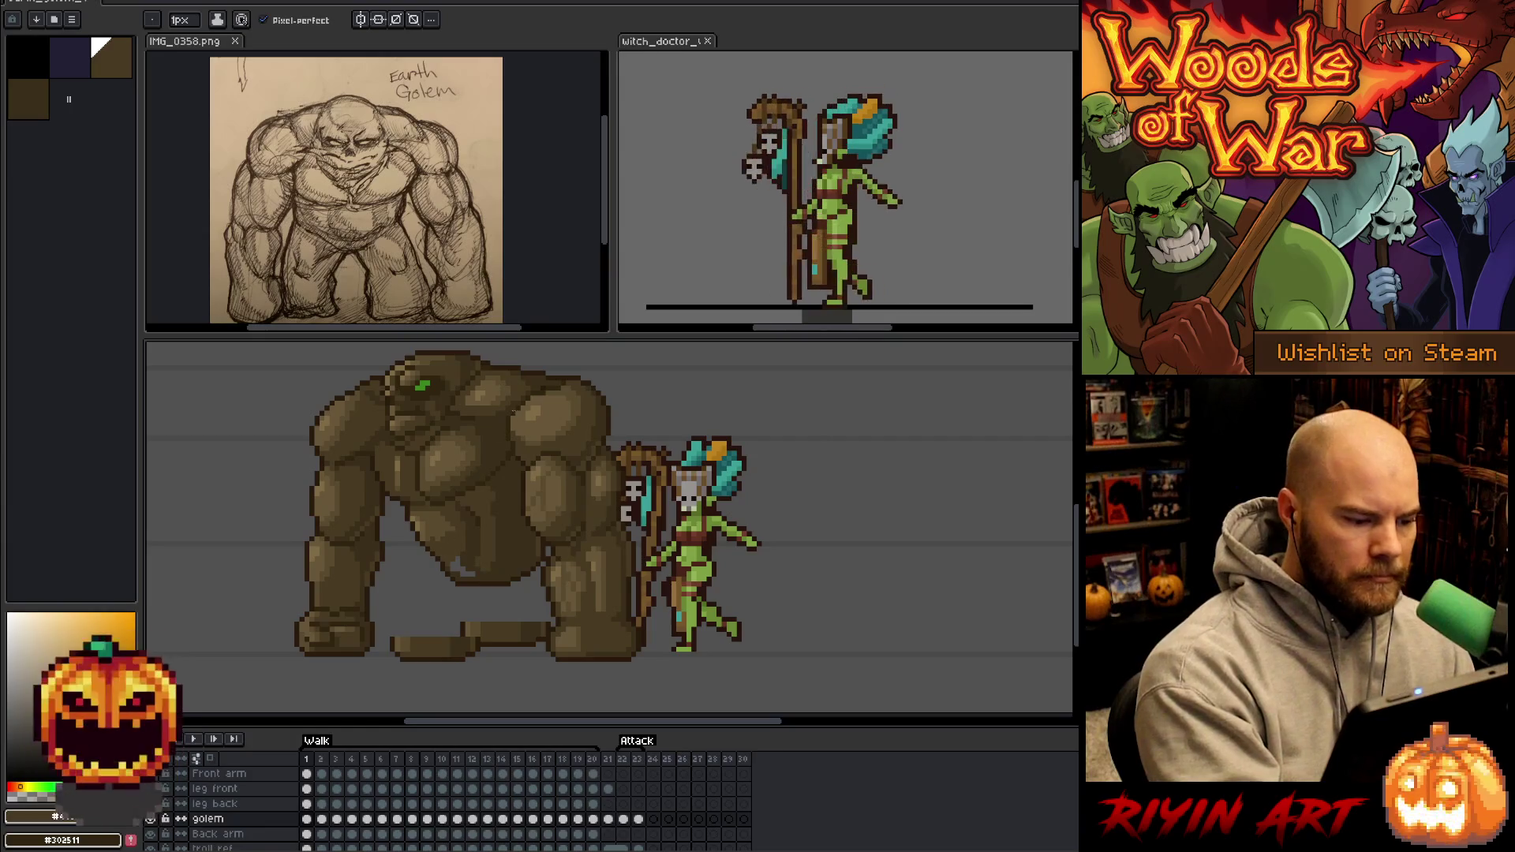
alt+click(454, 417)
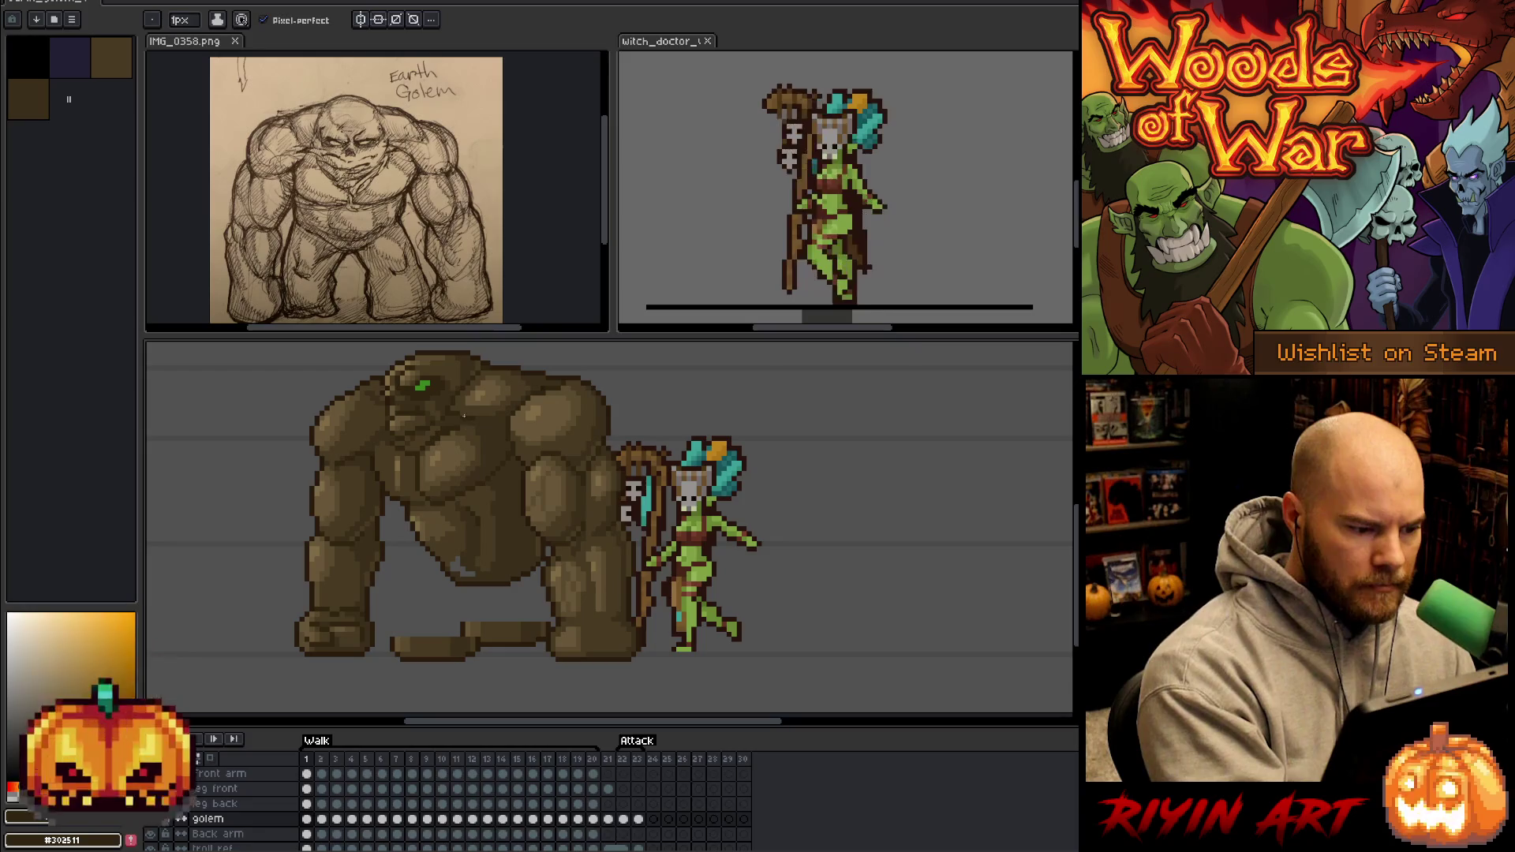
alt+click(453, 422)
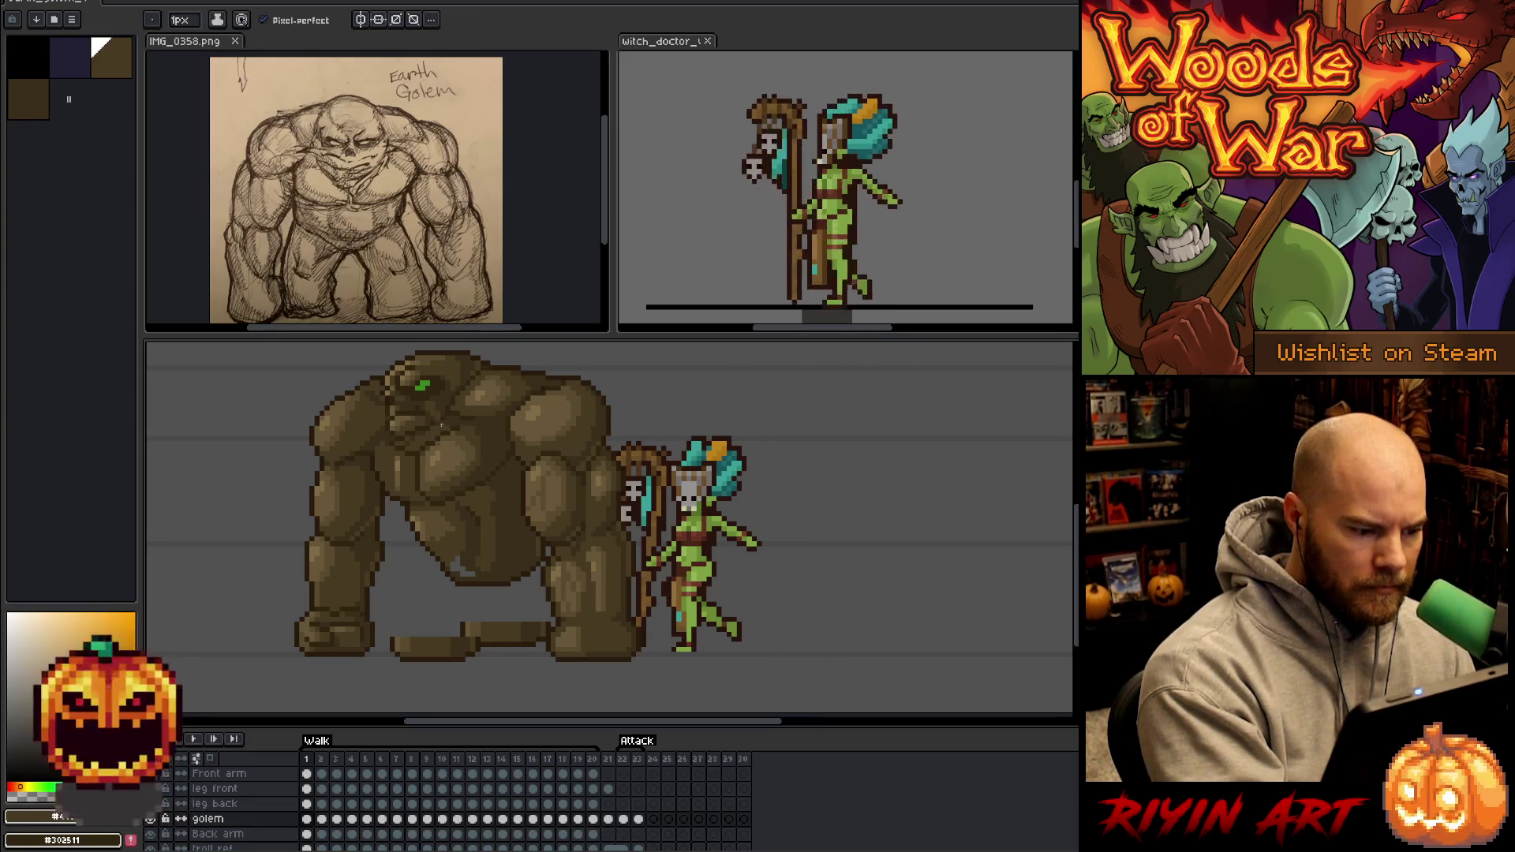
alt+click(471, 437)
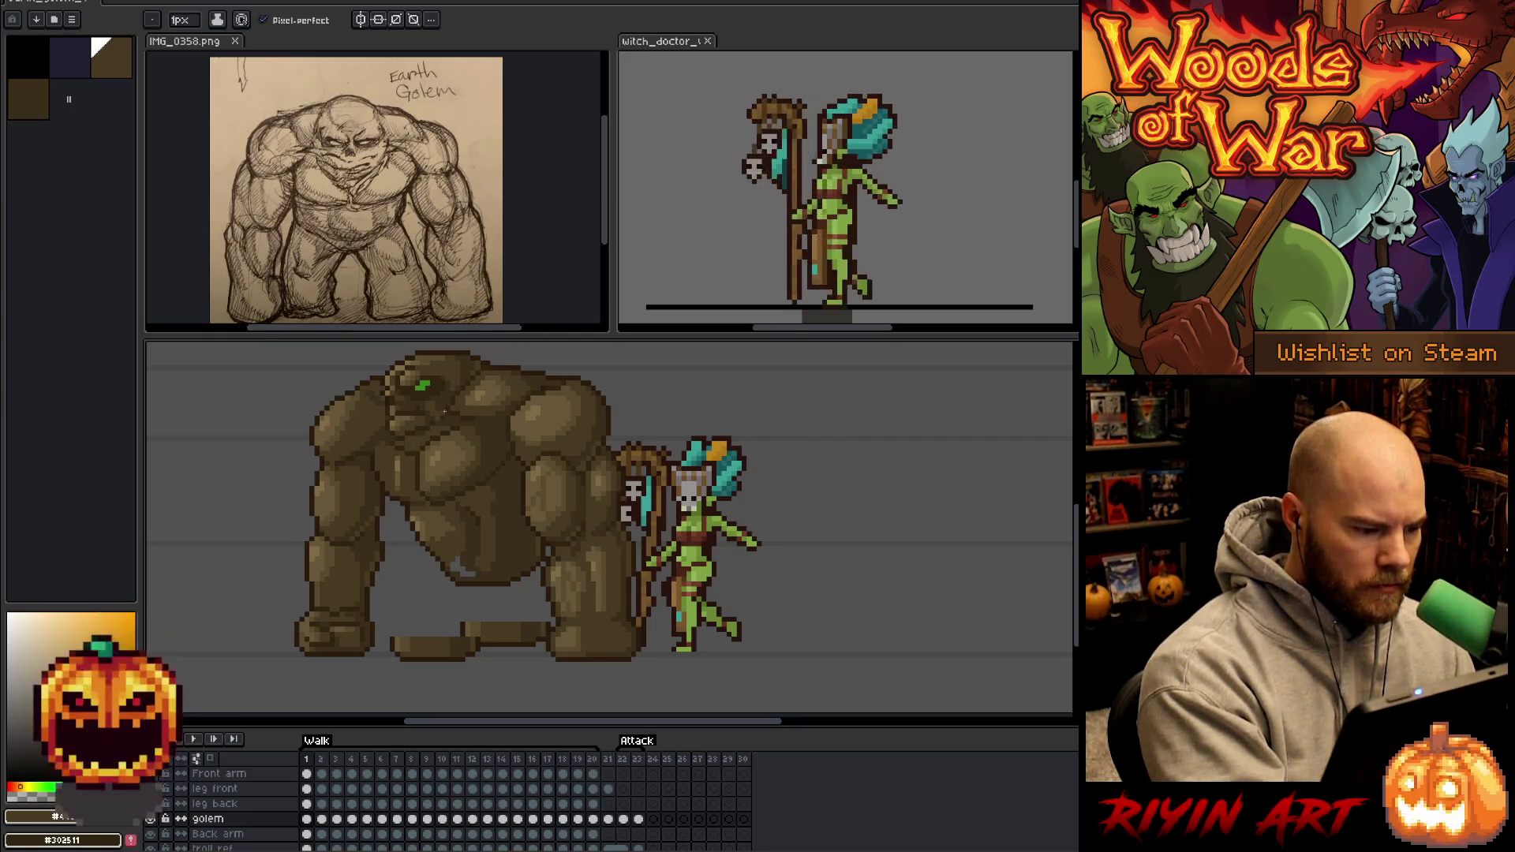
alt+click(424, 427)
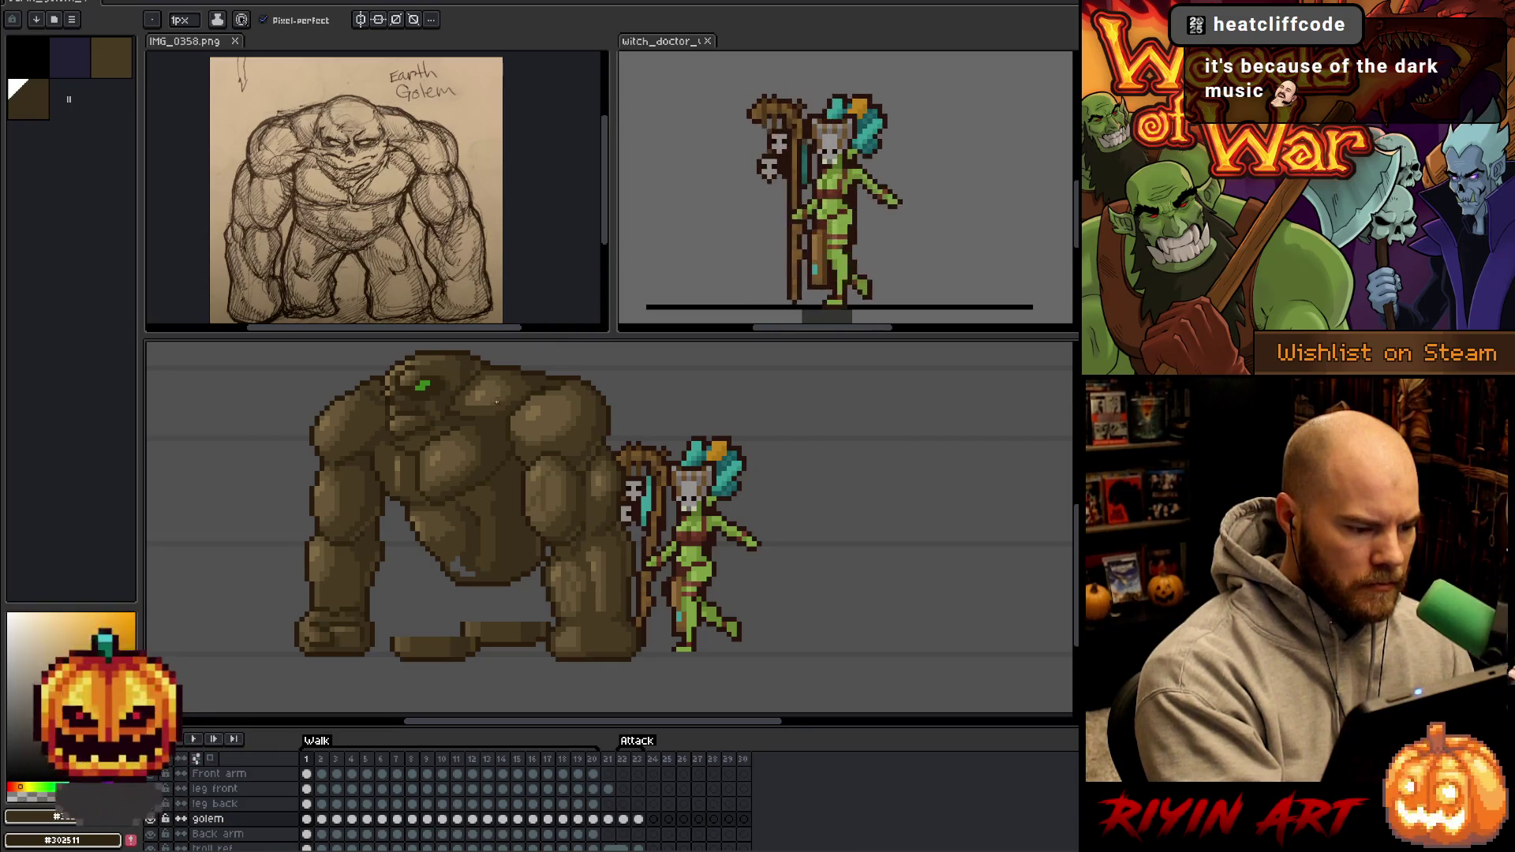
alt+click(403, 483)
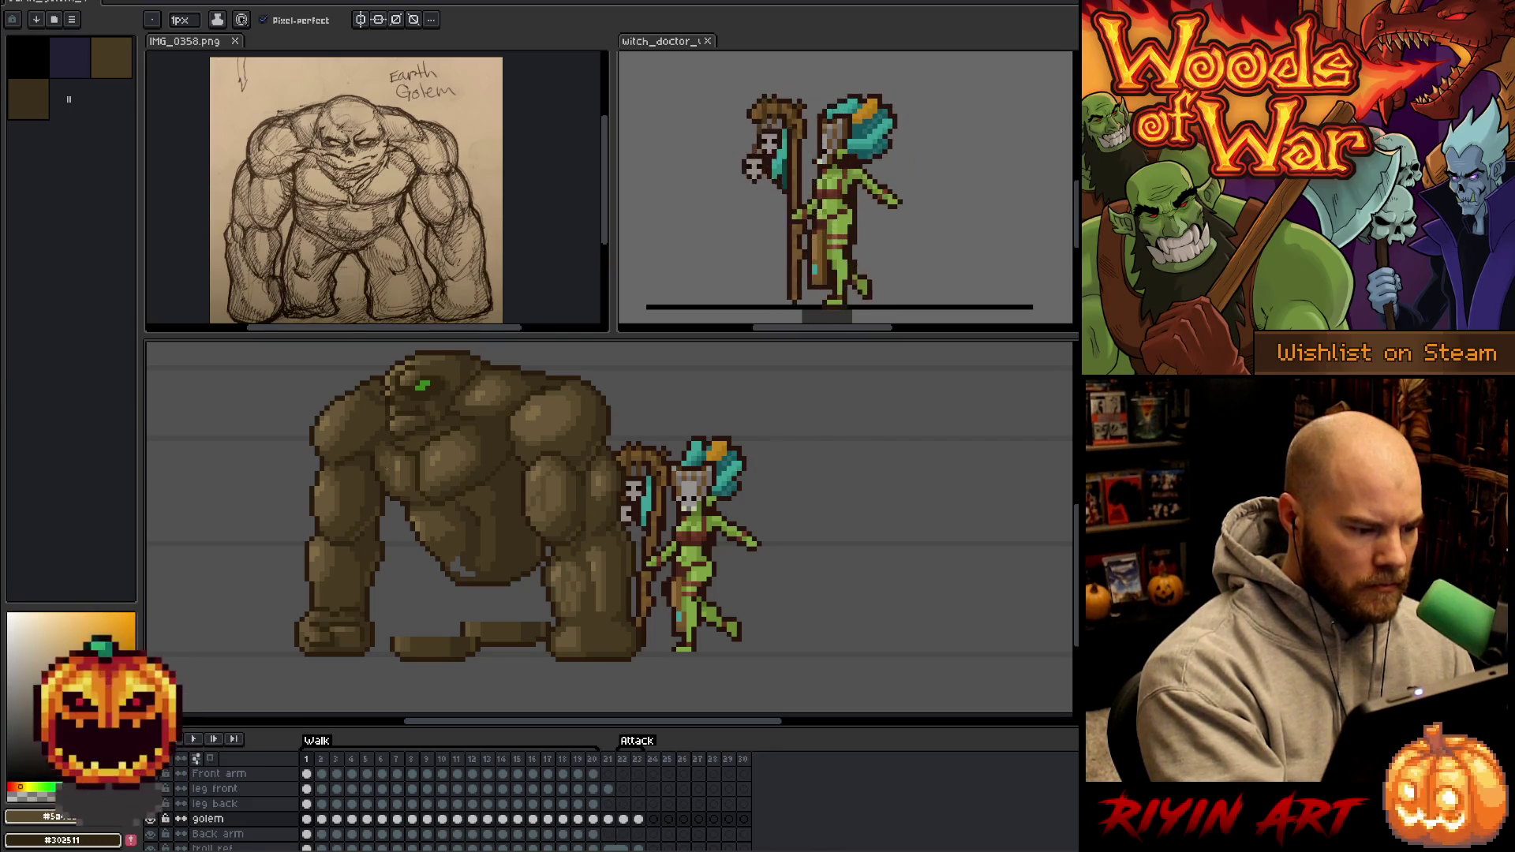
alt+click(399, 467)
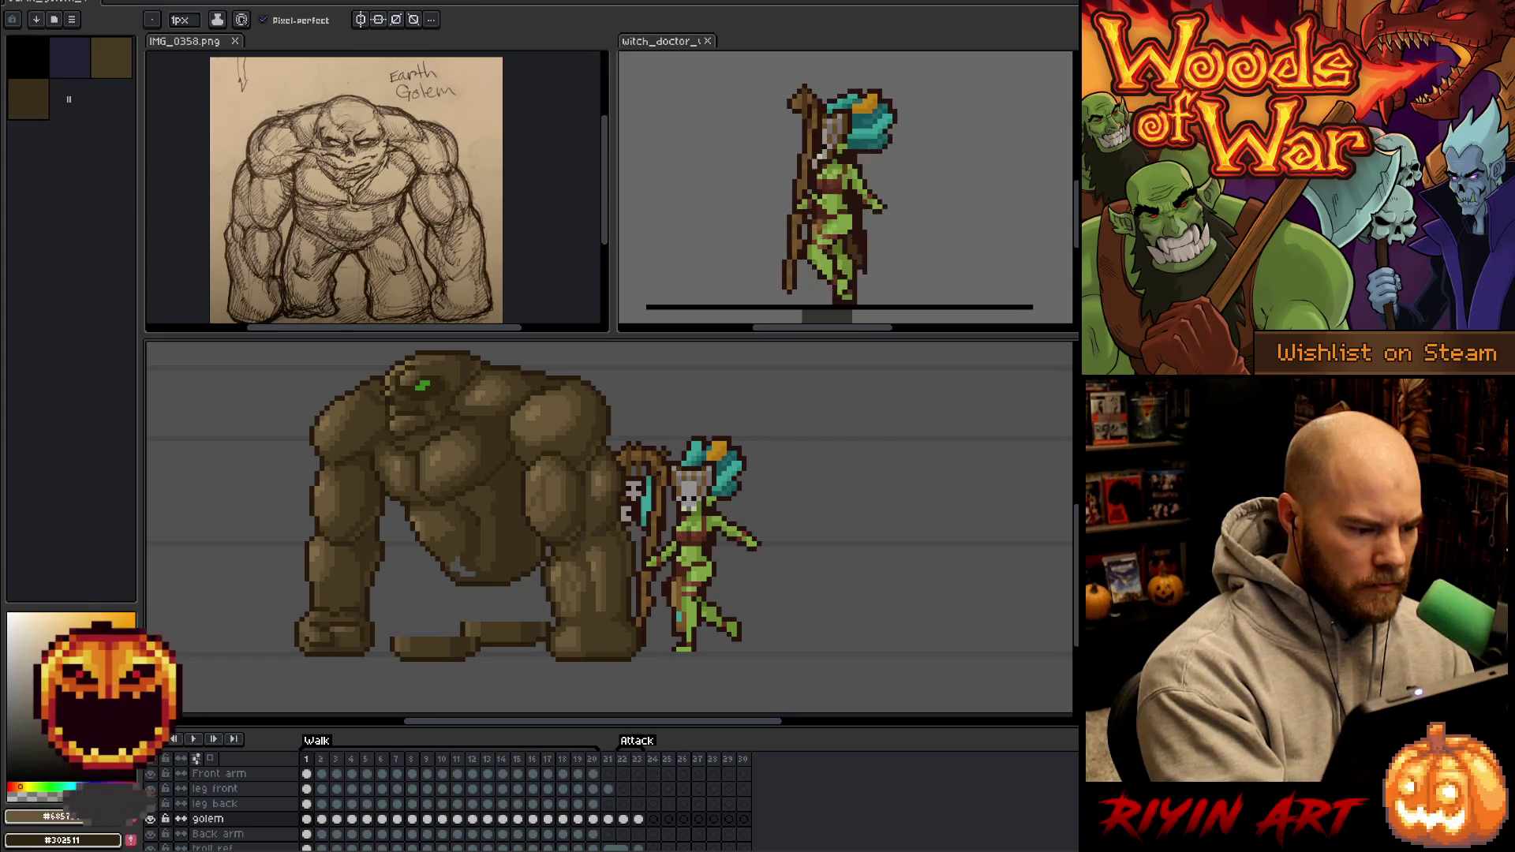
alt+click(401, 469)
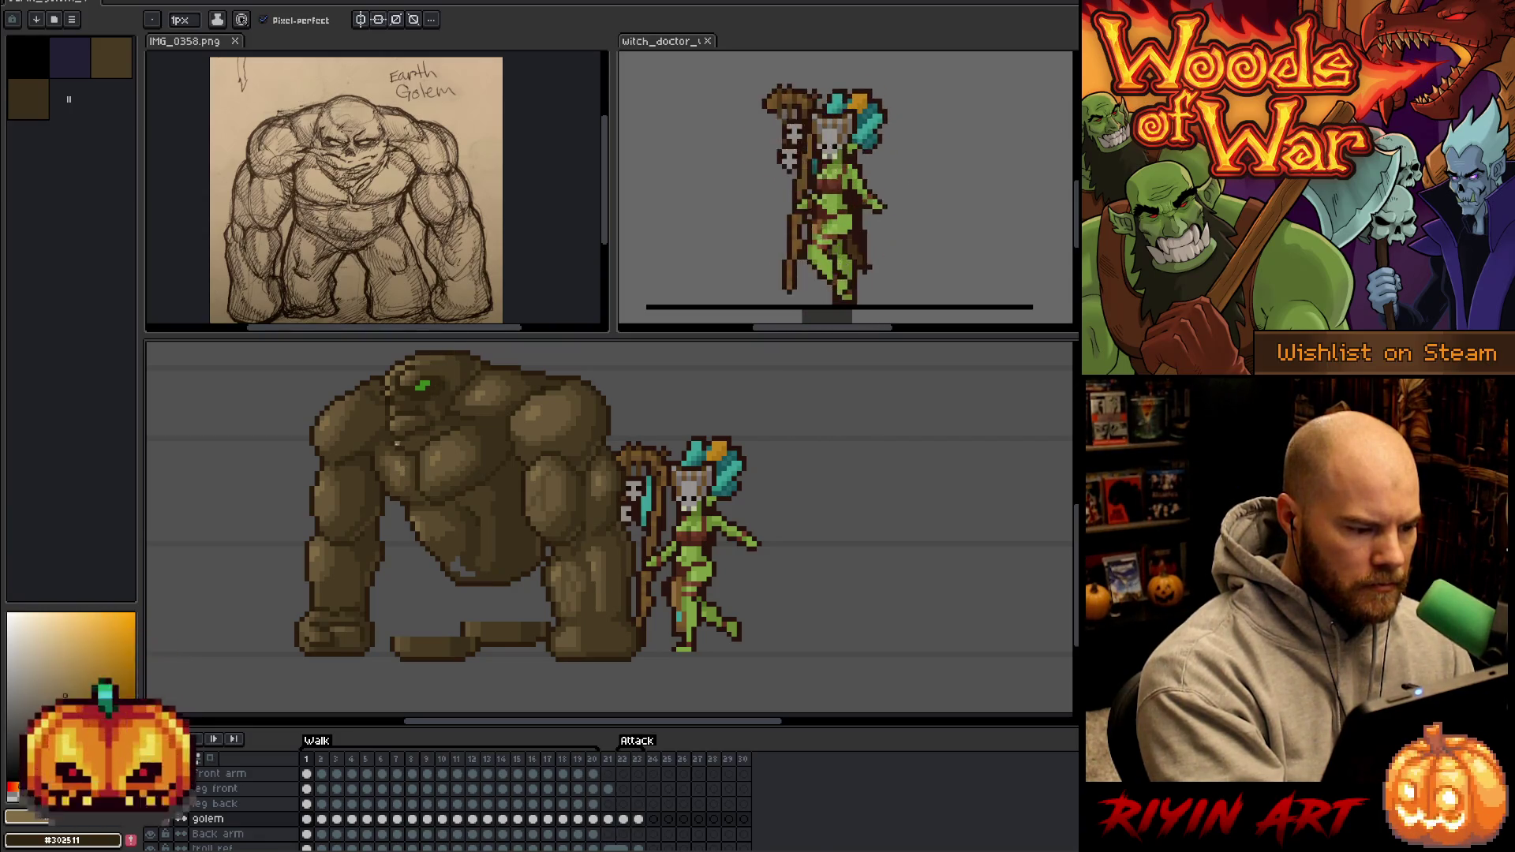
alt+click(397, 445)
alt+click(380, 444)
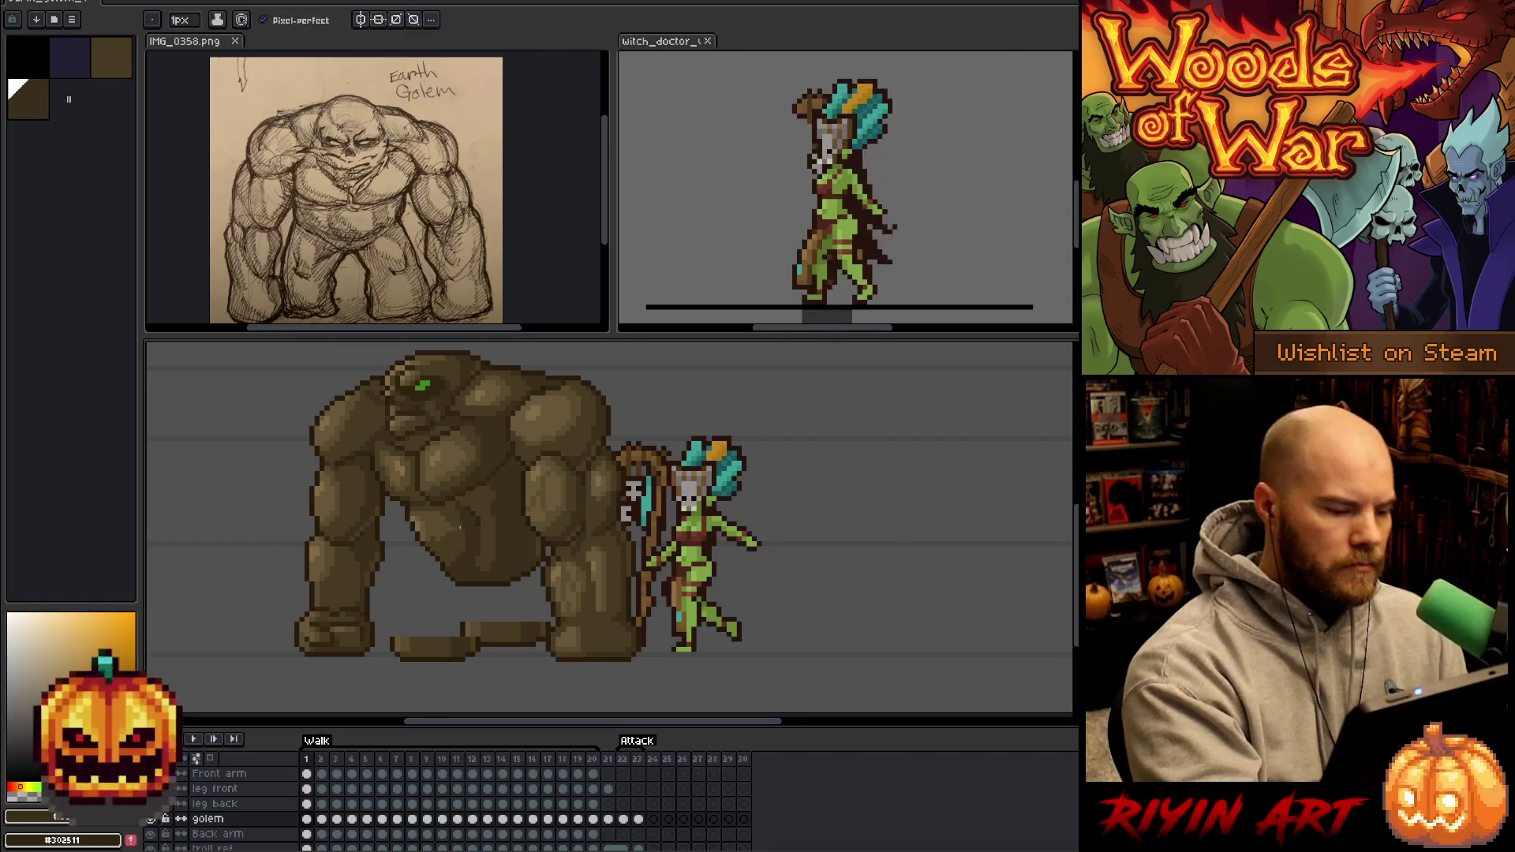
Sample lighter and highlight browns from the golem's lower body.
alt+click(458, 540)
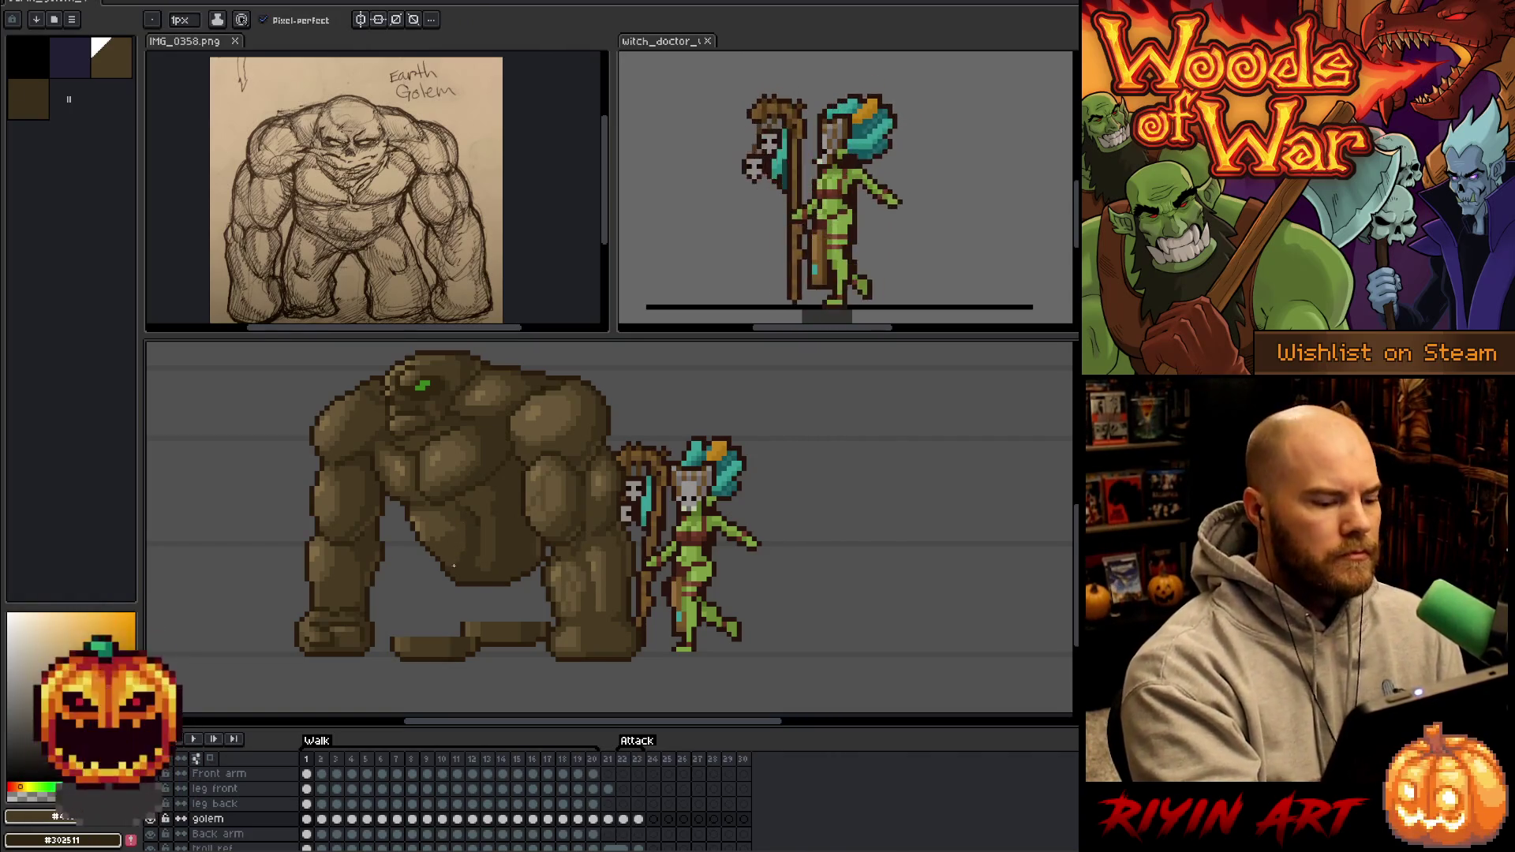
alt+click(433, 536)
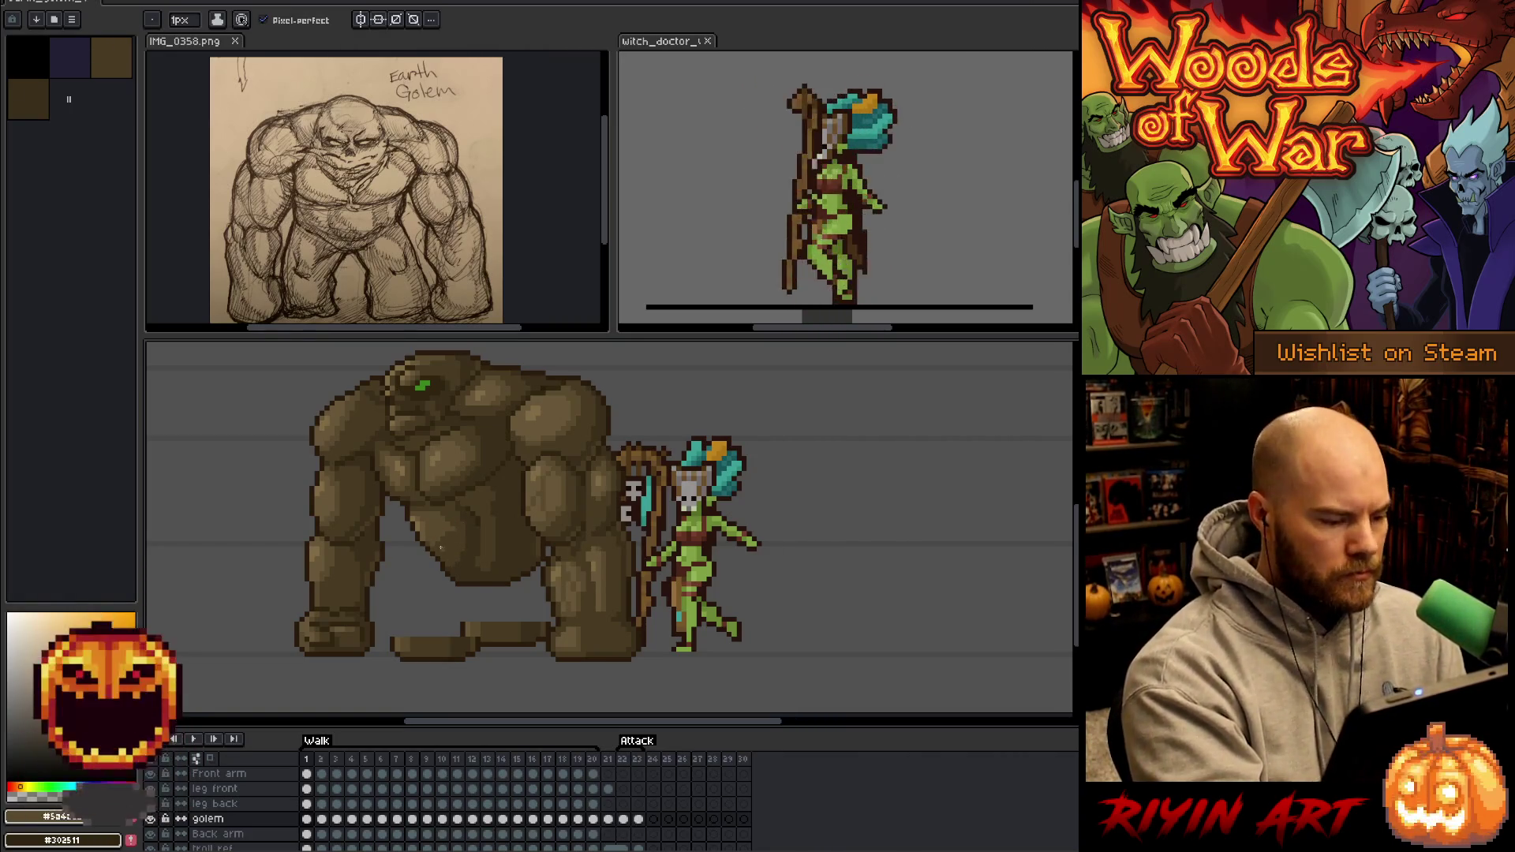
alt+click(433, 544)
alt+click(452, 509)
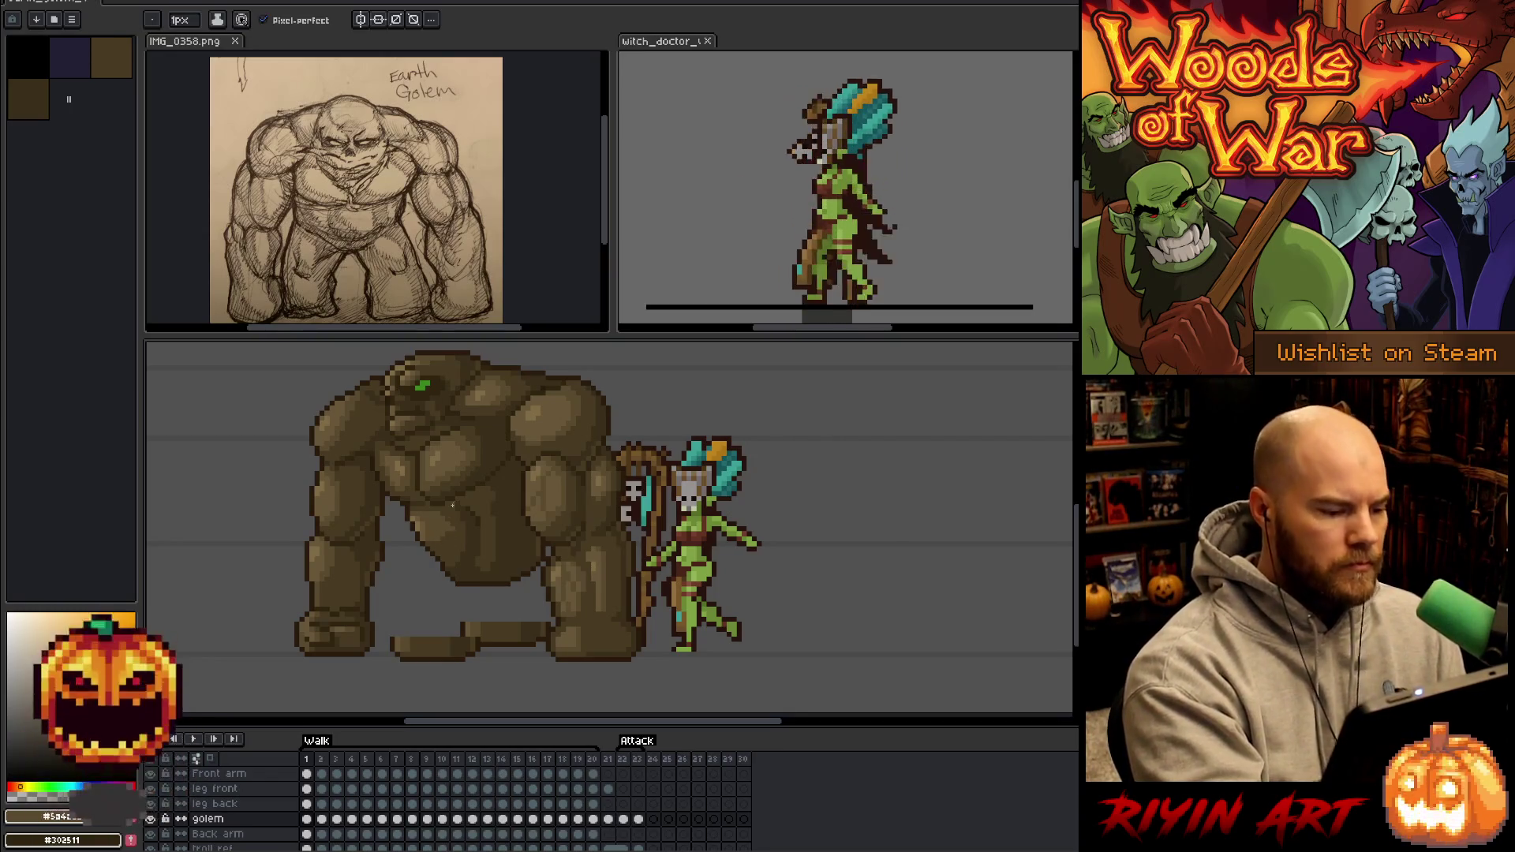
alt+click(429, 521)
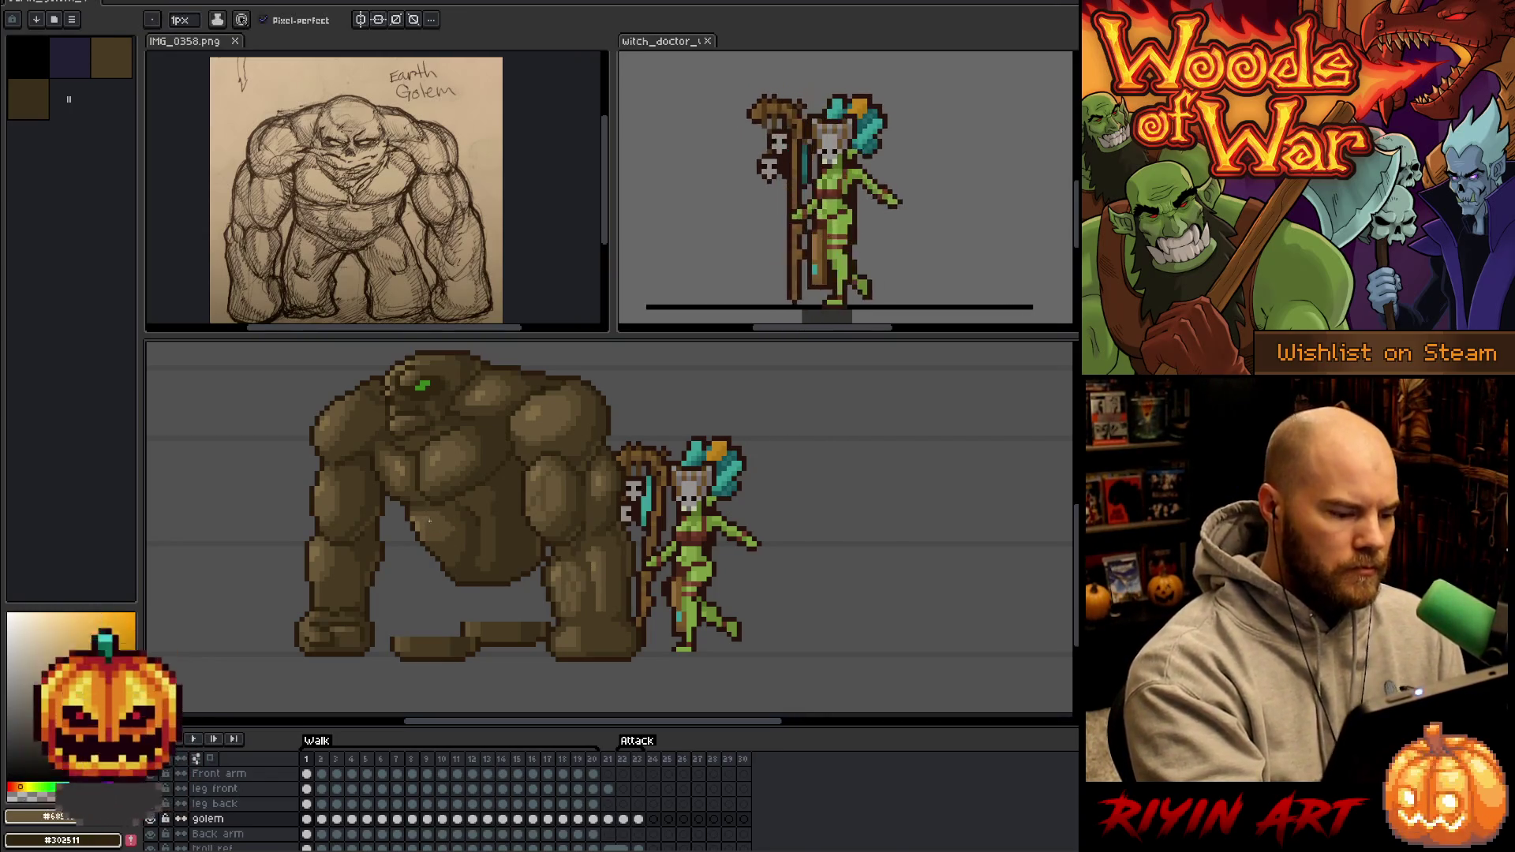
alt+click(423, 523)
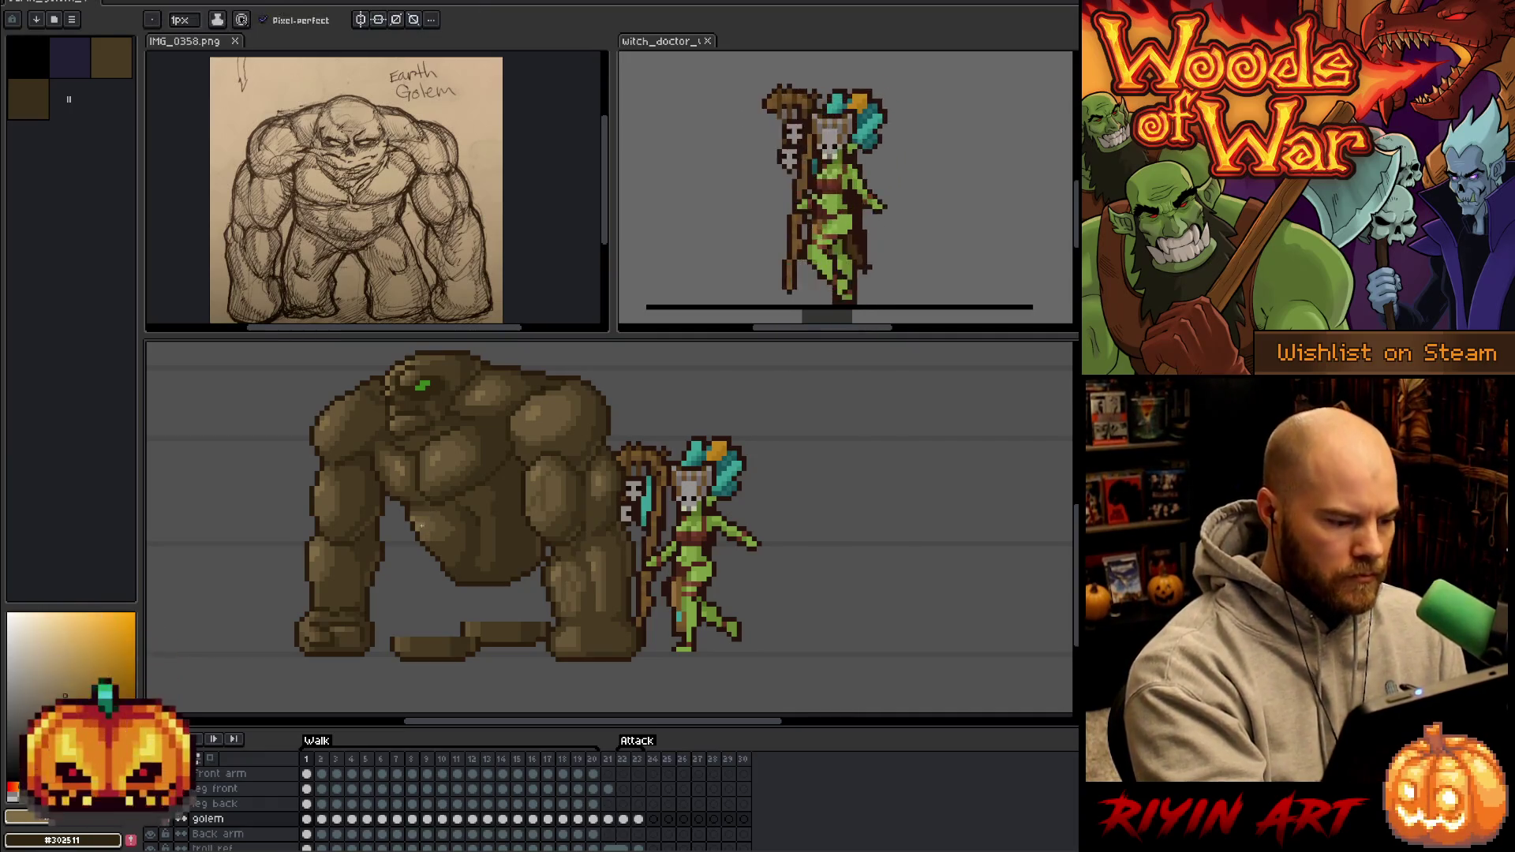
alt+click(412, 520)
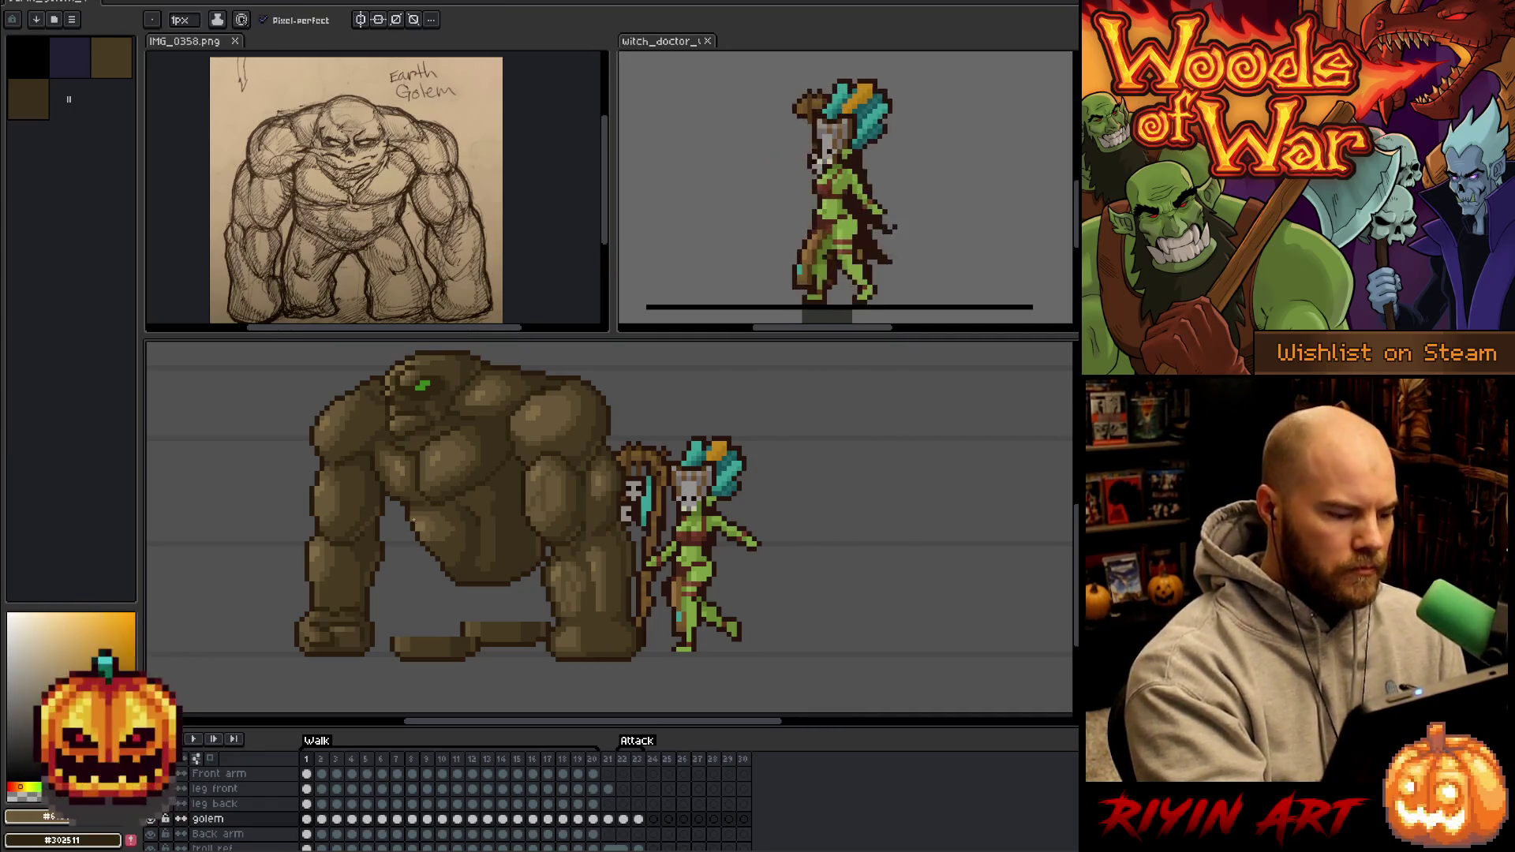
alt+click(439, 470)
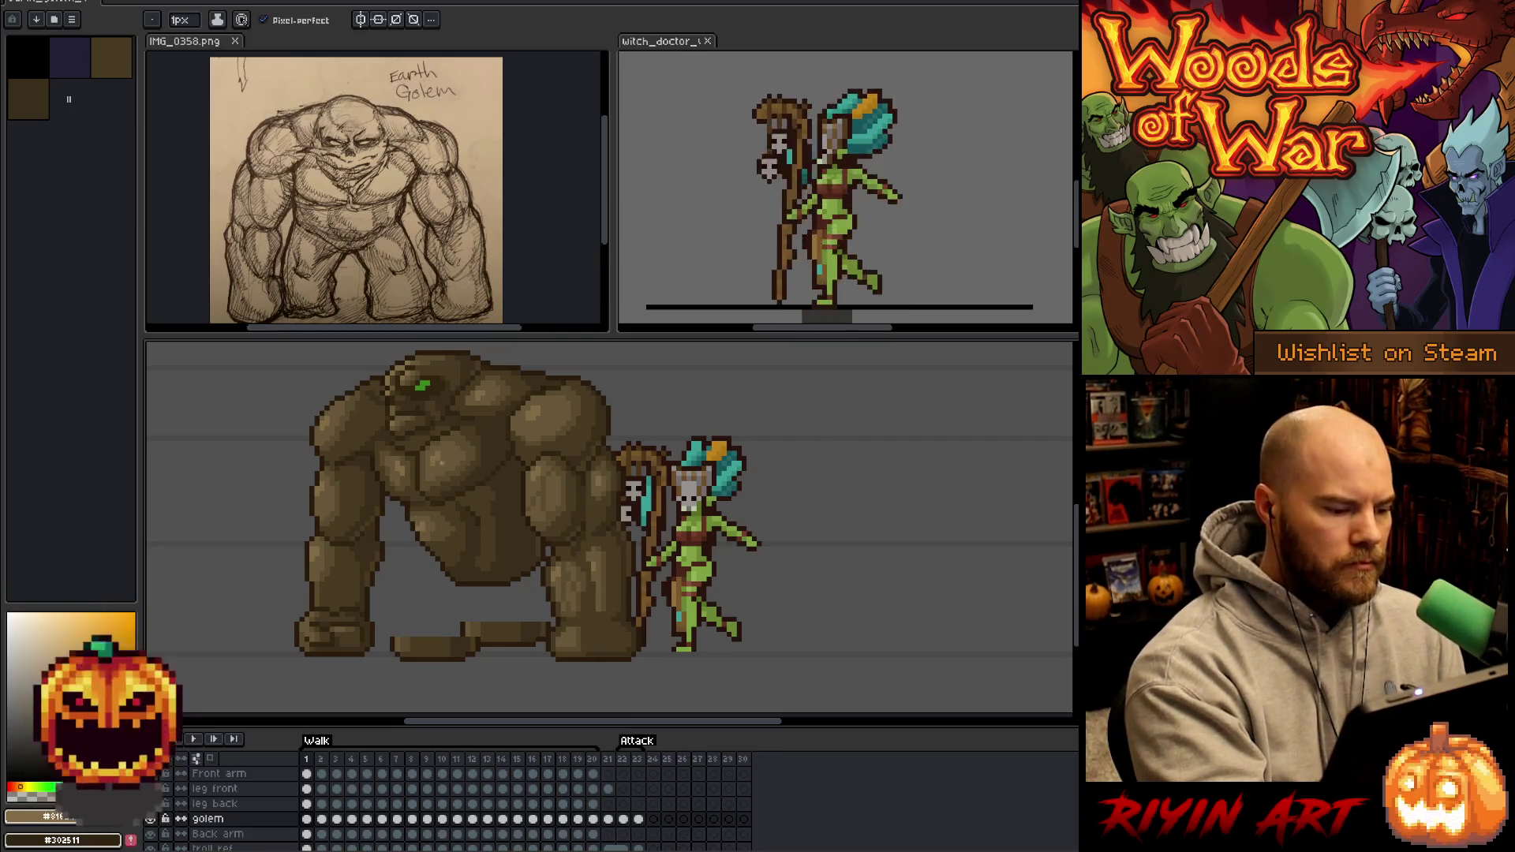
alt+click(434, 521)
Compare the first and last walk frames, then draw a darkest-brown outline line on the golem's belly.
key(Left)
key(Right)
key(Left)
key(Right)
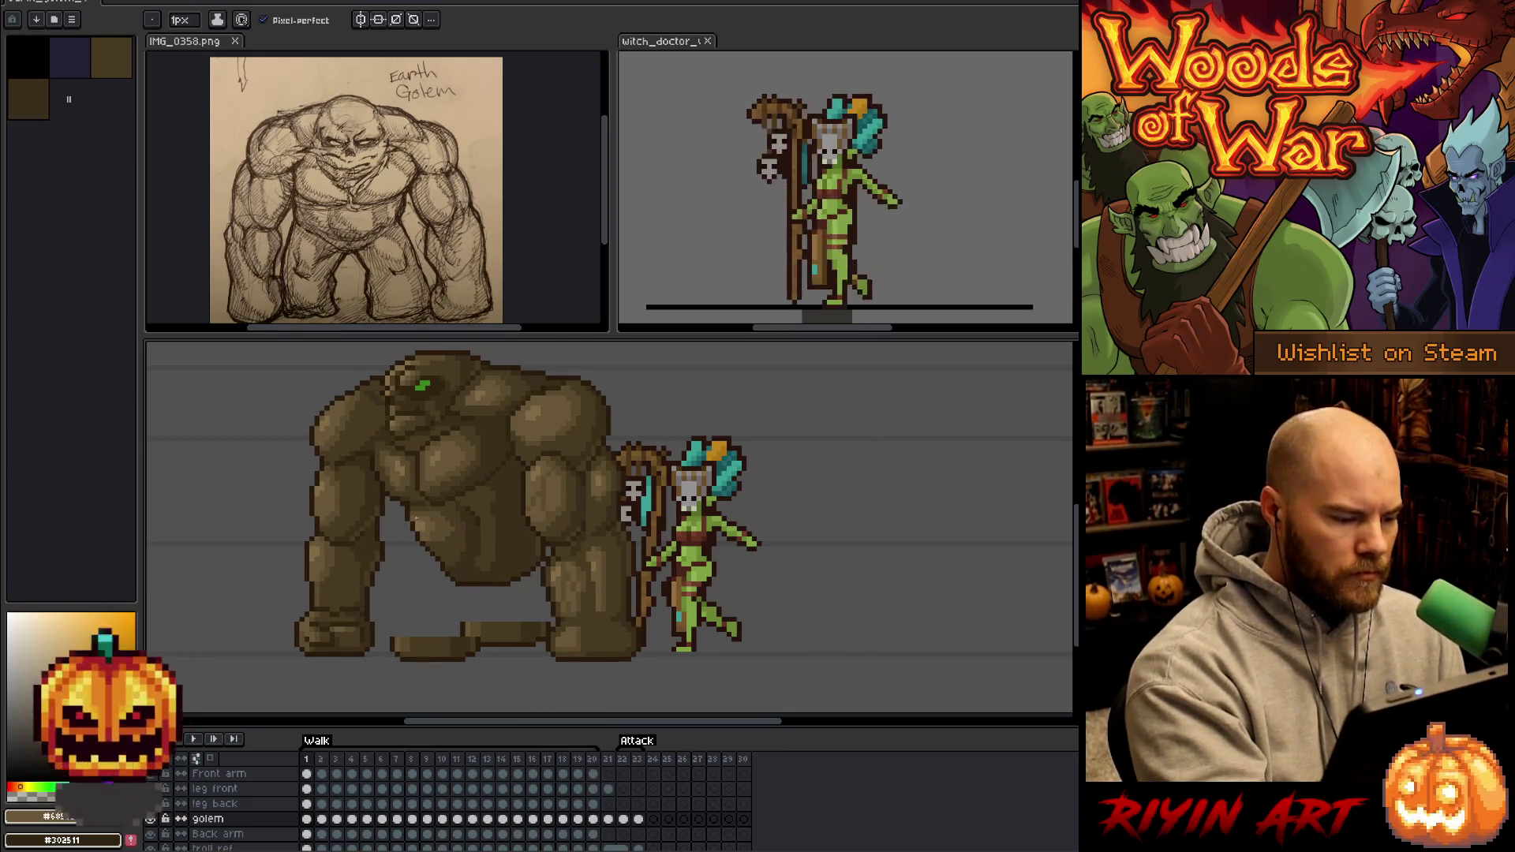
alt+click(435, 462)
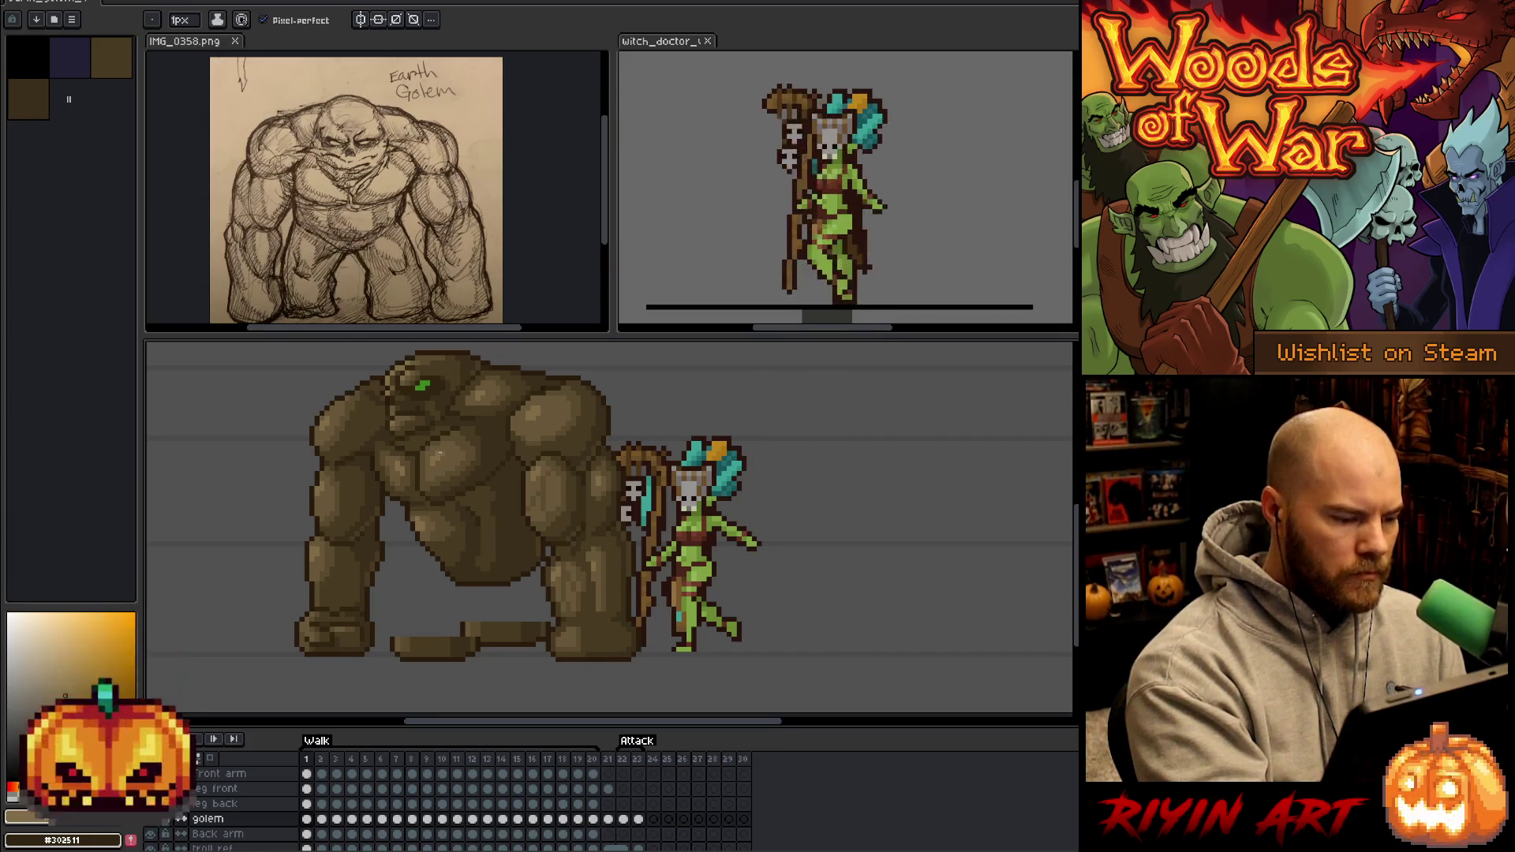
alt+click(457, 527)
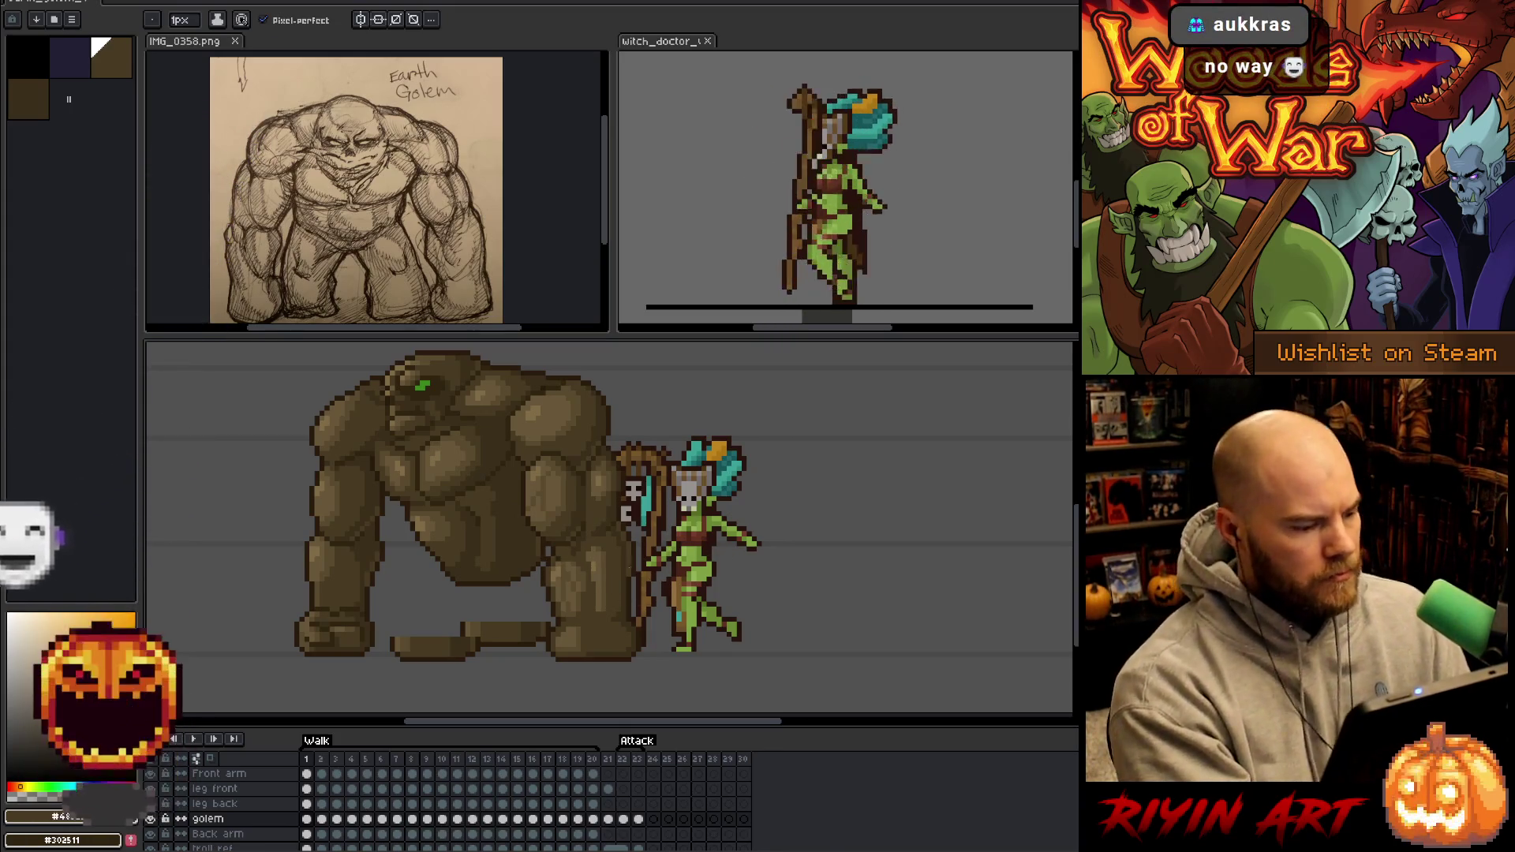
alt+click(426, 549)
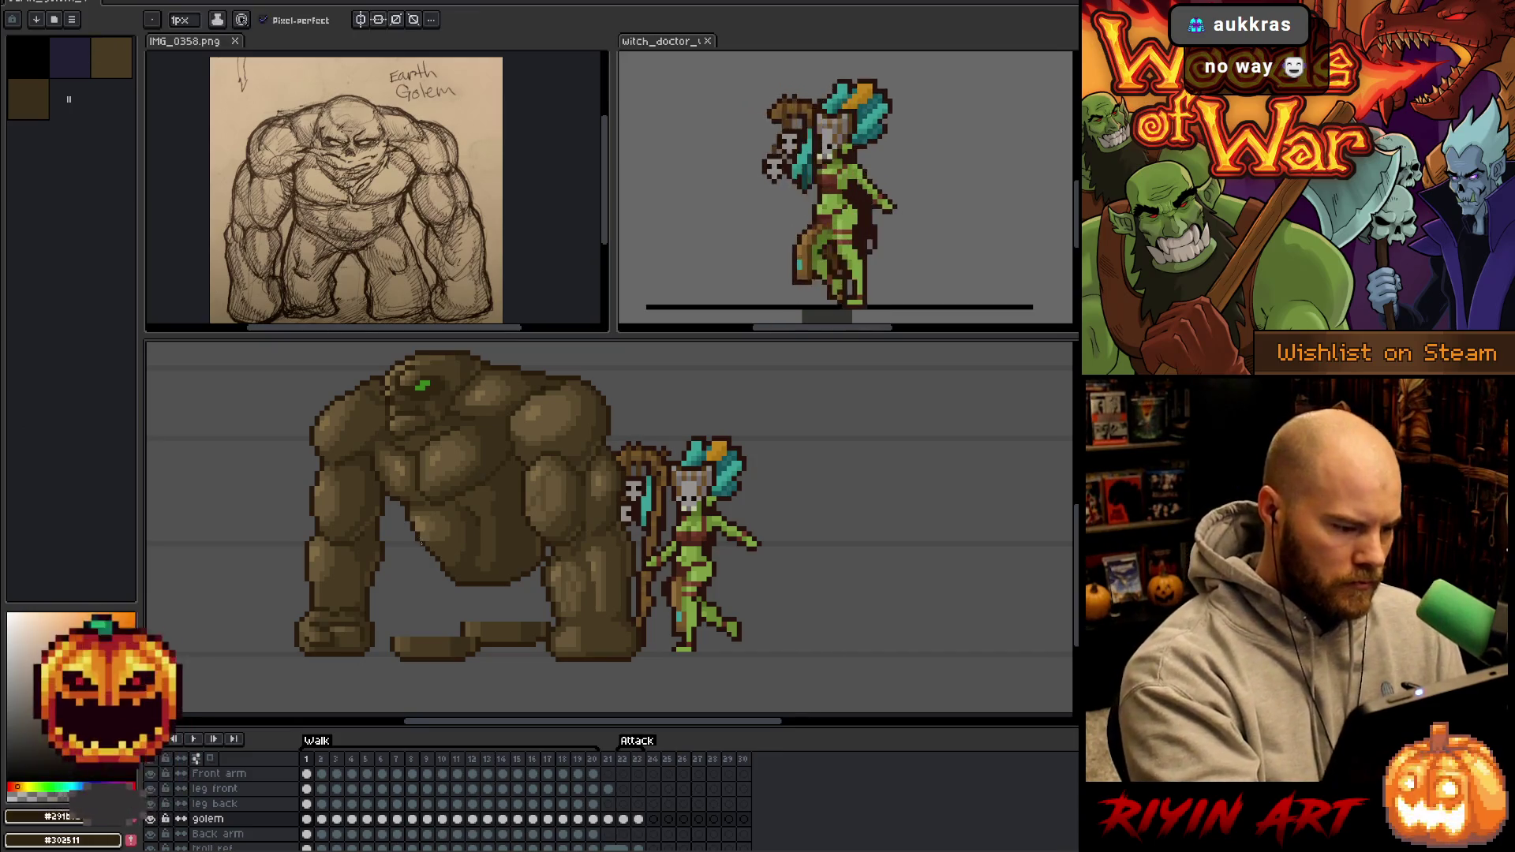
drag(427, 562, 442, 584)
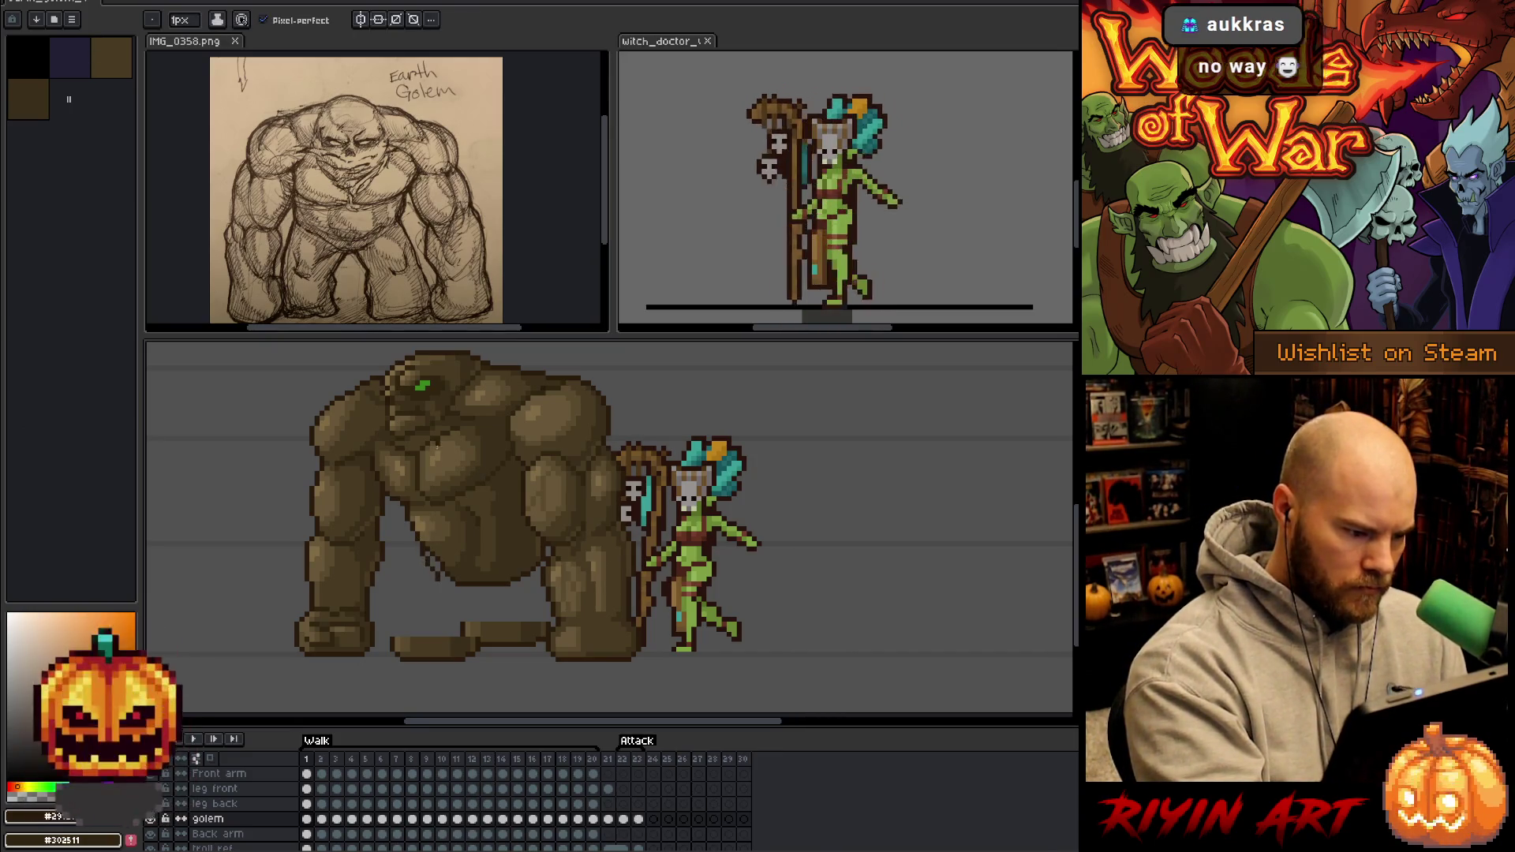
Sample the golem's dark brown, then a mid brown to paint with.
alt+click(463, 571)
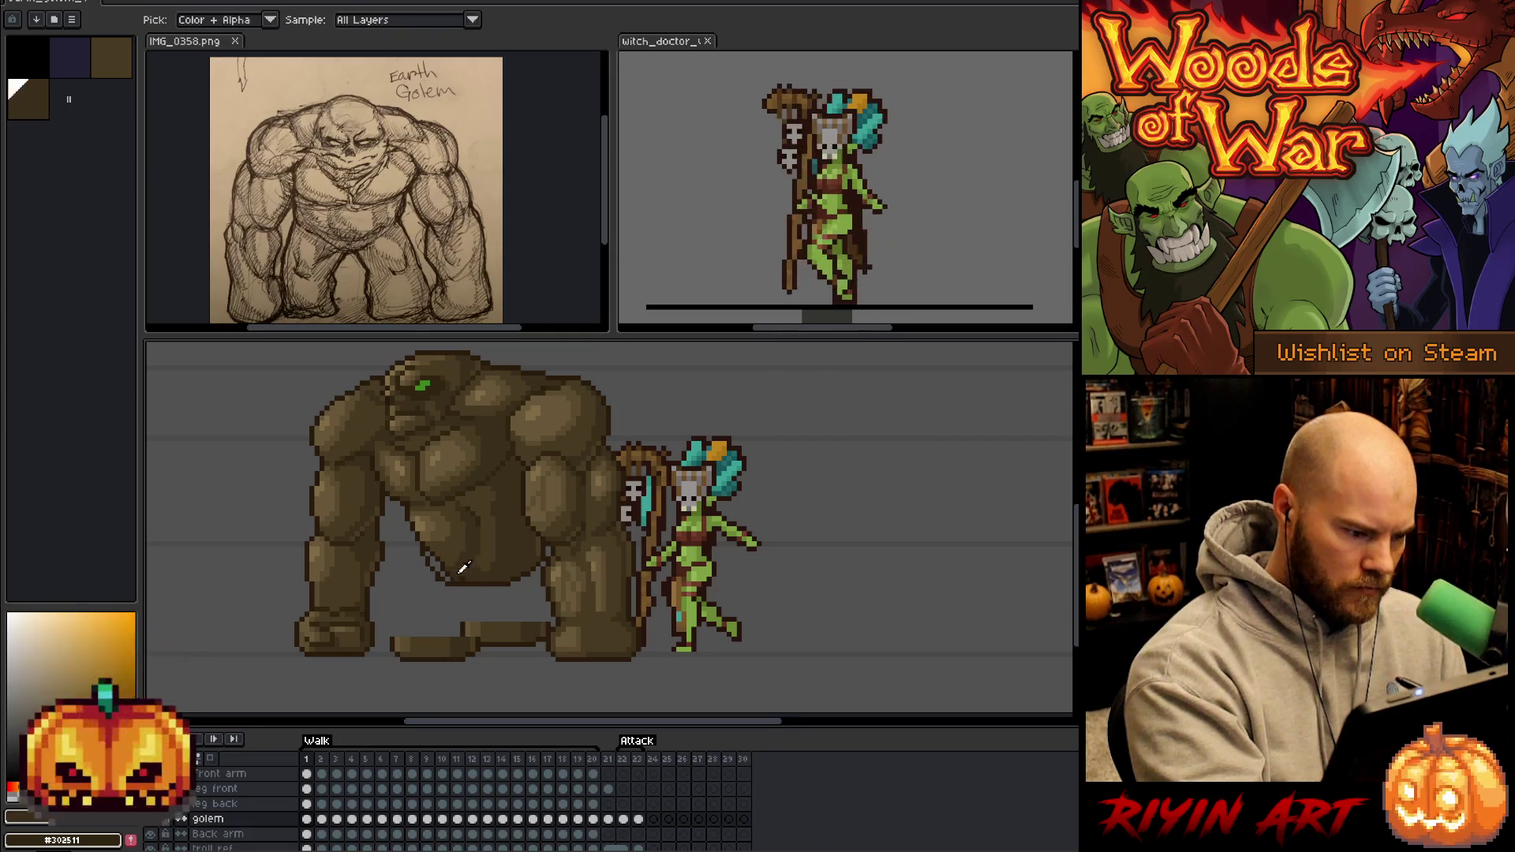
alt+click(451, 576)
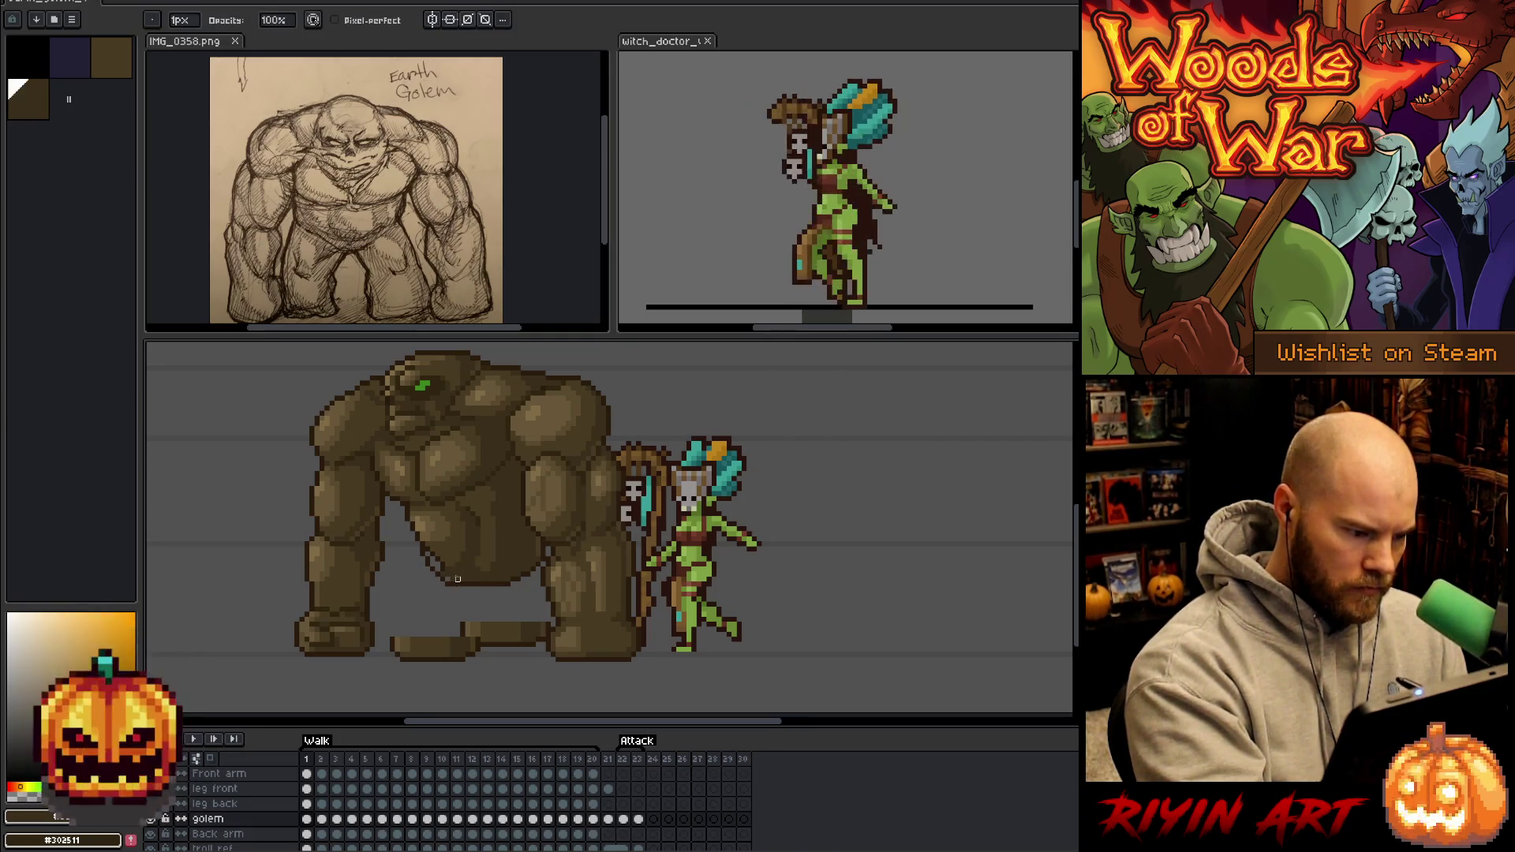
alt+click(444, 563)
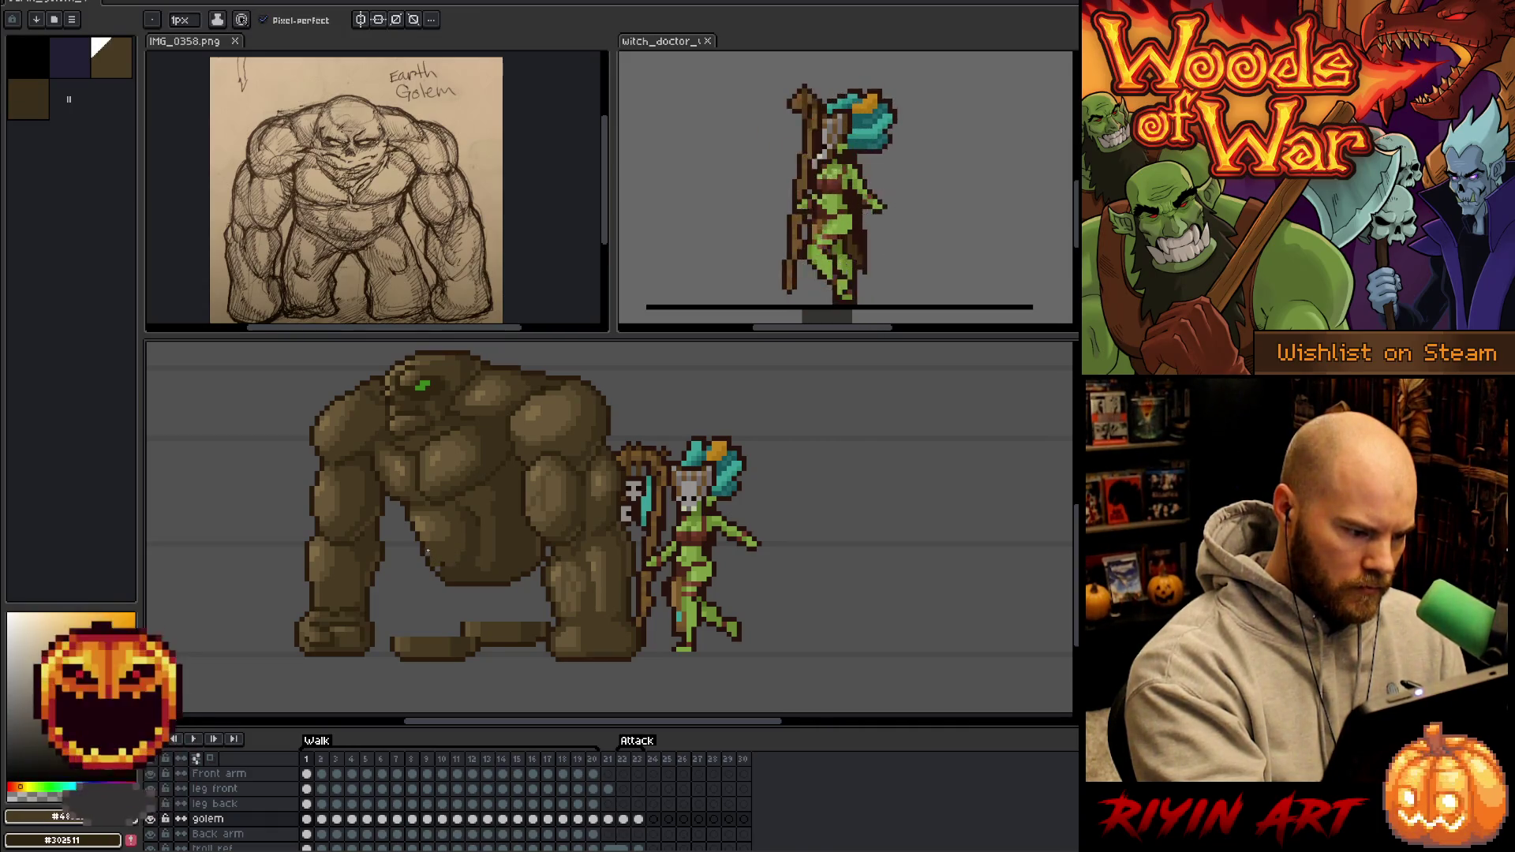
alt+click(457, 562)
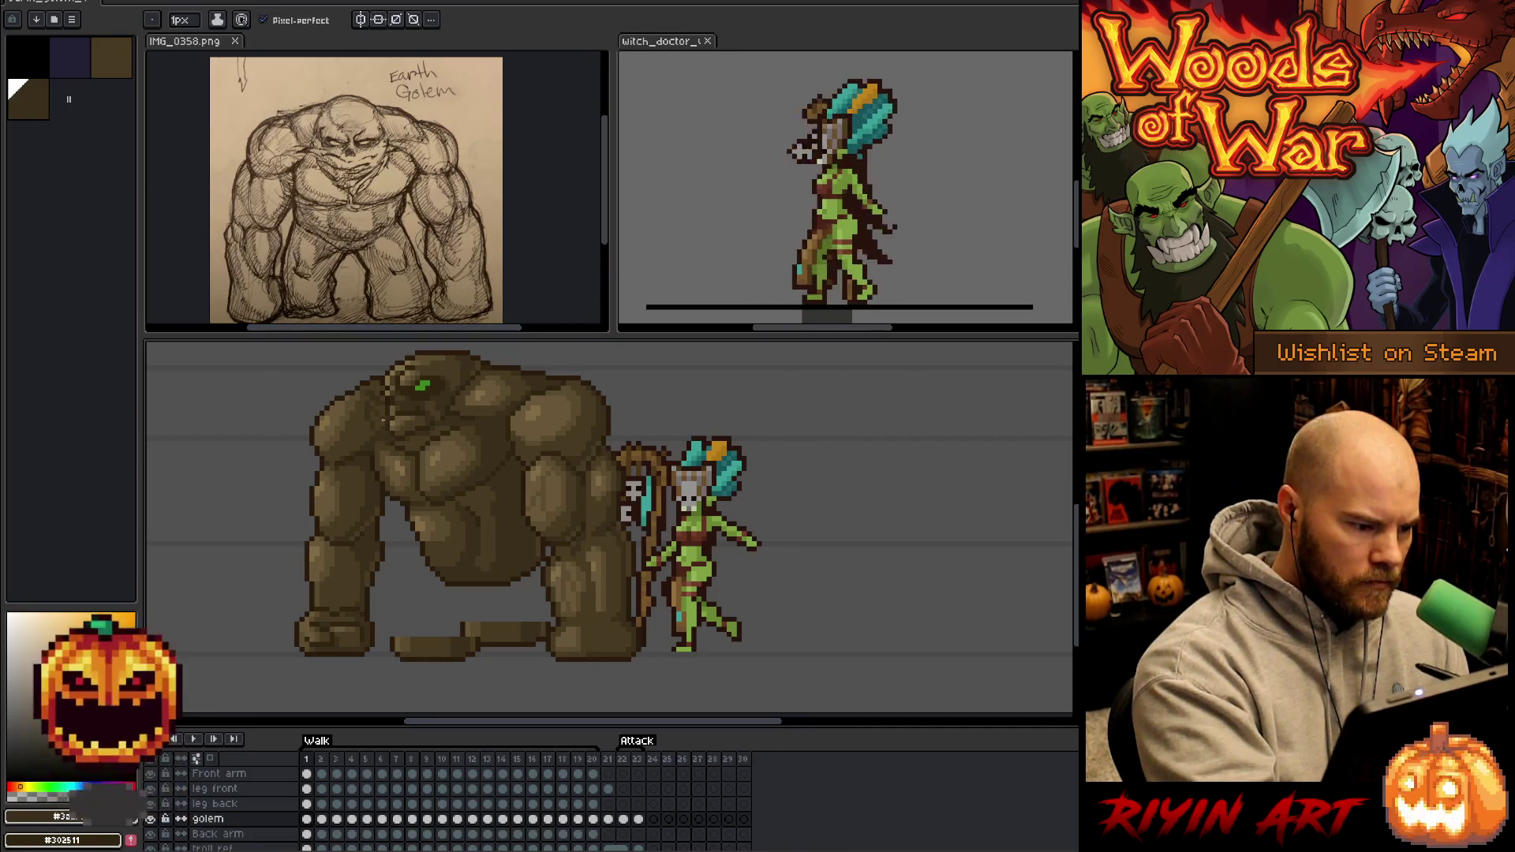
alt+click(383, 406)
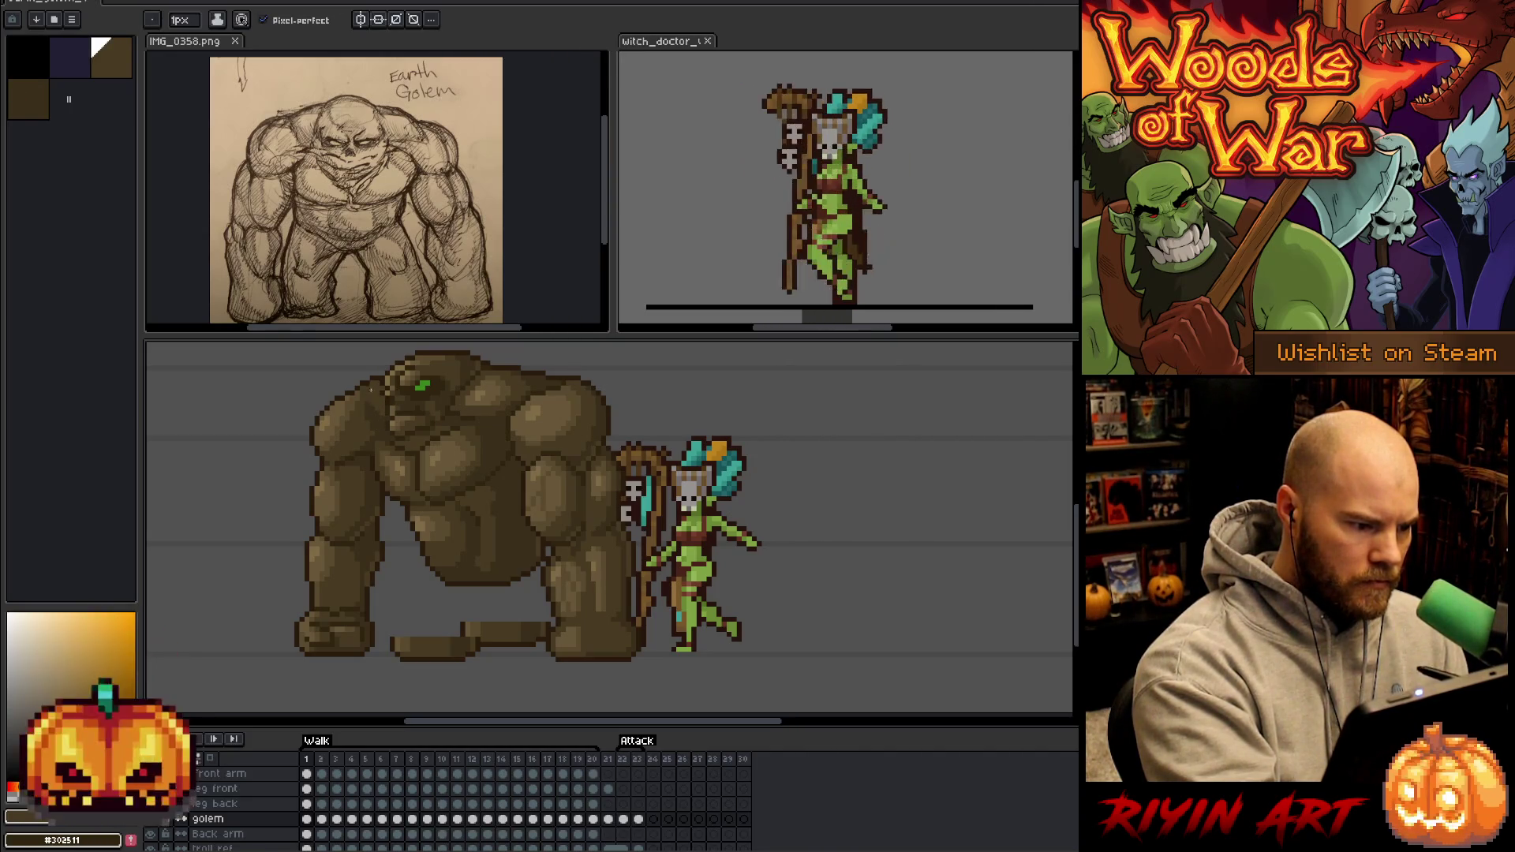
alt+click(366, 401)
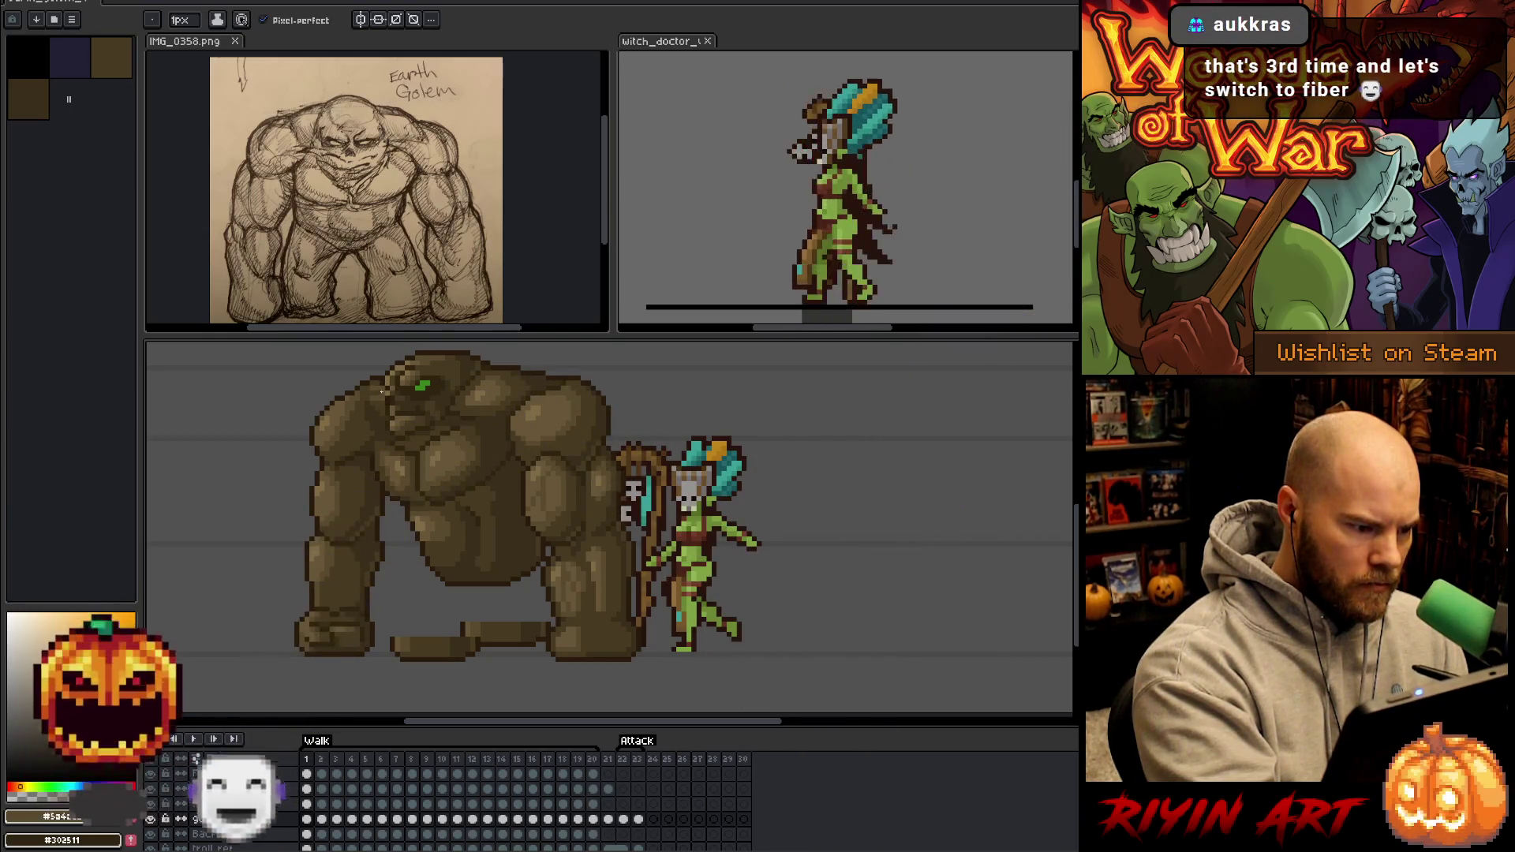
alt+click(384, 396)
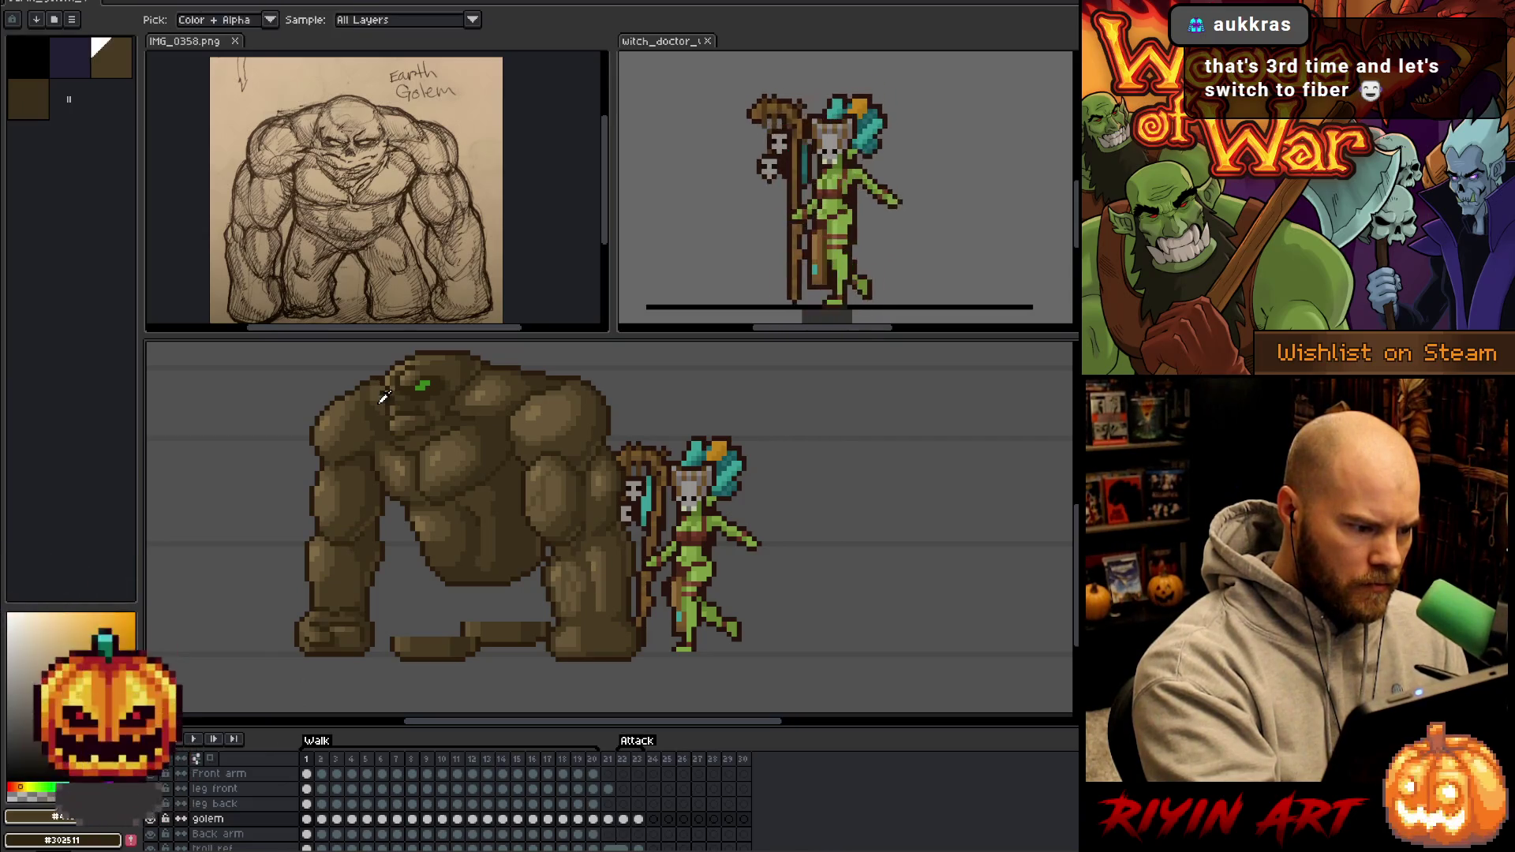
Sample the golem's mid and dark outline browns, ending on its mid brown as the drawing colour.
alt+click(382, 372)
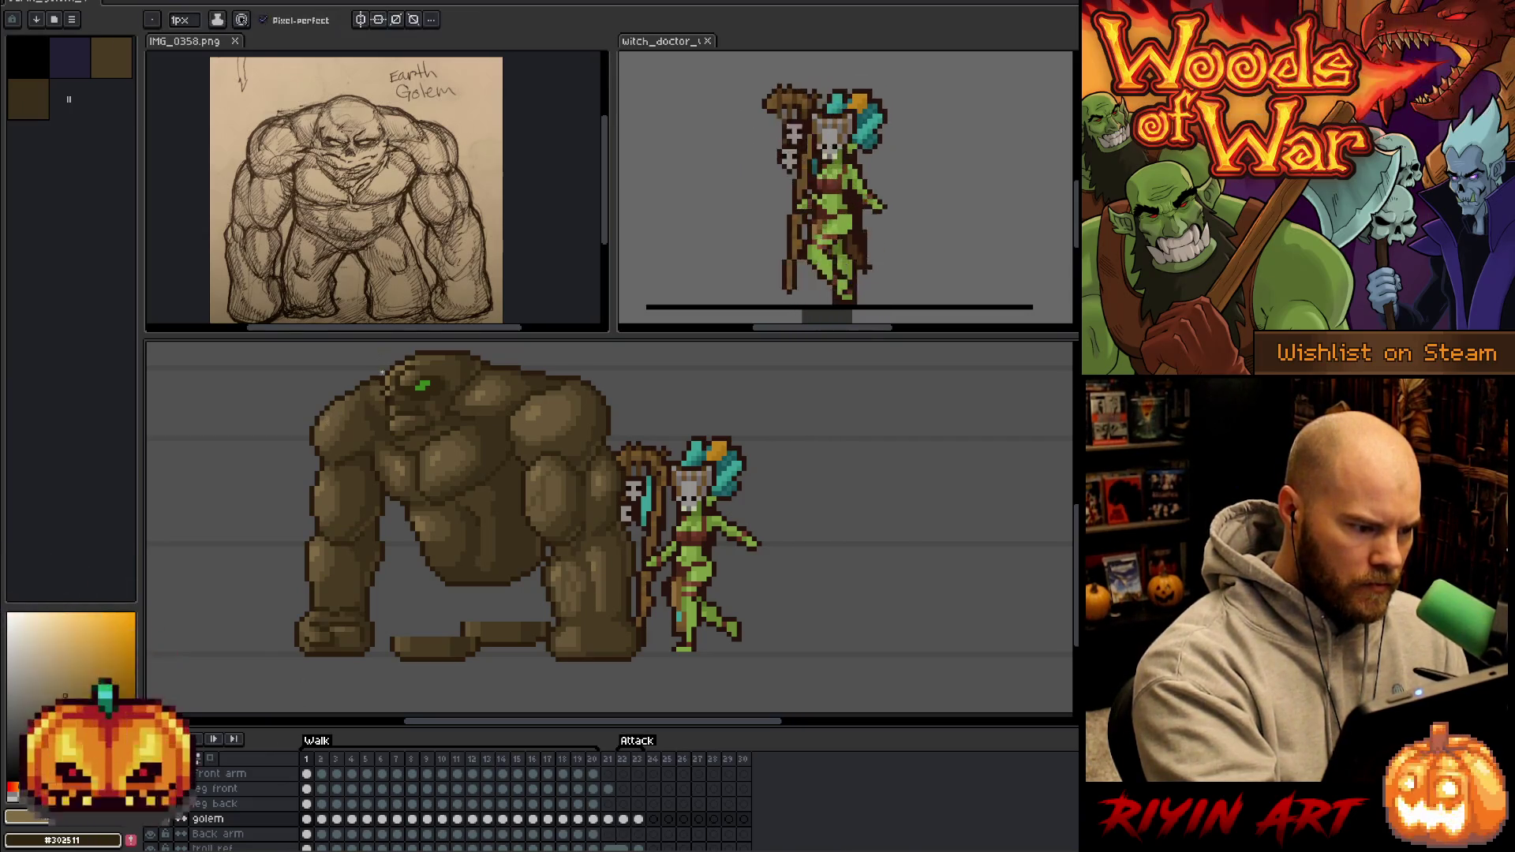
alt+click(440, 246)
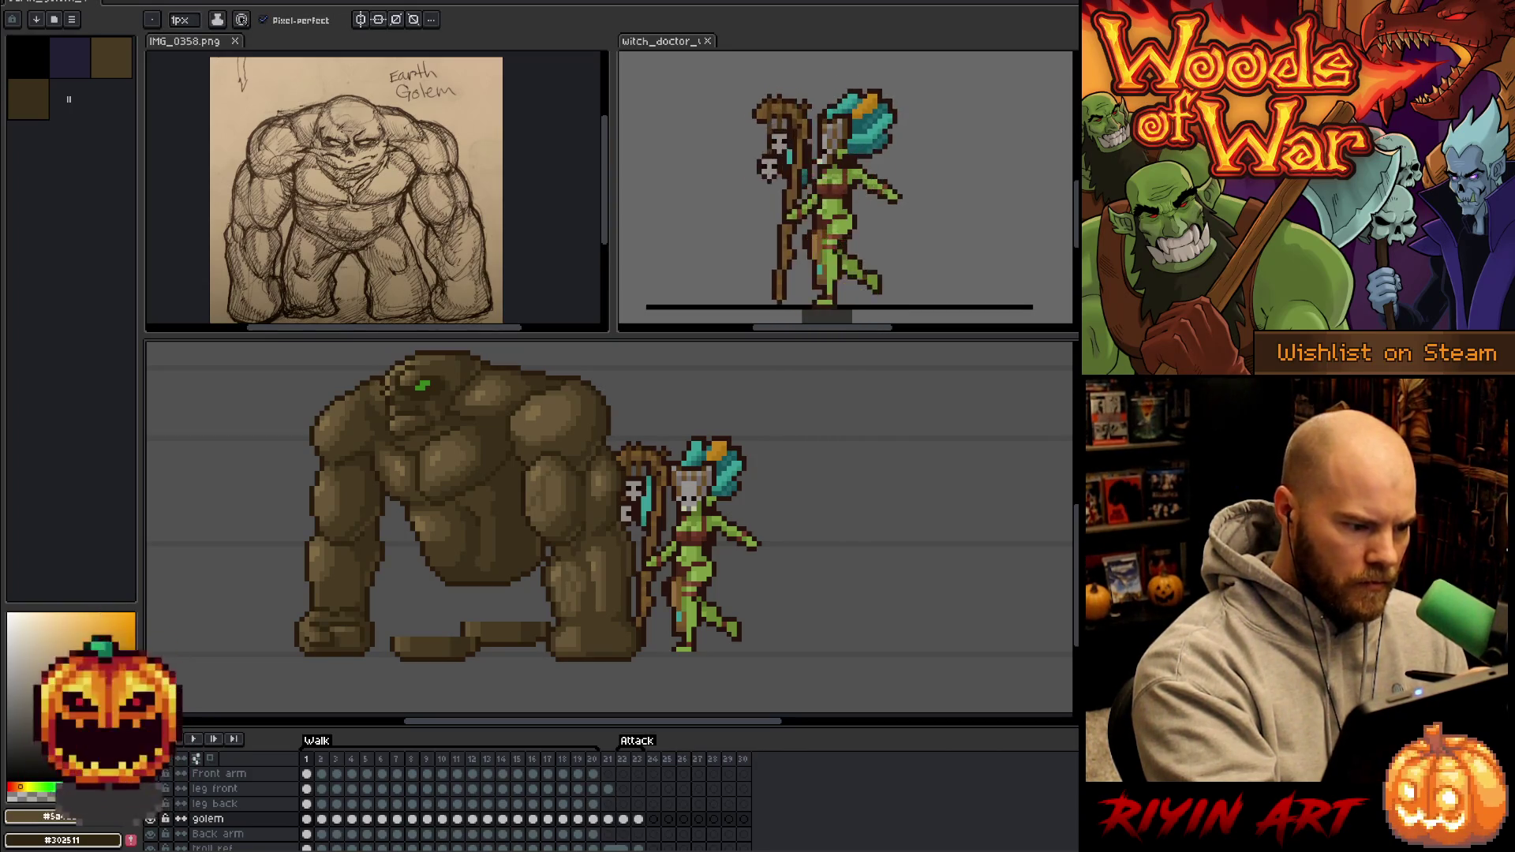
alt+click(426, 284)
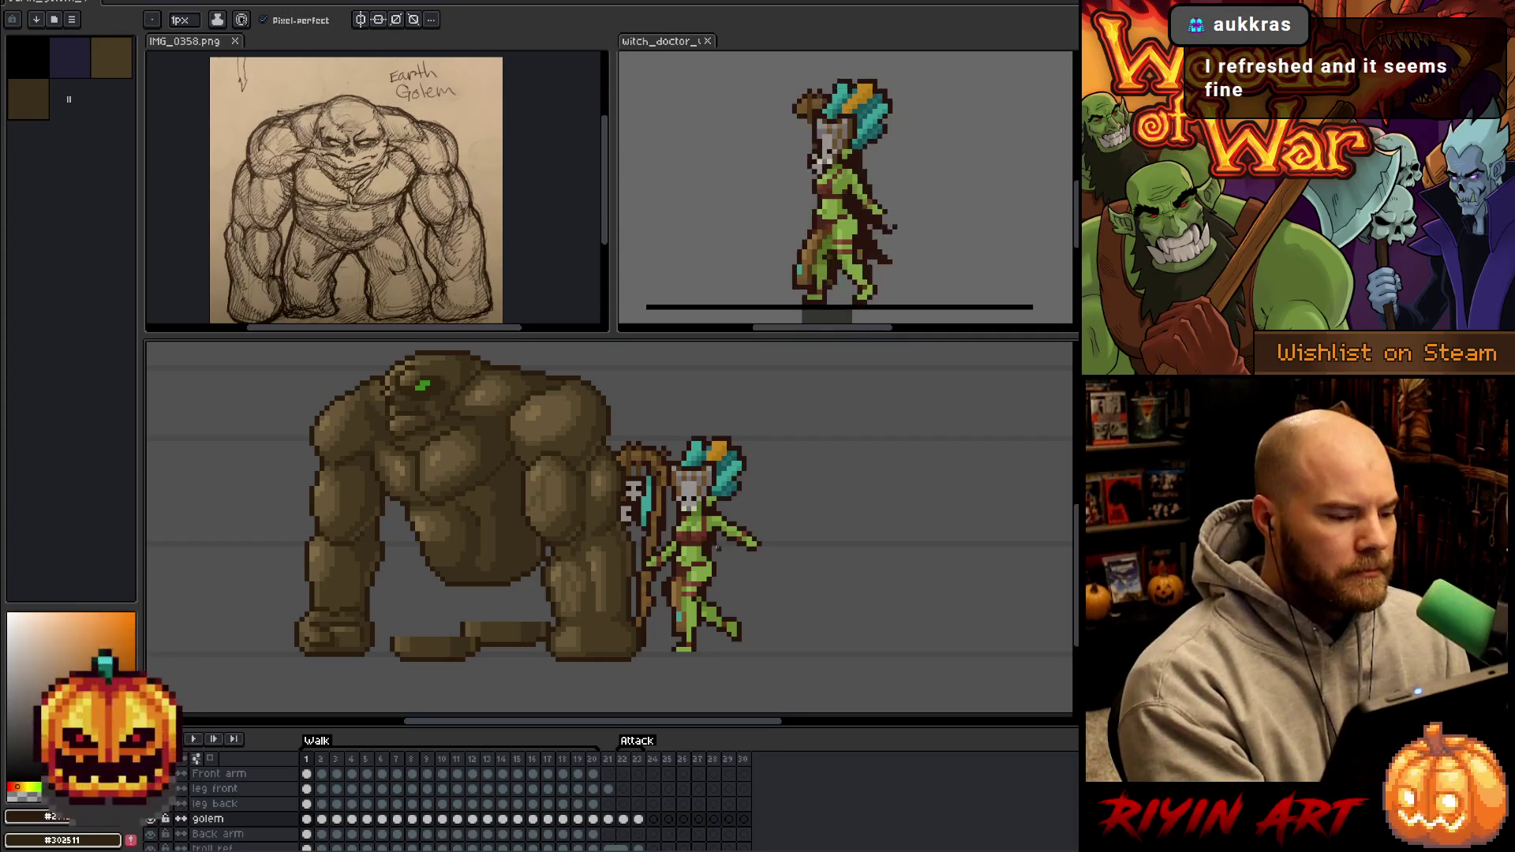
alt+click(489, 365)
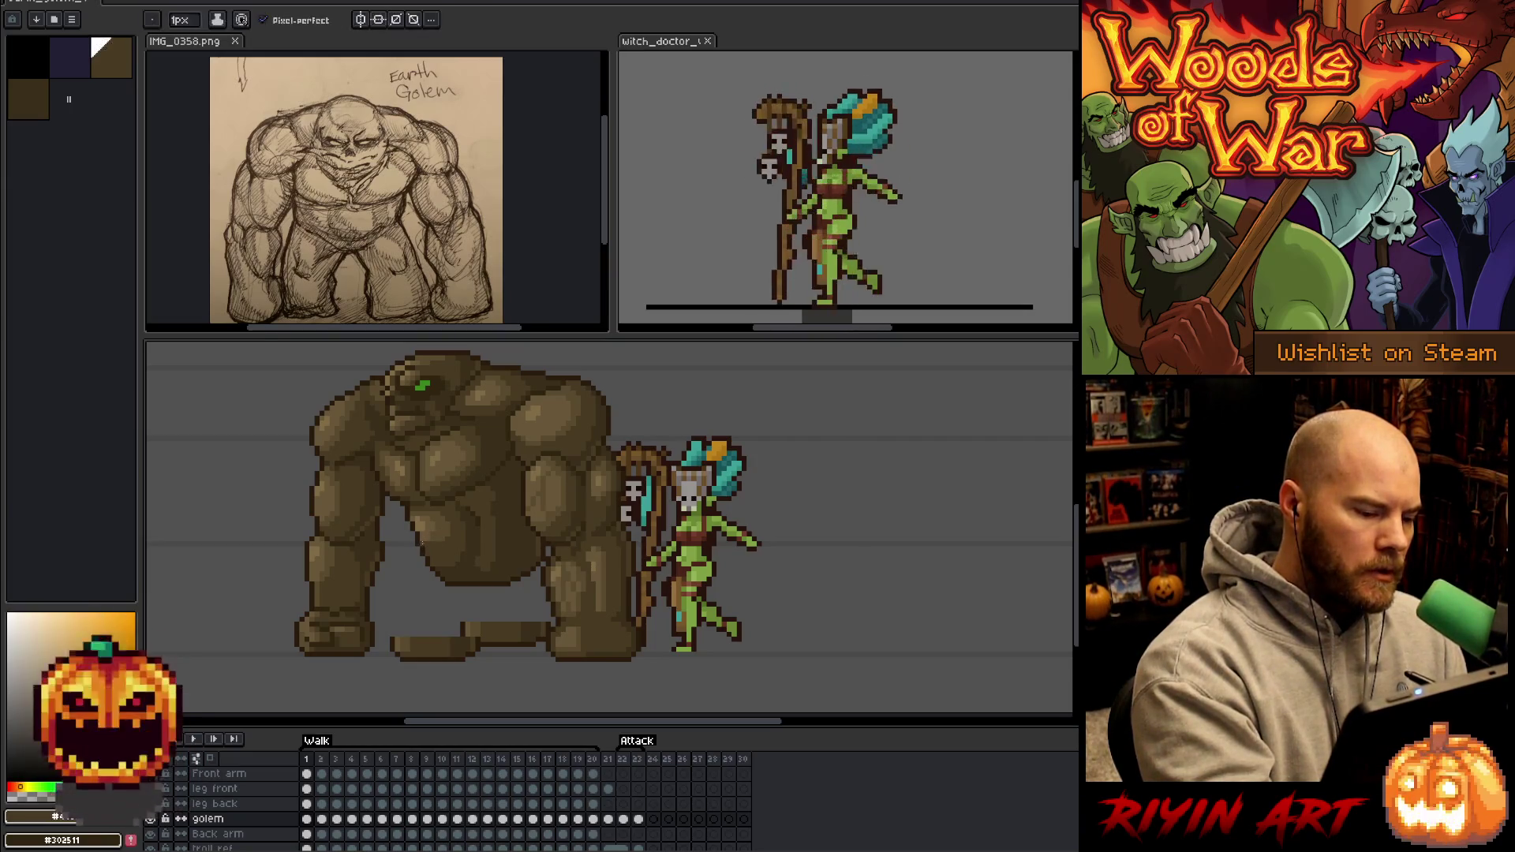
alt+click(435, 546)
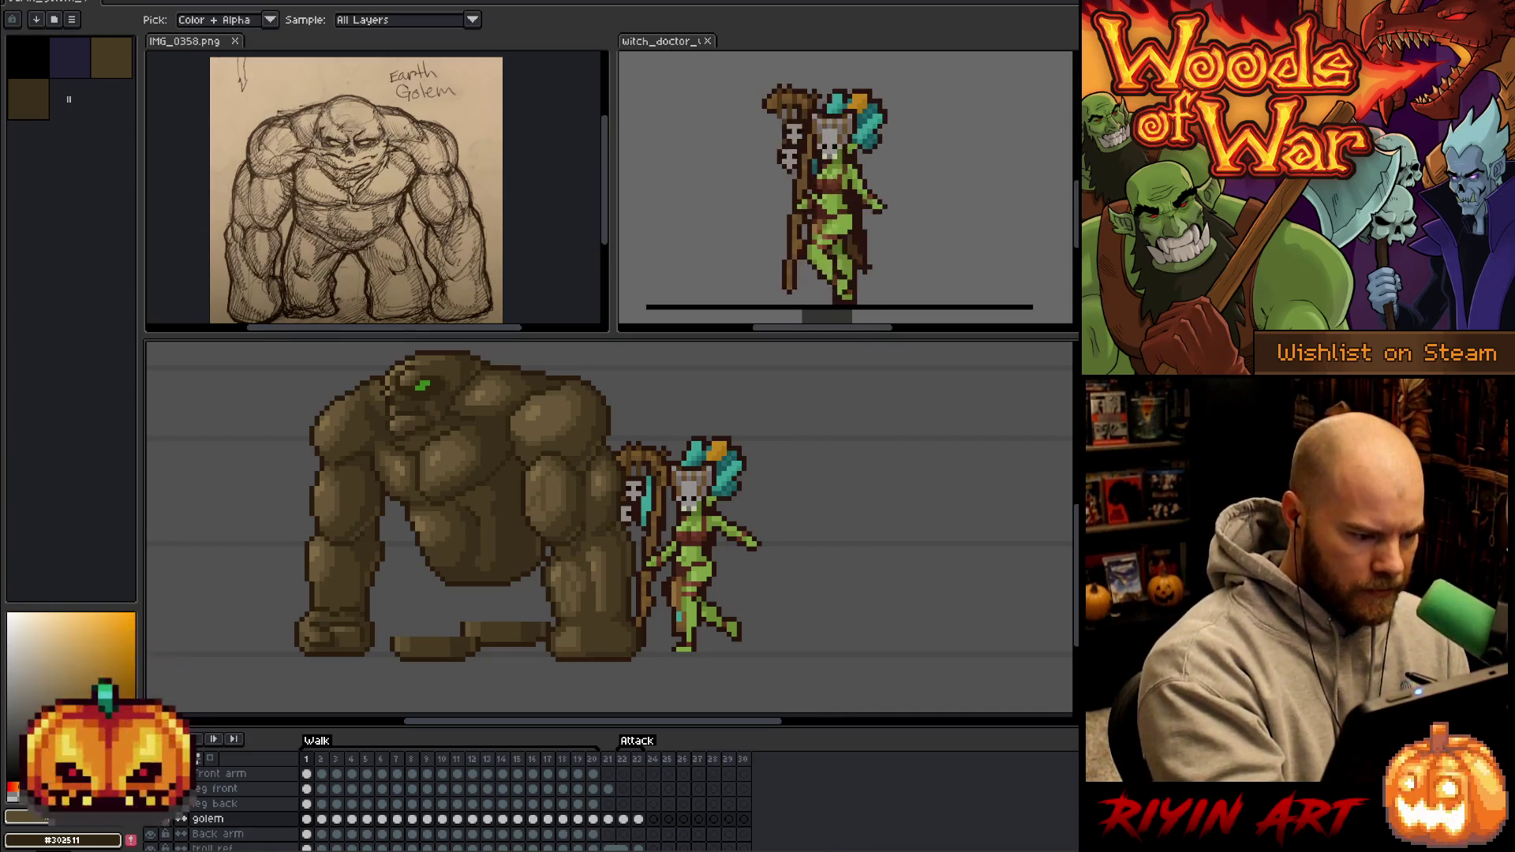
Pick the darkest brown #302511 from the palette, then sample lighter and darker golem browns.
alt+click(415, 493)
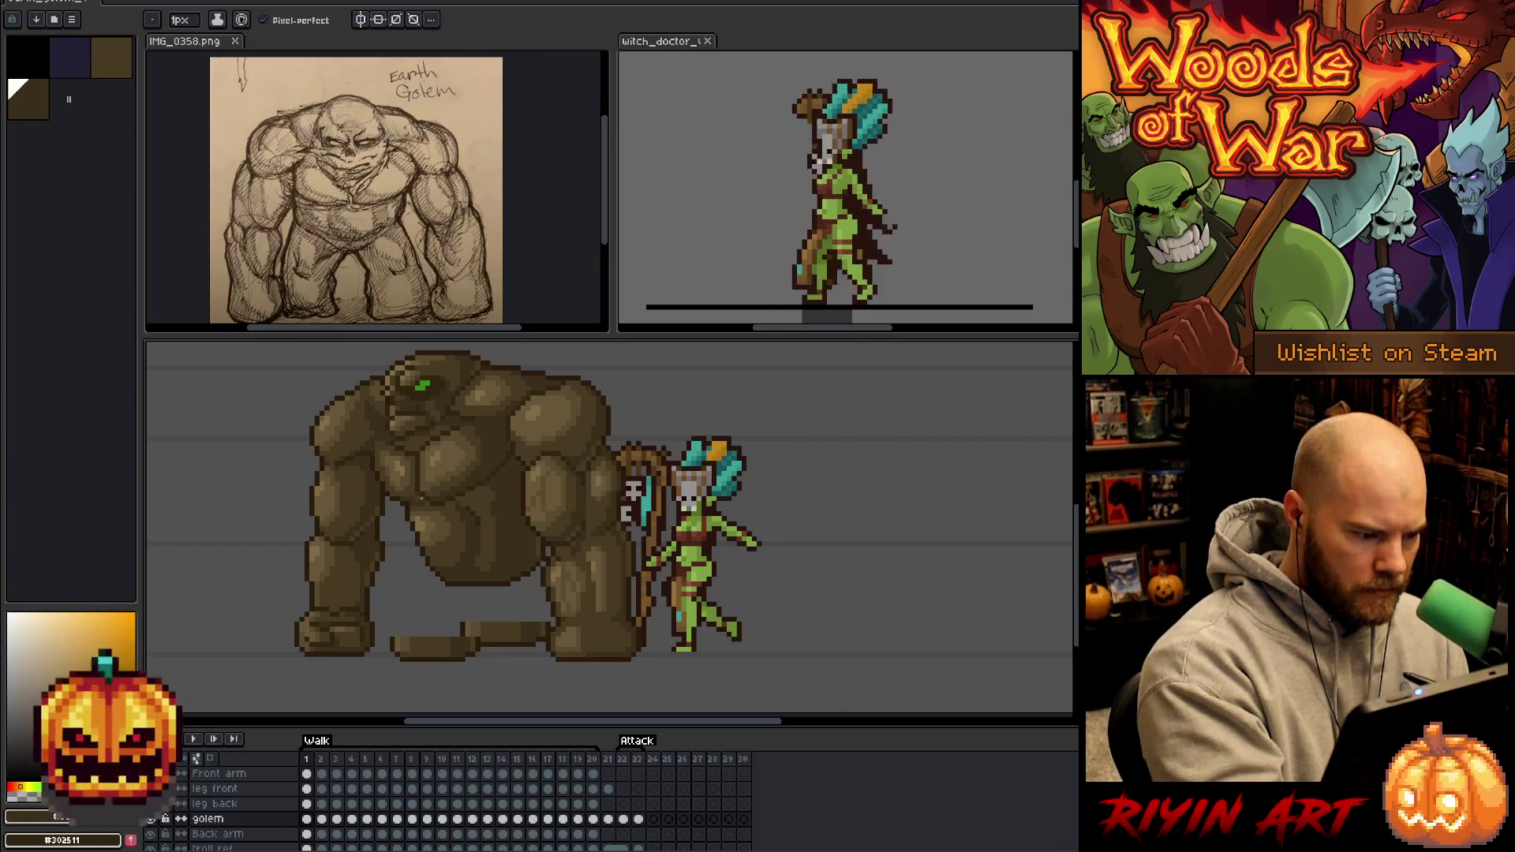
alt+click(458, 538)
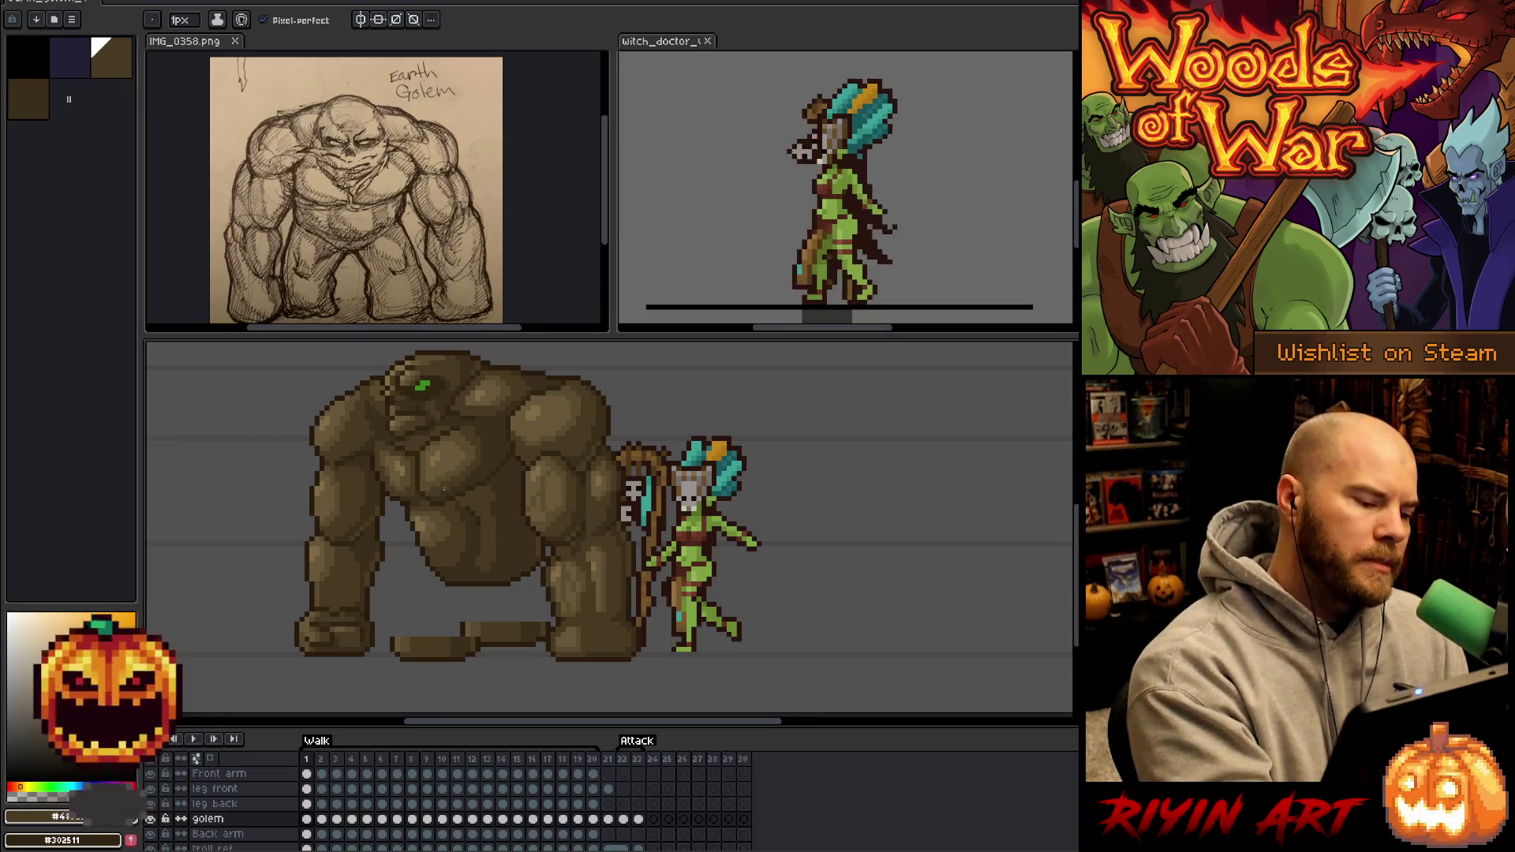
alt+click(444, 496)
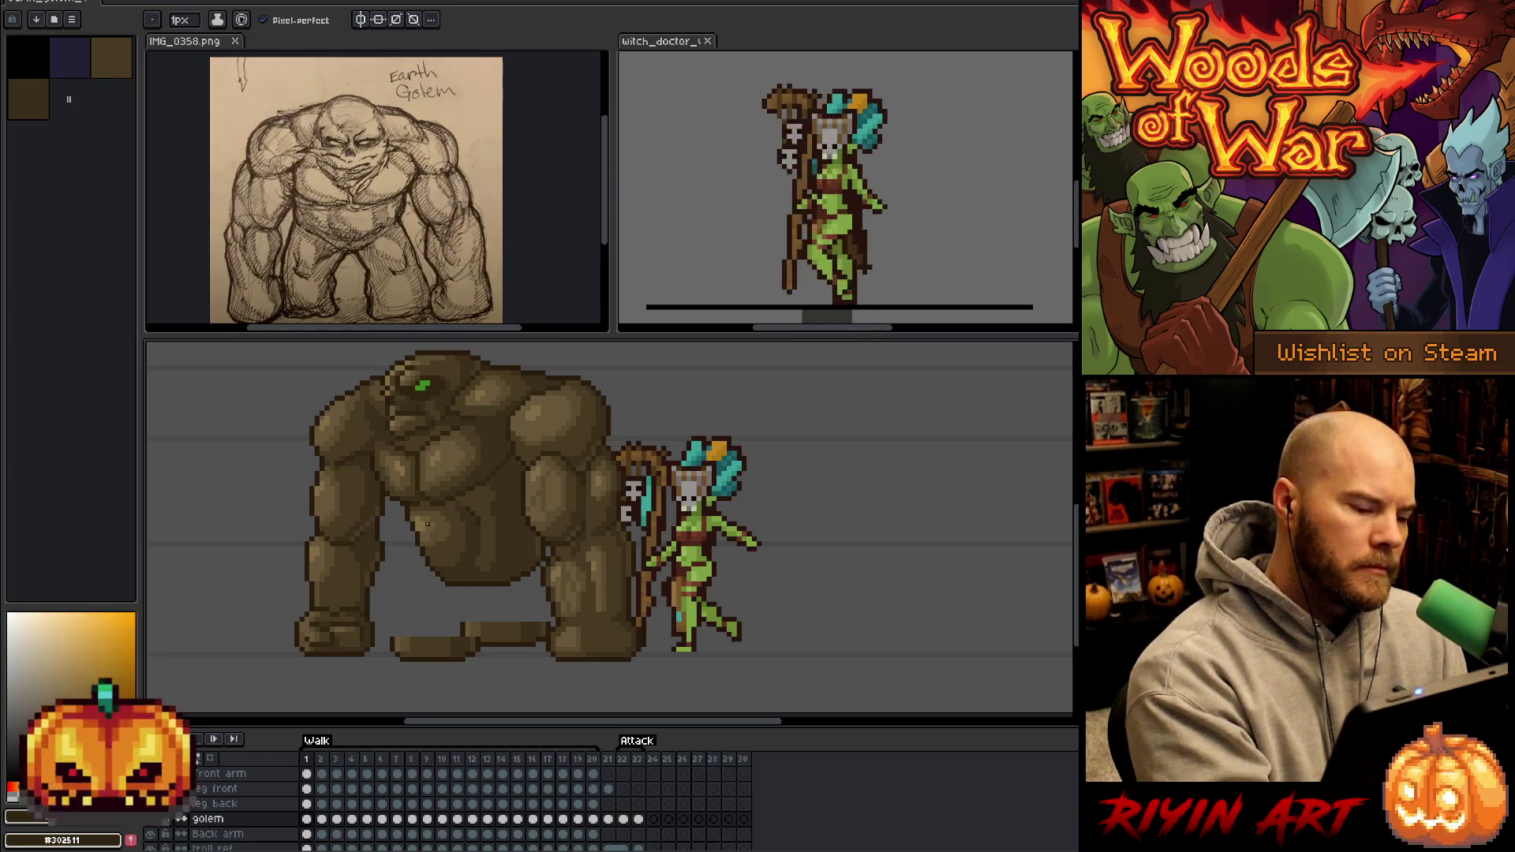
alt+click(422, 496)
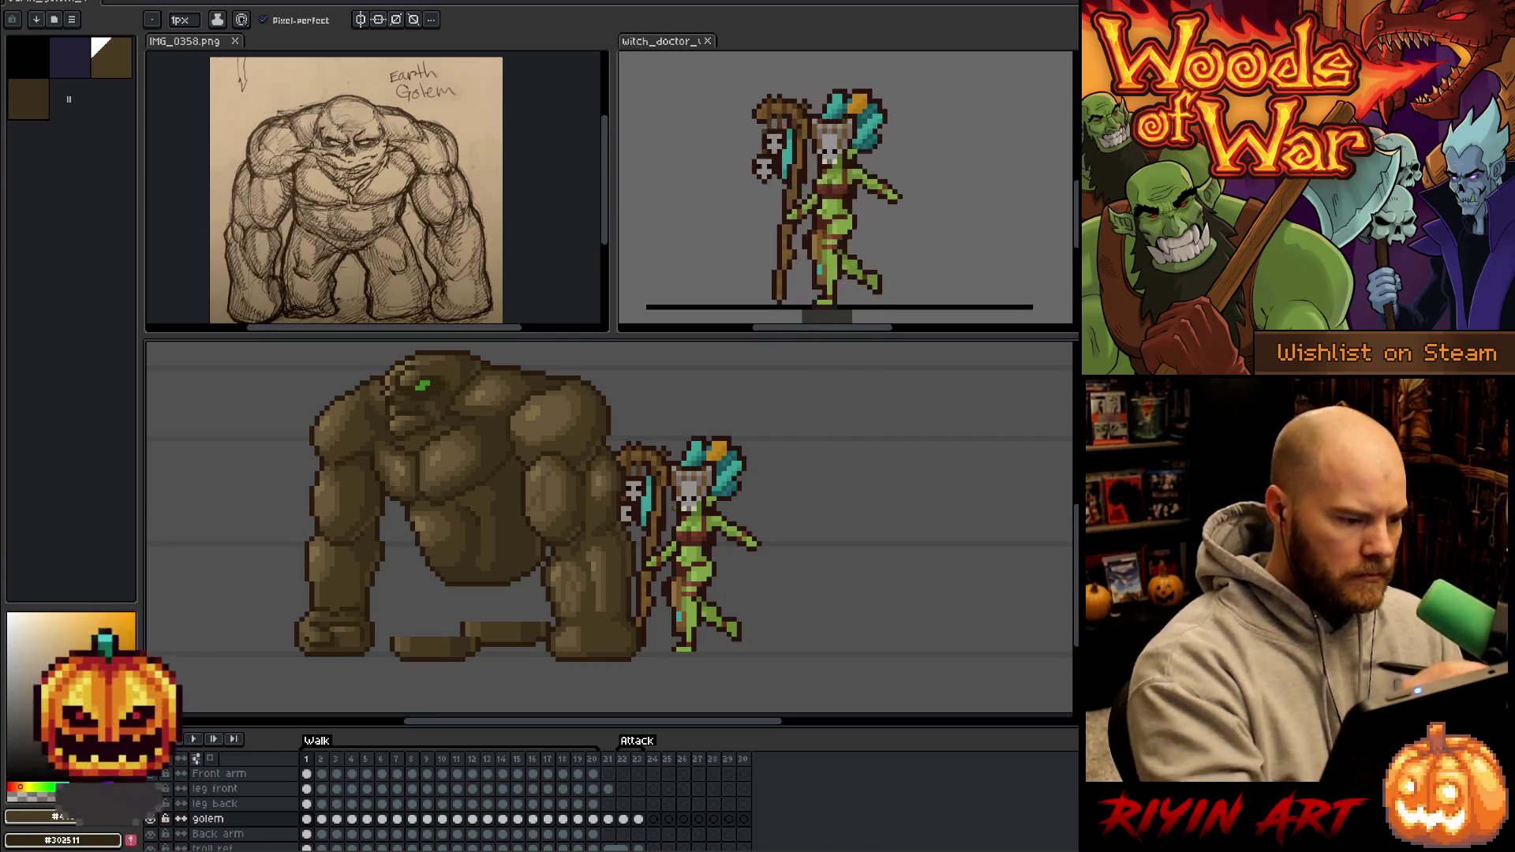
alt+click(402, 479)
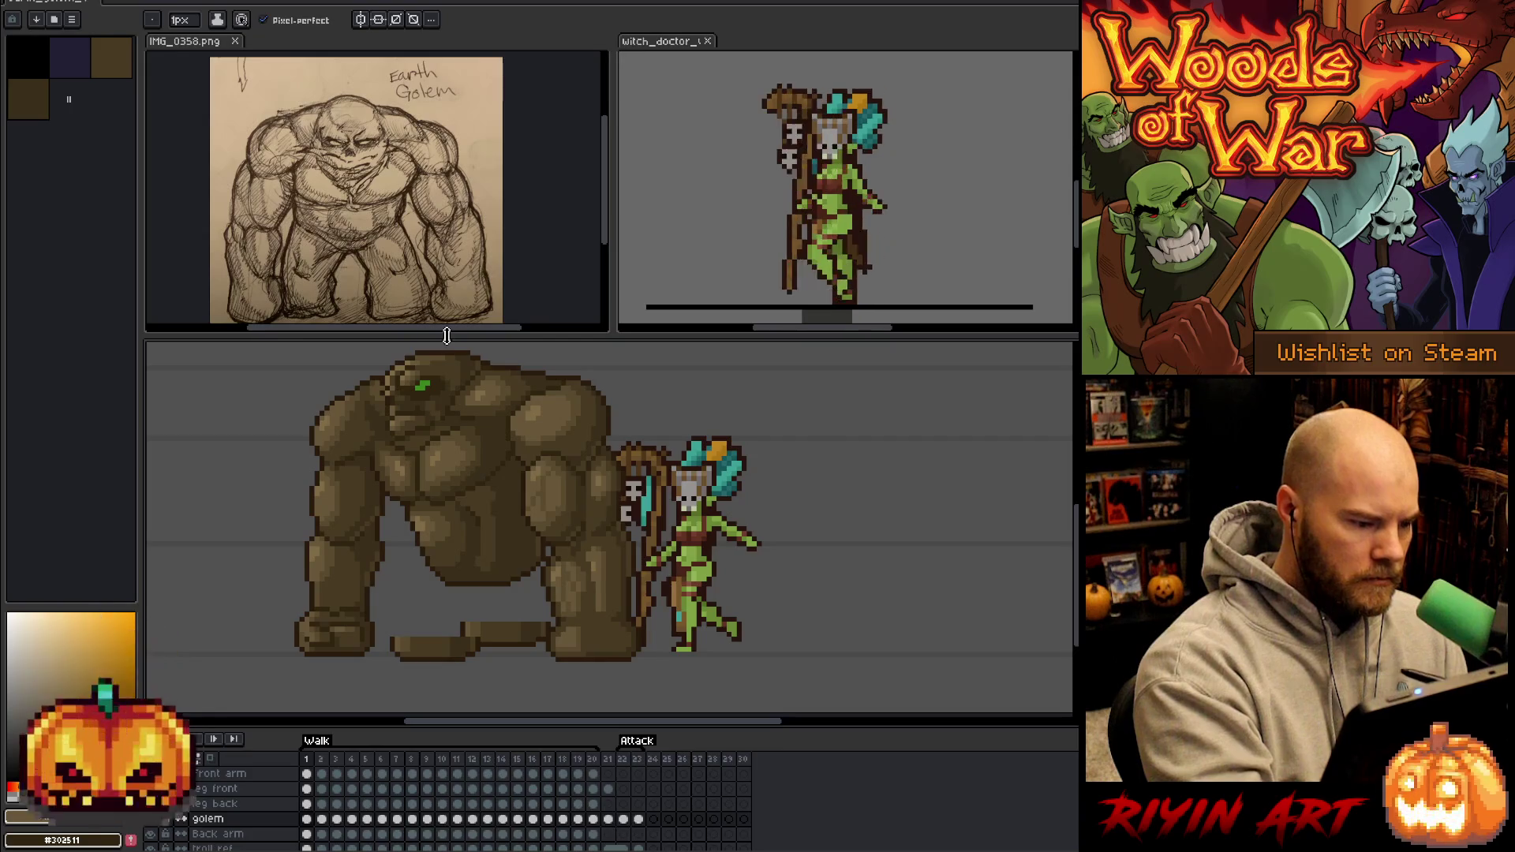
alt+click(392, 462)
alt+click(400, 465)
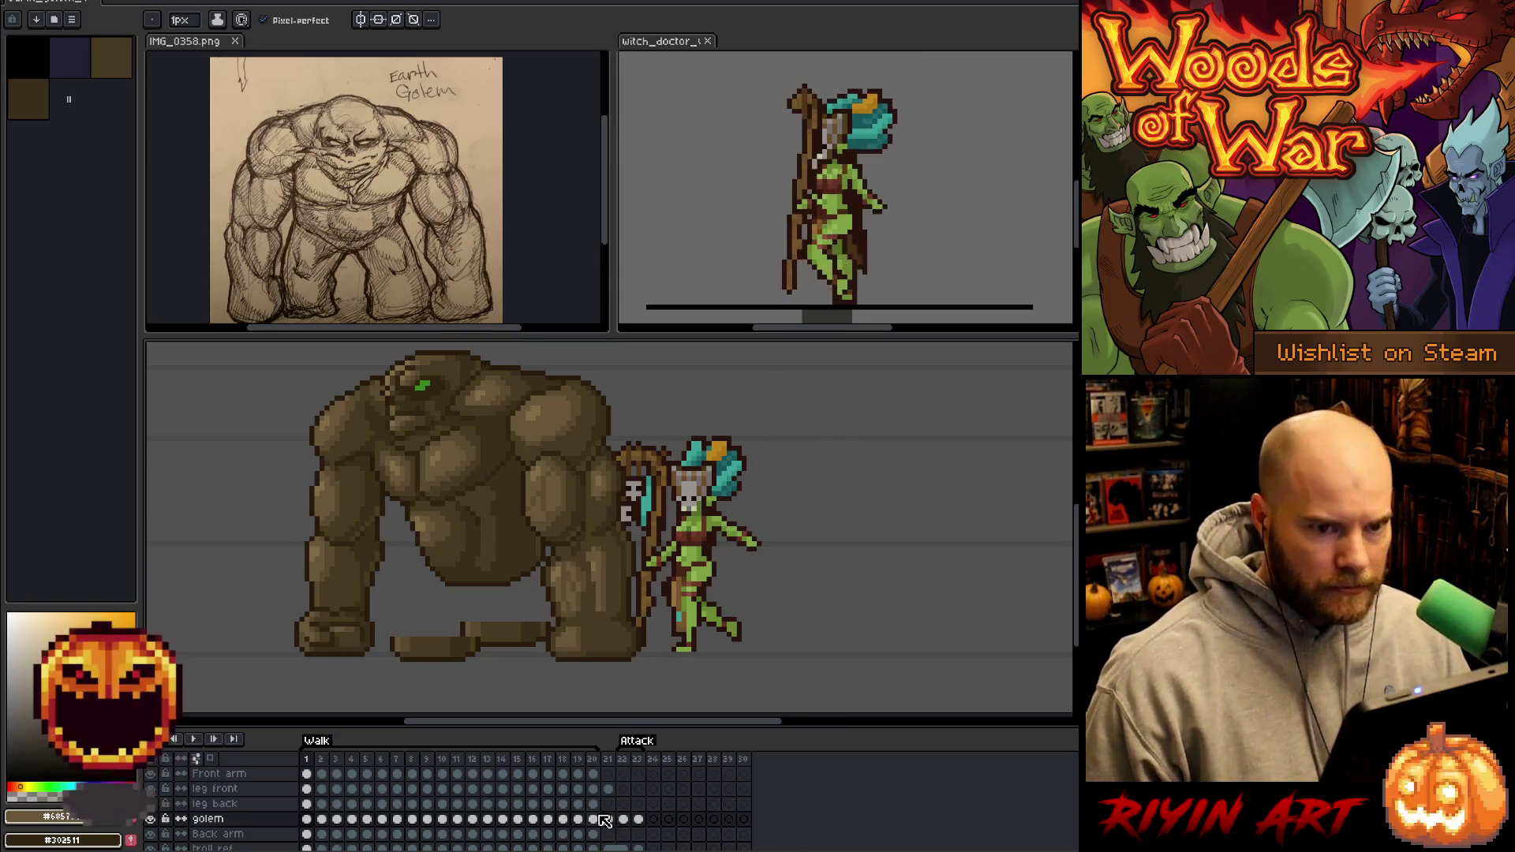
click(319, 760)
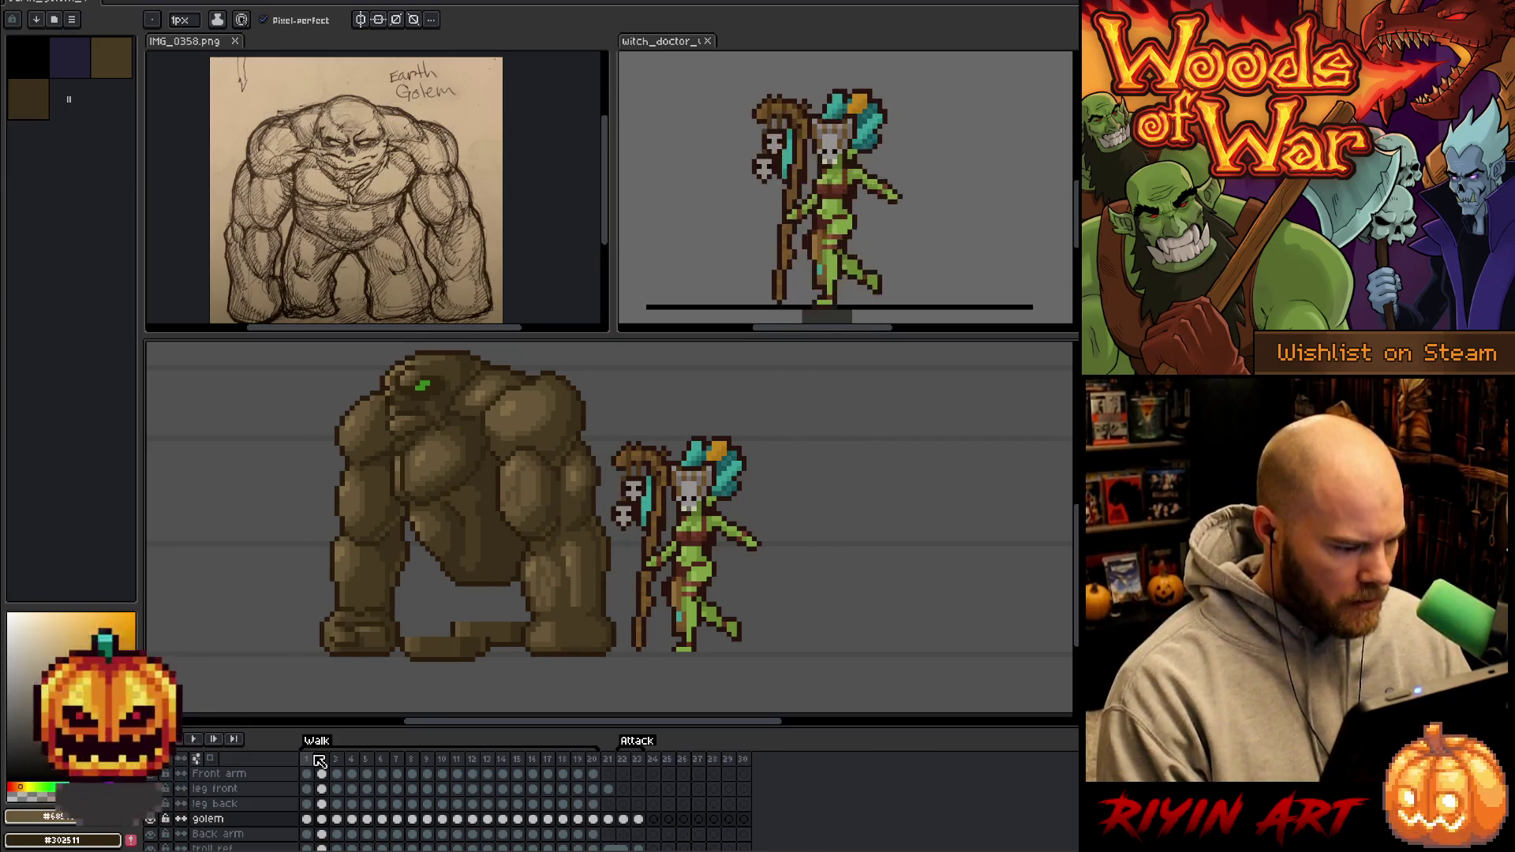
key(Left)
key(Right)
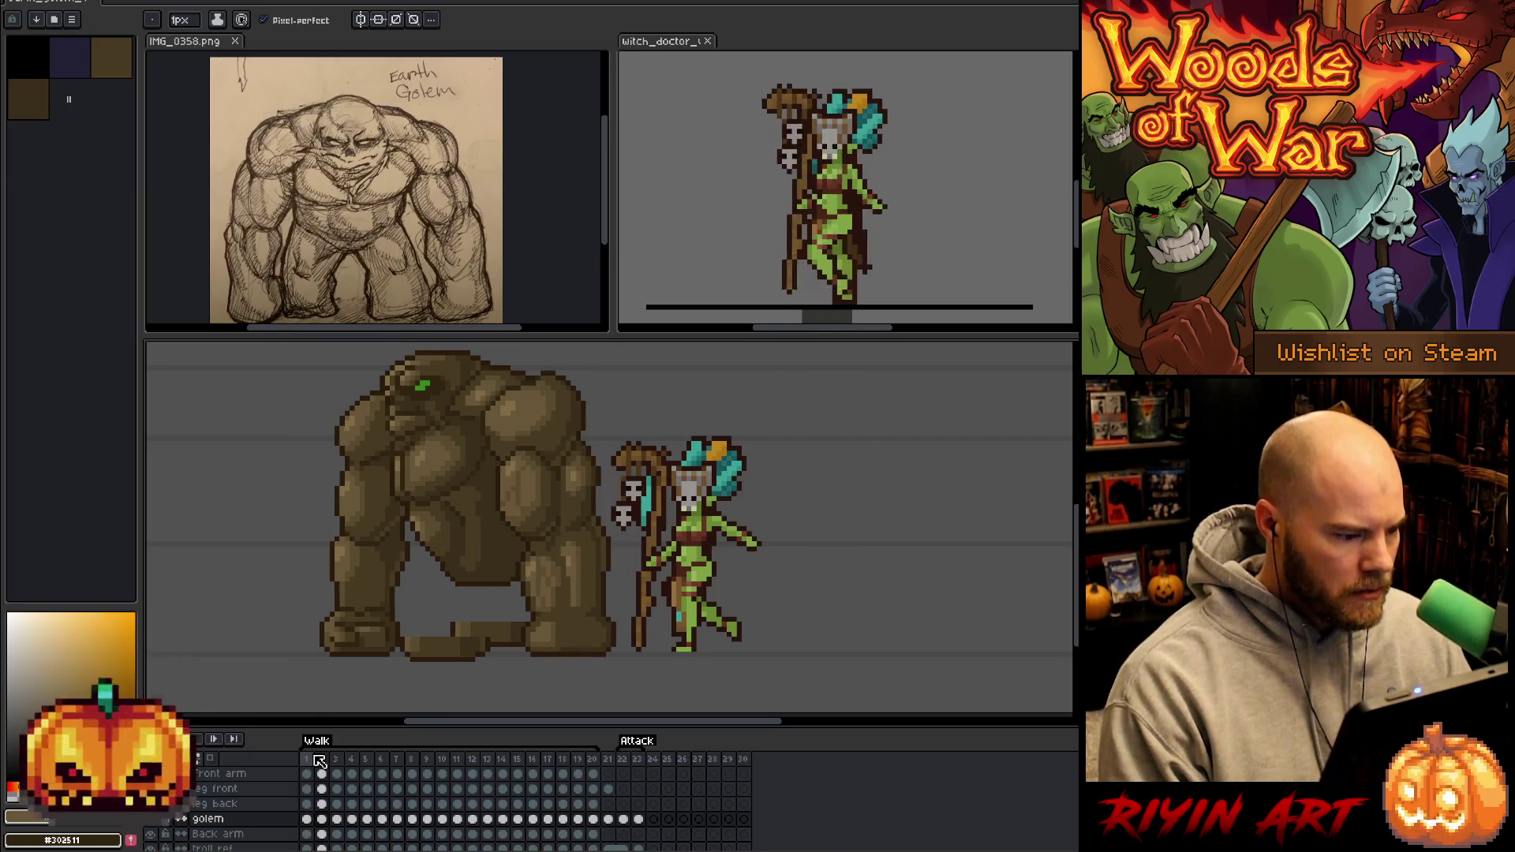
key(Left)
key(Right)
key(Left)
key(Right)
key(Left)
key(Right)
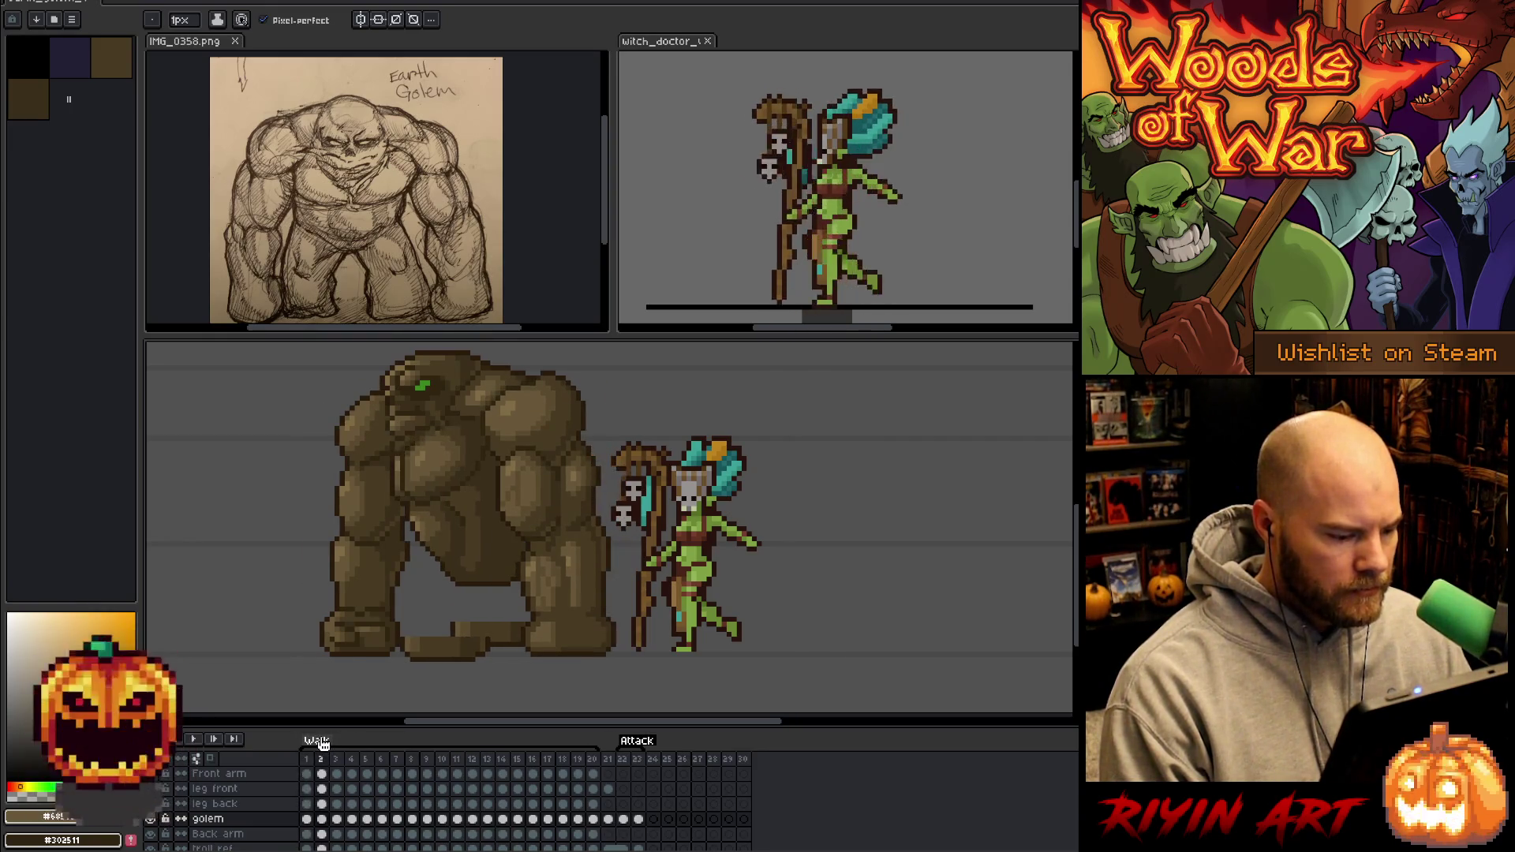
key(Left)
key(Right)
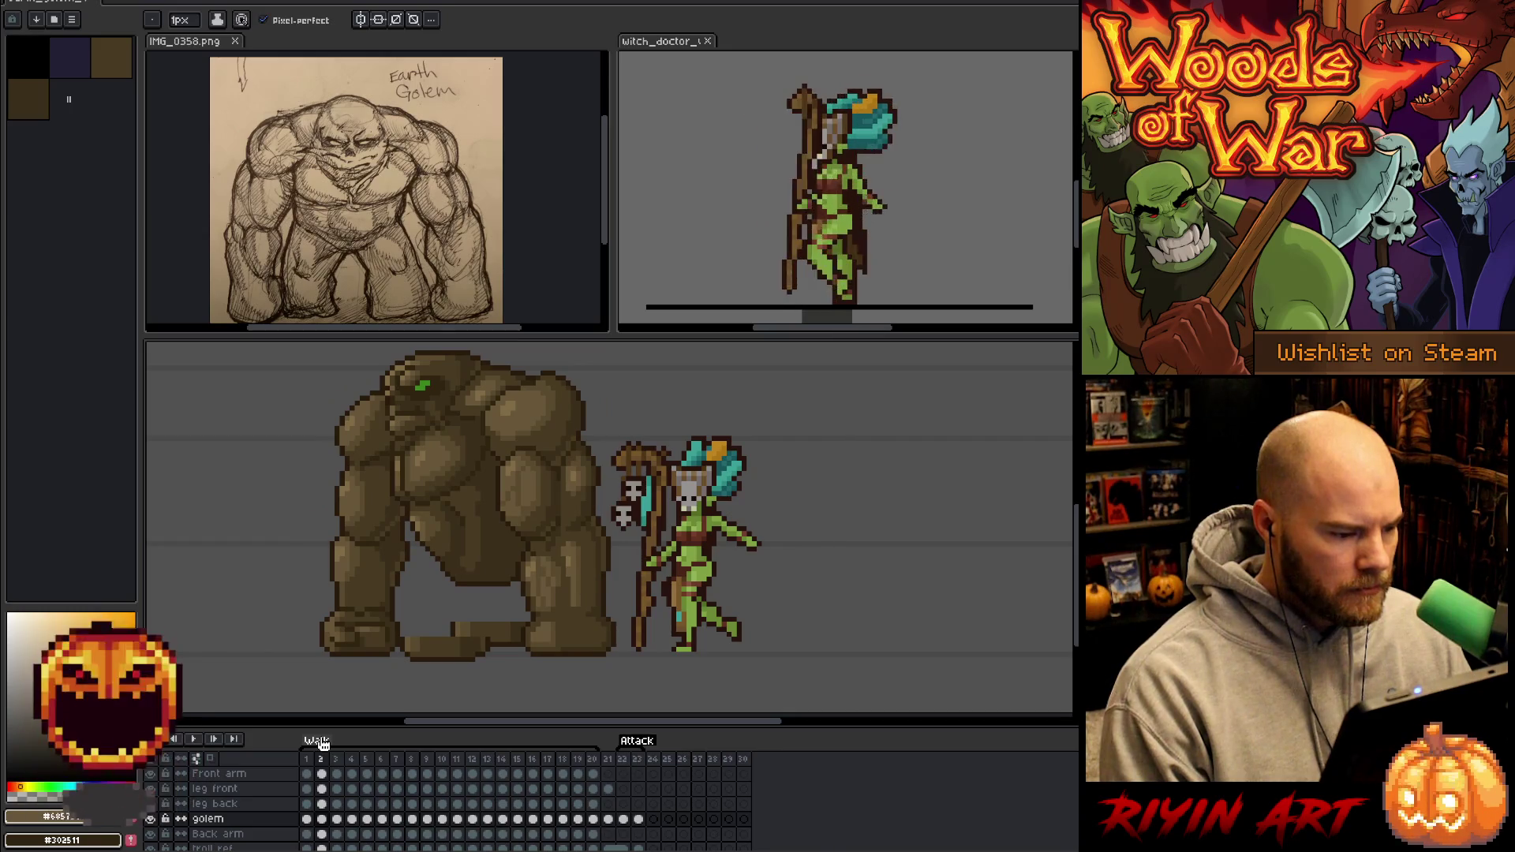
key(Left)
key(Right)
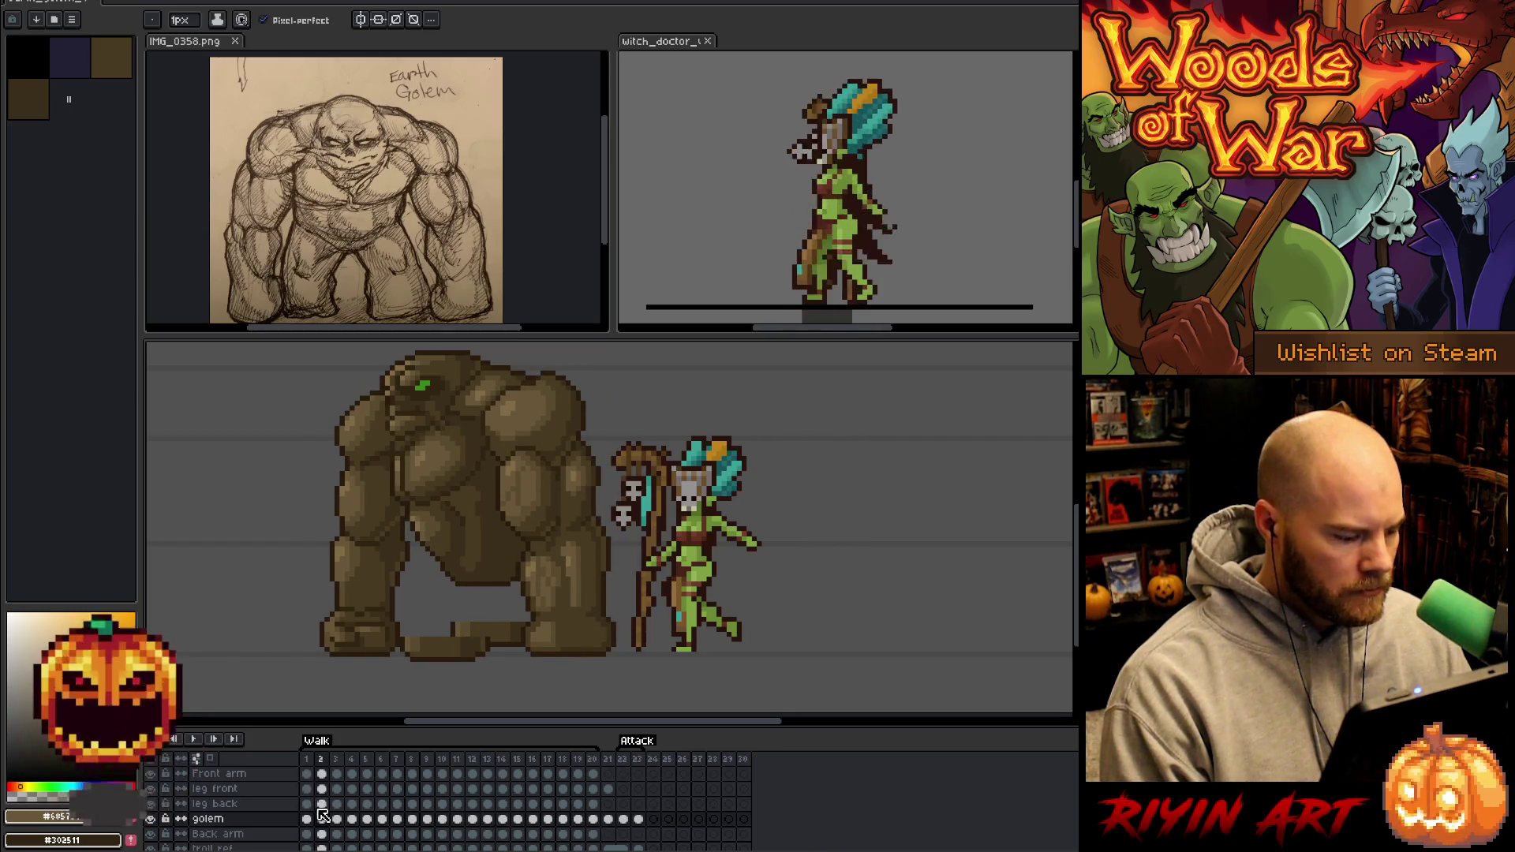
key(Left)
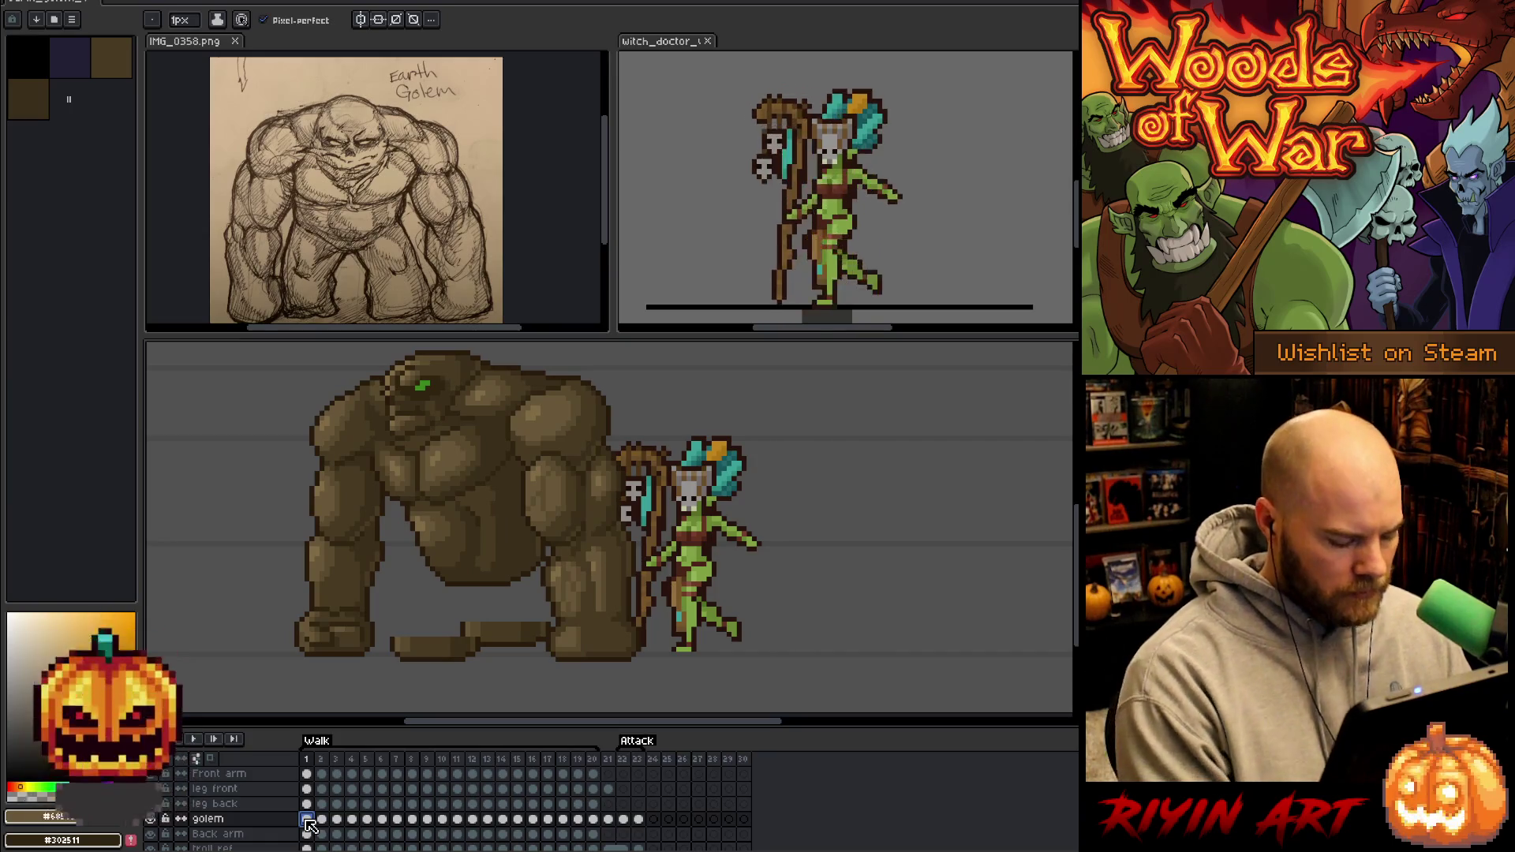
Step through the golem's walk frames 1 to 4 with rectangular selection active.
click(306, 819)
click(323, 821)
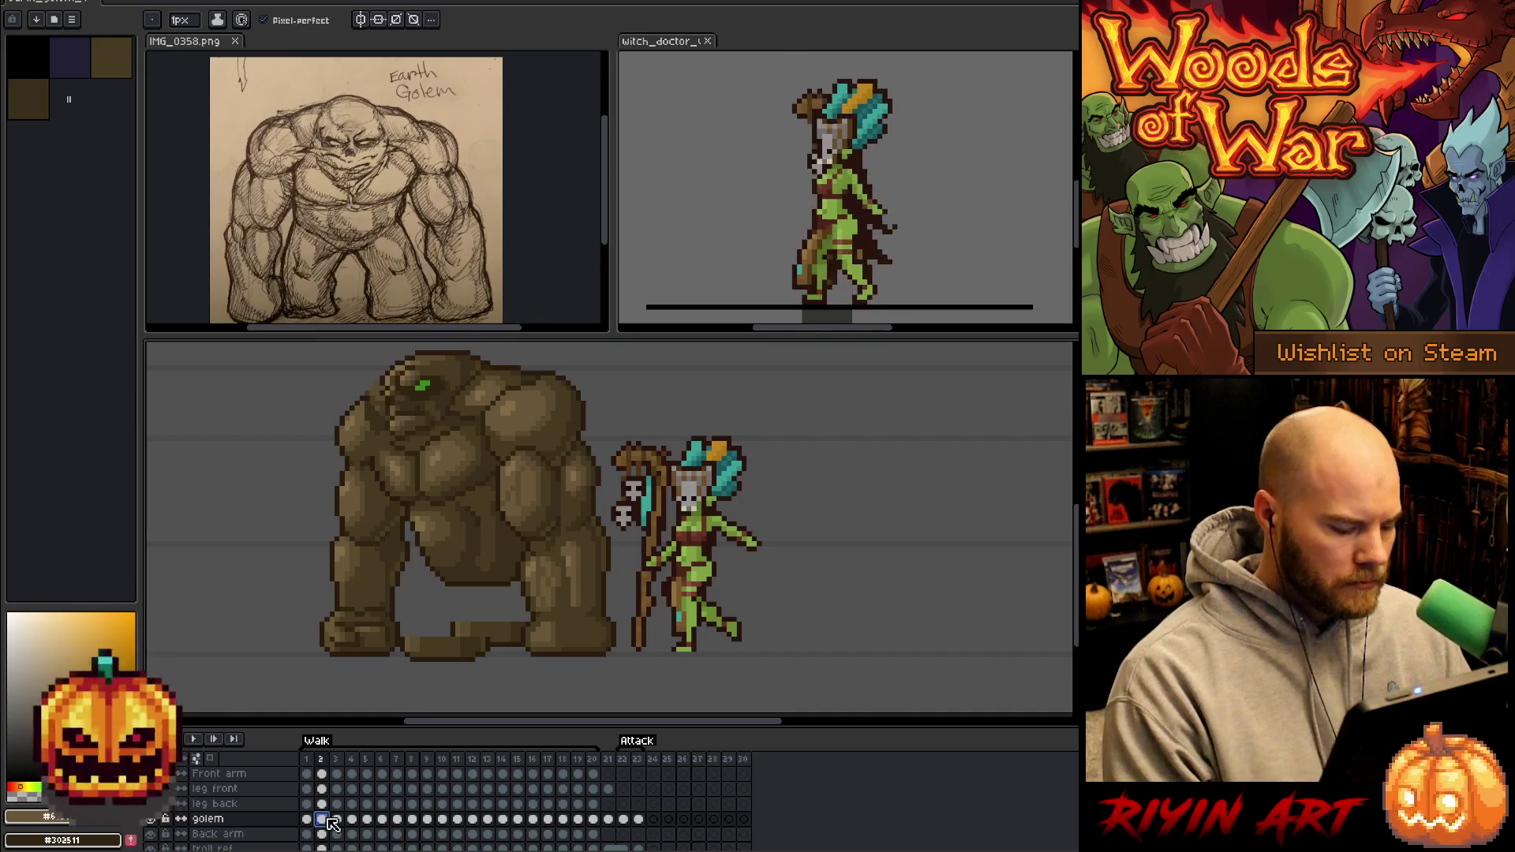
click(333, 820)
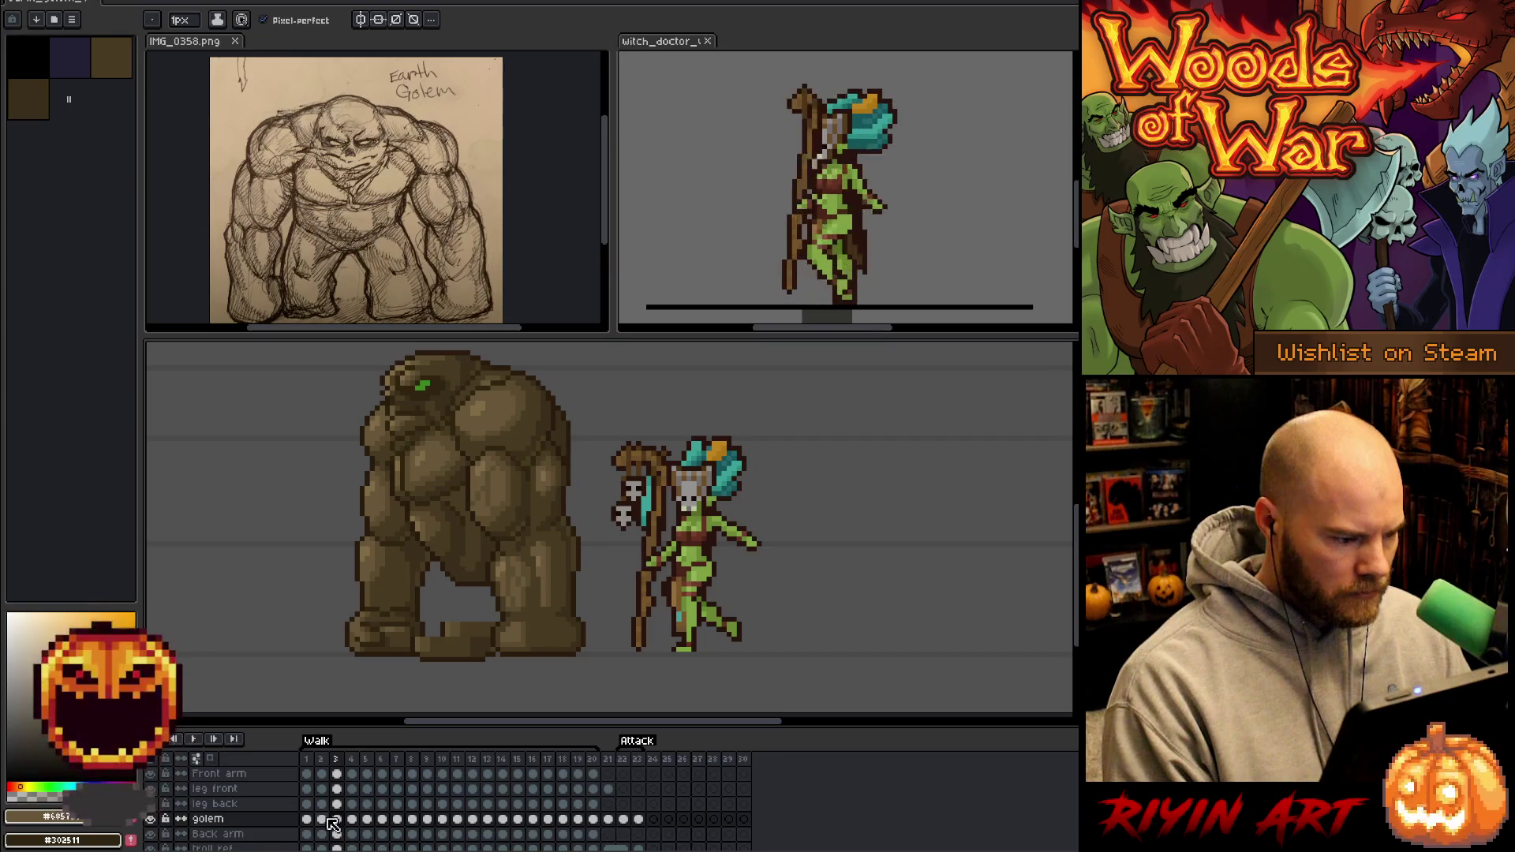
key(Left)
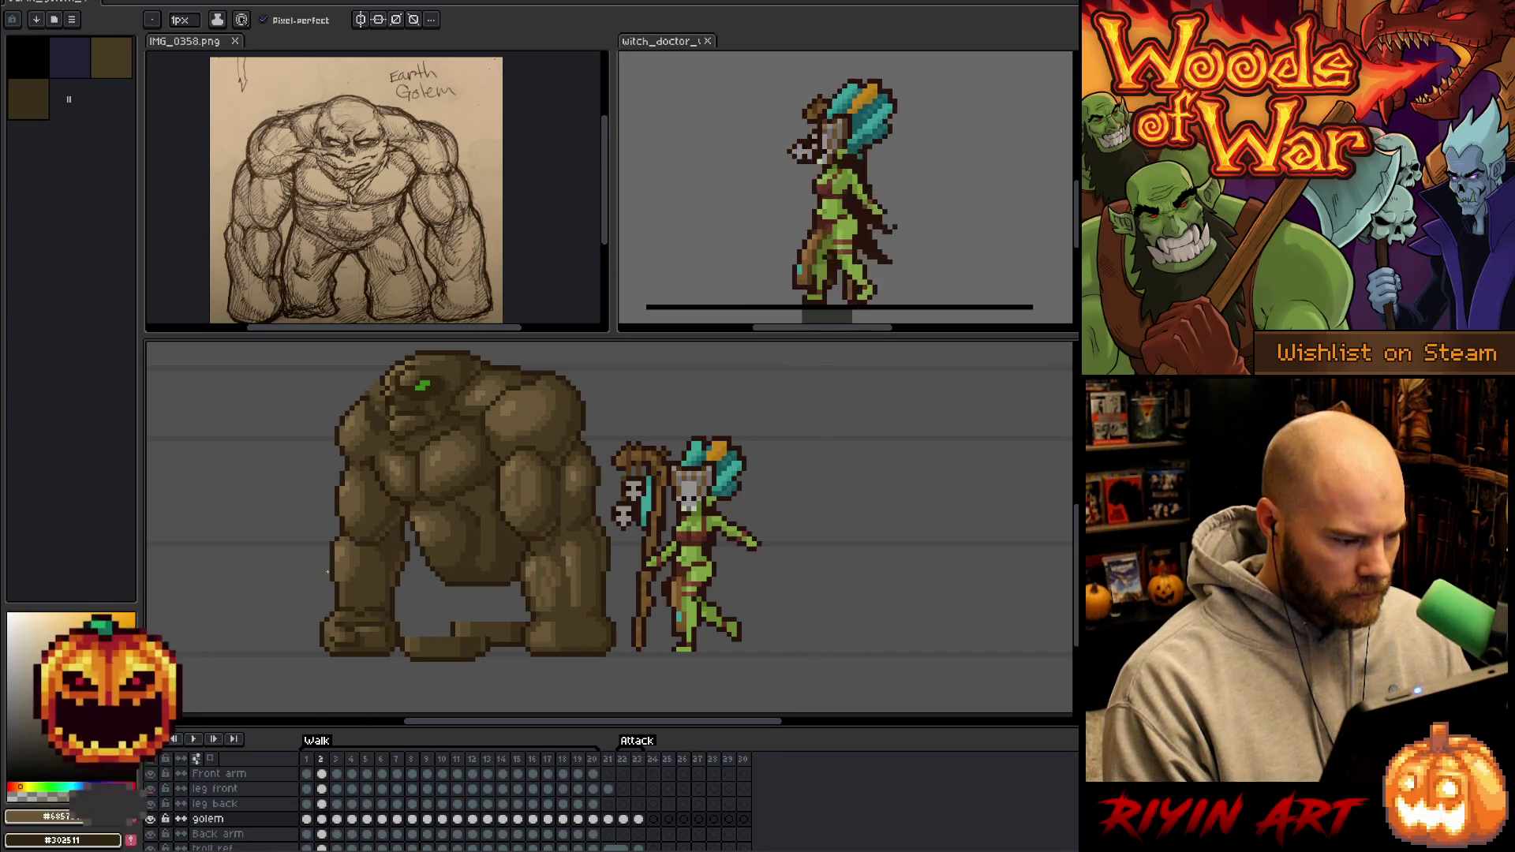
key(m)
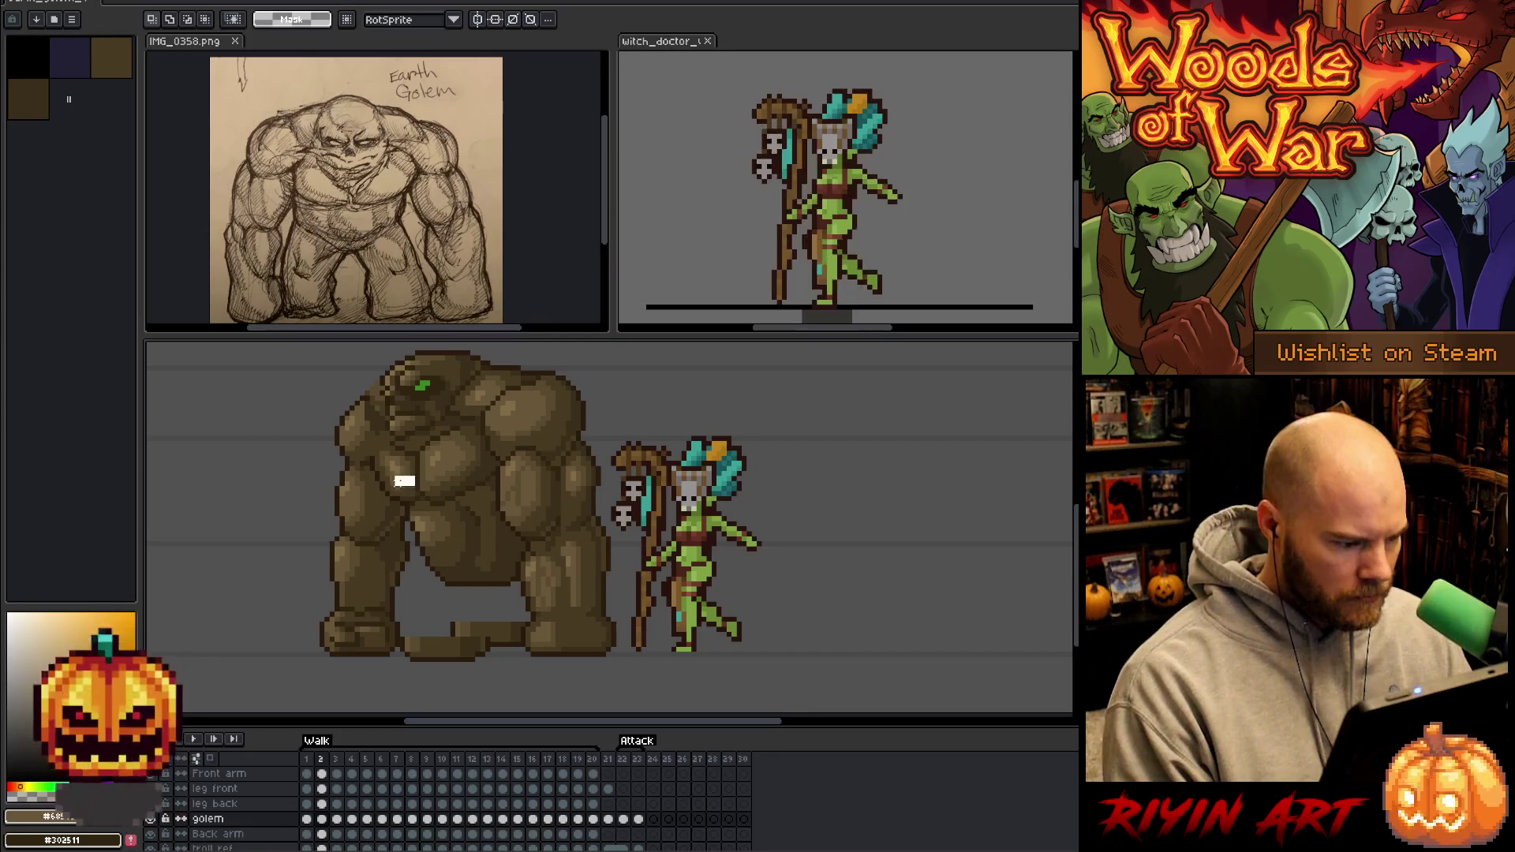
key(Right)
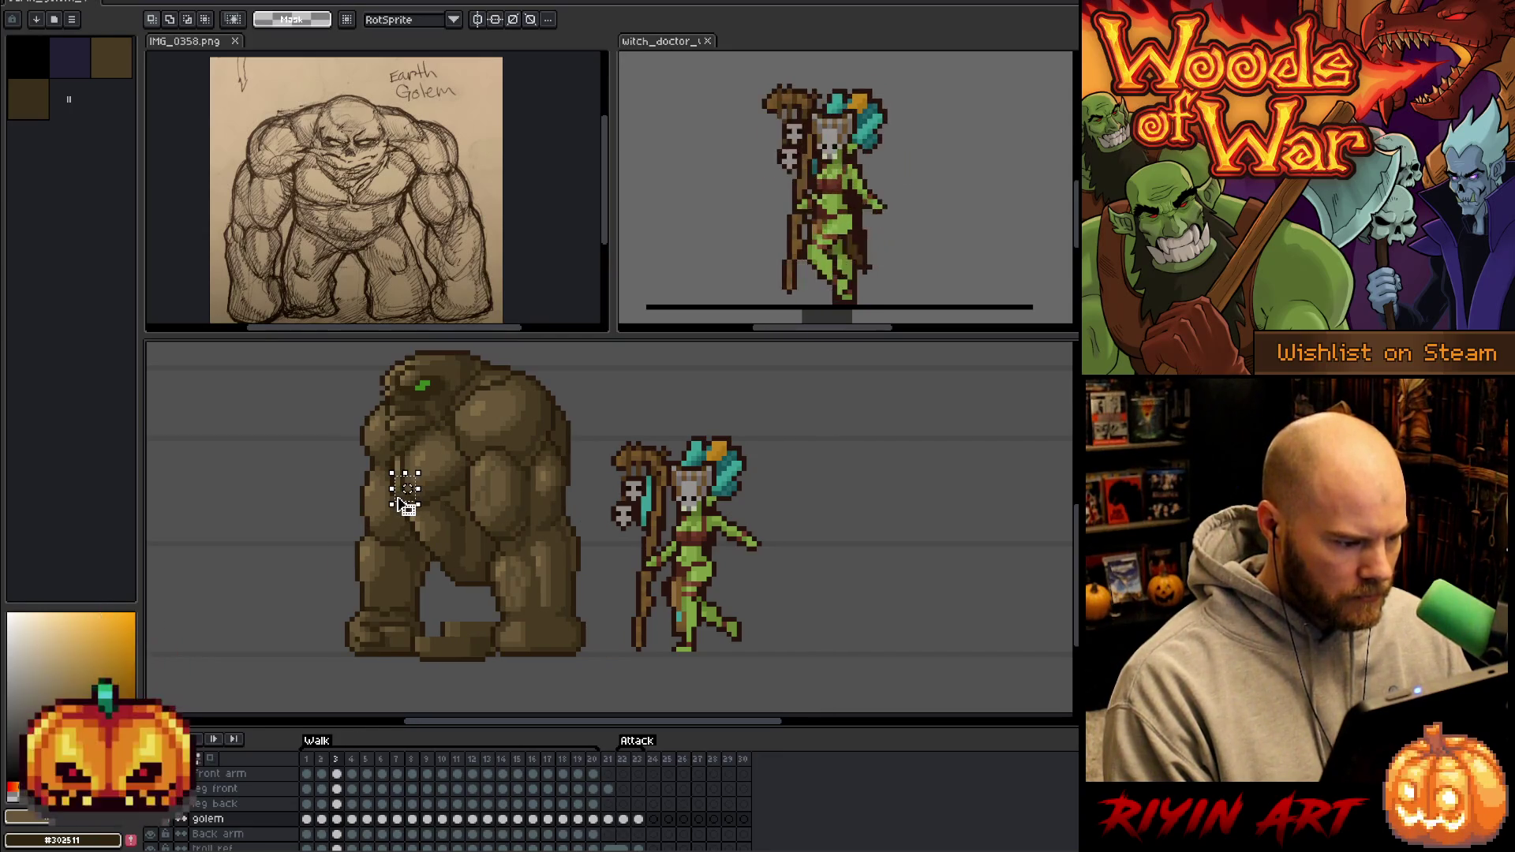
key(Right)
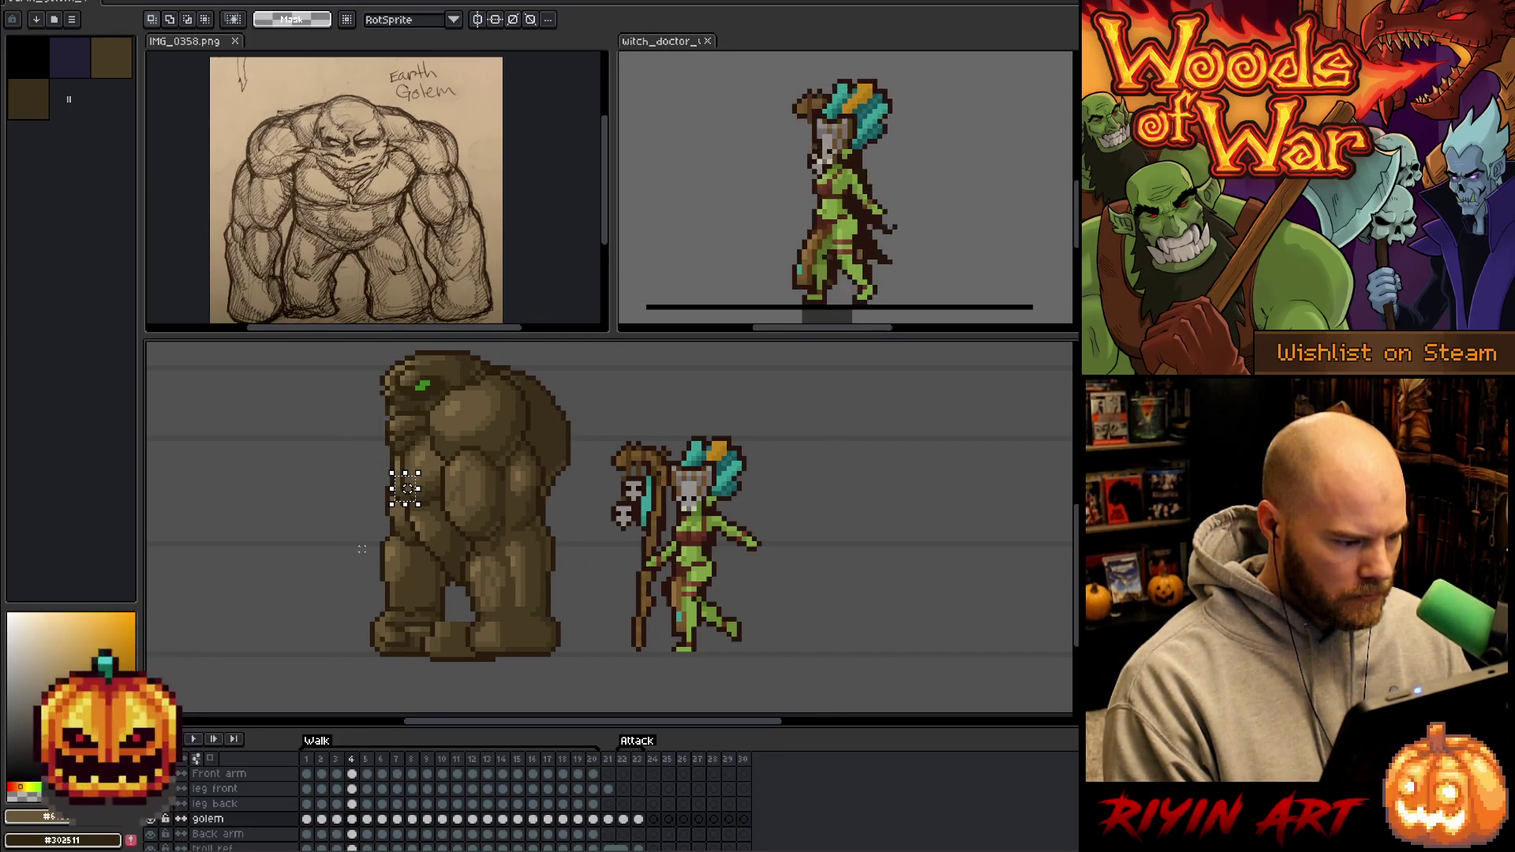
key(Left)
Mark a small area on the golem's chest and flip between poses back to frame 1.
drag(395, 434, 361, 548)
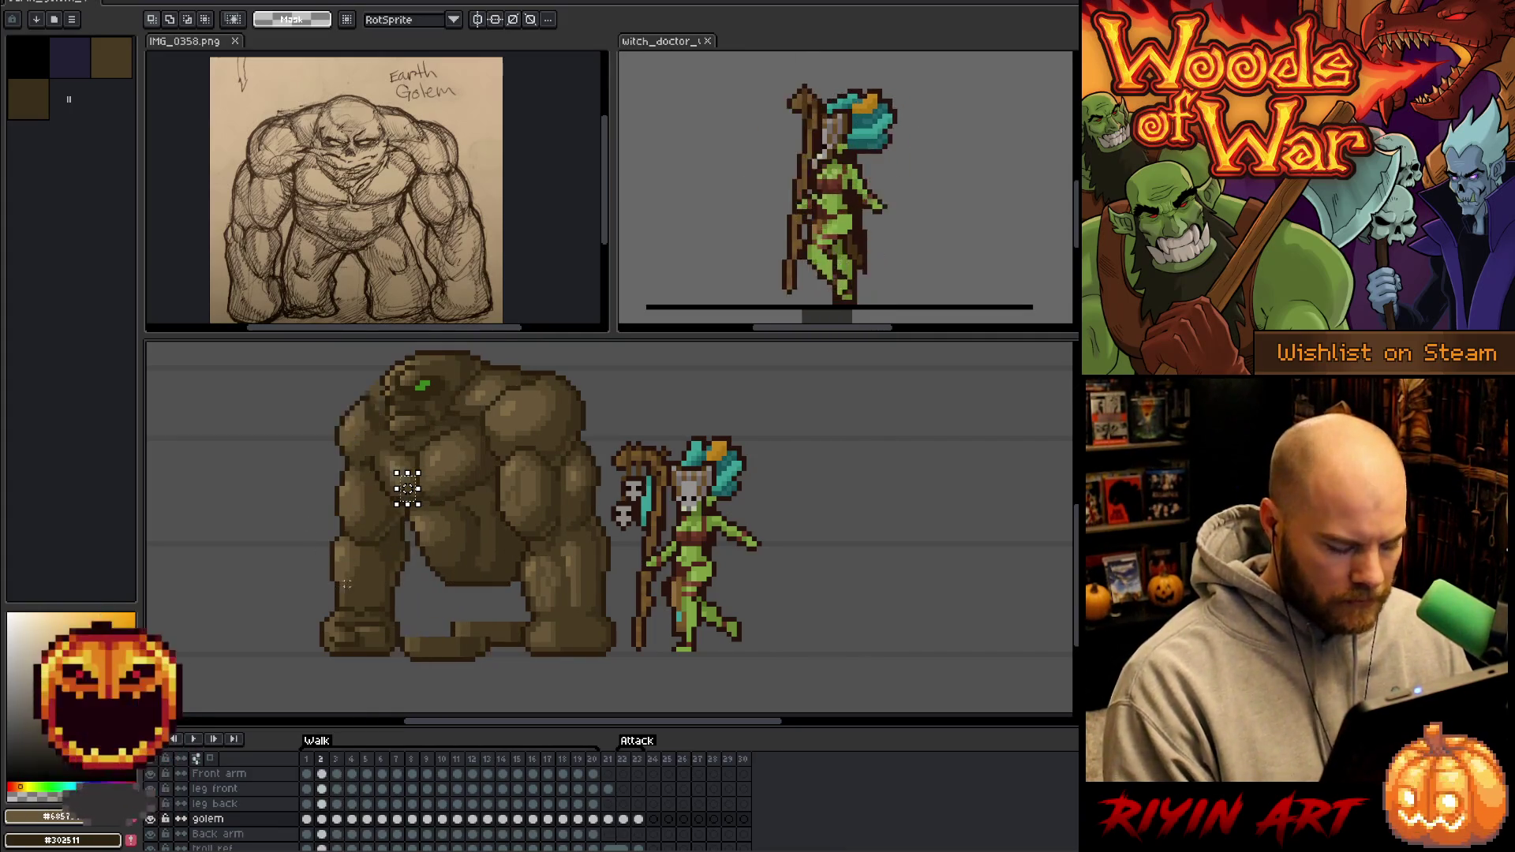
key(Left)
key(Right)
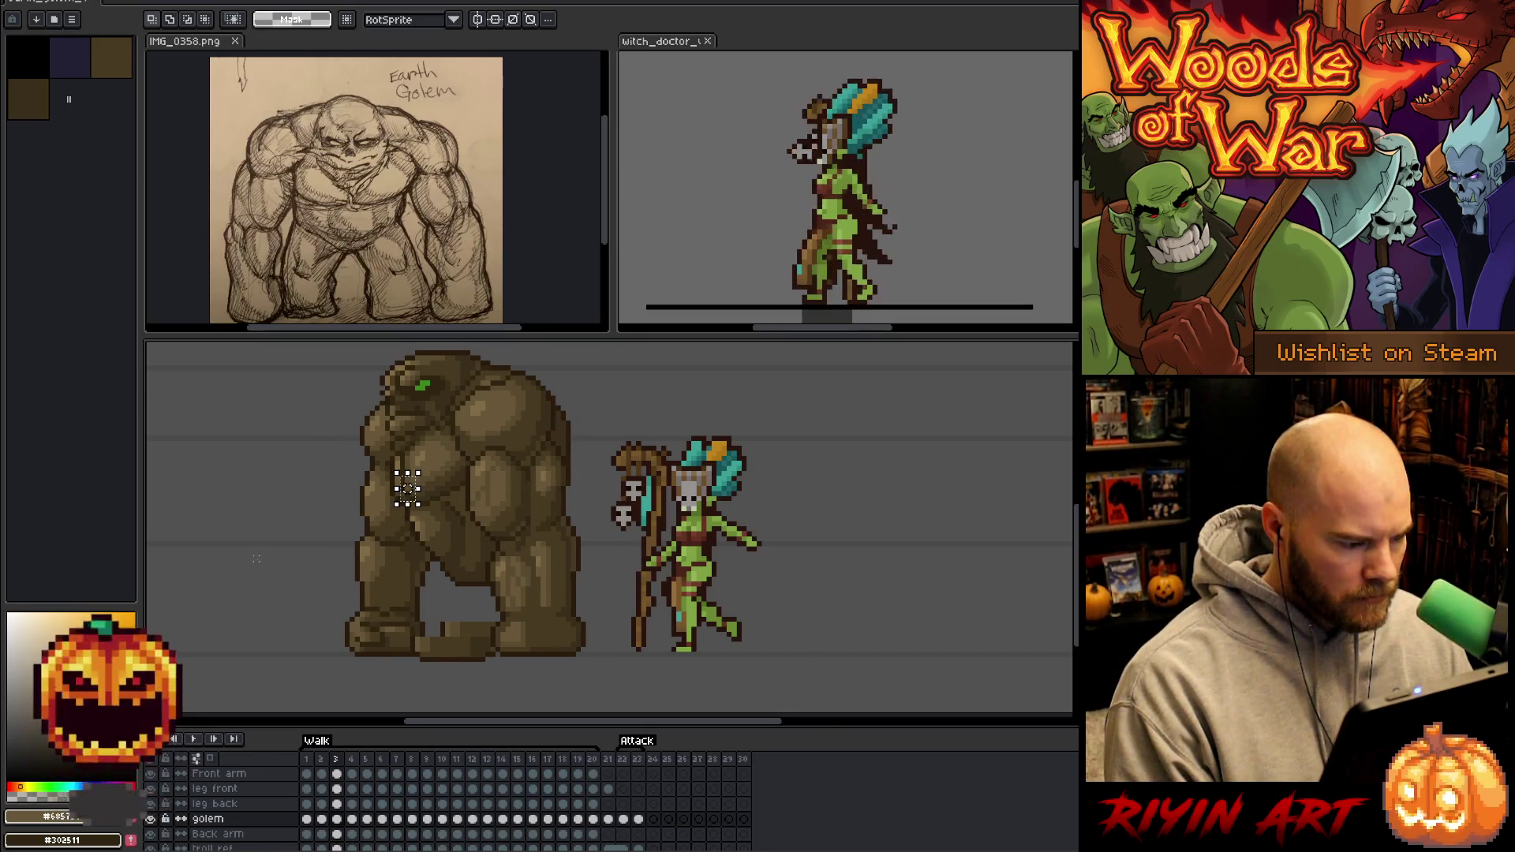
key(Left)
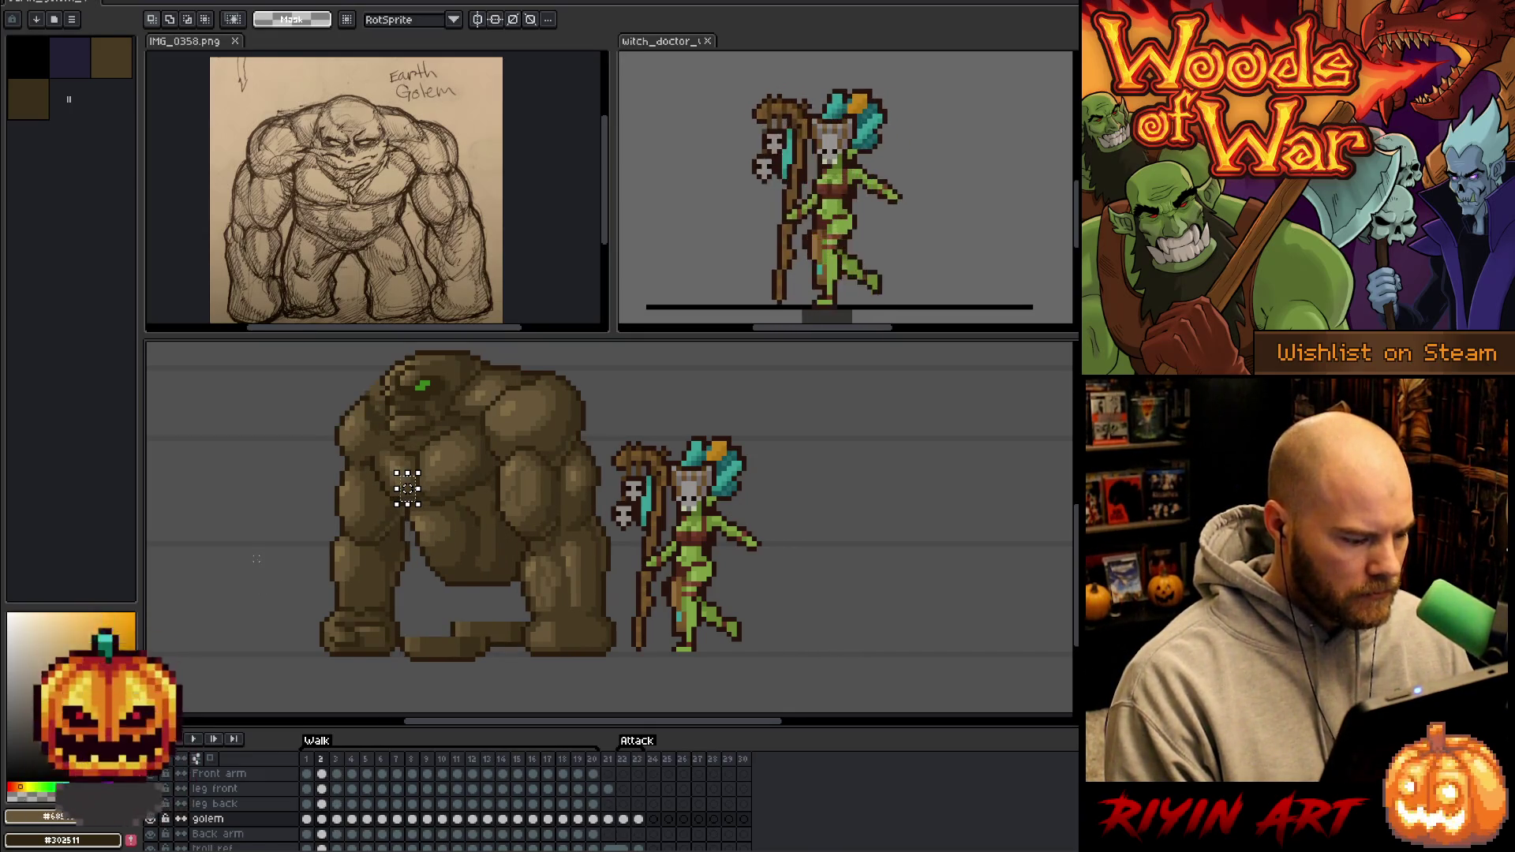
key(Right)
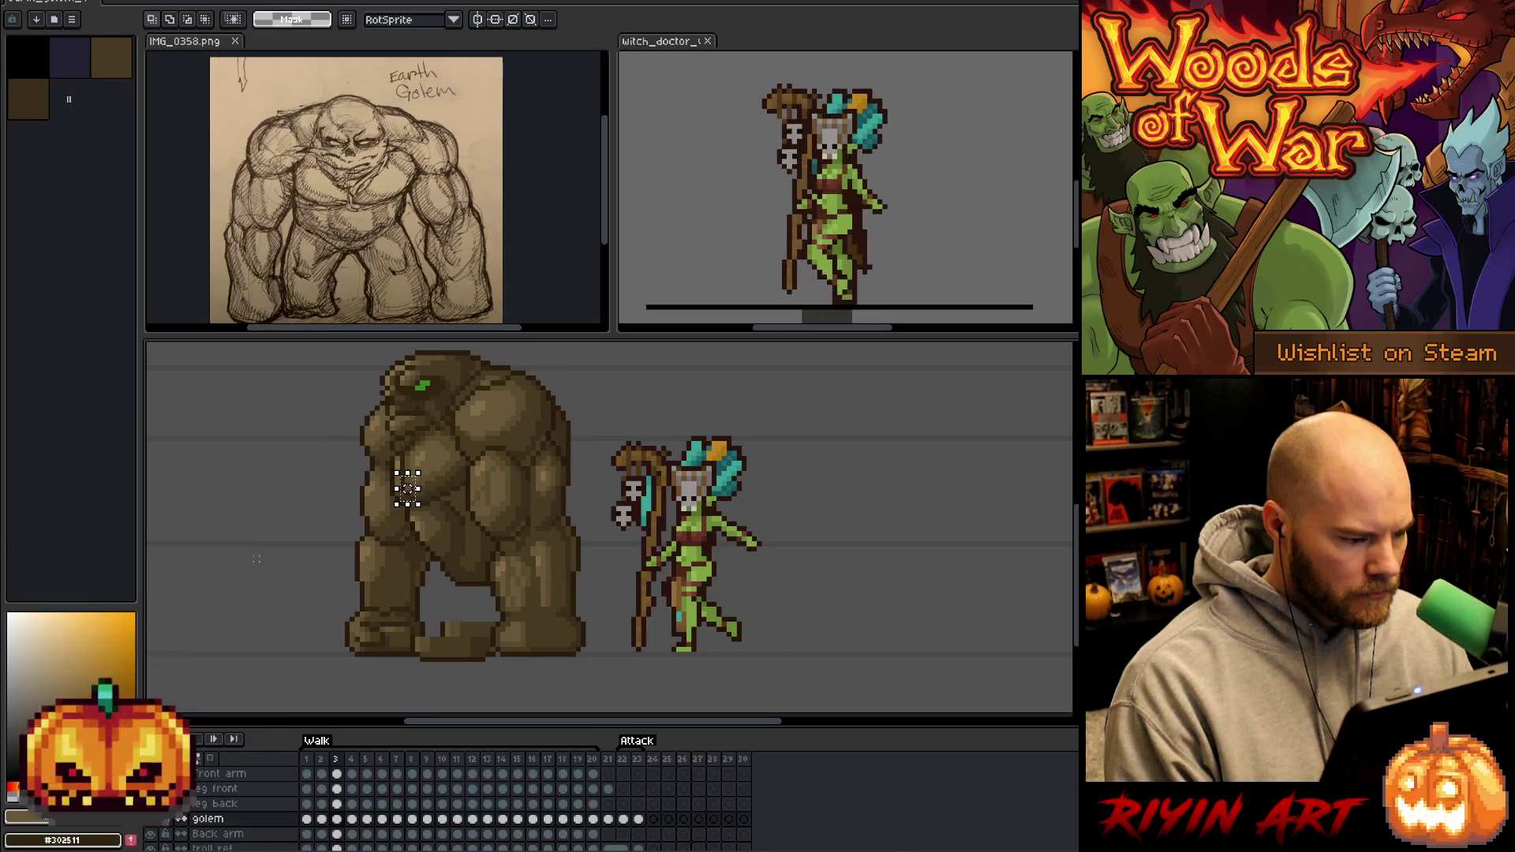
key(Left)
key(Right)
key(Right)
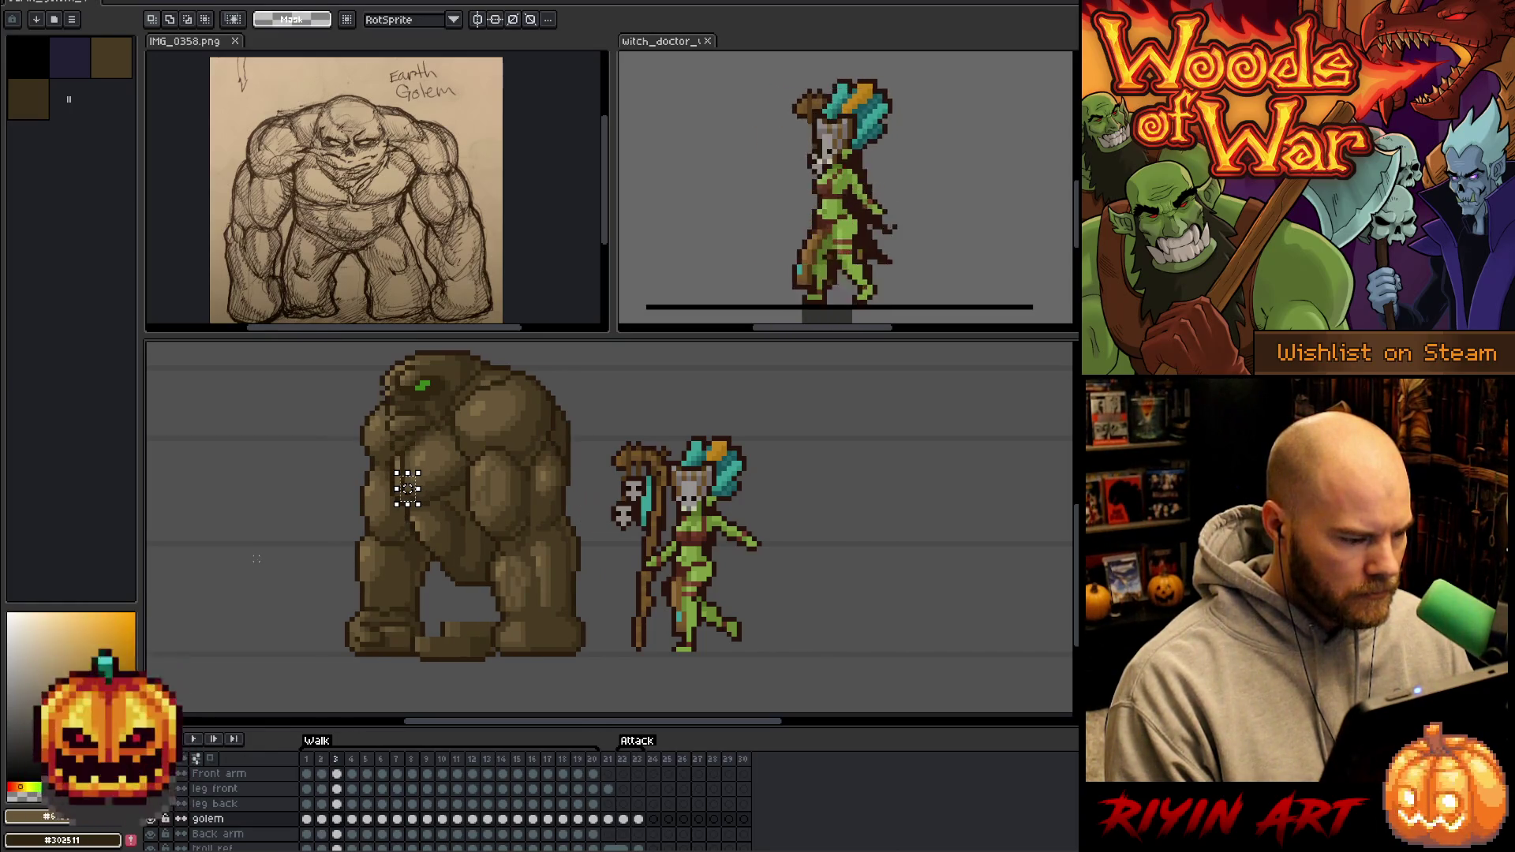
key(Left)
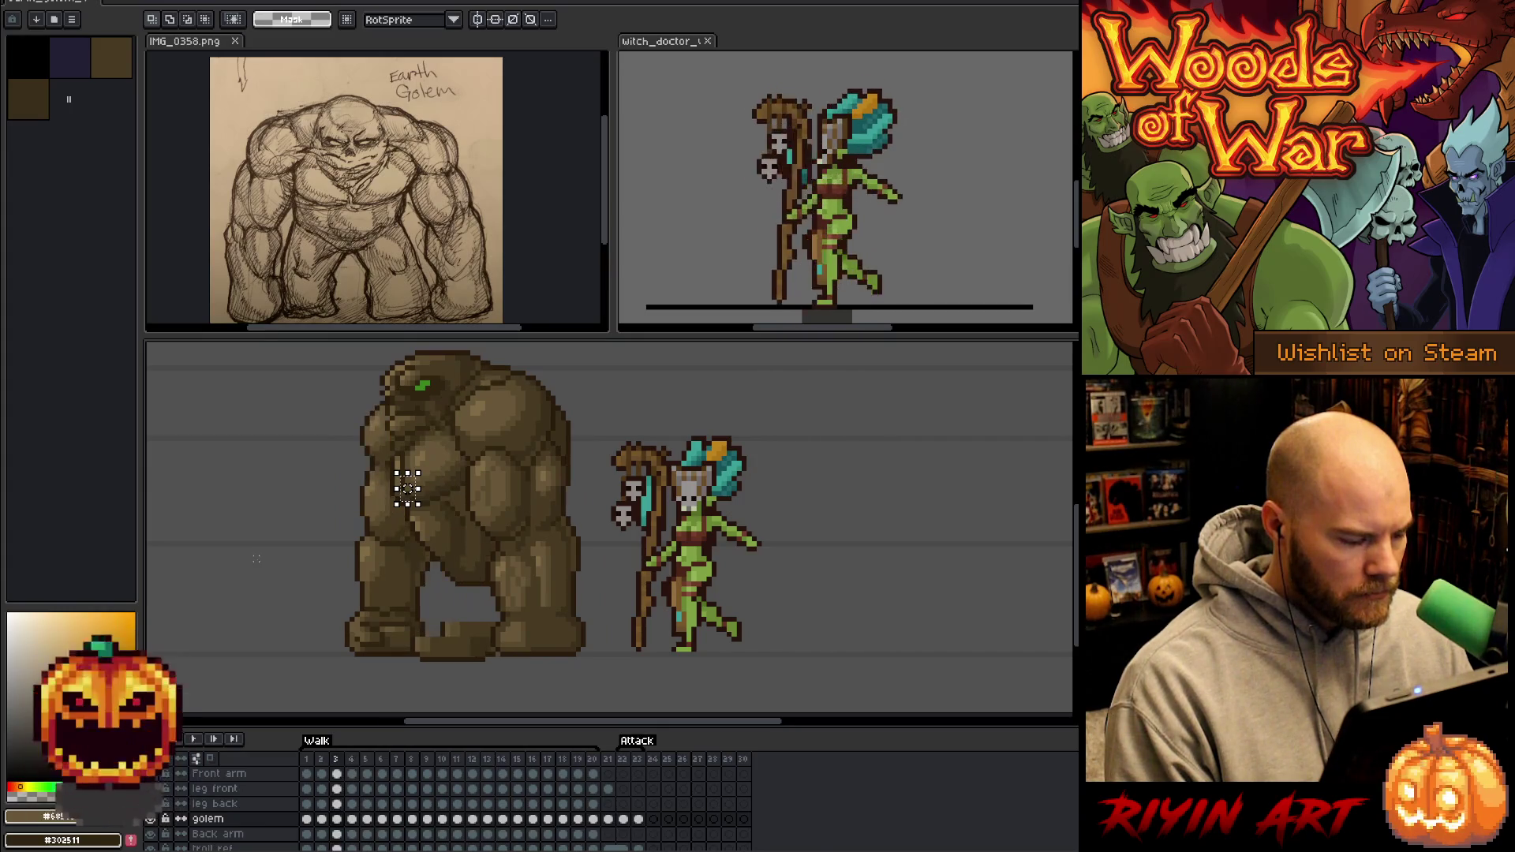
key(Left)
key(Left)
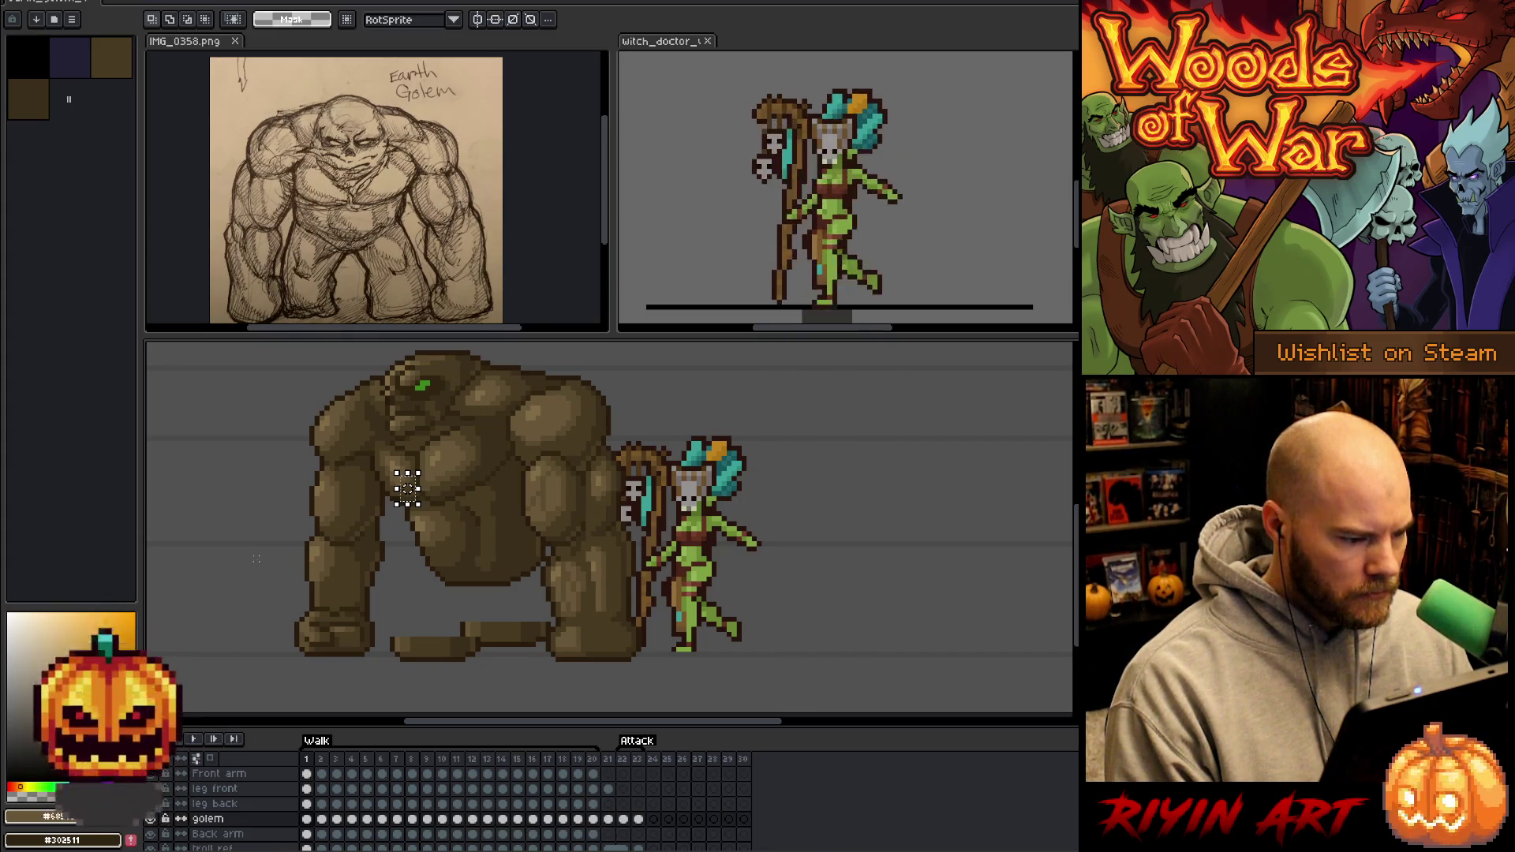
key(Right)
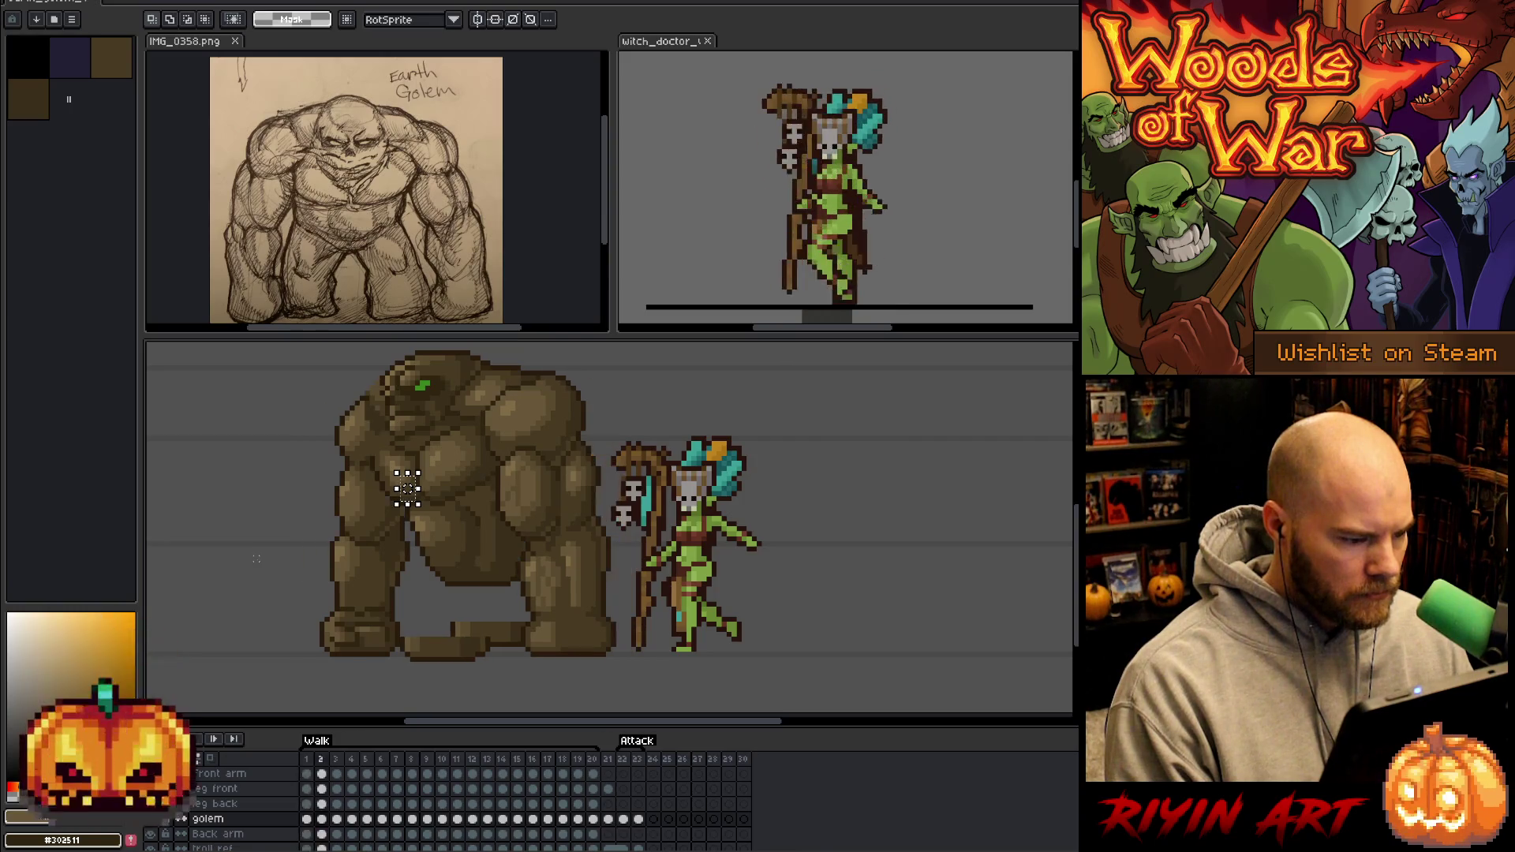
key(Left)
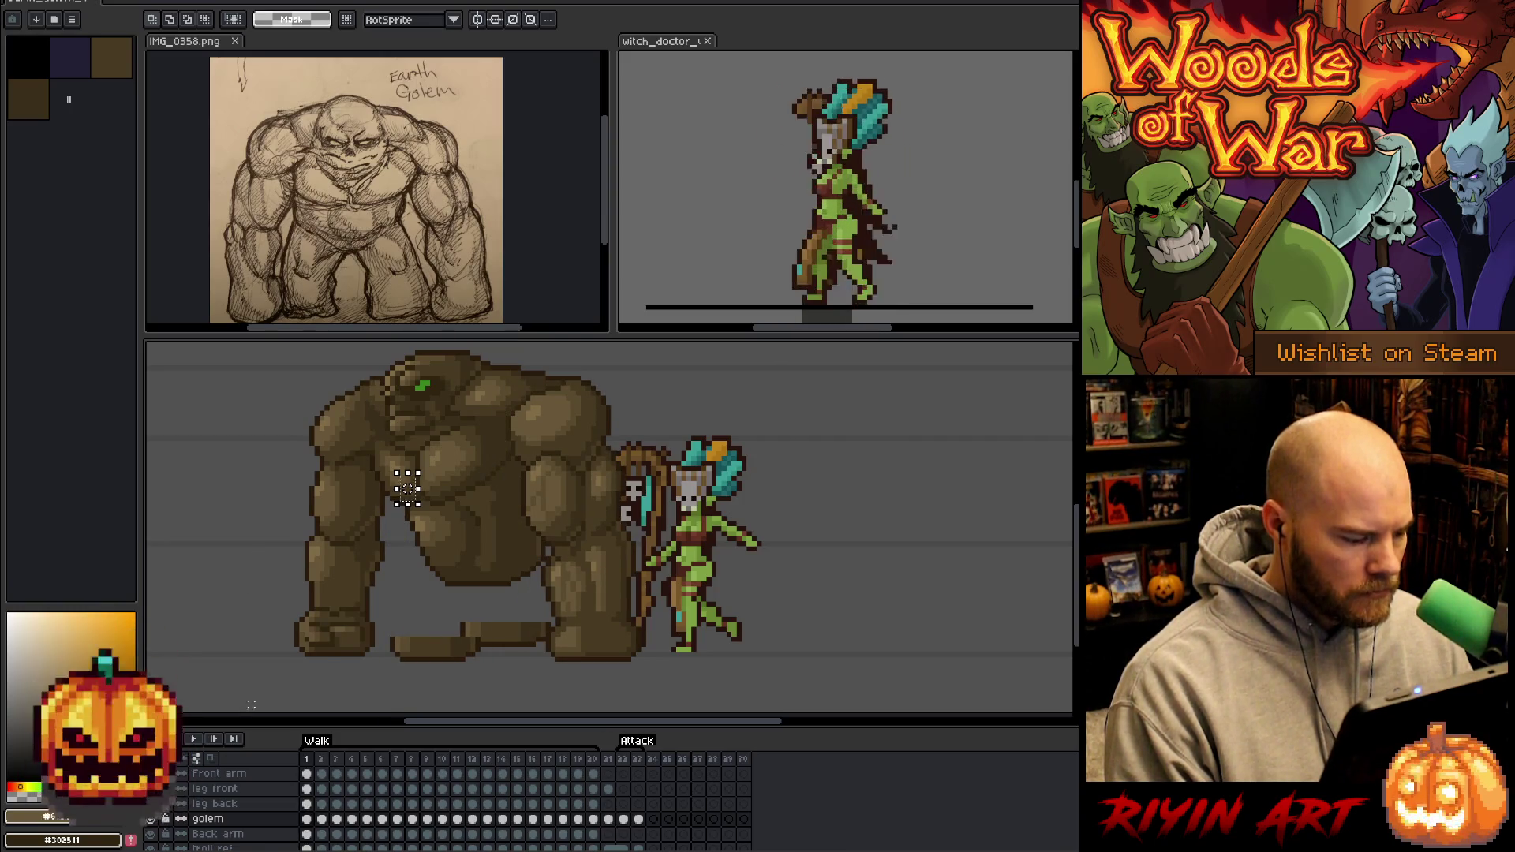
Select the golem's frame-1 cel and sample its dark outline brown.
click(307, 819)
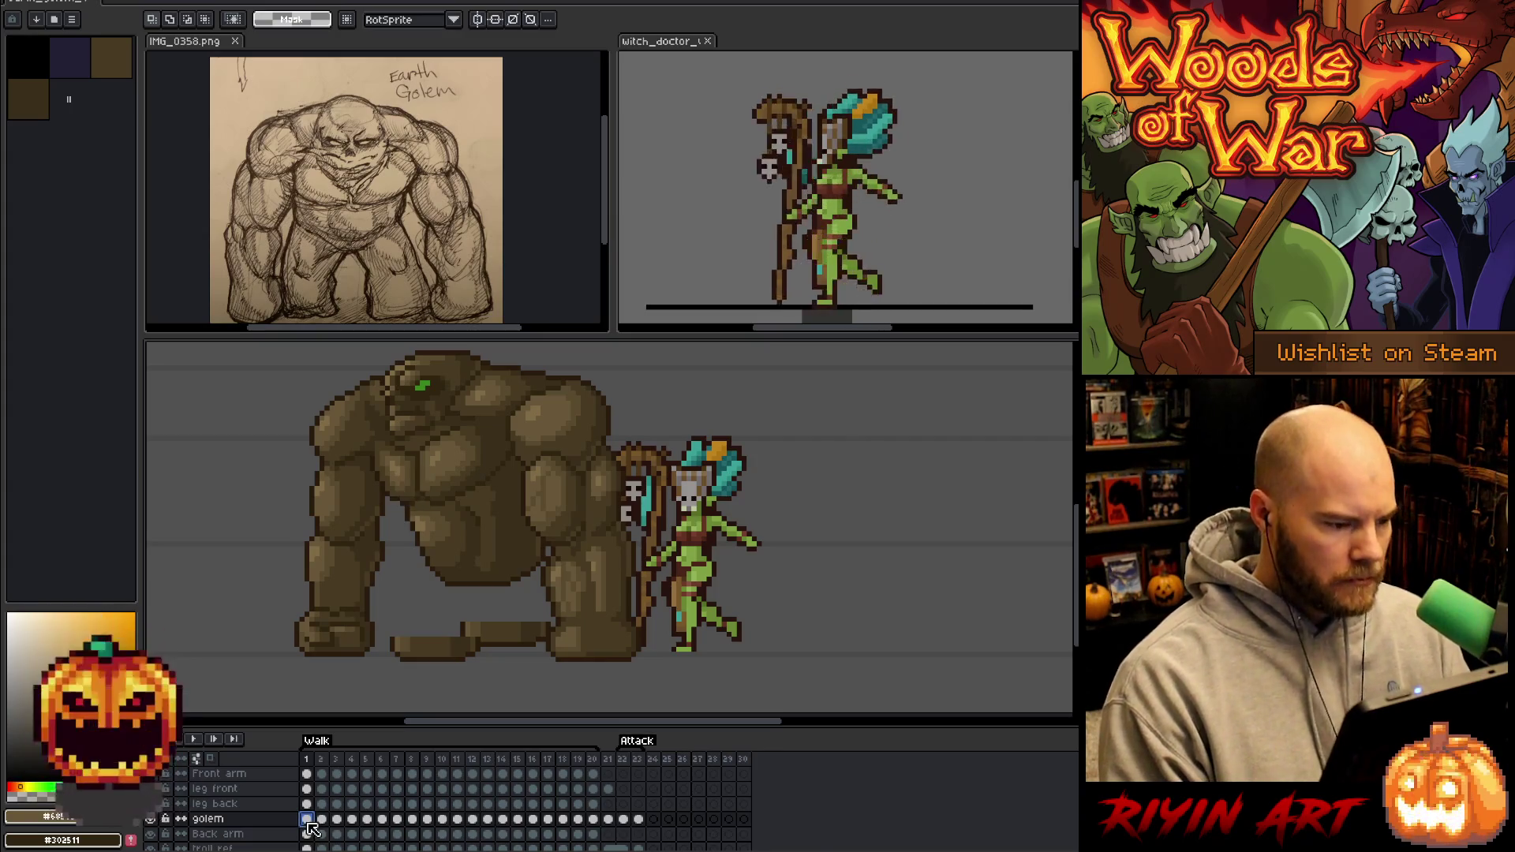
key(i)
click(491, 361)
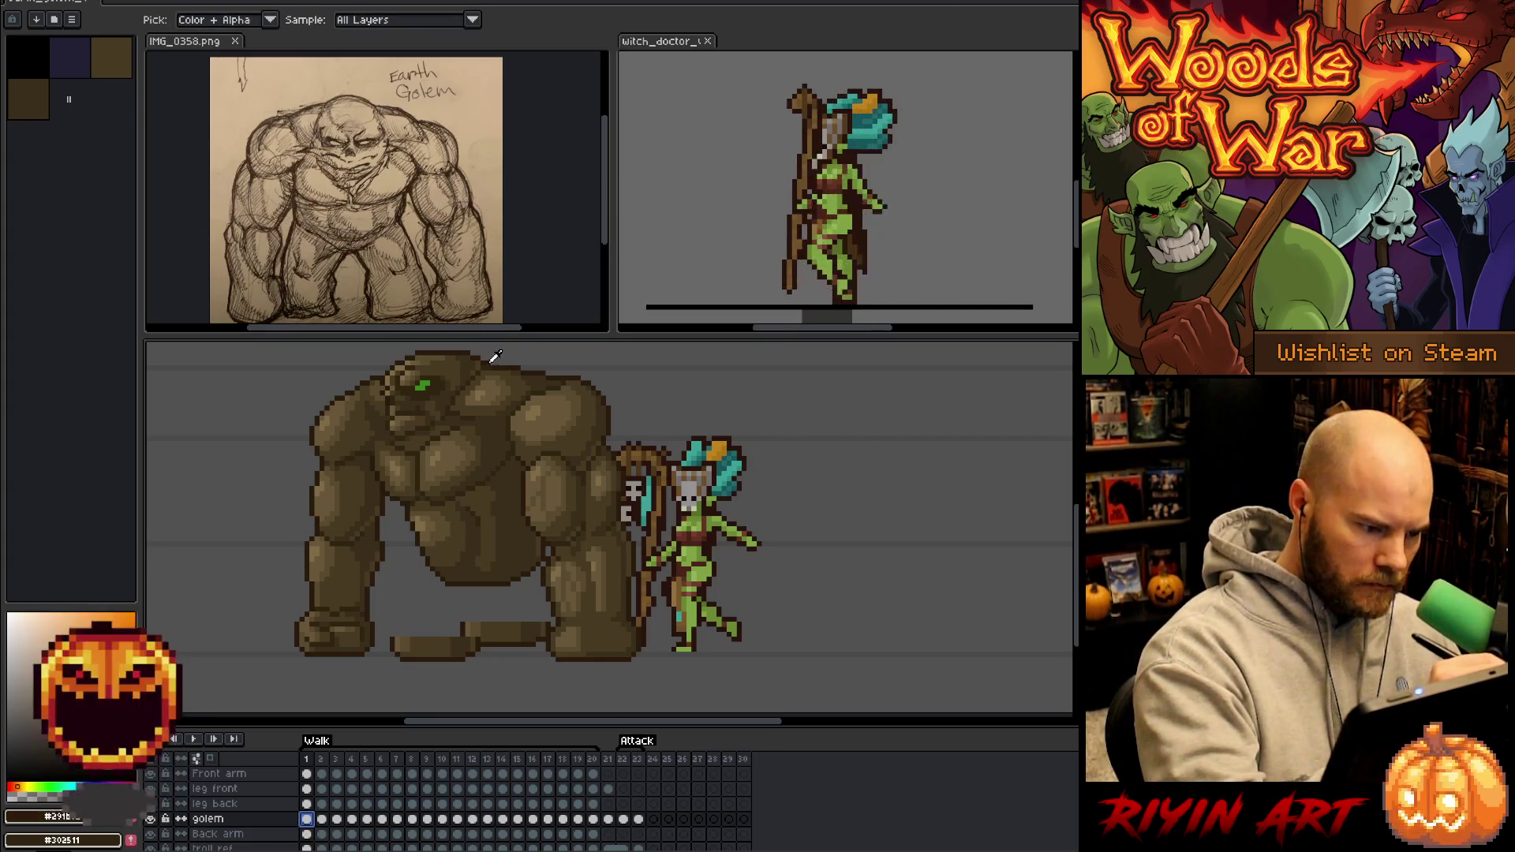
With the pencil active, set the golem's dark outline brown as the drawing colour.
key(b)
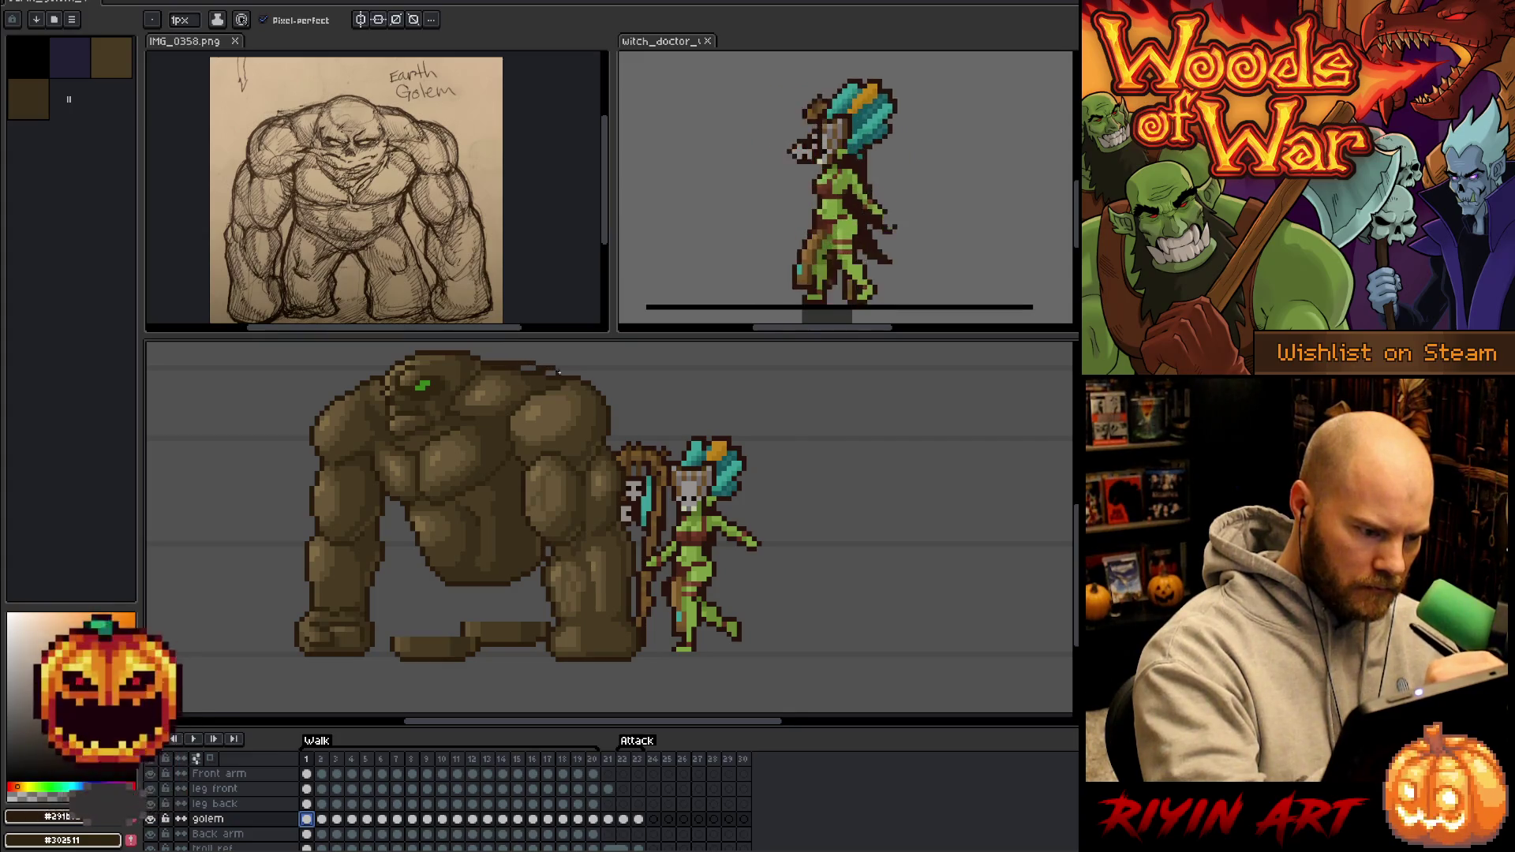
alt+click(554, 368)
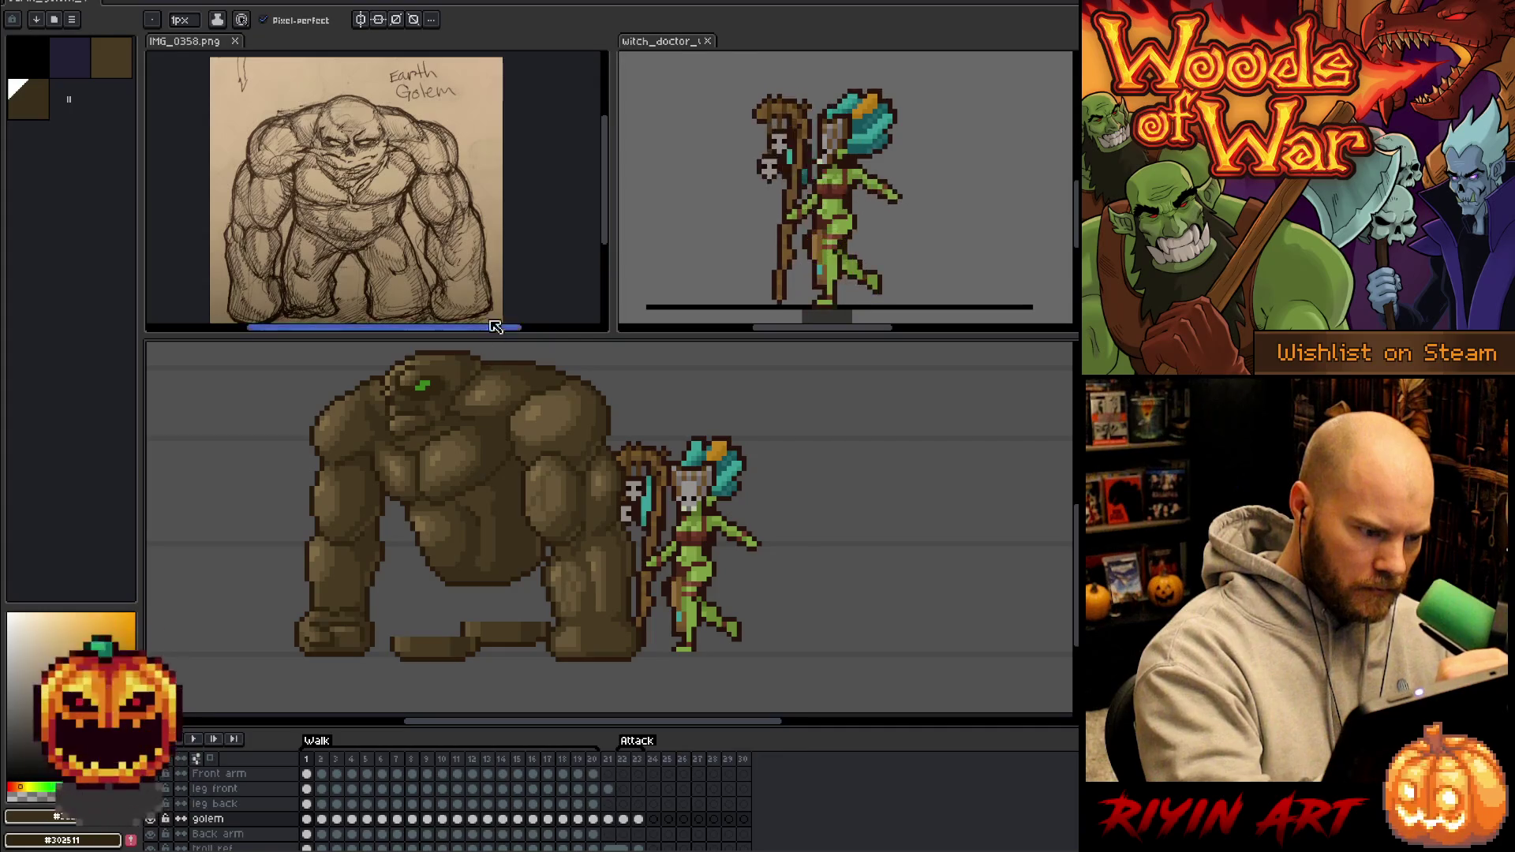
alt+click(383, 371)
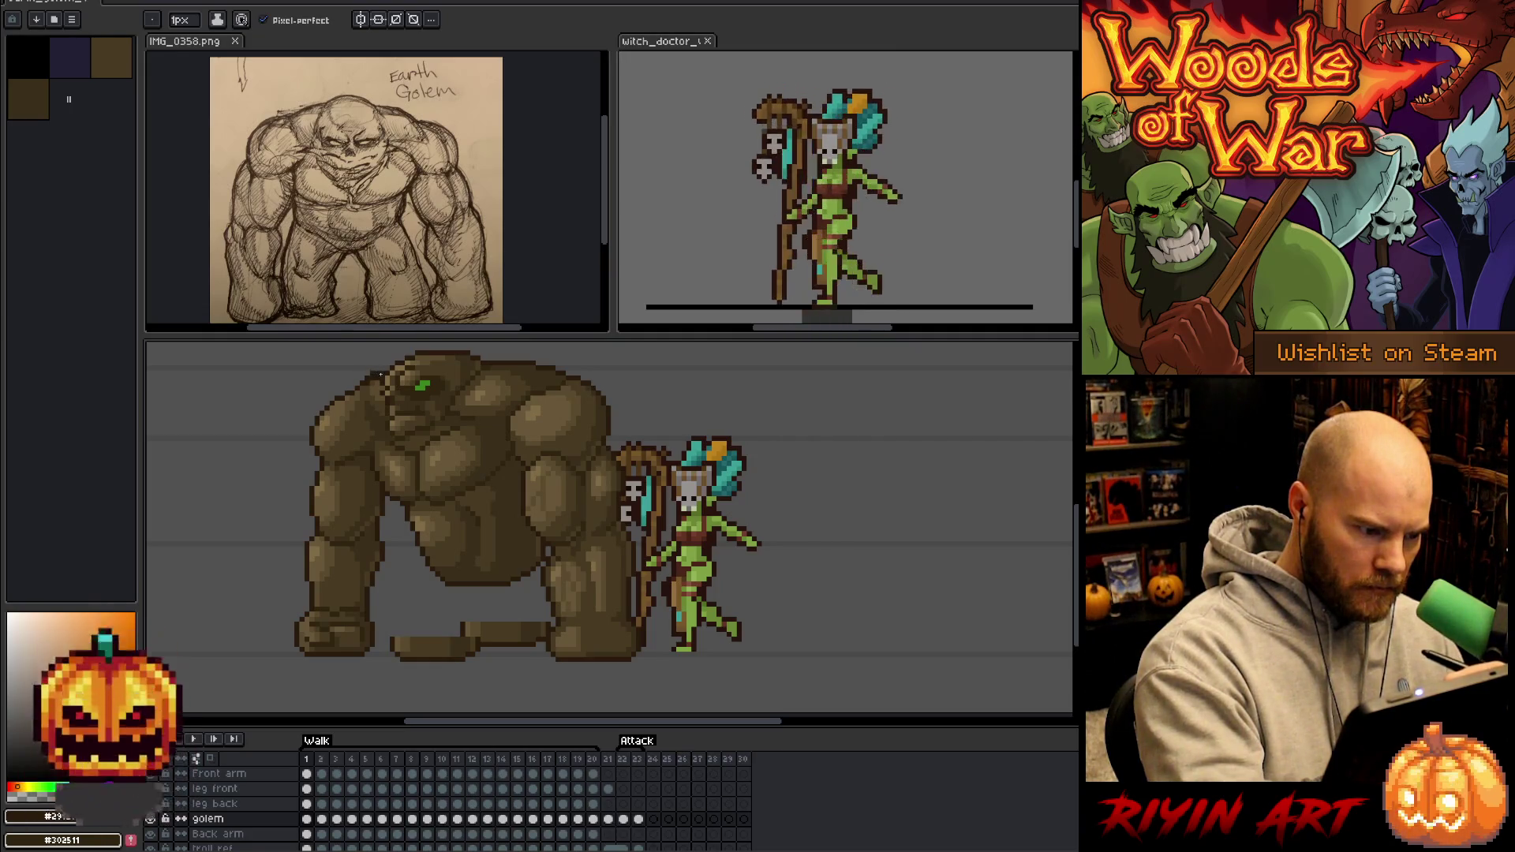
key(e)
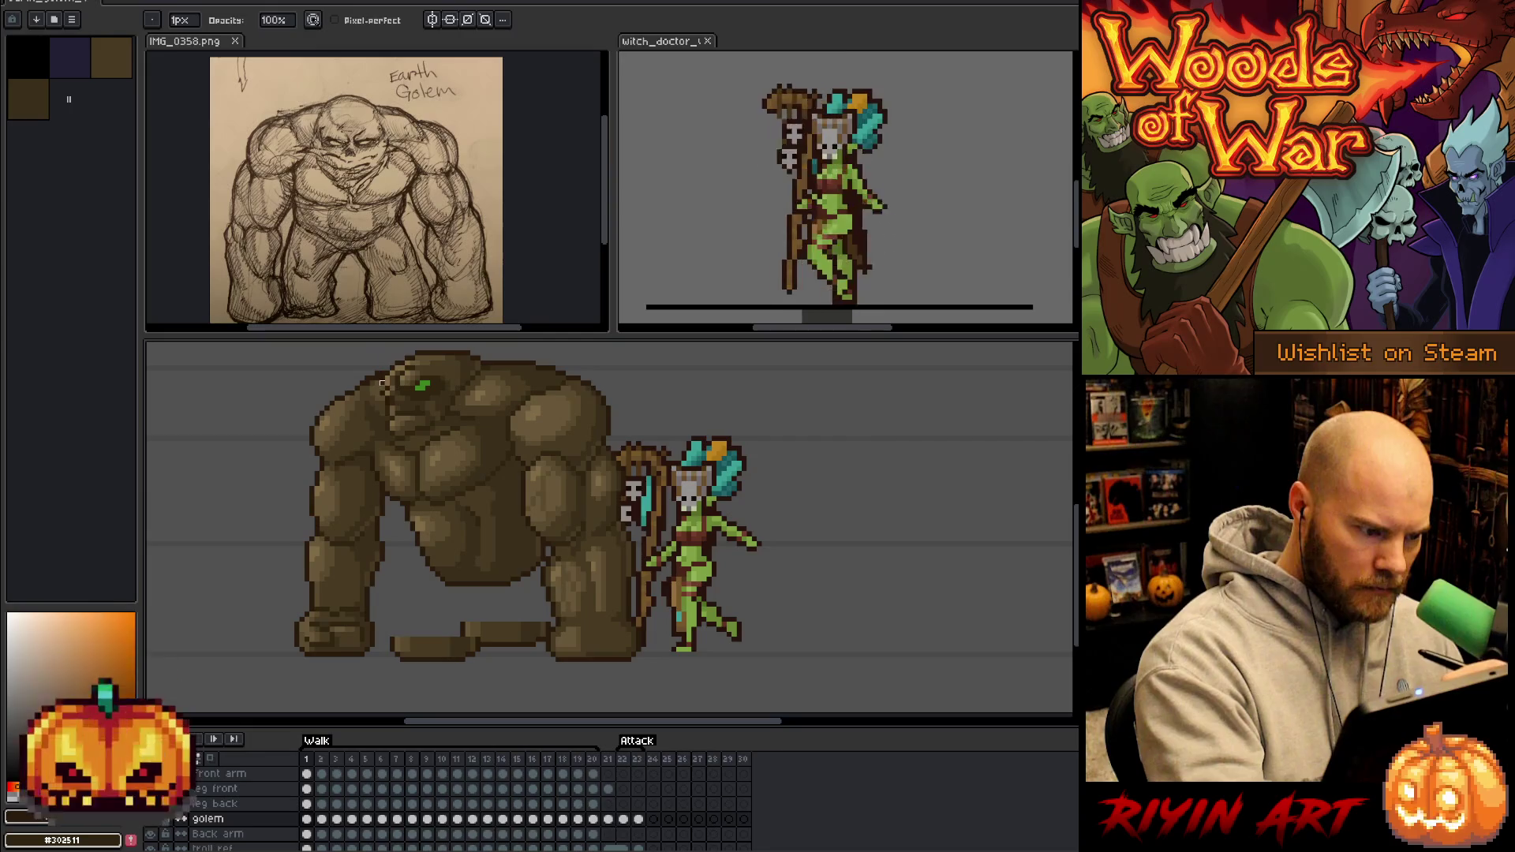
key(b)
alt+click(381, 384)
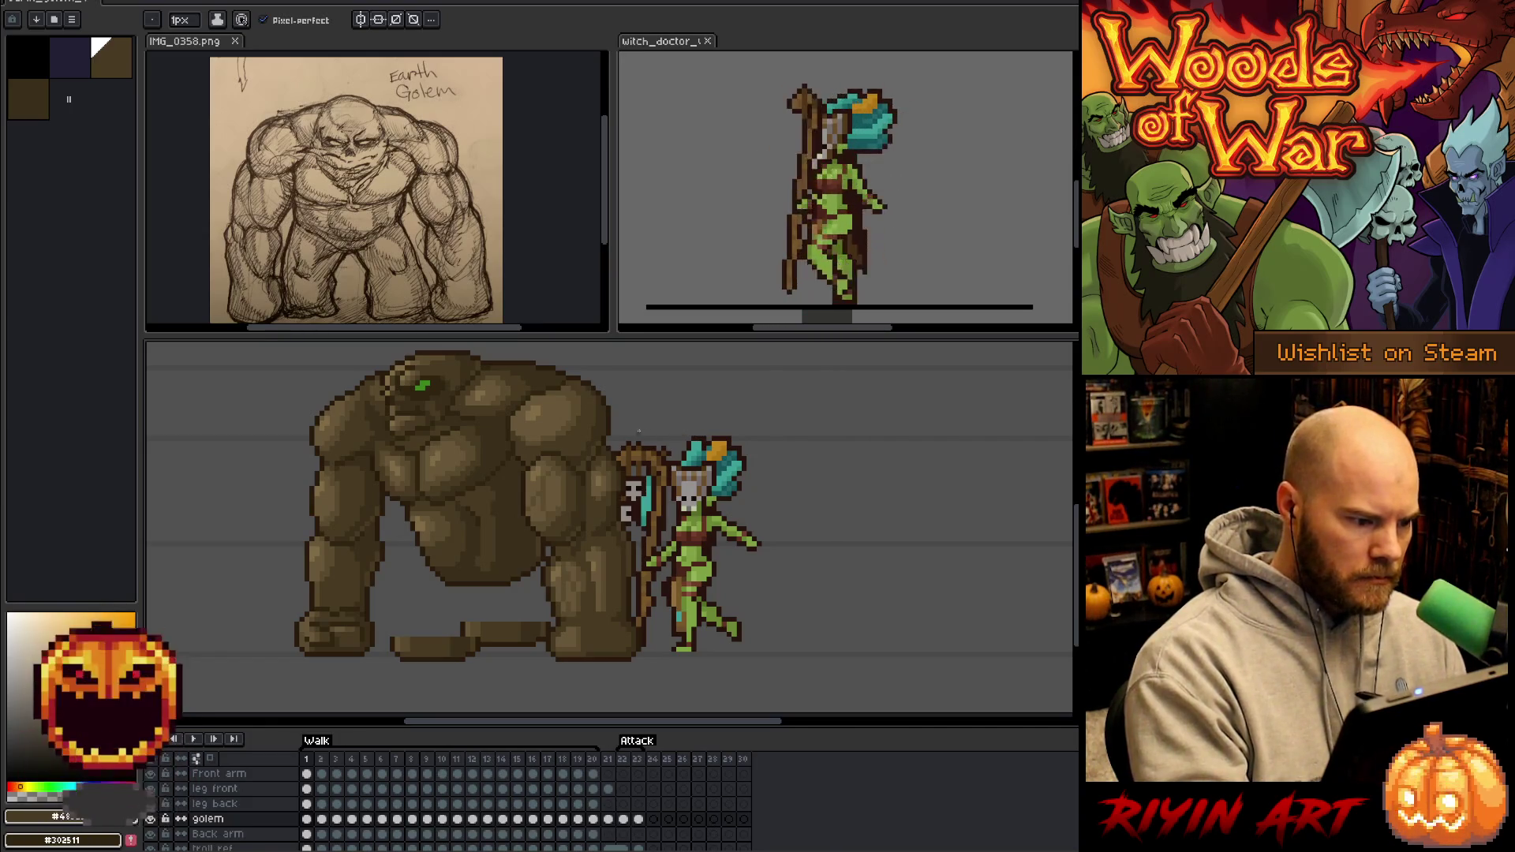
alt+click(386, 365)
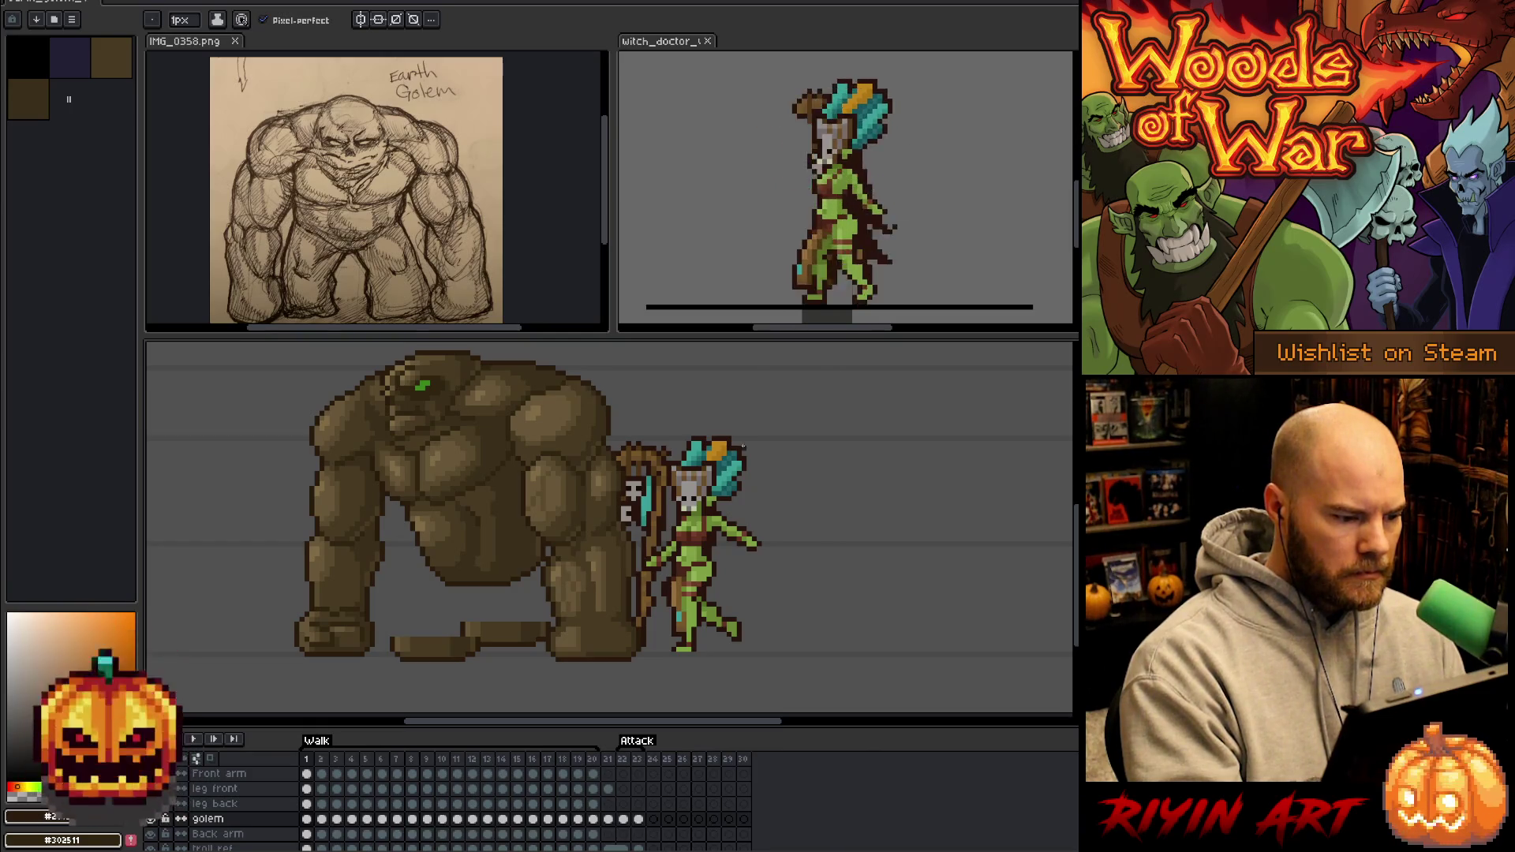
Move from the golem's frame-1 cel to walk frame 2, flicking between them to compare.
click(306, 818)
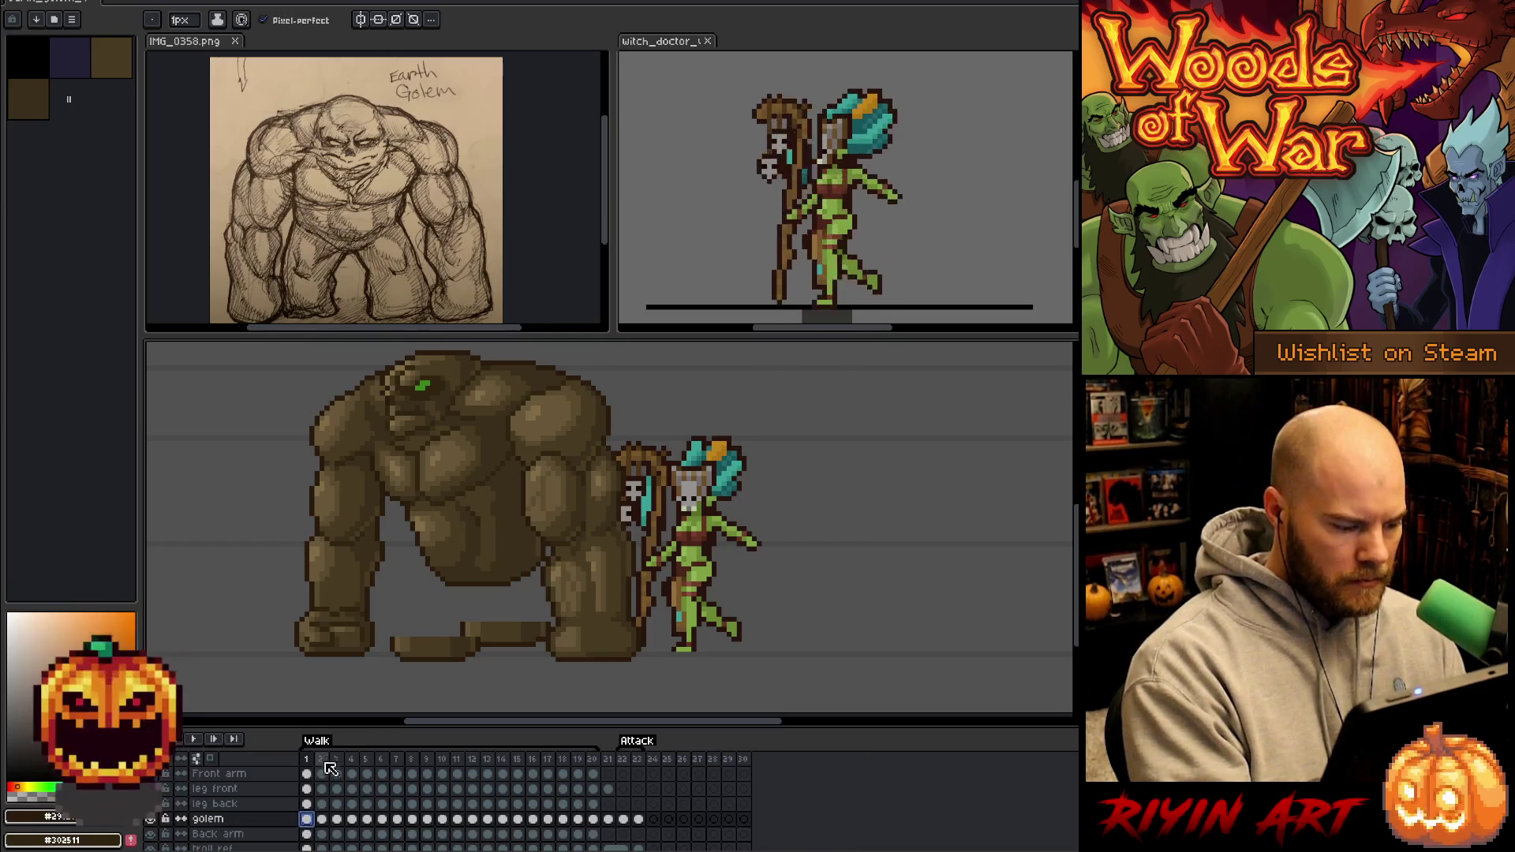
click(321, 818)
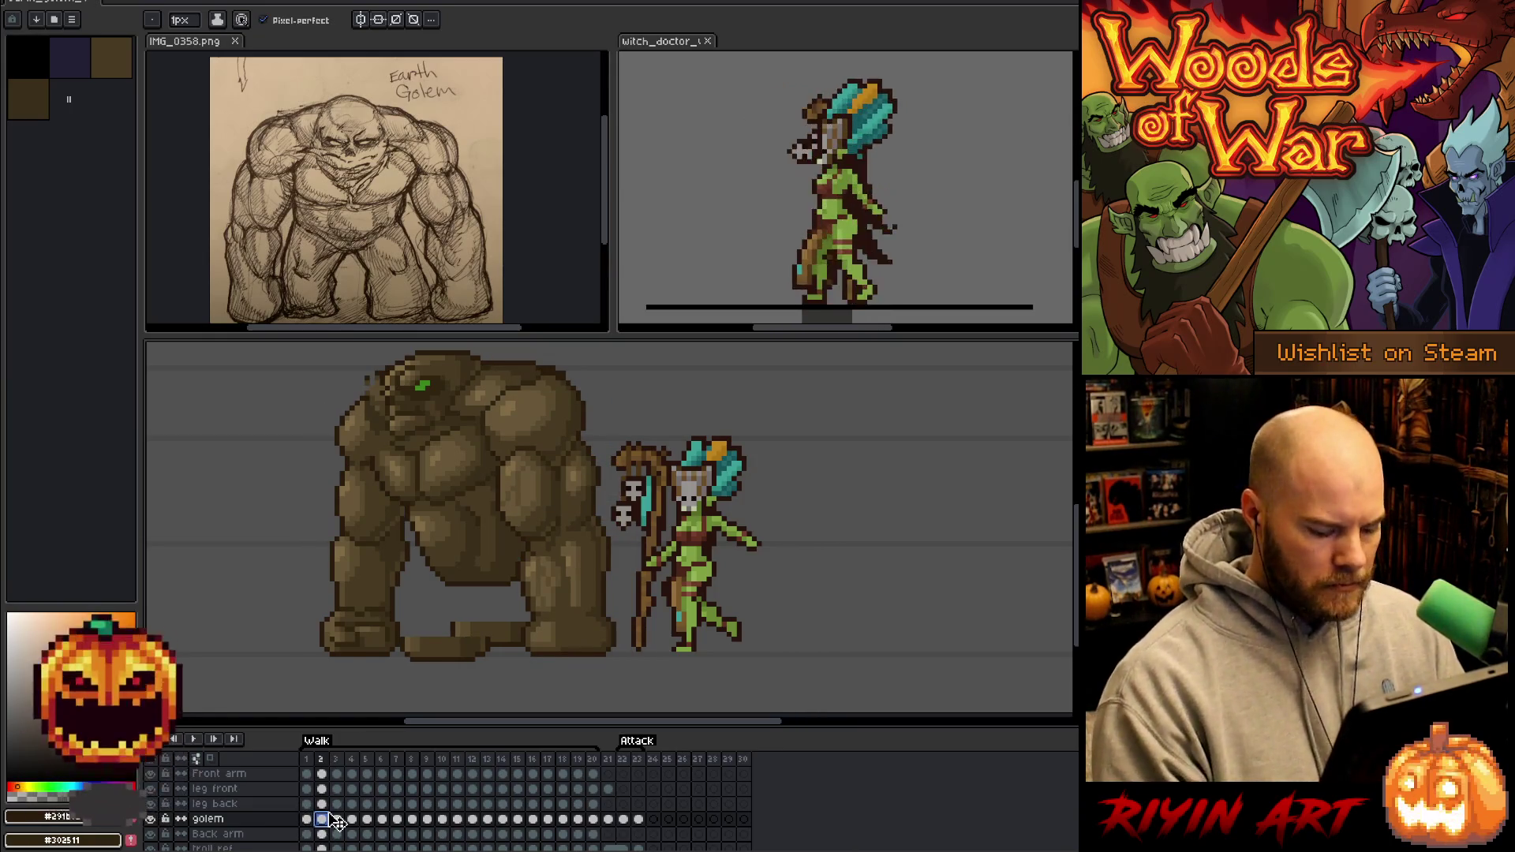
key(Left)
key(Right)
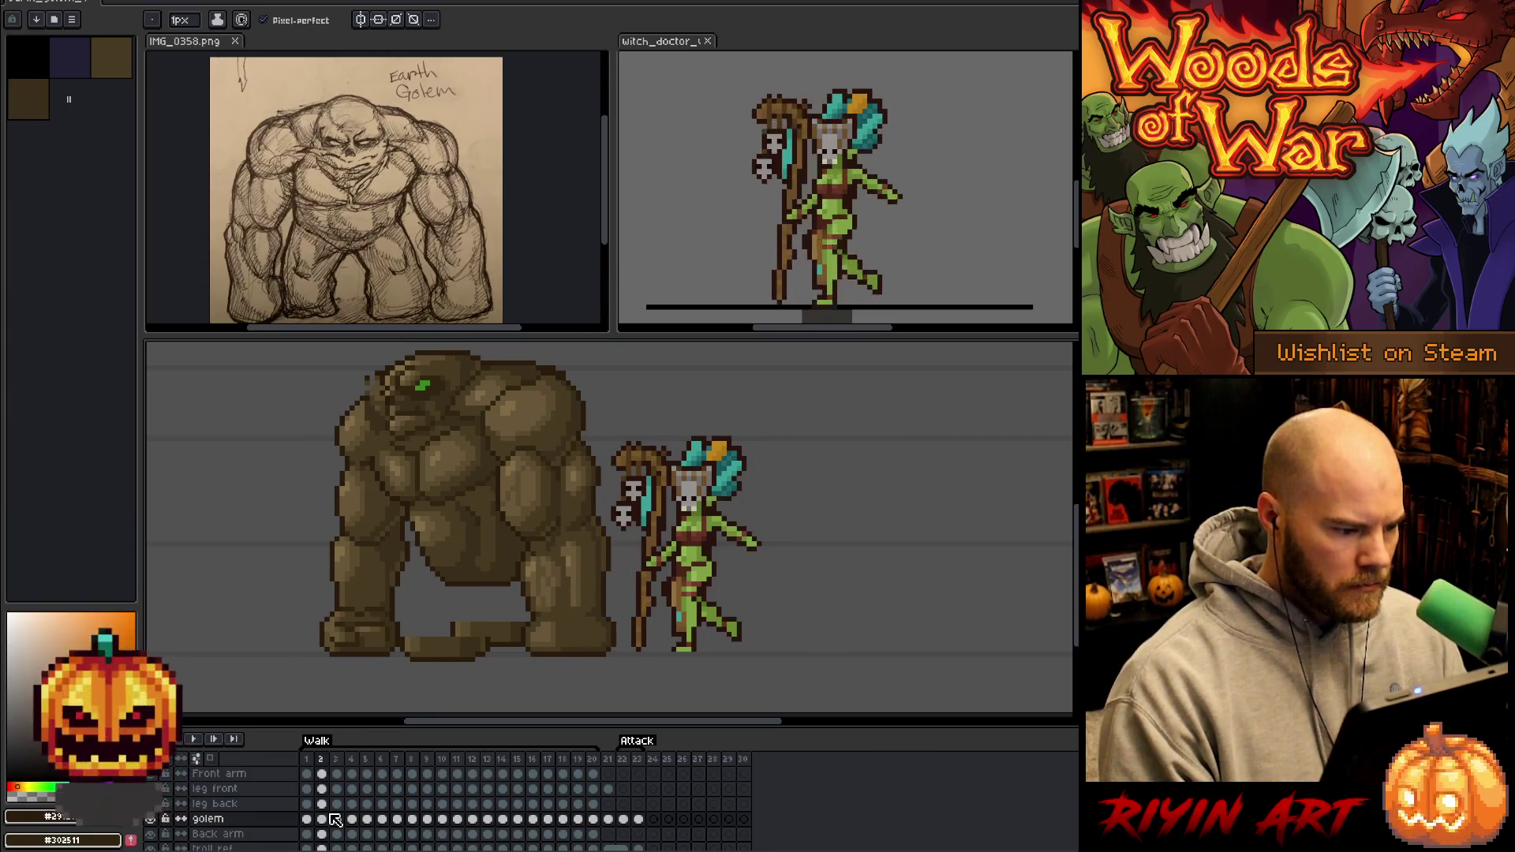
key(Left)
key(Right)
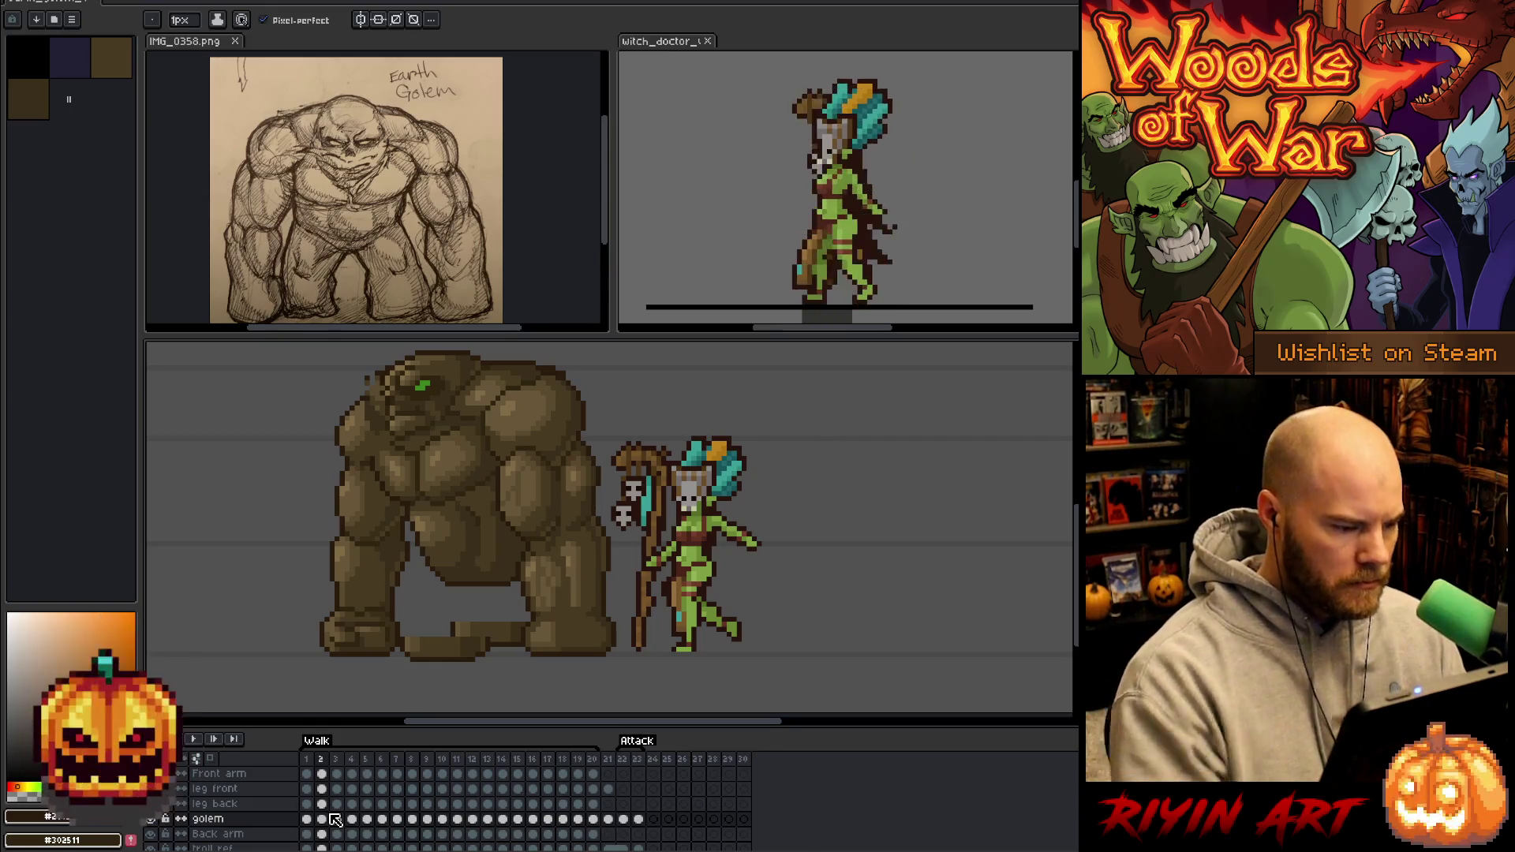
Select the golem's shoulder and upper torso and shift it about 7 px left.
key(m)
mouse_move(610, 391)
mouse_down()
mouse_move(560, 359)
mouse_move(527, 361)
mouse_move(426, 442)
mouse_move(407, 489)
mouse_move(432, 509)
mouse_move(436, 553)
mouse_move(477, 580)
mouse_move(509, 557)
mouse_move(530, 506)
mouse_move(620, 411)
mouse_up()
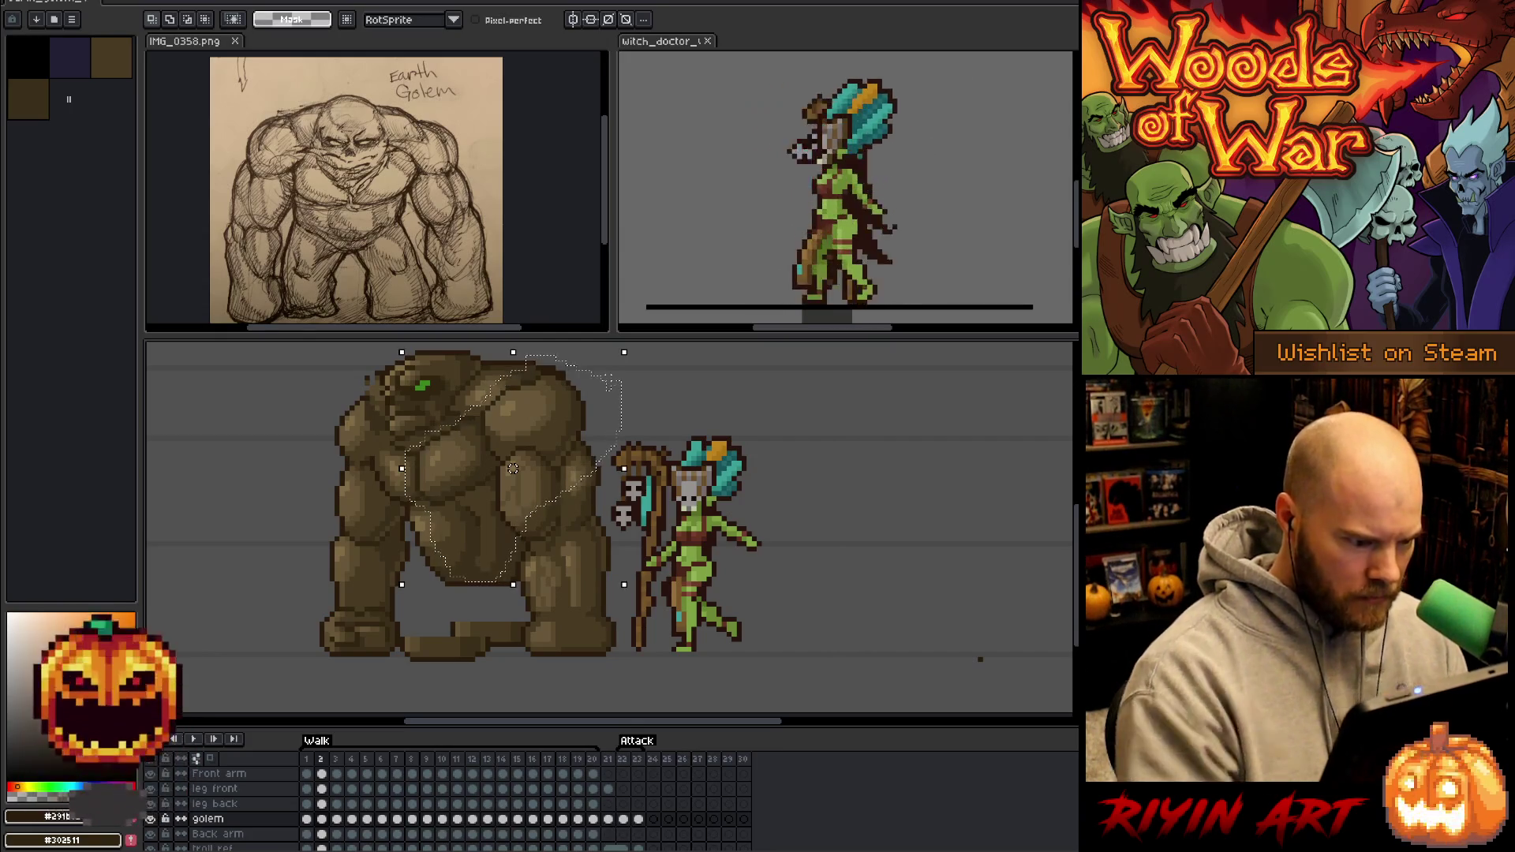
drag(513, 468, 508, 468)
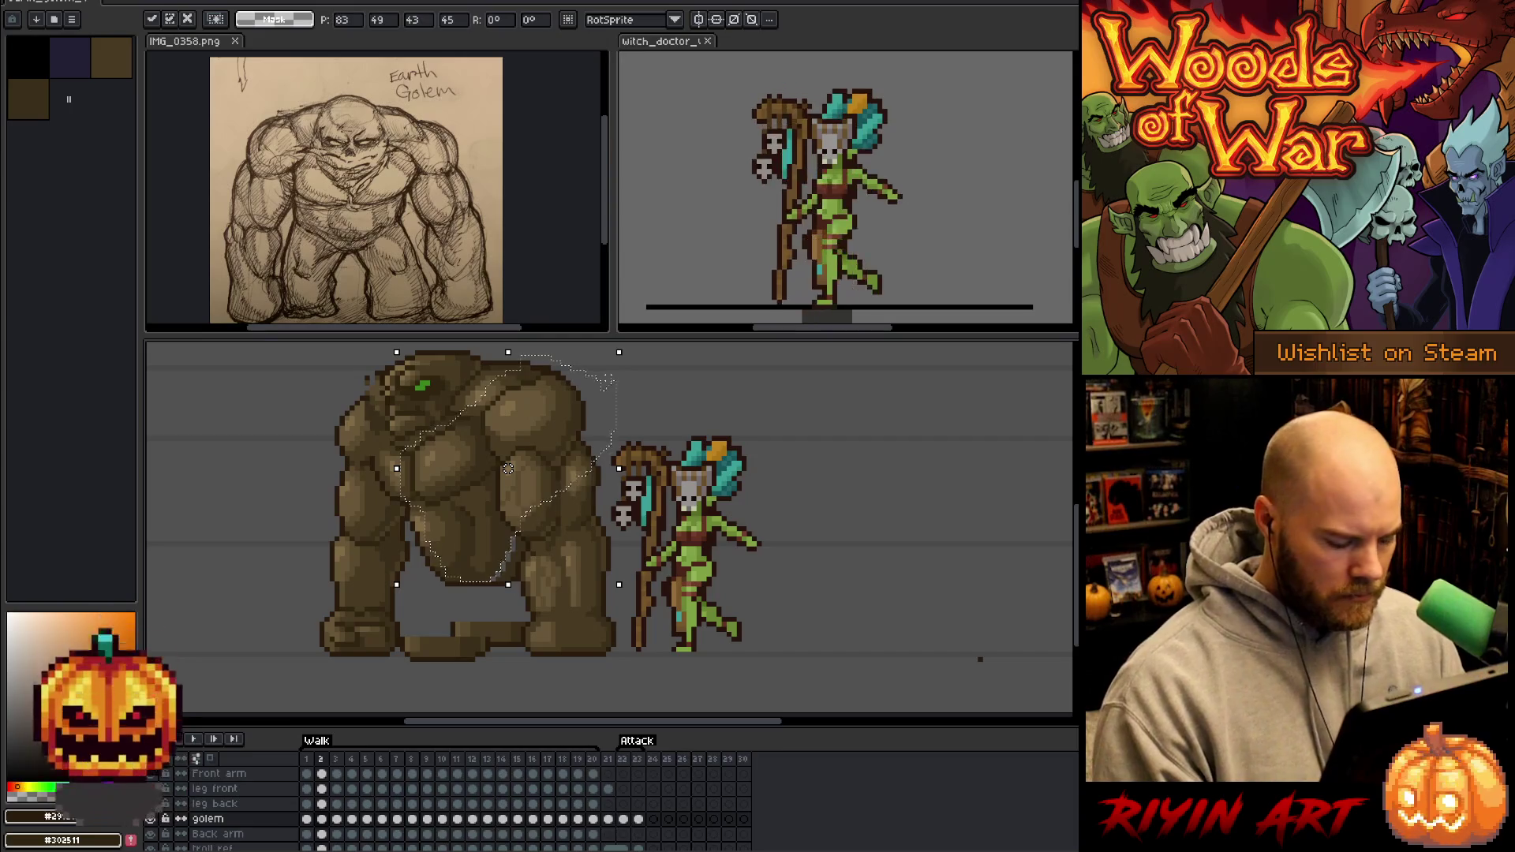
key(Right)
Compare the walk frames after the move and clear the torso selection.
key(Left)
key(Right)
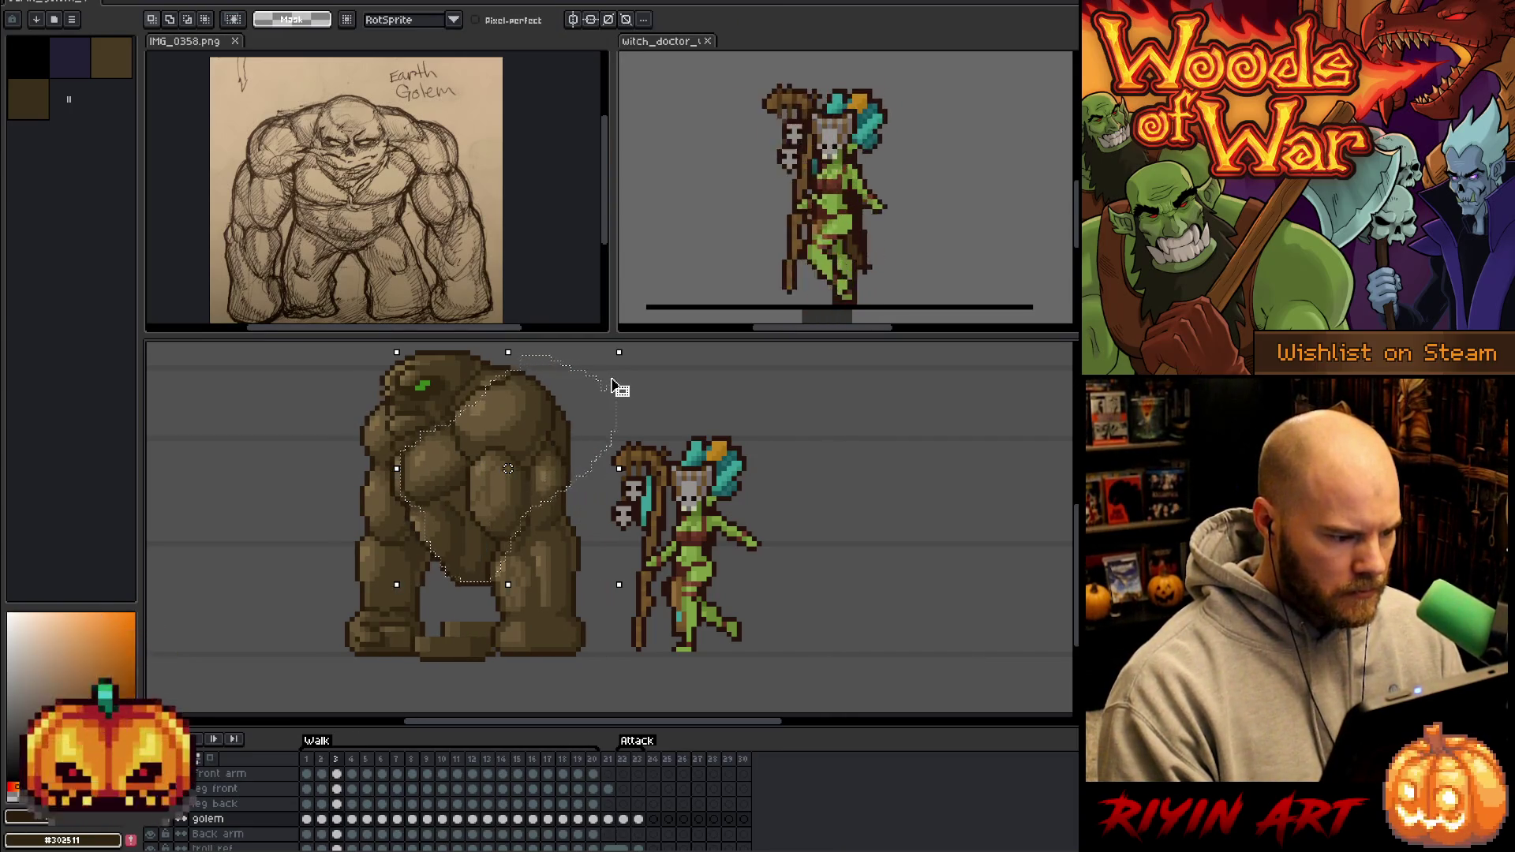
key(Left)
key(Left)
key(Right)
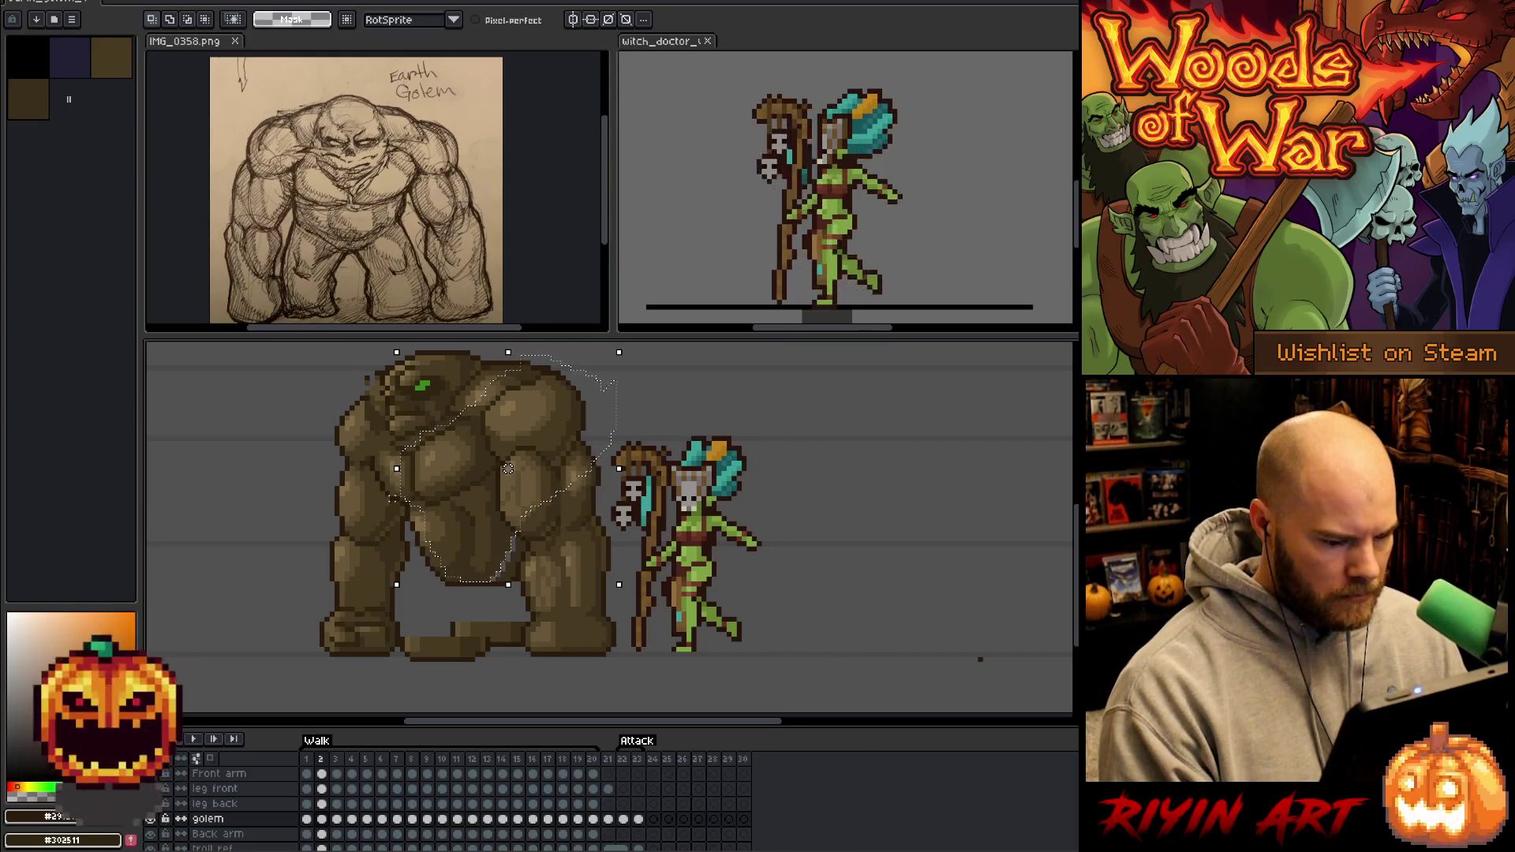
key(Left)
key(v)
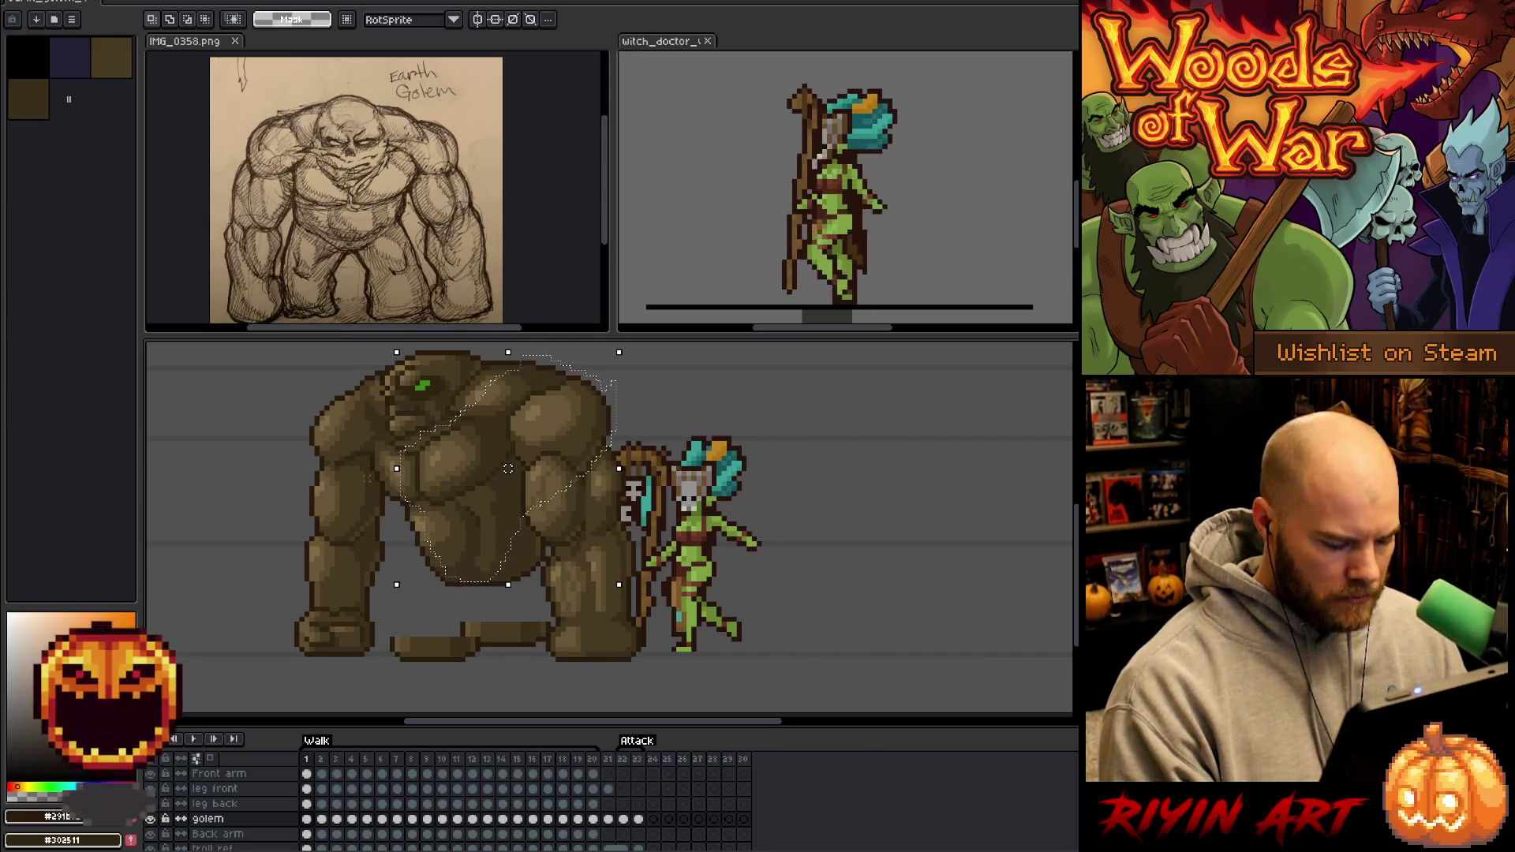
key(ctrl+d)
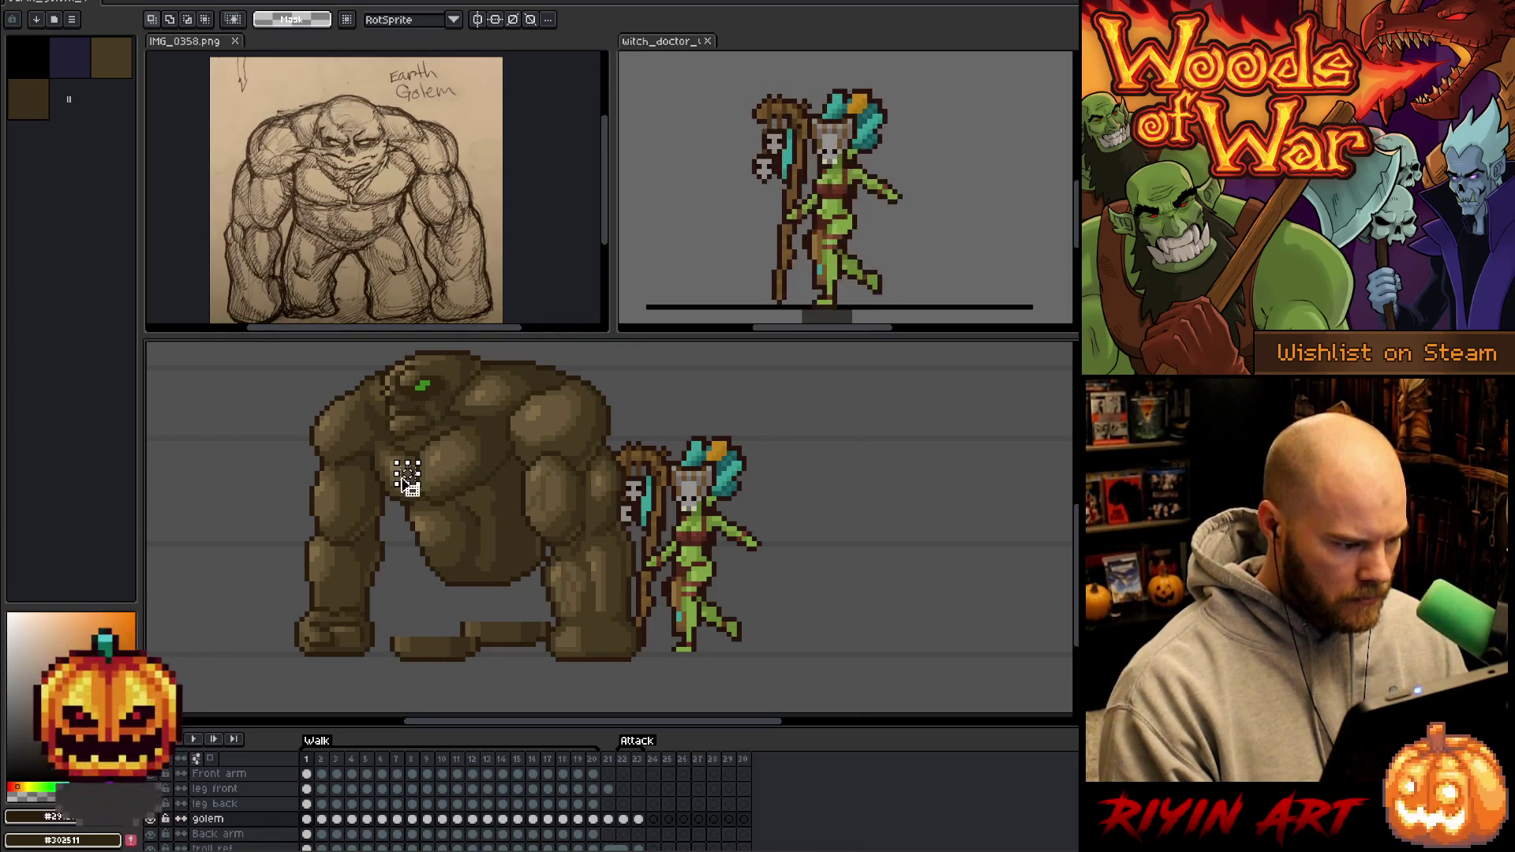
Flick between walk frames 2 and 3 to check the shifted torso.
key(Right)
key(Right)
scroll(438, 420, up, 3)
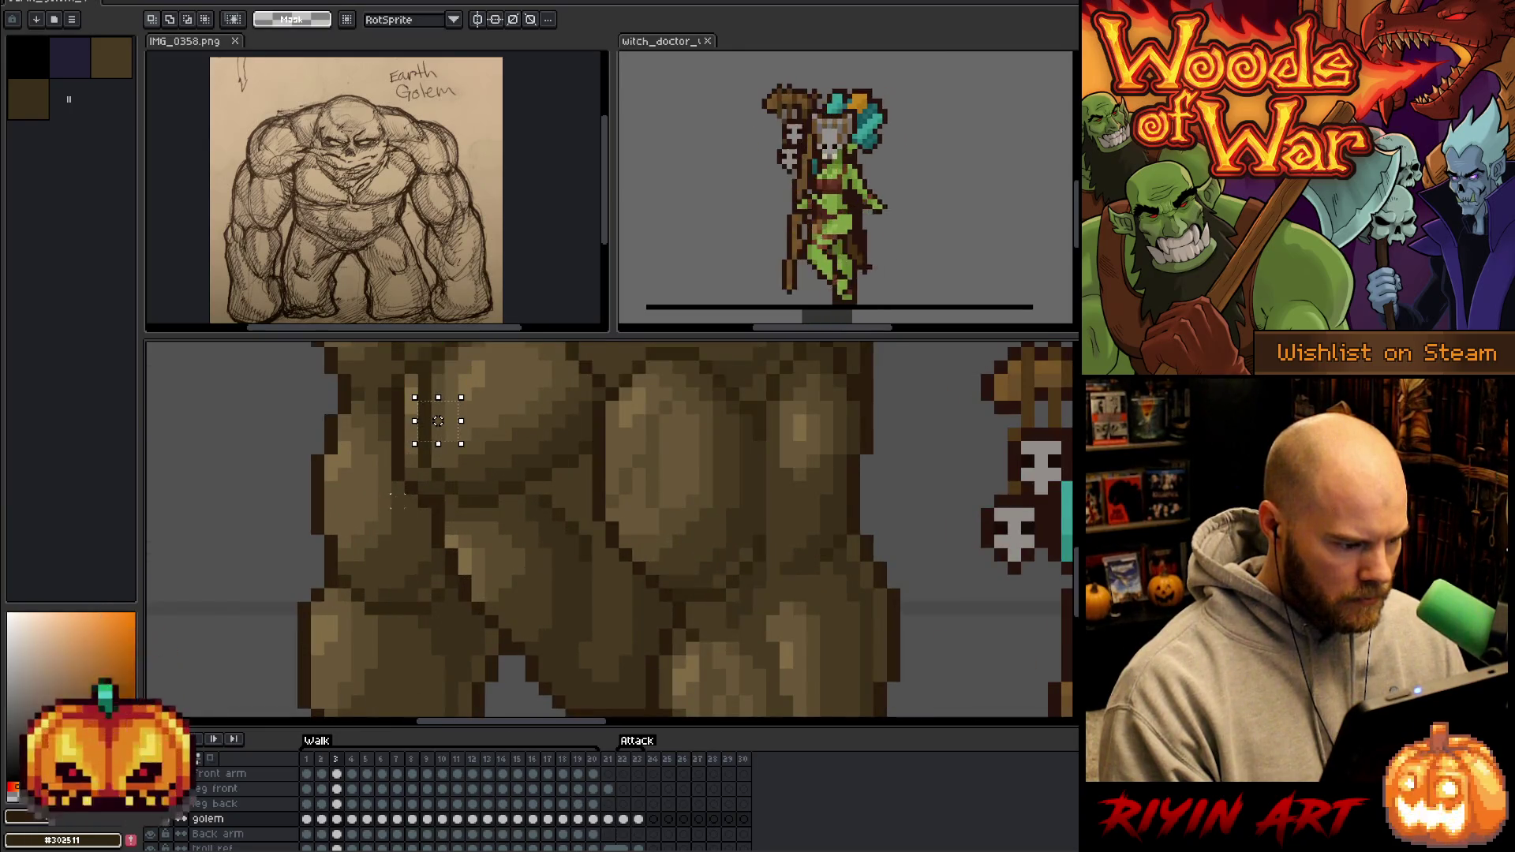
key(Left)
key(Right)
key(Left)
key(Right)
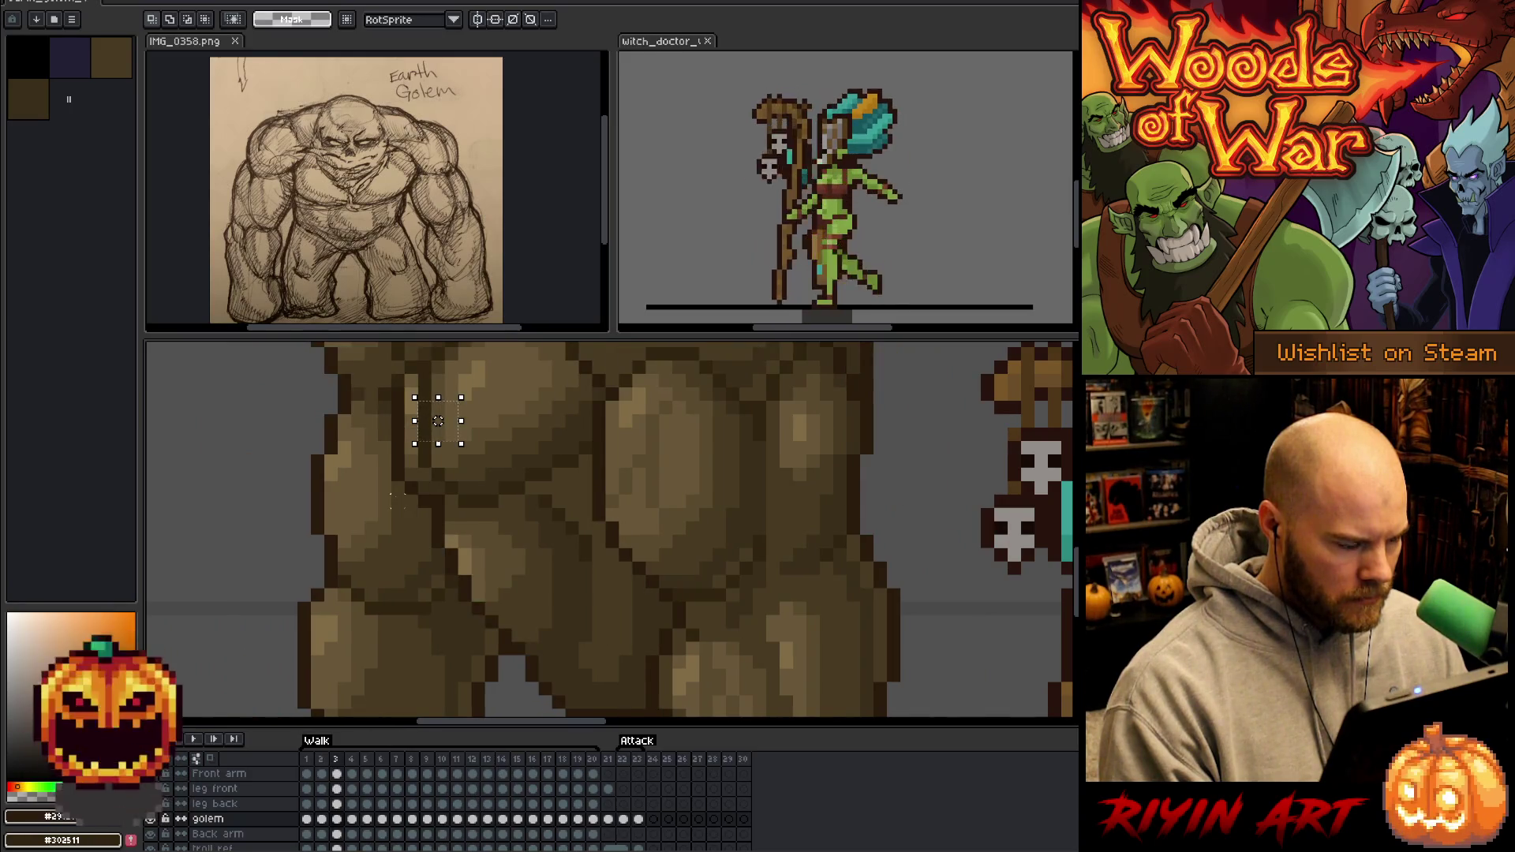
scroll(438, 420, down, 5)
key(Left)
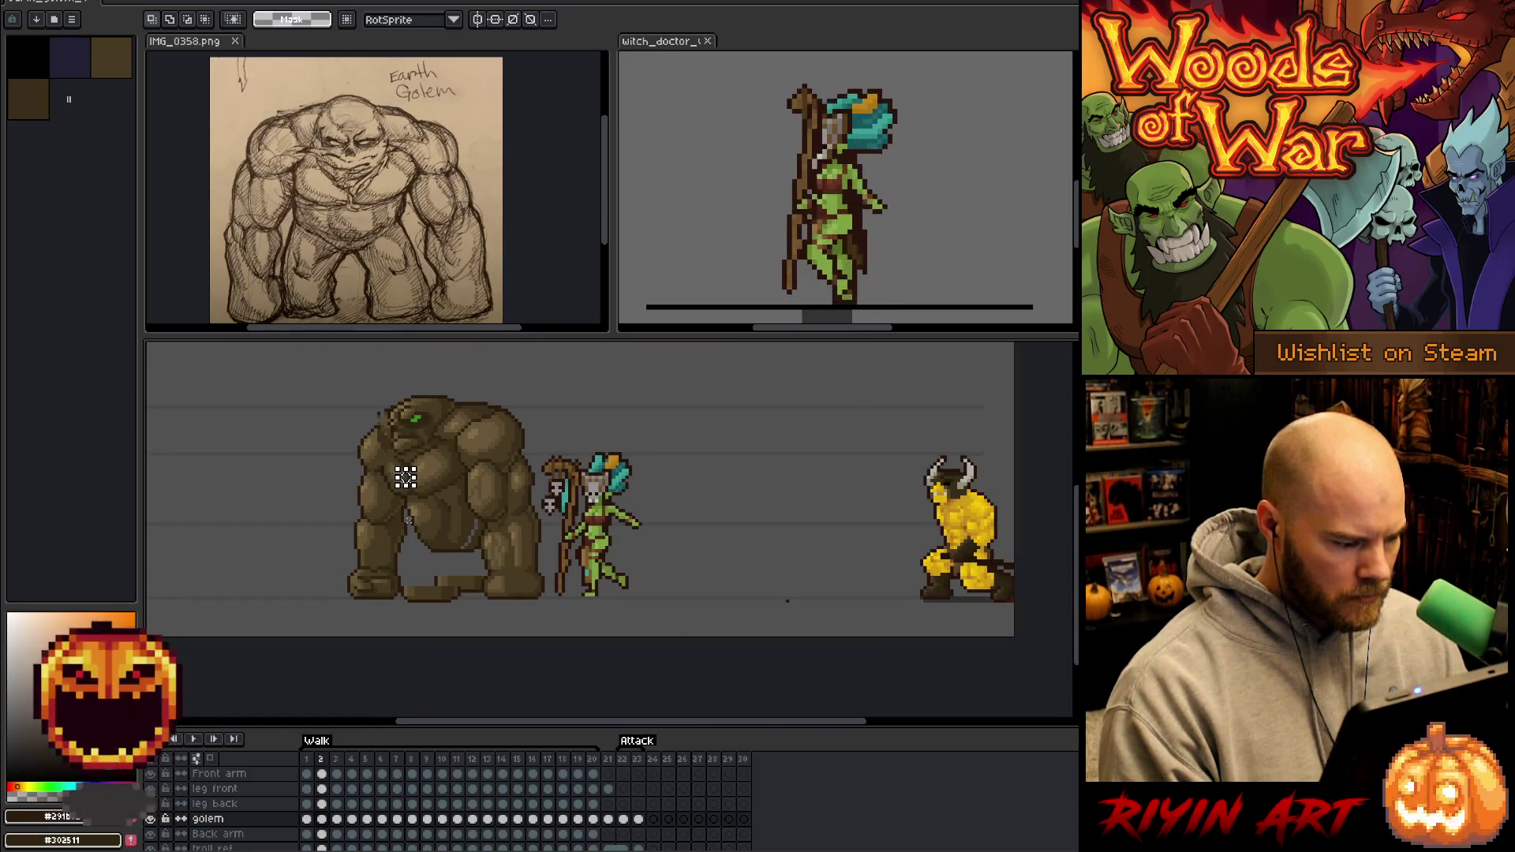
key(Left)
key(Right)
key(Left)
Toggle repeatedly between walk frames 1 and 2 to check the stride motion.
key(Right)
key(Left)
key(Right)
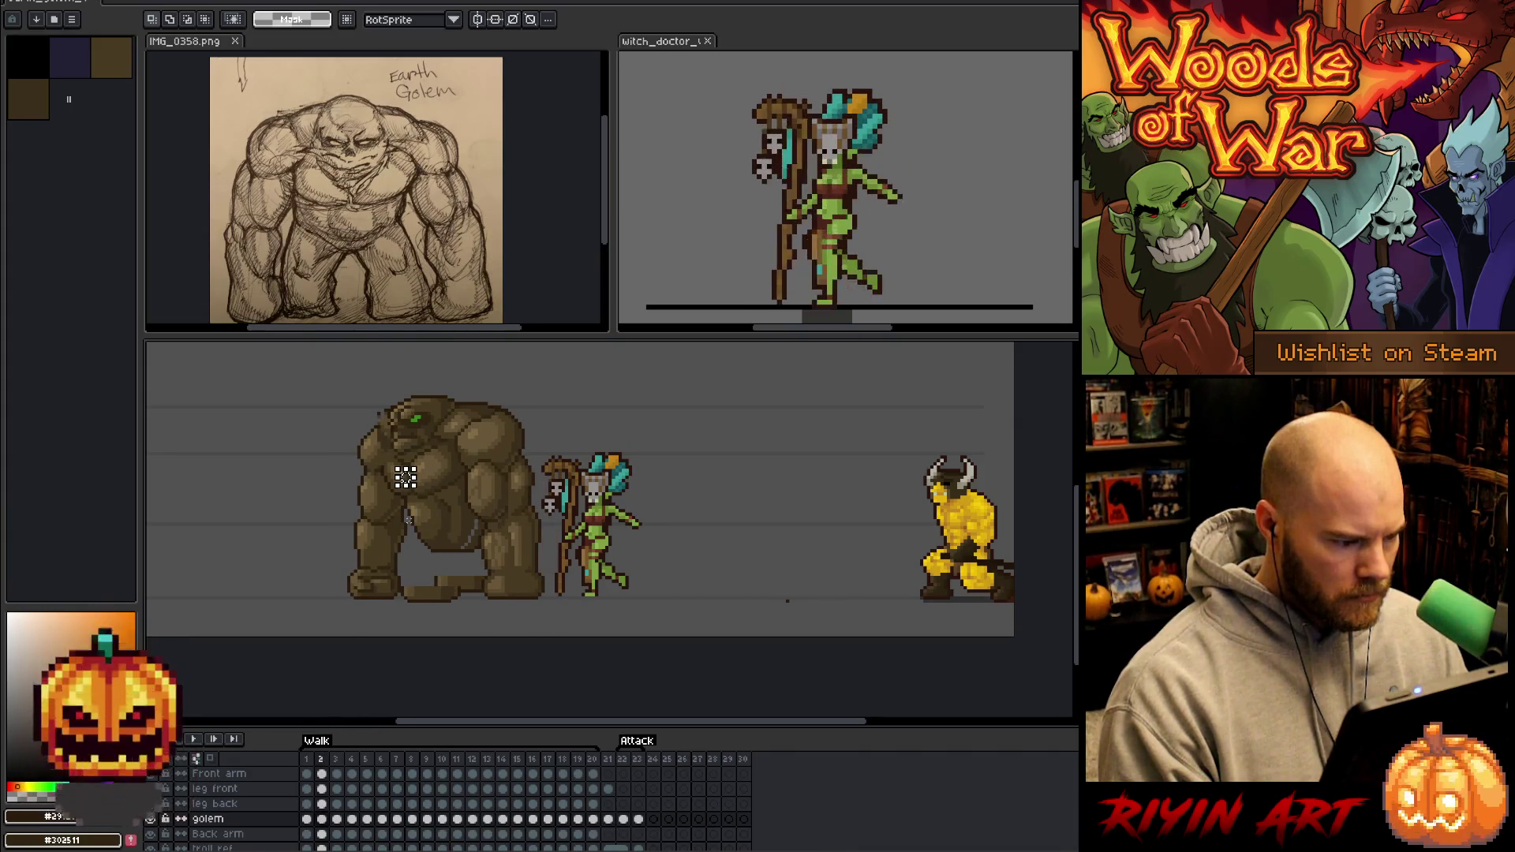
key(Left)
key(Right)
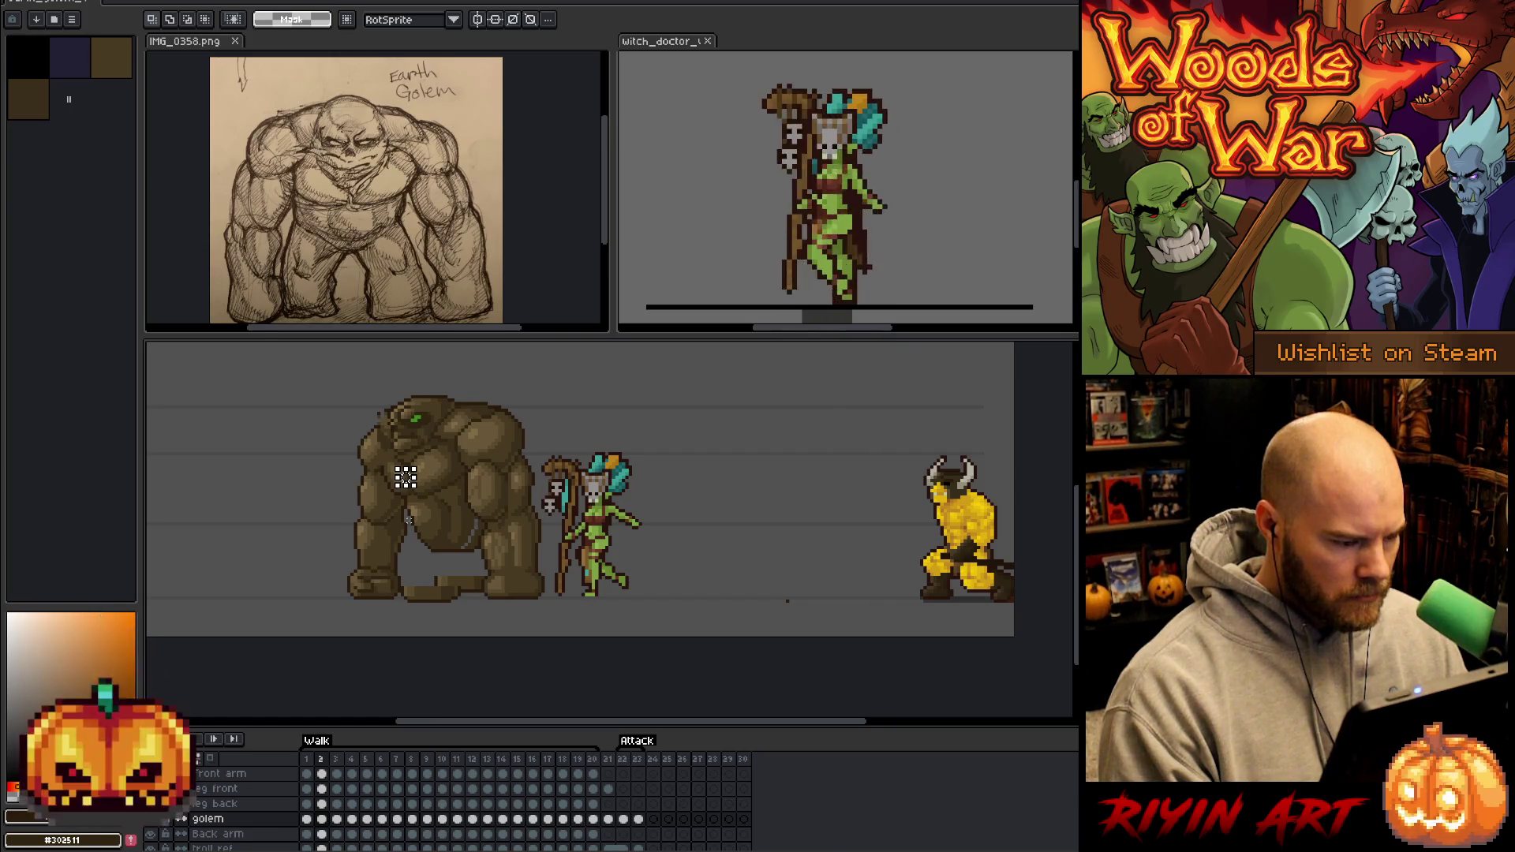
key(Left)
key(Right)
key(Left)
key(Right)
key(Left)
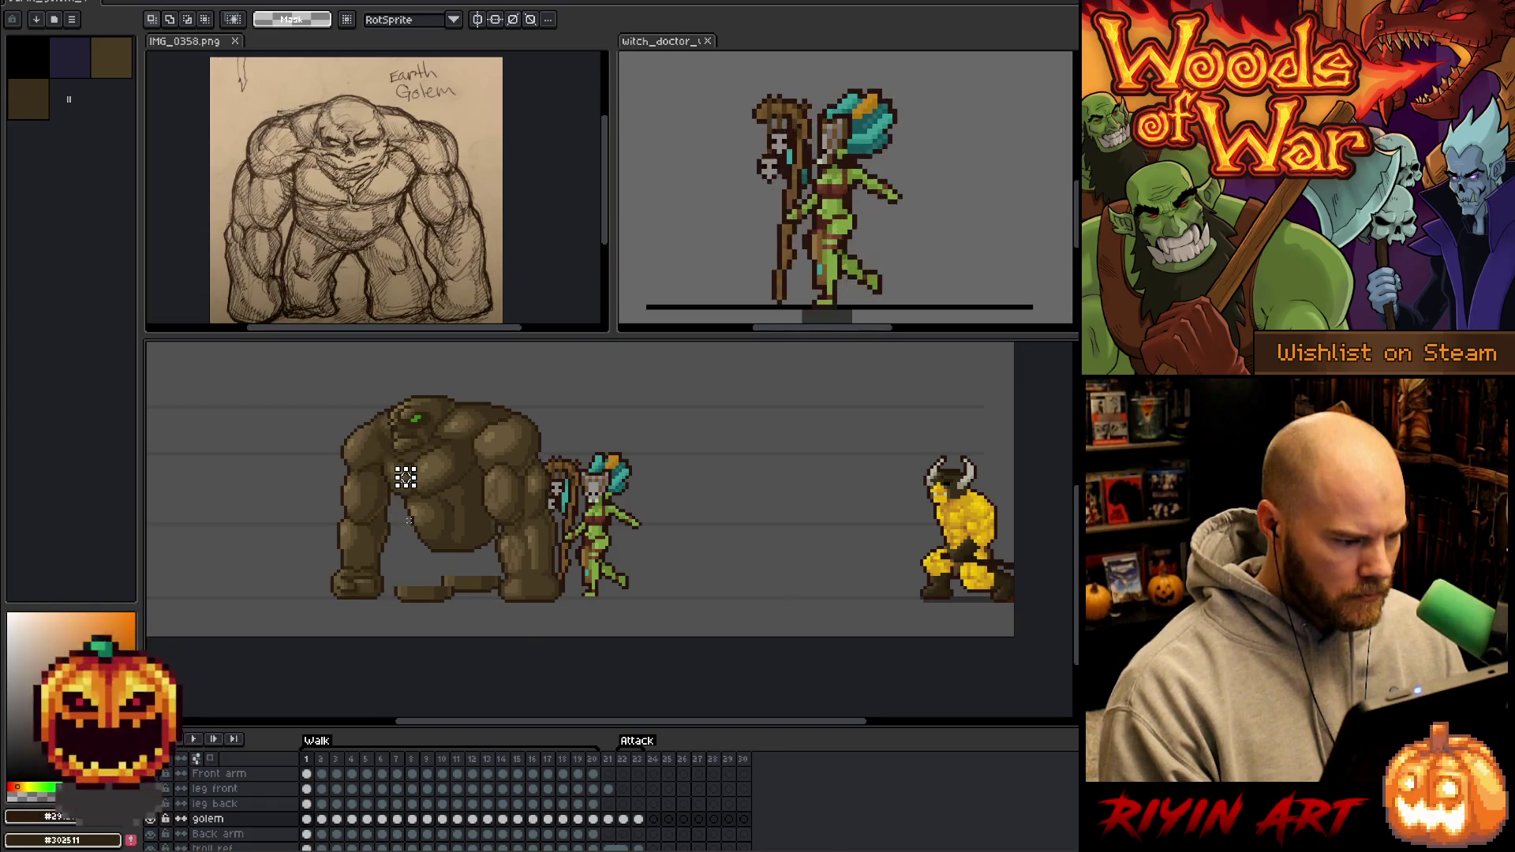
key(Right)
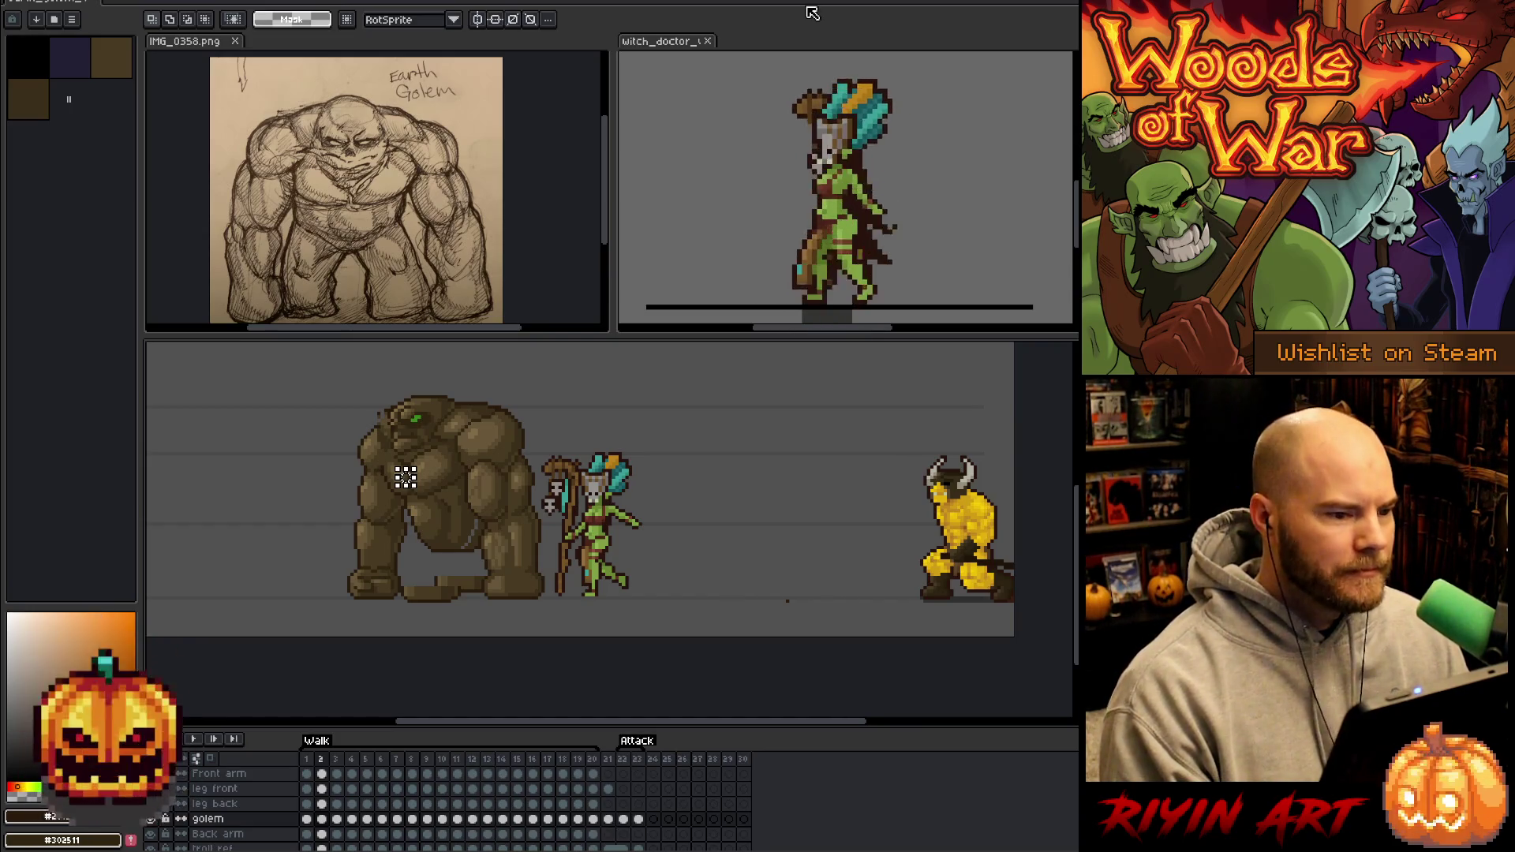
scroll(406, 477, up, 2)
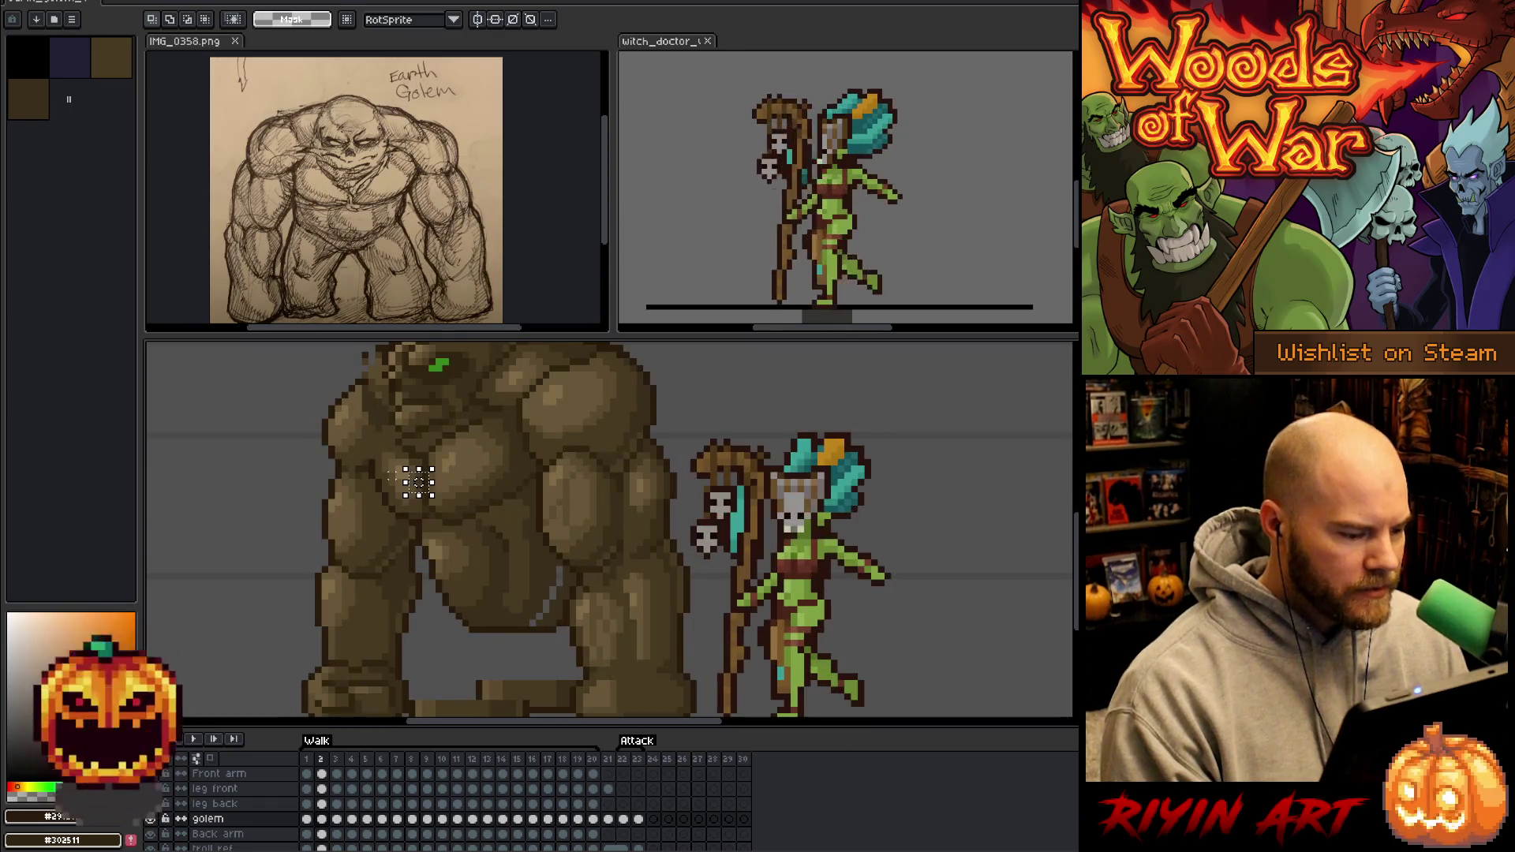
scroll(411, 479, down, 1)
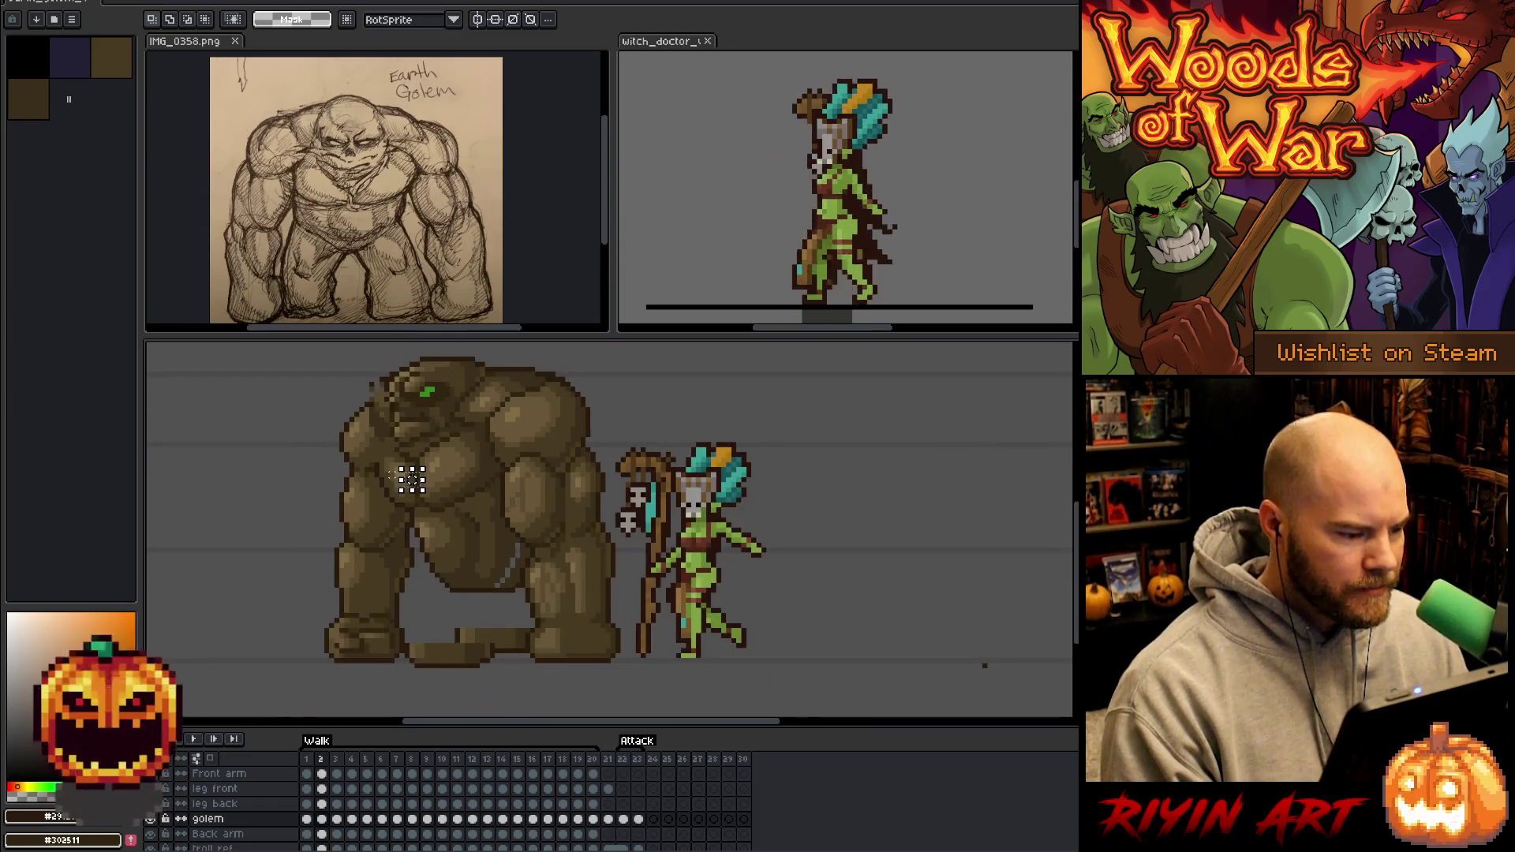
click(308, 758)
click(319, 759)
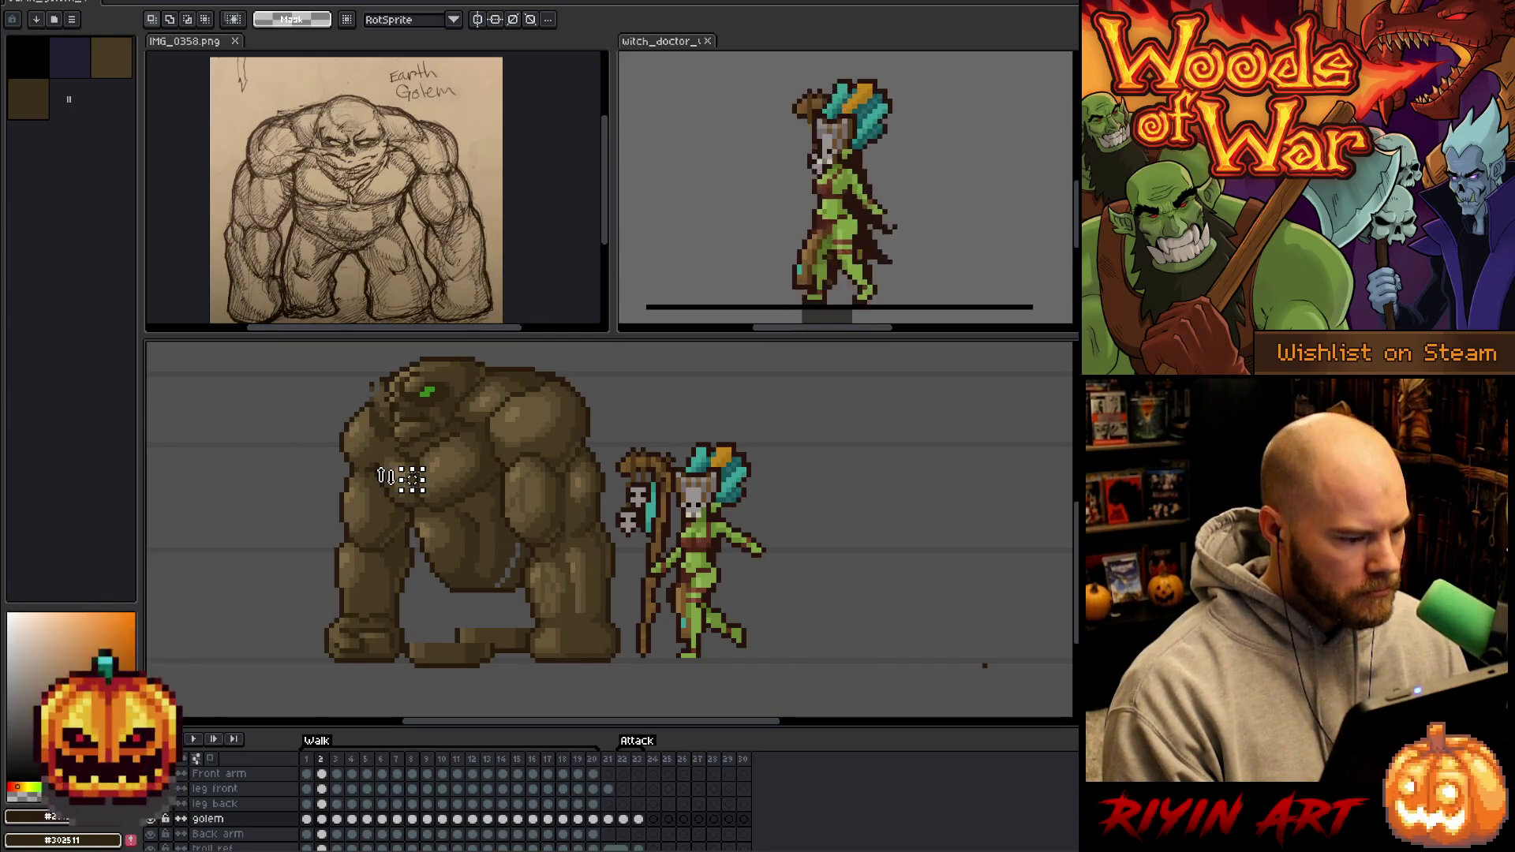
scroll(411, 473, down, 1)
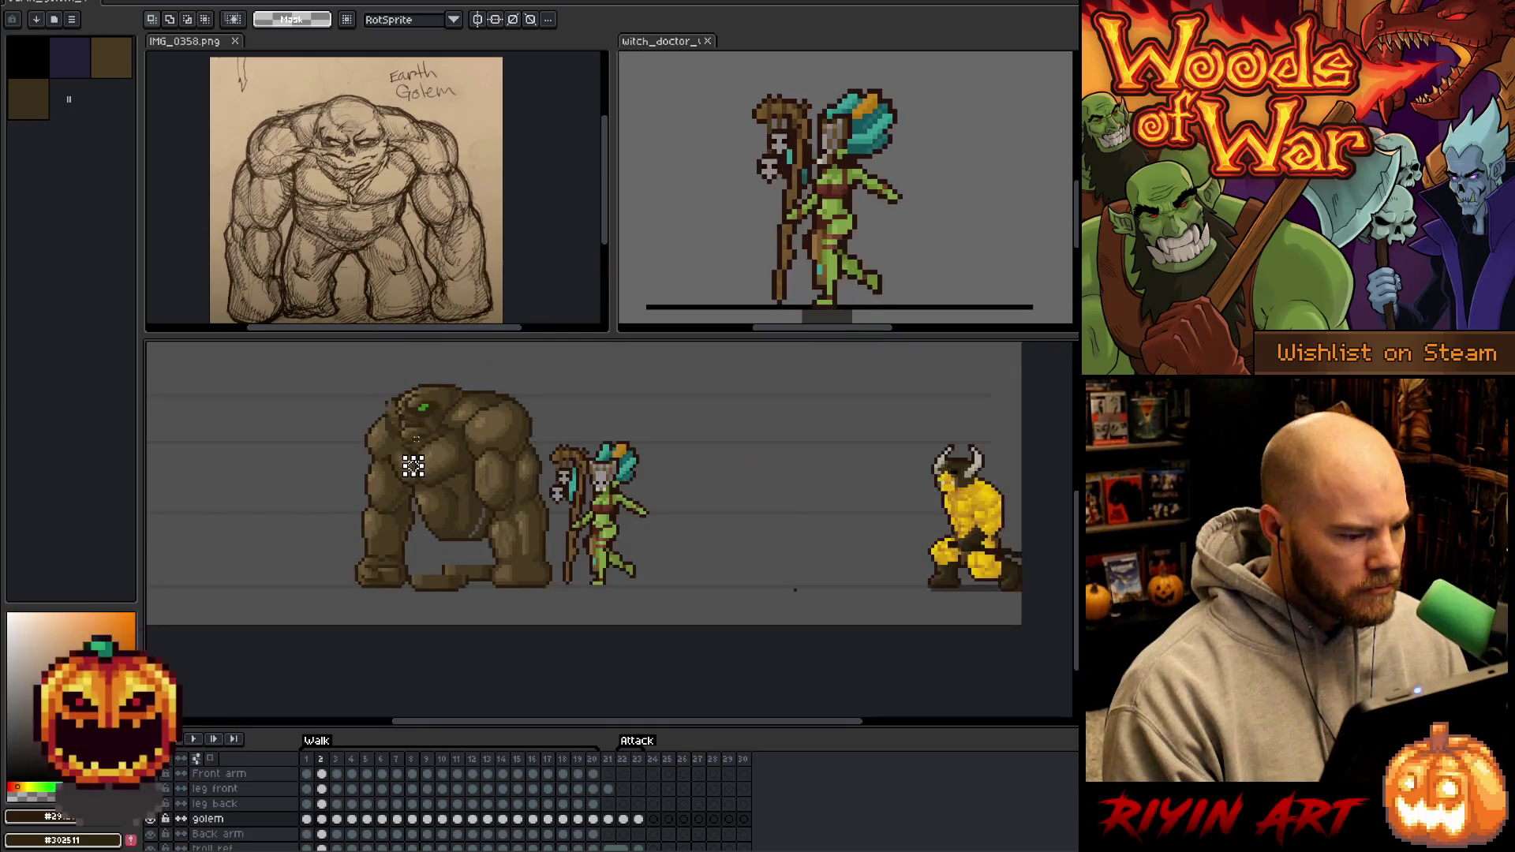
scroll(412, 473, up, 2)
scroll(411, 481, down, 1)
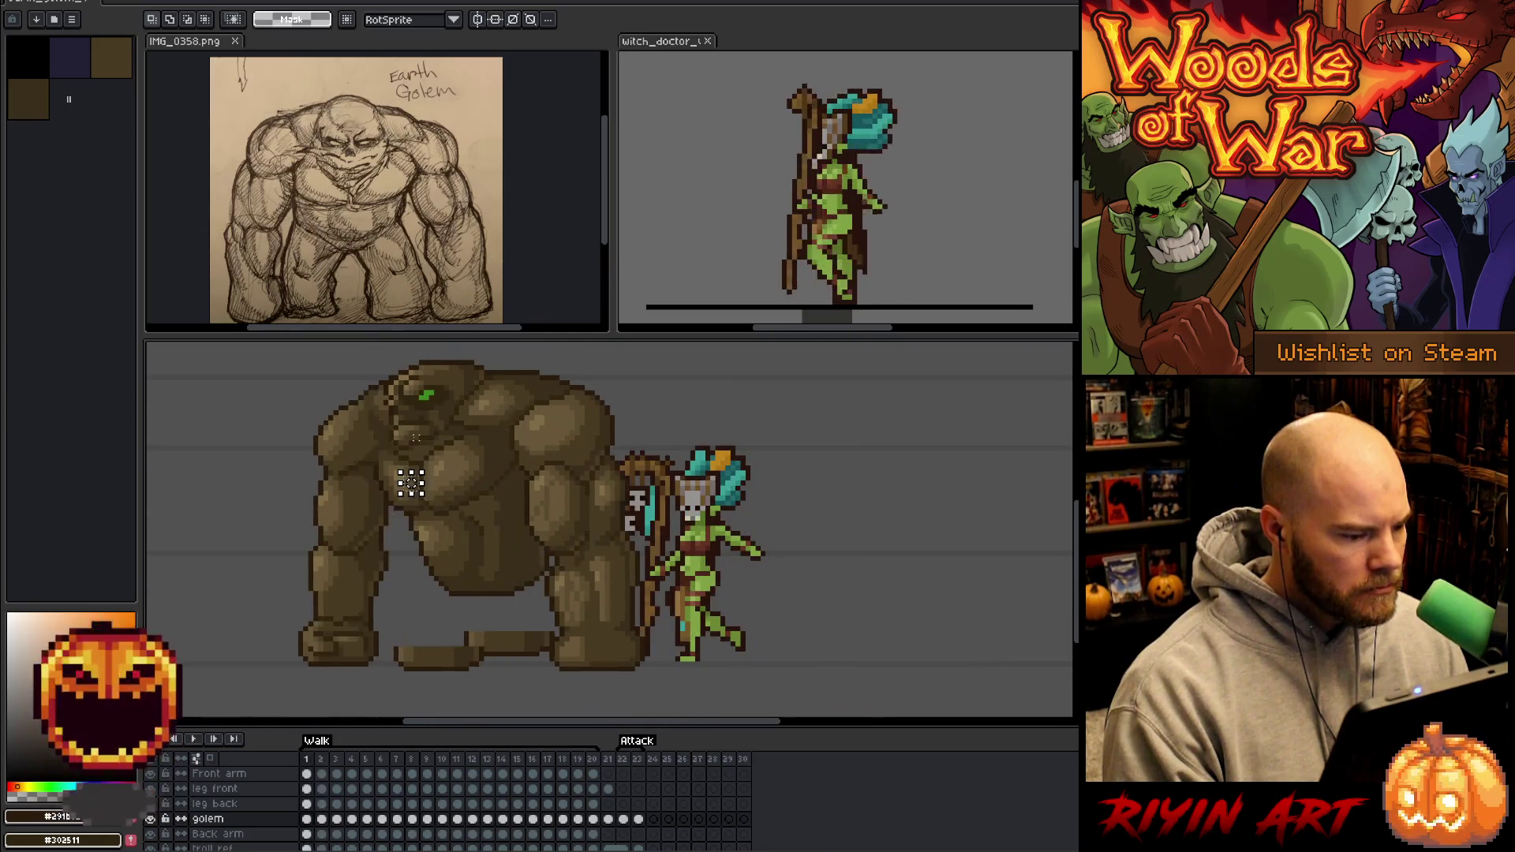
scroll(411, 482, up, 1)
scroll(410, 483, down, 1)
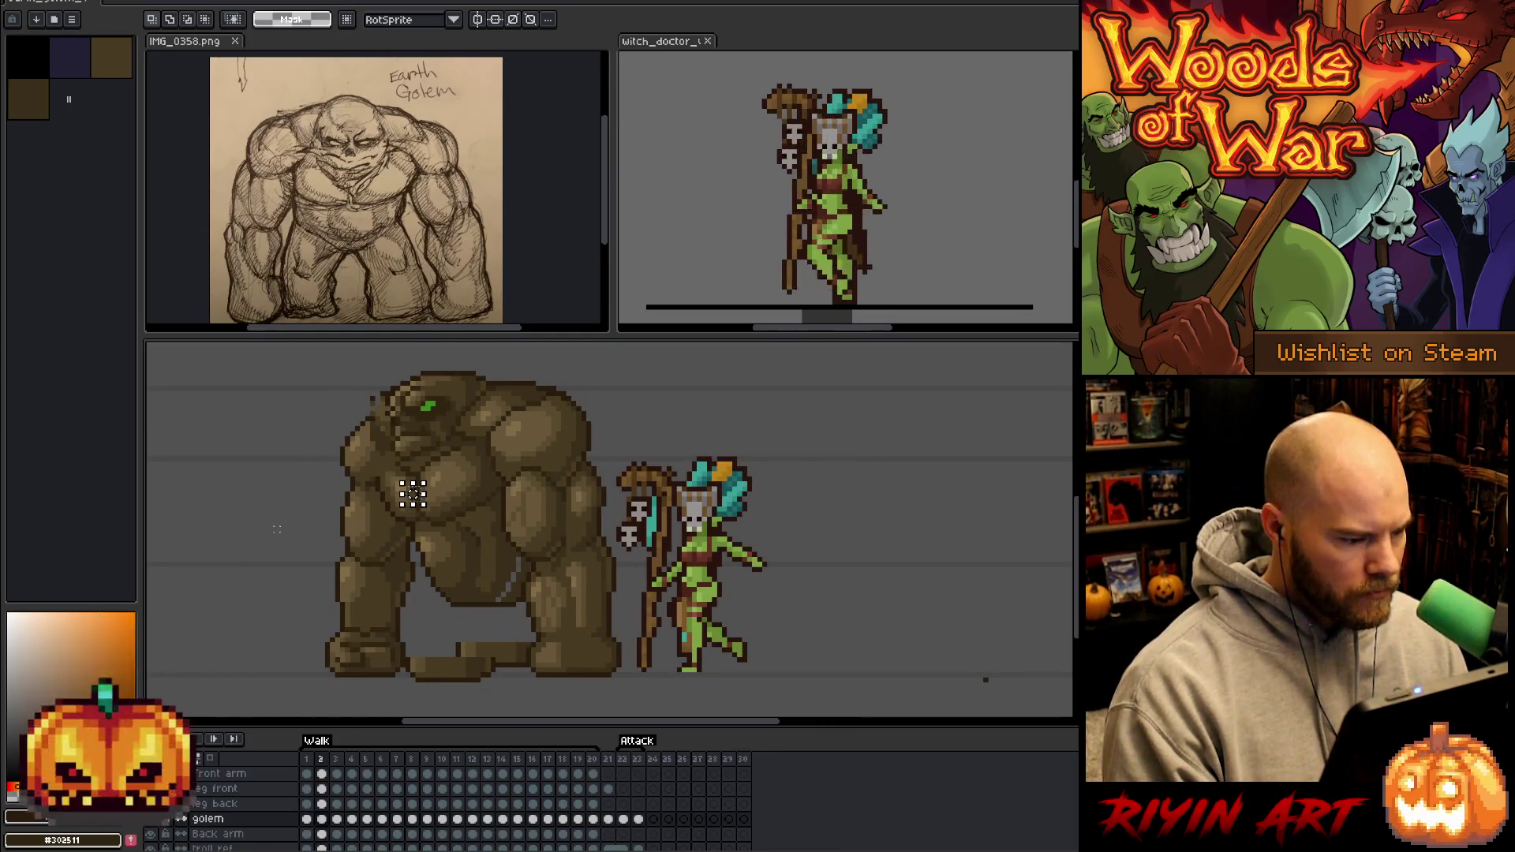
scroll(412, 494, up, 1)
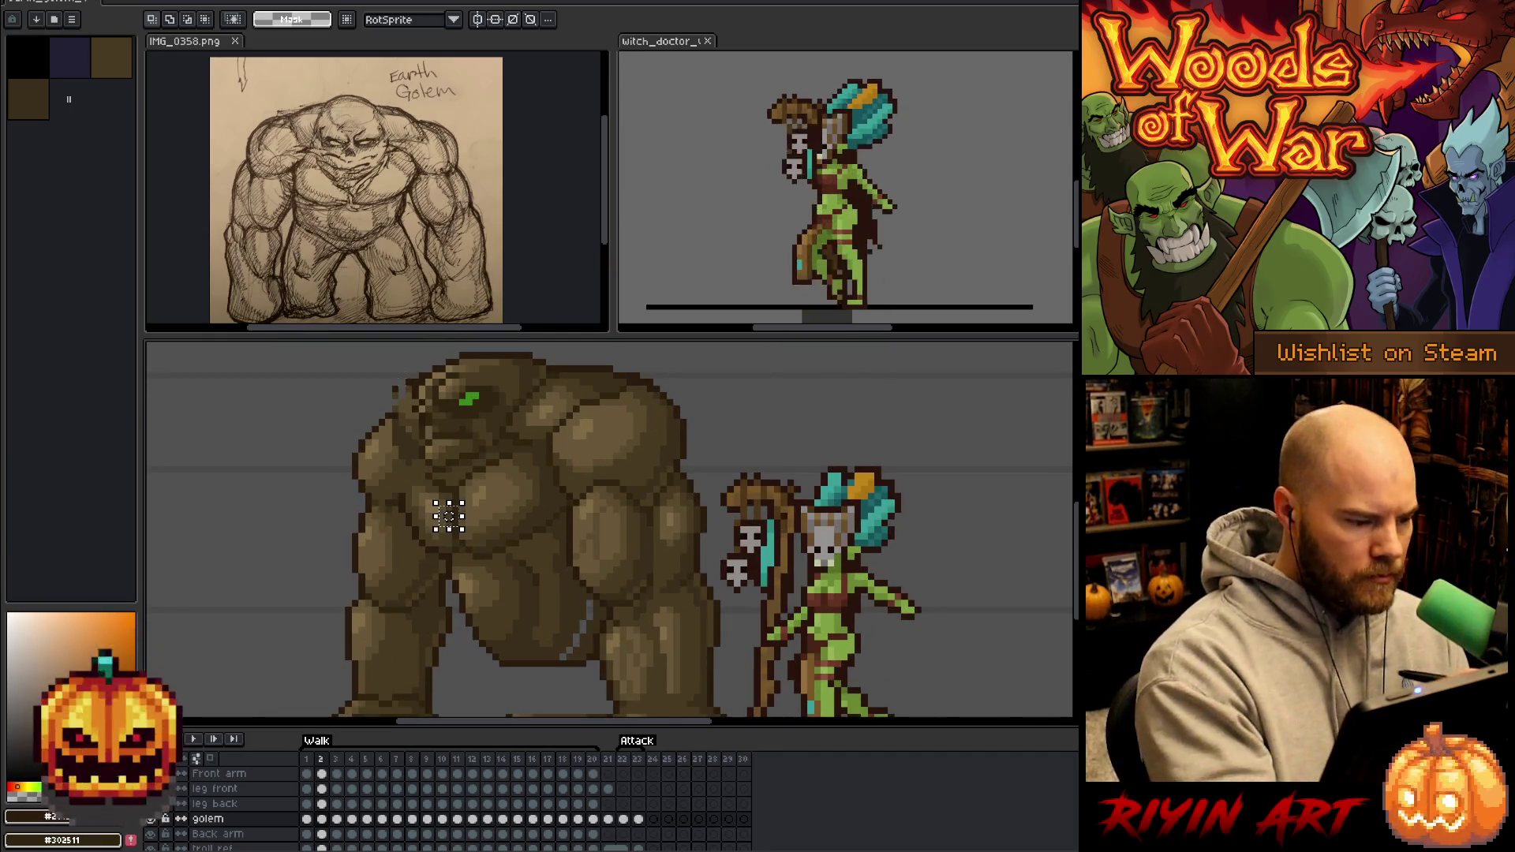
Sample golem browns and paint over the grey stroke on the golem's belly.
key(b)
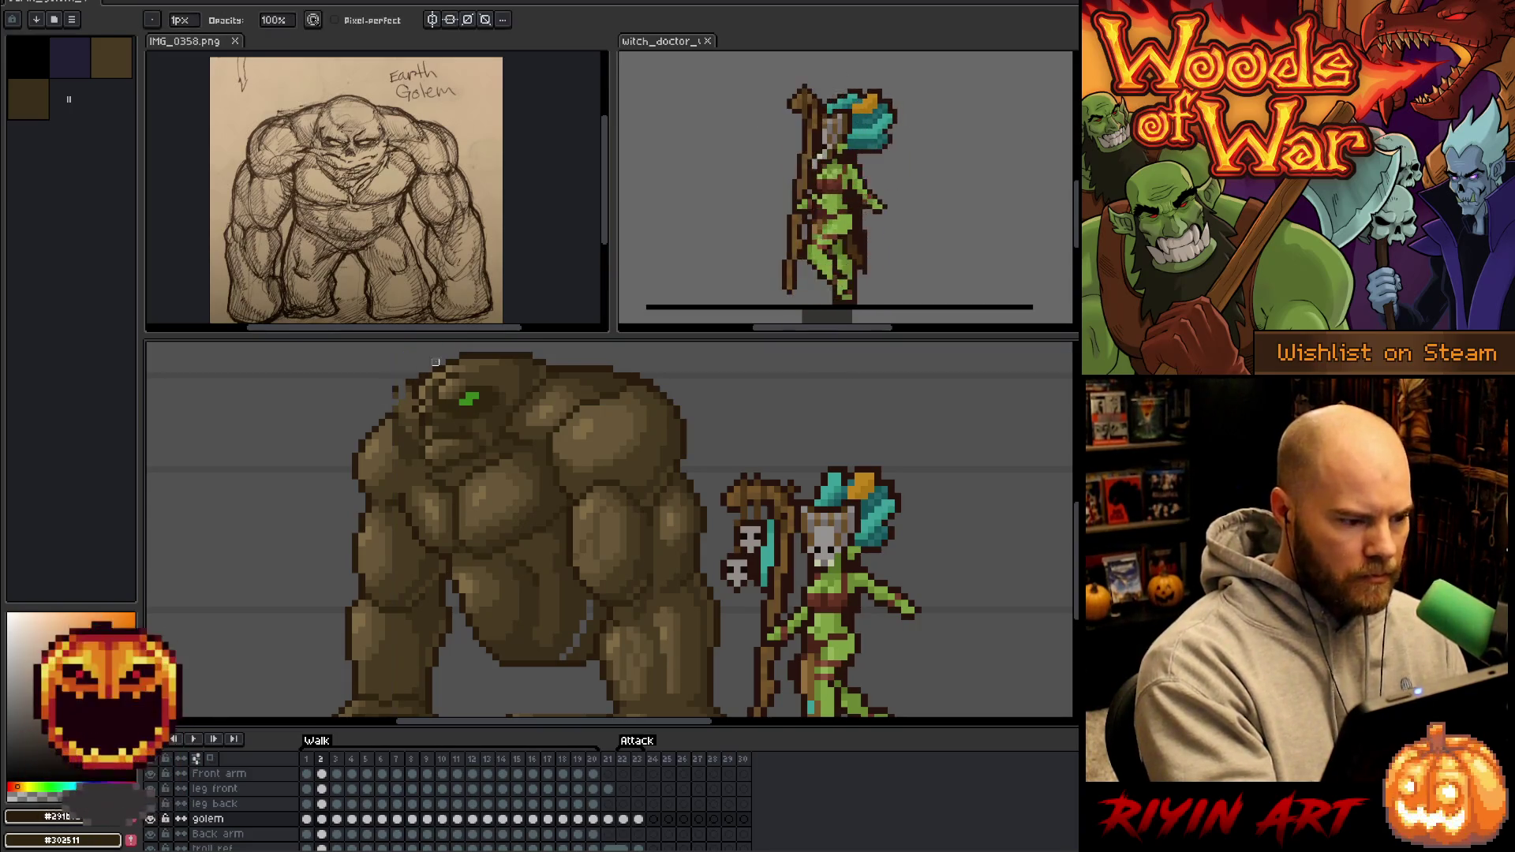
key(e)
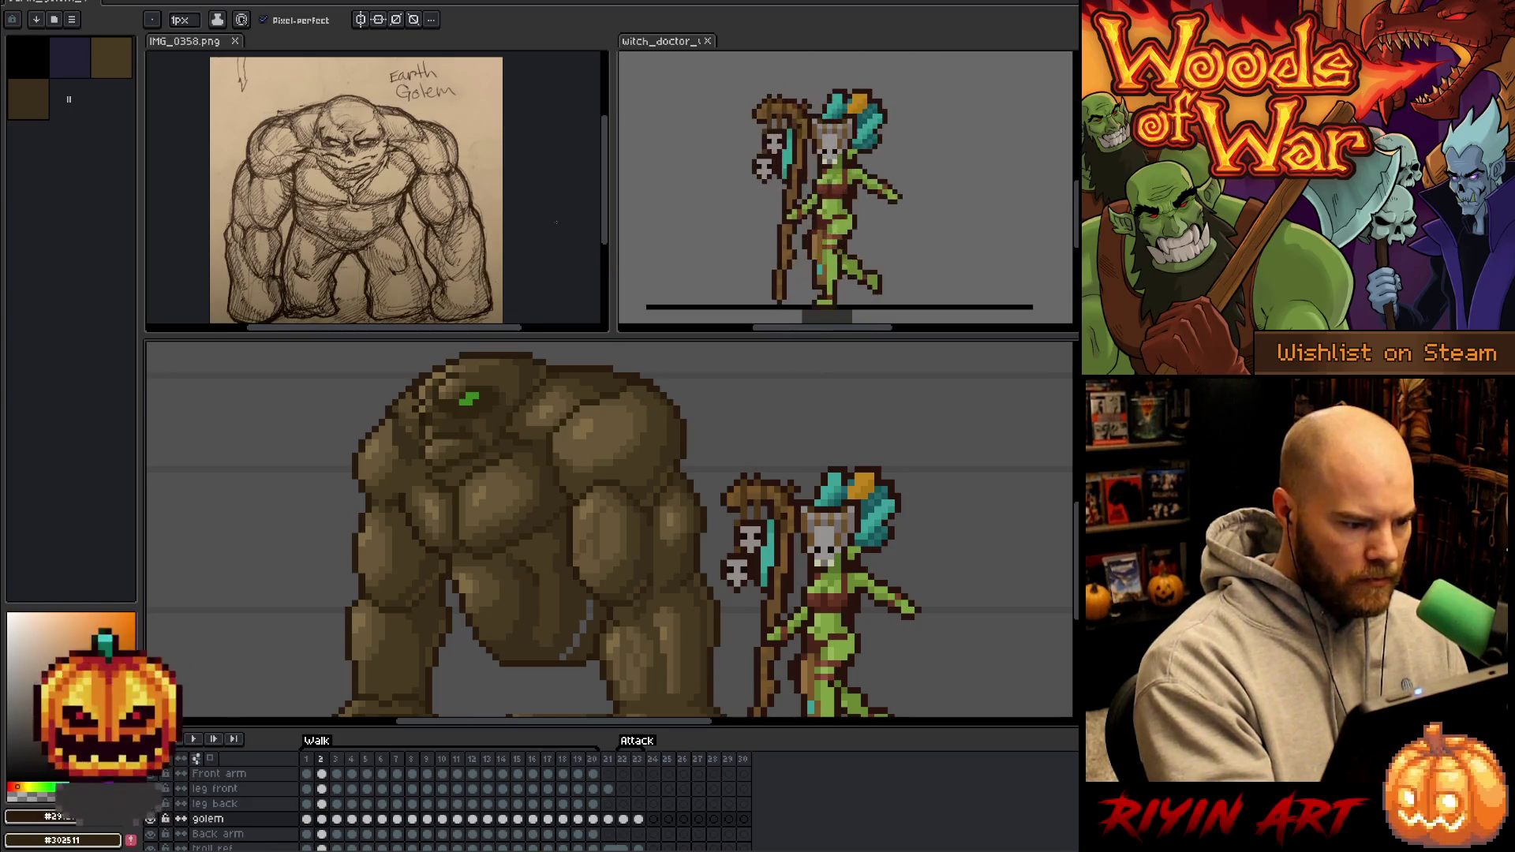
key(b)
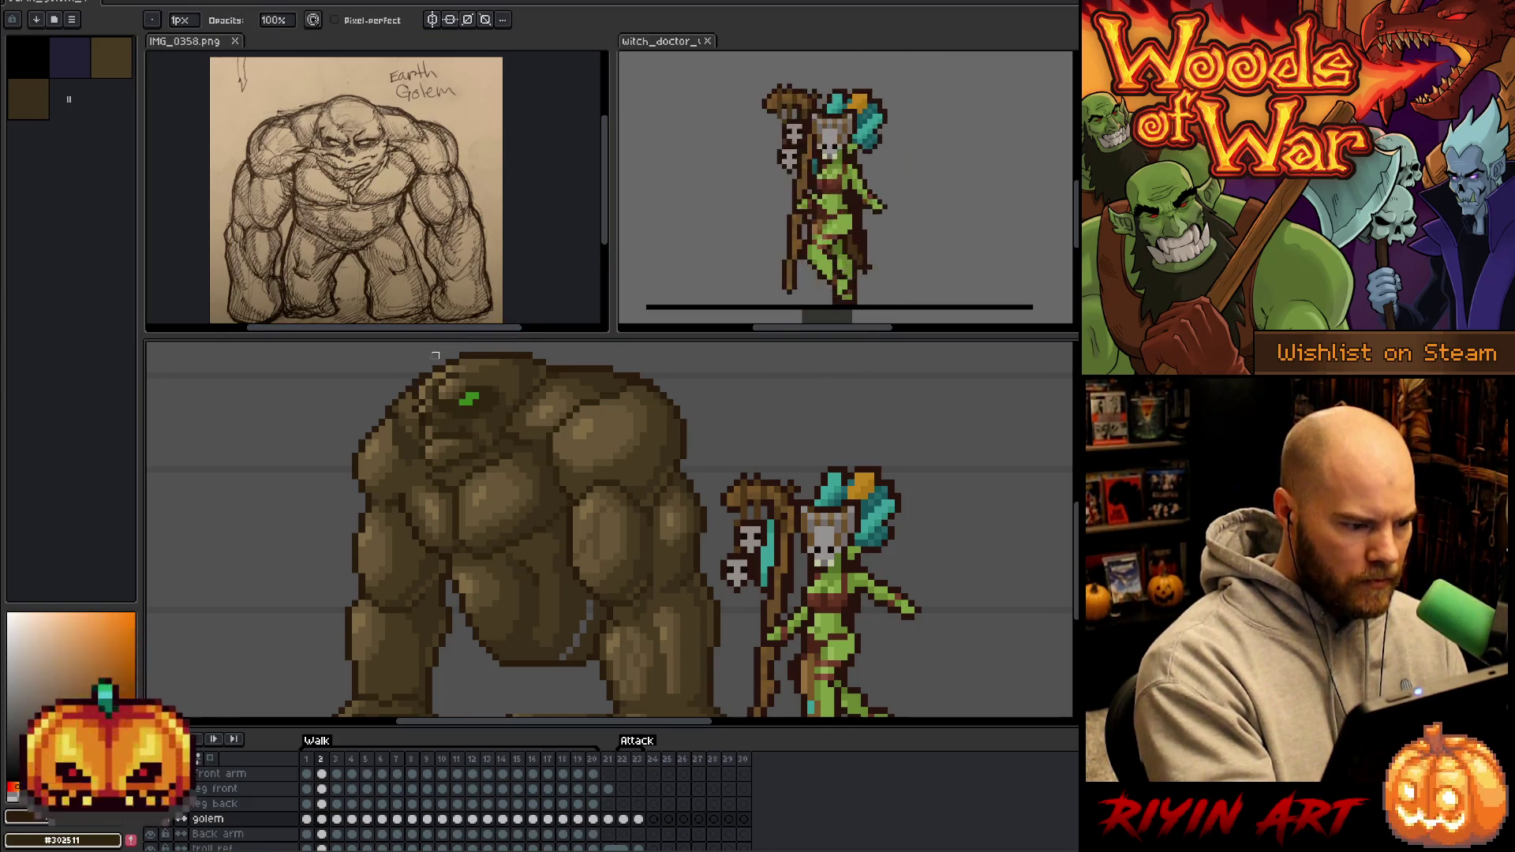
key(e)
alt+click(418, 426)
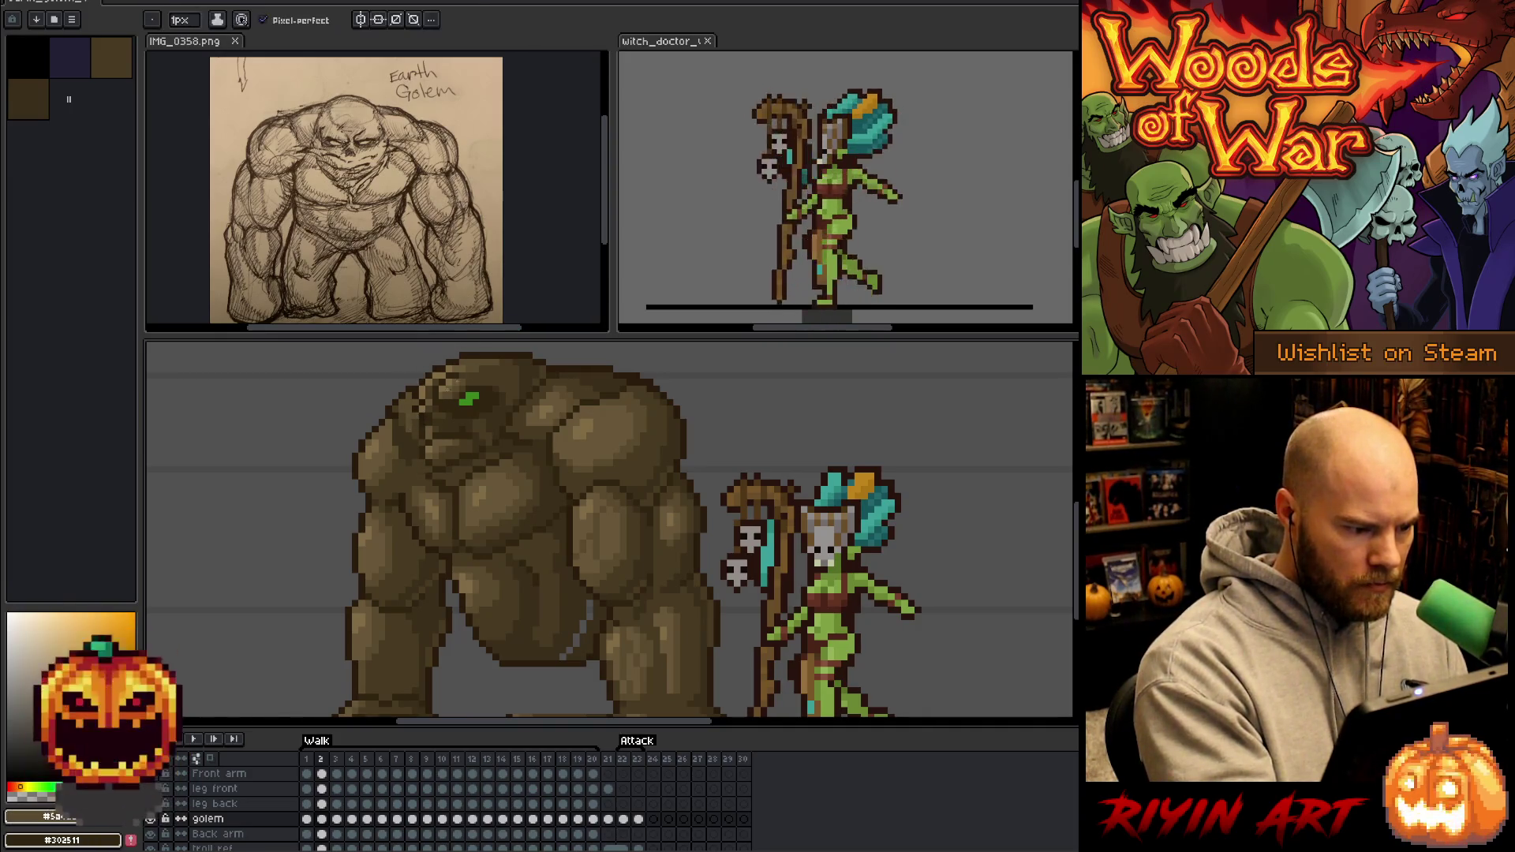
alt+click(408, 427)
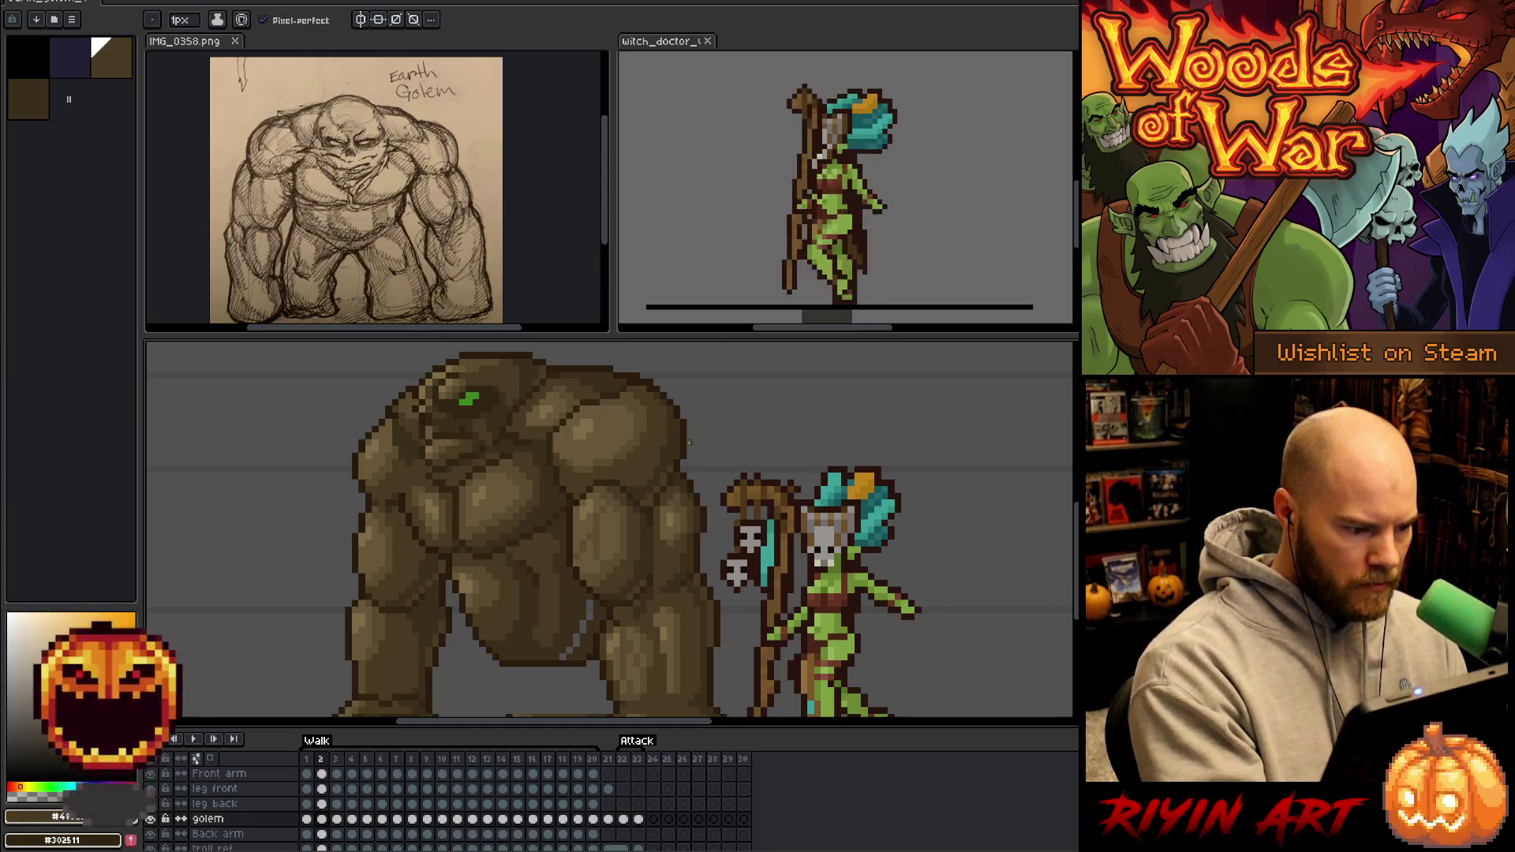
drag(715, 529, 700, 494)
alt+click(576, 568)
drag(575, 570, 554, 613)
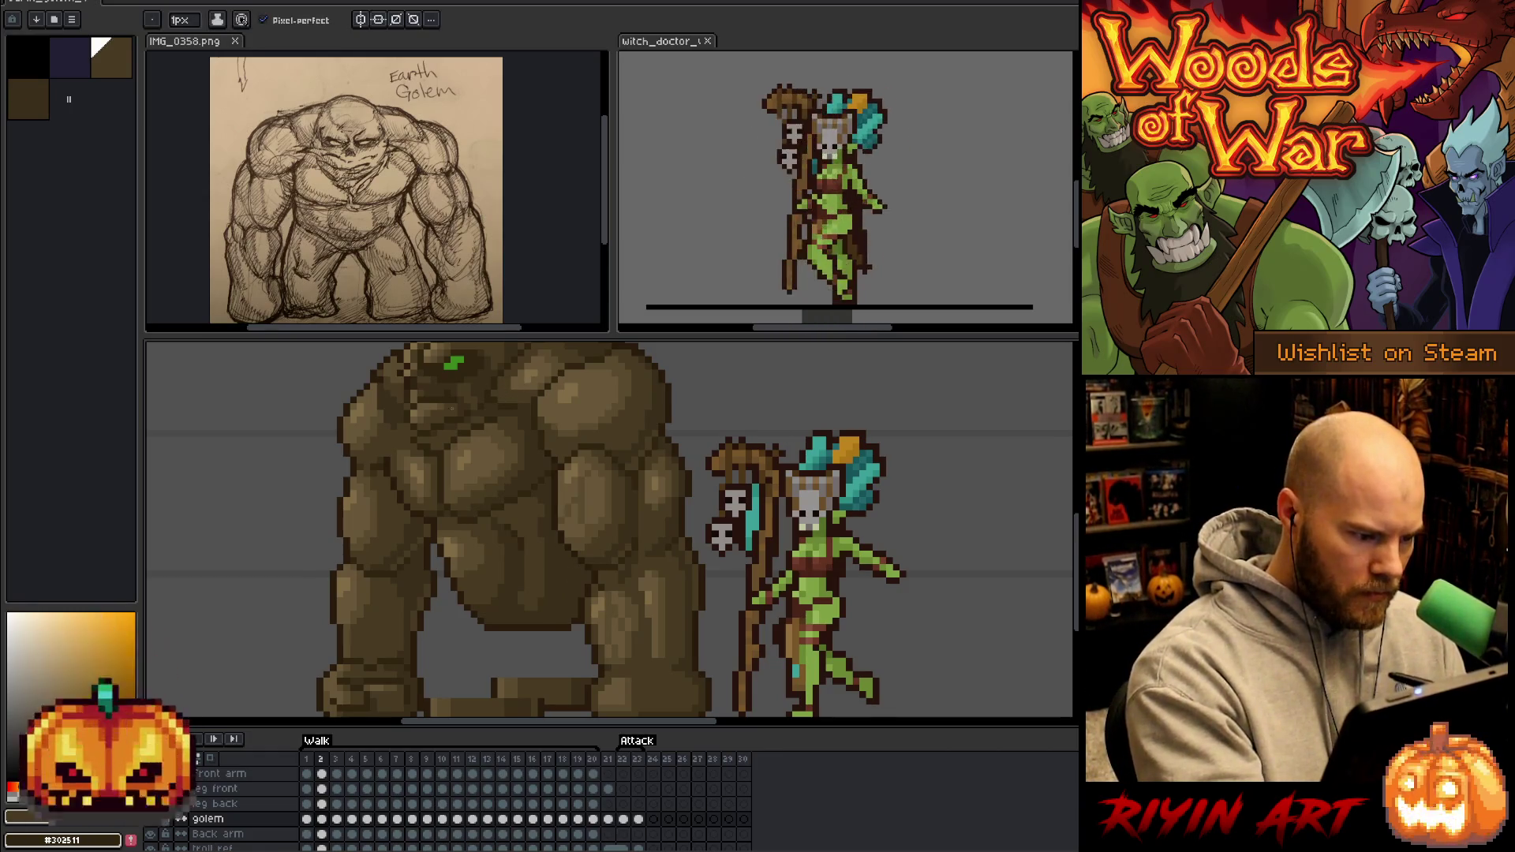
Pick the dark brown, reframe the view, and step between walk frames 1 and 2.
alt+click(506, 444)
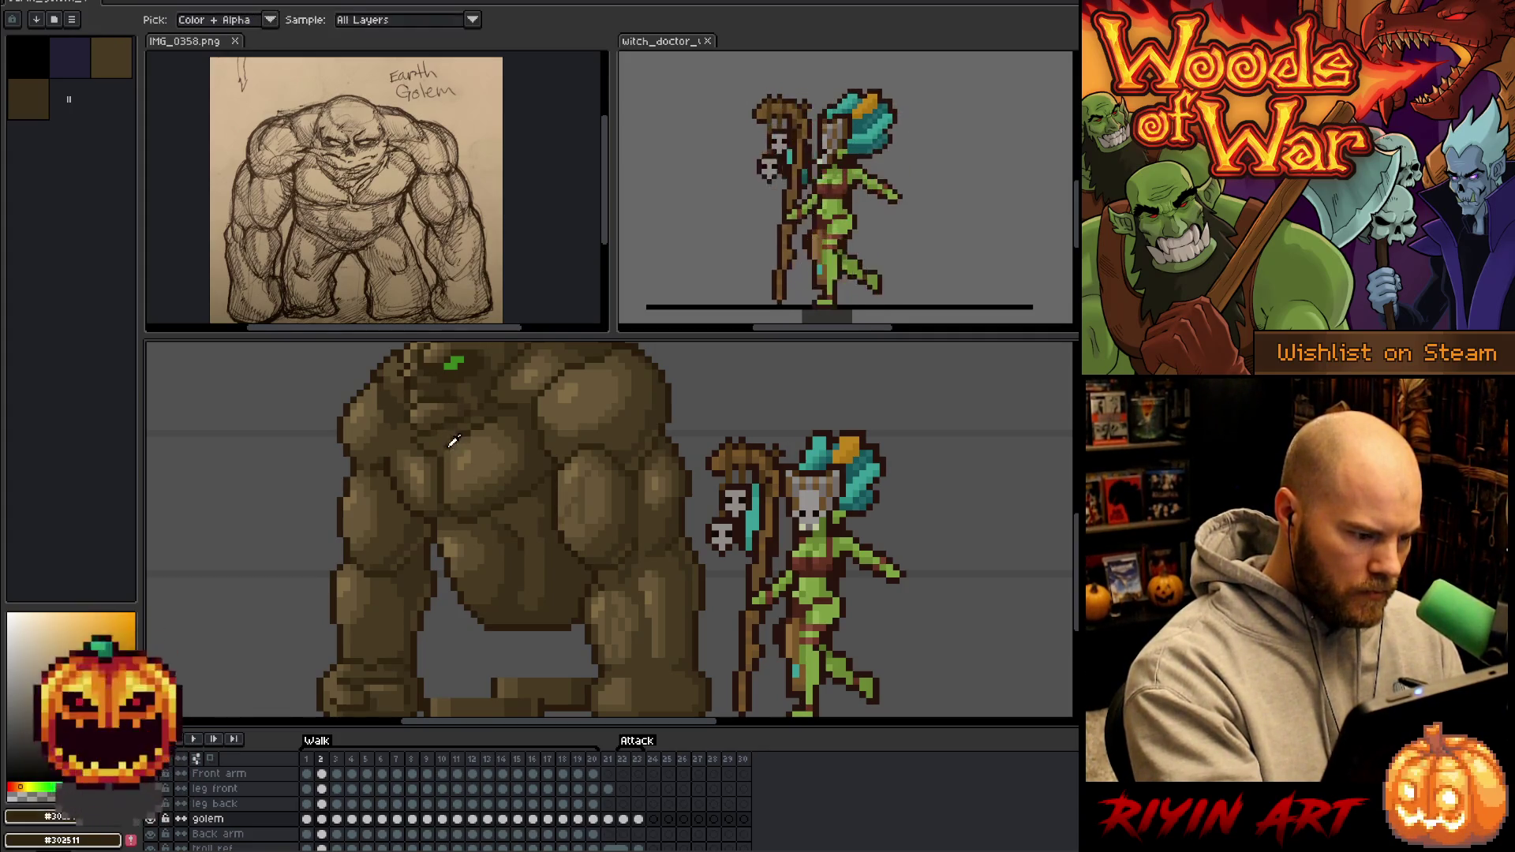
alt+click(546, 382)
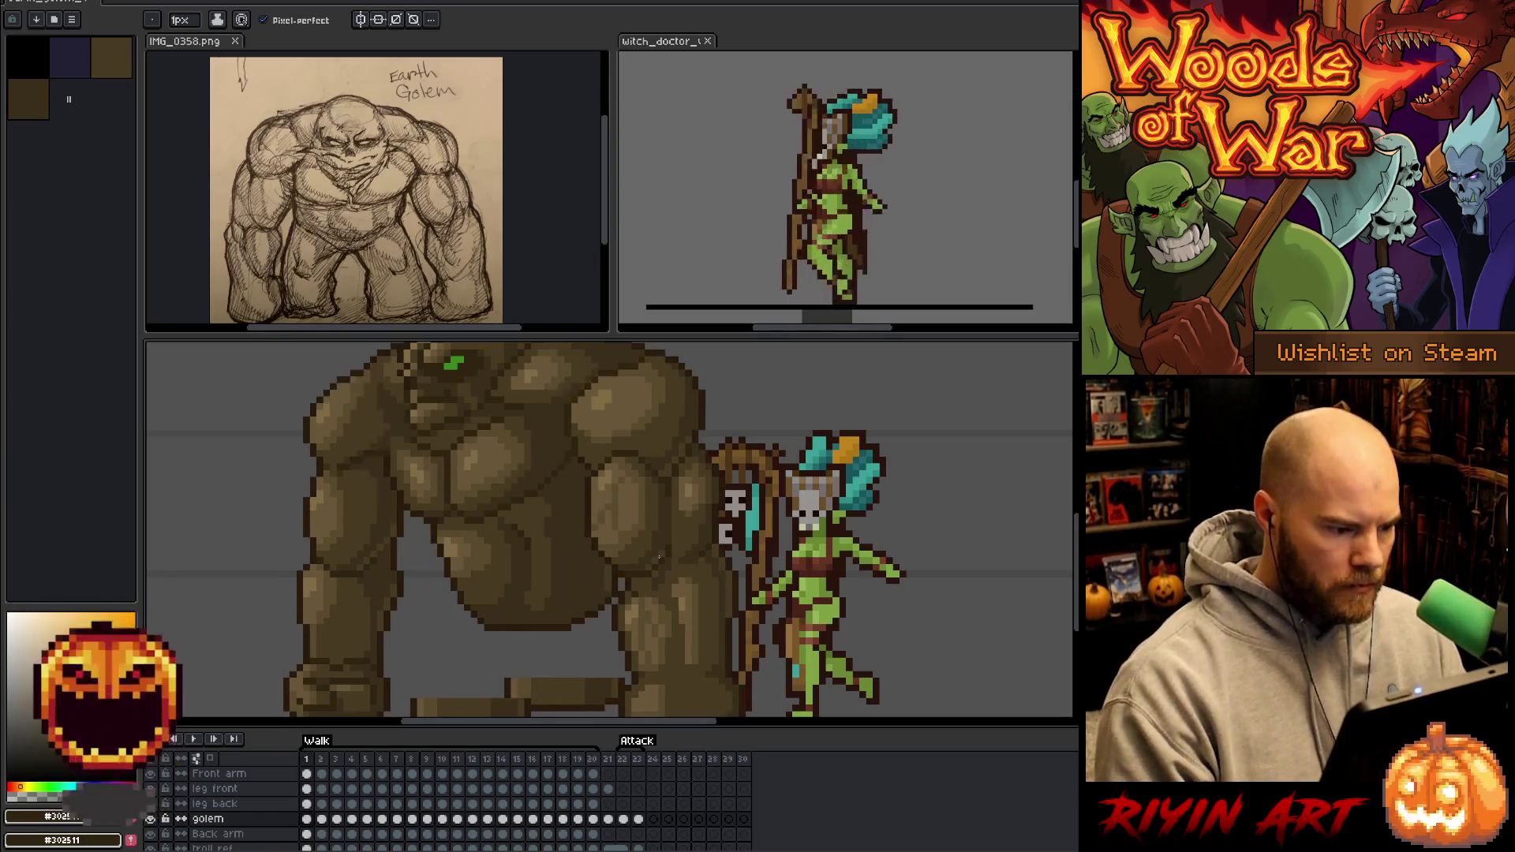
key(Left)
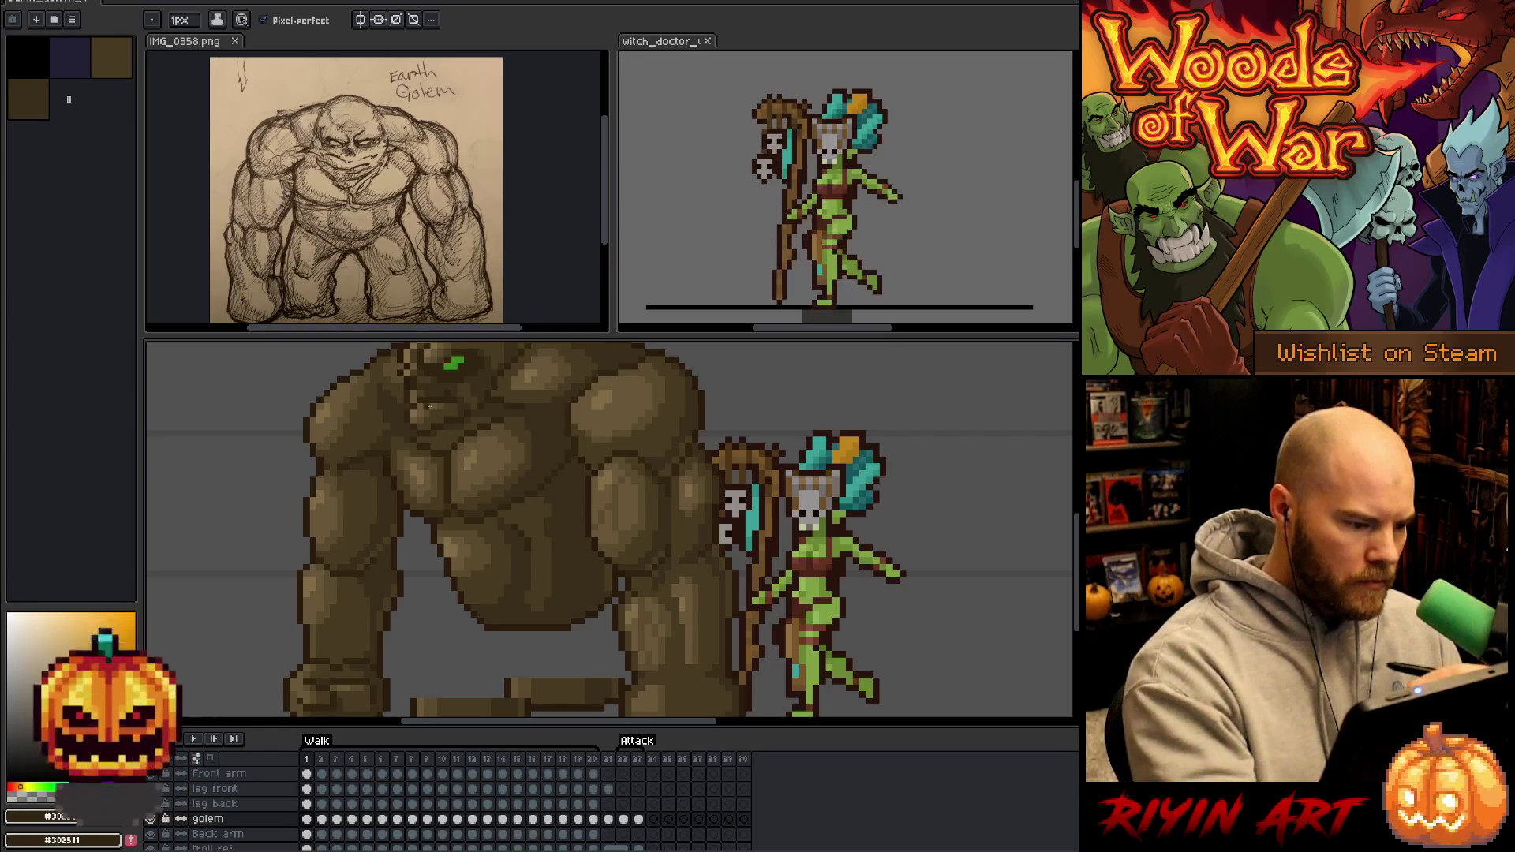
alt+click(448, 442)
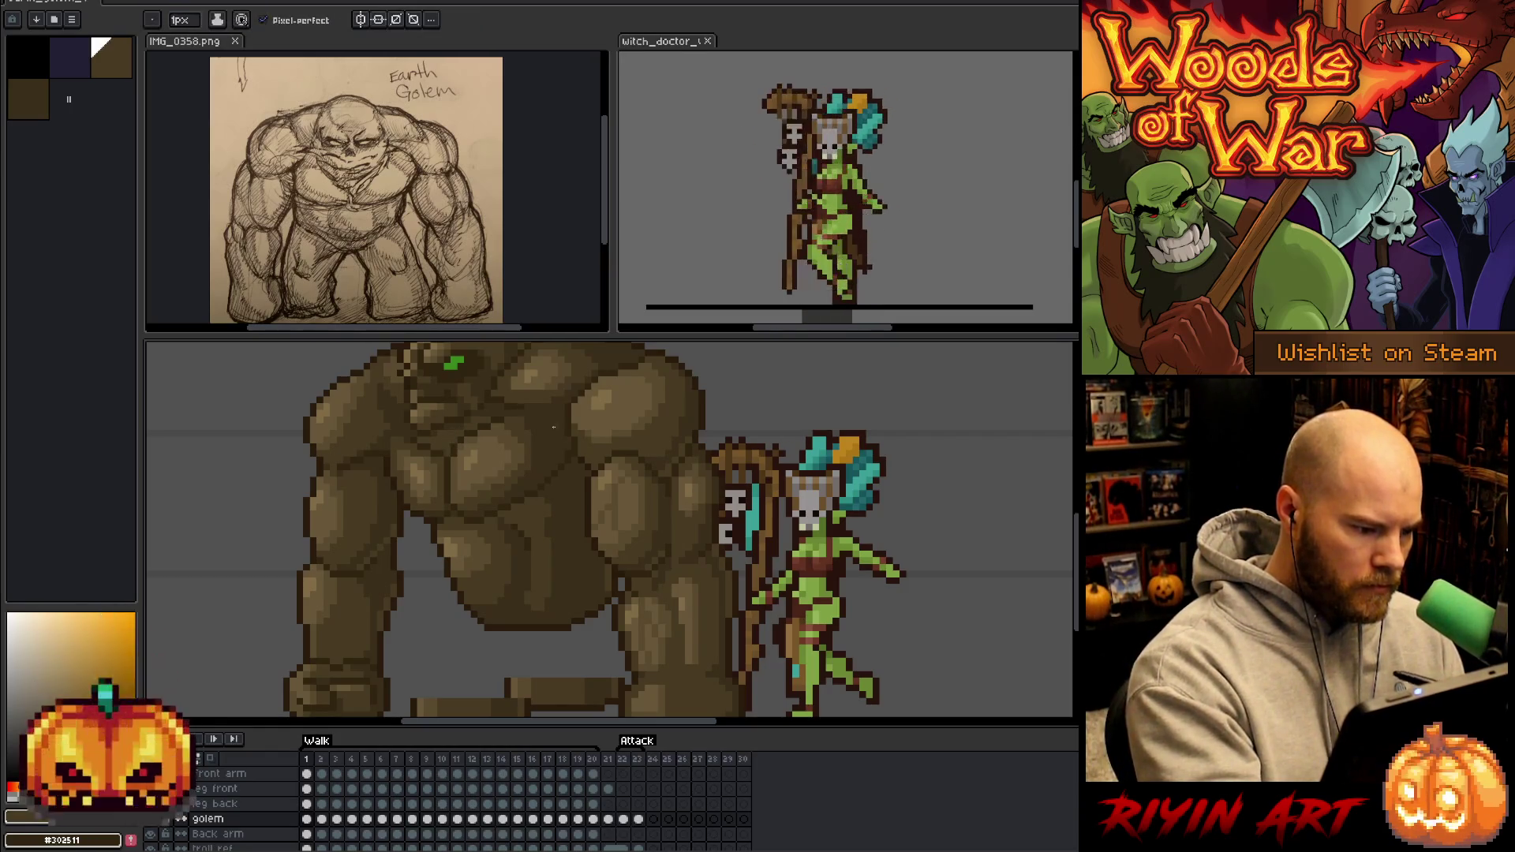
scroll(676, 620, down, 2)
drag(676, 619, 636, 636)
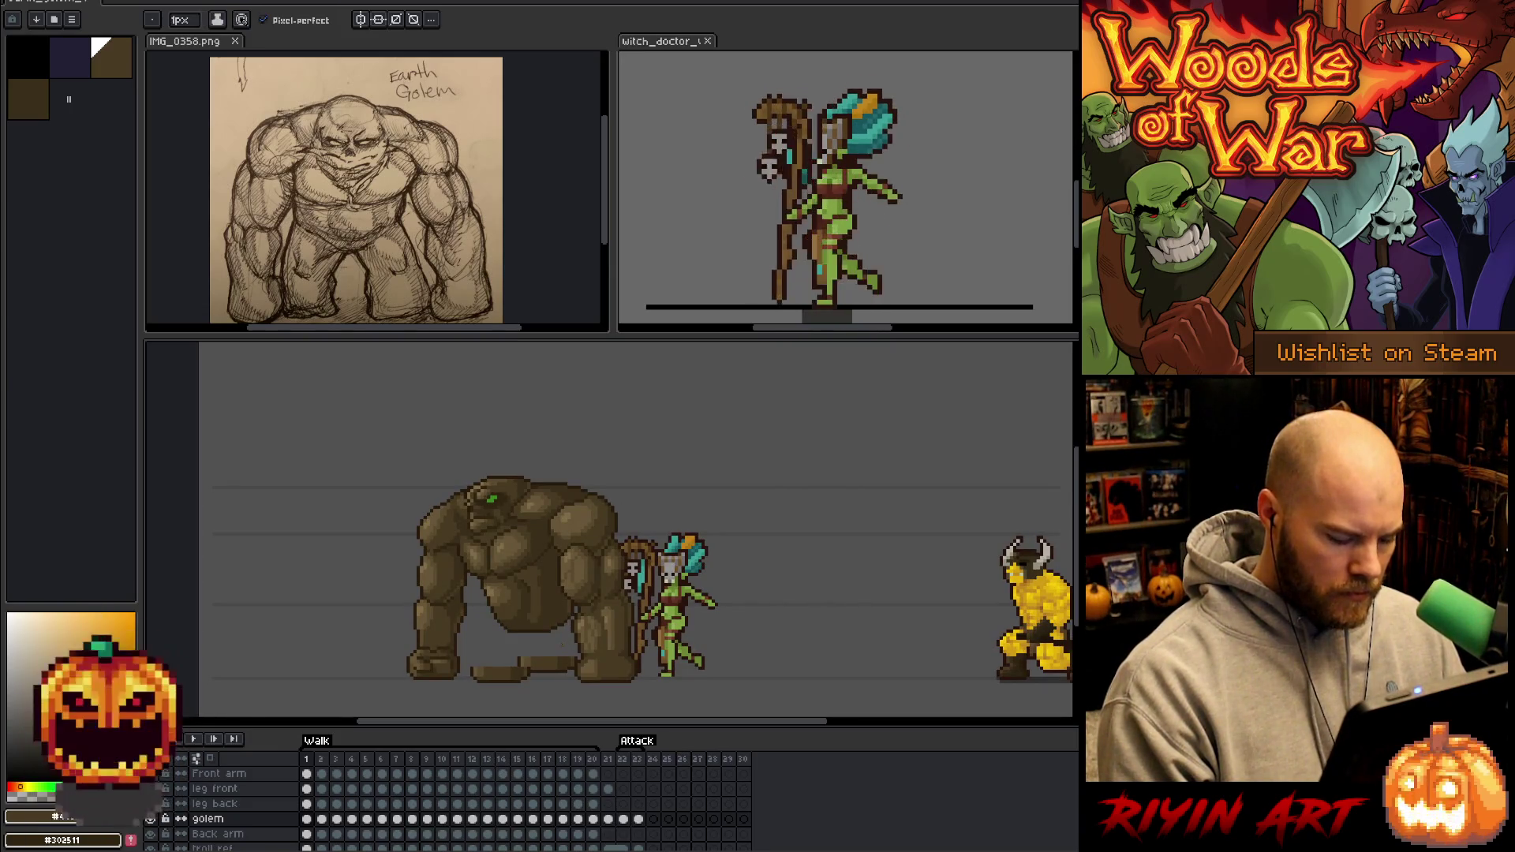
key(period)
key(comma)
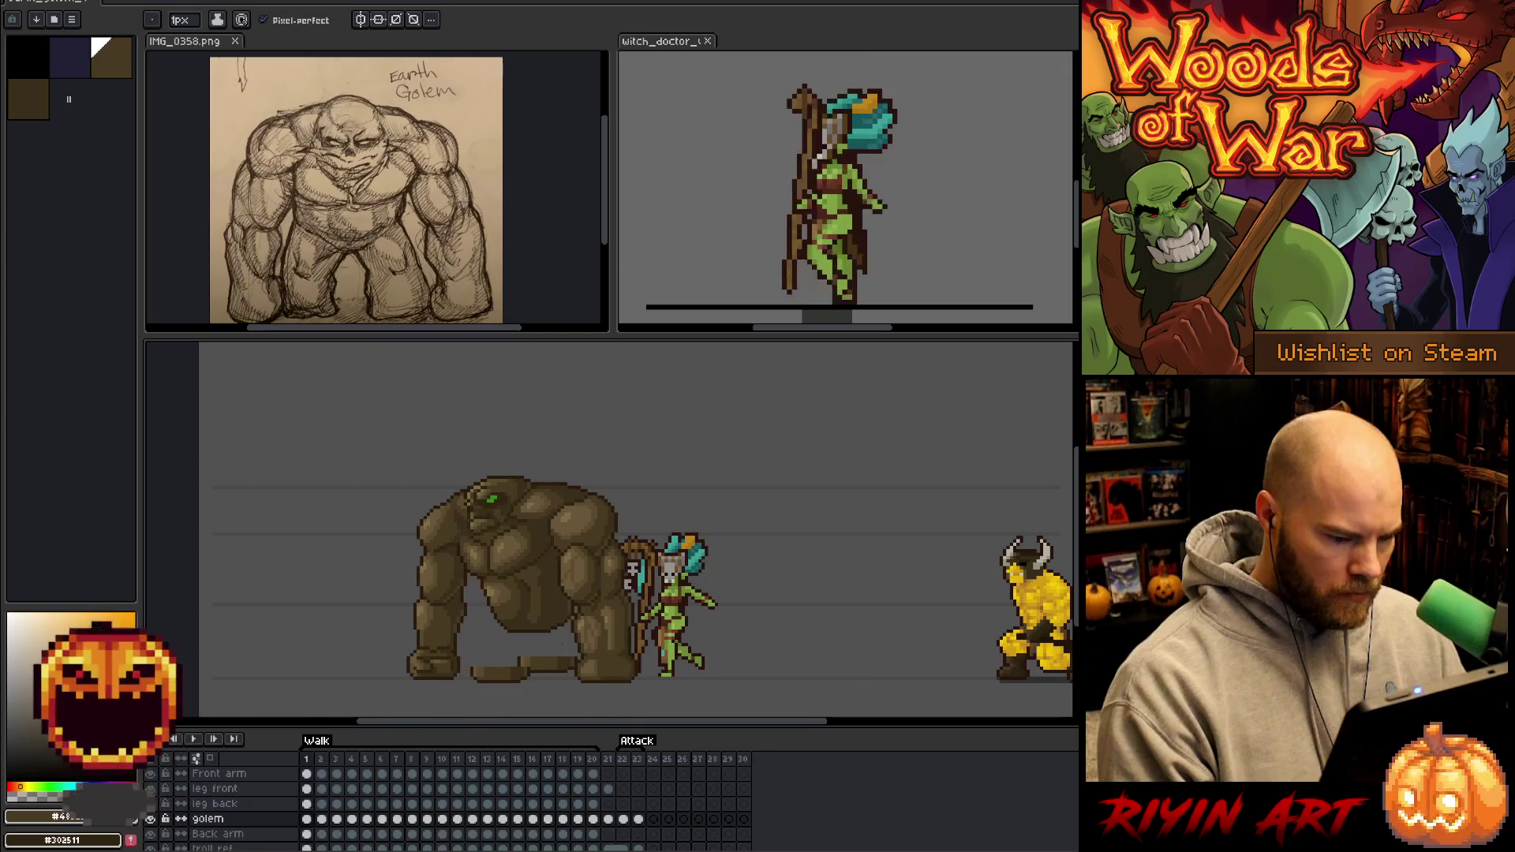
key(period)
key(e)
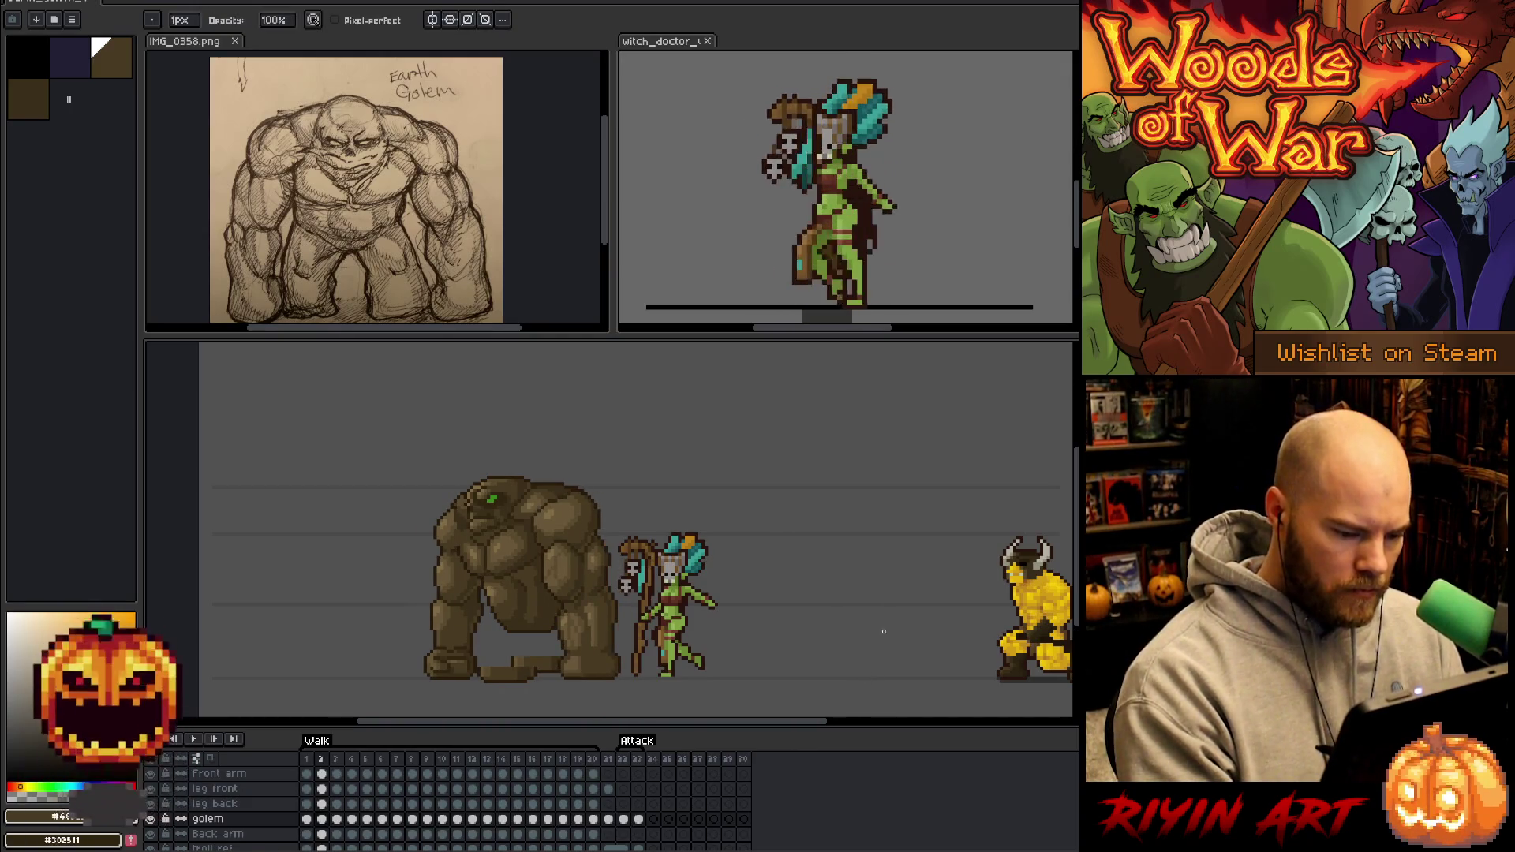
Go to the golem's third walk frame, zoom in, and start a lasso around its head and shoulder.
click(321, 820)
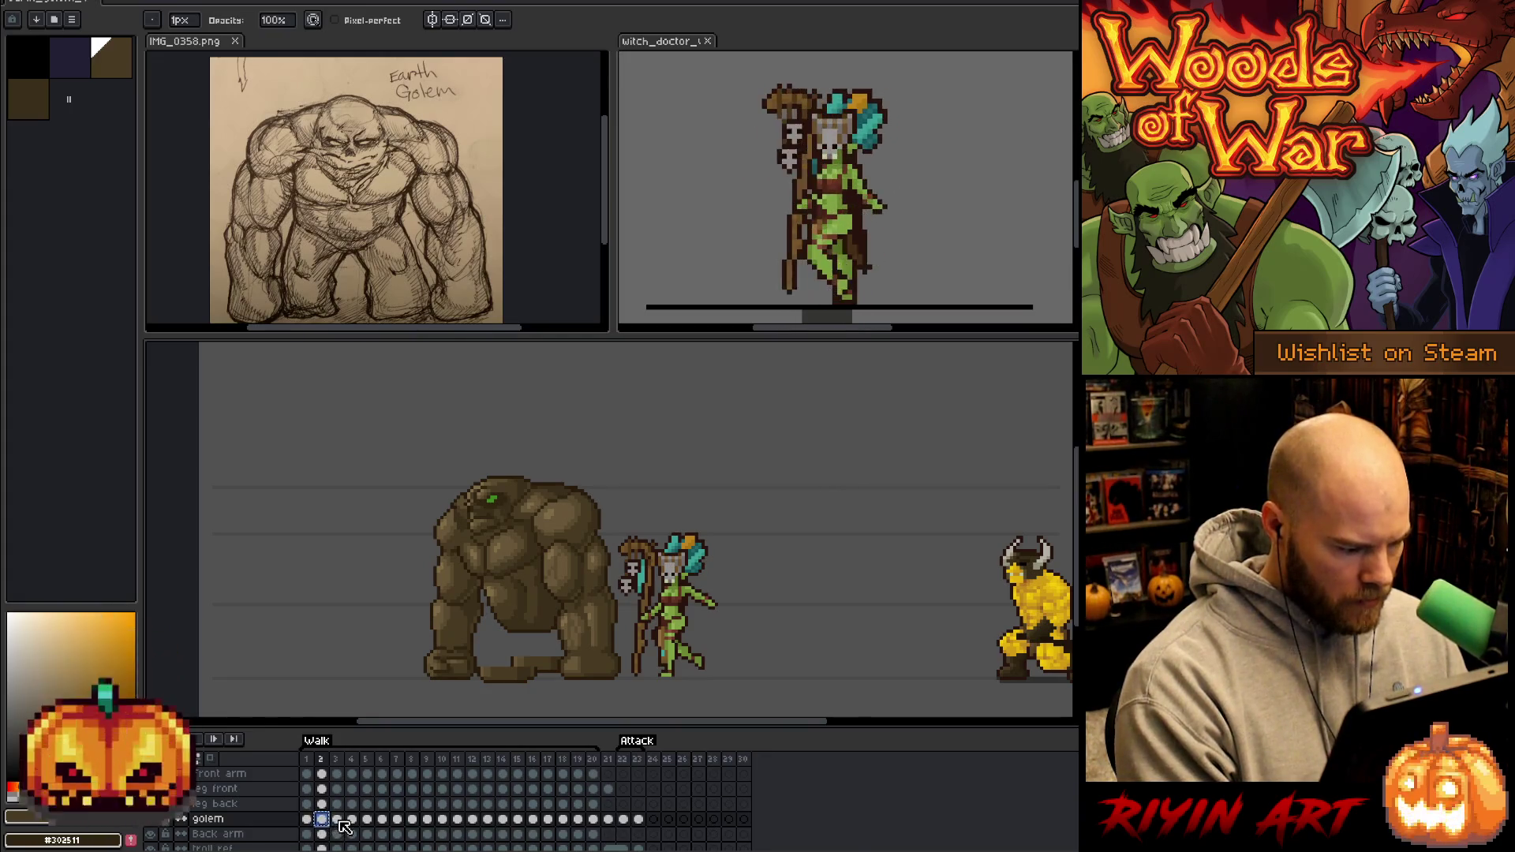
click(339, 820)
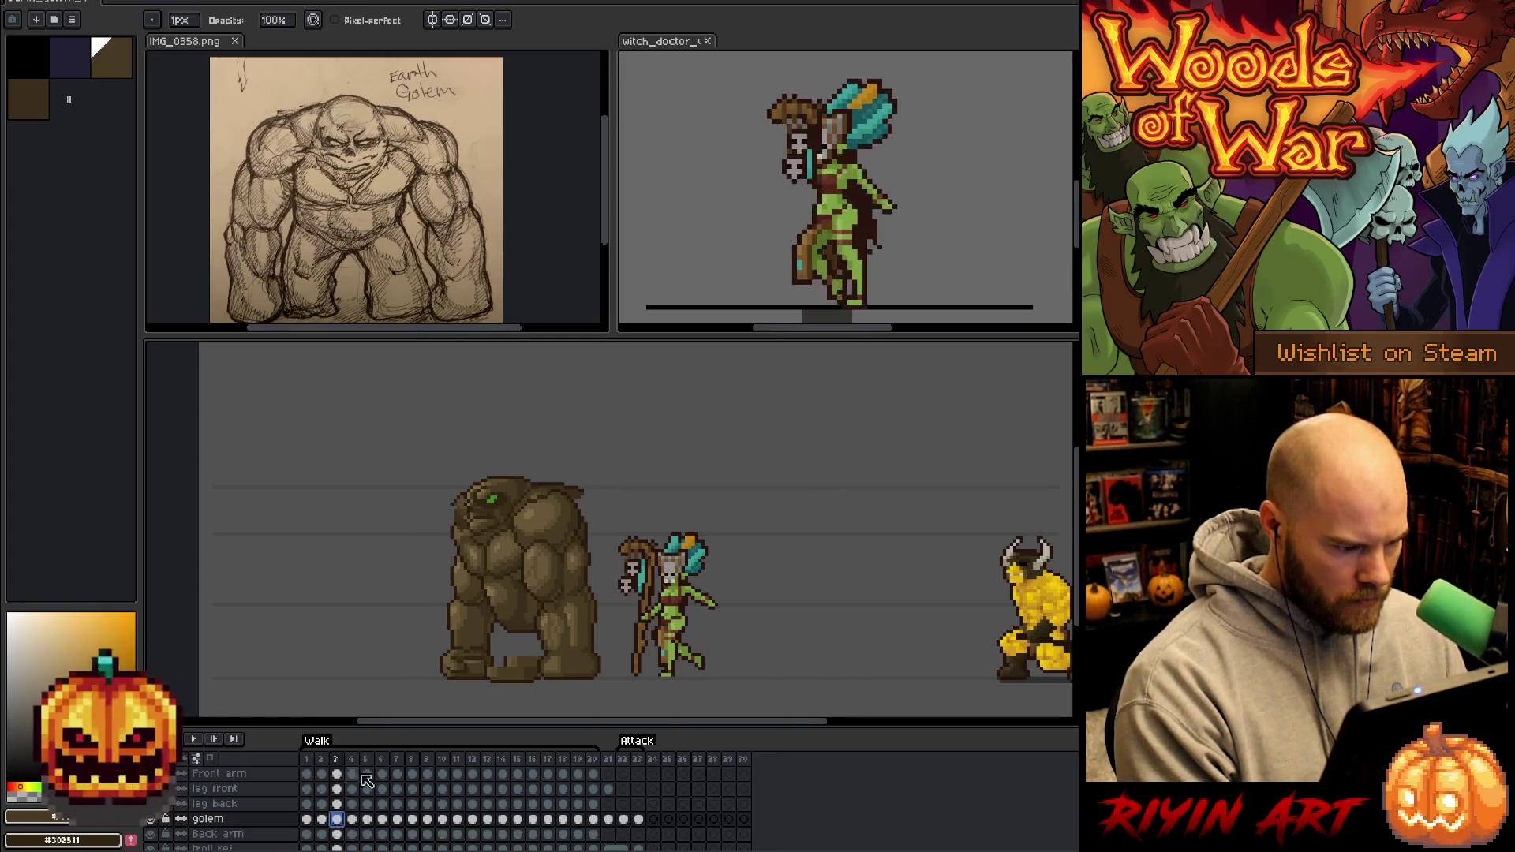
scroll(454, 524, up, 3)
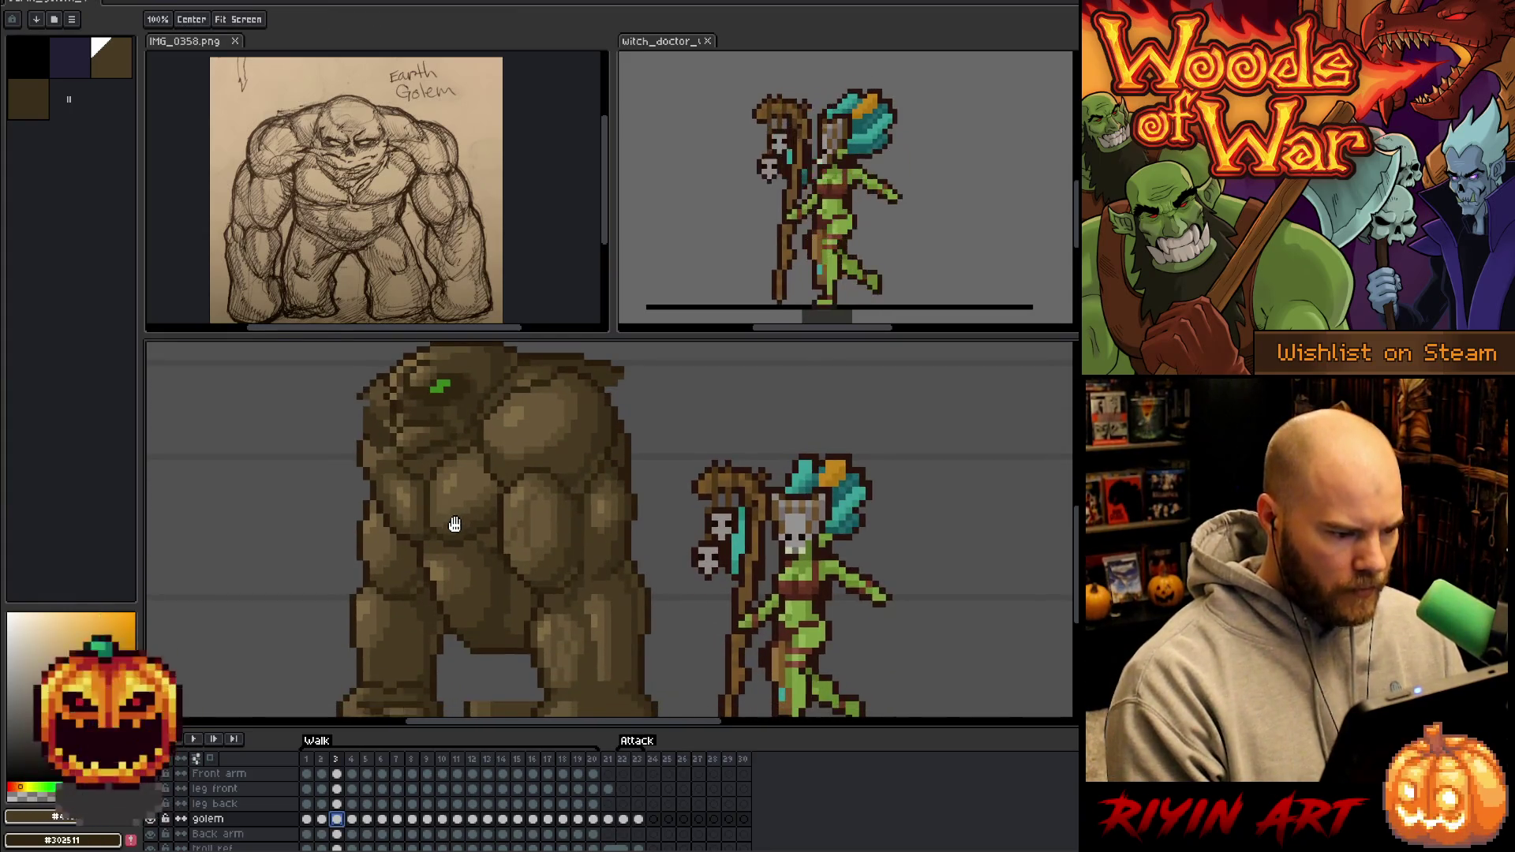
drag(753, 543, 766, 583)
mouse_move(748, 449)
mouse_down()
mouse_move(604, 377)
mouse_move(530, 469)
mouse_move(438, 512)
mouse_up()
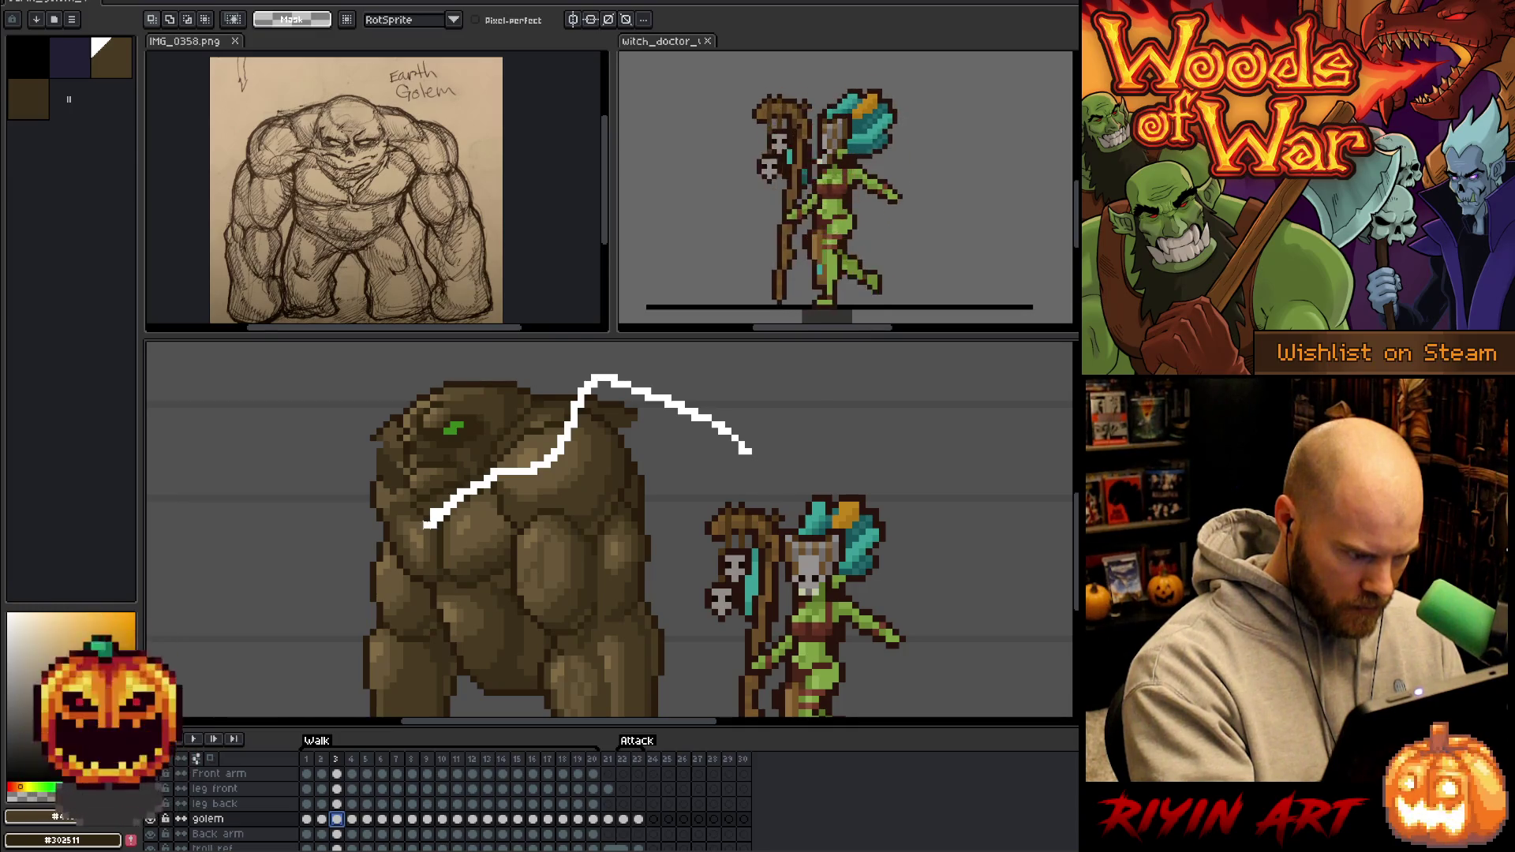
Complete the lasso around the golem's upper body and nudge it one pixel left.
drag(418, 530, 419, 554)
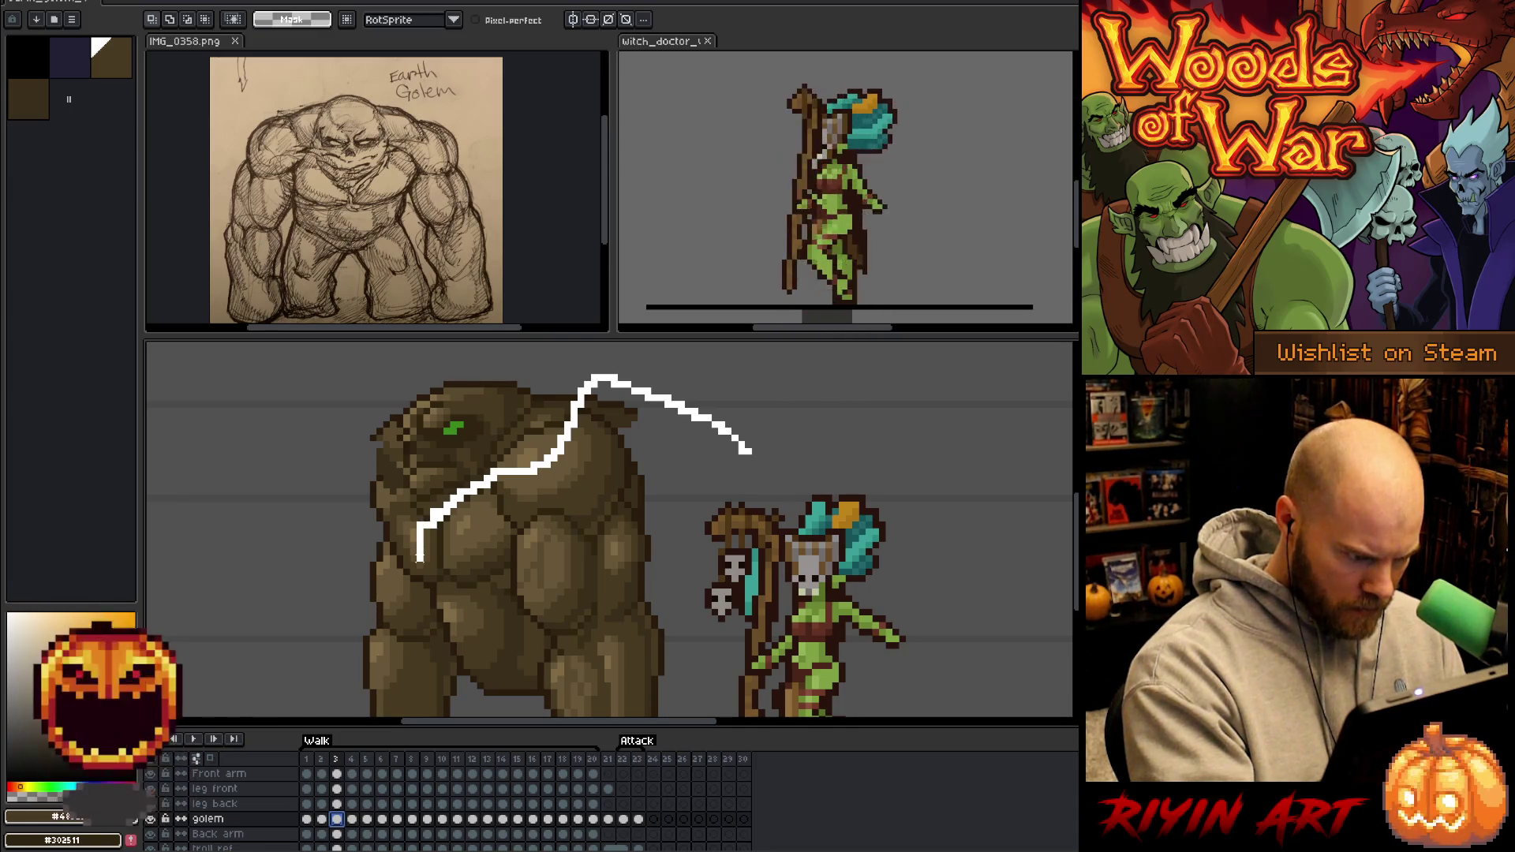
mouse_move(424, 565)
mouse_down()
mouse_move(472, 603)
mouse_move(517, 698)
mouse_move(745, 438)
mouse_move(733, 469)
mouse_up()
key(Left)
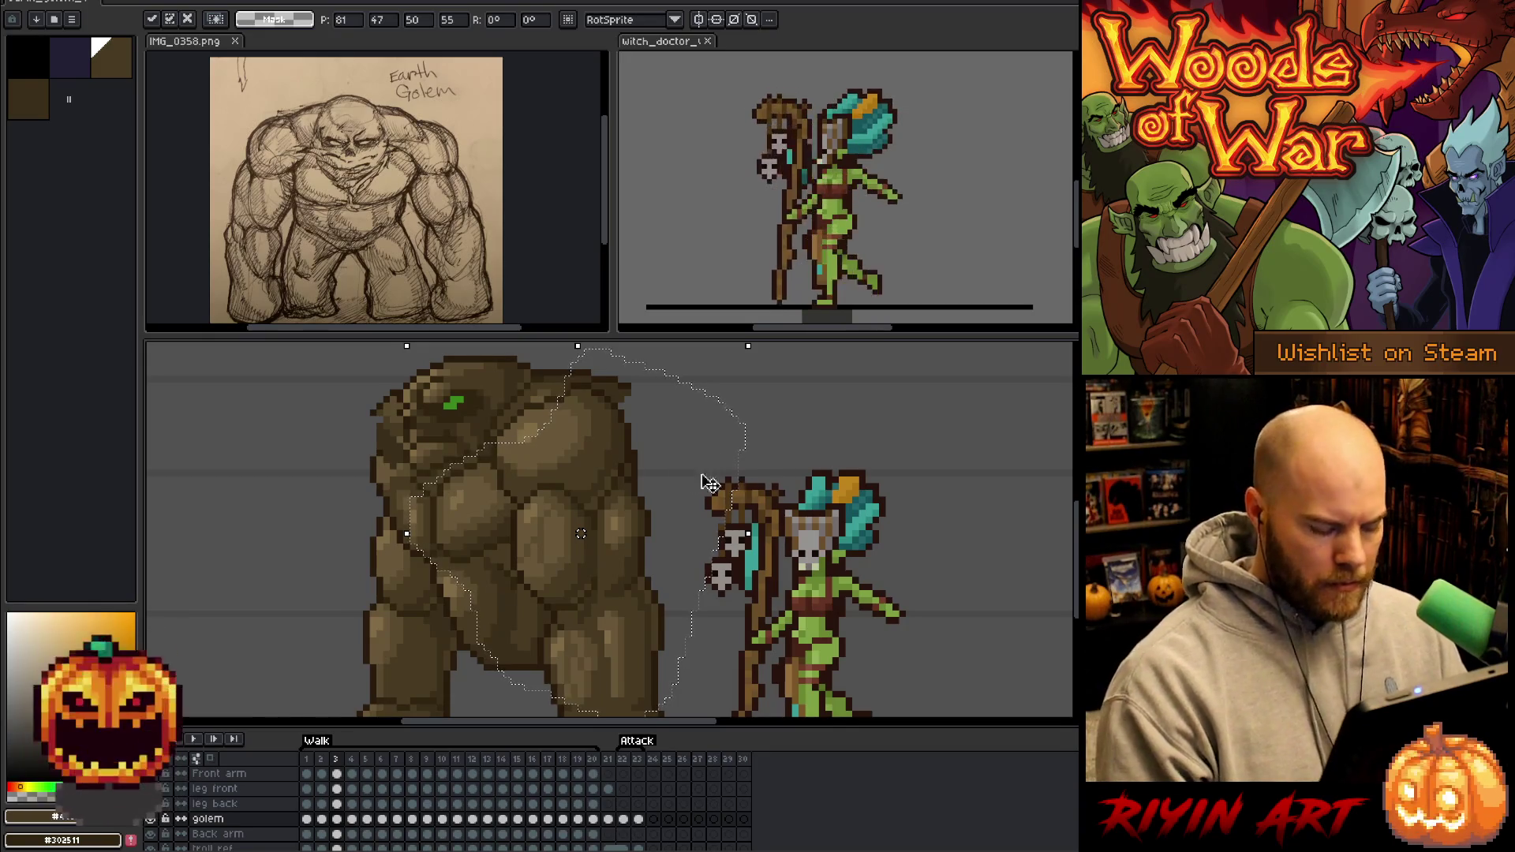
Lasso the golem's left shoulder, then deselect and return to the pencil.
key(b)
mouse_move(365, 433)
mouse_down()
mouse_move(386, 440)
mouse_move(400, 524)
mouse_move(339, 473)
mouse_move(351, 435)
mouse_up()
click(373, 487)
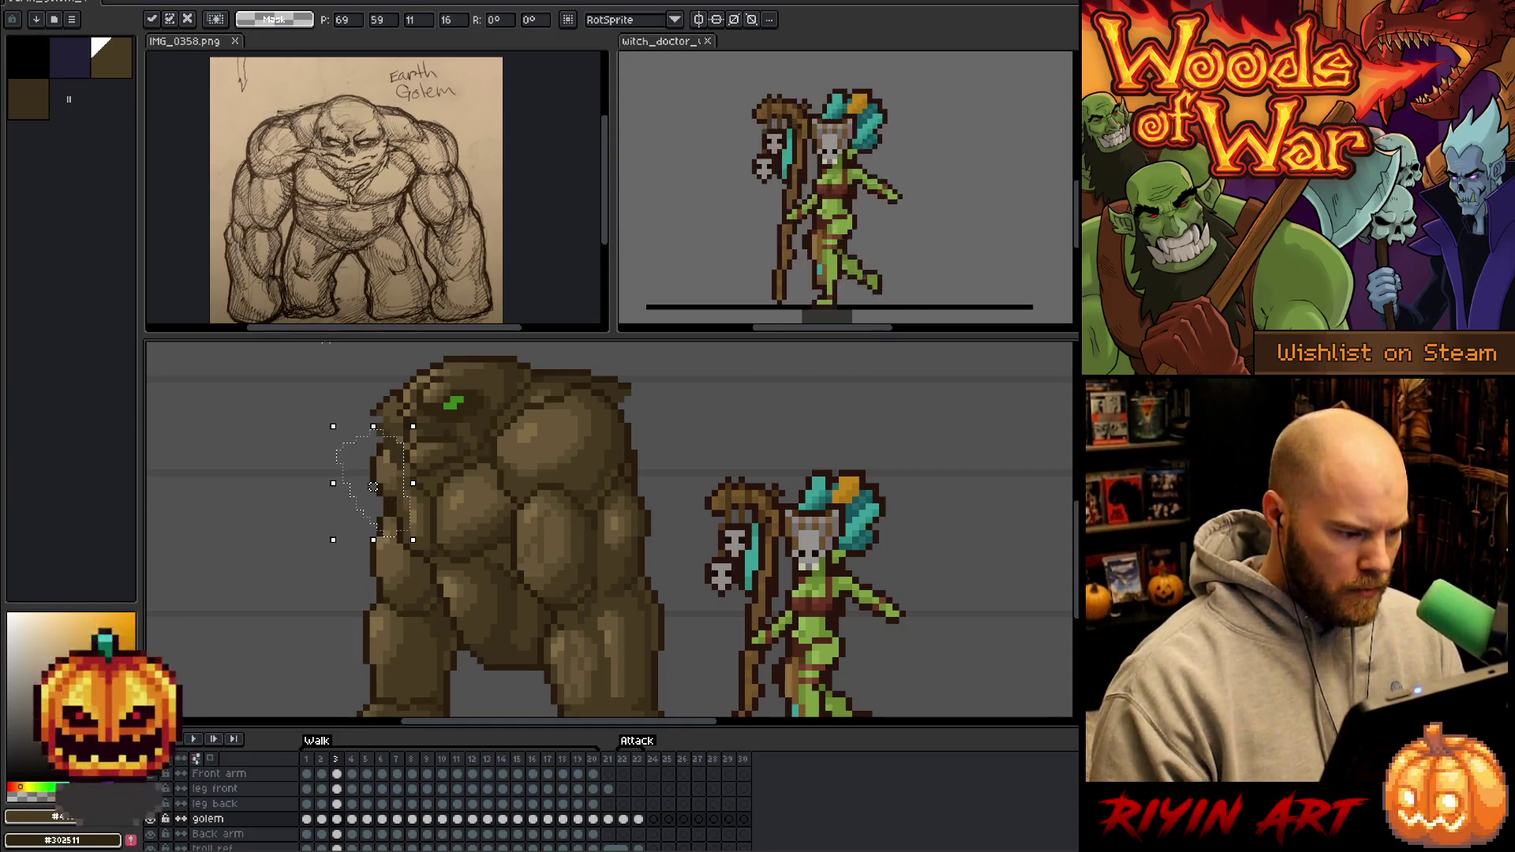
key(ctrl+d)
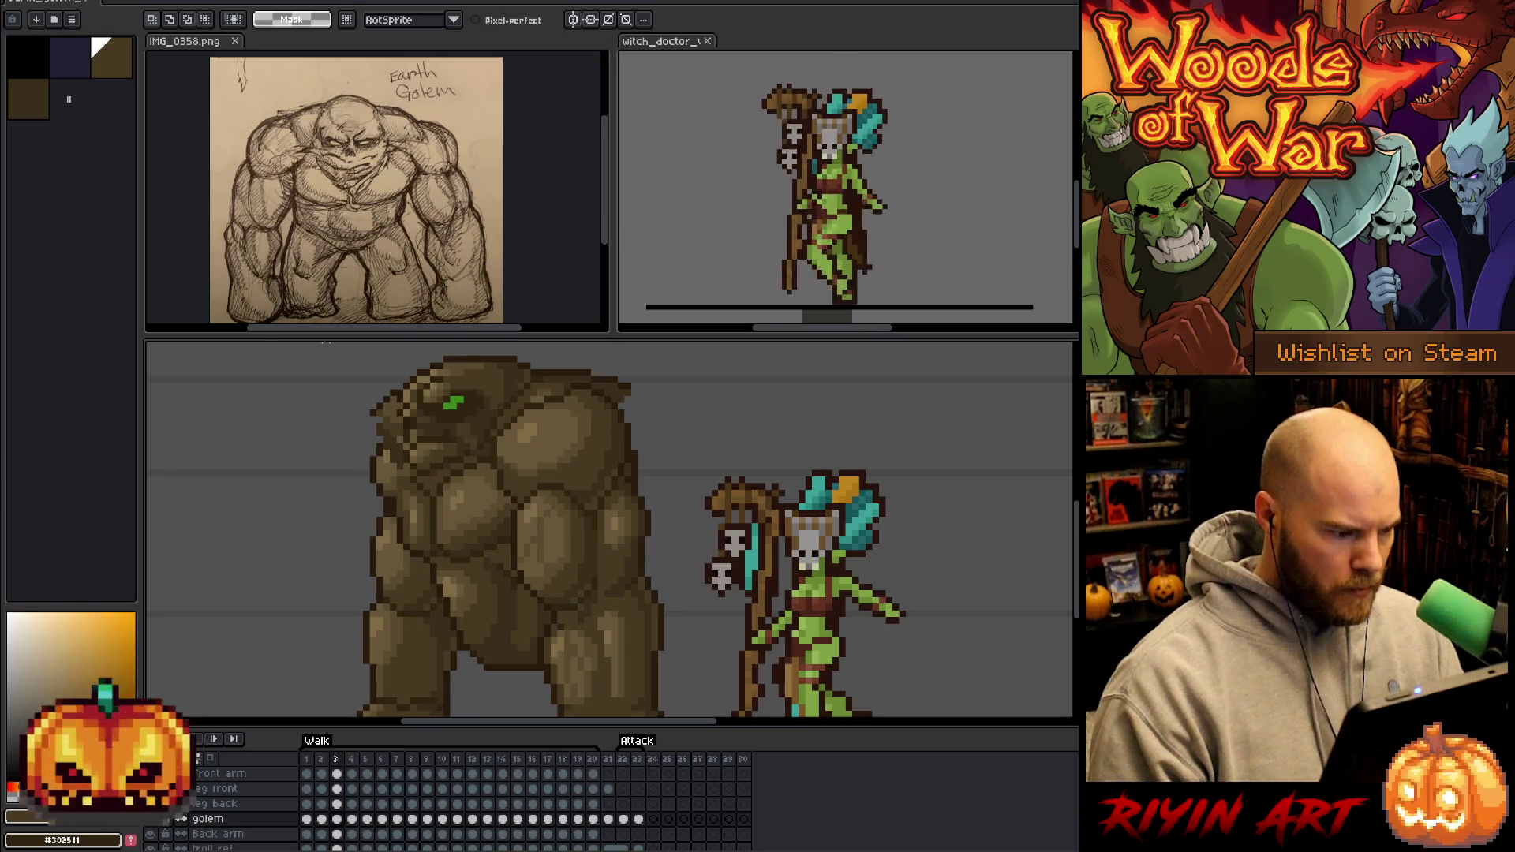
key(b)
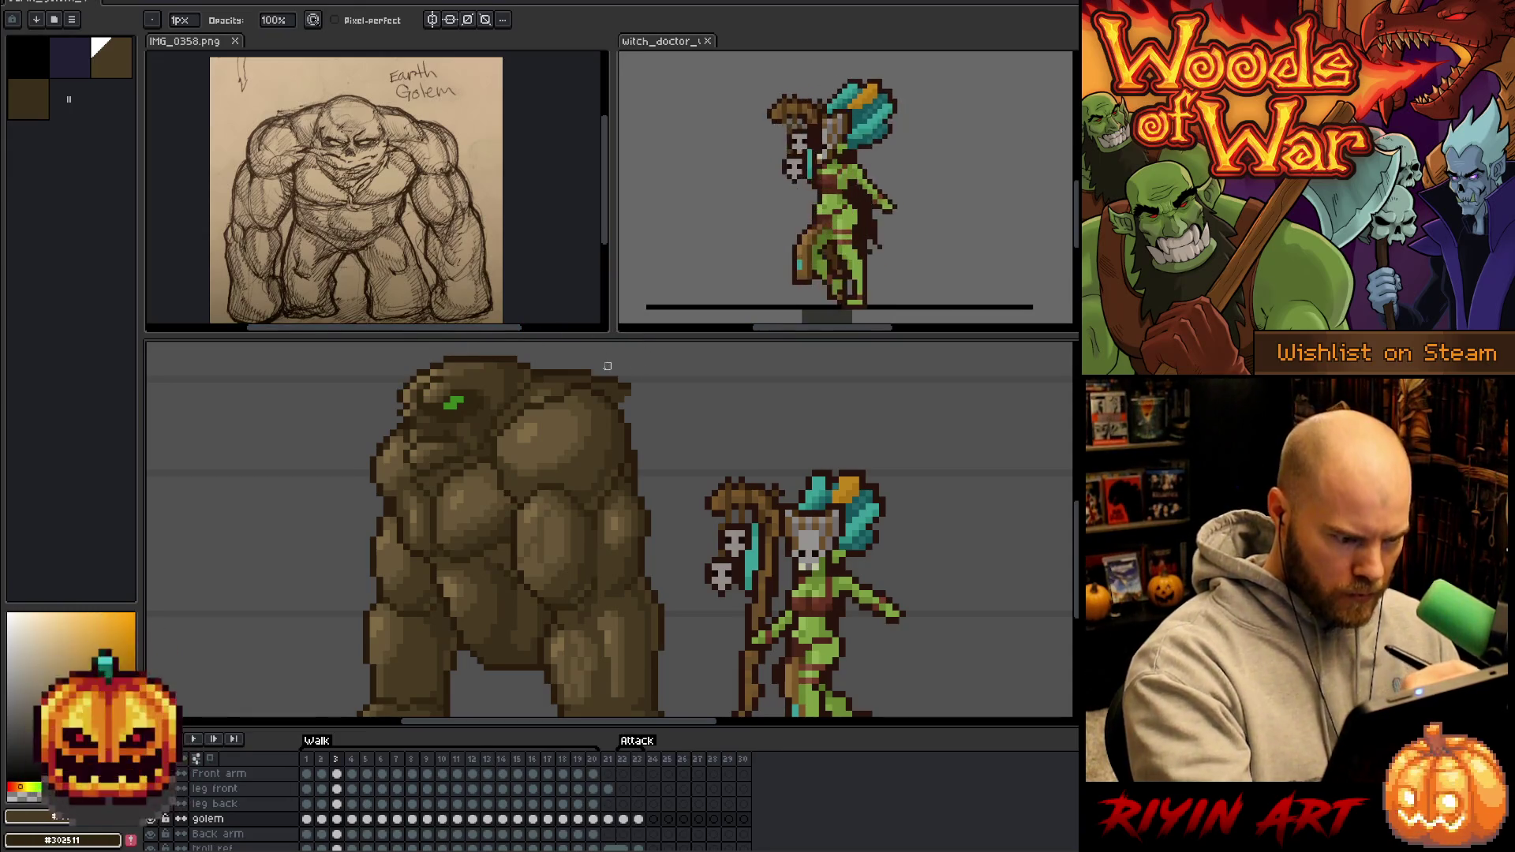
key(e)
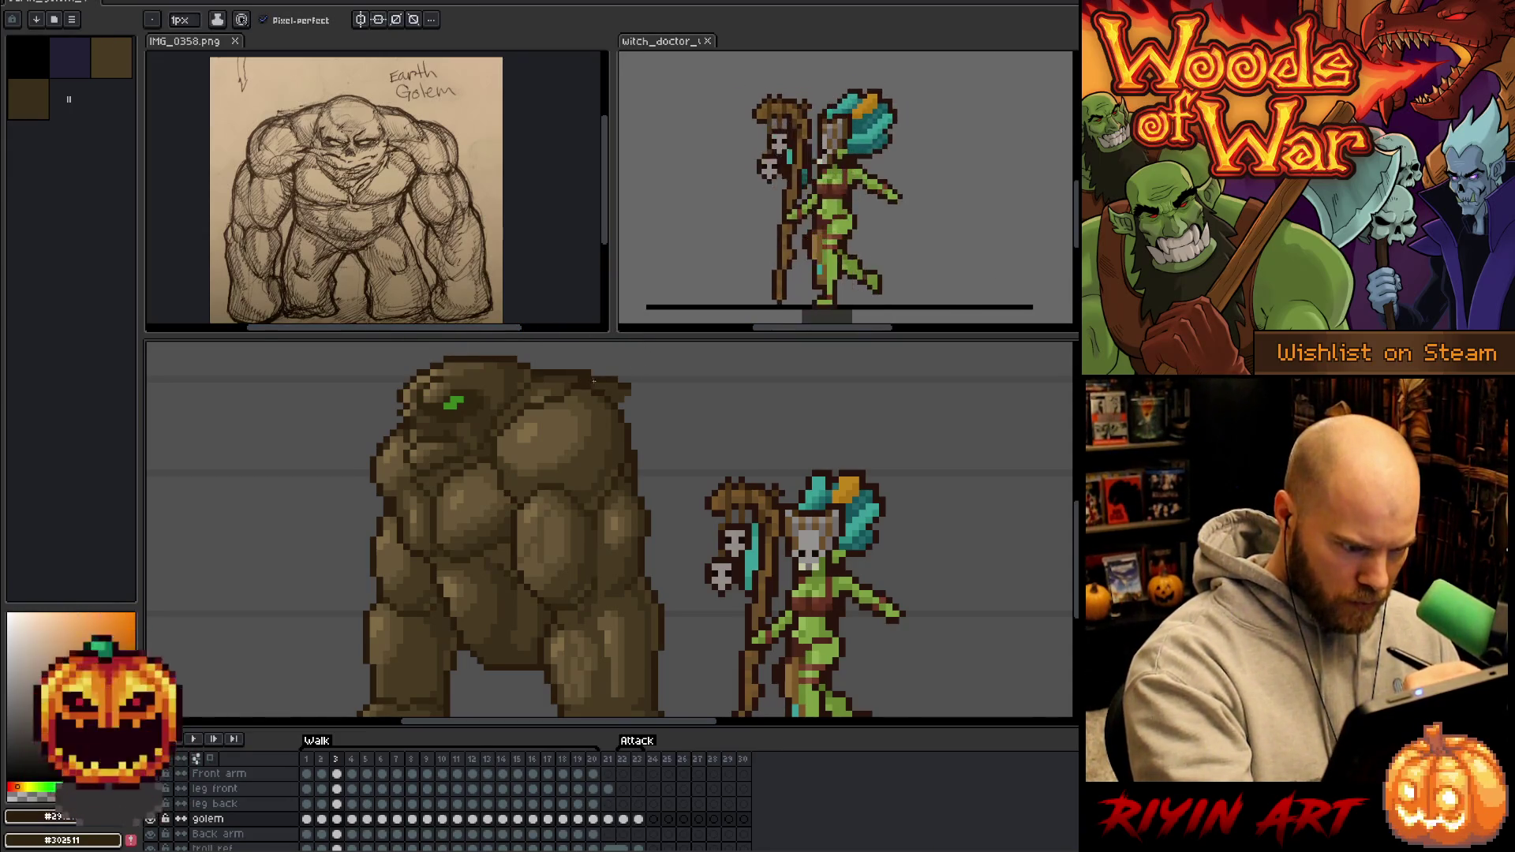
key(b)
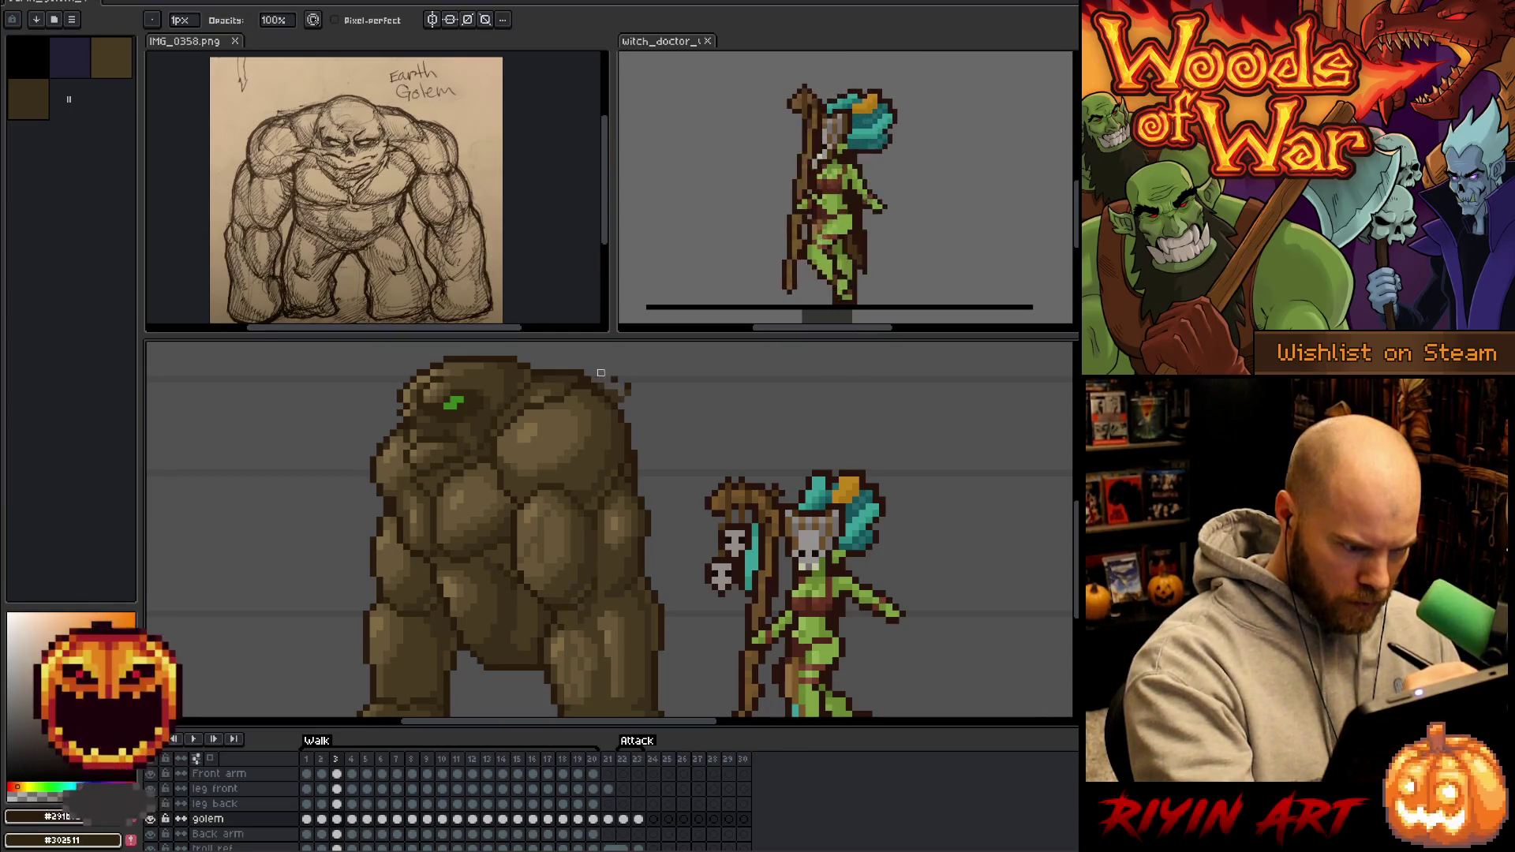
click(627, 389)
click(608, 393)
click(611, 387)
click(601, 386)
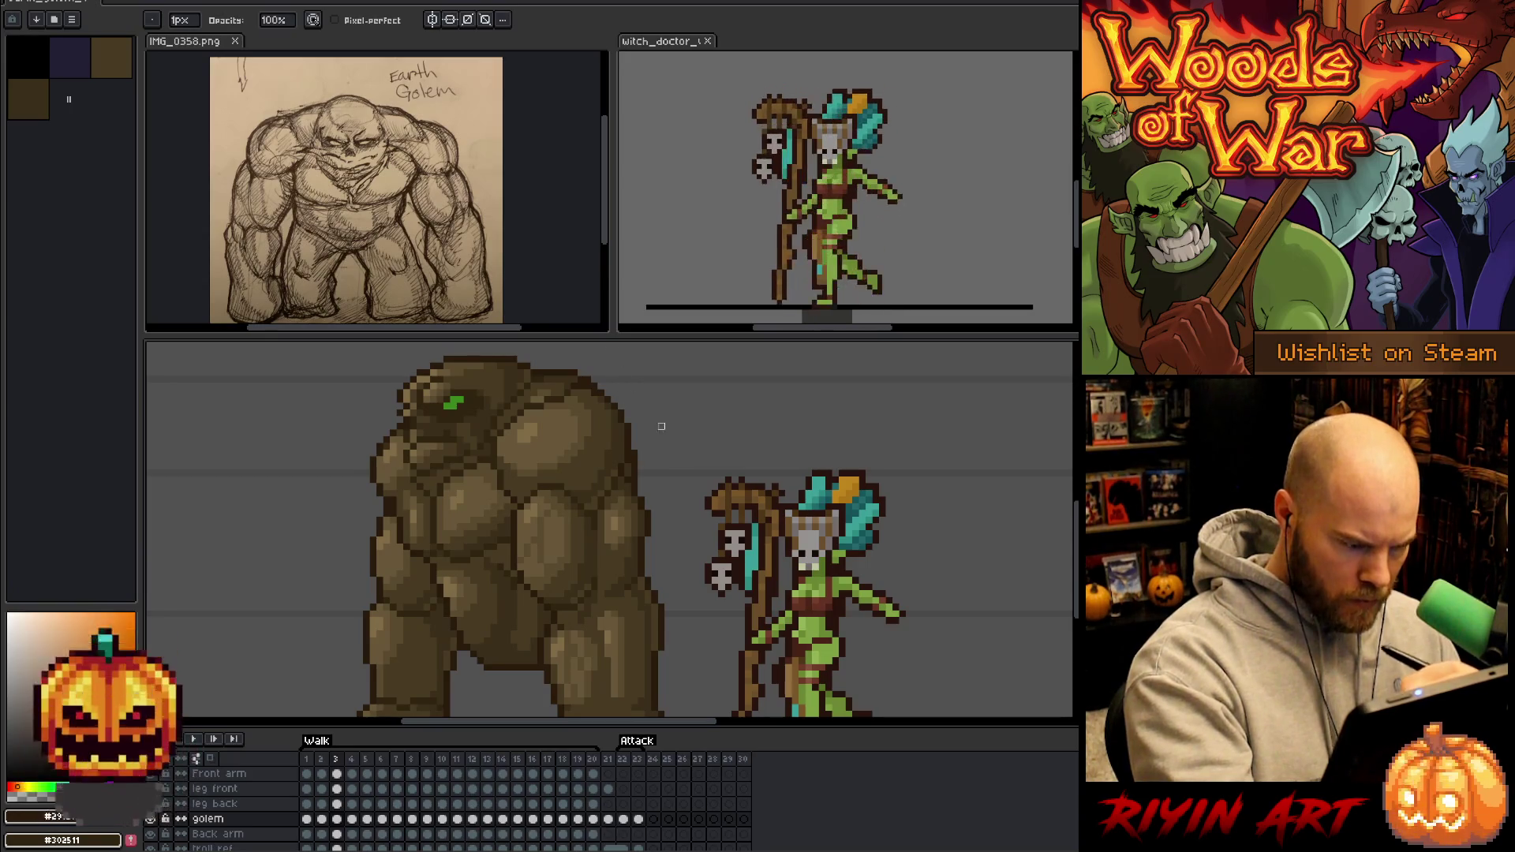
scroll(694, 552, down, 1)
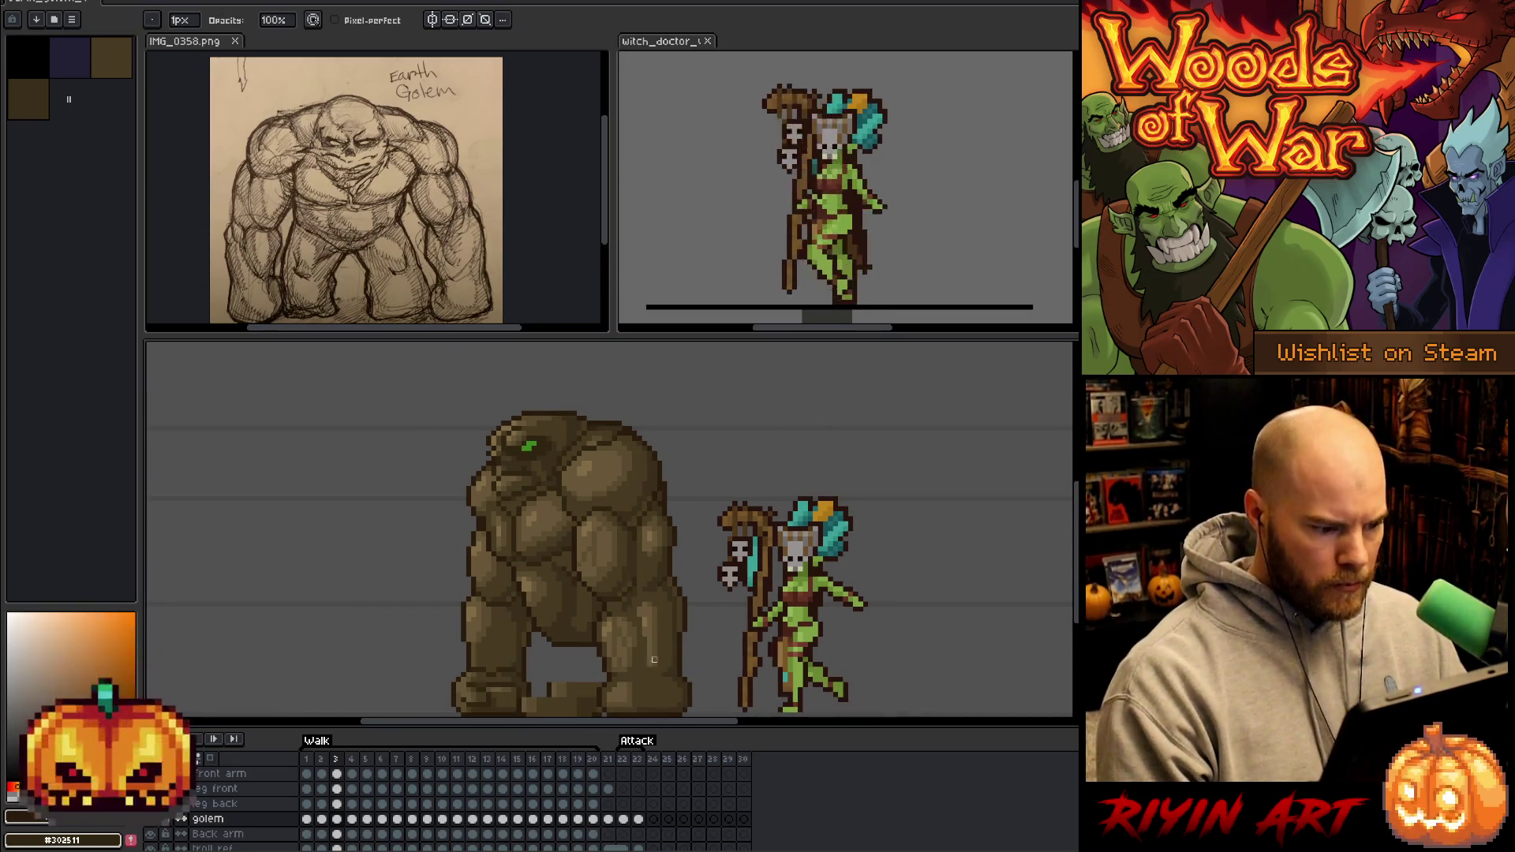
key(Return)
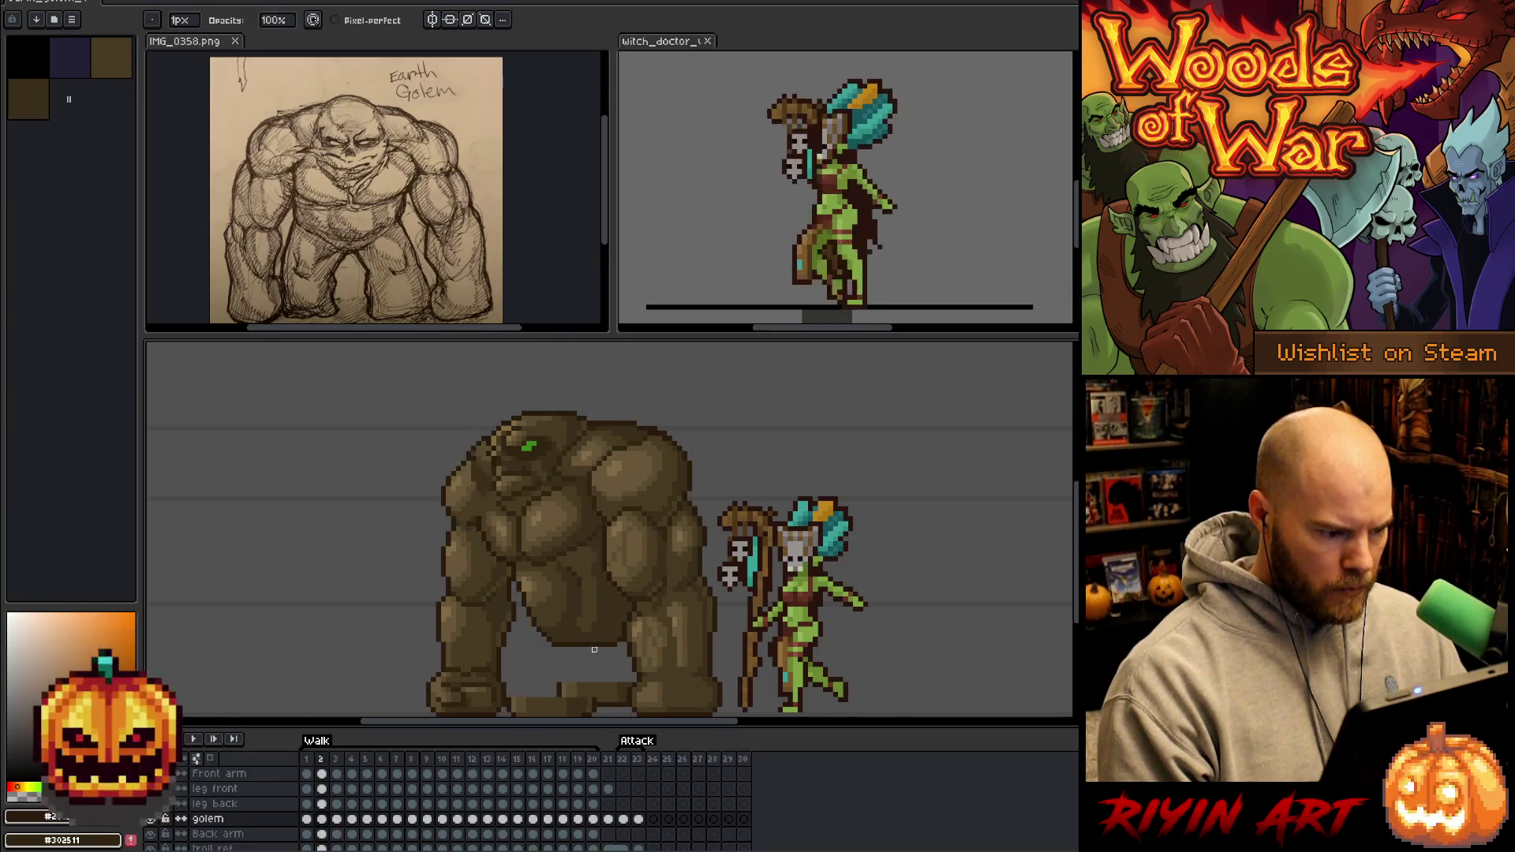
key(Return)
scroll(442, 476, up, 1)
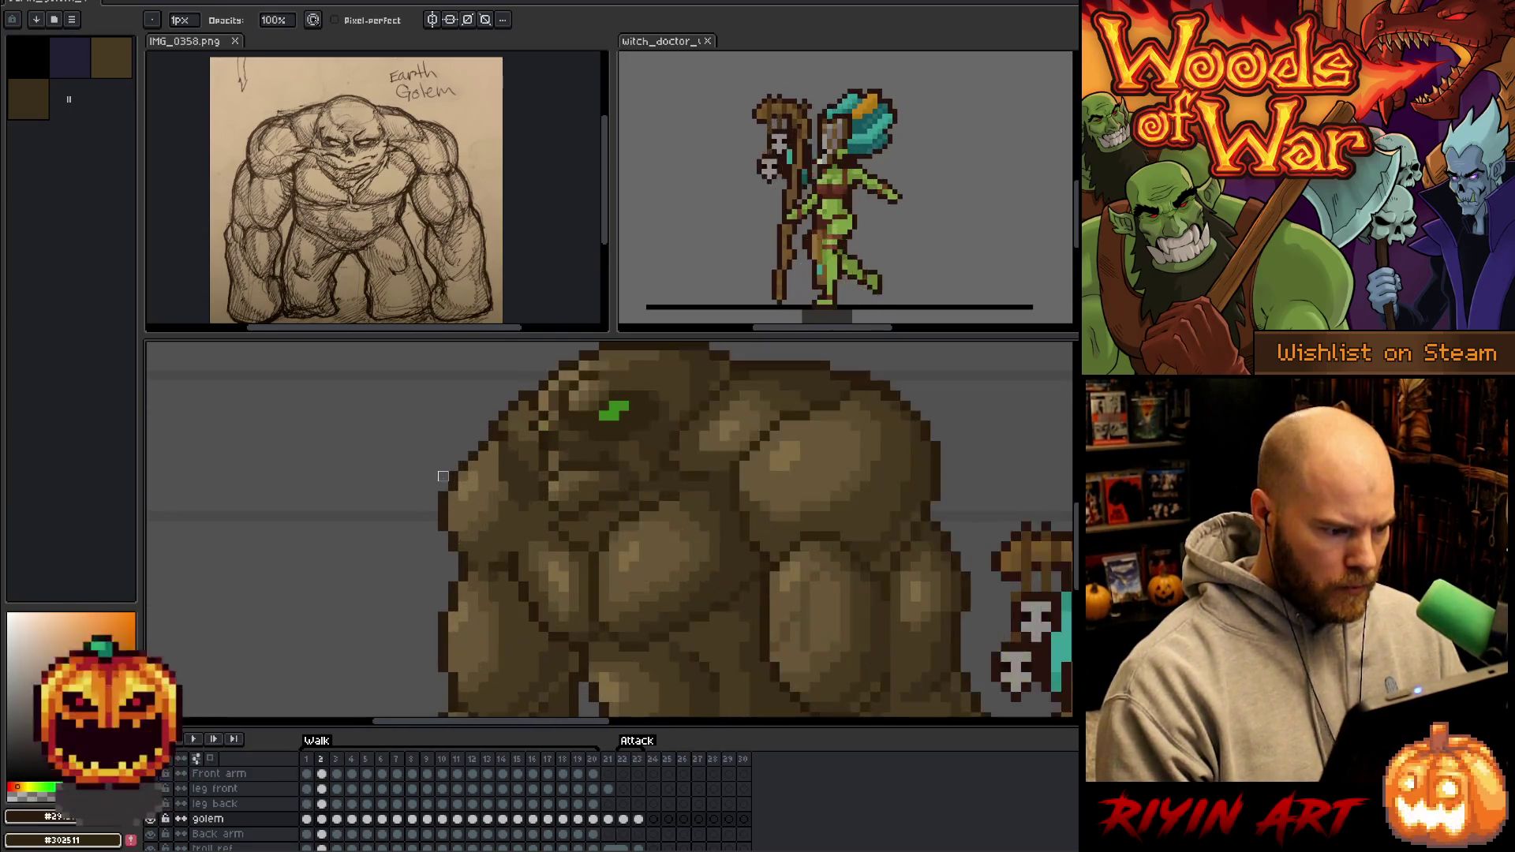
alt+click(517, 412)
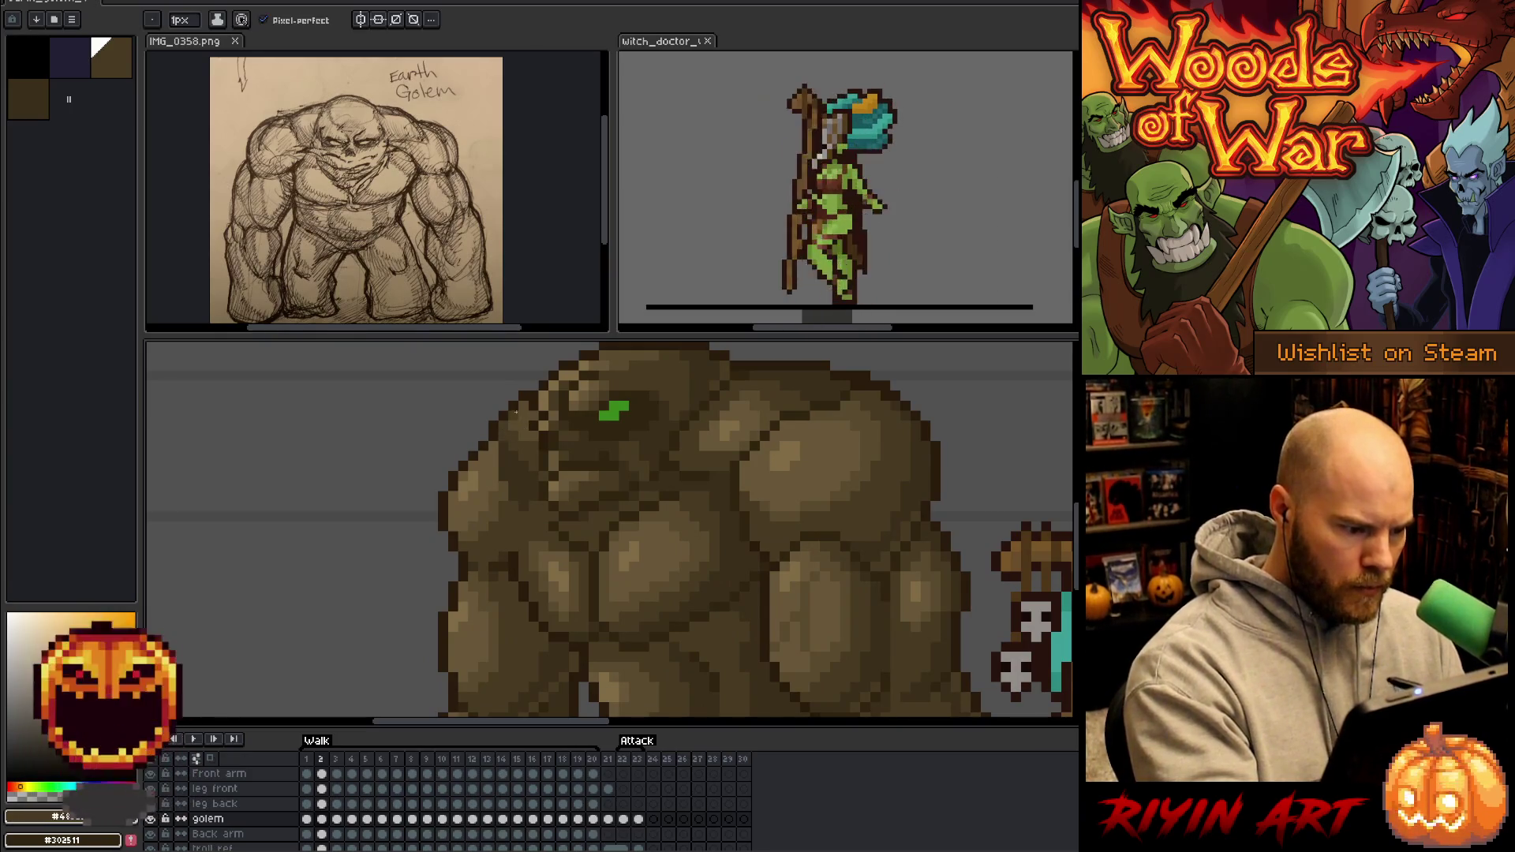
scroll(566, 551, down, 3)
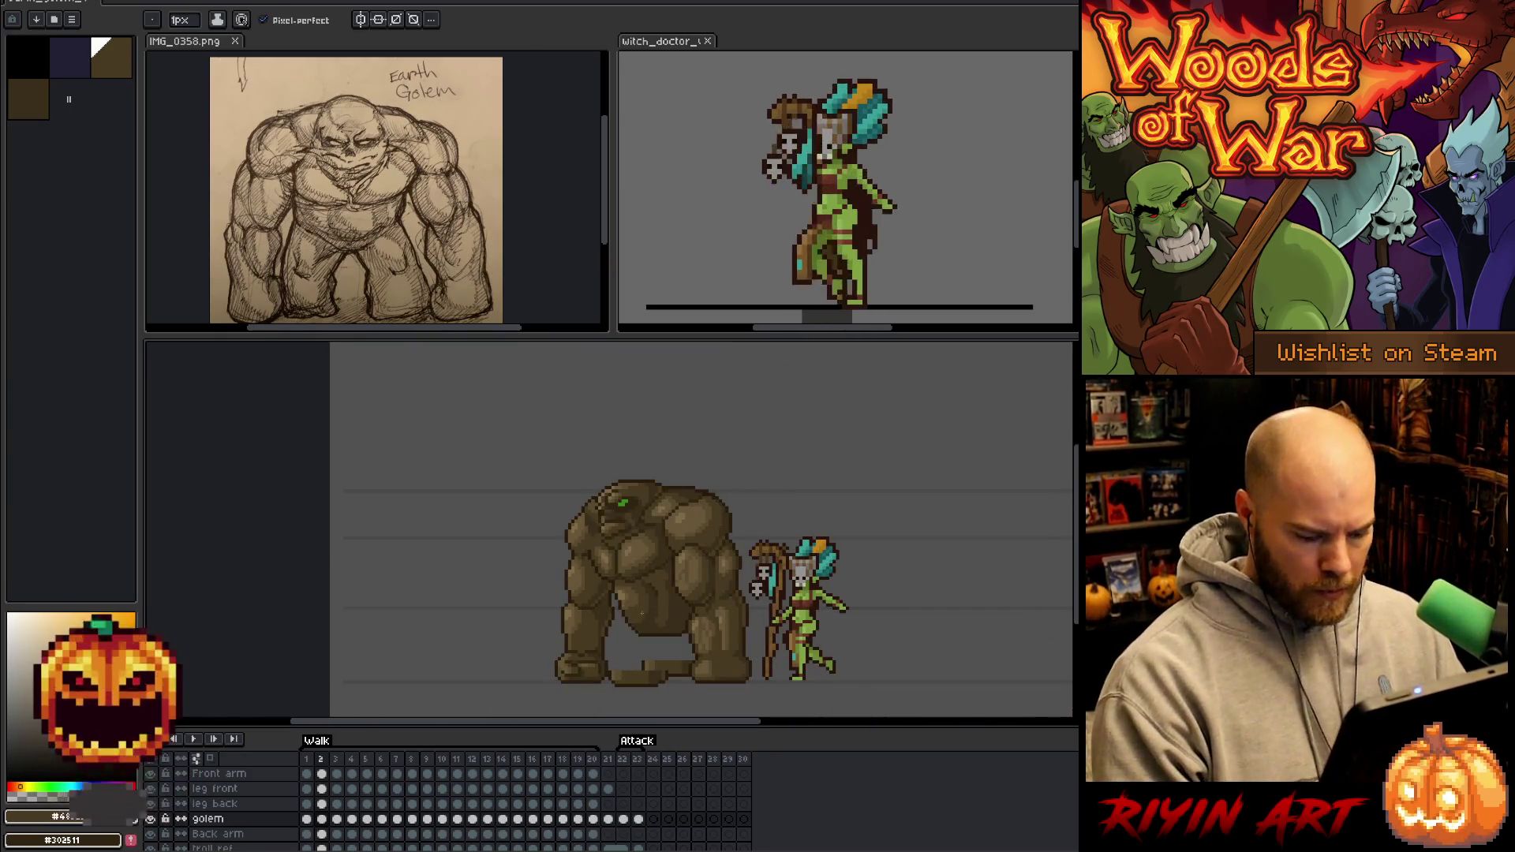
key(period)
key(period)
key(comma)
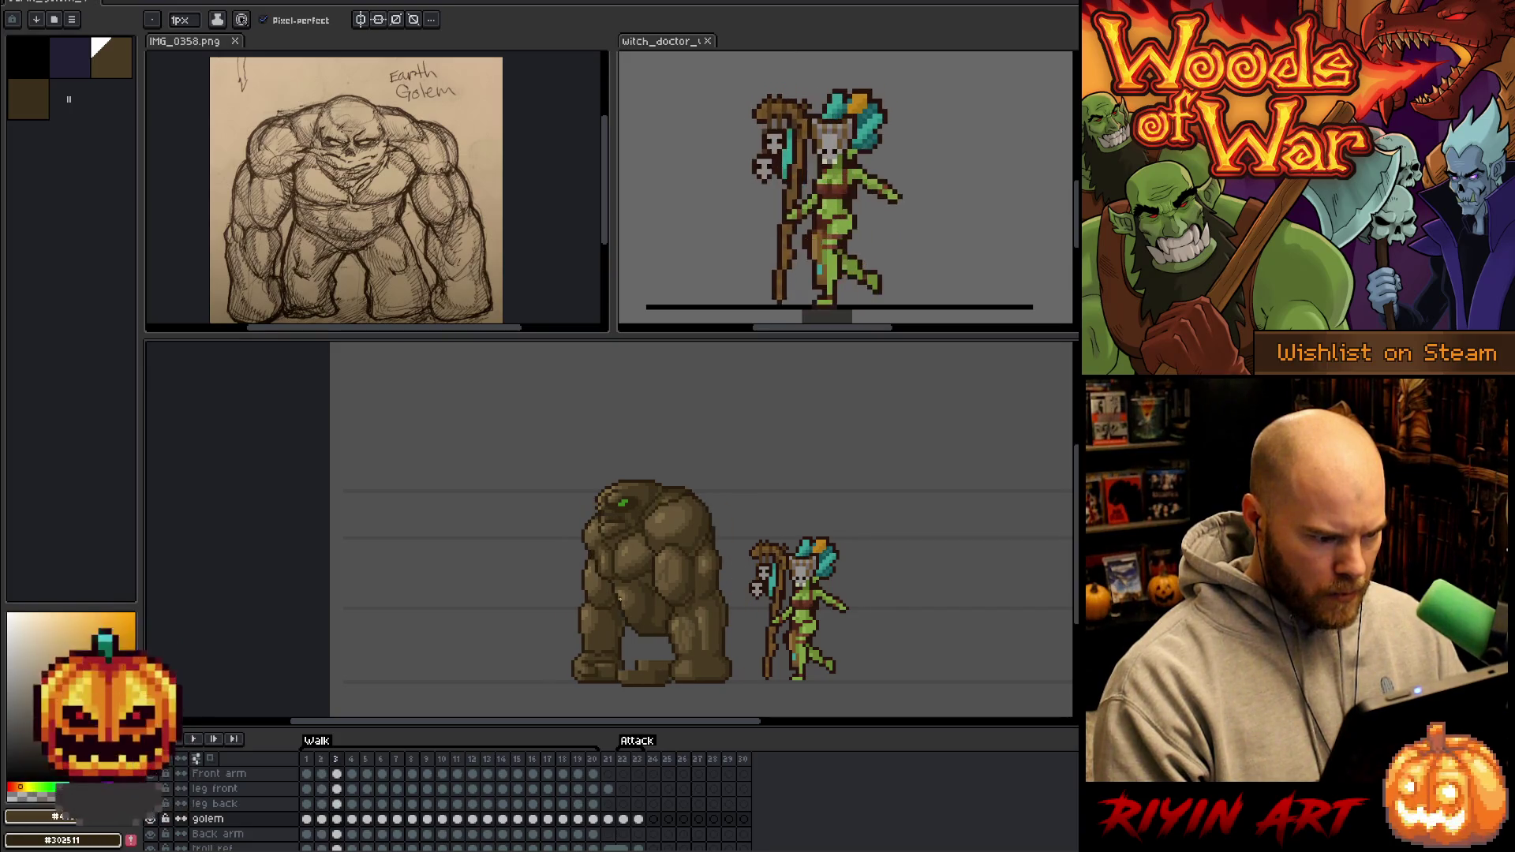
scroll(617, 593, up, 2)
key(comma)
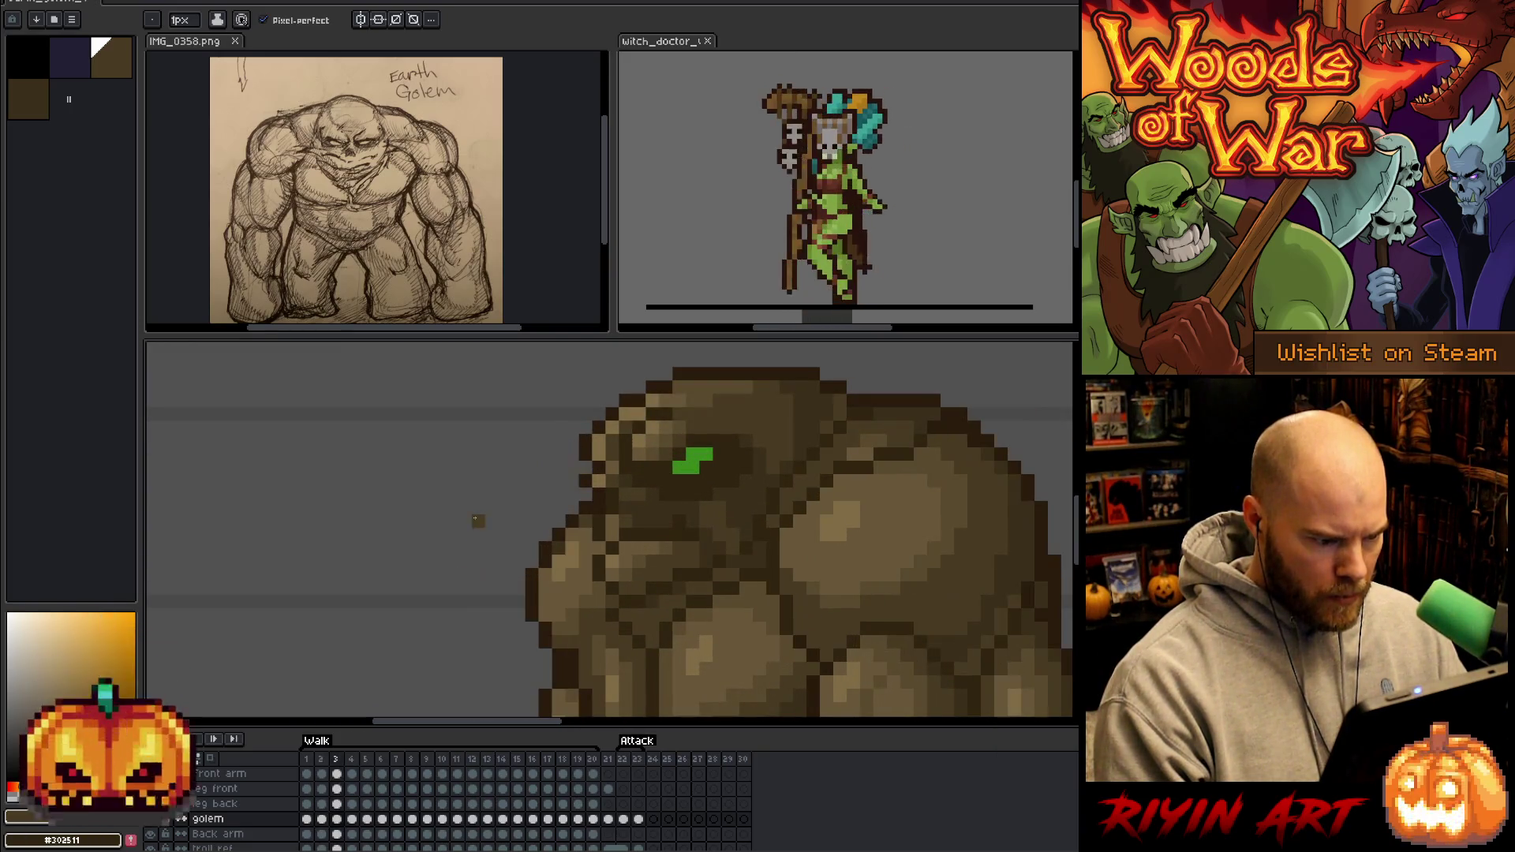
scroll(470, 518, down, 6)
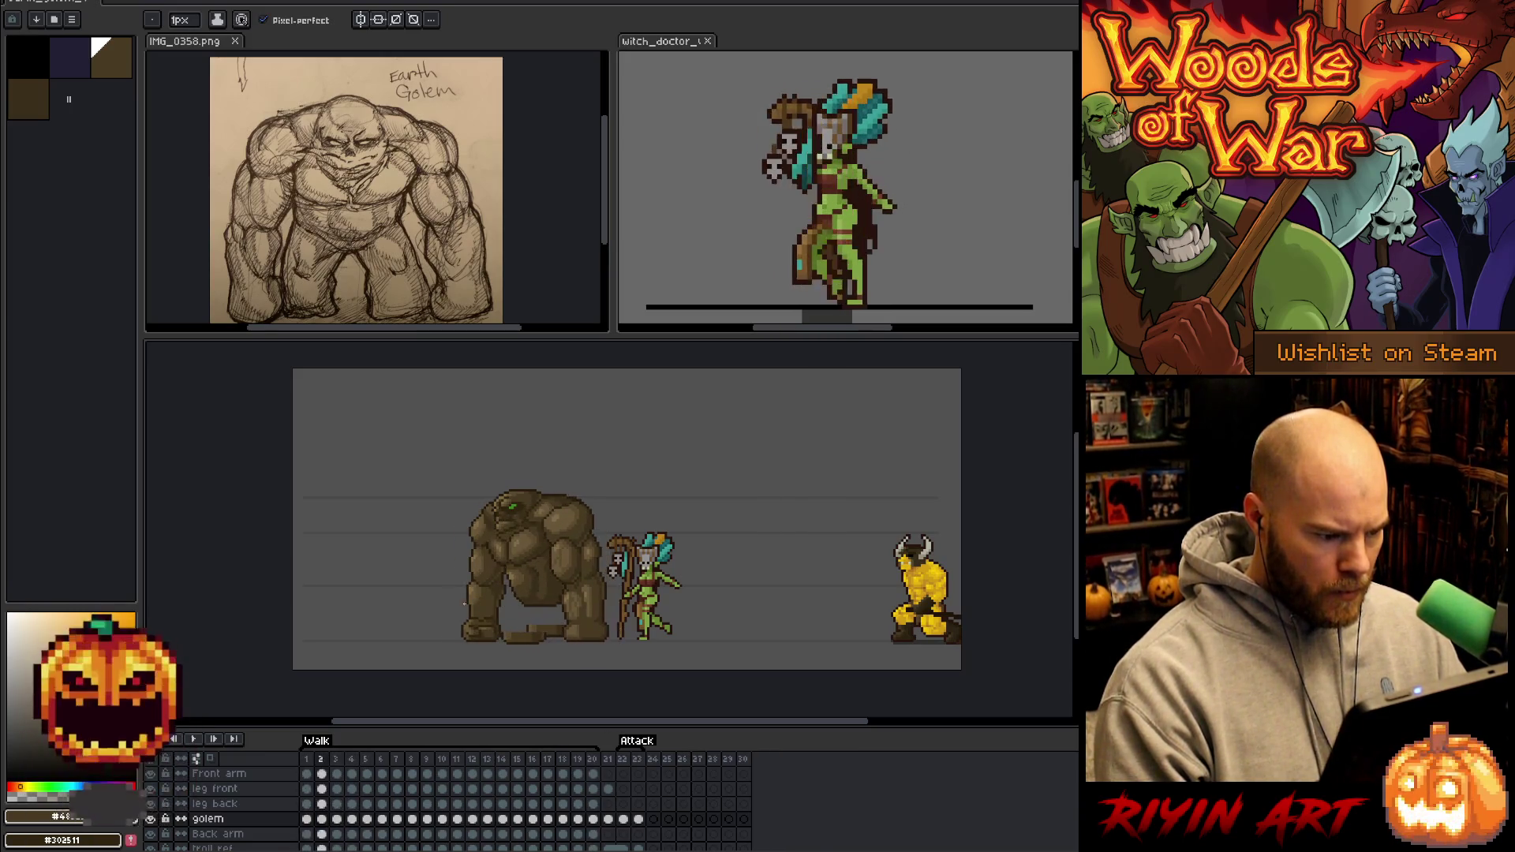
scroll(464, 603, up, 2)
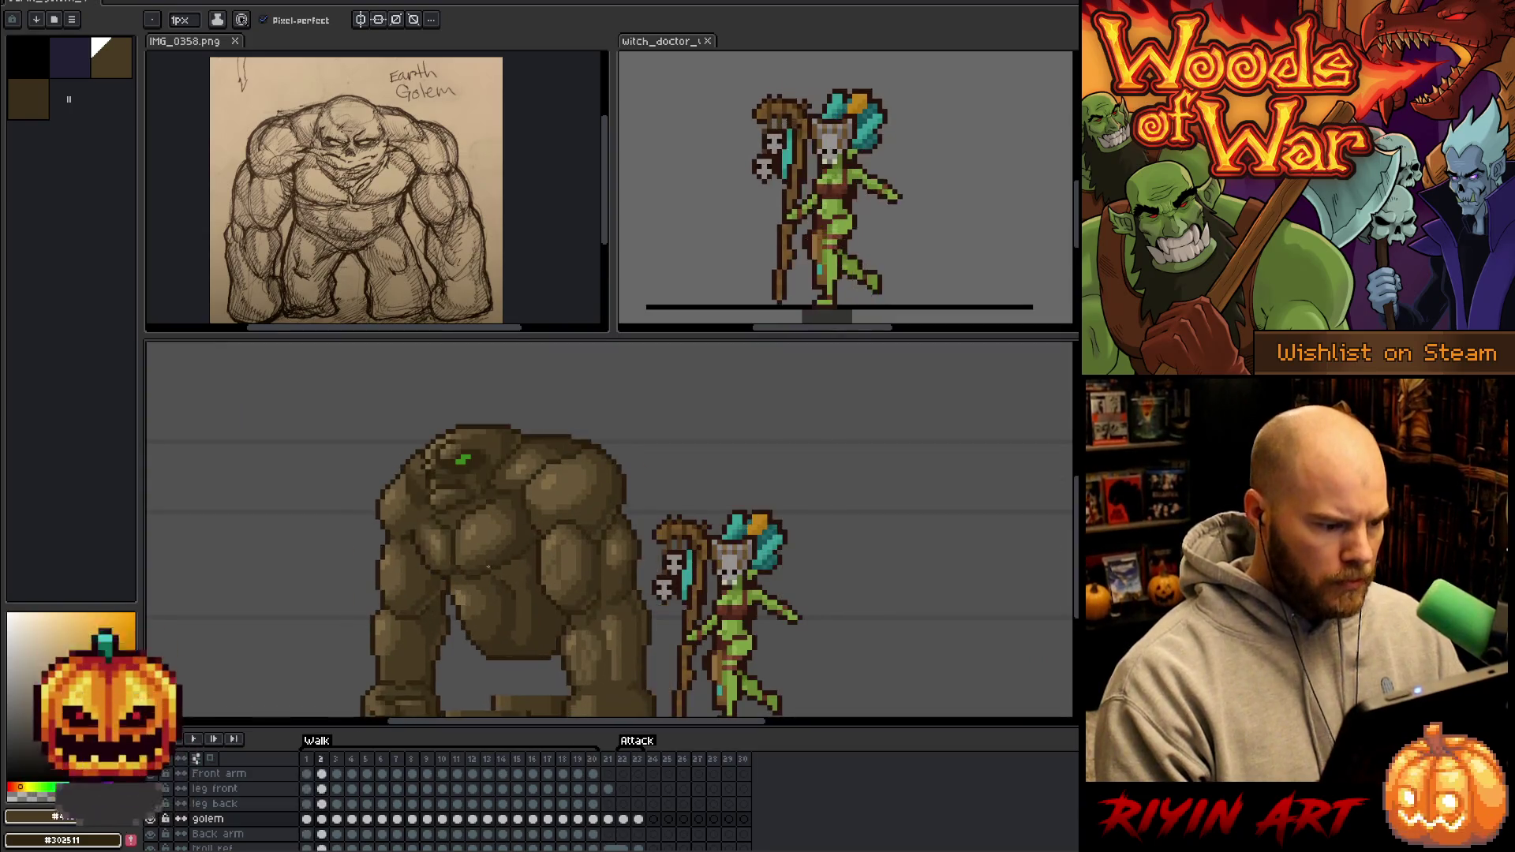
scroll(460, 568, down, 1)
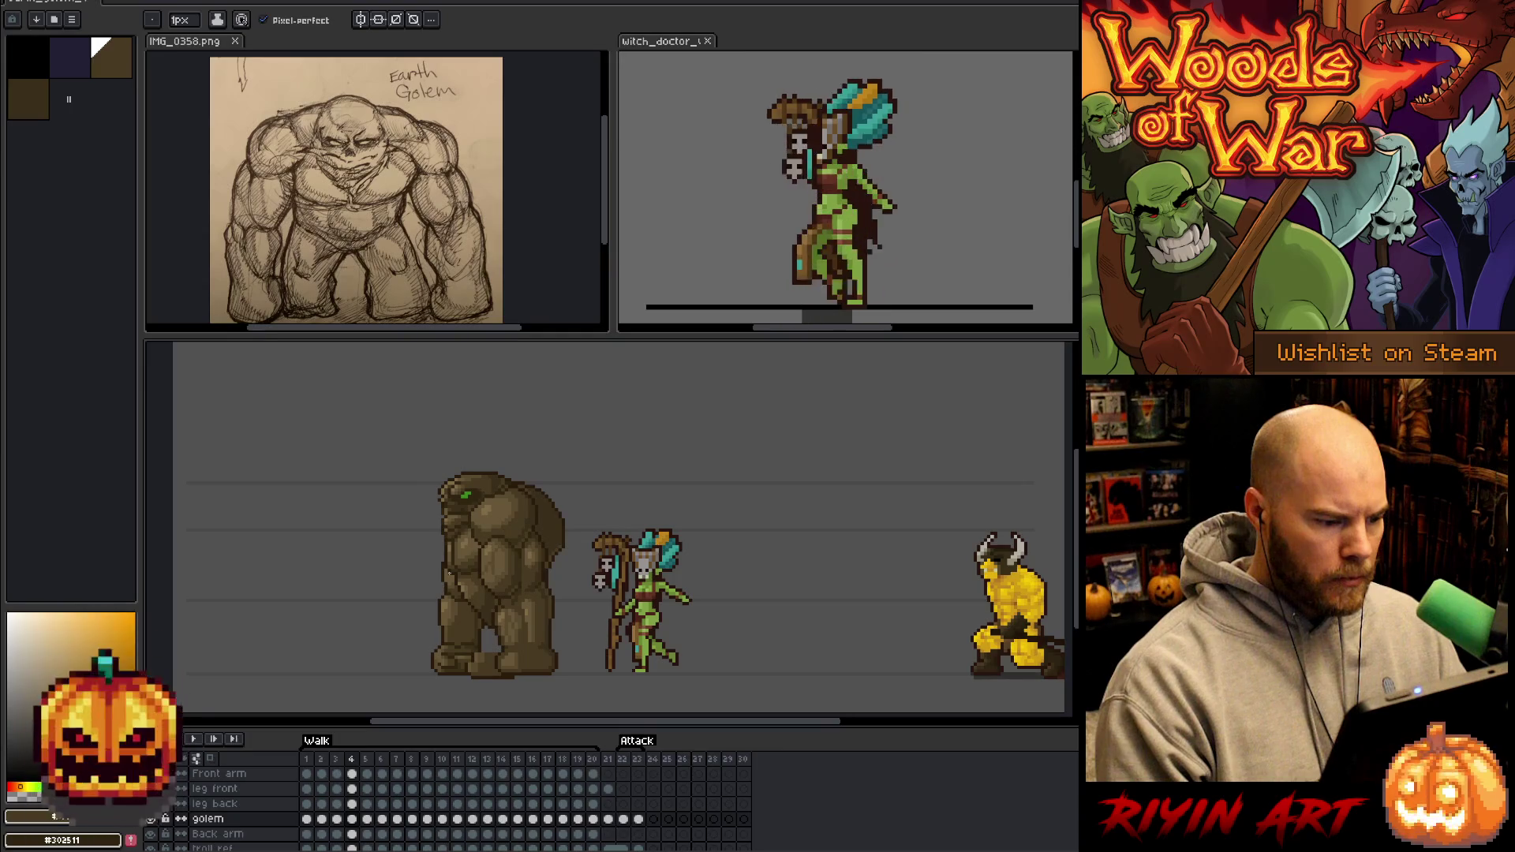
key(Left)
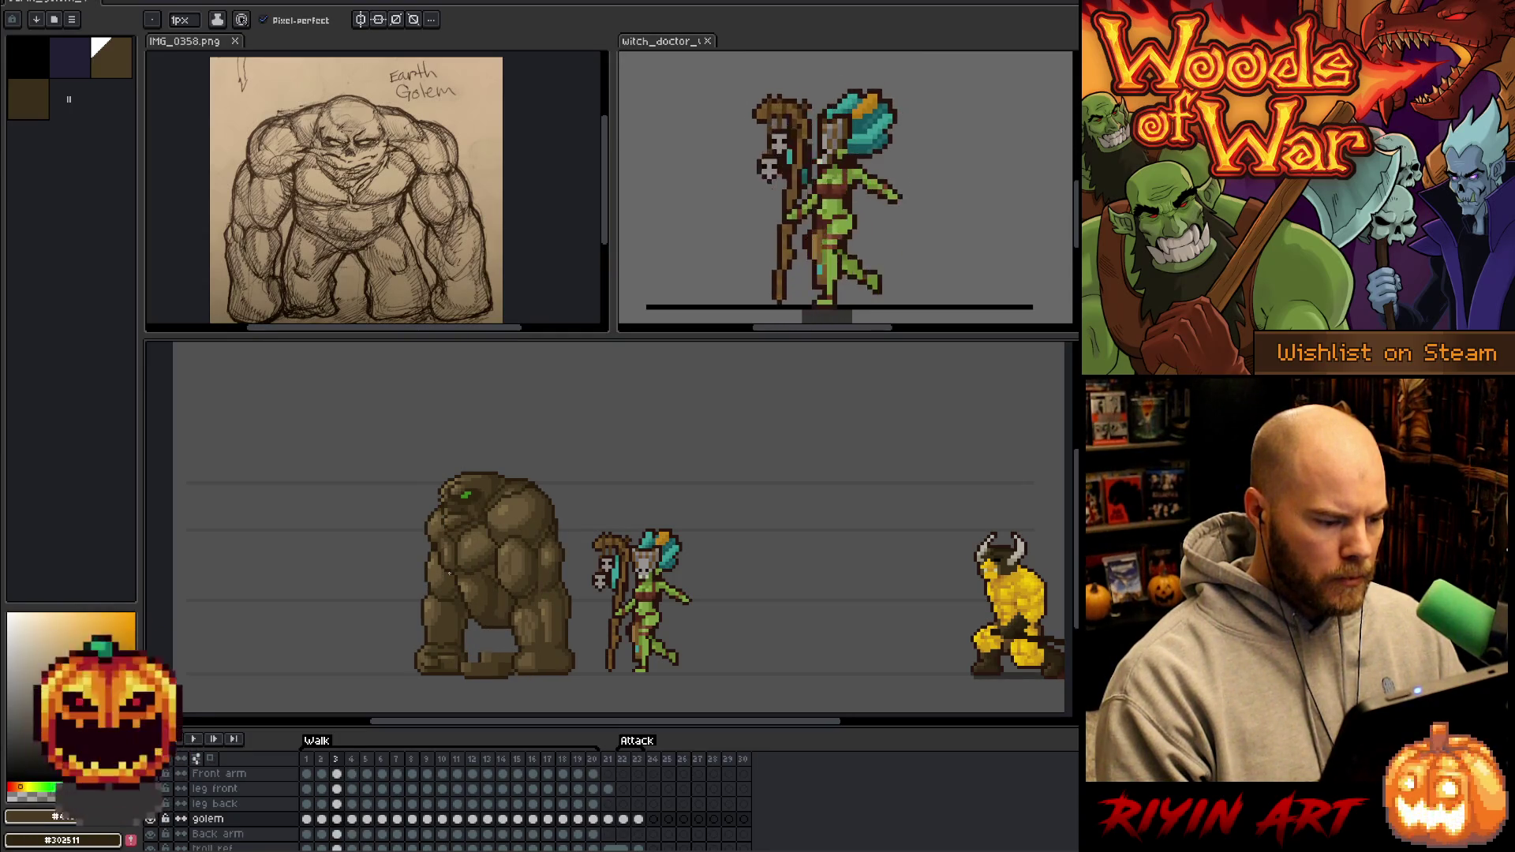
key(Right)
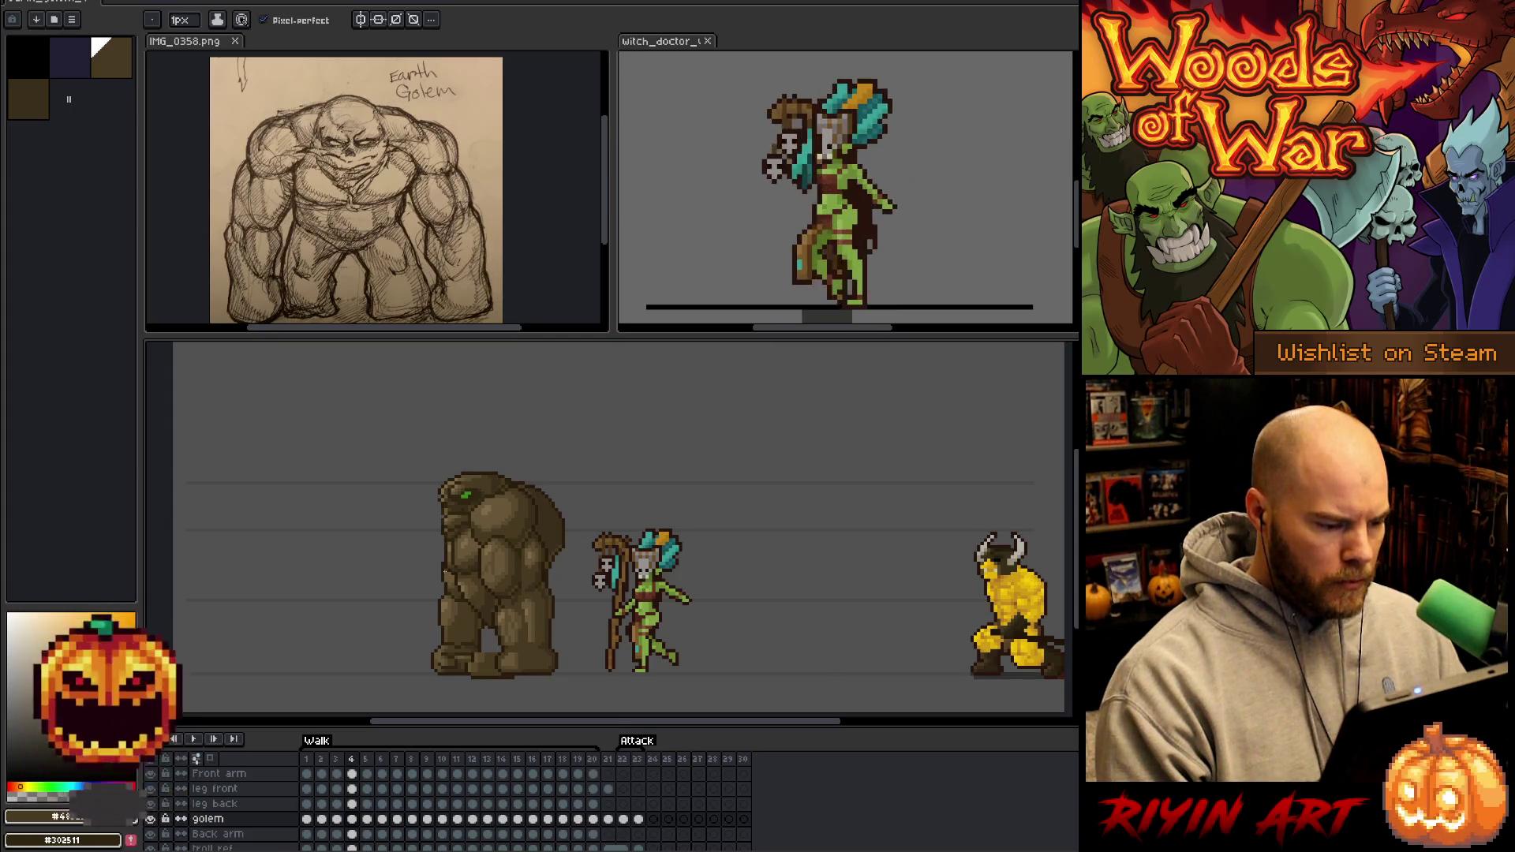
key(Left)
key(Right)
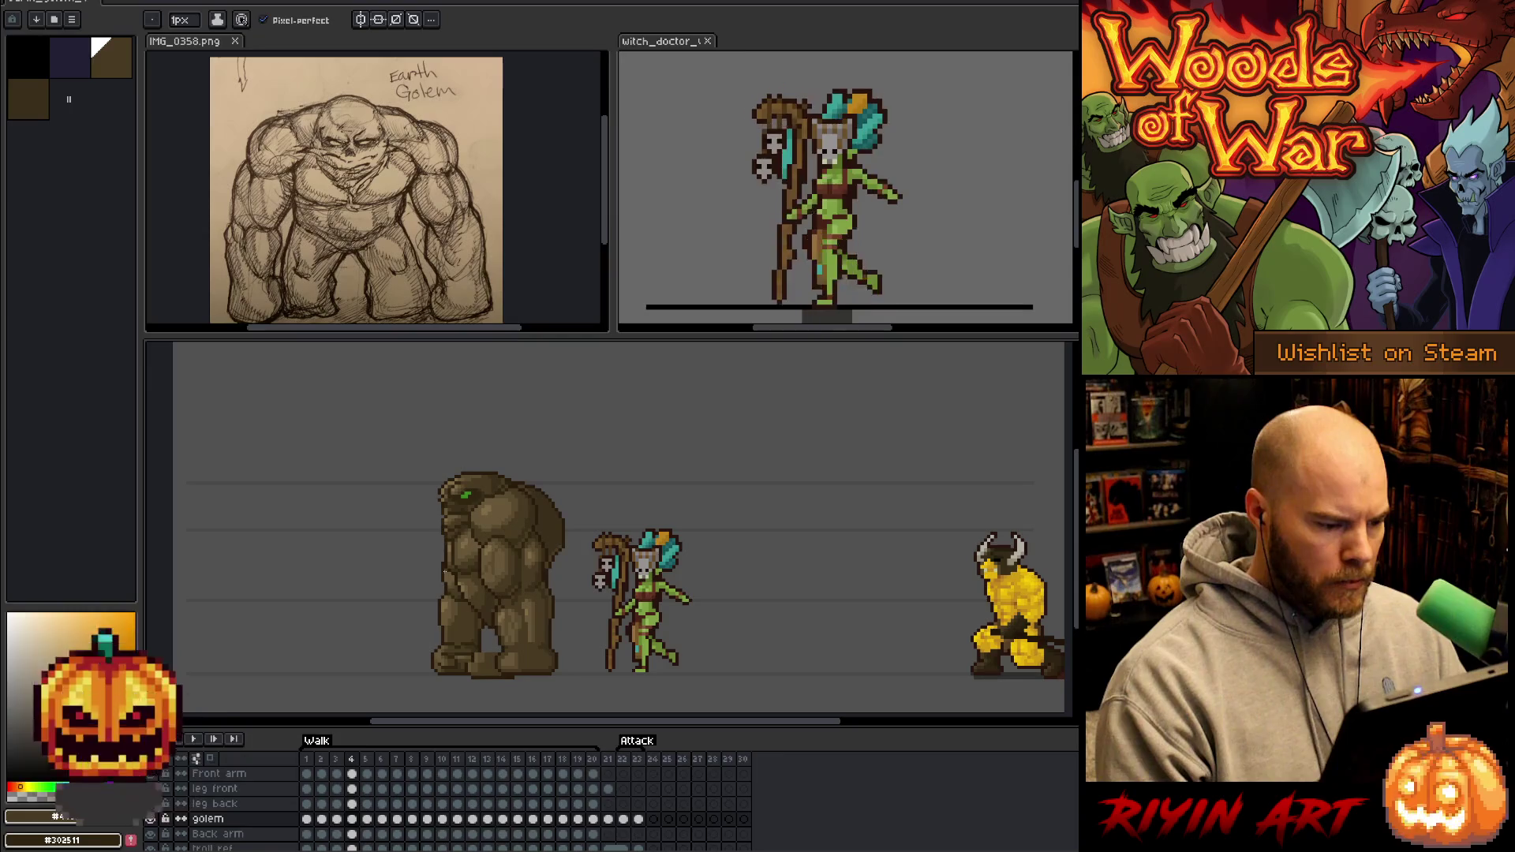
key(Right)
key(Right)
key(Right)
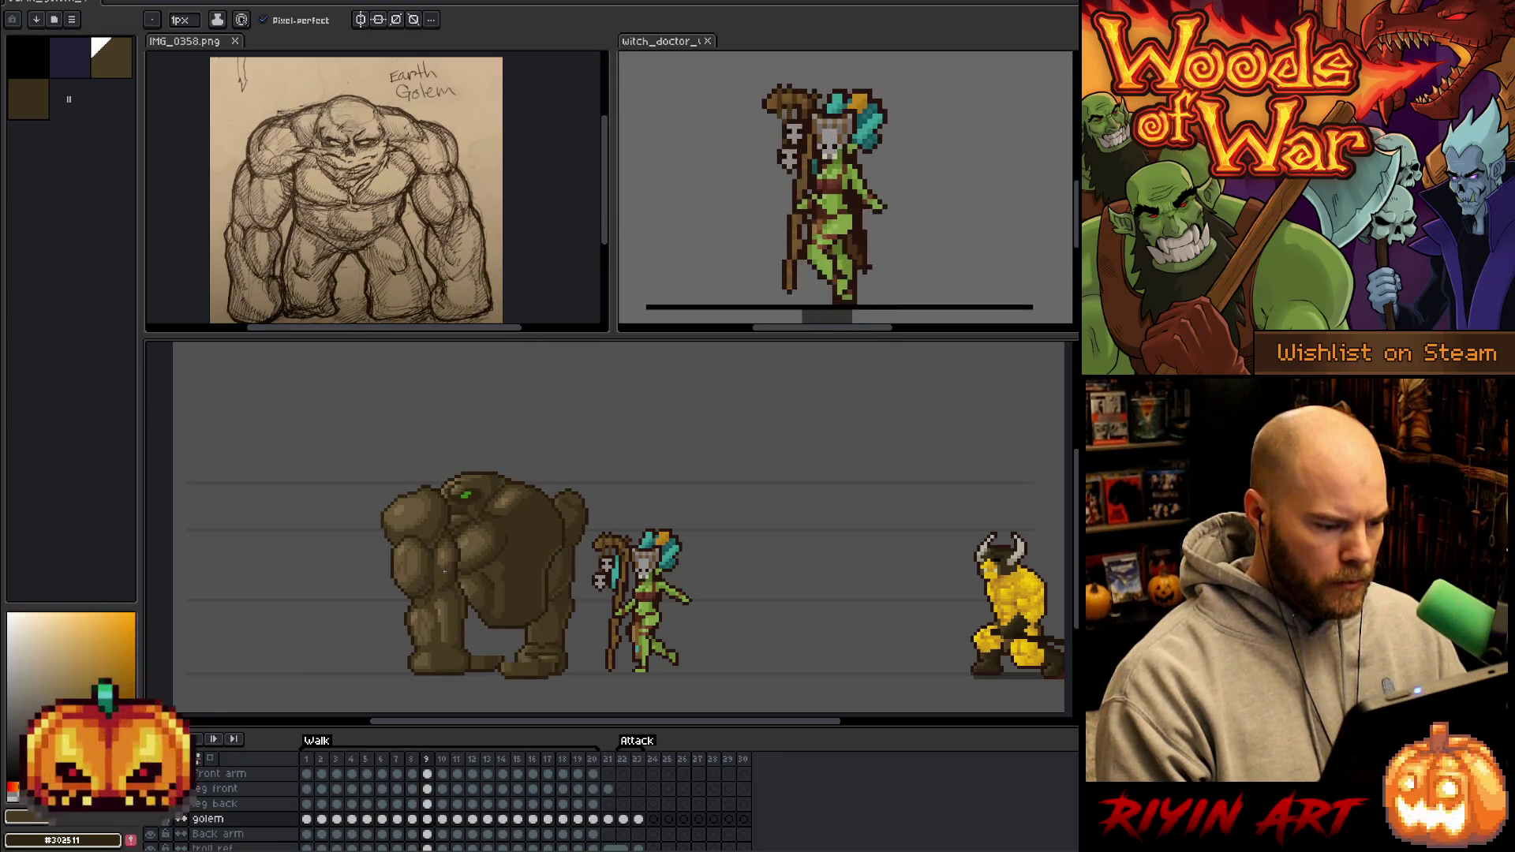
key(Right)
key(Right)
key(Right)
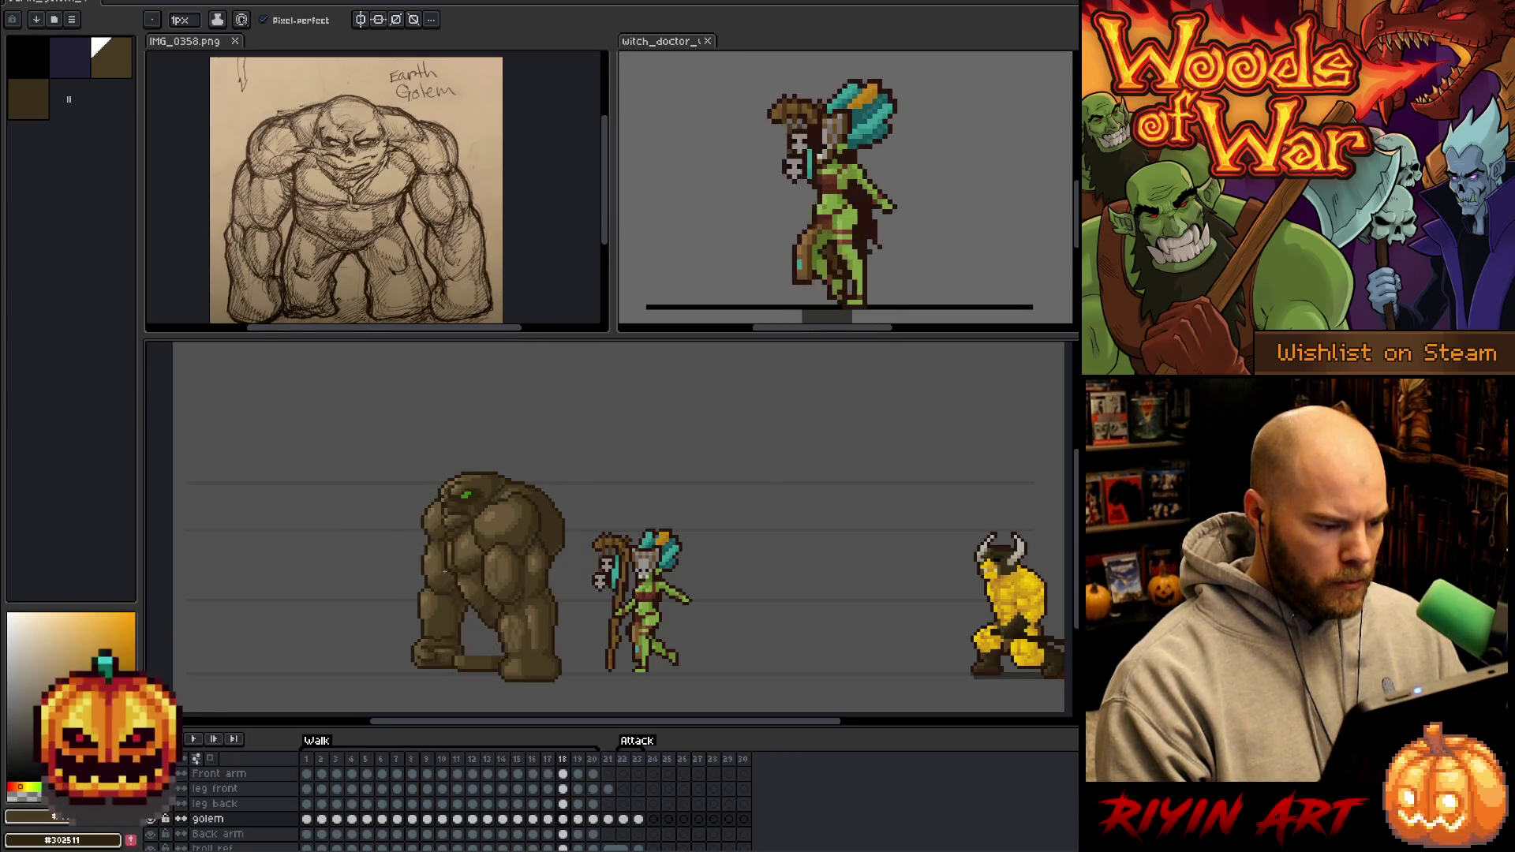
key(Right)
key(Right)
key(Right)
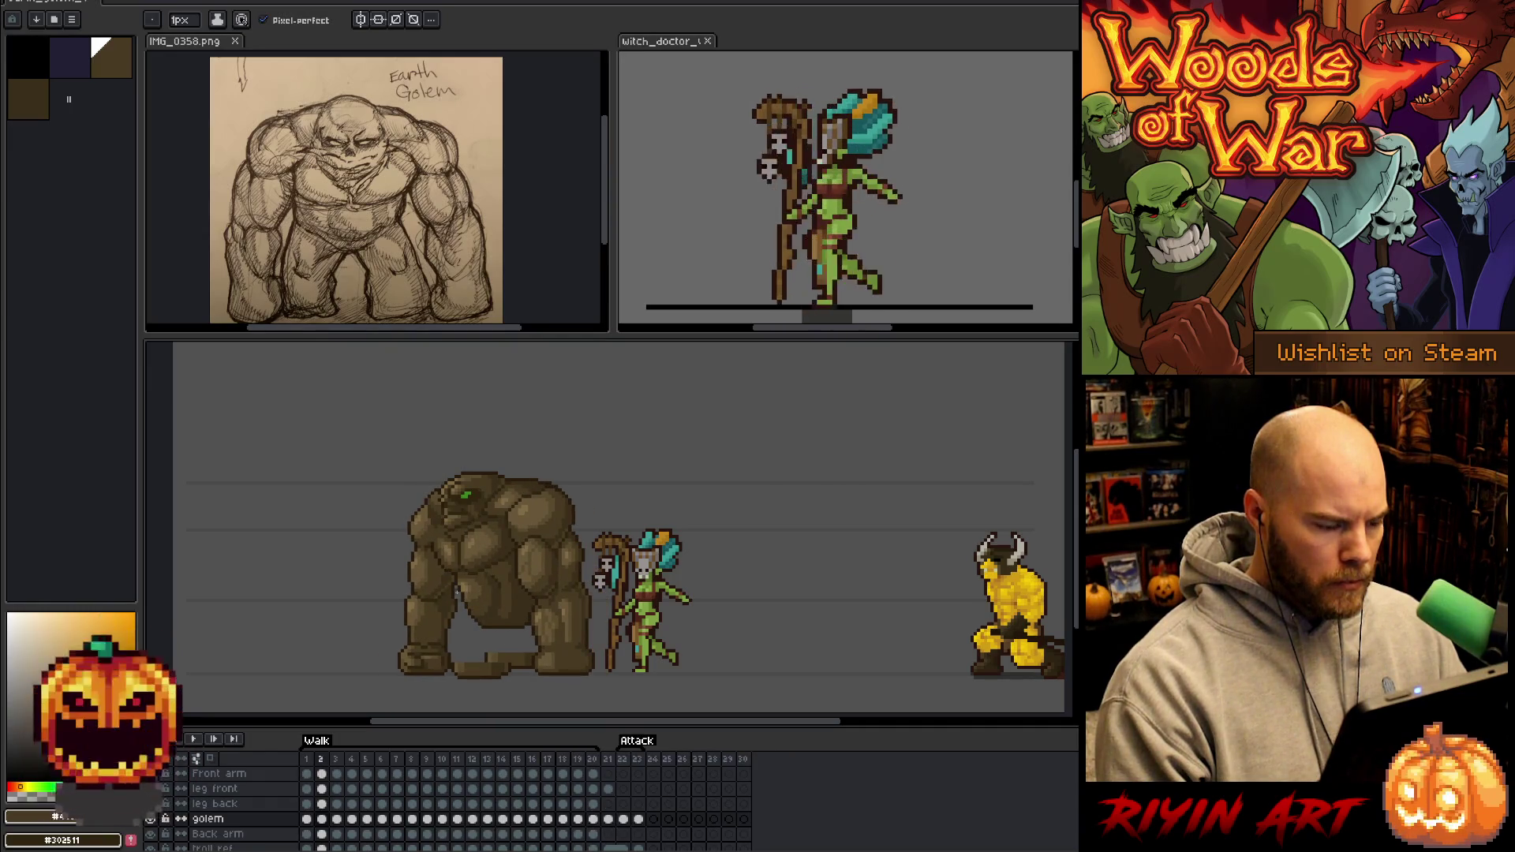
key(Right)
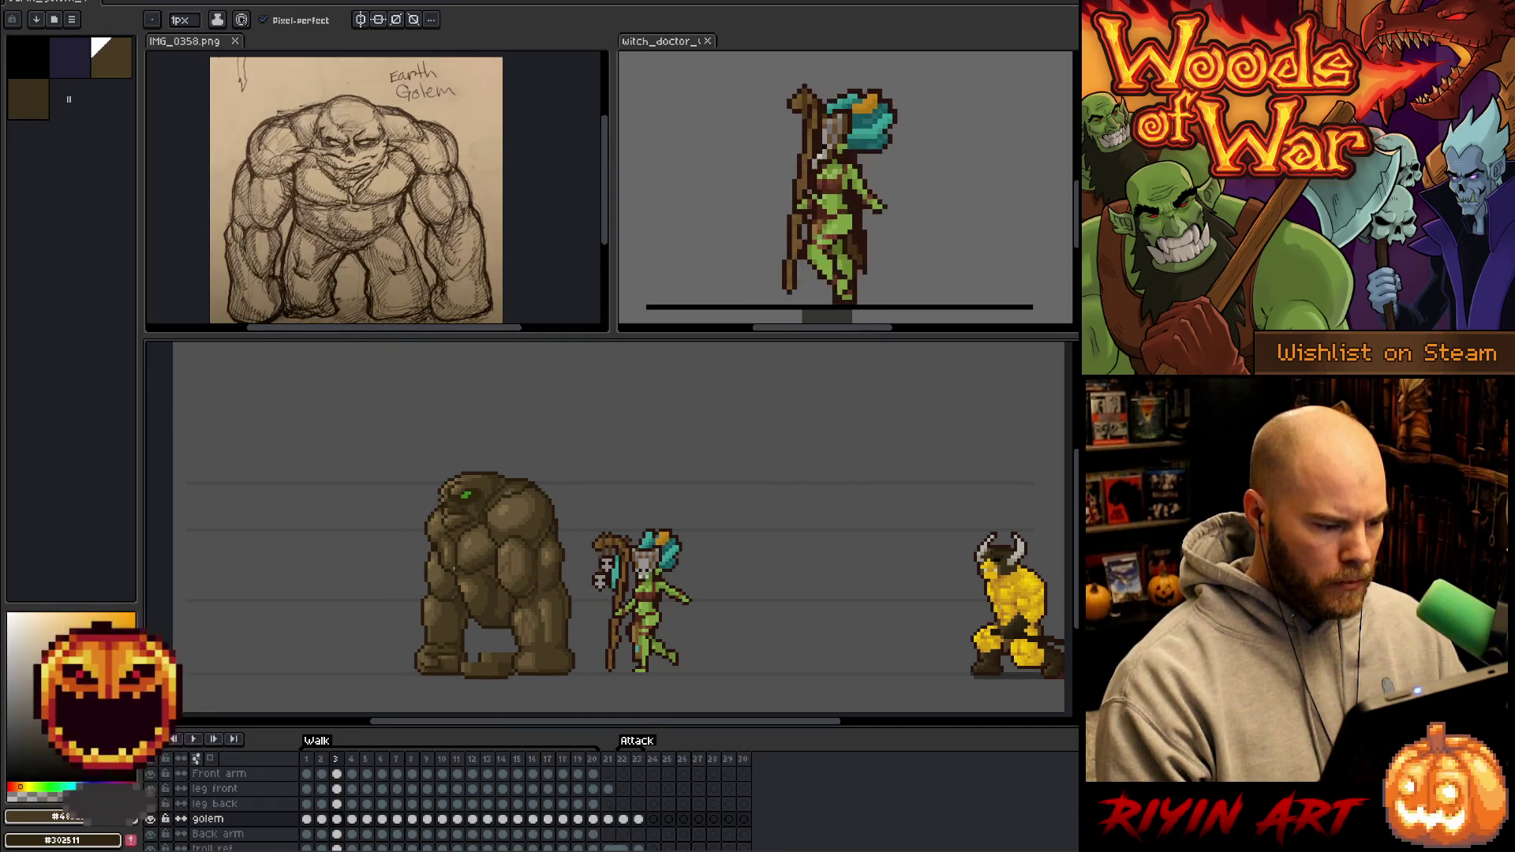
key(Right)
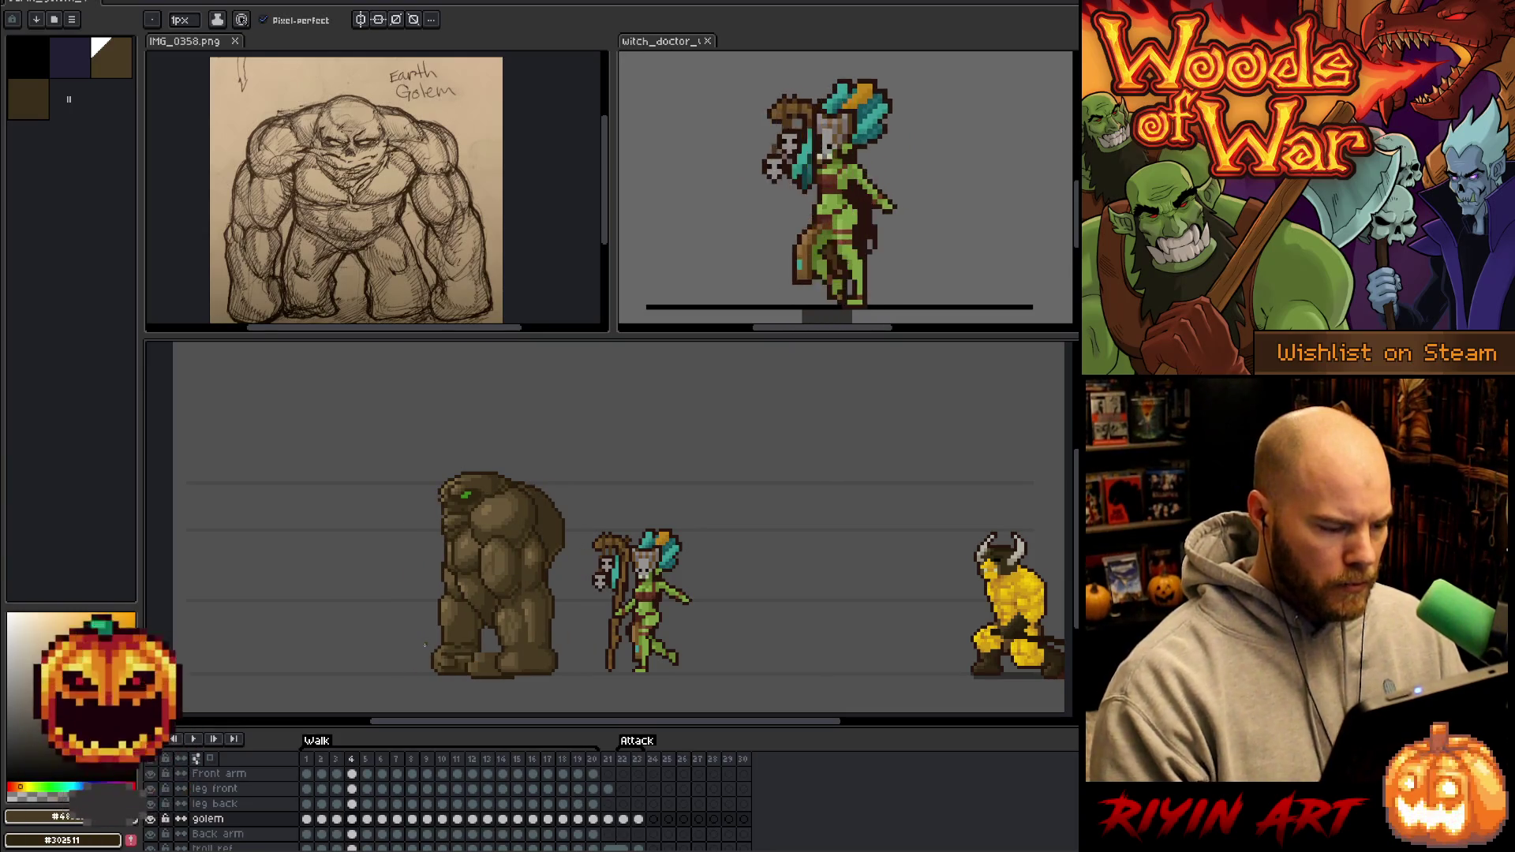
key(m)
mouse_move(549, 478)
mouse_down()
mouse_move(574, 521)
mouse_move(570, 580)
mouse_move(527, 556)
mouse_move(520, 485)
mouse_up()
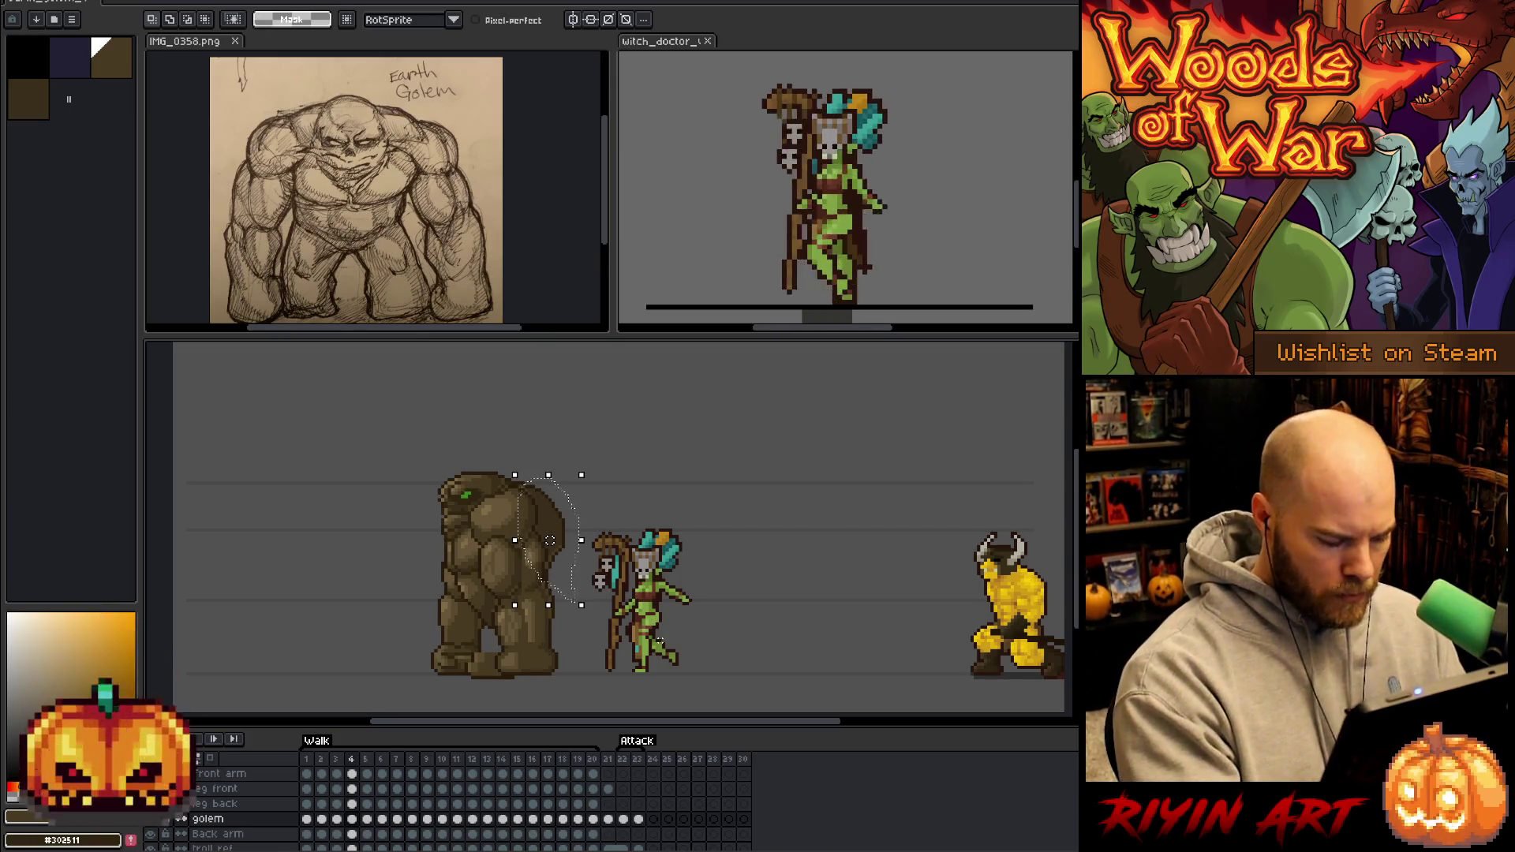
key(comma)
click(550, 540)
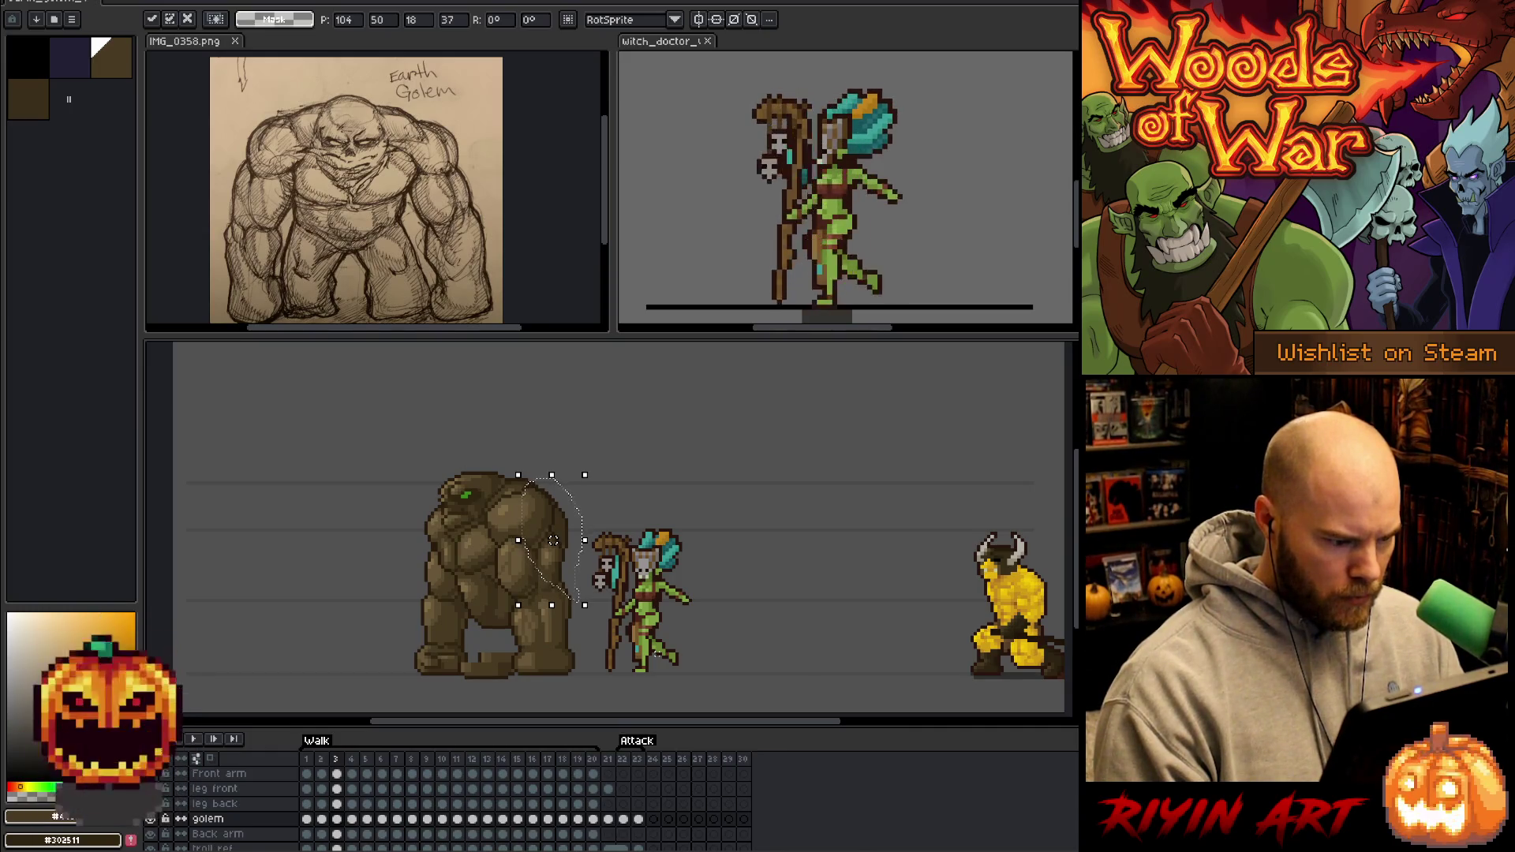
key(comma)
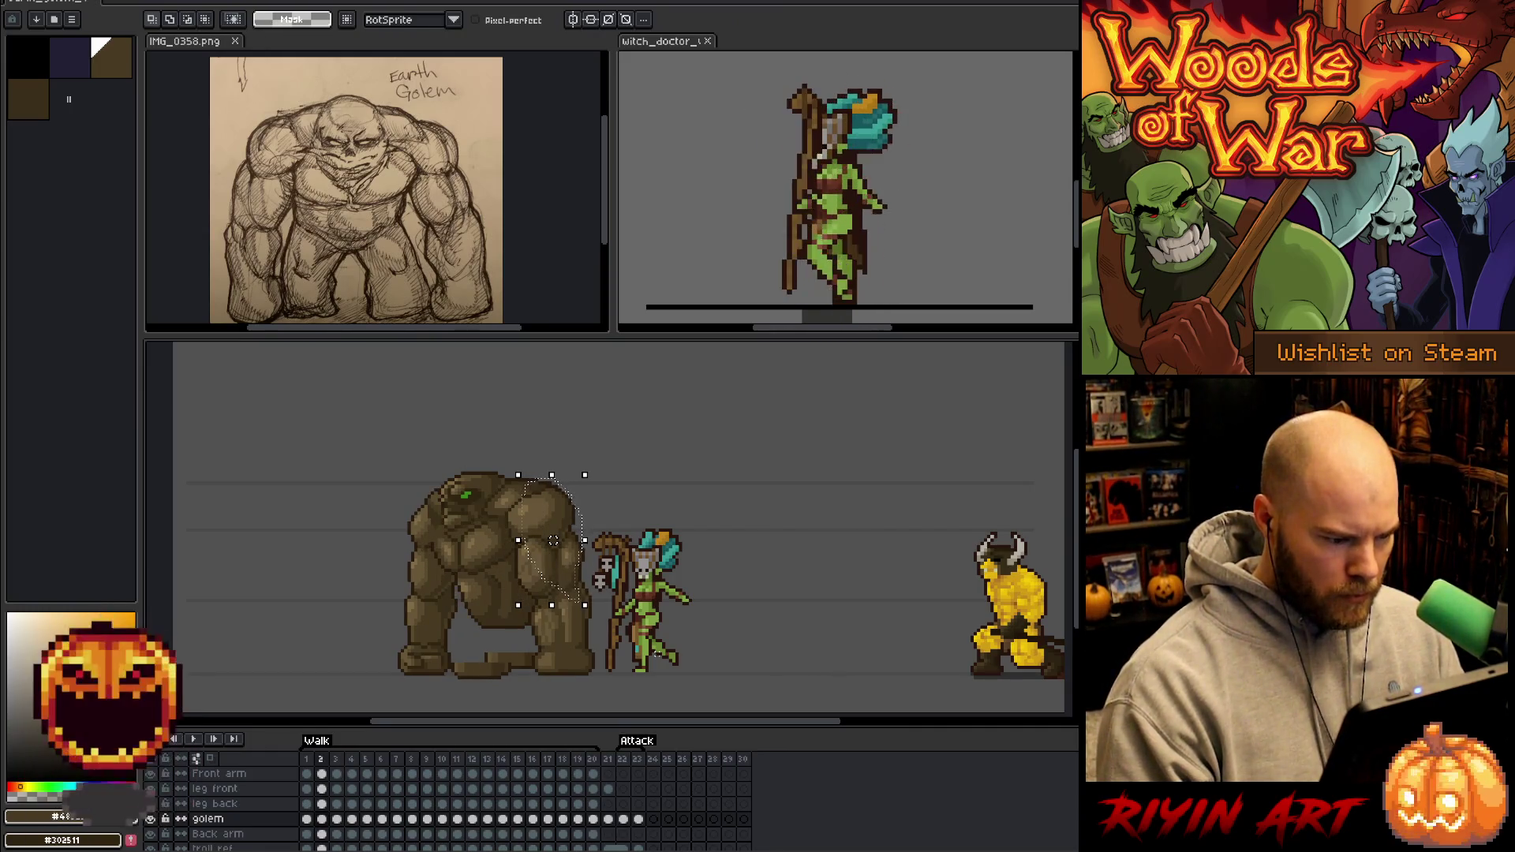
key(Return)
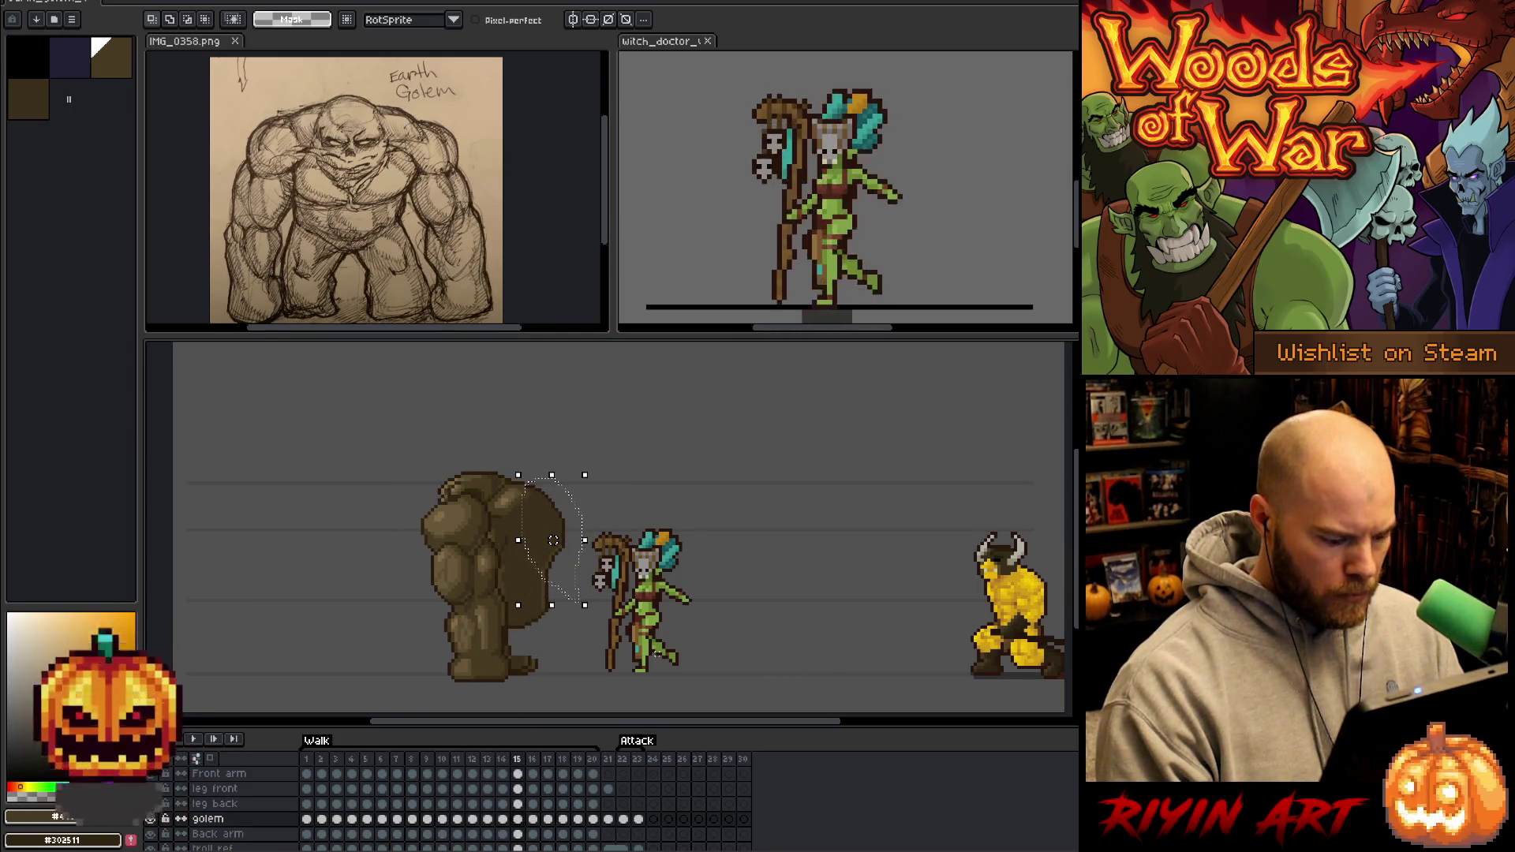
key(Return)
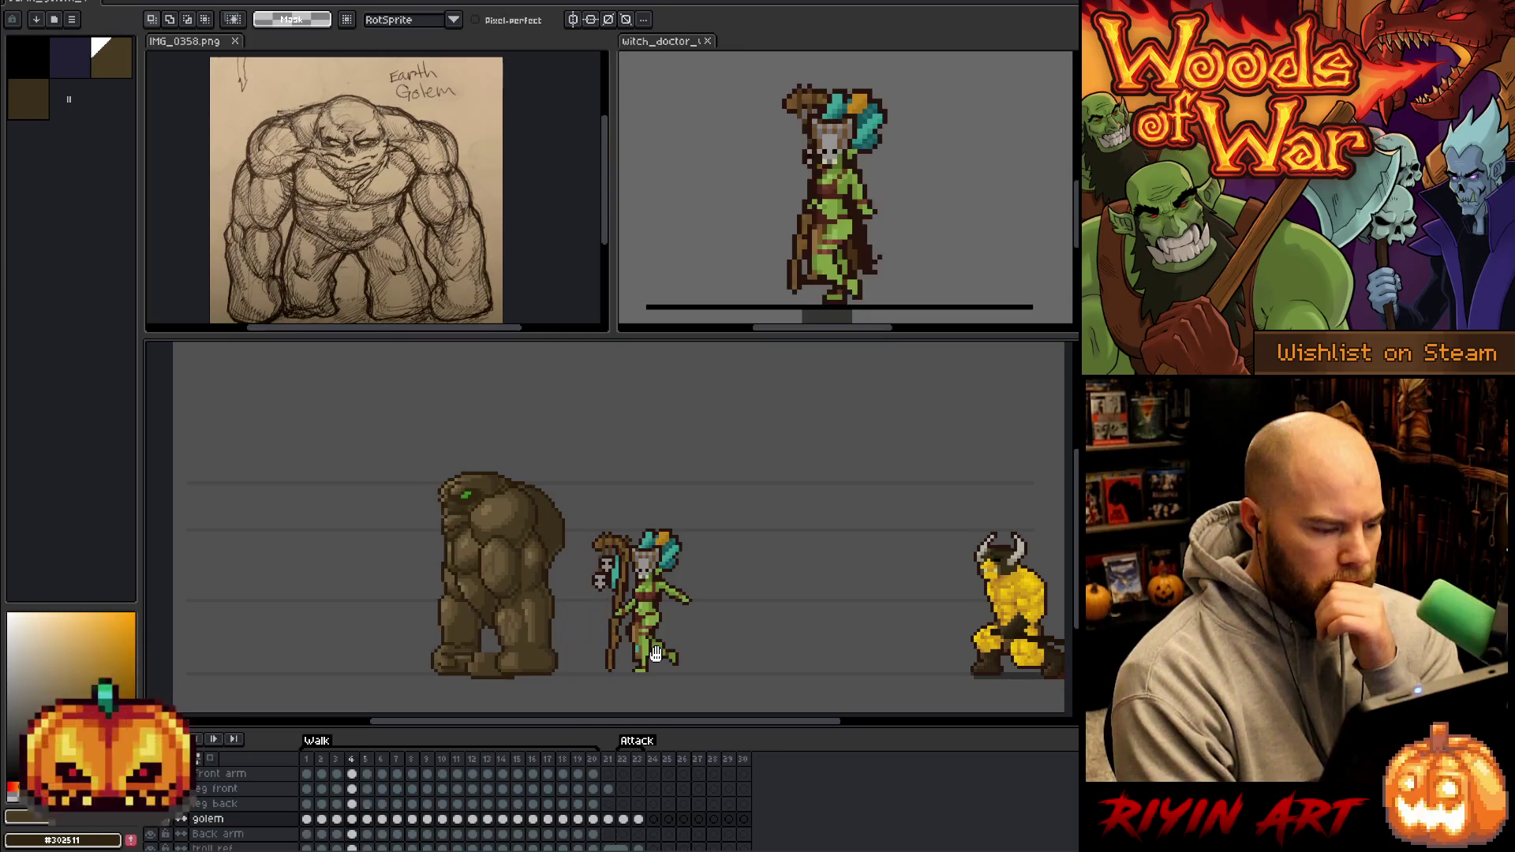
key(Return)
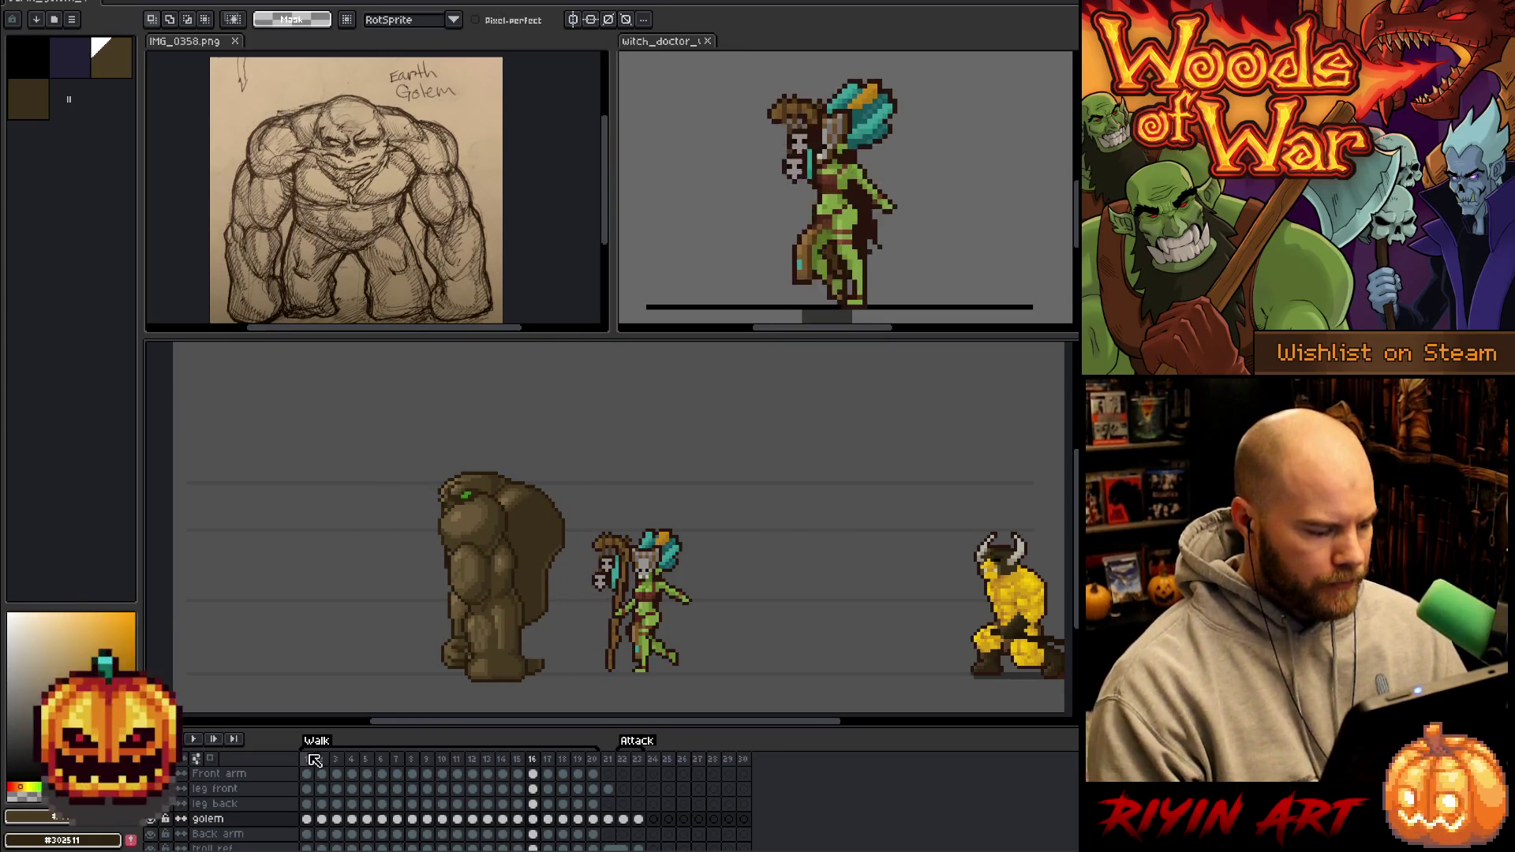
Move from walk frame 1 to frame 2 and turn off pixel-perfect drawing.
click(315, 760)
scroll(505, 552, up, 2)
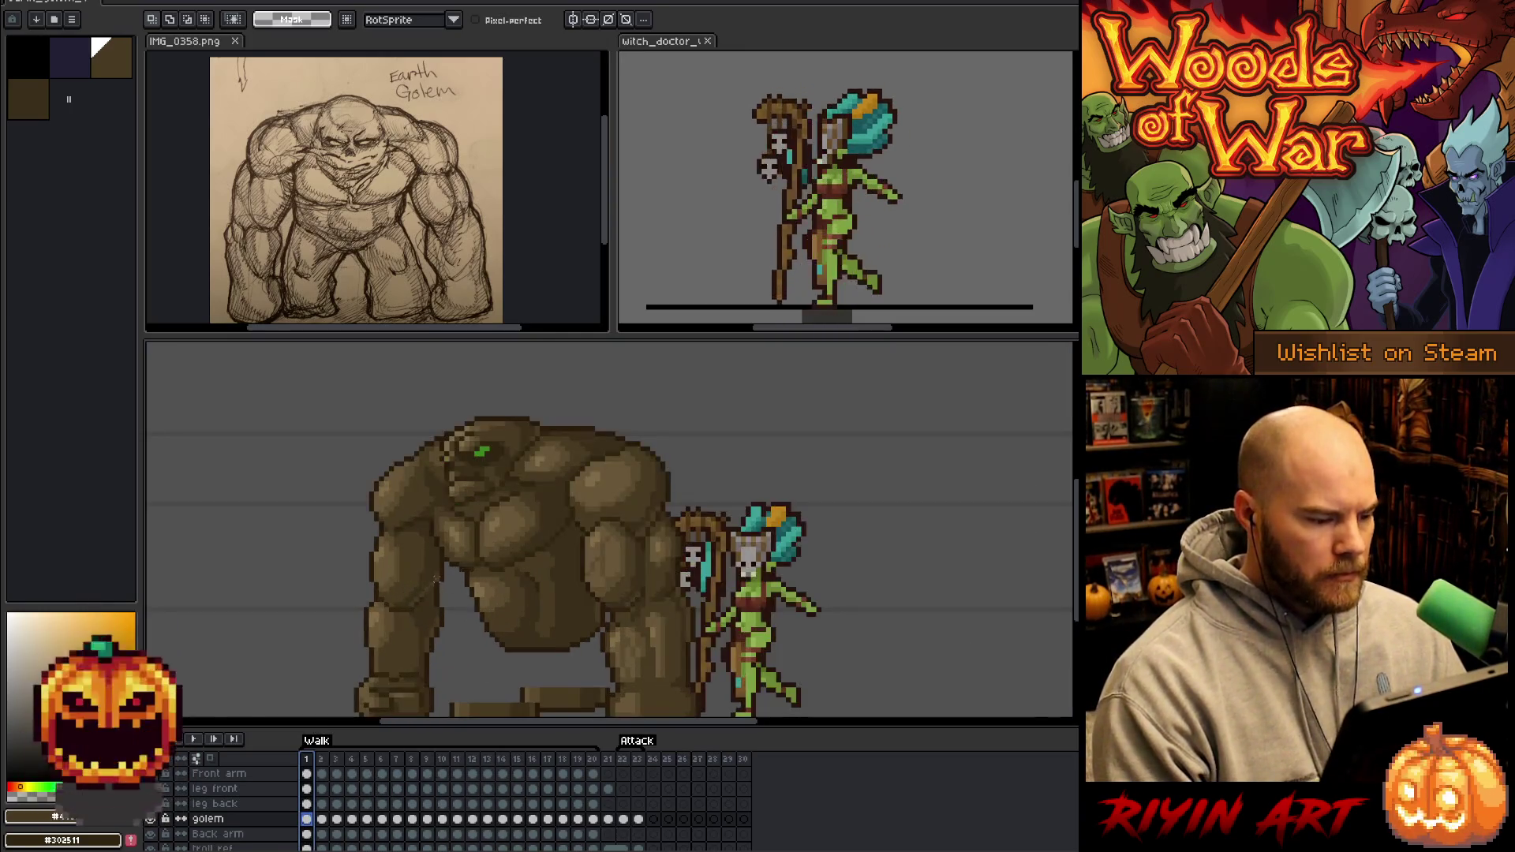
scroll(485, 548, down, 2)
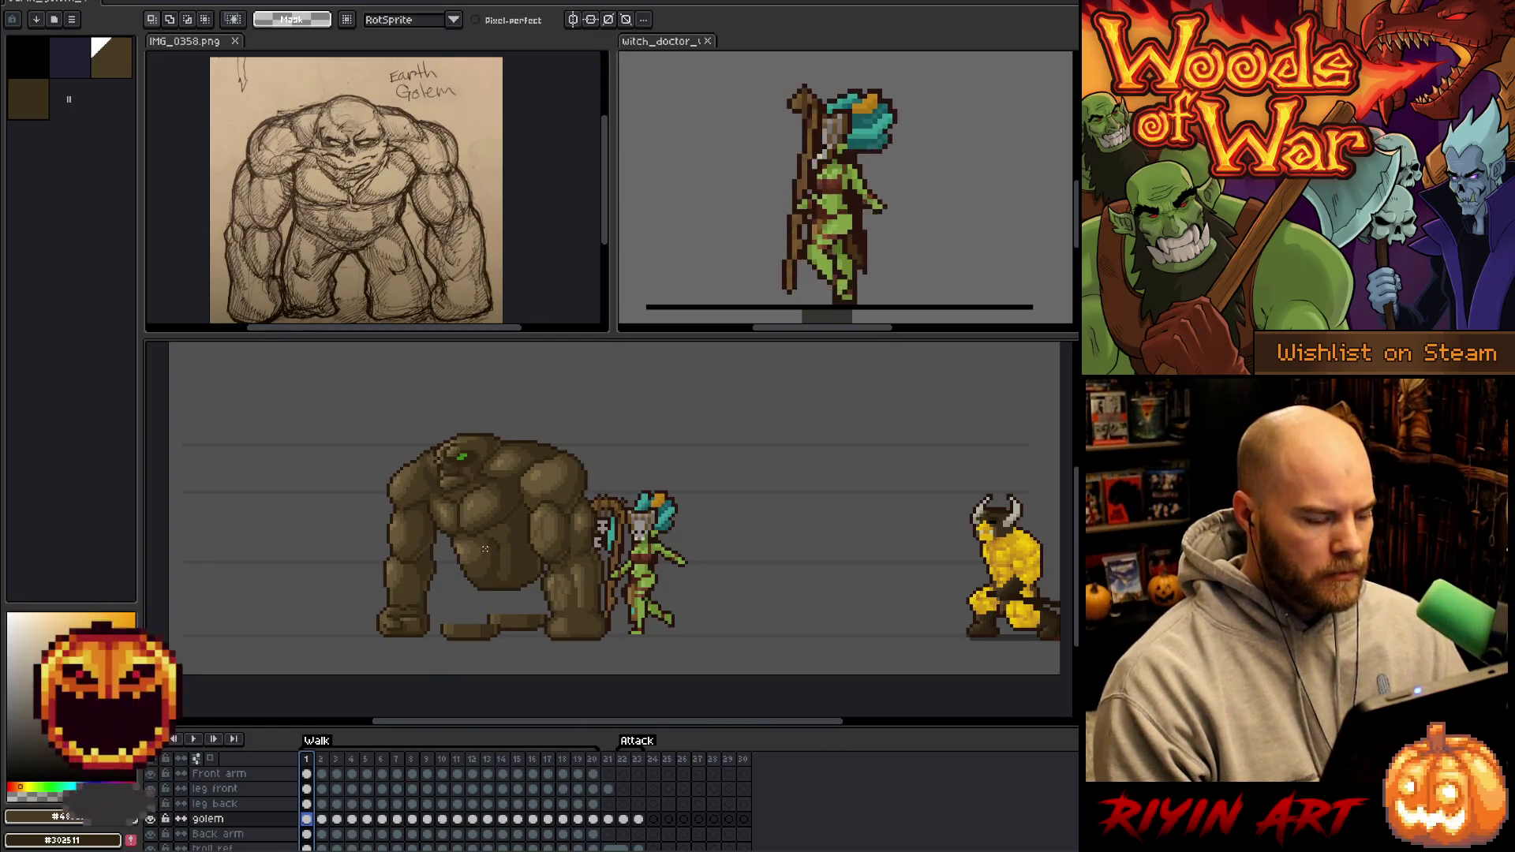
key(Right)
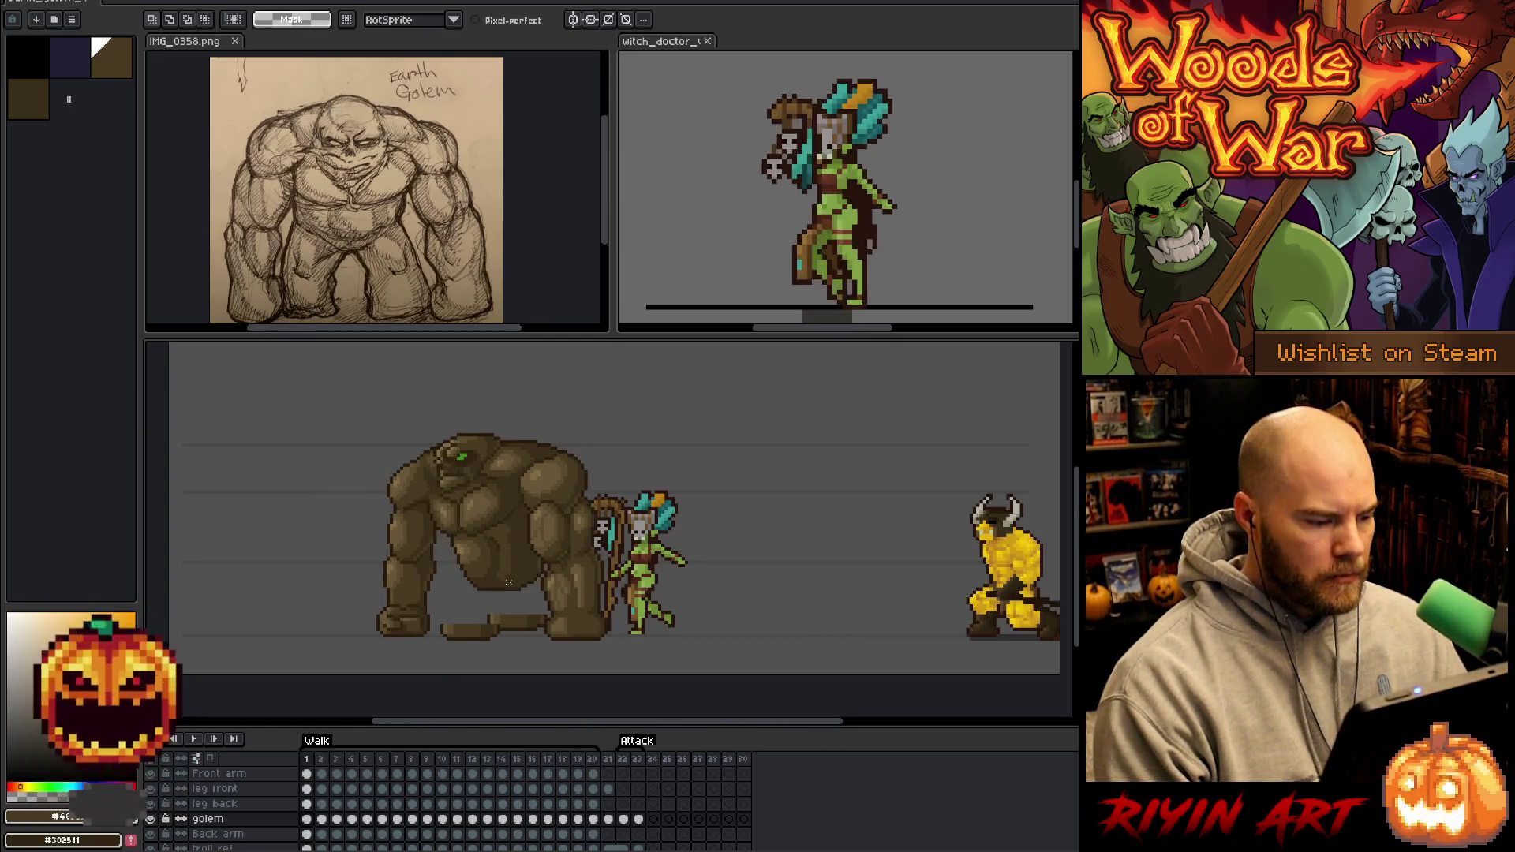
scroll(402, 441, up, 3)
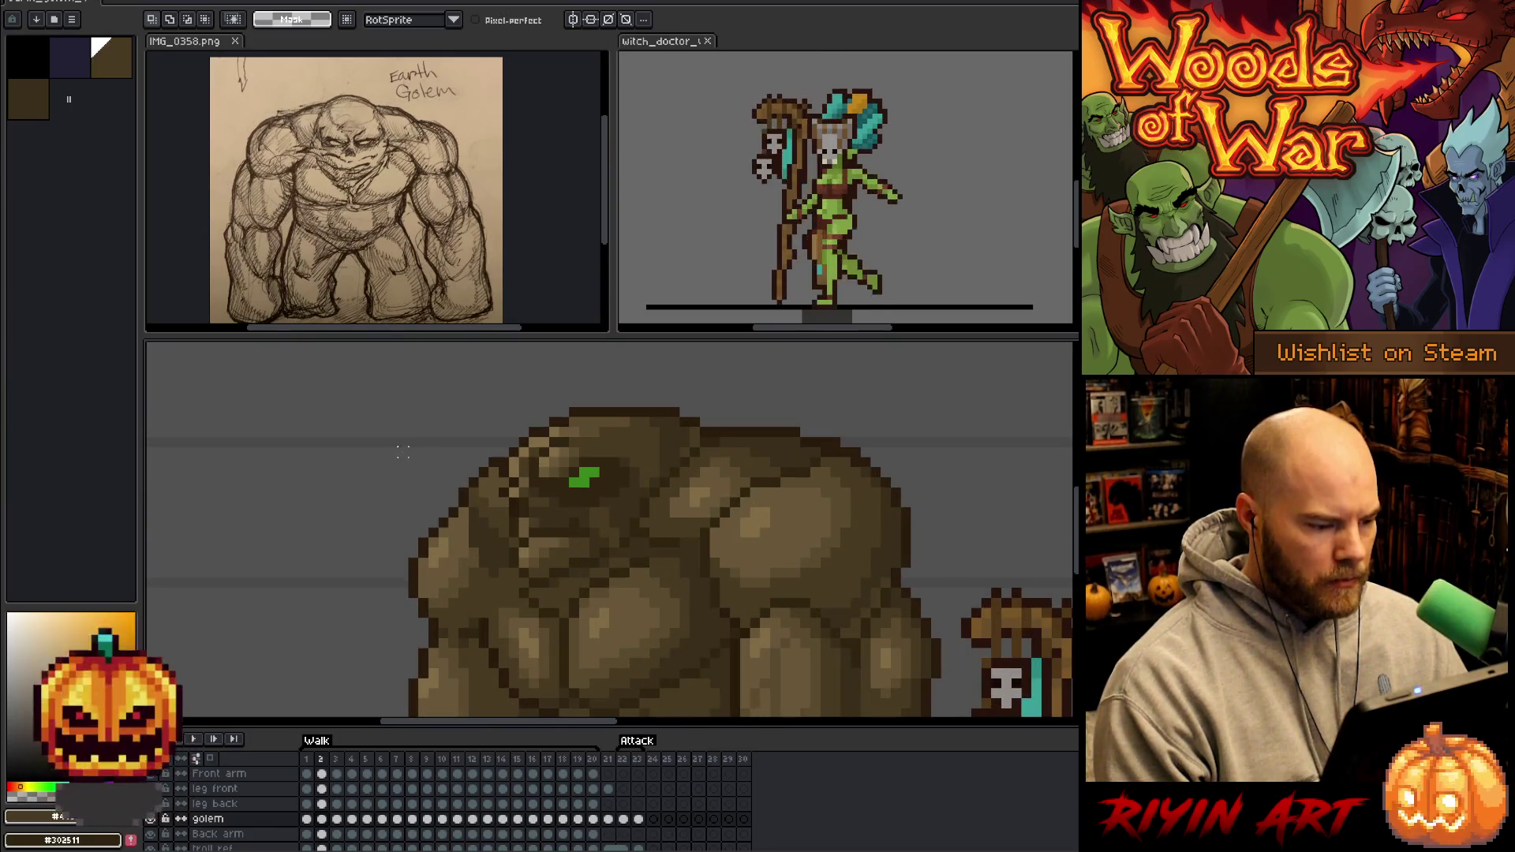
key(l)
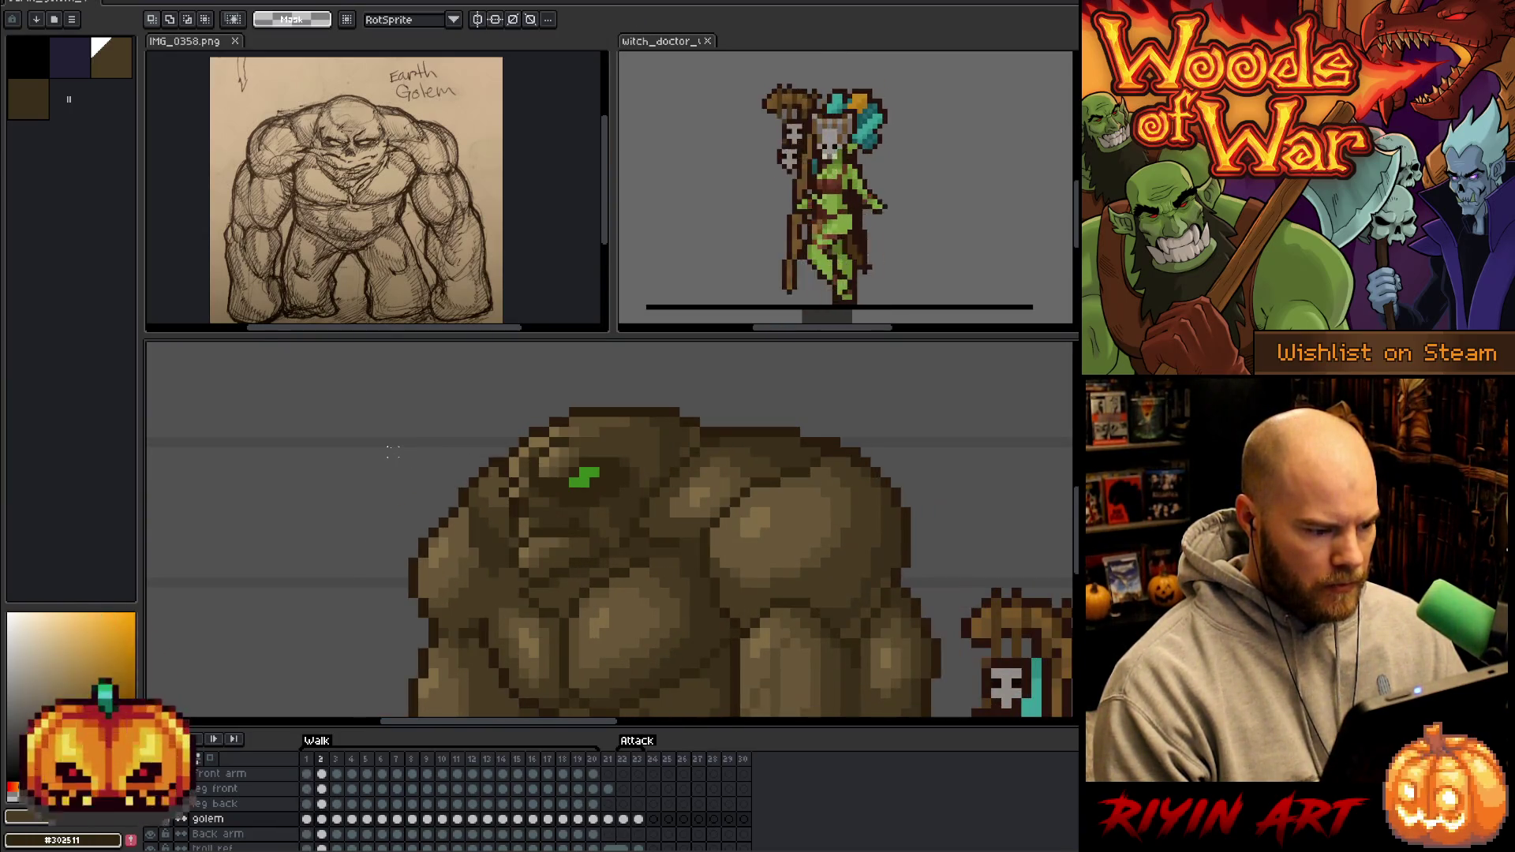
Flip between frames 1 and 2 to compare the golem's poses, ending on frame 2.
key(Left)
key(Right)
key(Left)
key(Right)
key(Left)
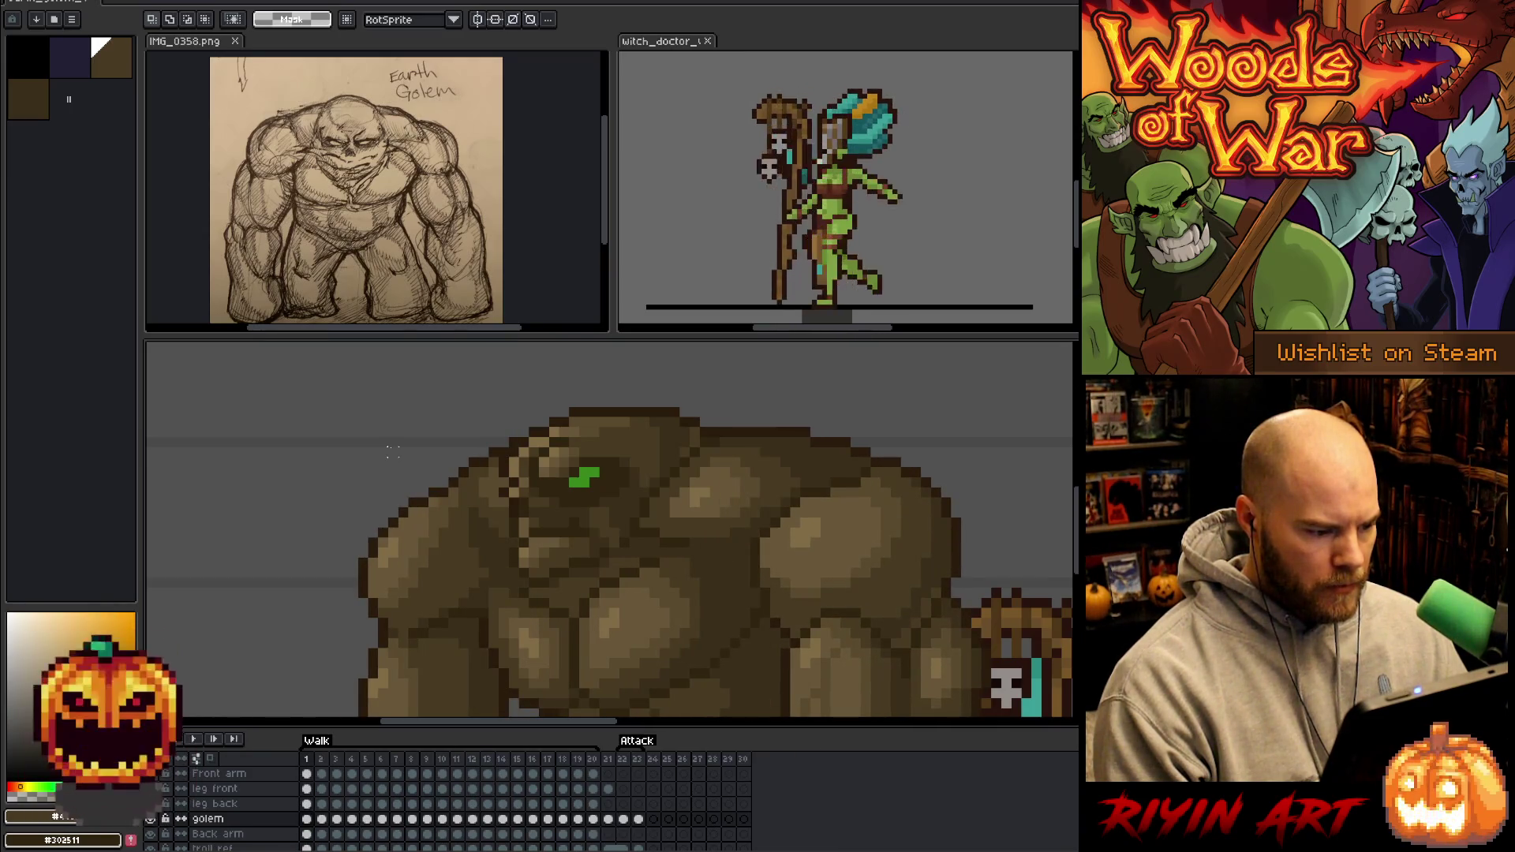
key(Right)
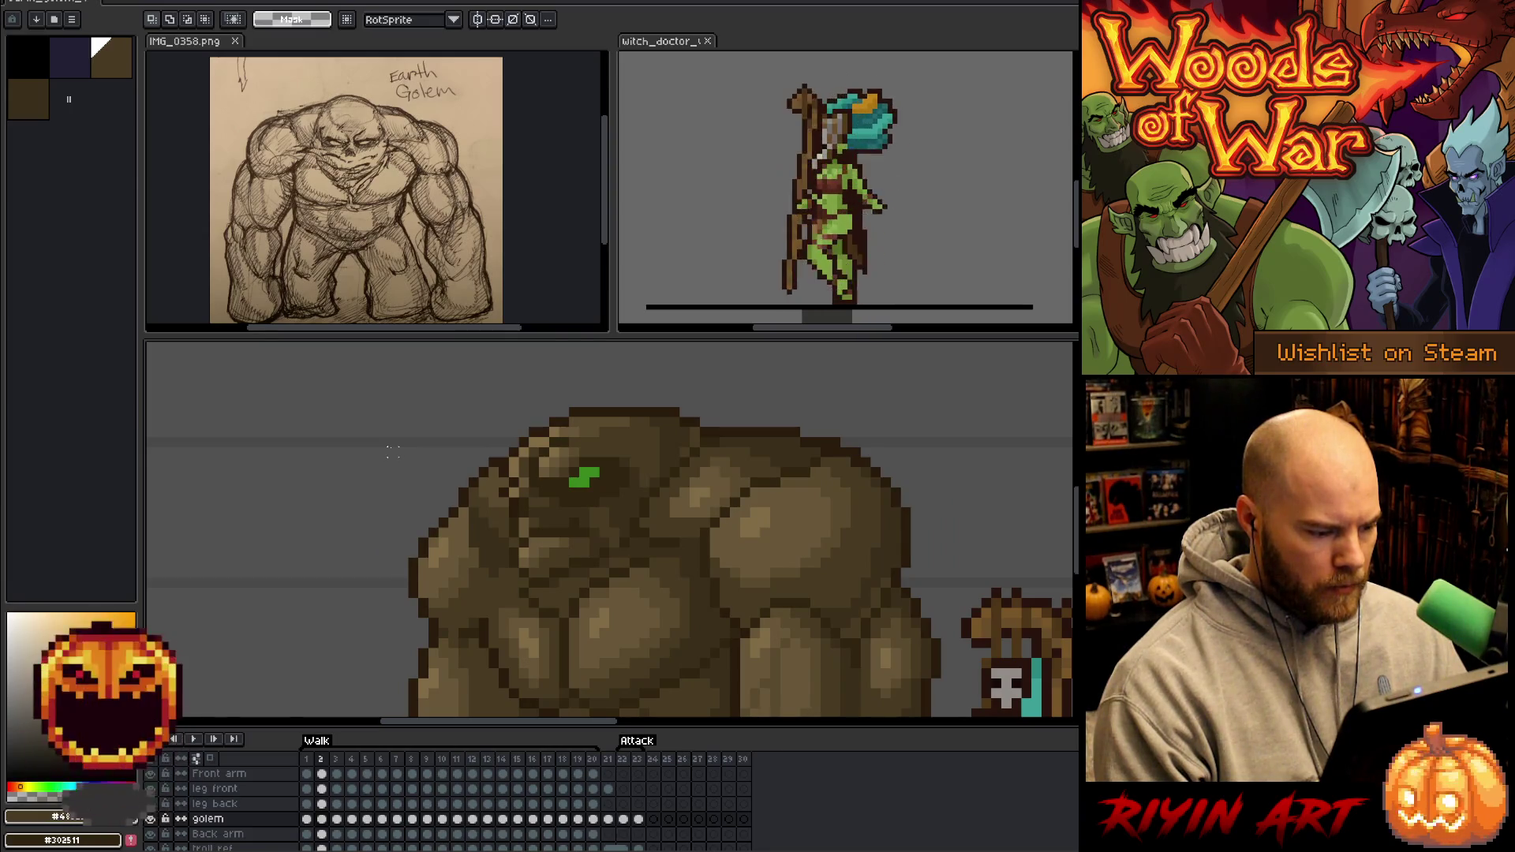
With the pencil, sample several dark browns from the golem's body.
key(b)
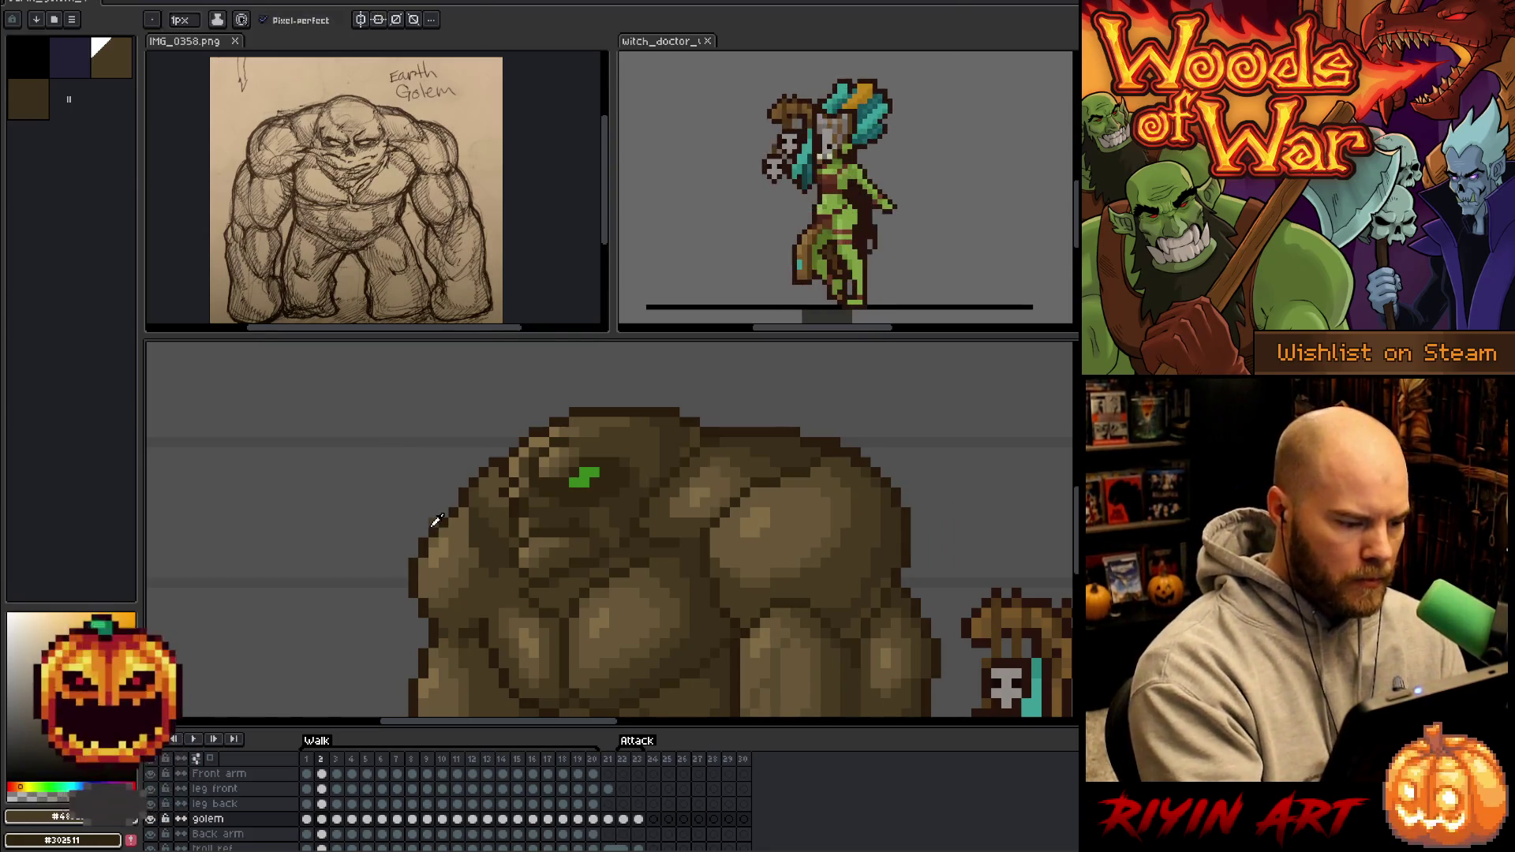
alt+click(444, 514)
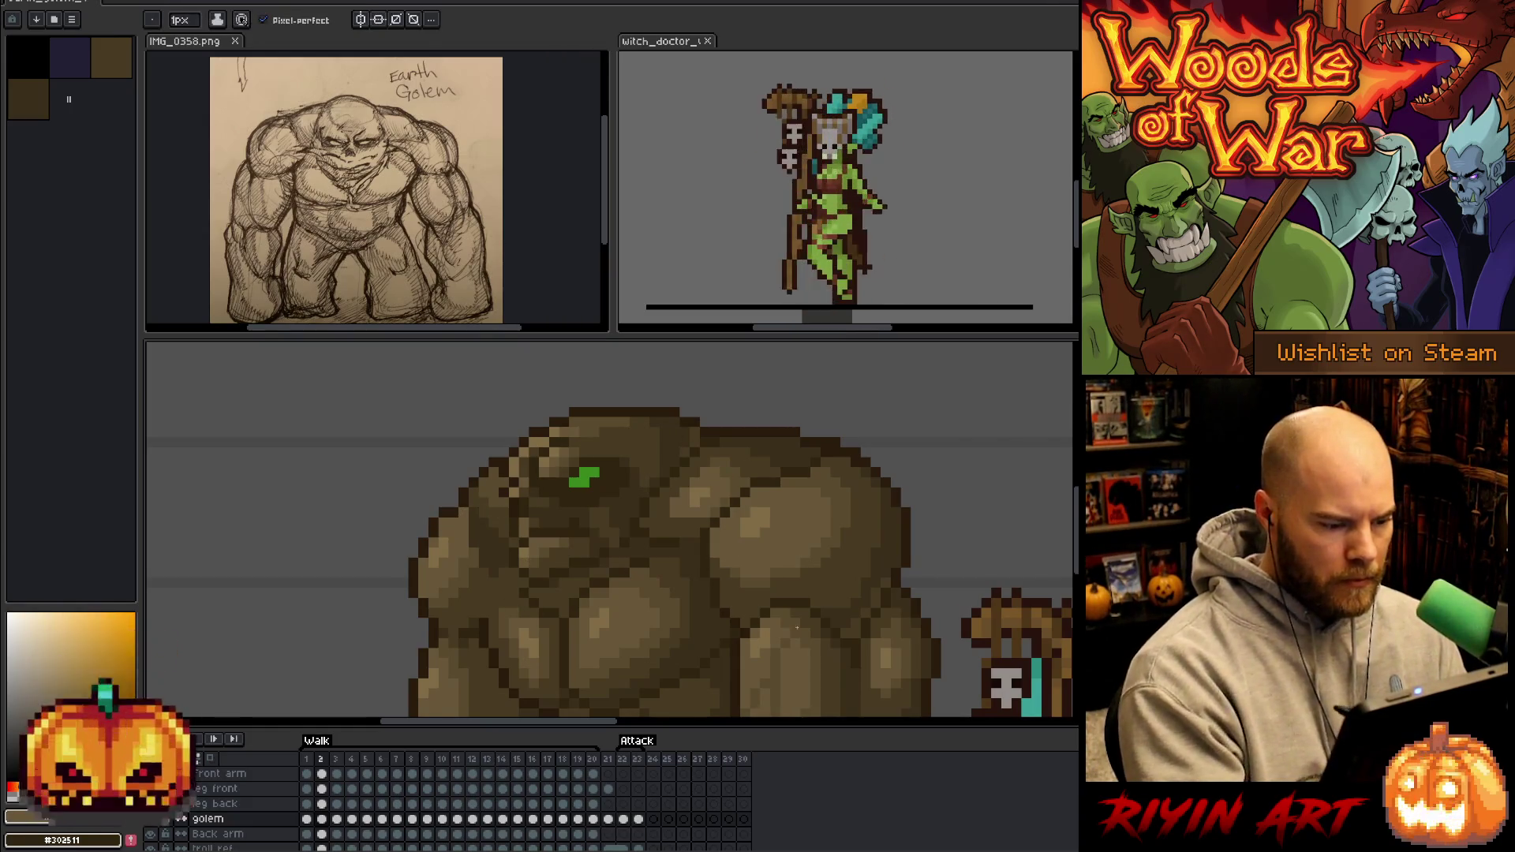
alt+click(453, 503)
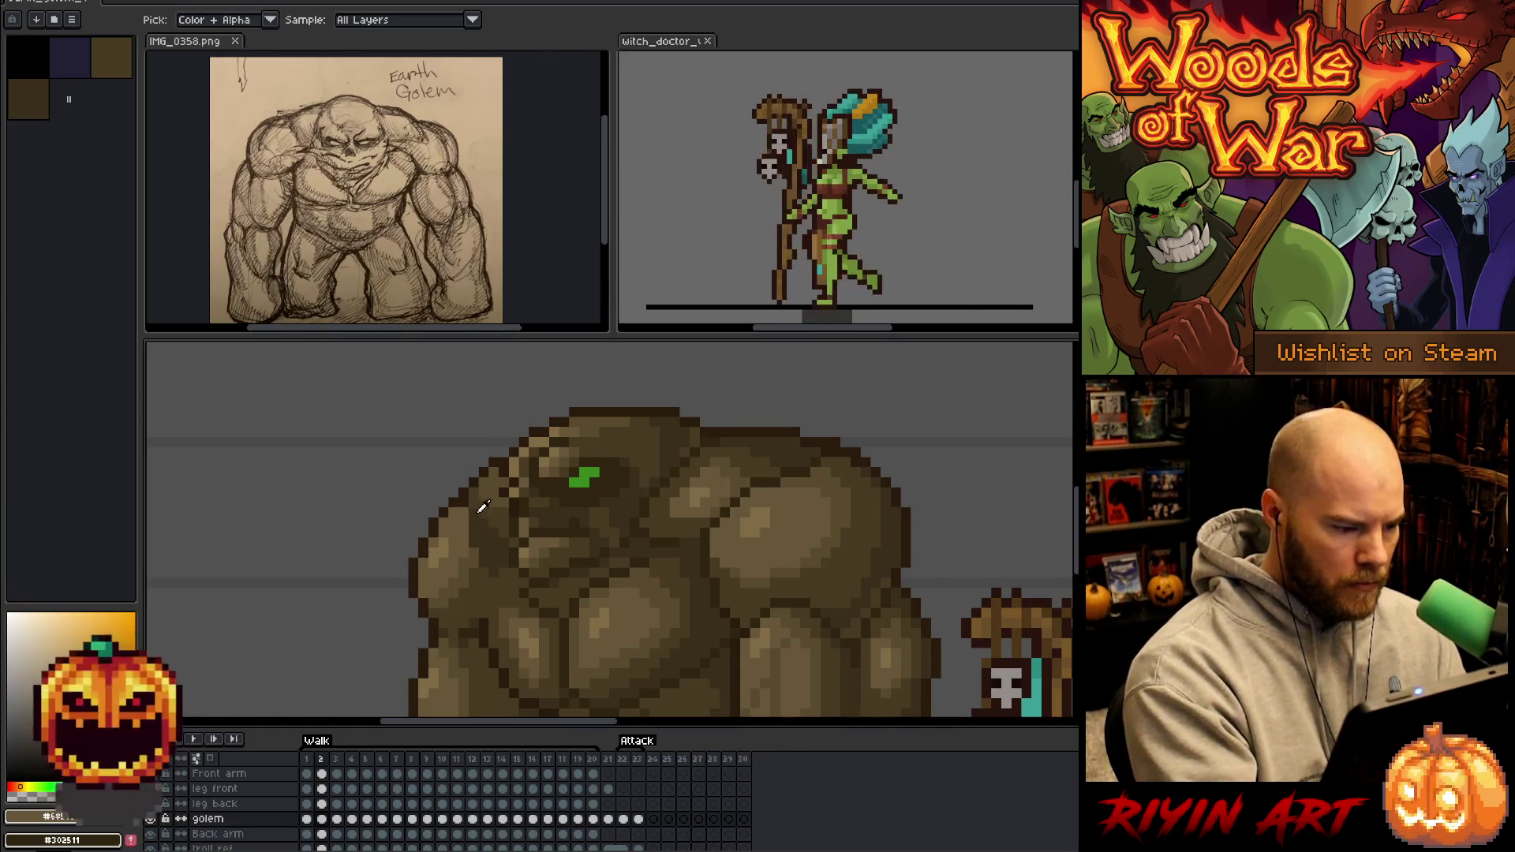
alt+click(468, 504)
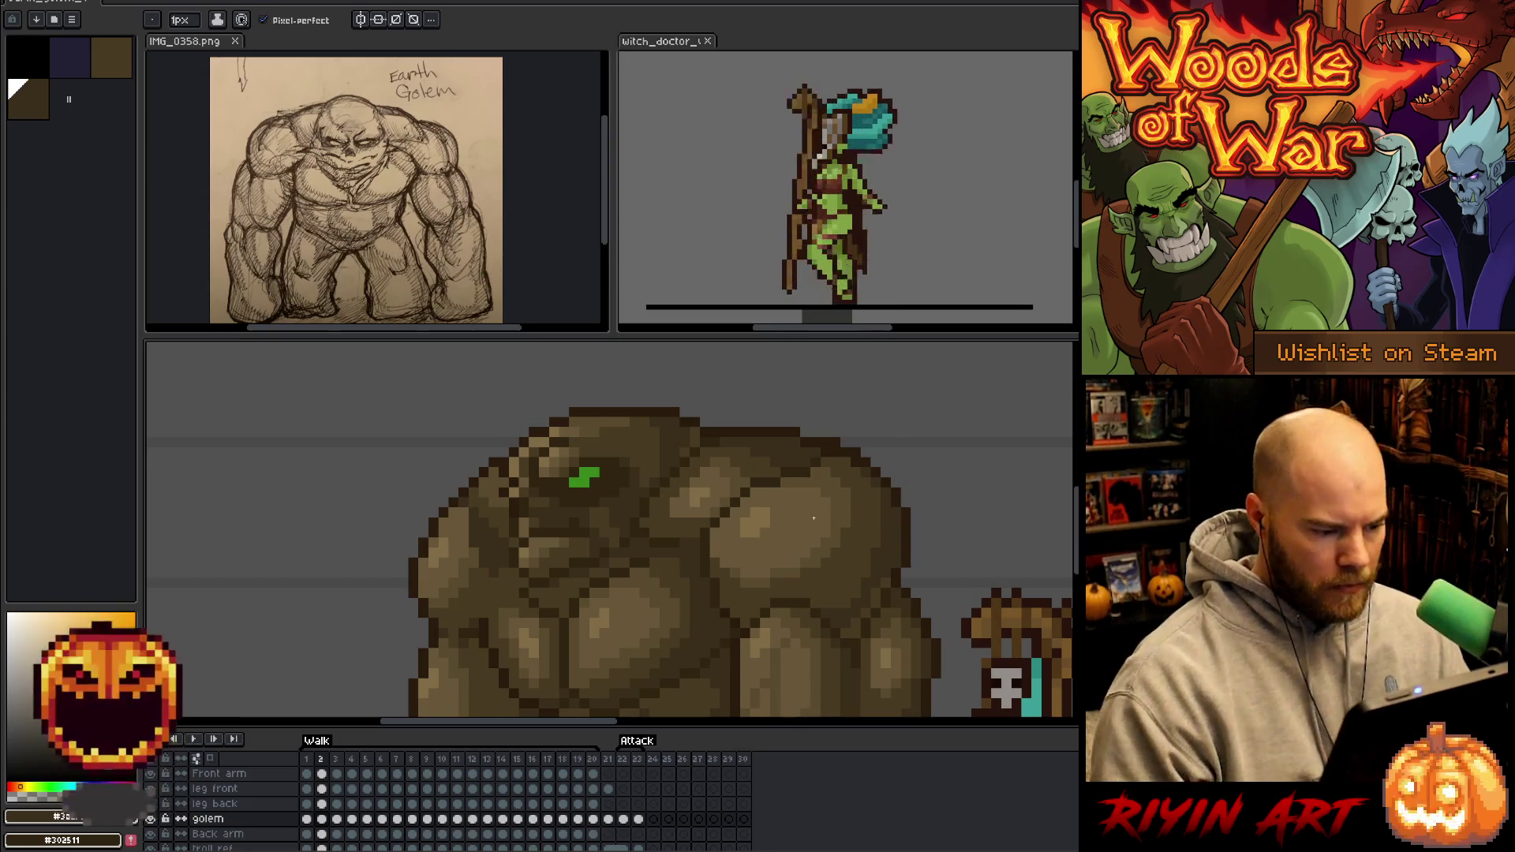
Flip to frame 1 and back, then sample more browns including #302511.
key(comma)
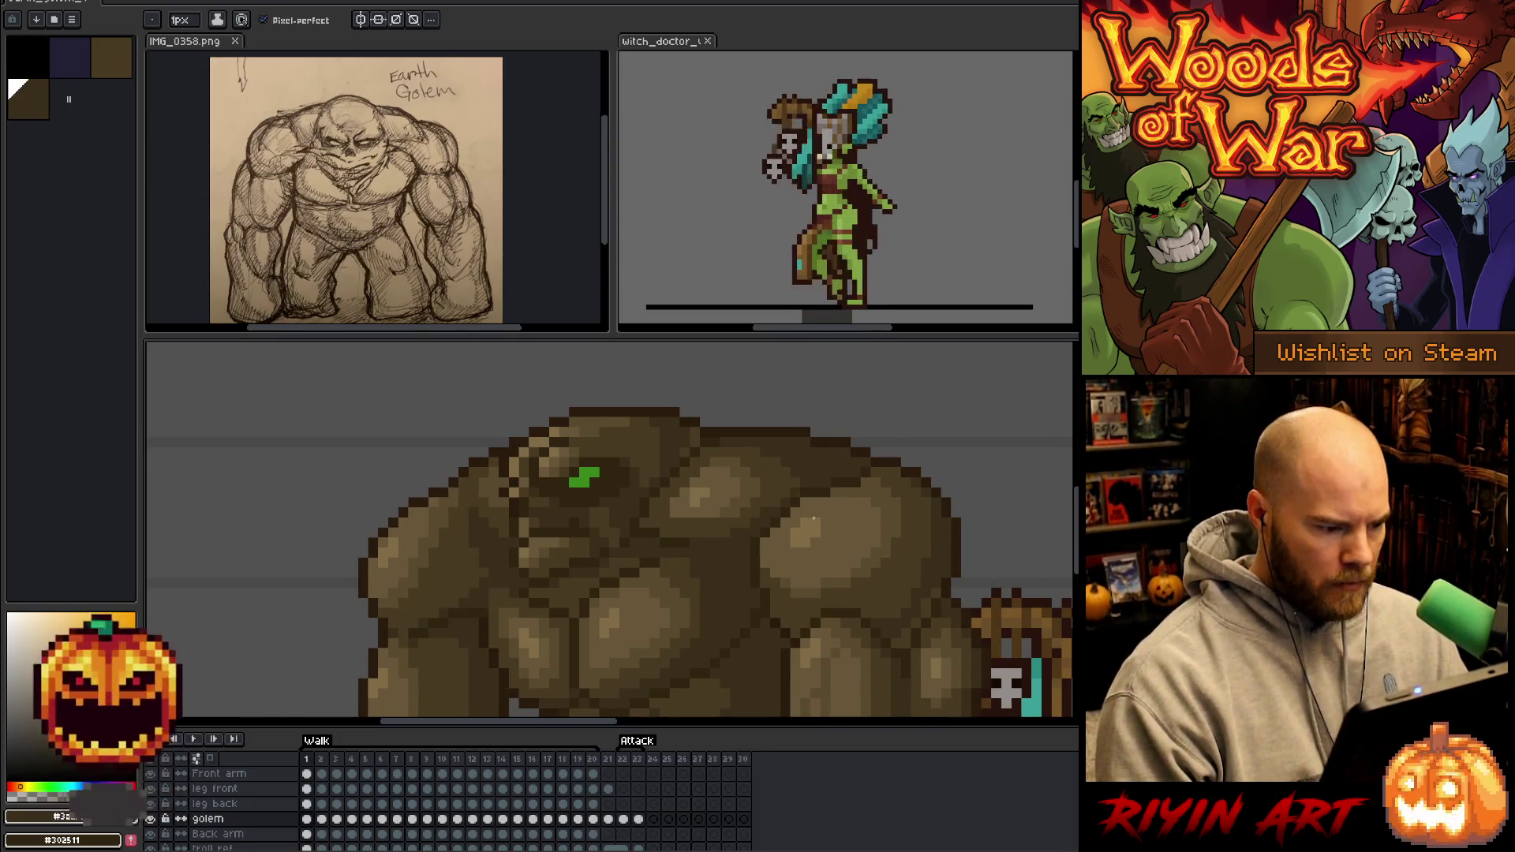
key(period)
alt+click(474, 550)
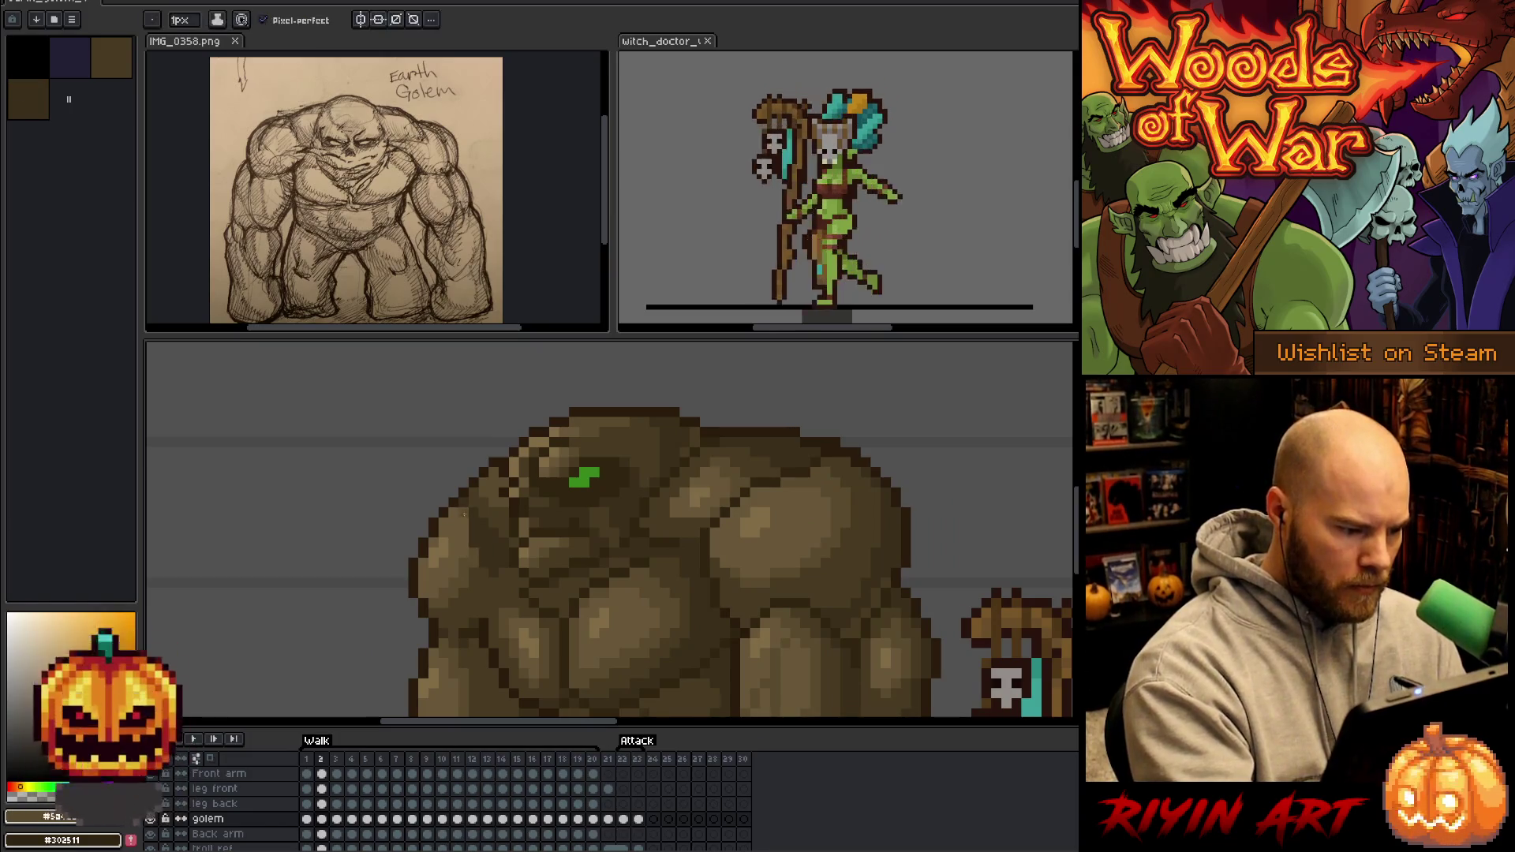
alt+click(476, 519)
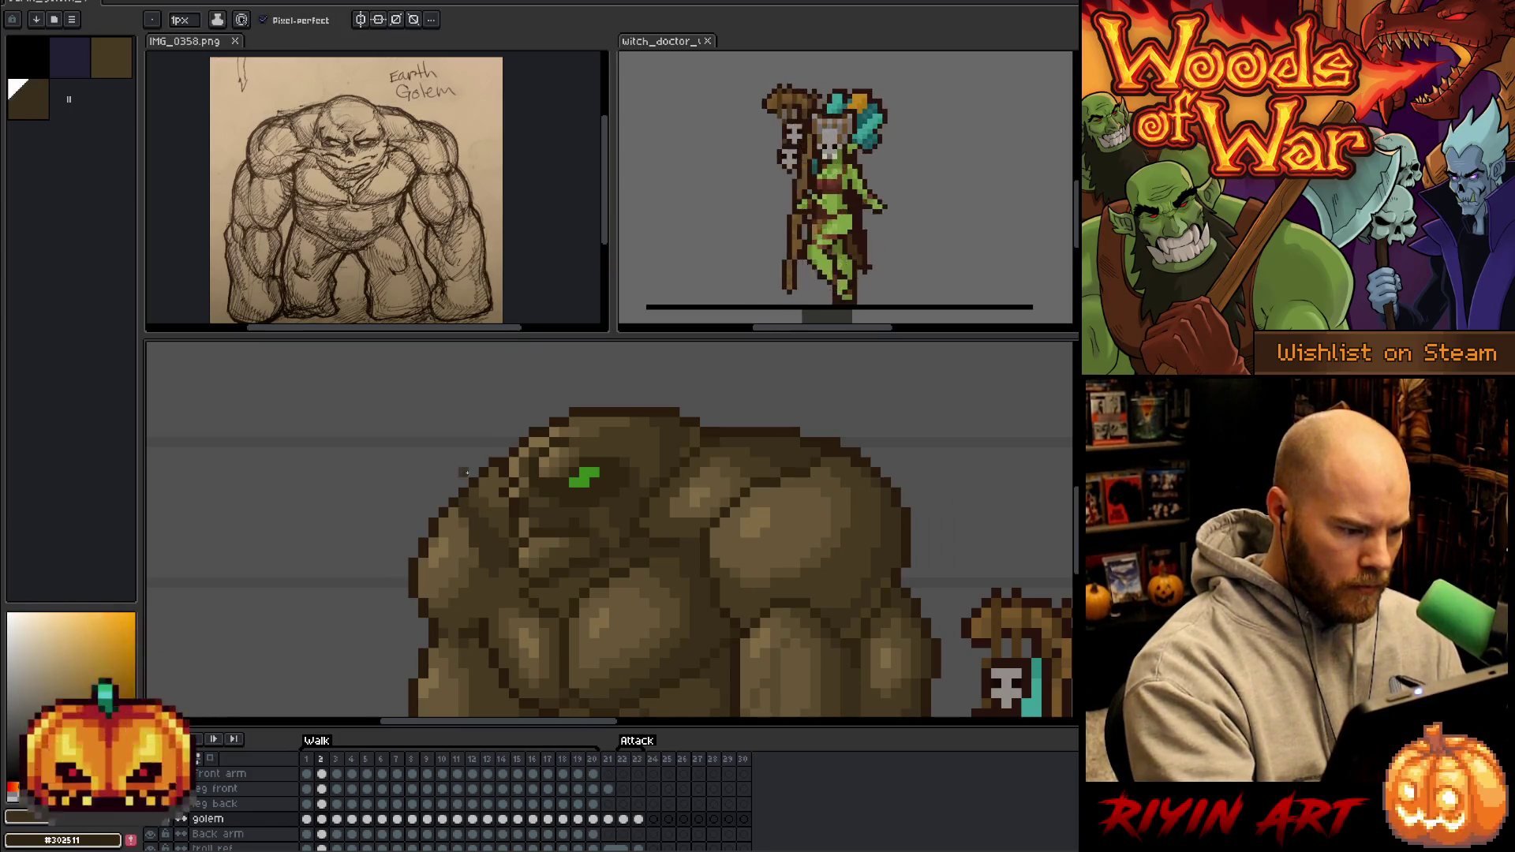
alt+click(466, 512)
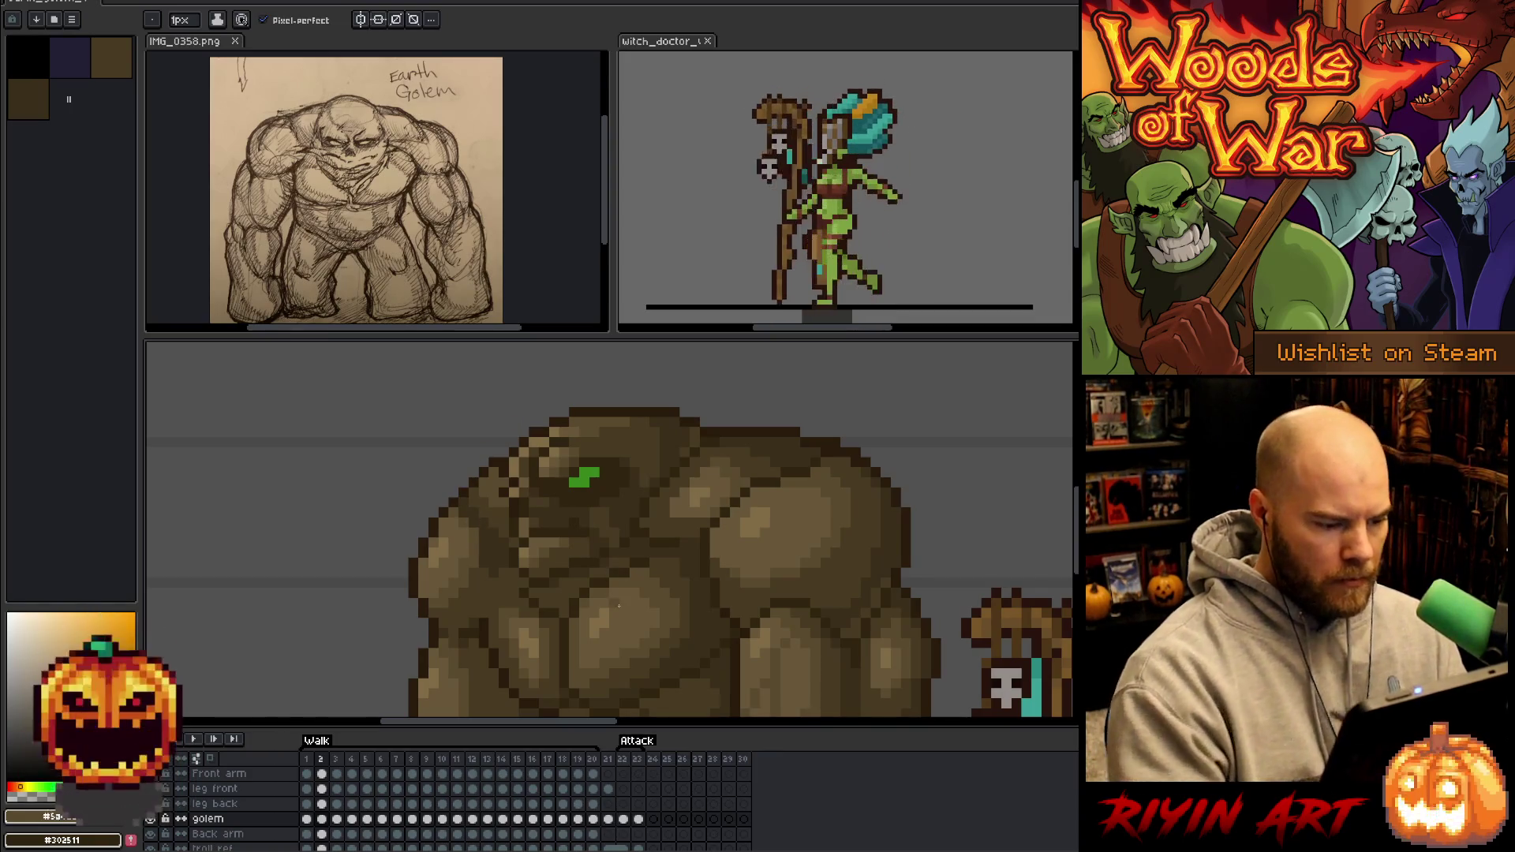
Keep flipping between frames 1 and 2, picking dark brown #302511 along the way.
key(Left)
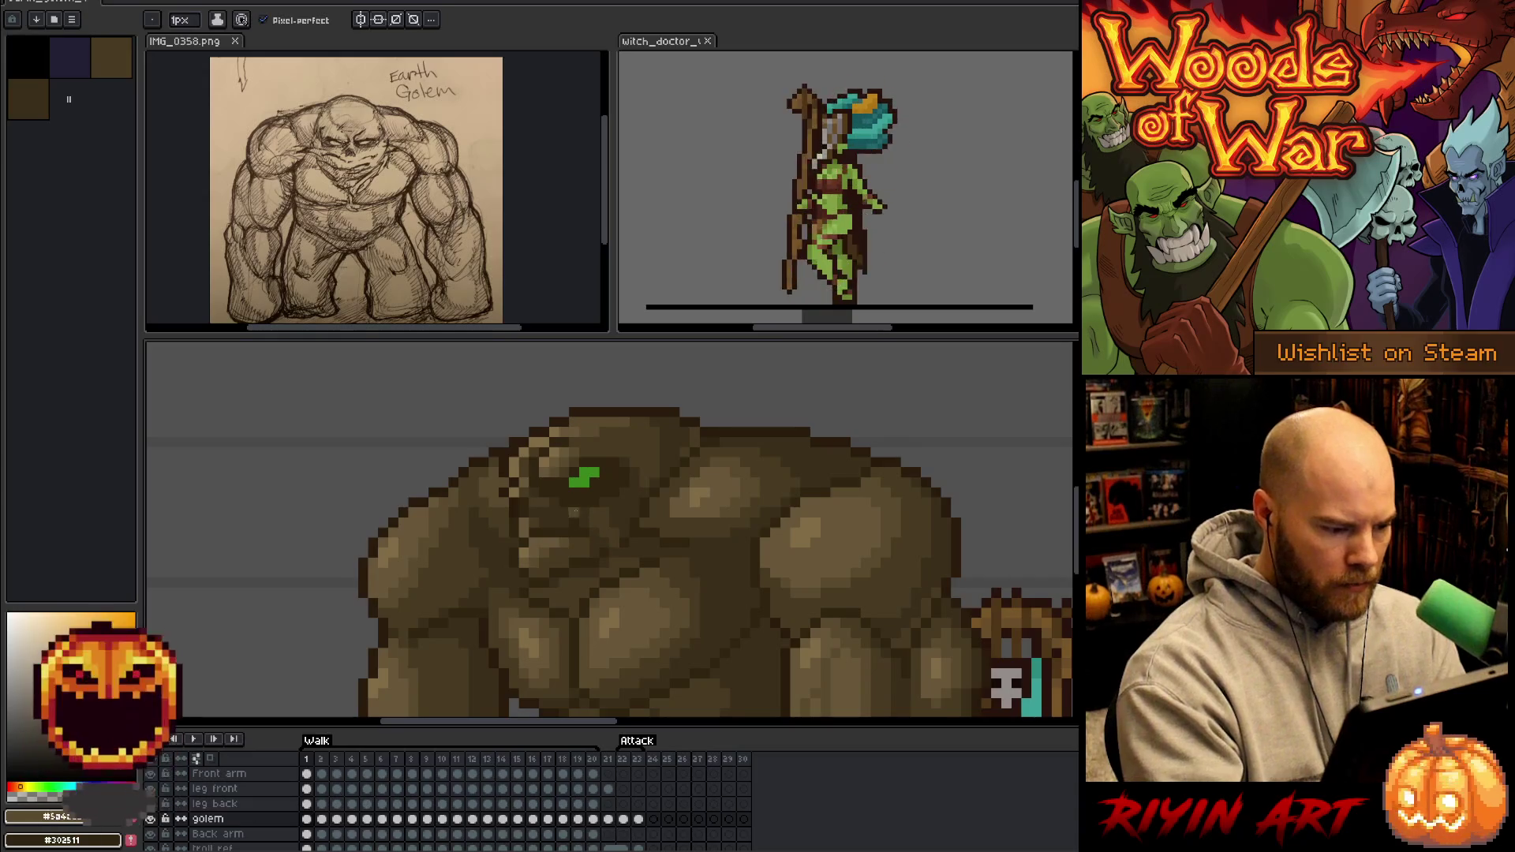
key(Right)
alt+click(483, 608)
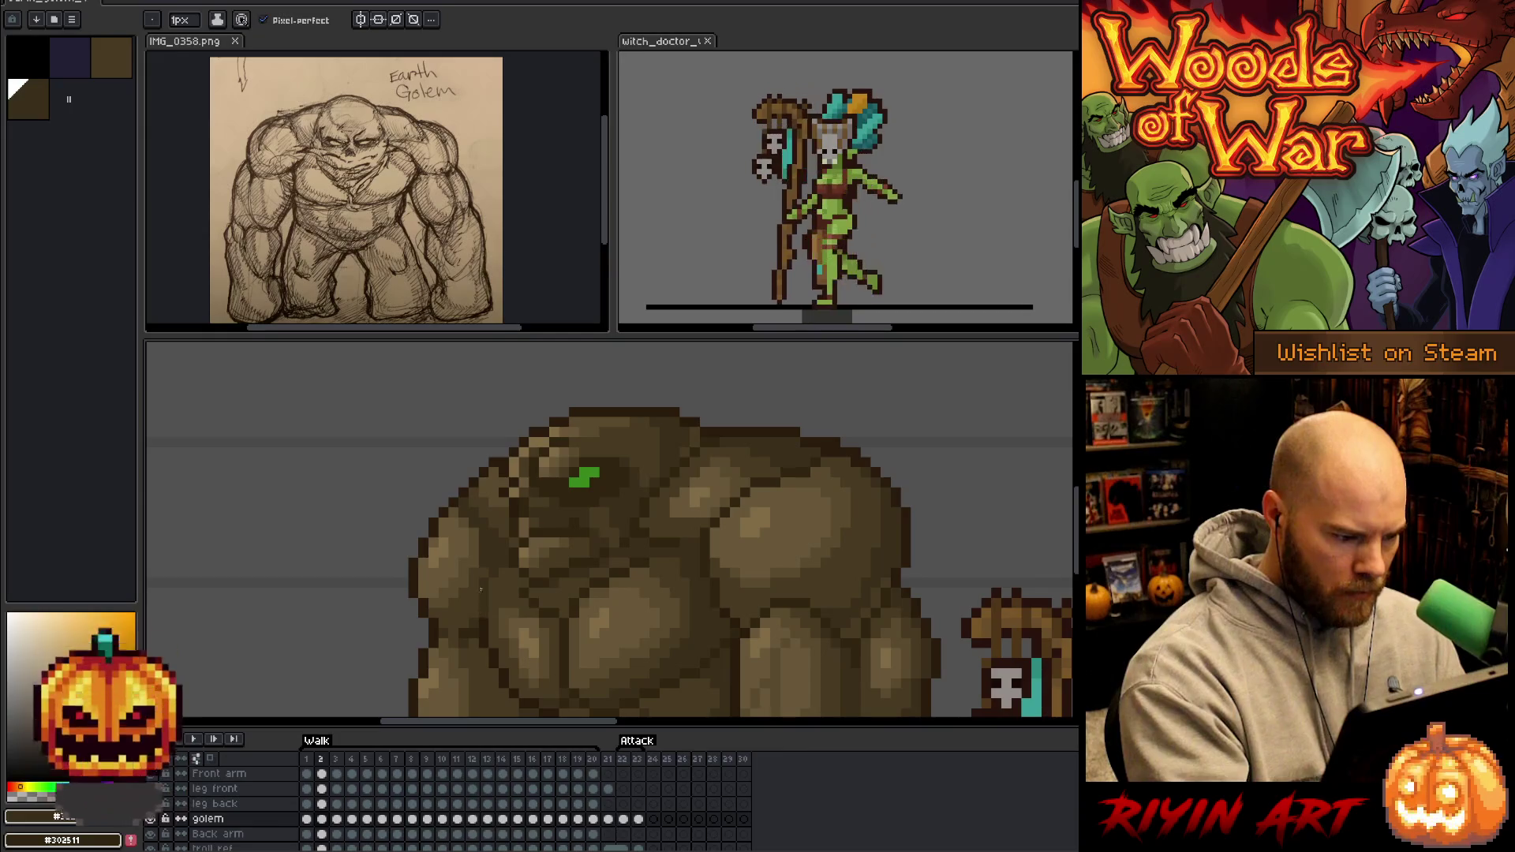
key(Left)
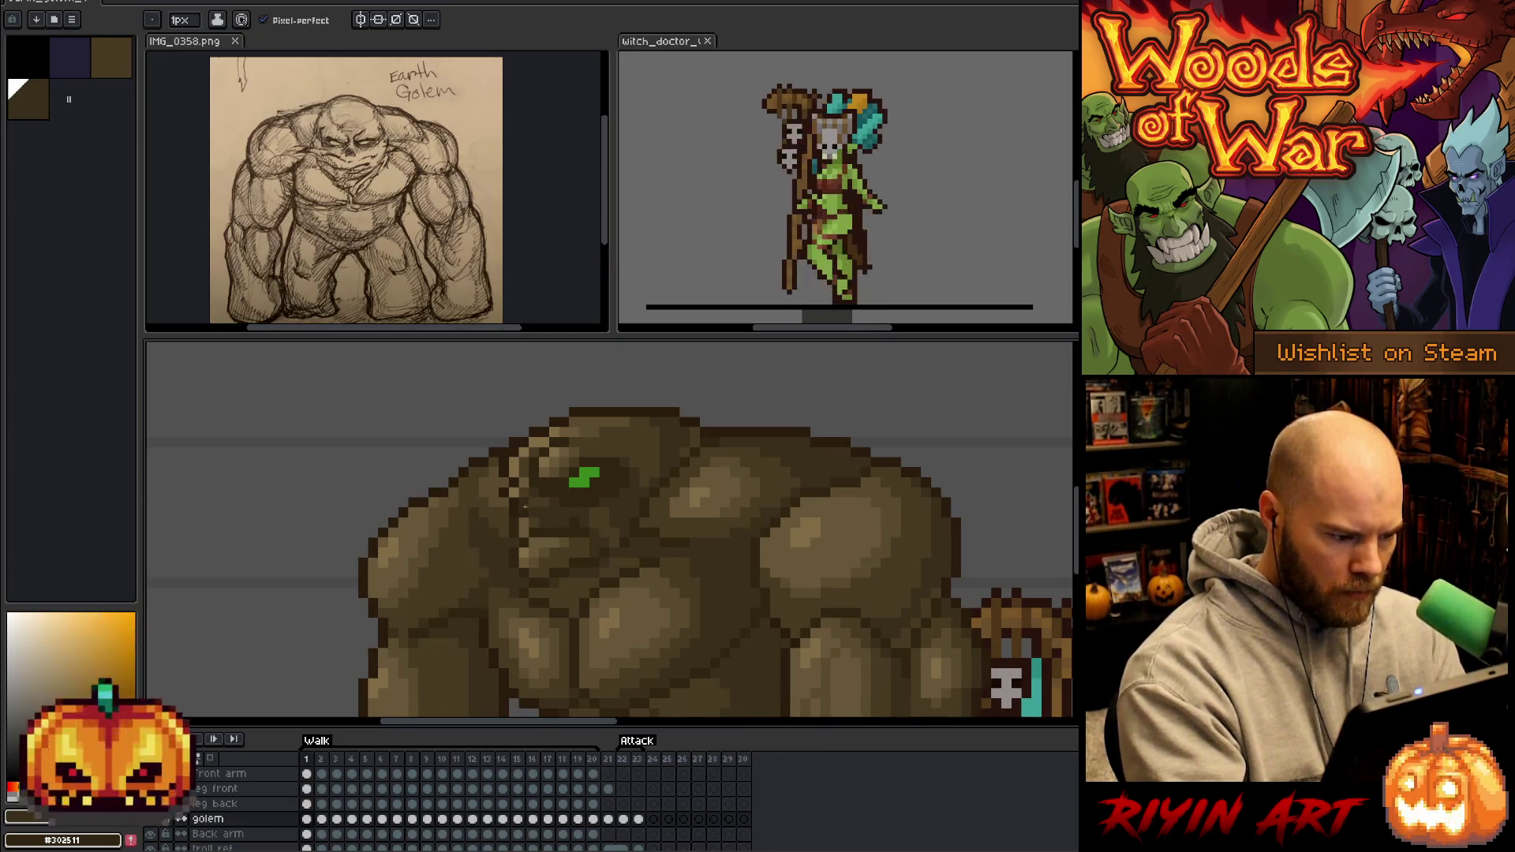
key(Right)
key(Left)
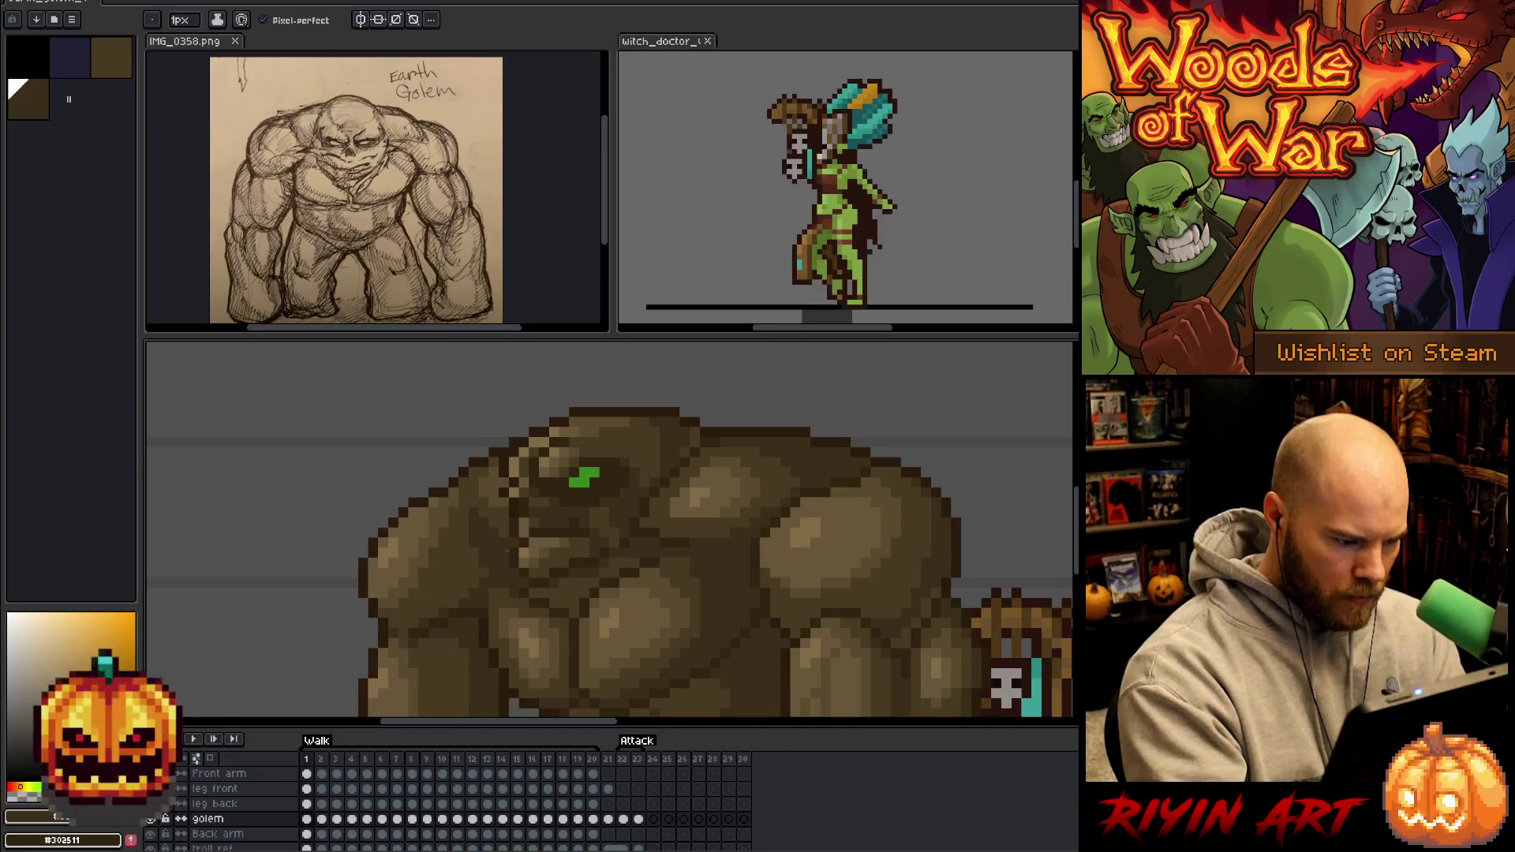
key(Right)
key(Left)
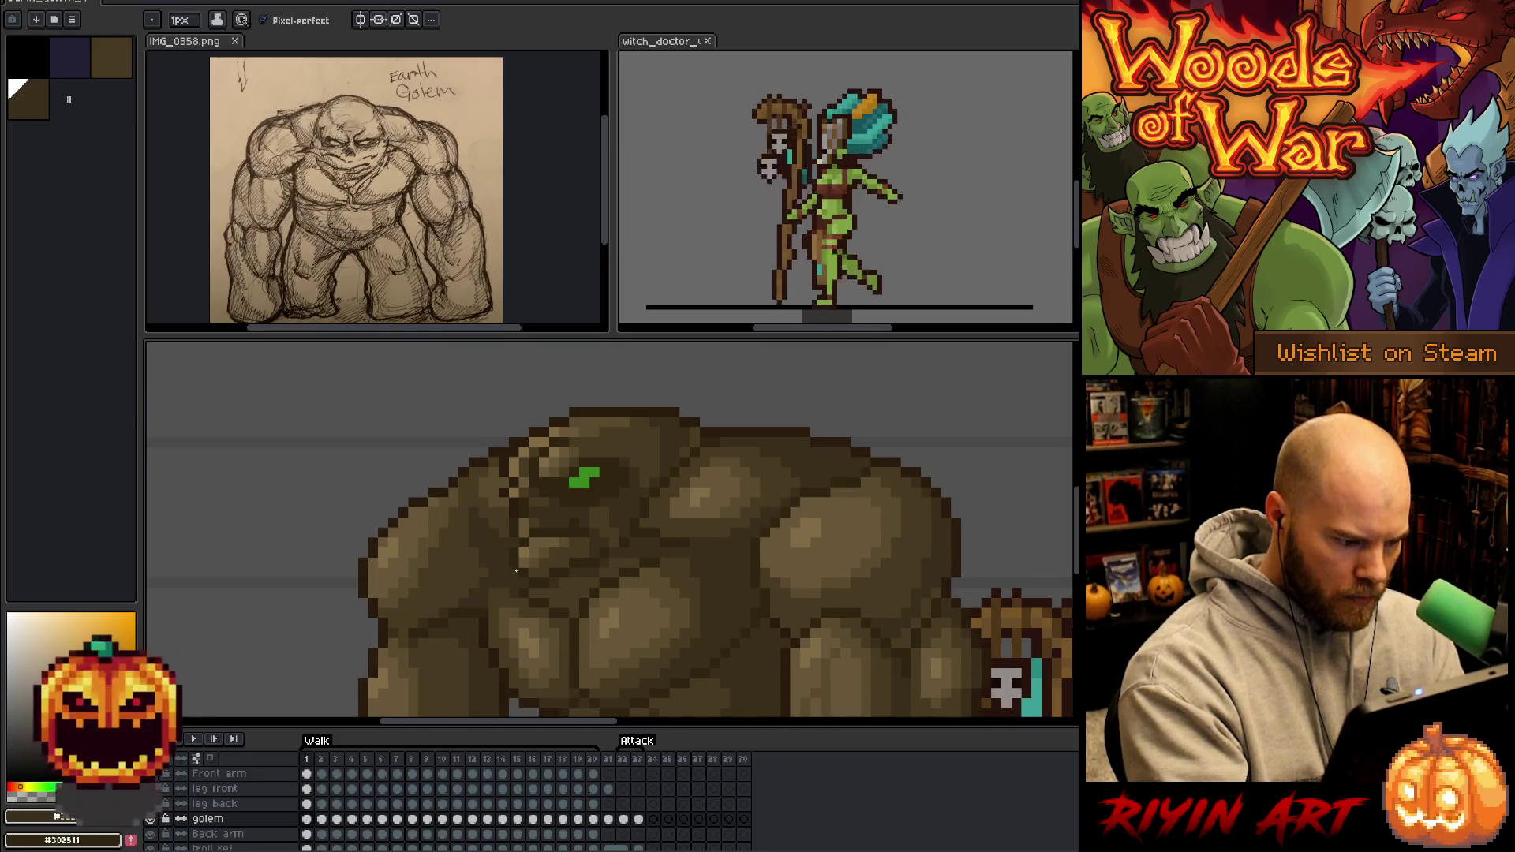
key(Right)
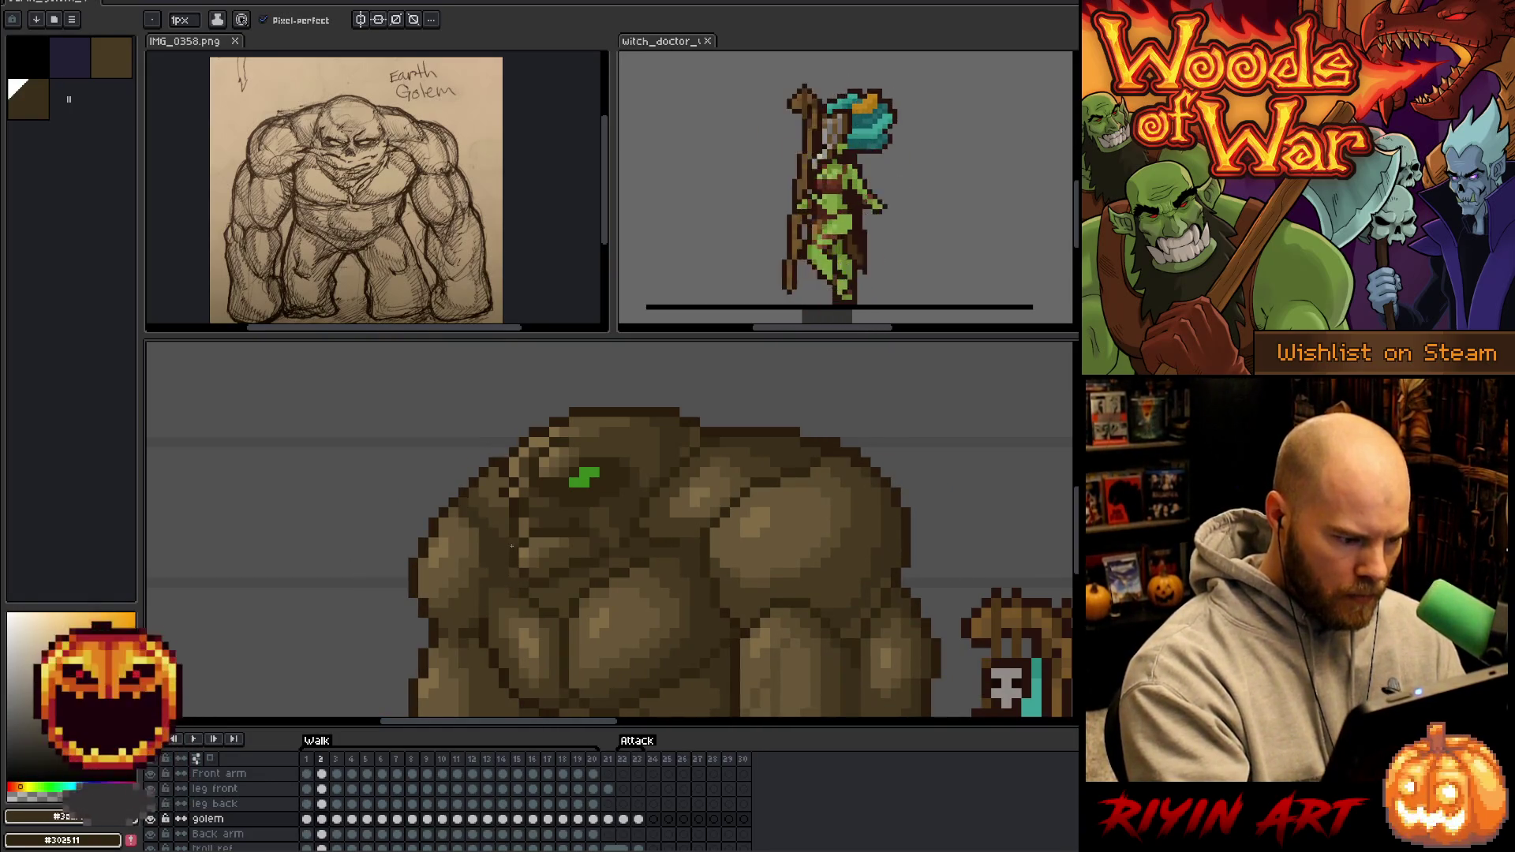
scroll(528, 562, down, 3)
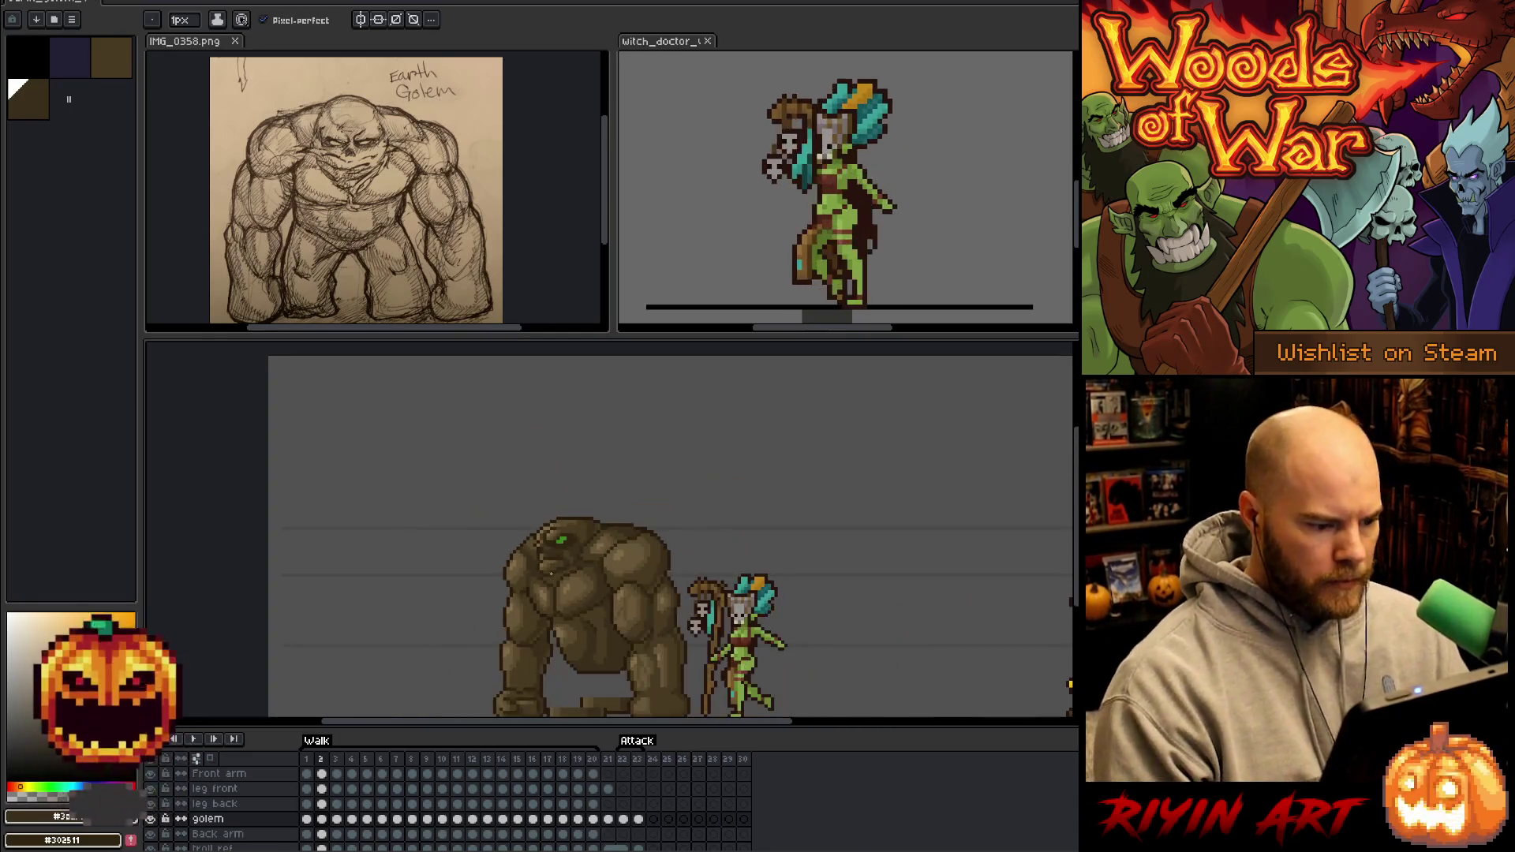
drag(617, 647, 573, 572)
key(Left)
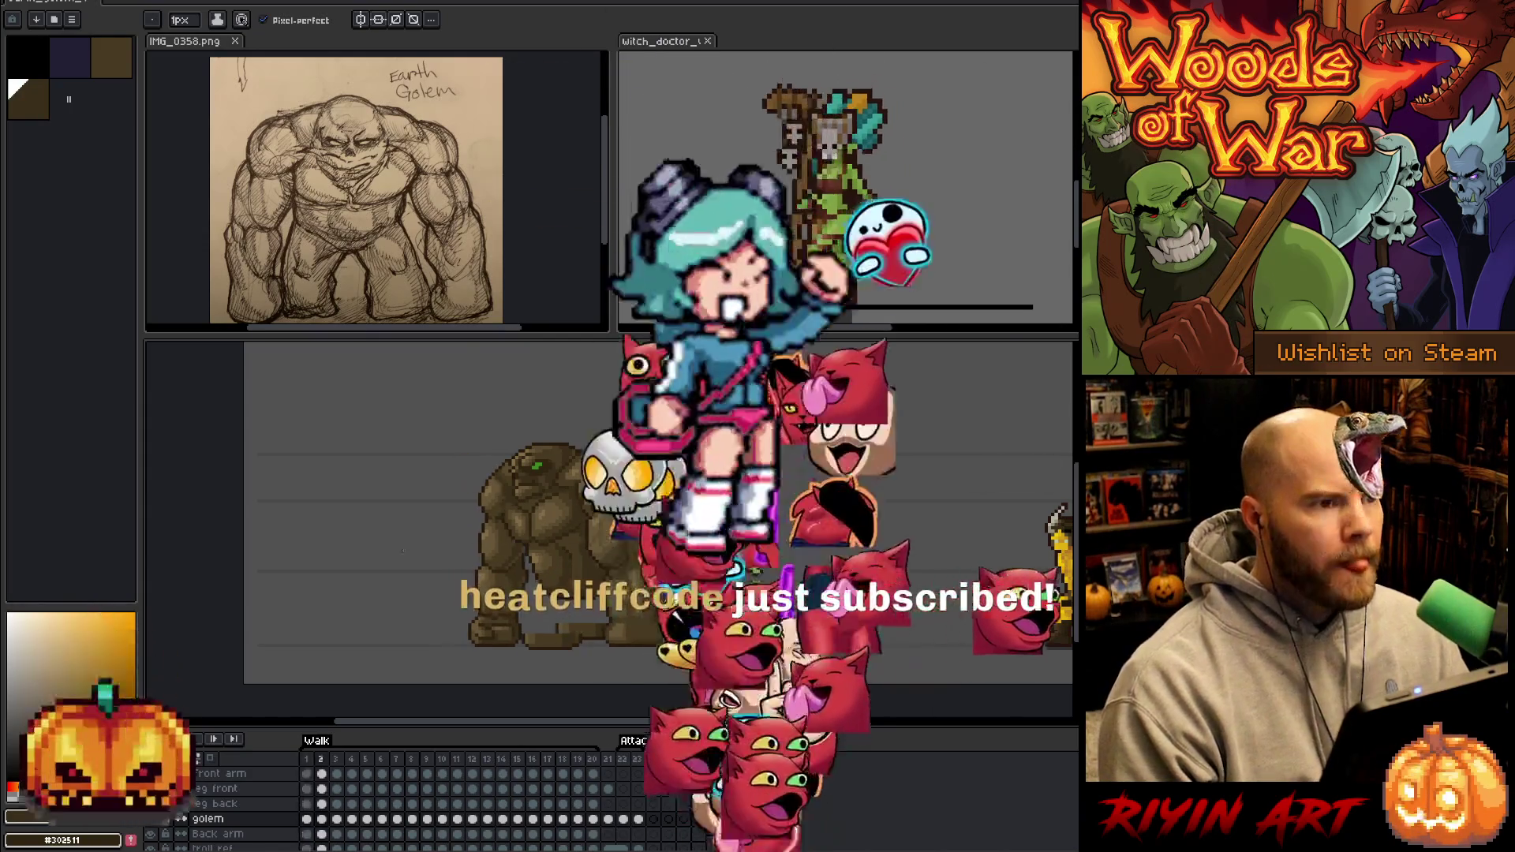
key(Right)
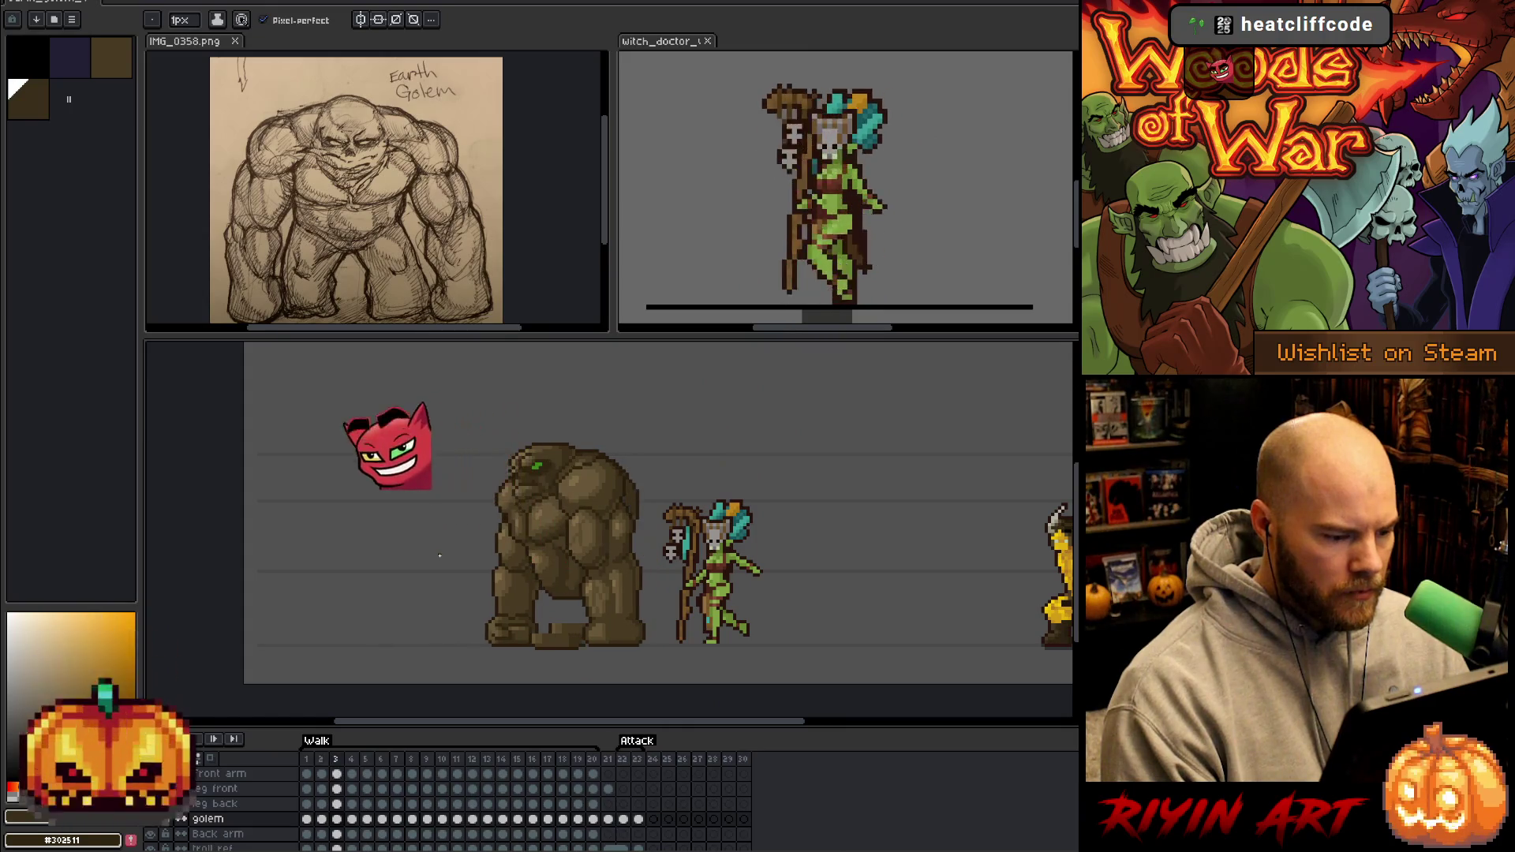
Step back and forth through walk frames 1 to 4 with a zoomed-in view, ending on frame 3.
key(Right)
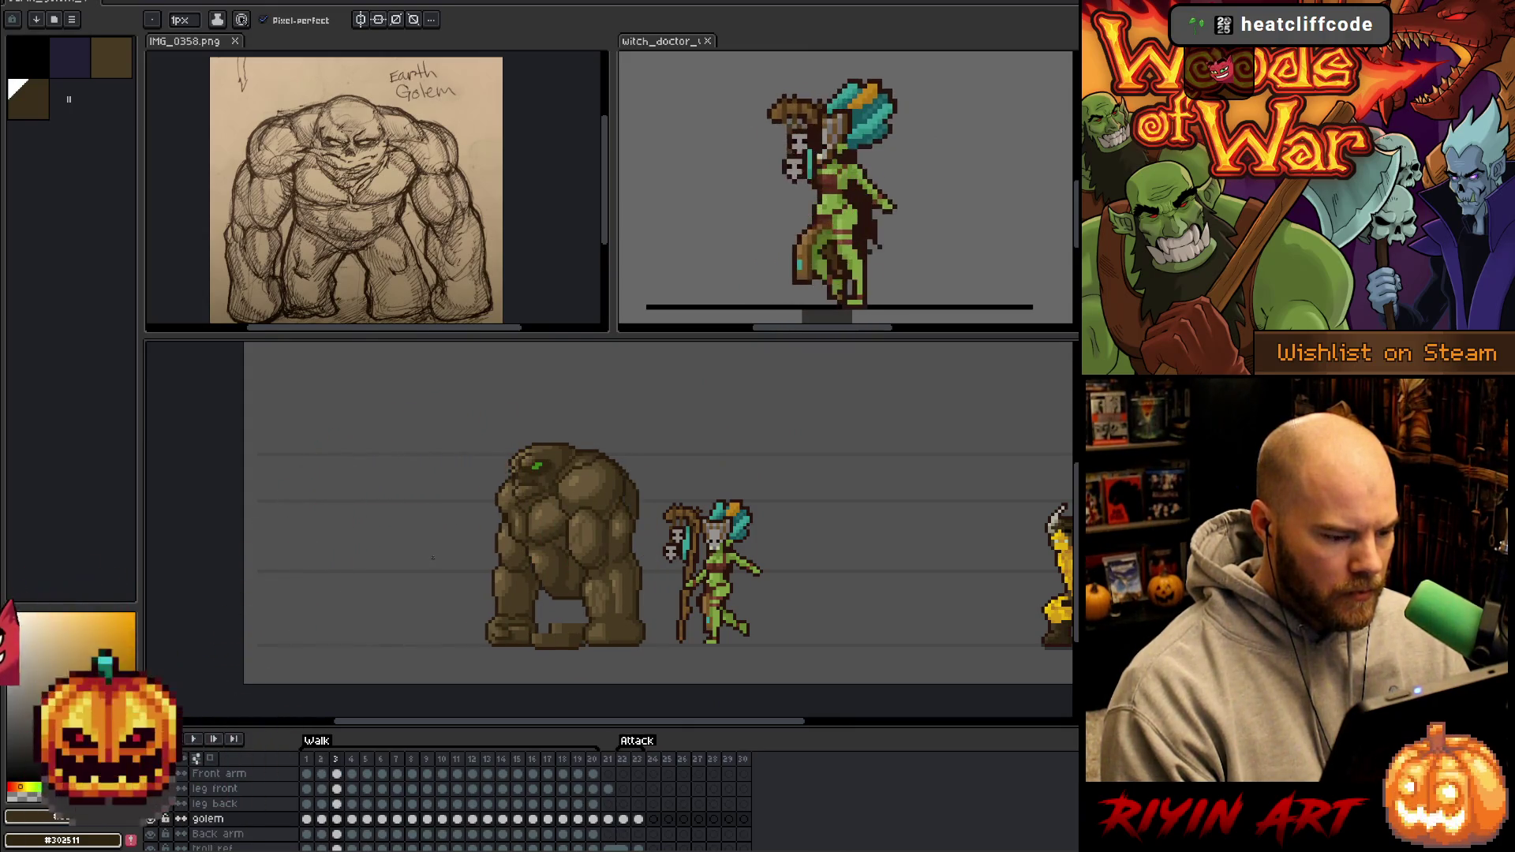
key(Left)
key(Left)
key(Right)
key(Left)
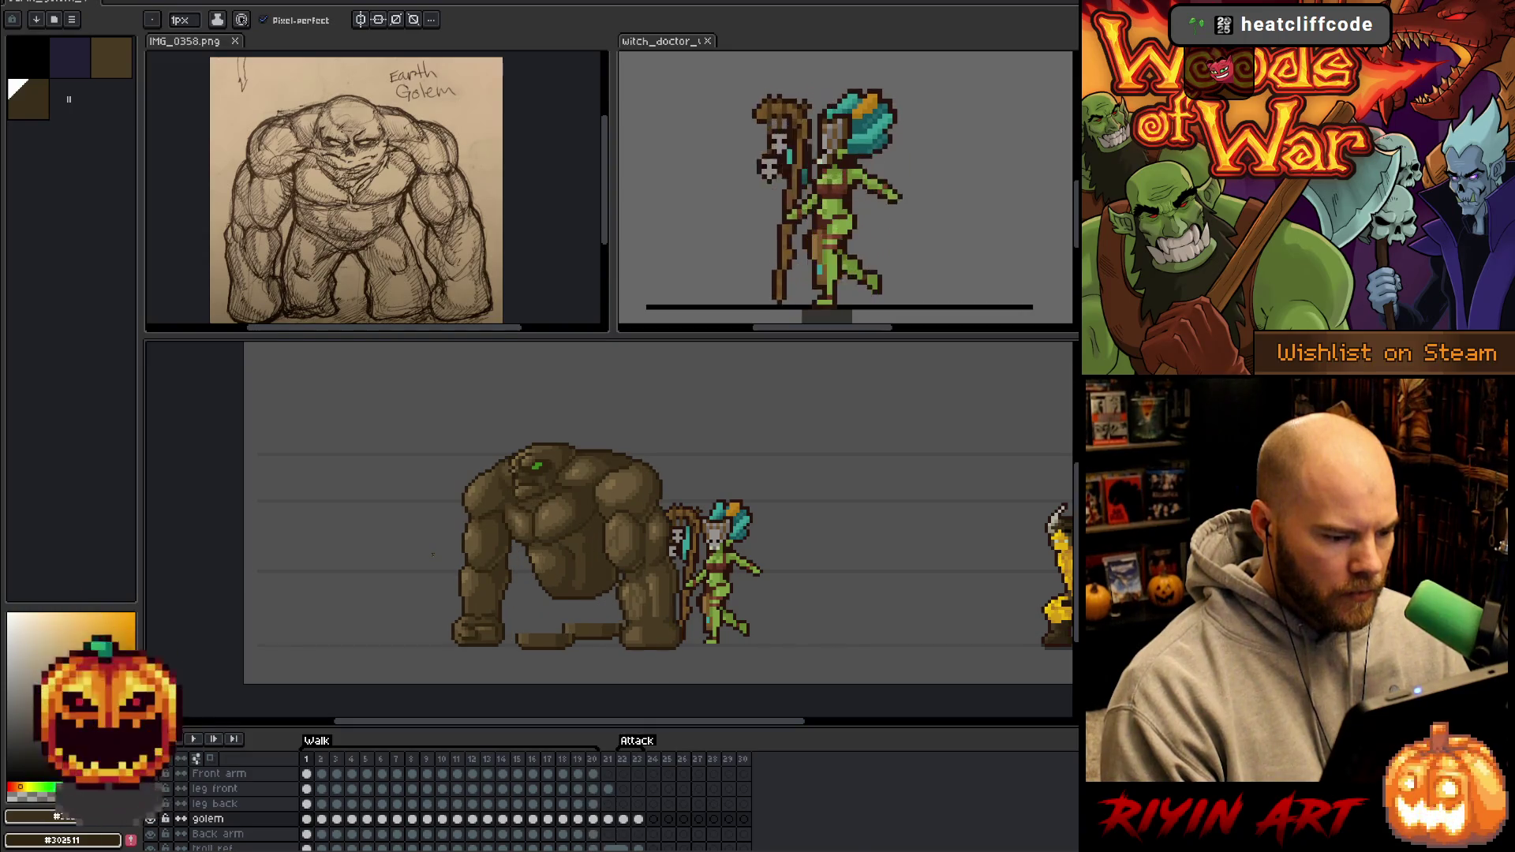
key(Right)
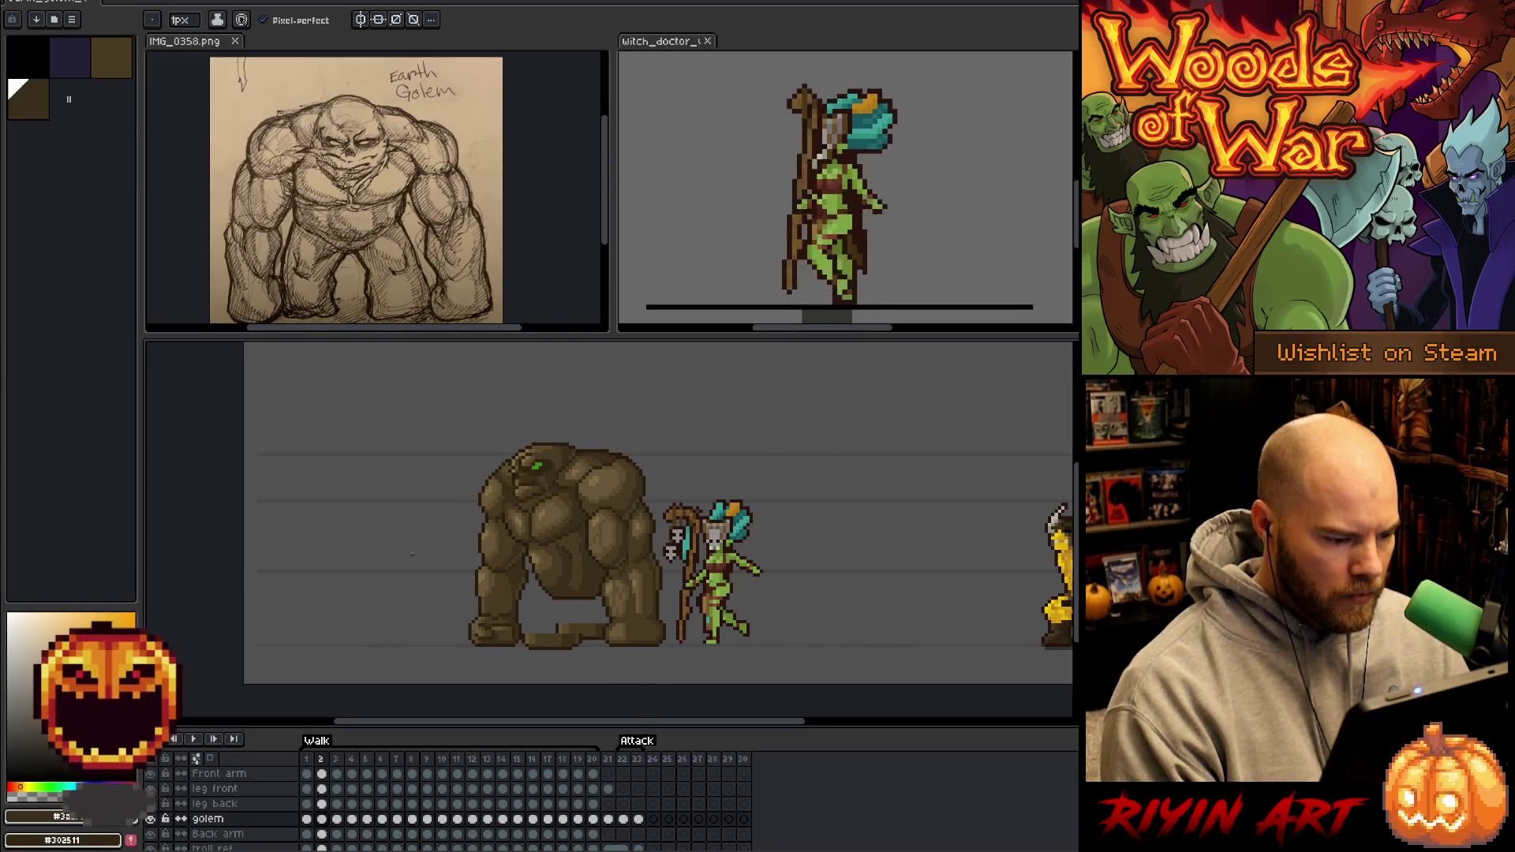
key(Right)
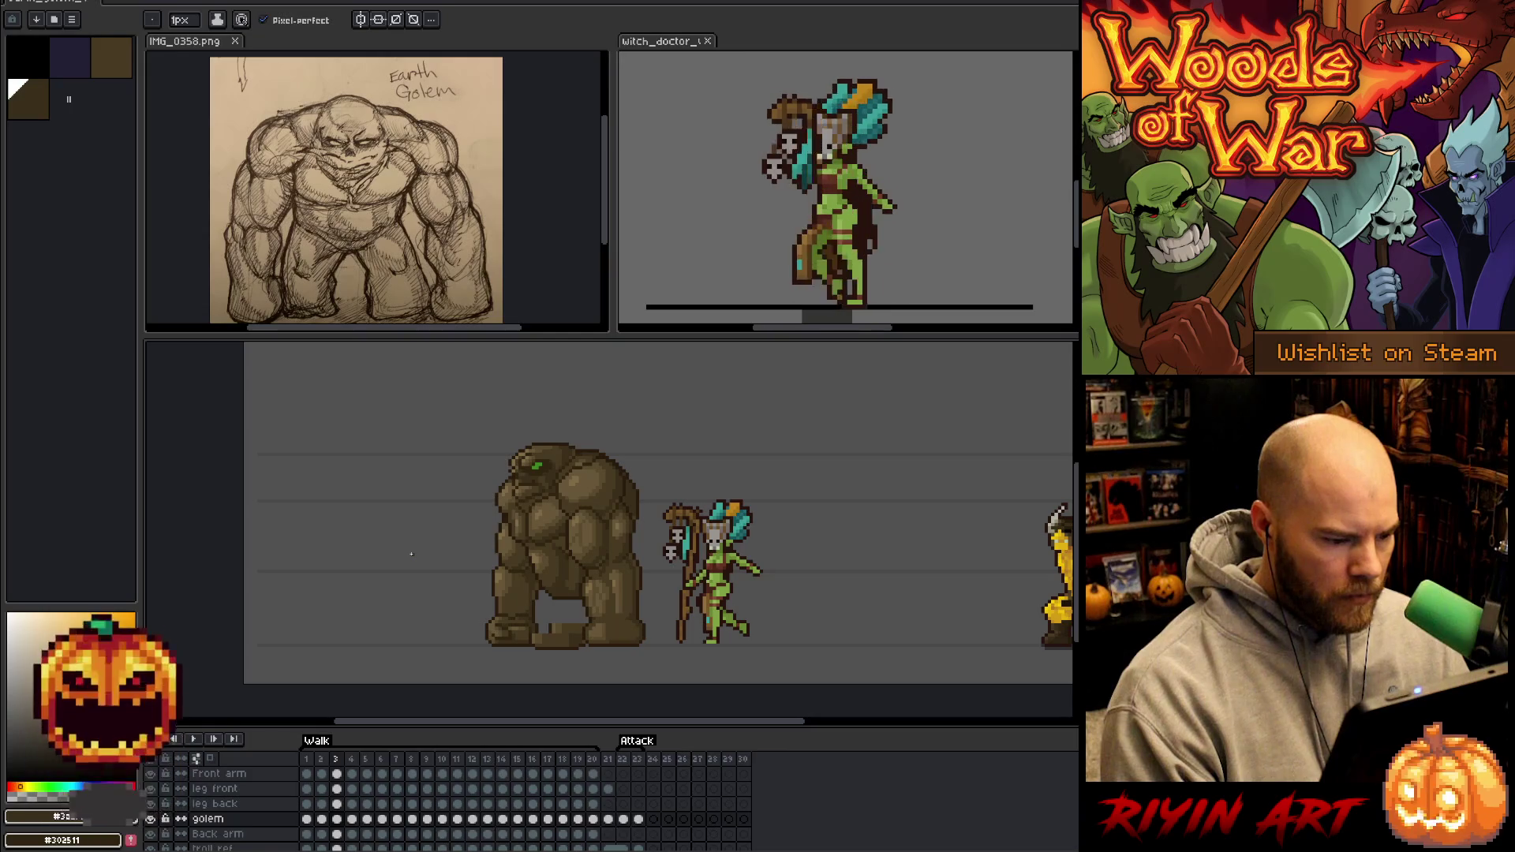
scroll(608, 549, up, 1)
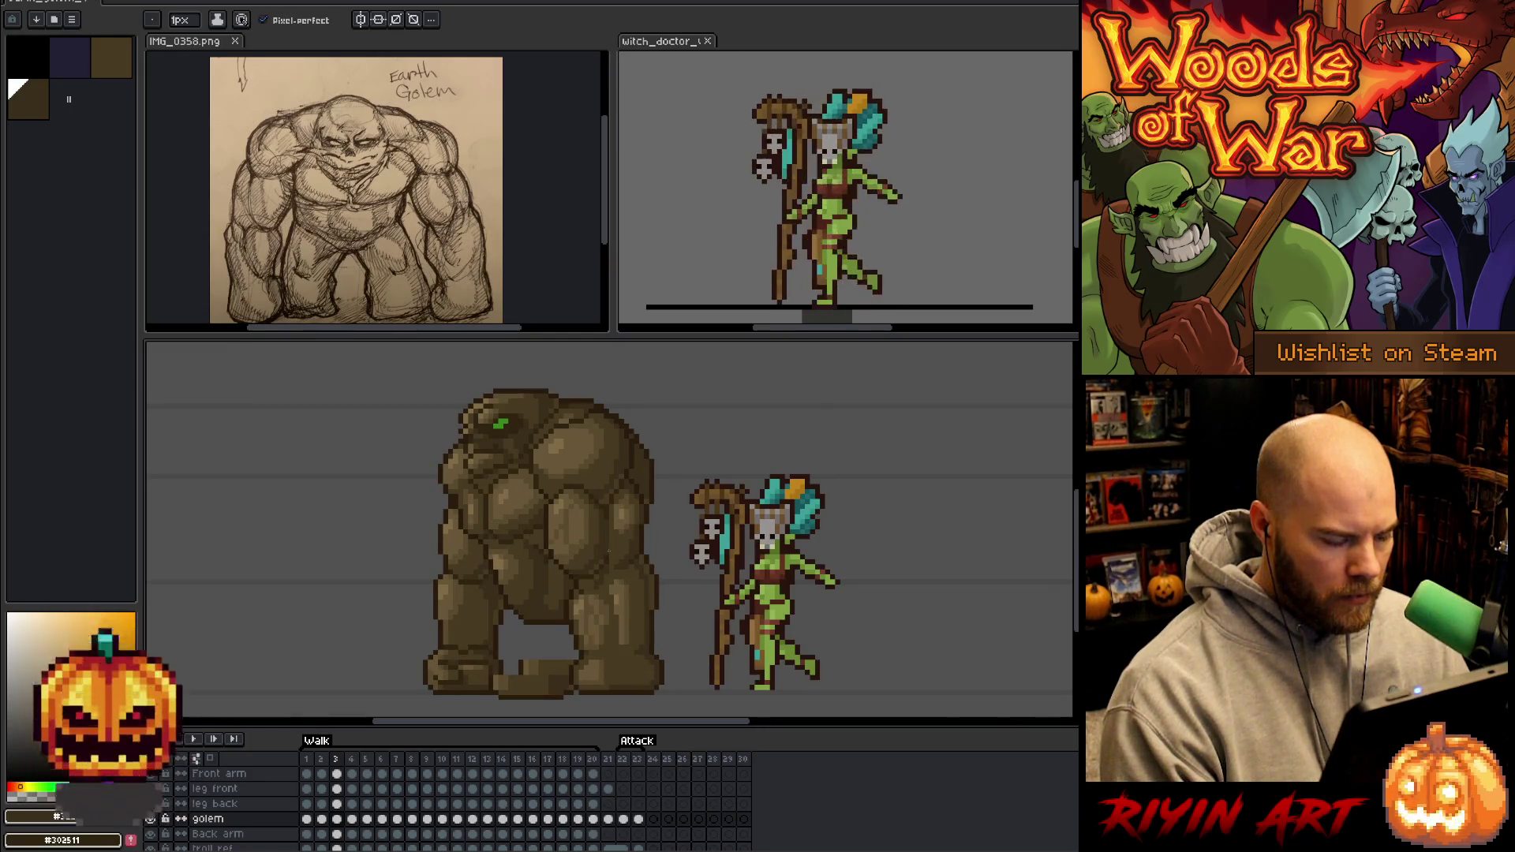
key(Right)
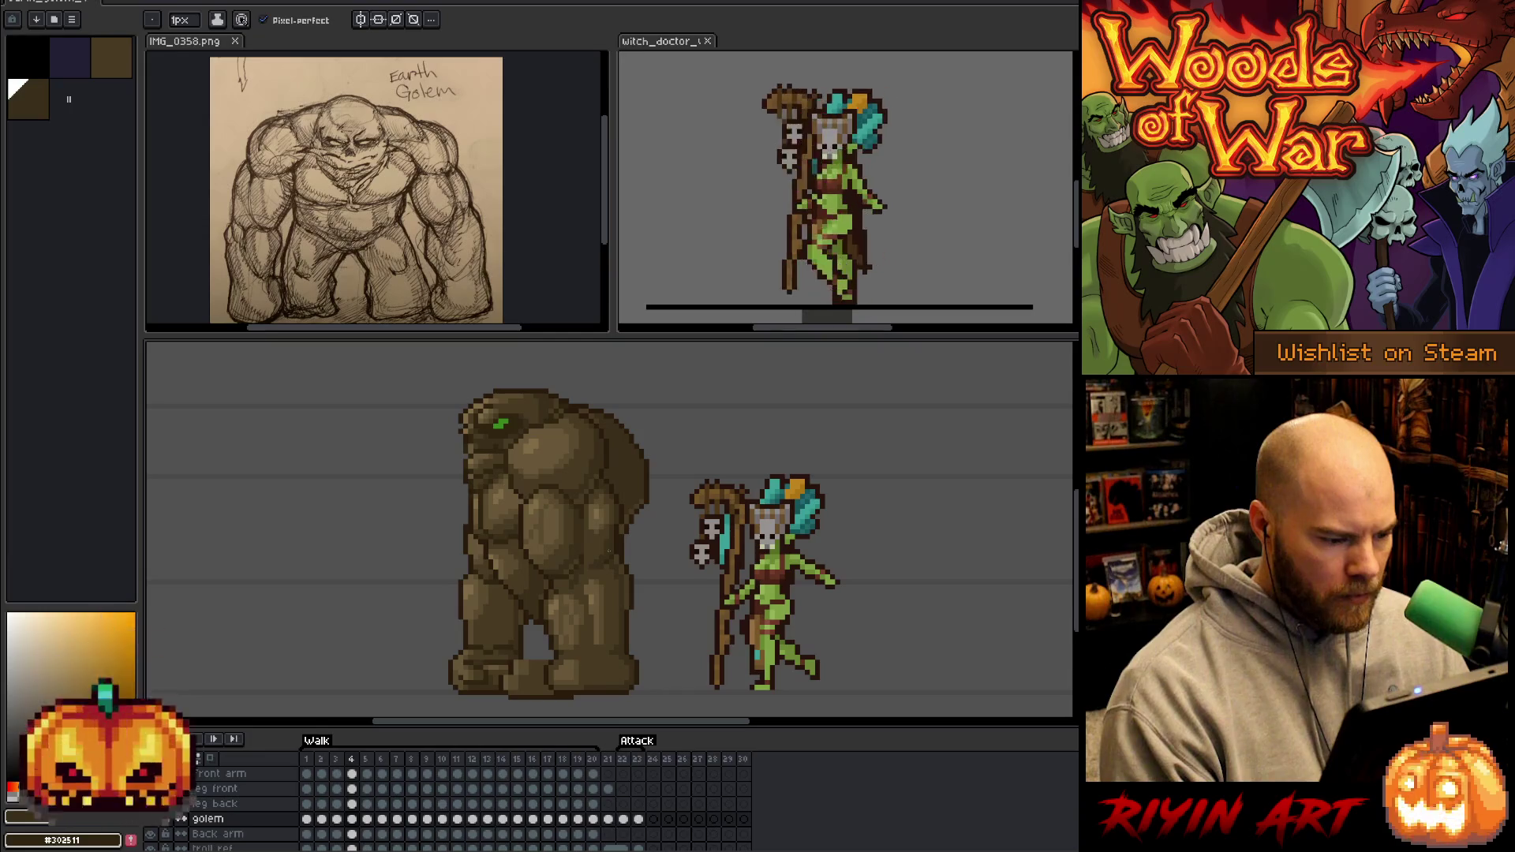
key(Left)
key(Left)
key(Right)
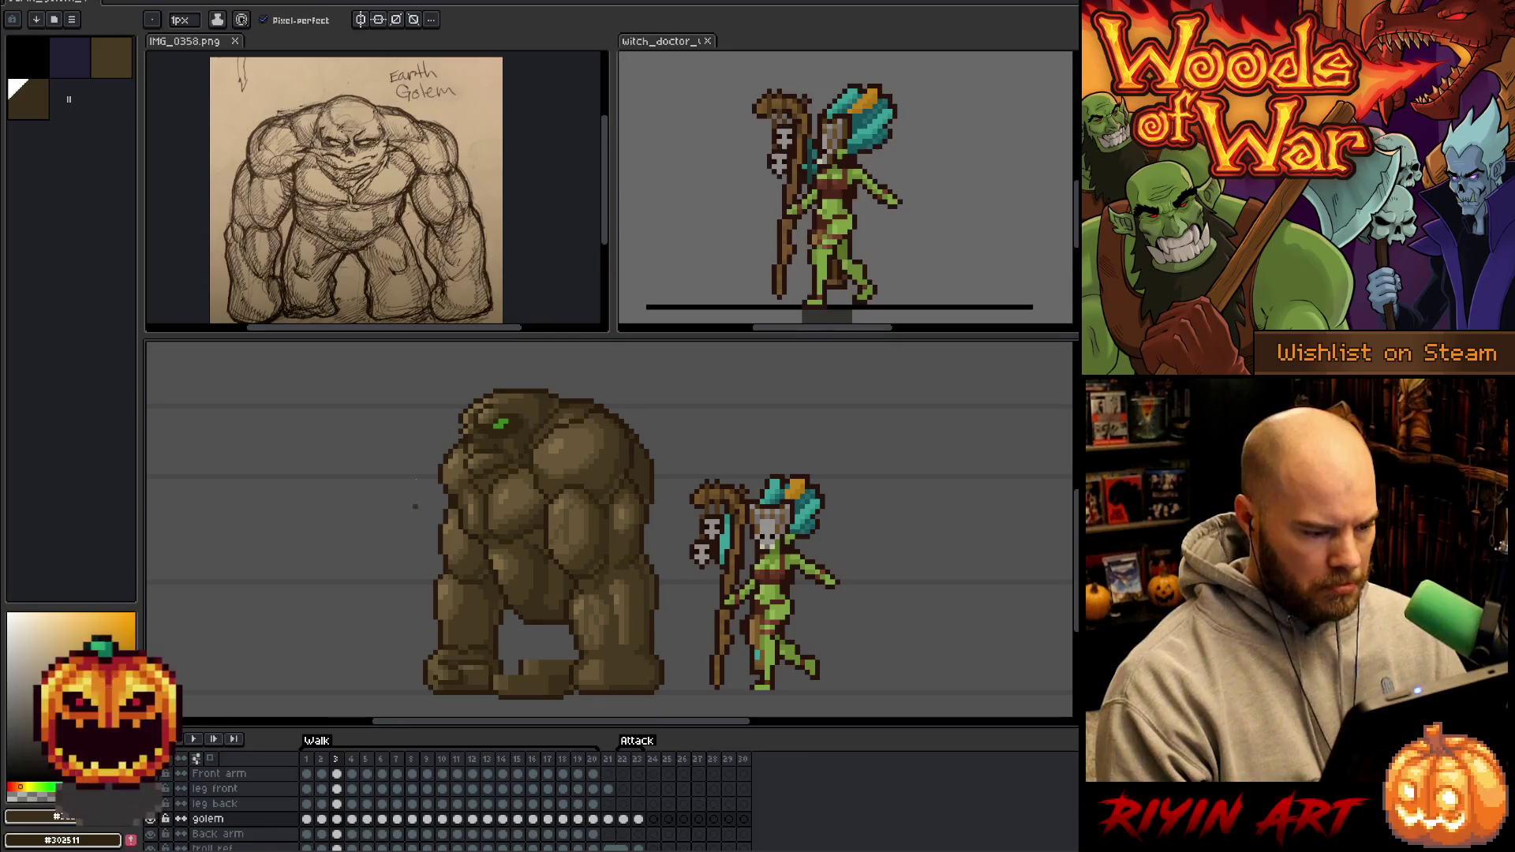
Marquee-select the golem's upper body in frame 3, shift it one pixel left, and drop it.
key(m)
drag(454, 445, 461, 463)
mouse_move(384, 418)
mouse_down()
mouse_move(454, 423)
mouse_move(760, 540)
mouse_move(739, 590)
mouse_up()
mouse_move(809, 691)
mouse_down()
mouse_move(710, 643)
mouse_move(650, 583)
mouse_up()
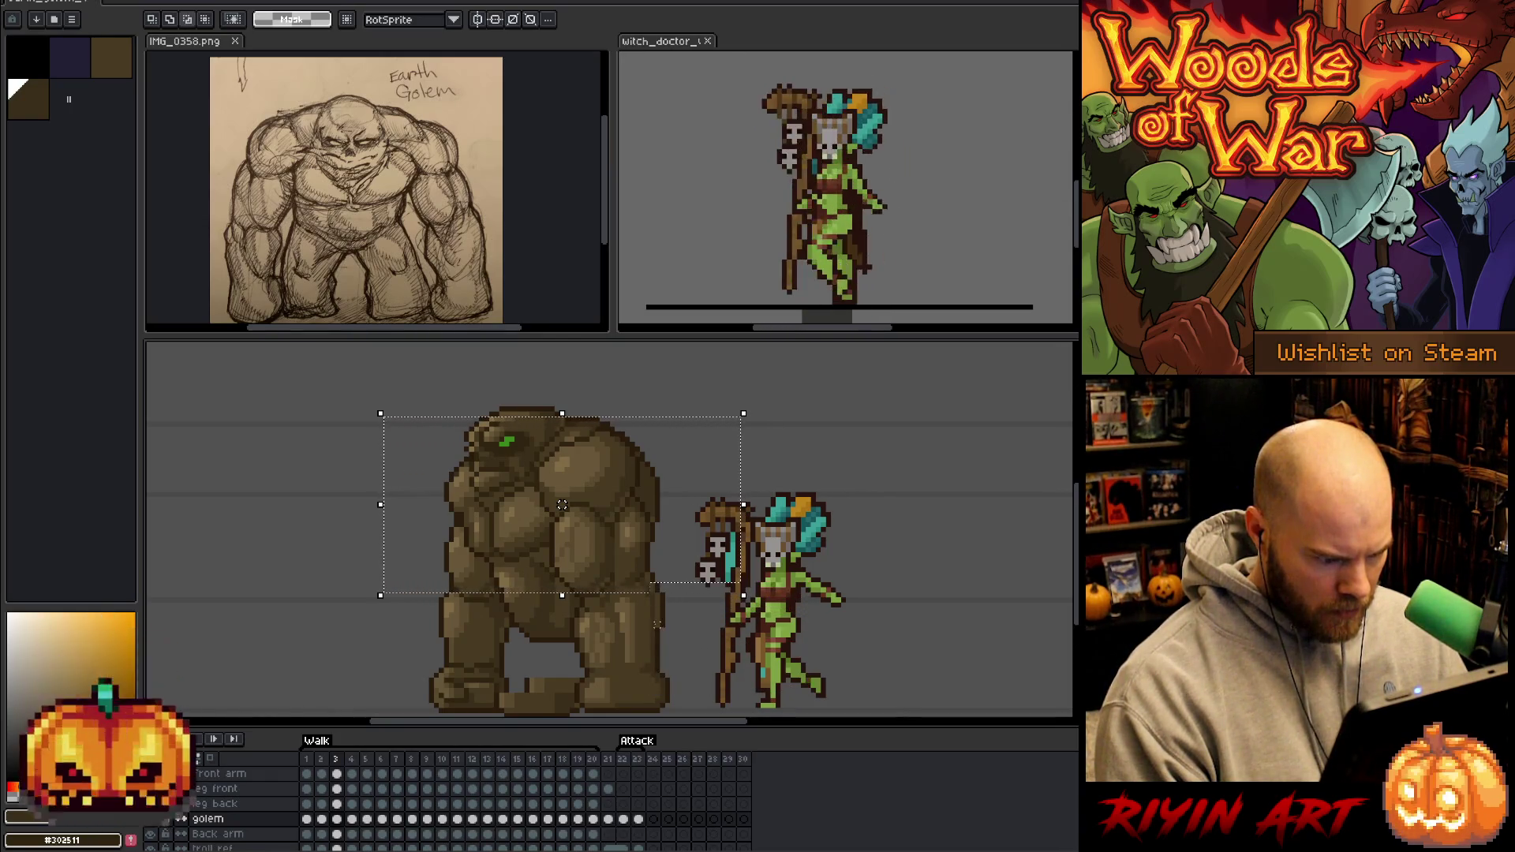
drag(561, 504, 567, 504)
key(Left)
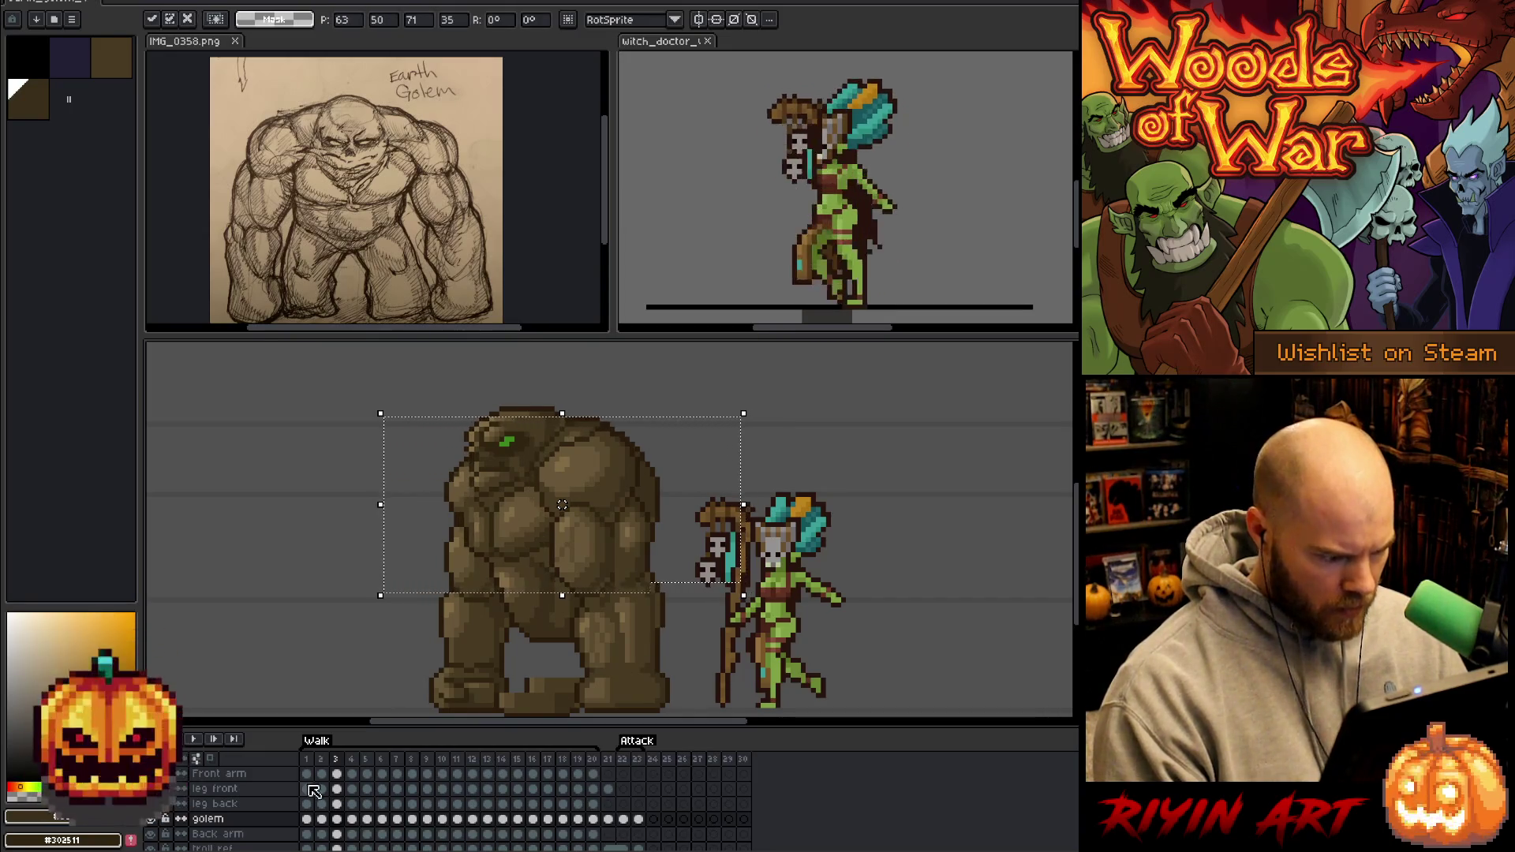
click(336, 774)
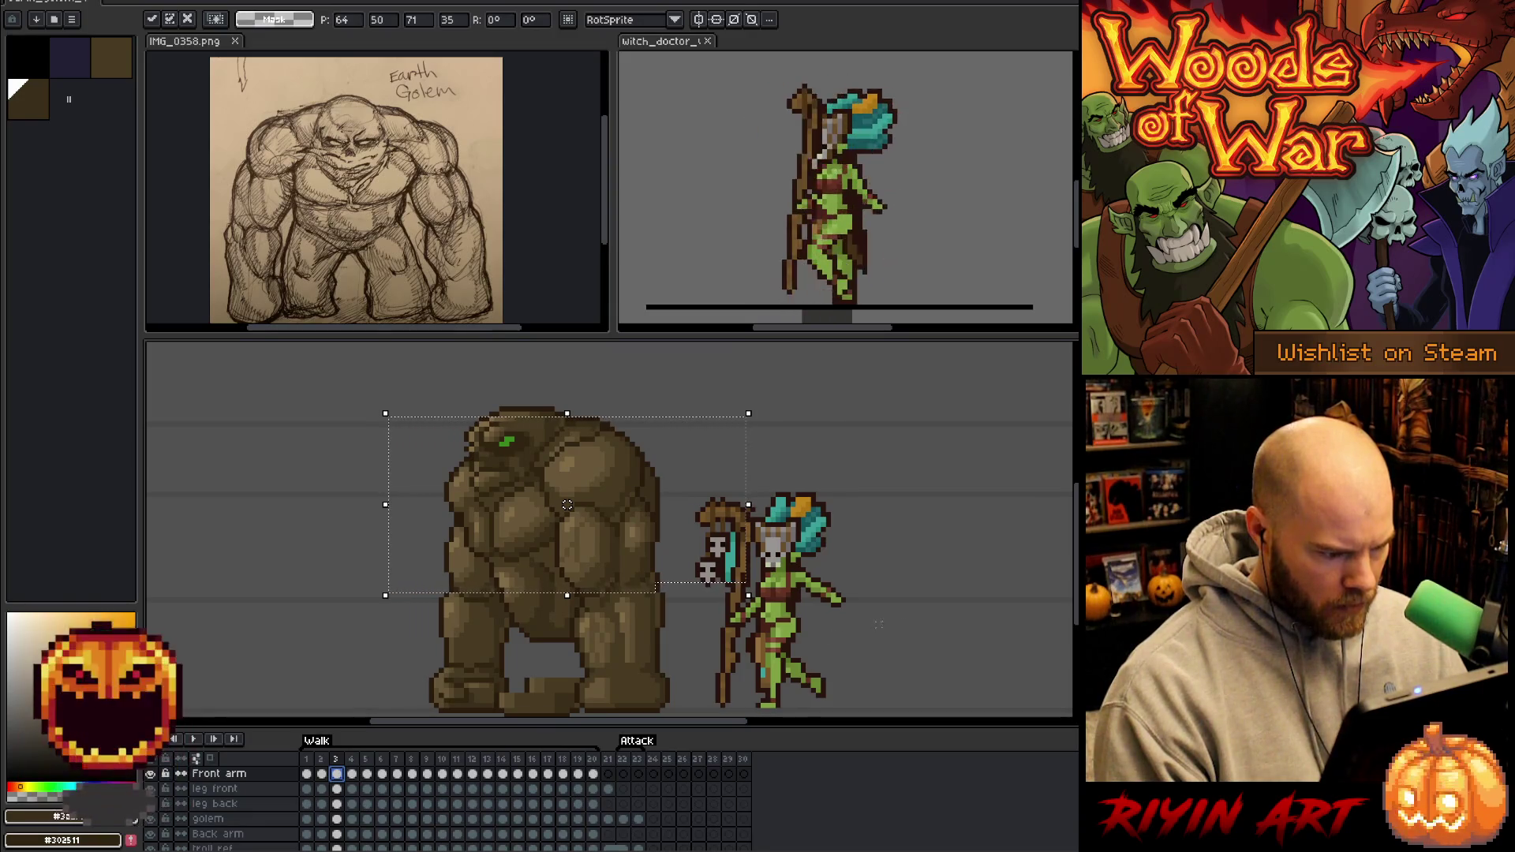
click(913, 580)
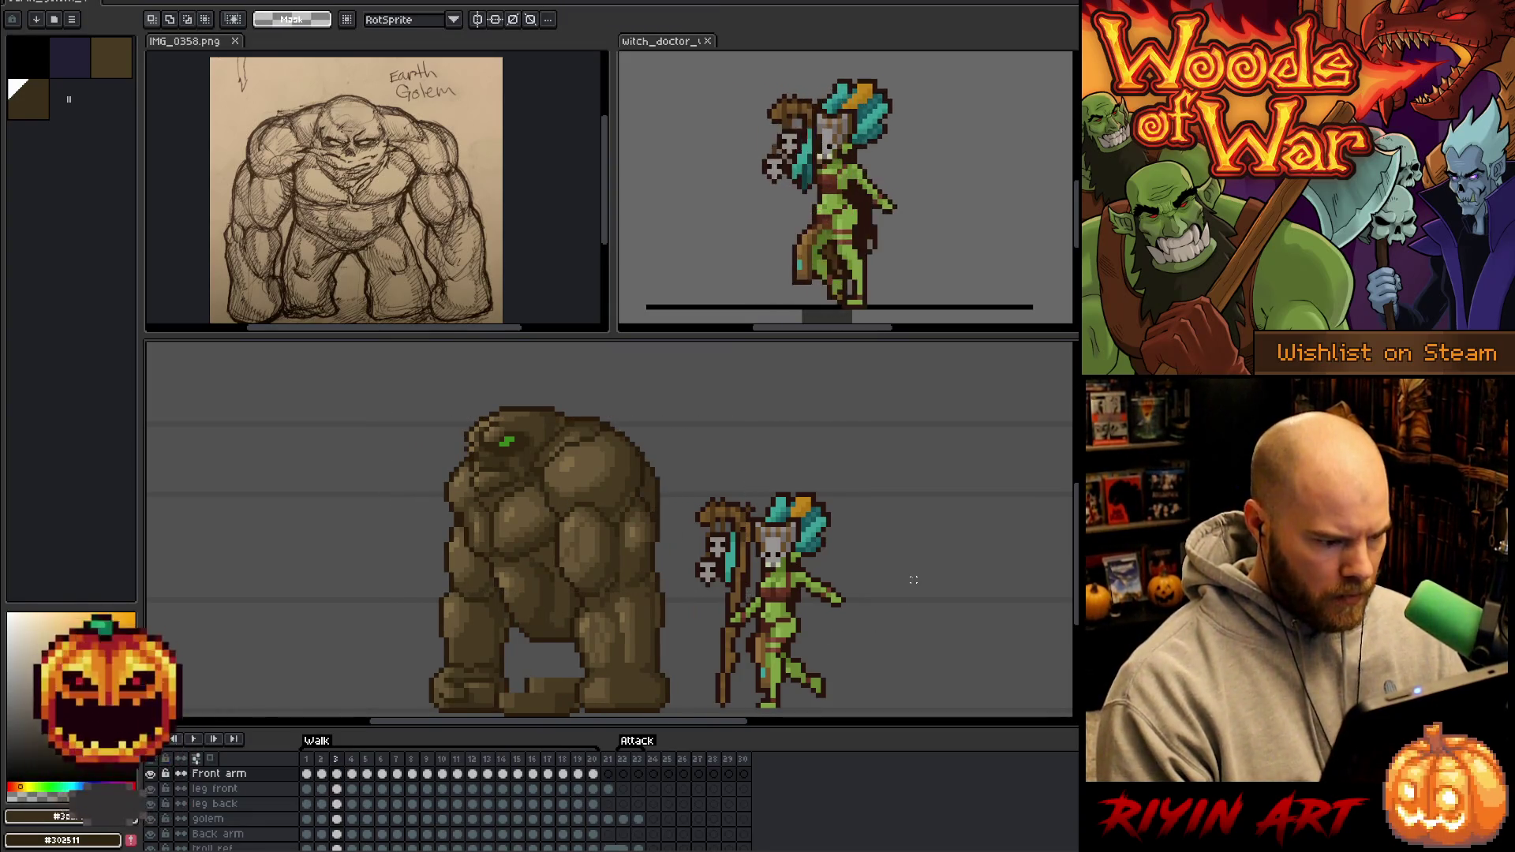
Advance to the golem's fourth walk frame and switch to the pencil.
scroll(702, 607, down, 1)
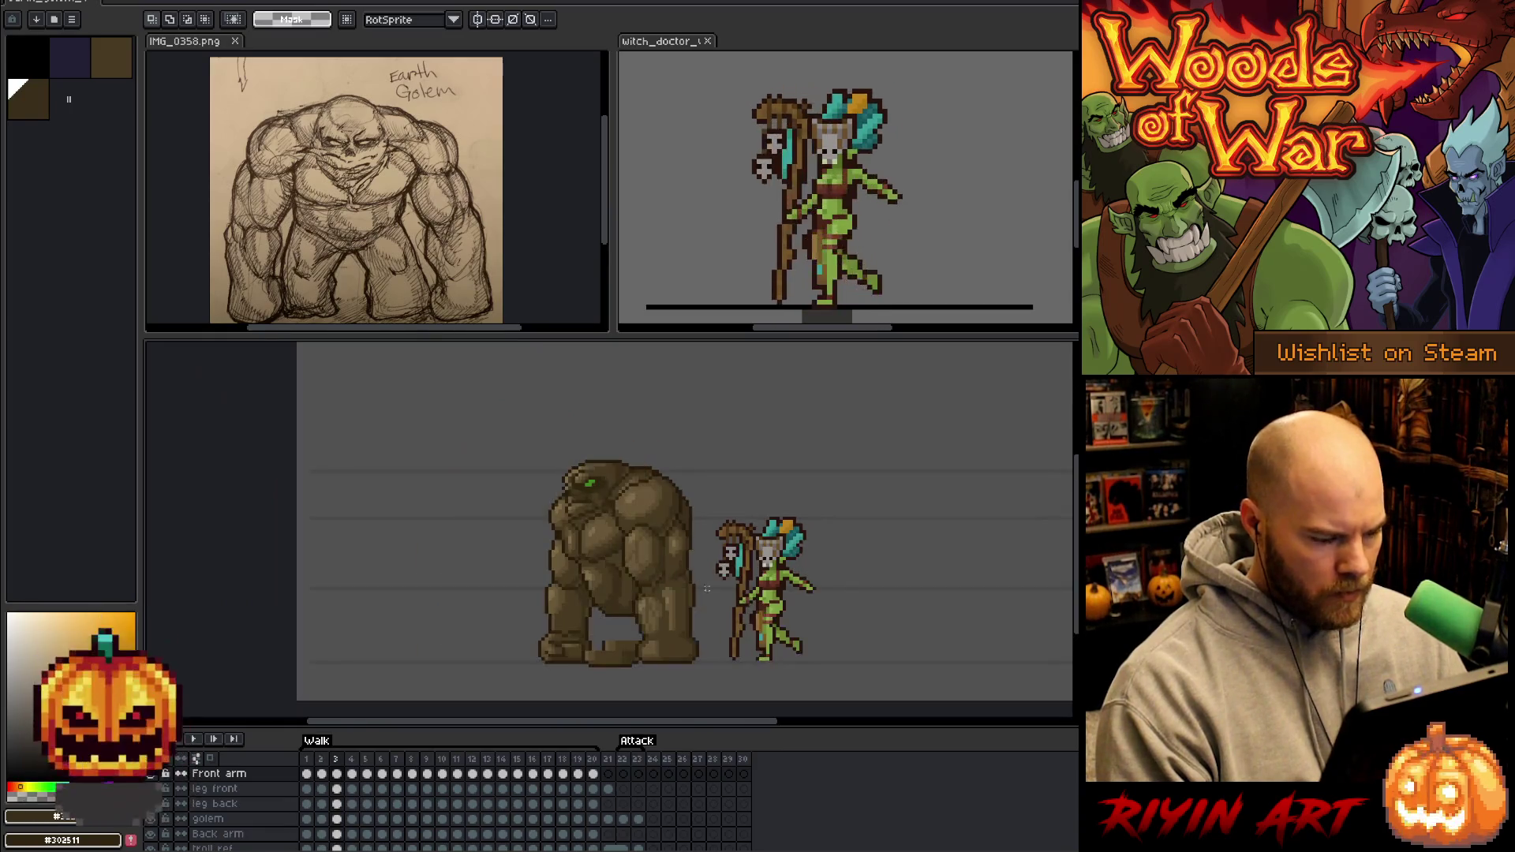
scroll(703, 608, up, 1)
scroll(642, 608, down, 1)
key(Right)
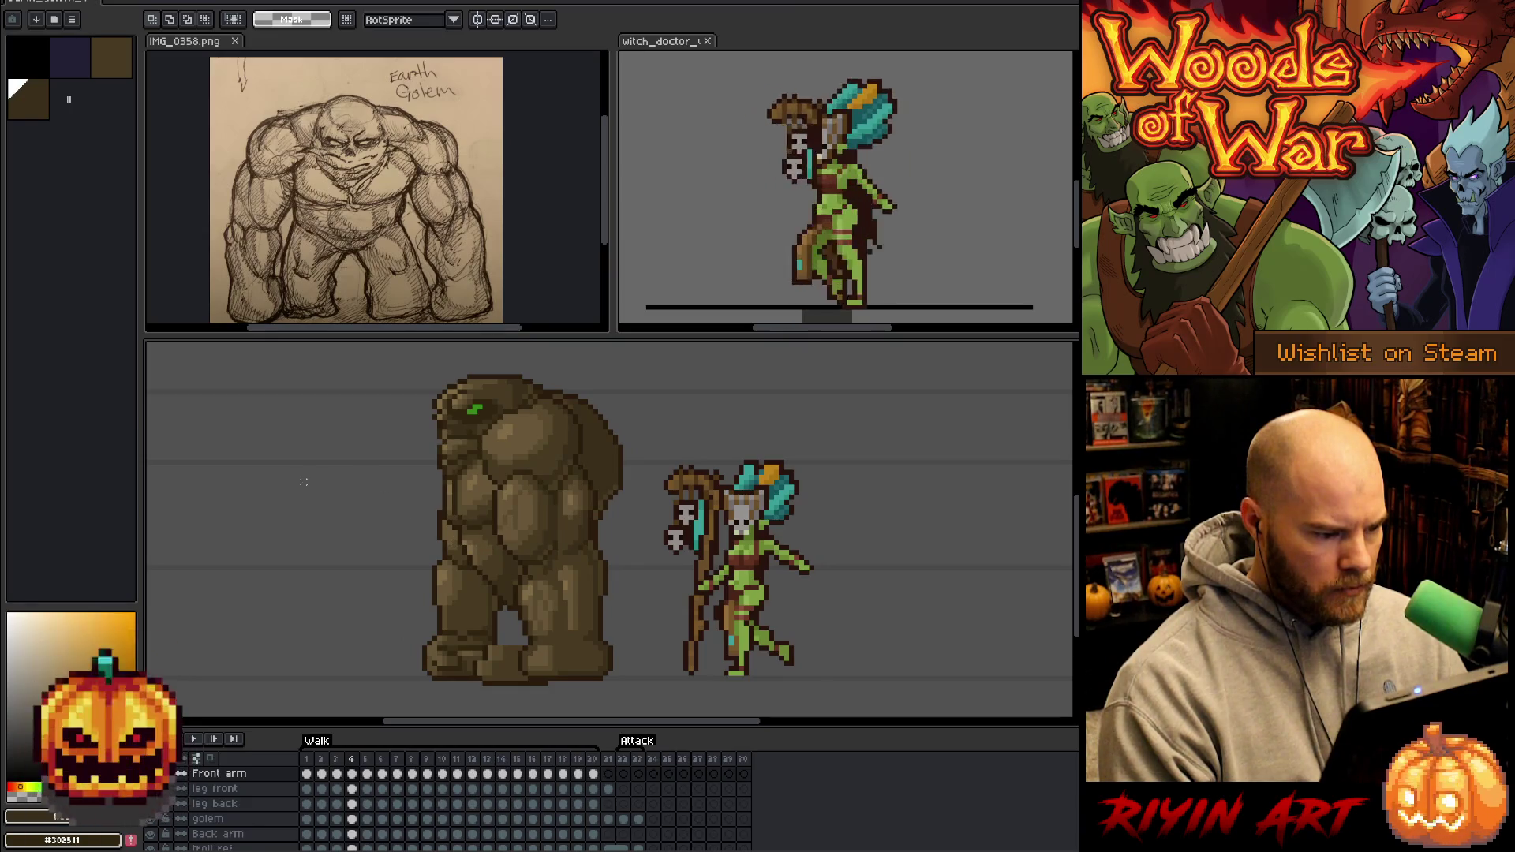
key(b)
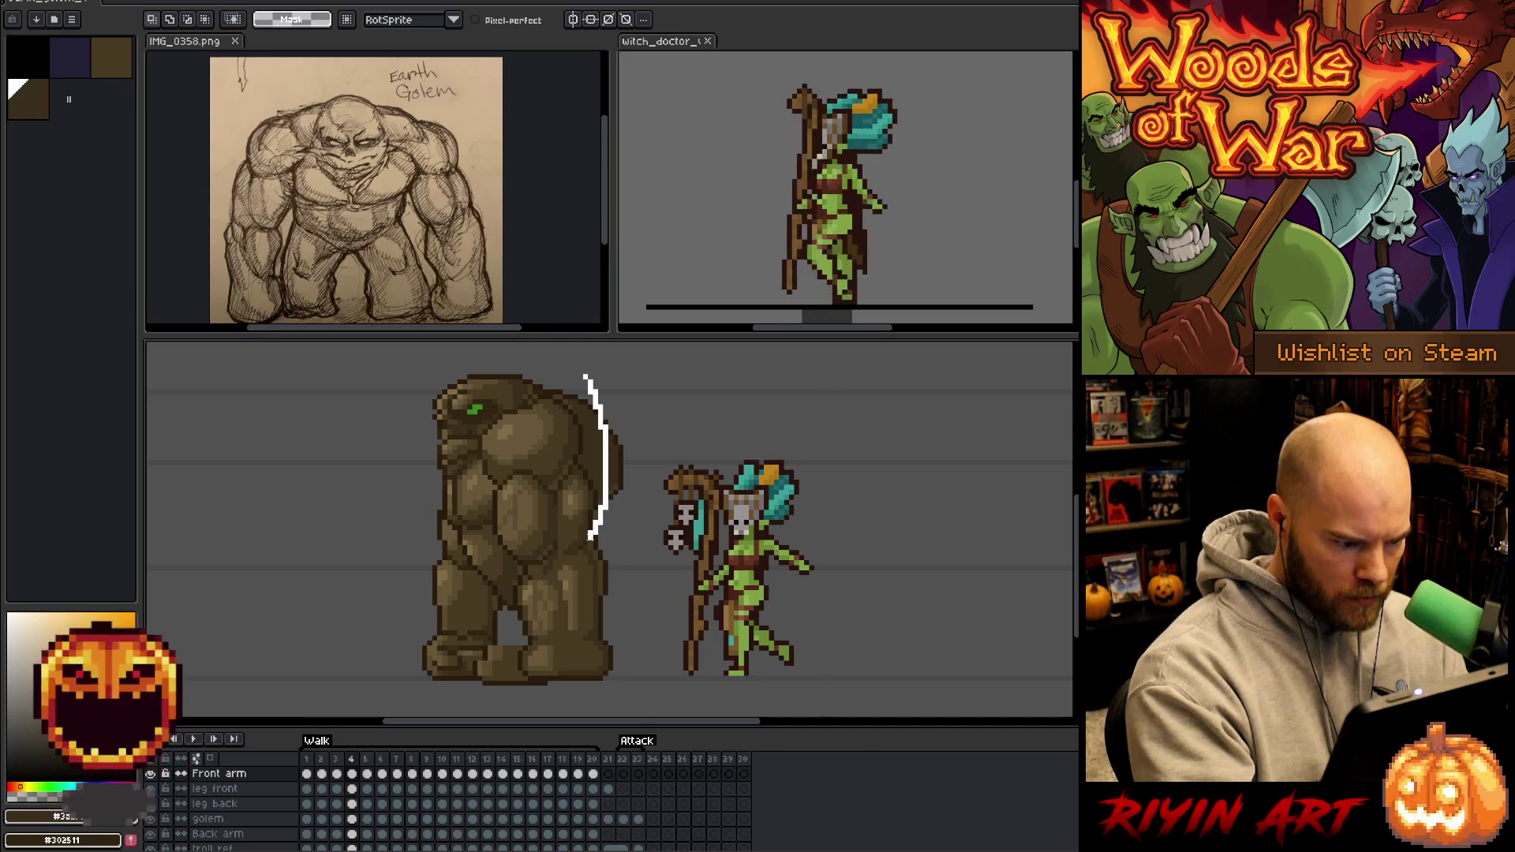
Lasso the golem's torso, nudge it right, rotate it about -7°, and apply.
mouse_move(493, 542)
mouse_down()
mouse_move(472, 505)
mouse_move(481, 406)
mouse_up()
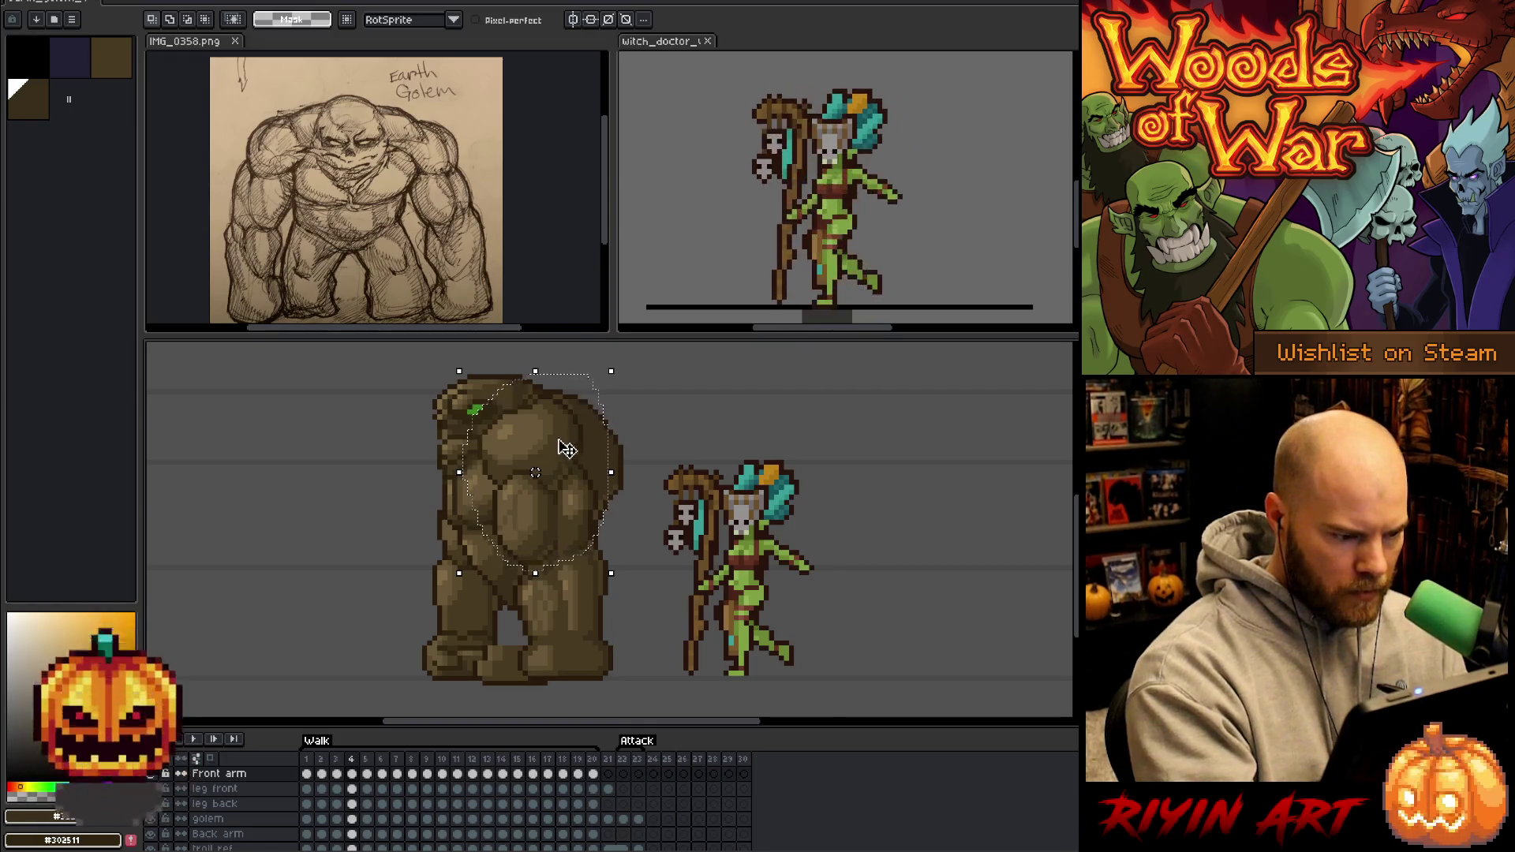
key(Right)
key(Right)
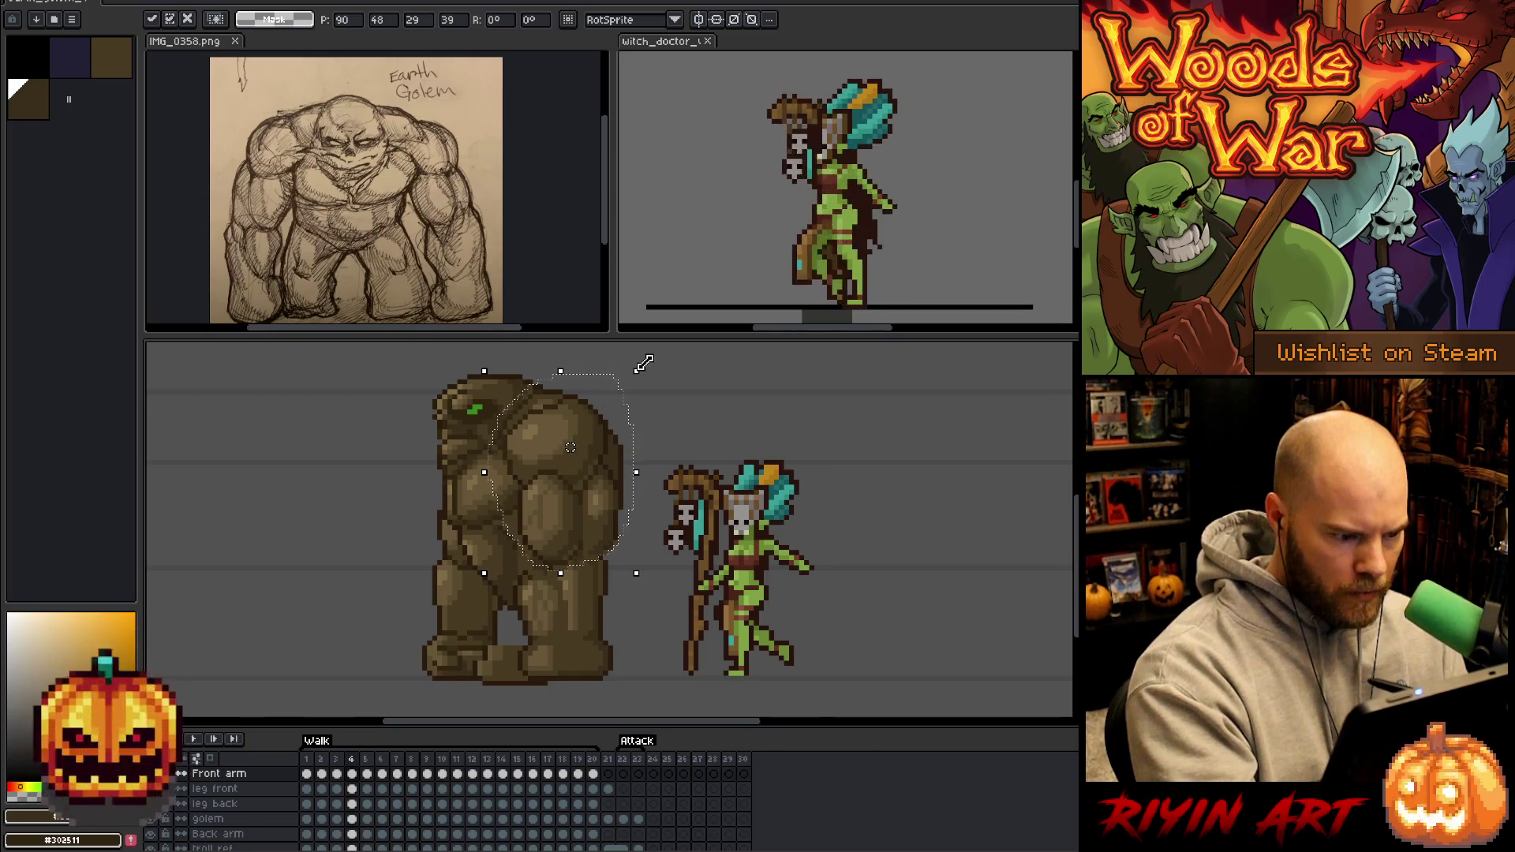
drag(663, 384, 662, 385)
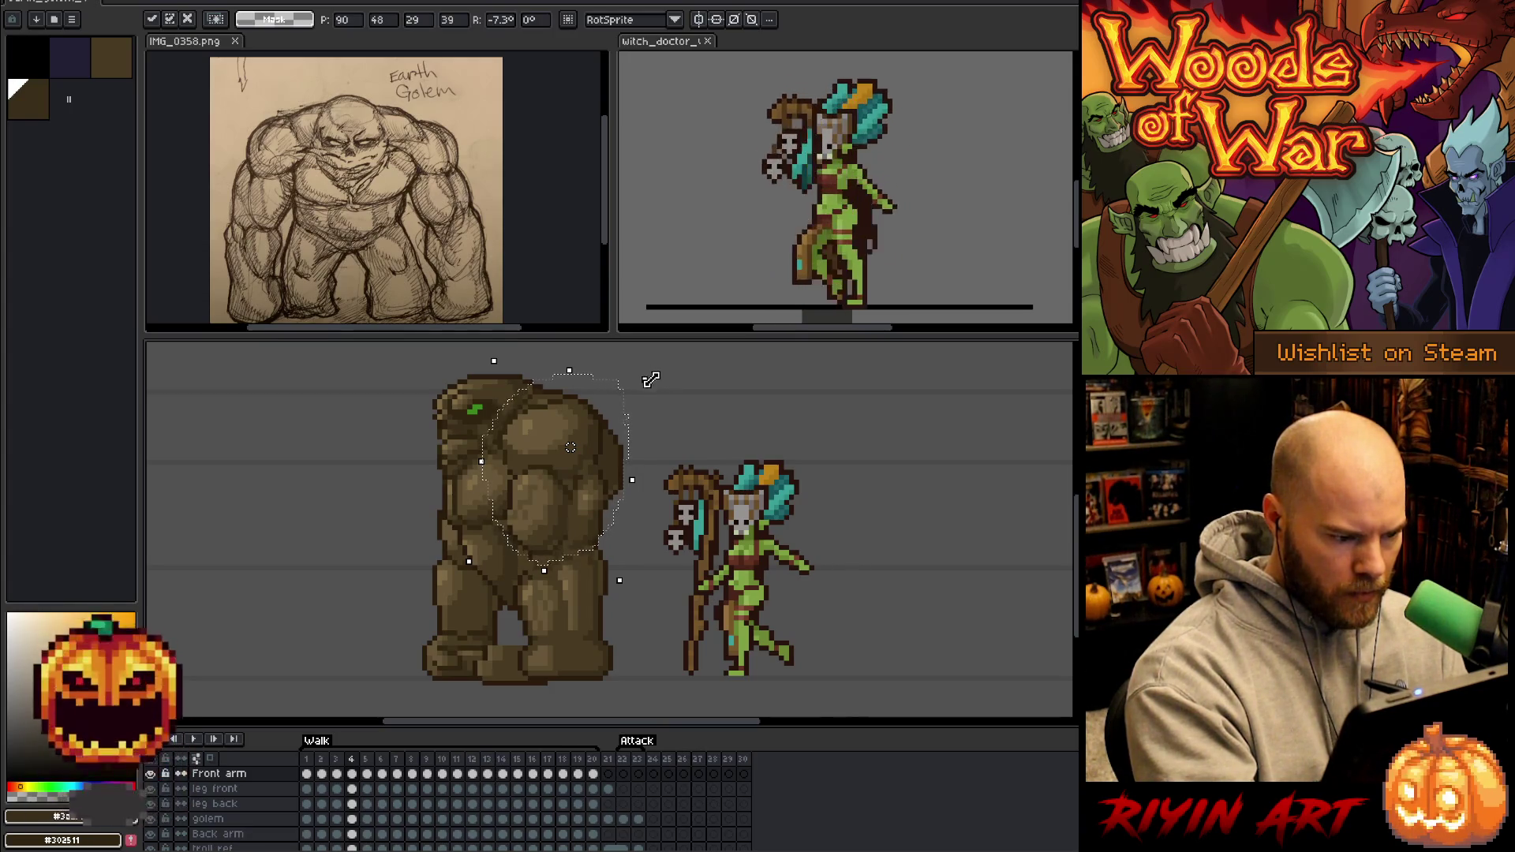
key(Return)
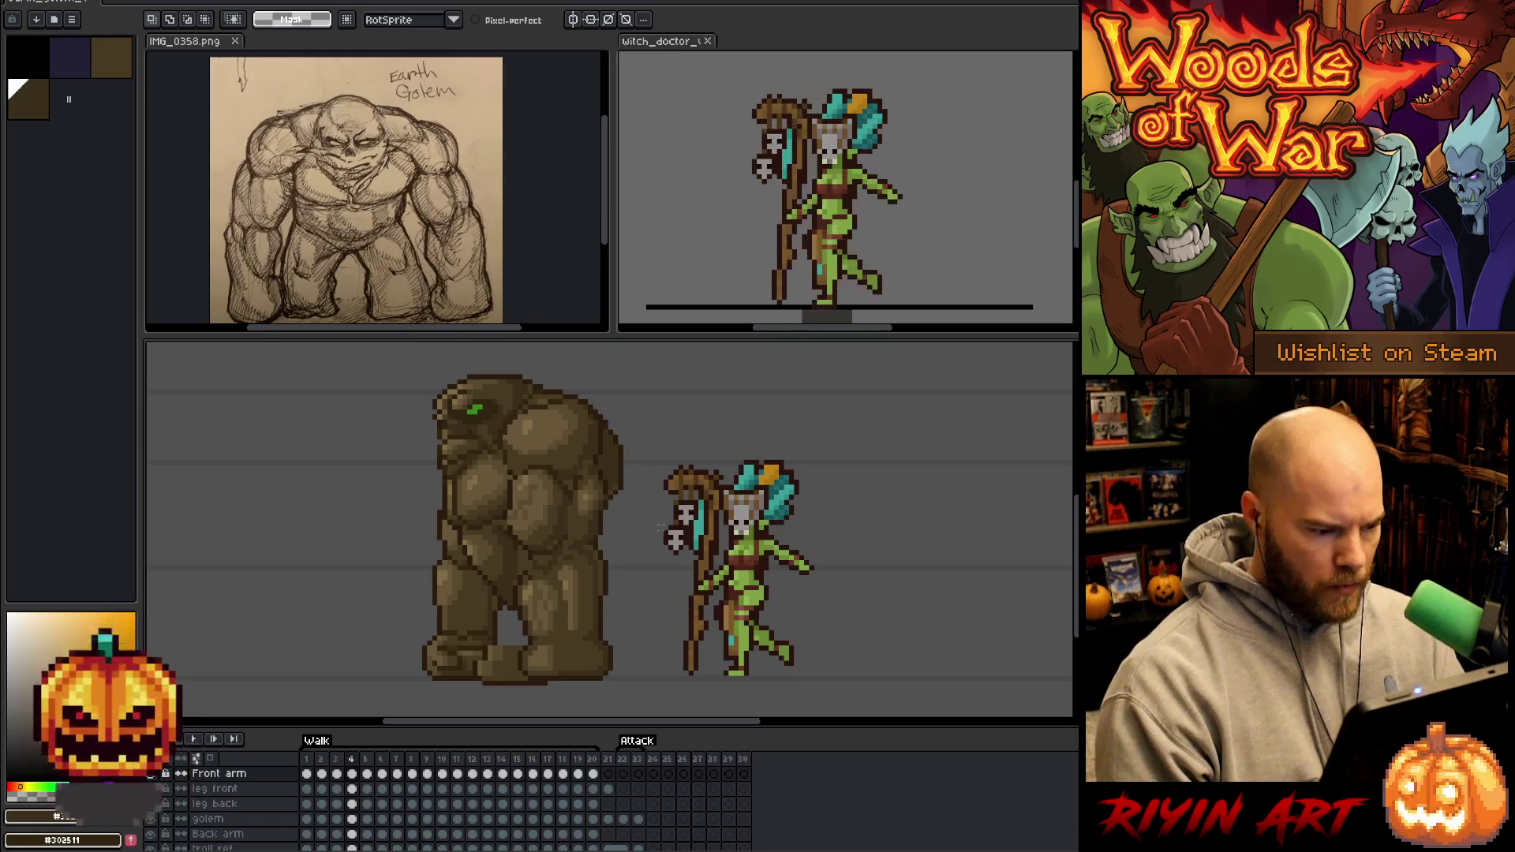
key(period)
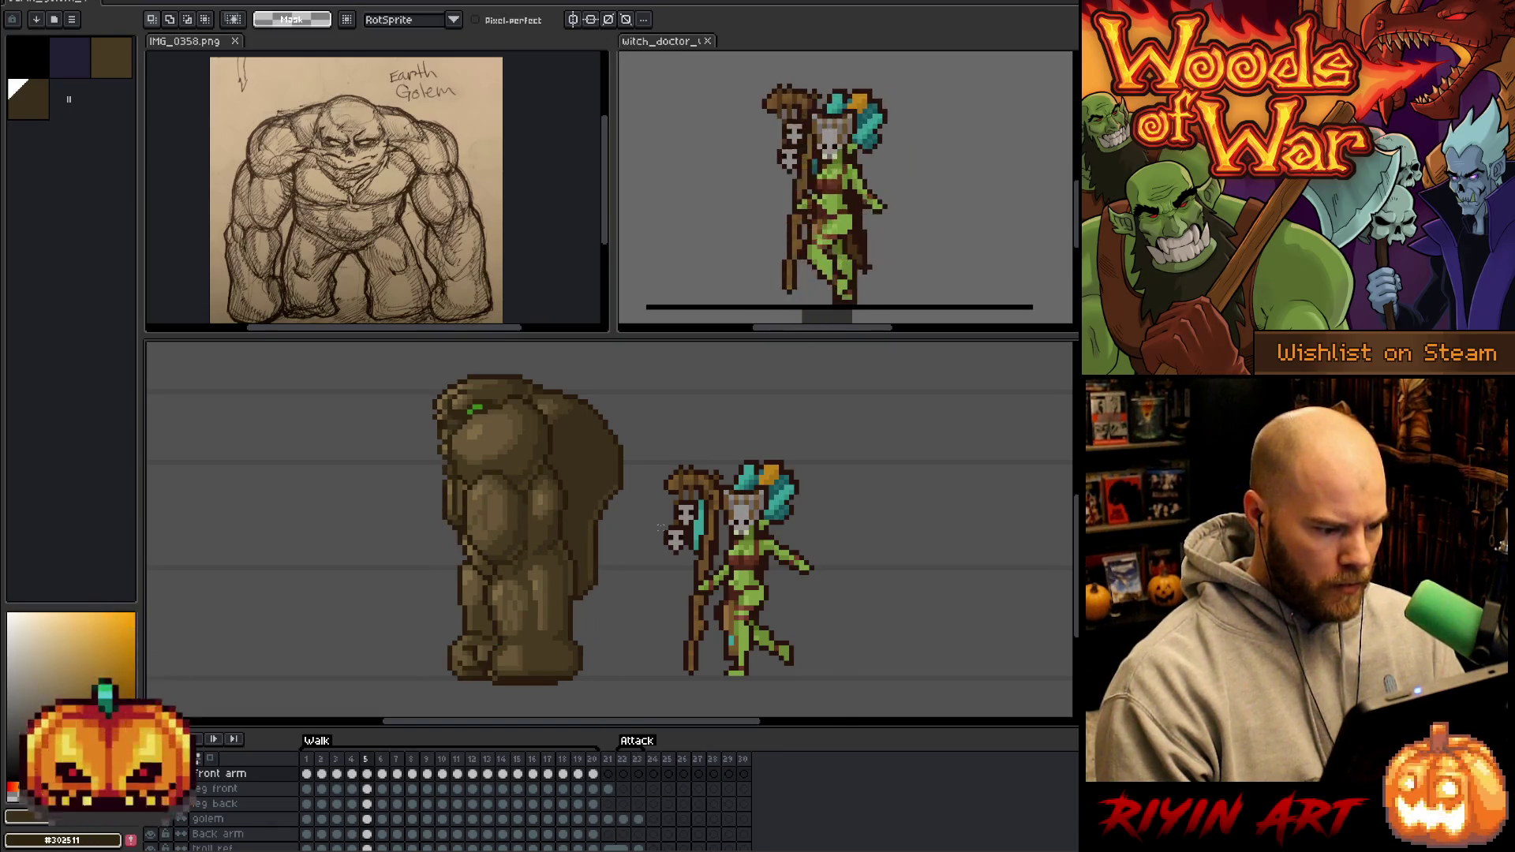
key(comma)
key(comma)
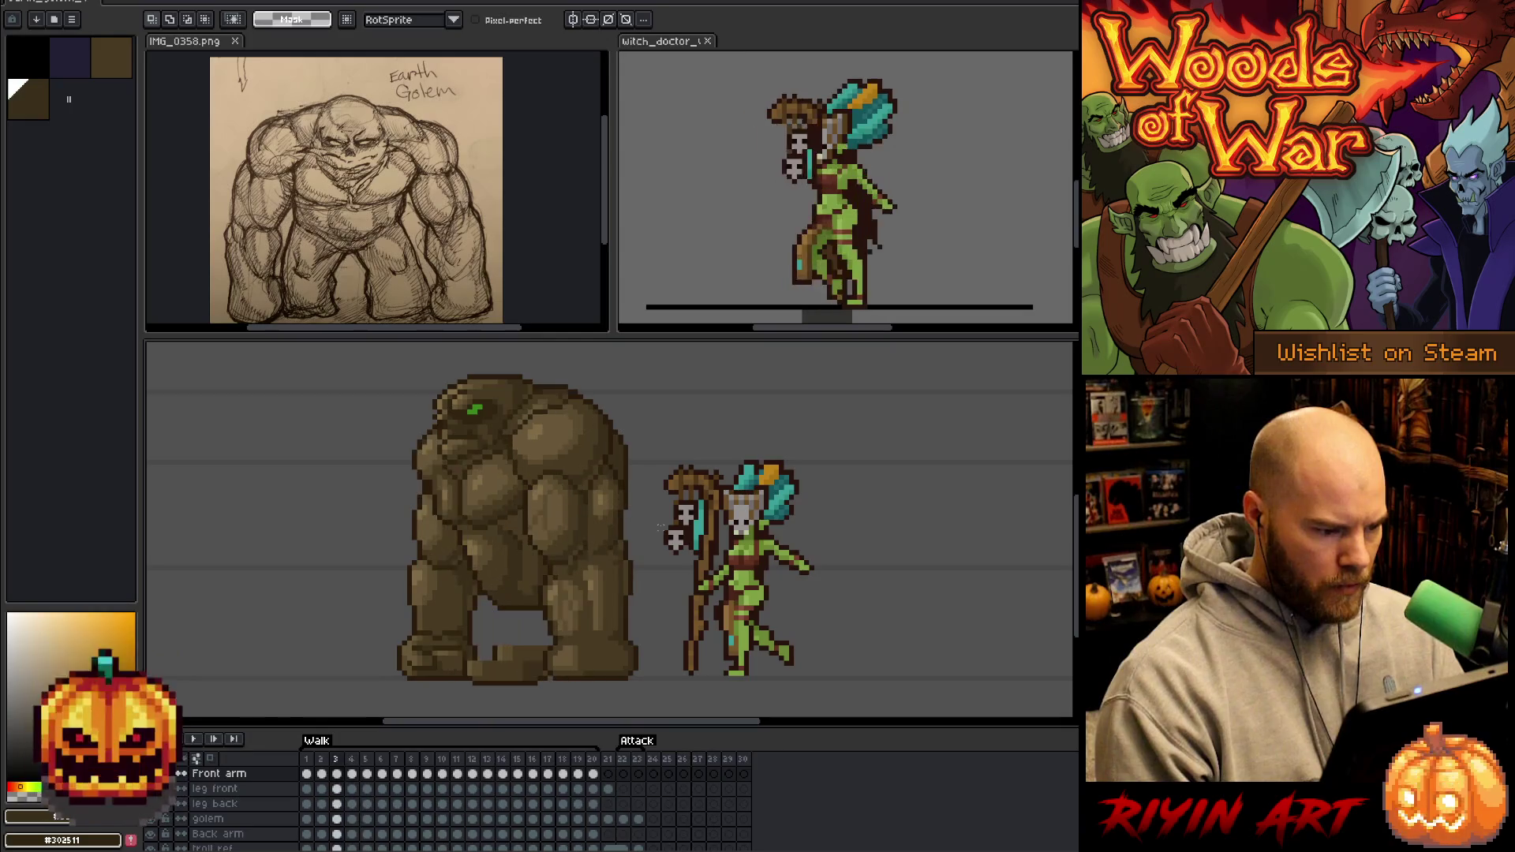
key(period)
key(comma)
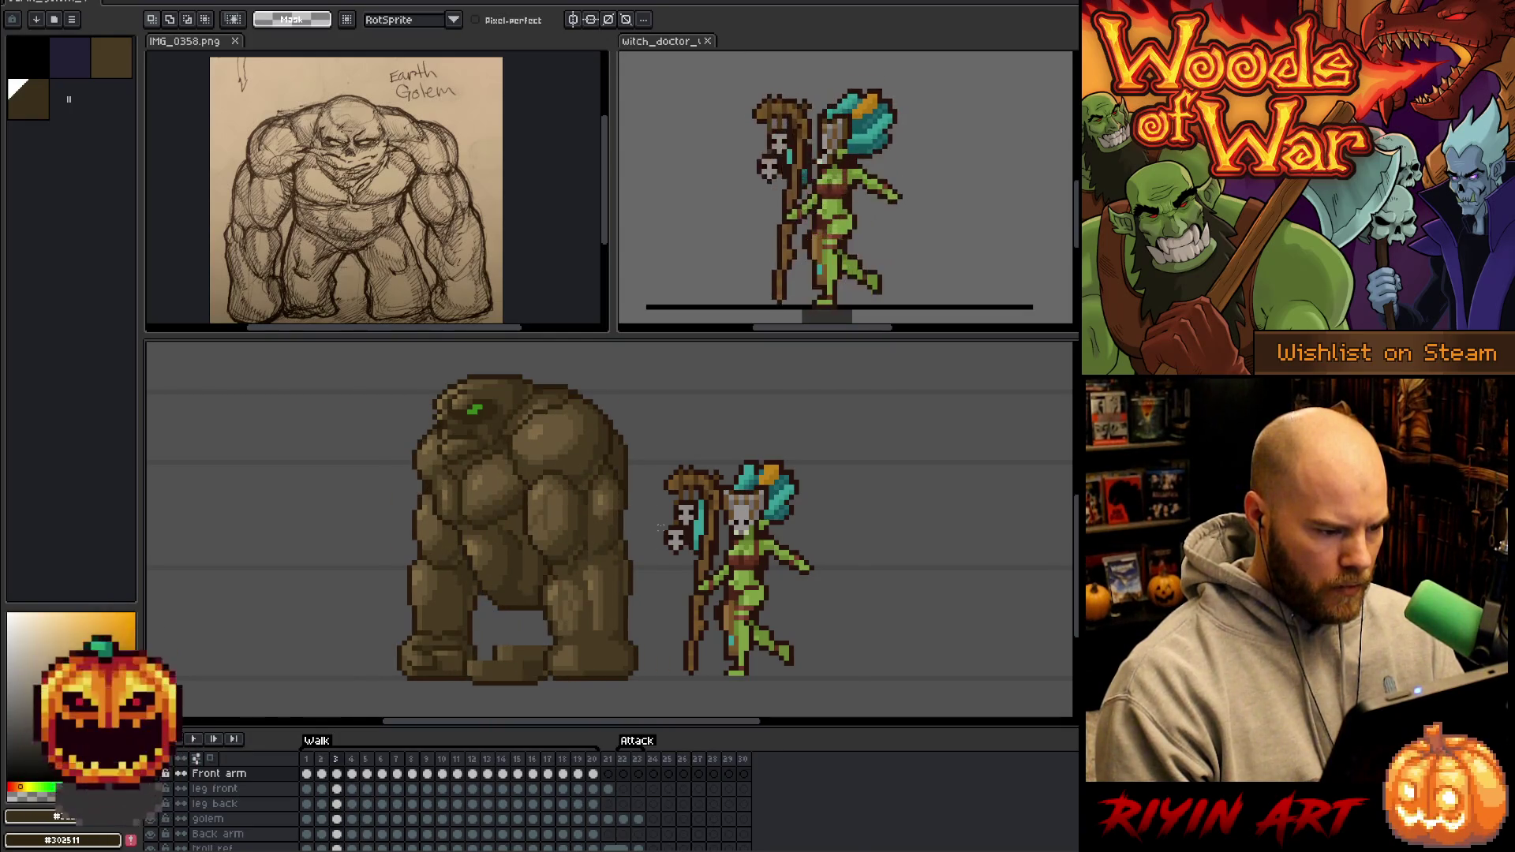
key(comma)
key(comma)
key(period)
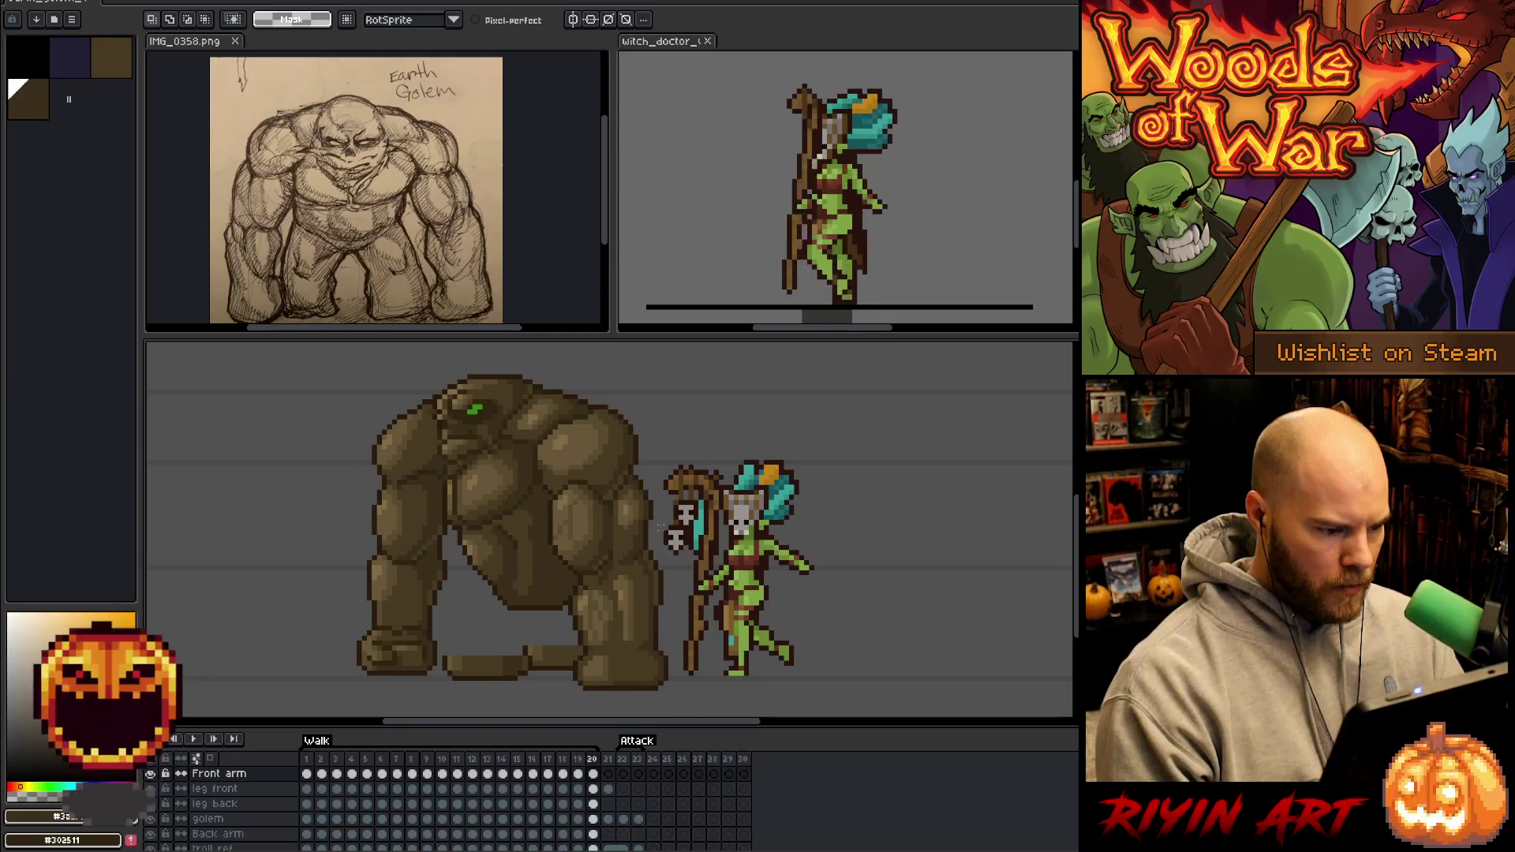
key(comma)
key(period)
key(period)
key(comma)
key(period)
key(period)
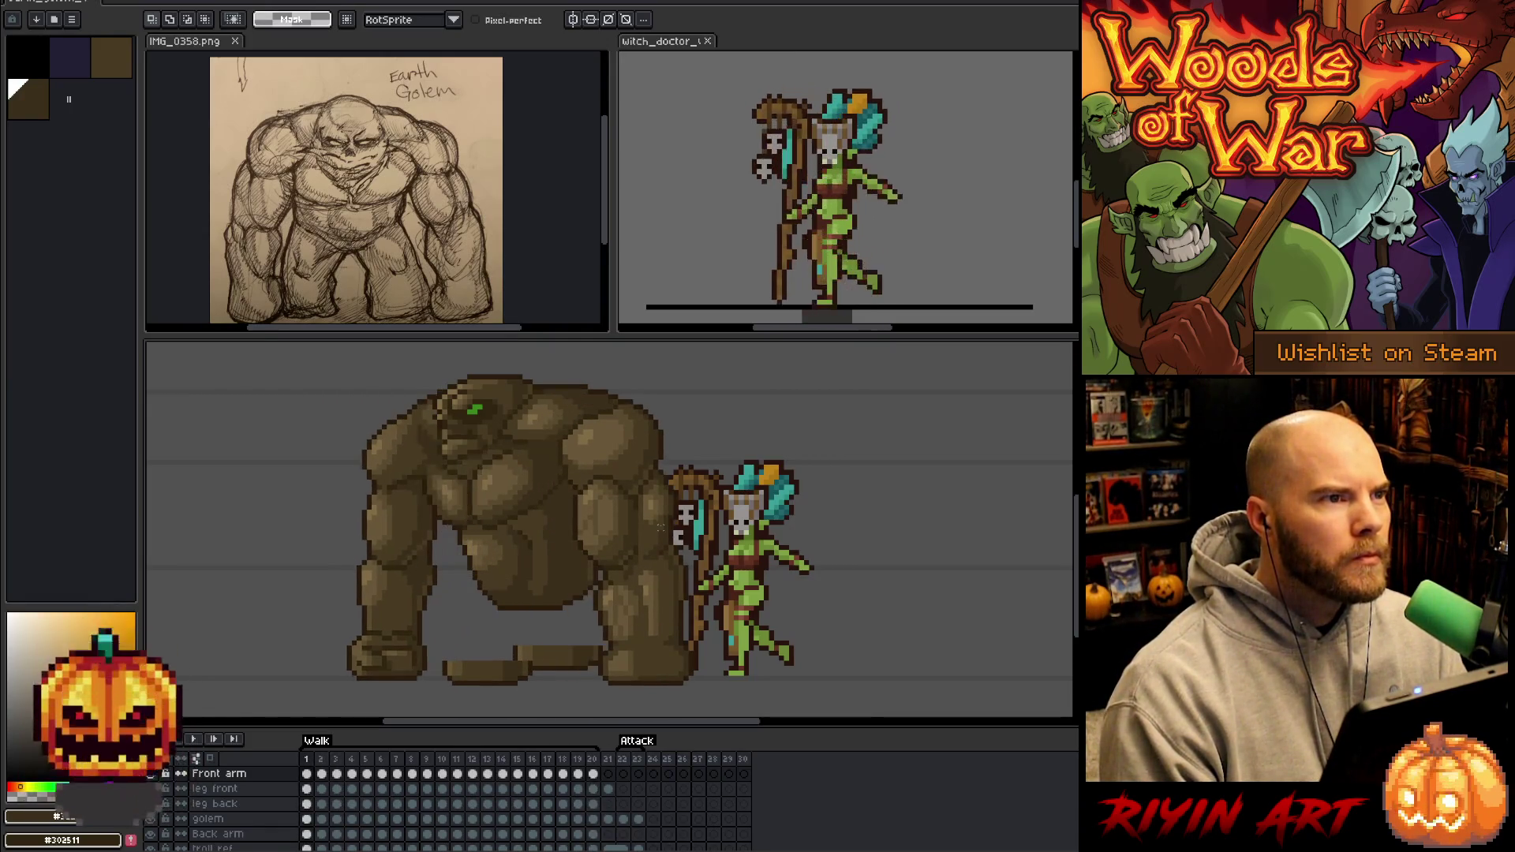
key(period)
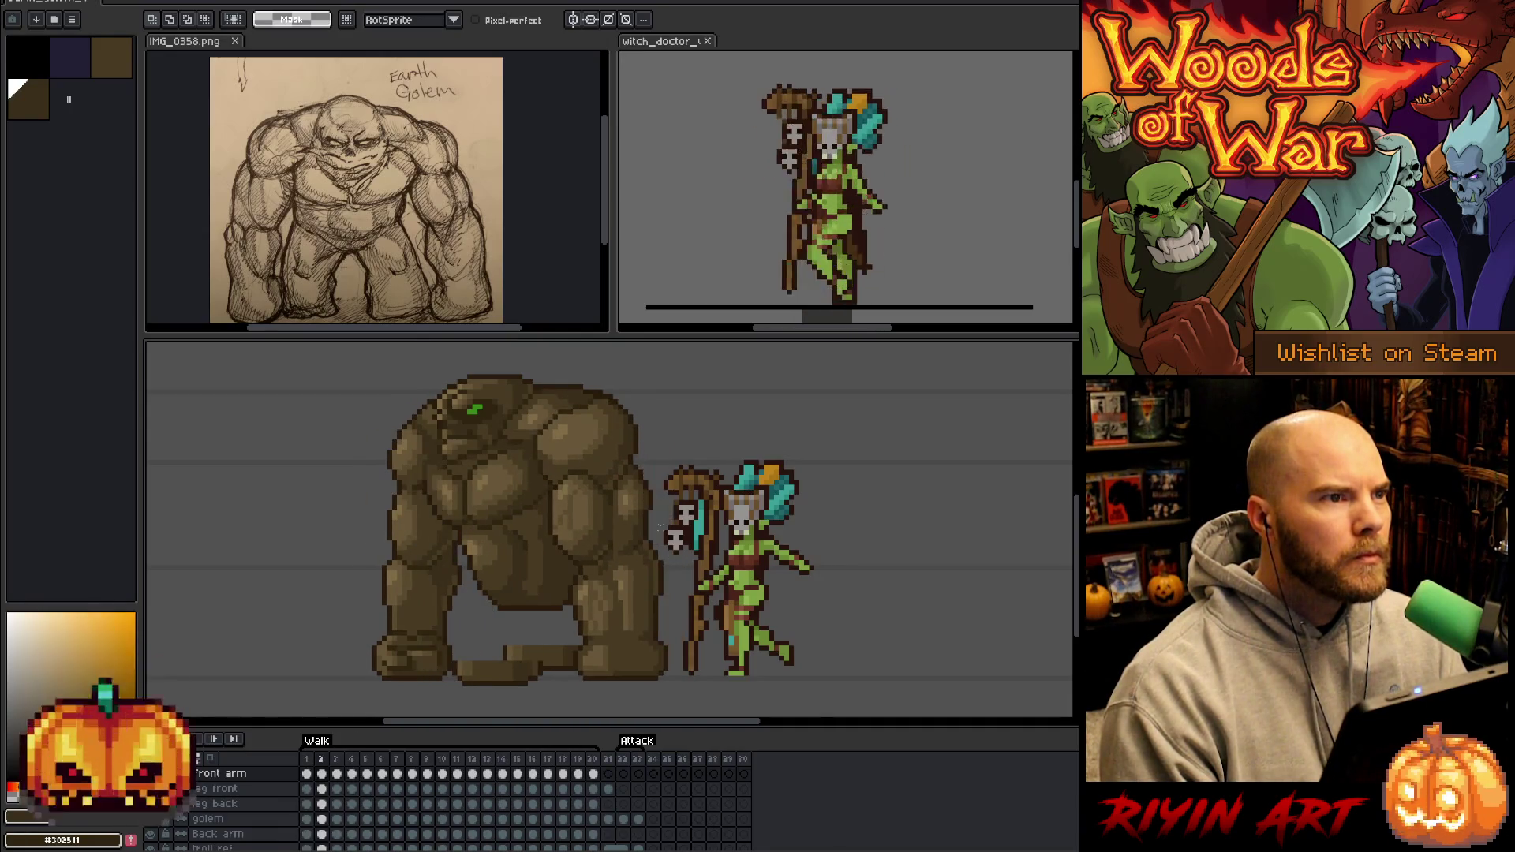
key(comma)
key(period)
key(period)
key(period)
key(comma)
key(comma)
key(comma)
key(comma)
key(comma)
key(period)
key(period)
key(period)
key(period)
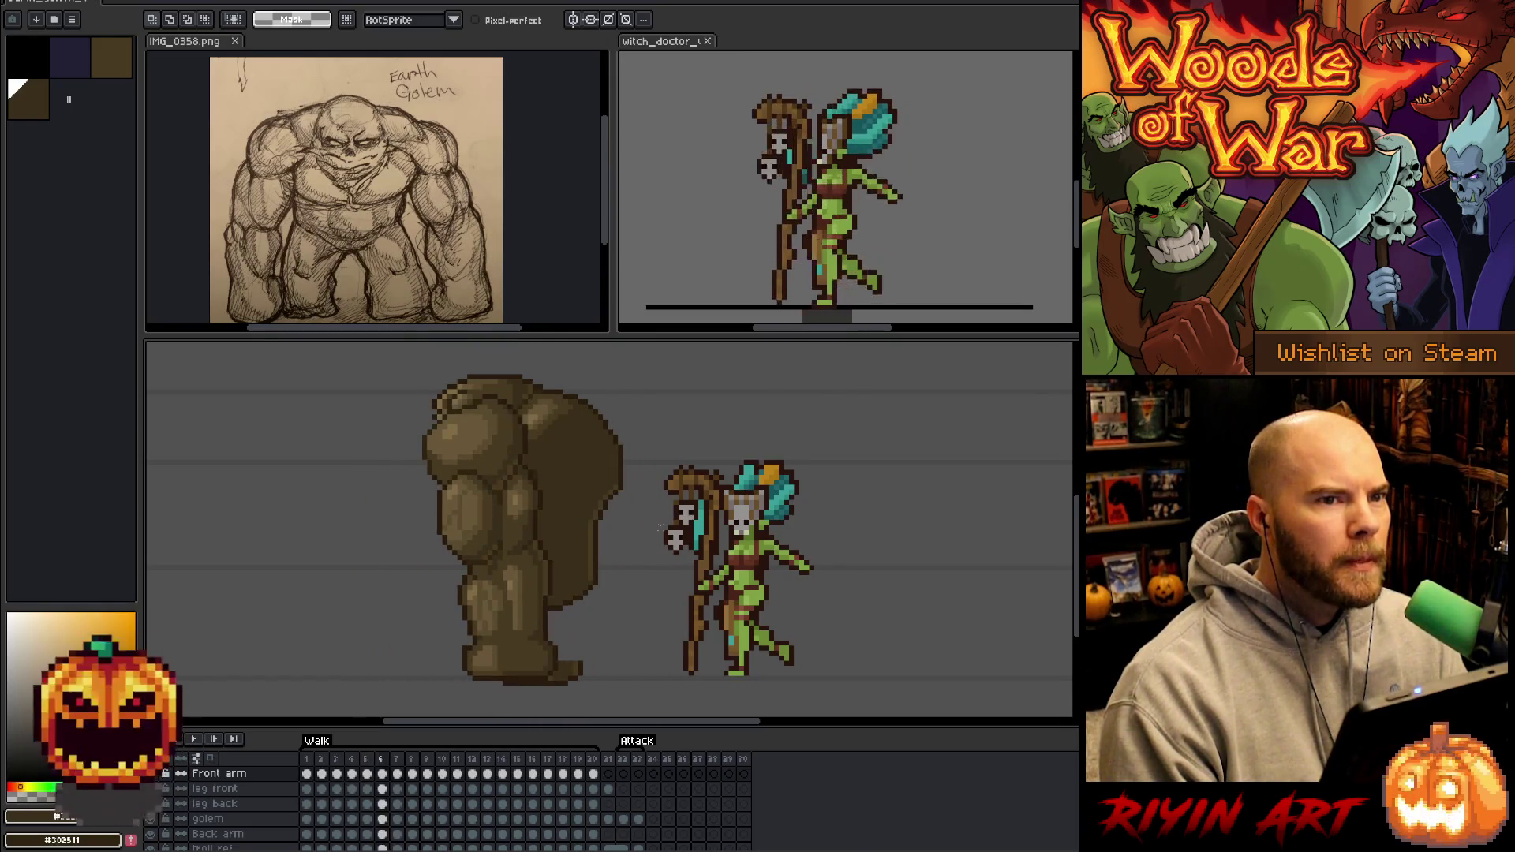
key(comma)
key(comma)
key(comma)
key(period)
key(period)
key(period)
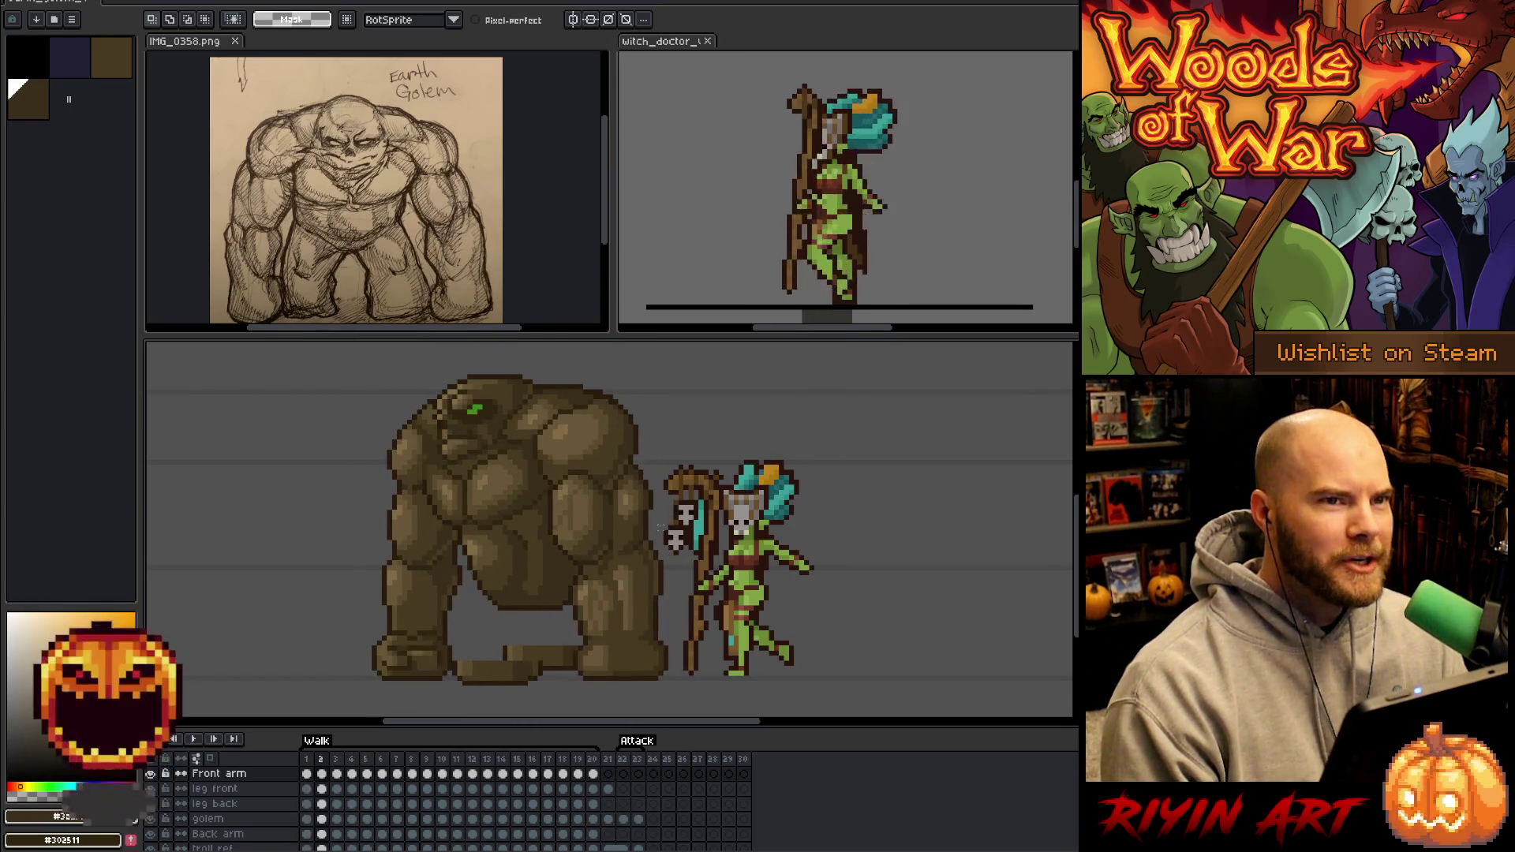
key(period)
key(period)
key(period)
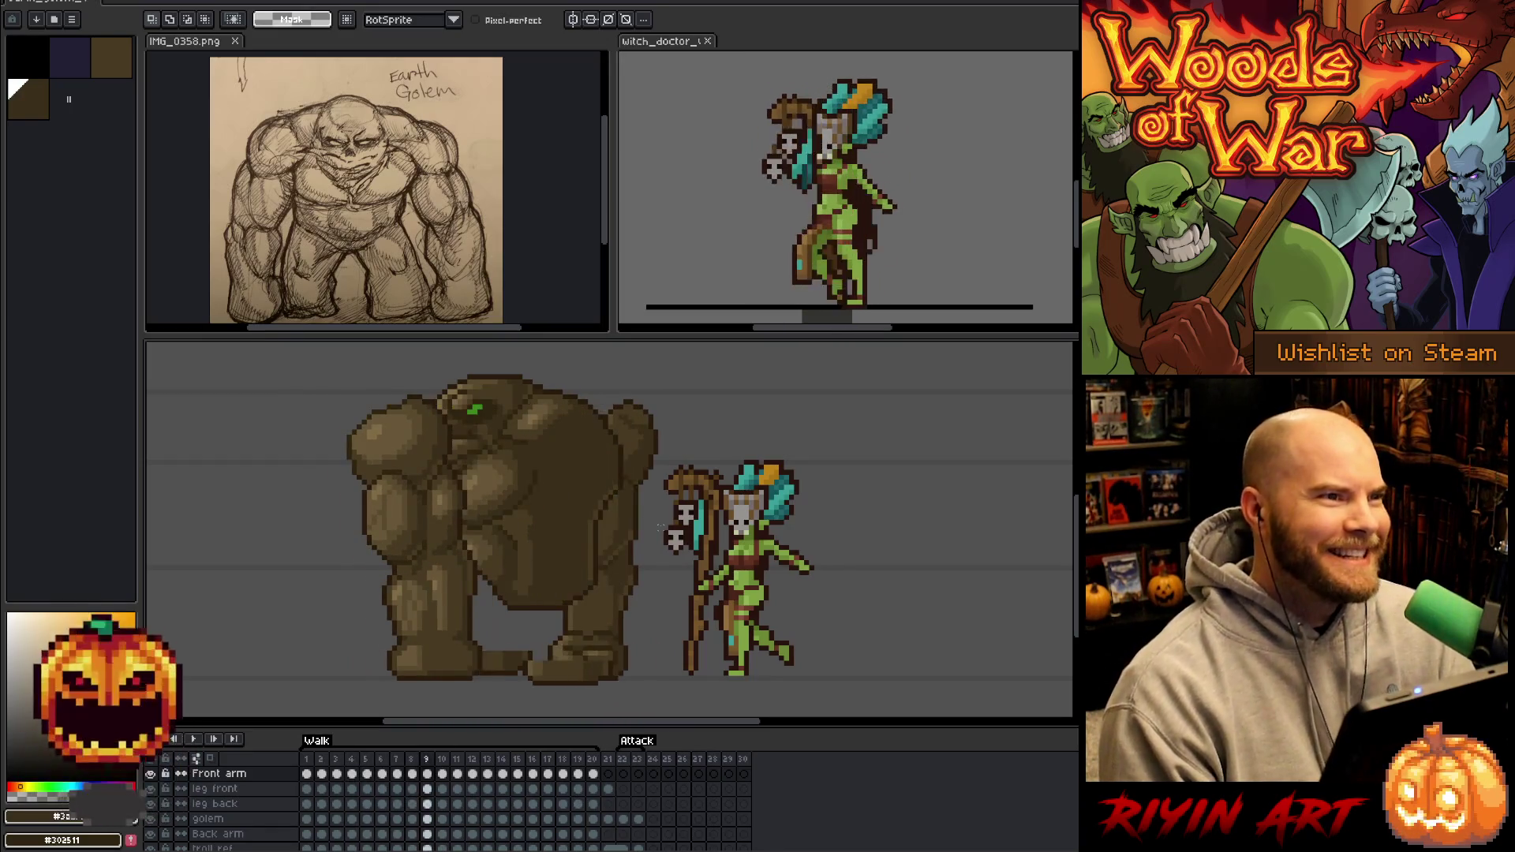
key(period)
key(period)
key(period)
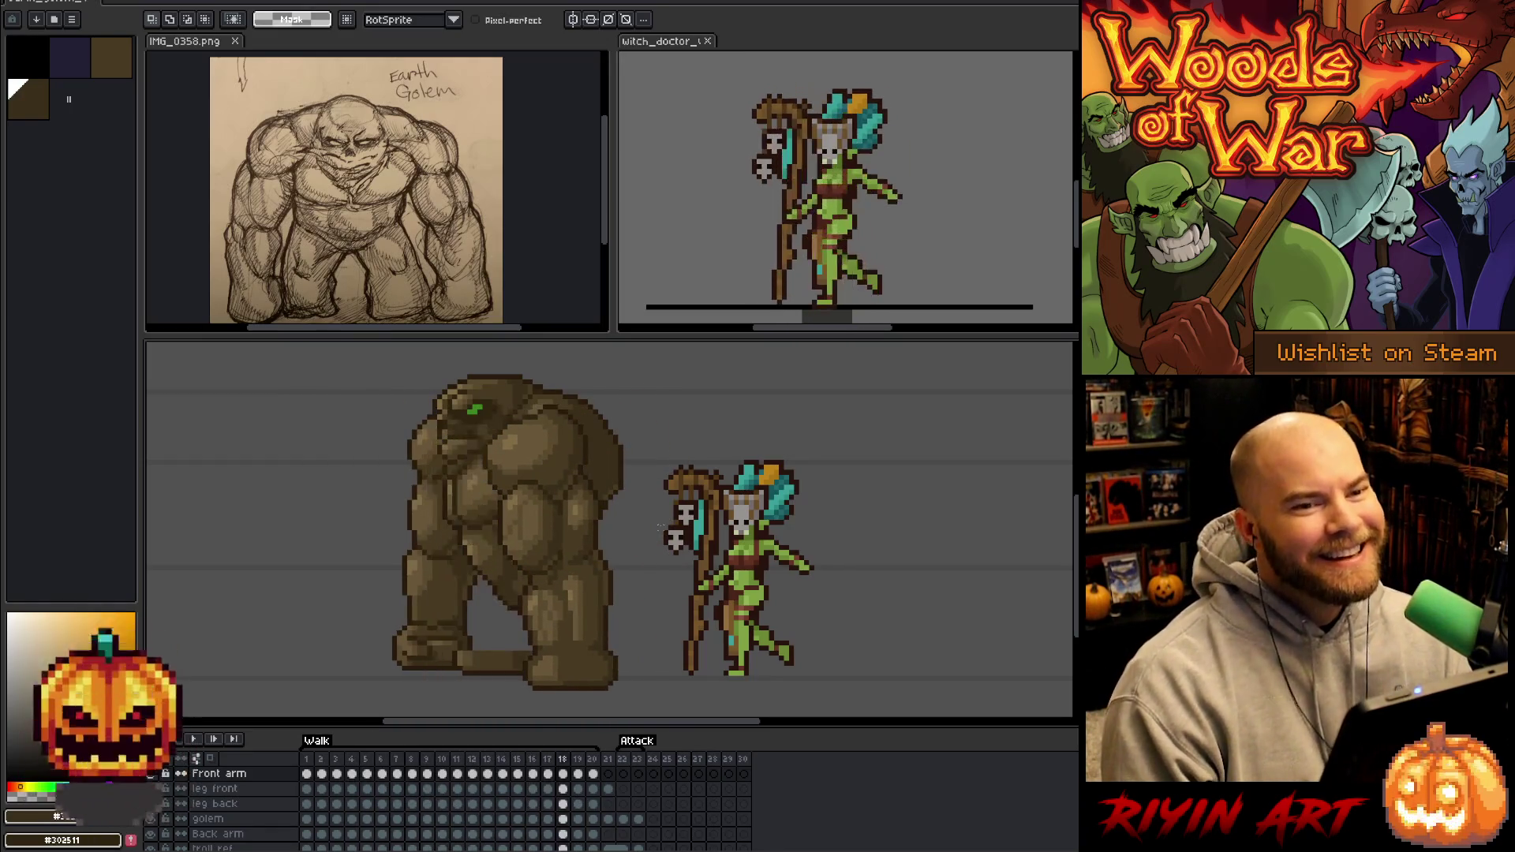
key(period)
key(period)
key(period)
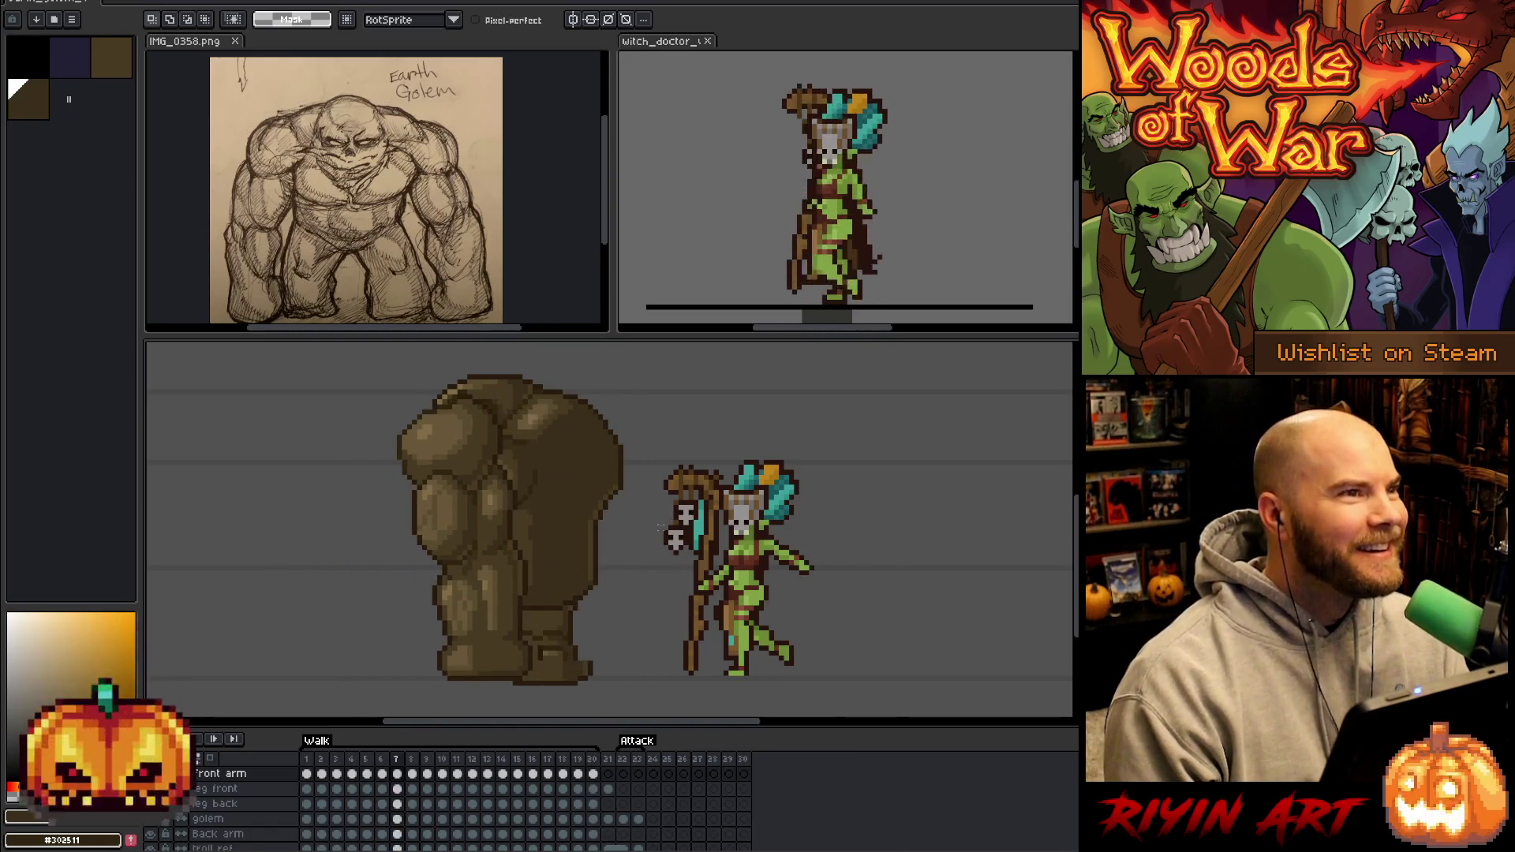
key(period)
key(period)
key(period)
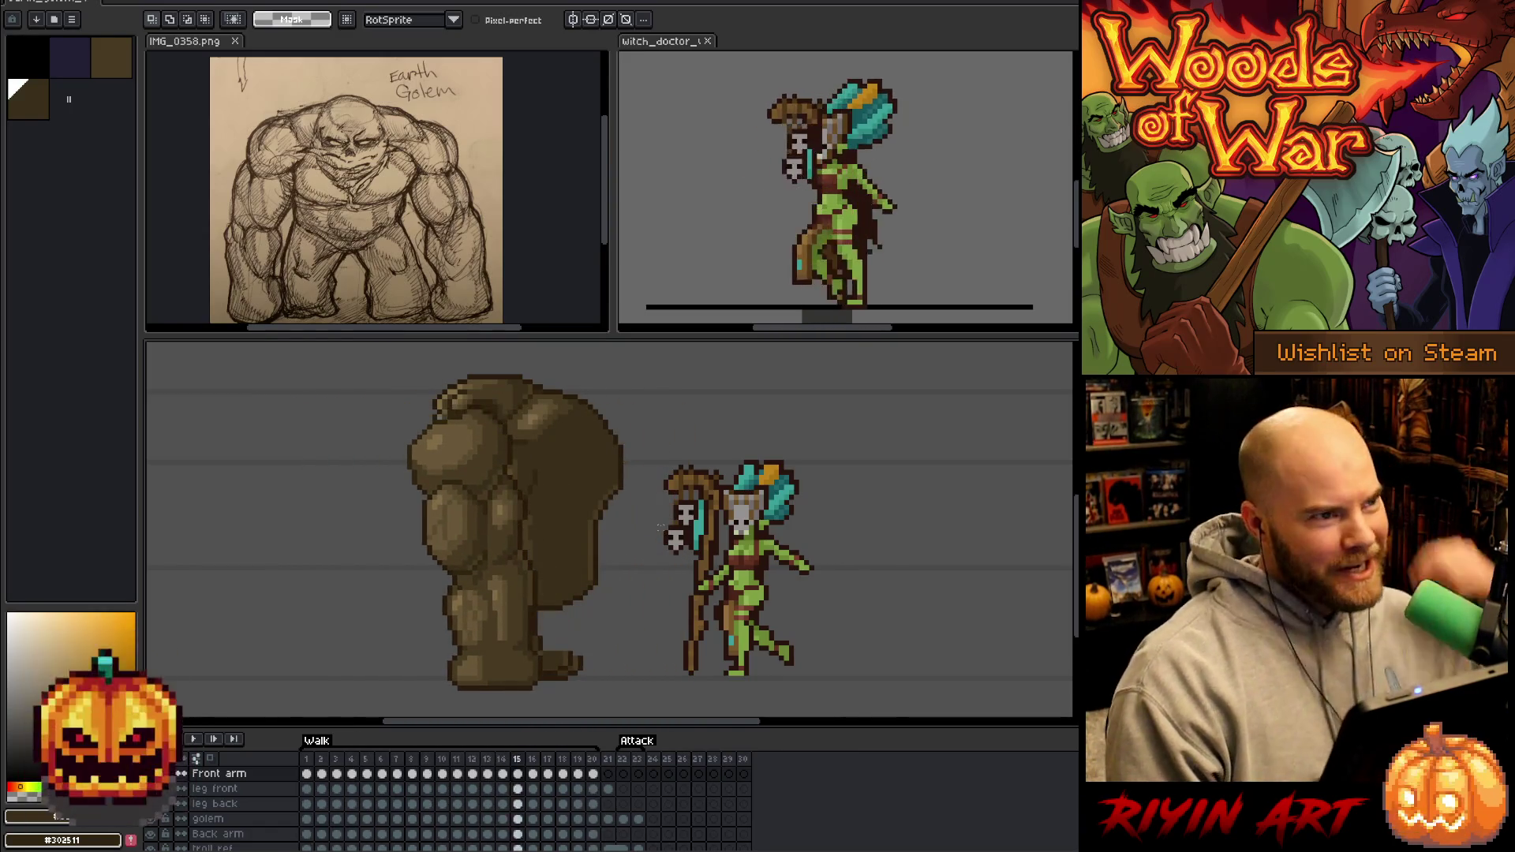
key(period)
key(period)
key(period)
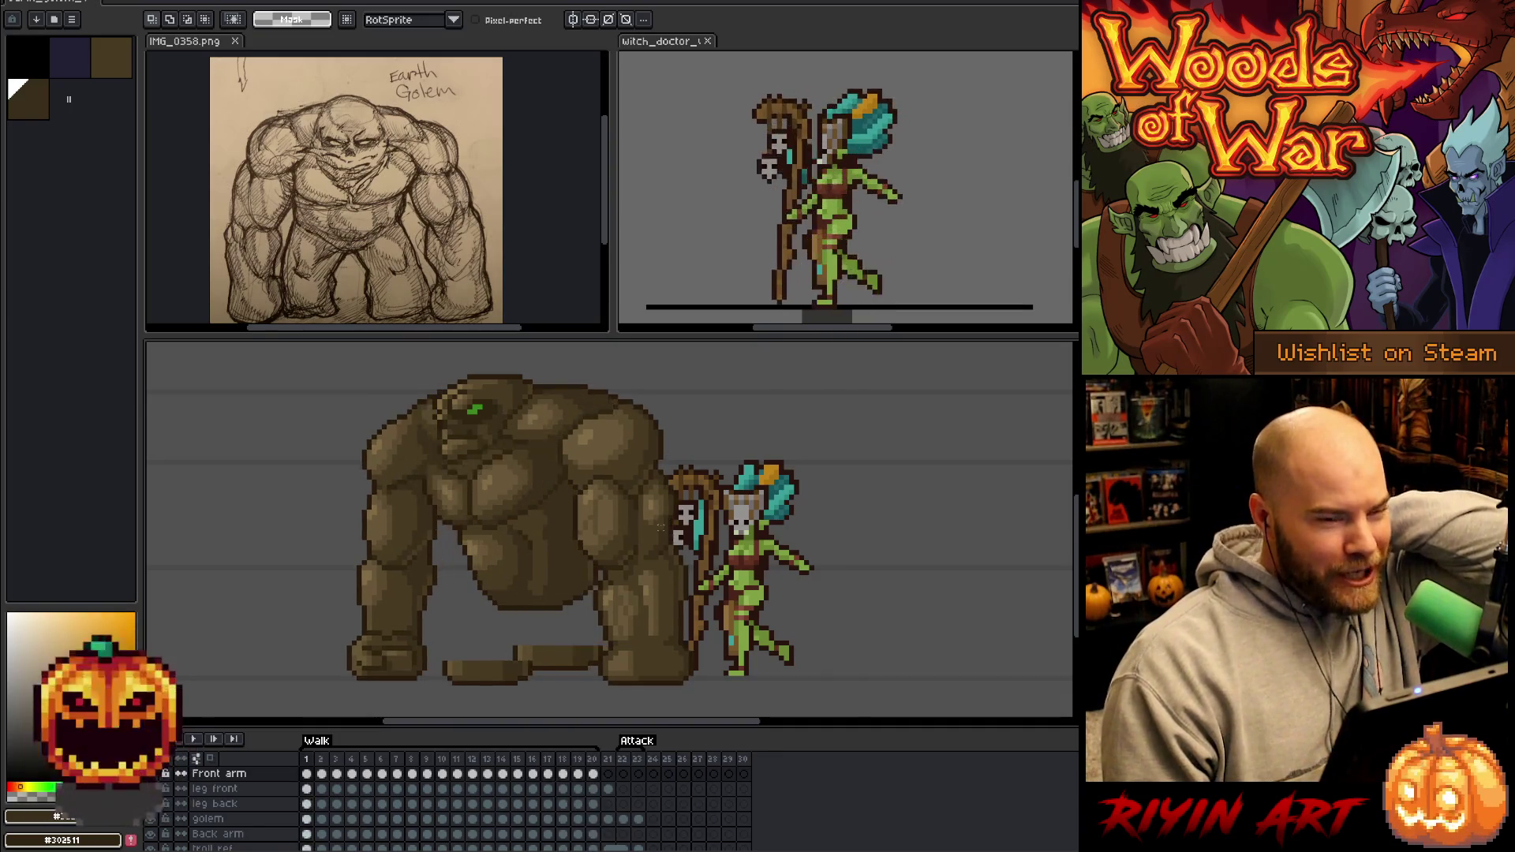
key(period)
key(period)
key(period)
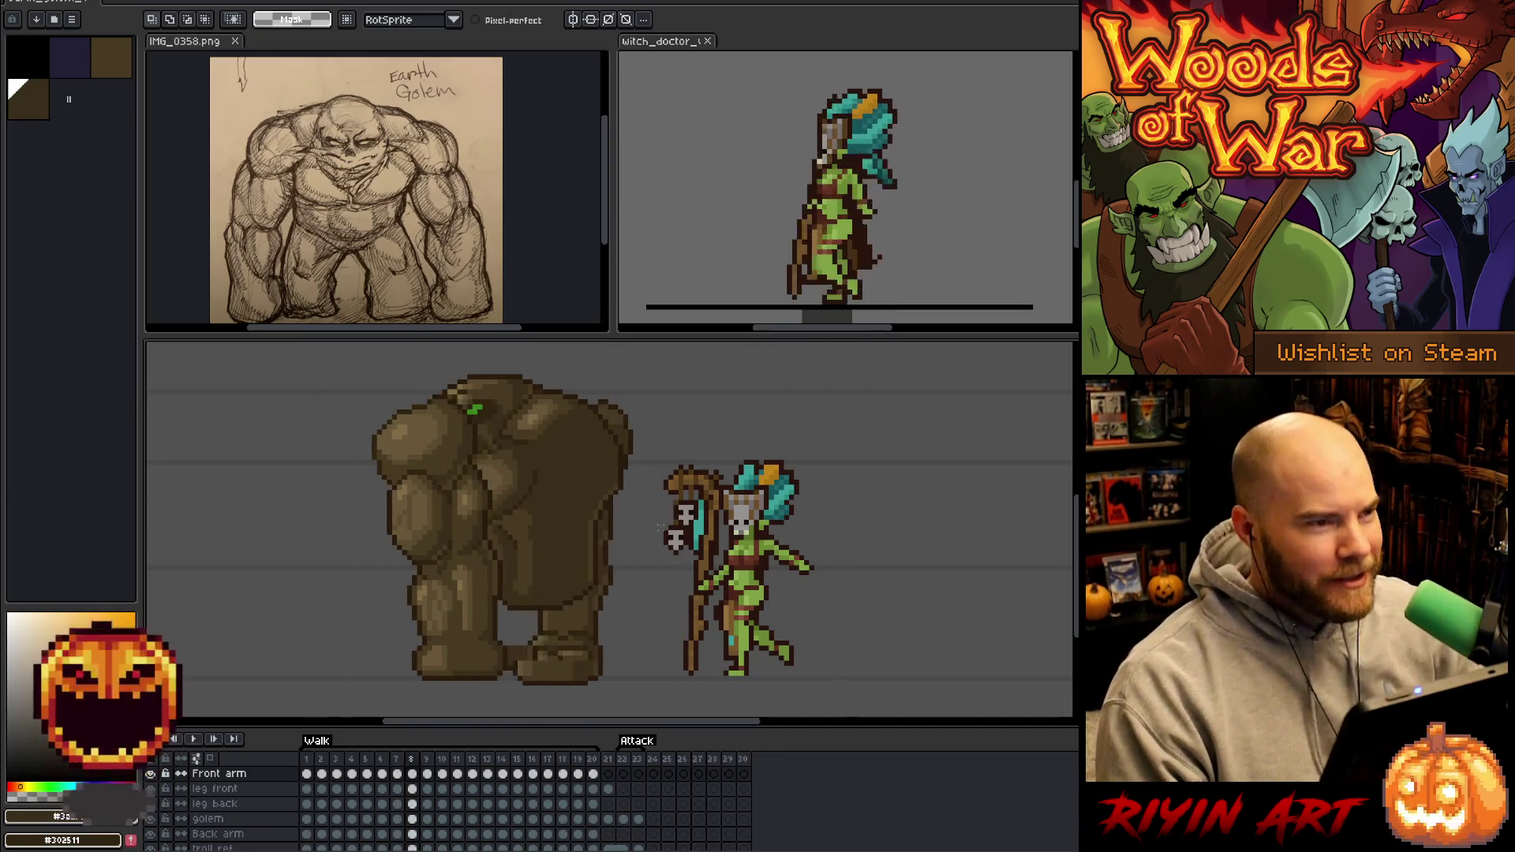
key(period)
key(period)
key(period)
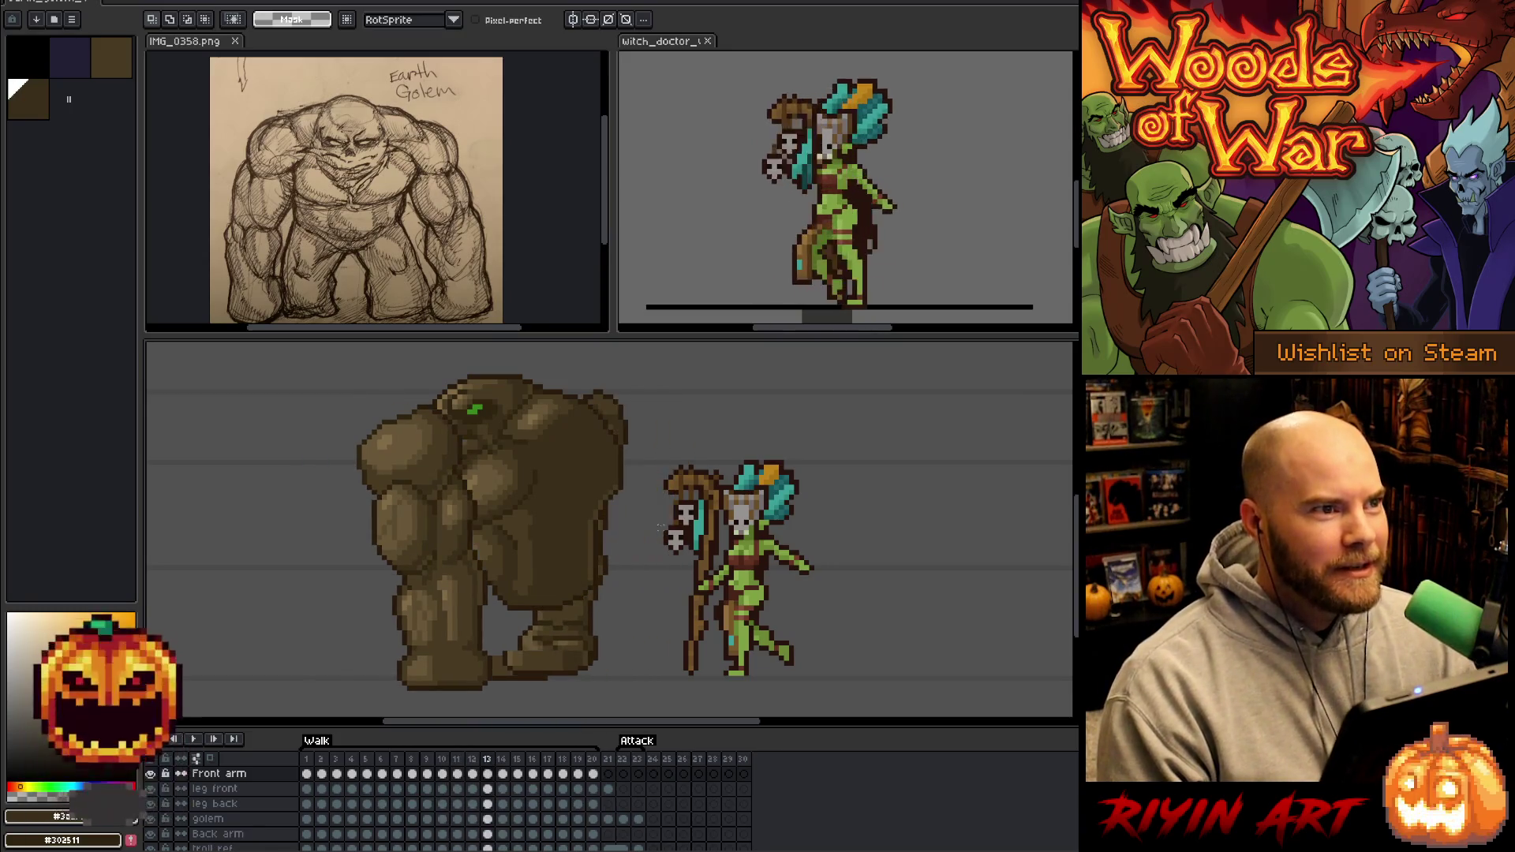
key(period)
key(period)
key(period)
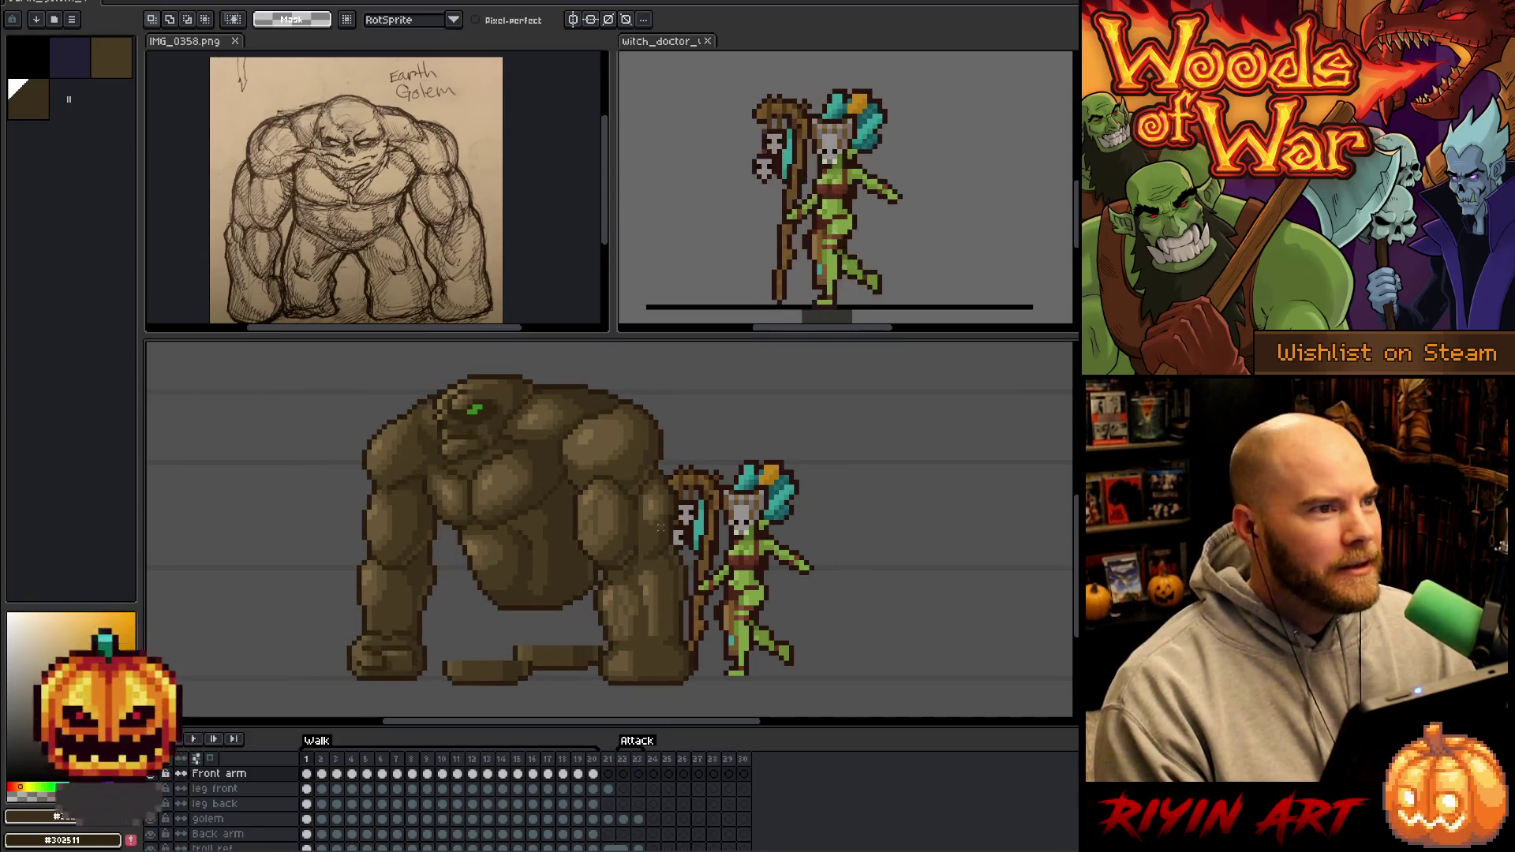
key(Return)
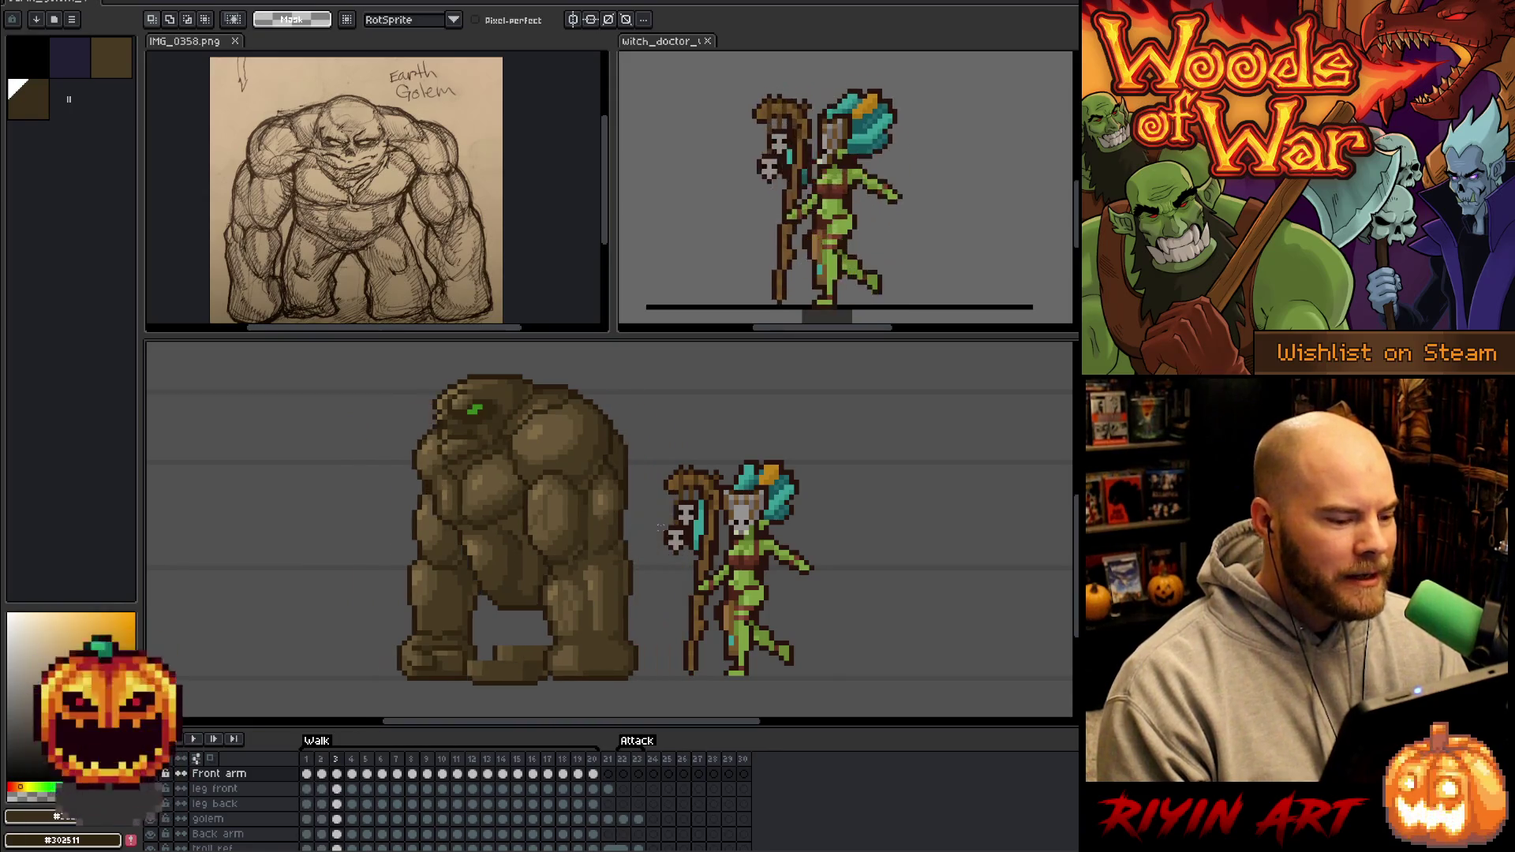
key(Return)
key(Return)
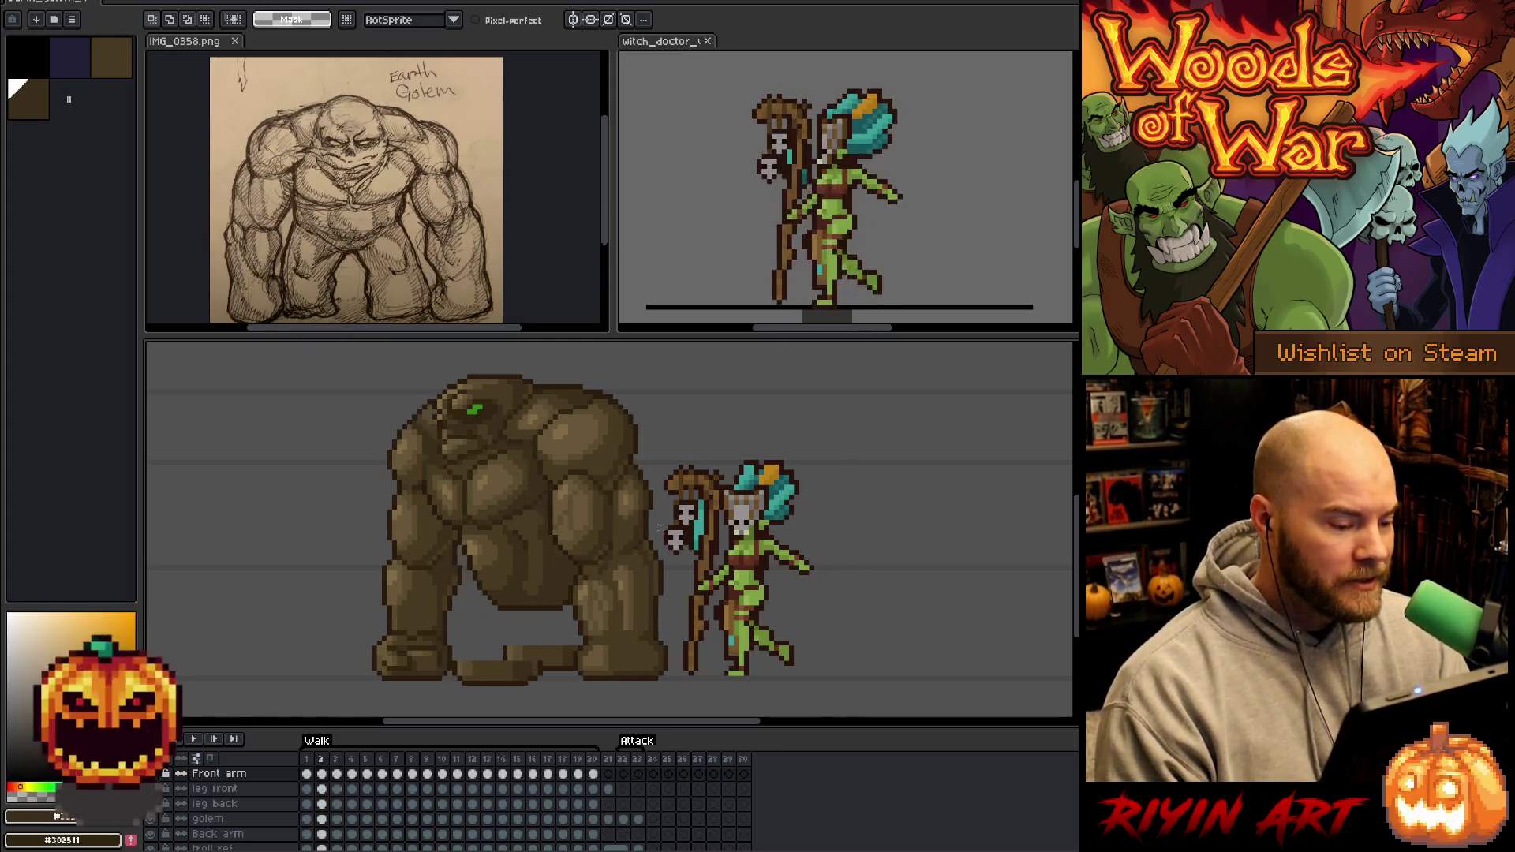
Flick between walk frame 3 and its neighbouring poses to compare them.
key(period)
key(period)
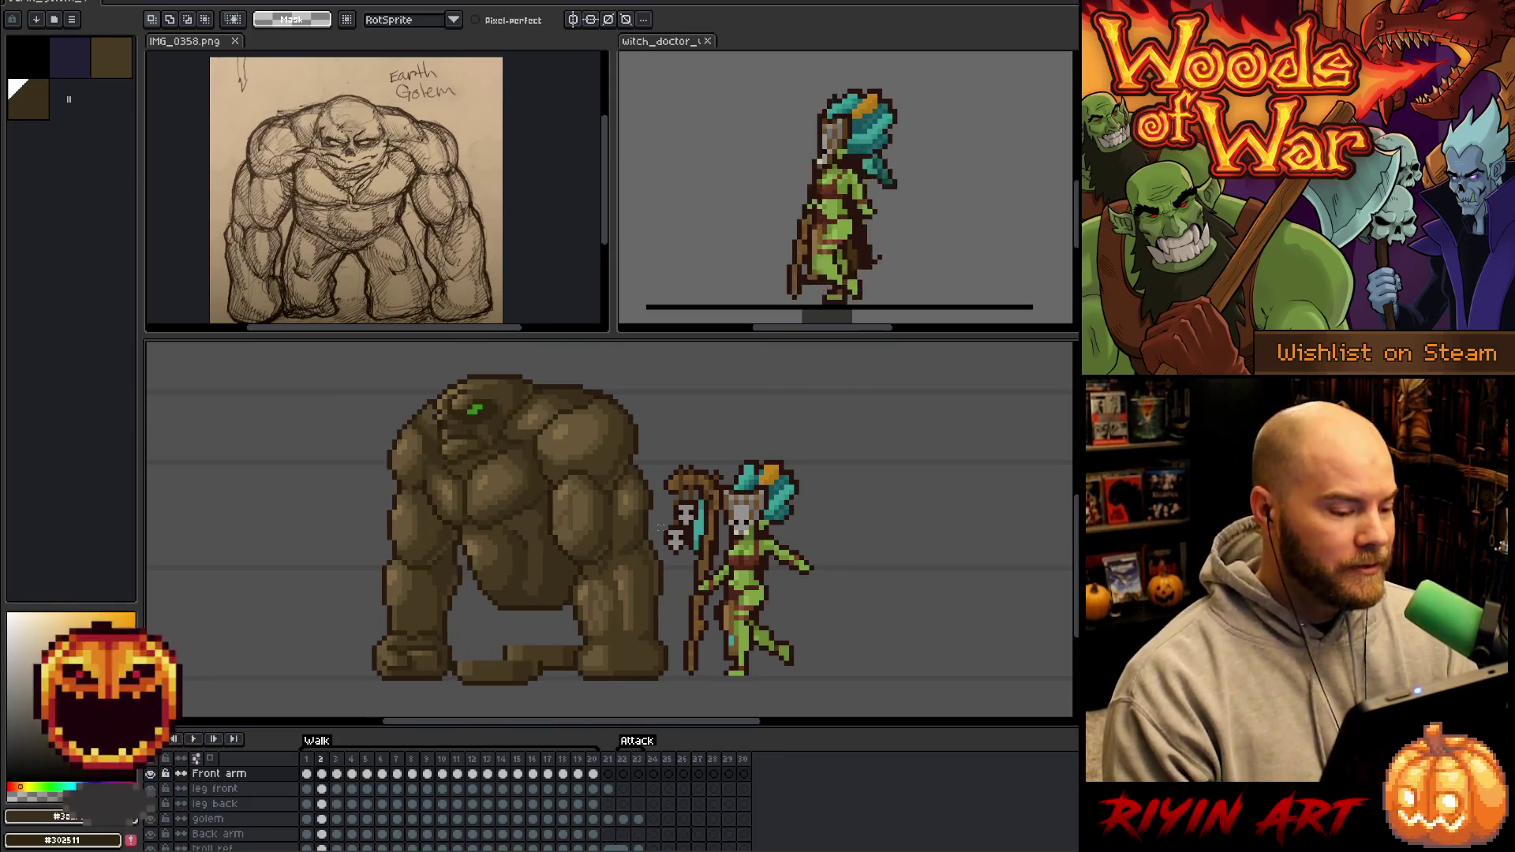
key(comma)
key(period)
key(comma)
key(comma)
key(period)
key(period)
key(comma)
key(comma)
Advance to walk frame 4 and flick it against its neighbouring poses.
key(period)
key(period)
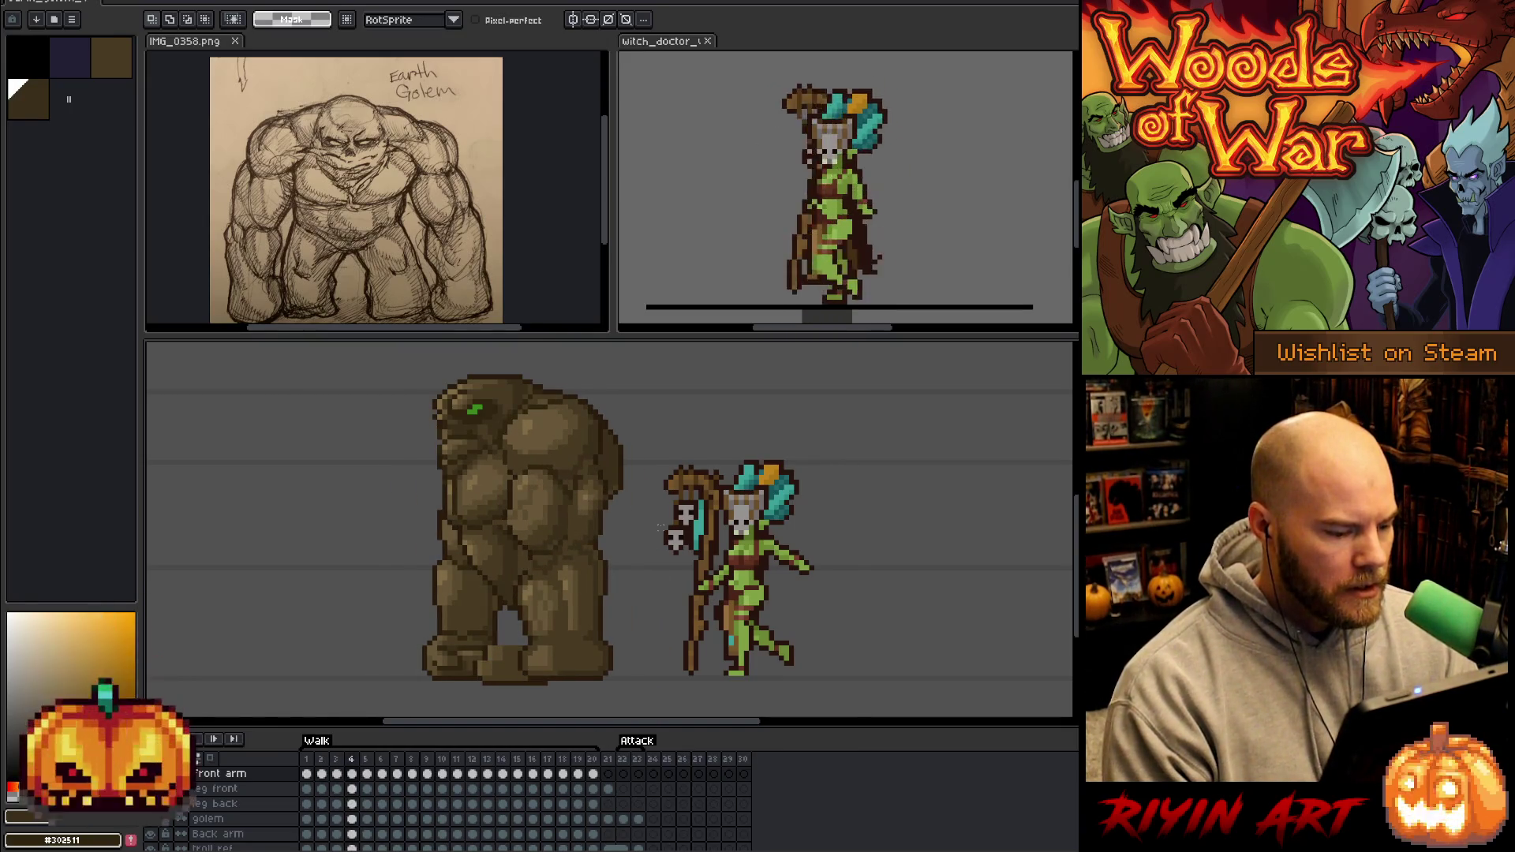
key(period)
key(comma)
key(period)
key(comma)
key(period)
key(comma)
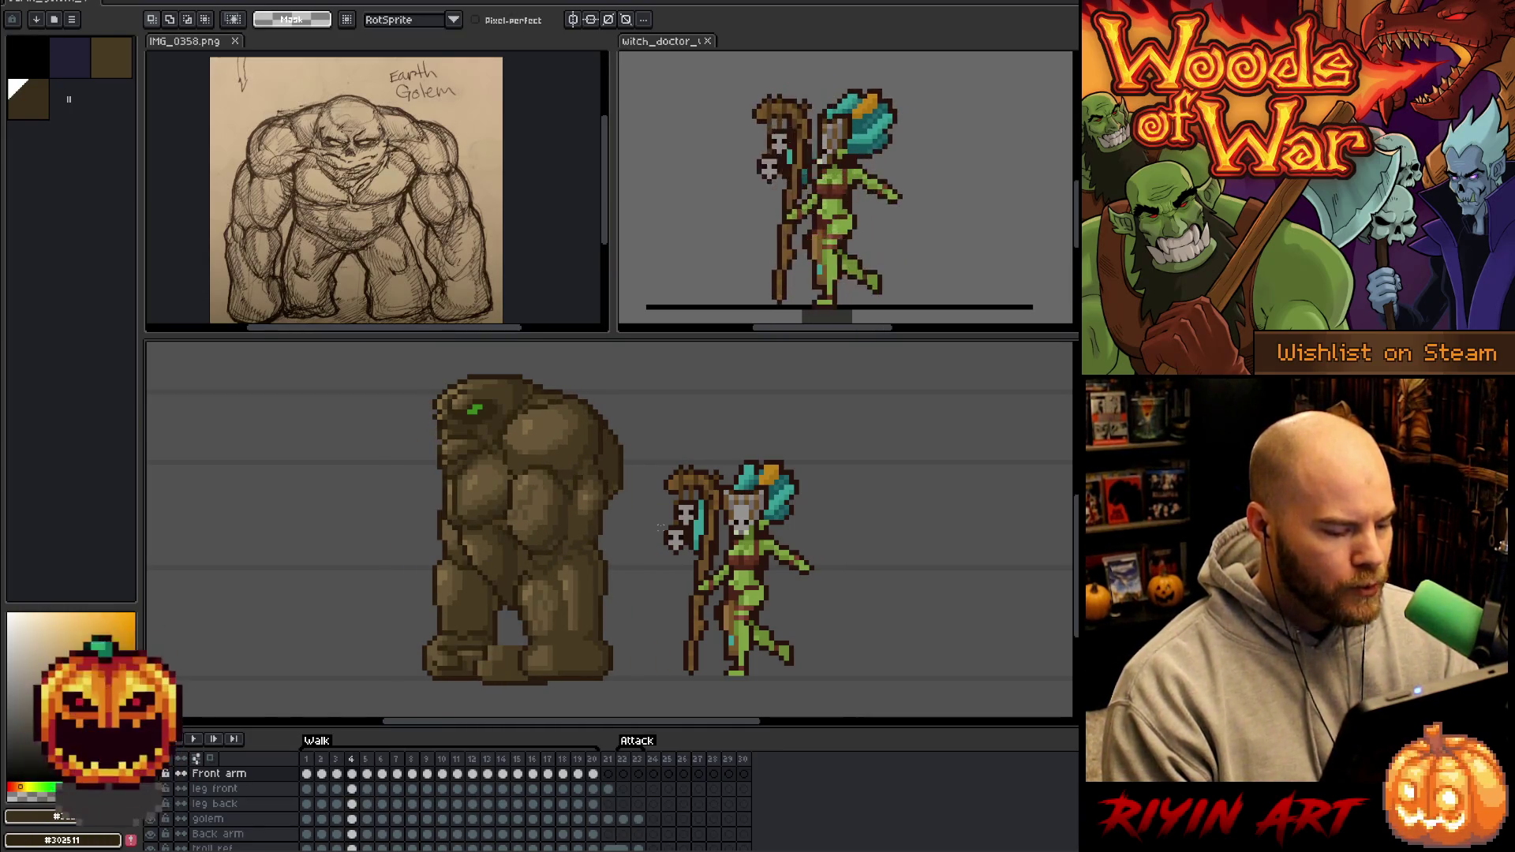
key(period)
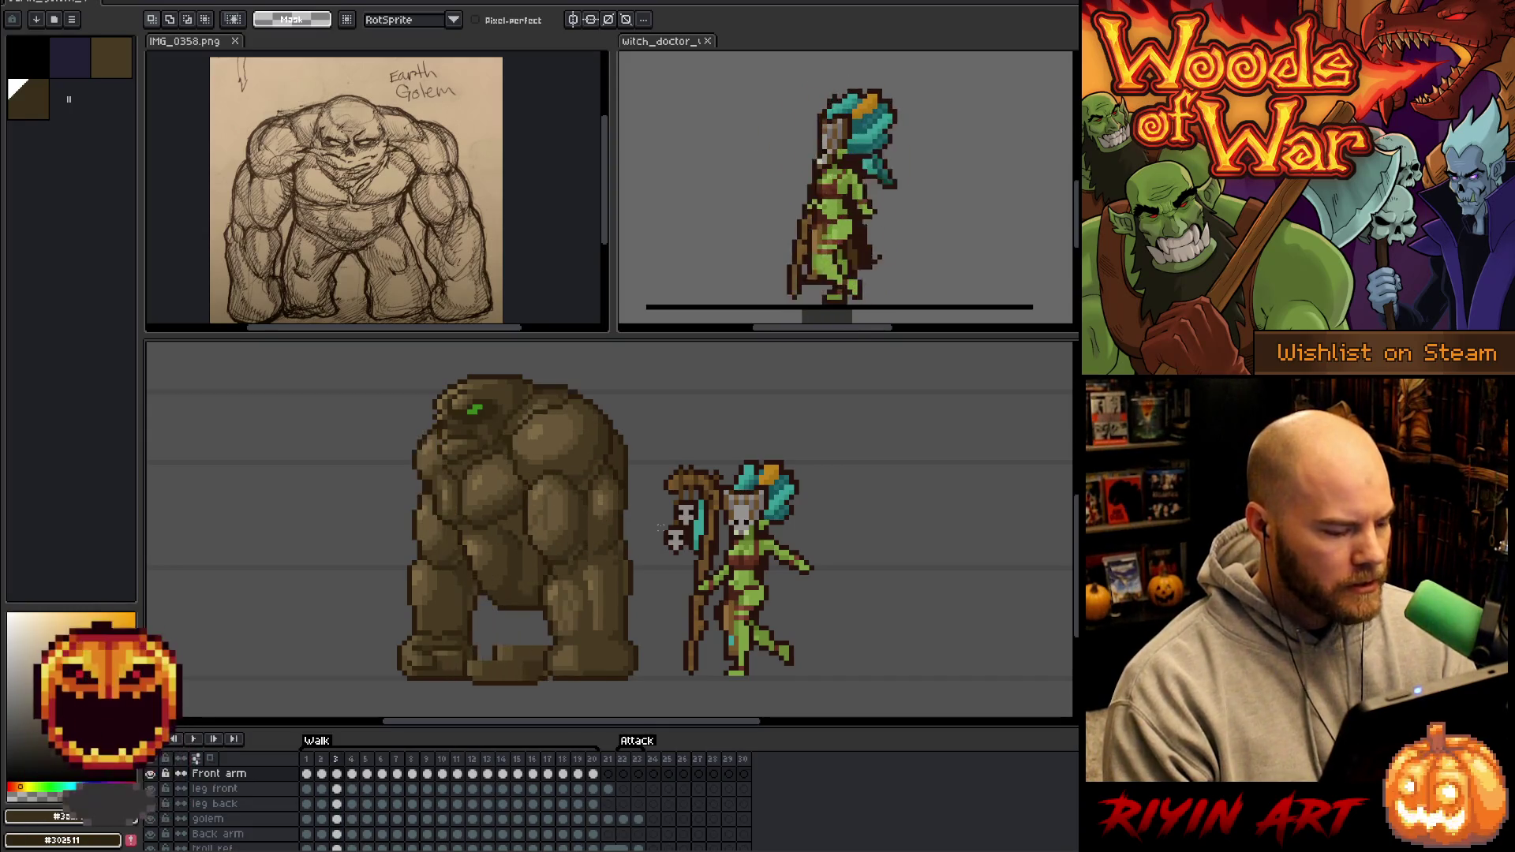
key(comma)
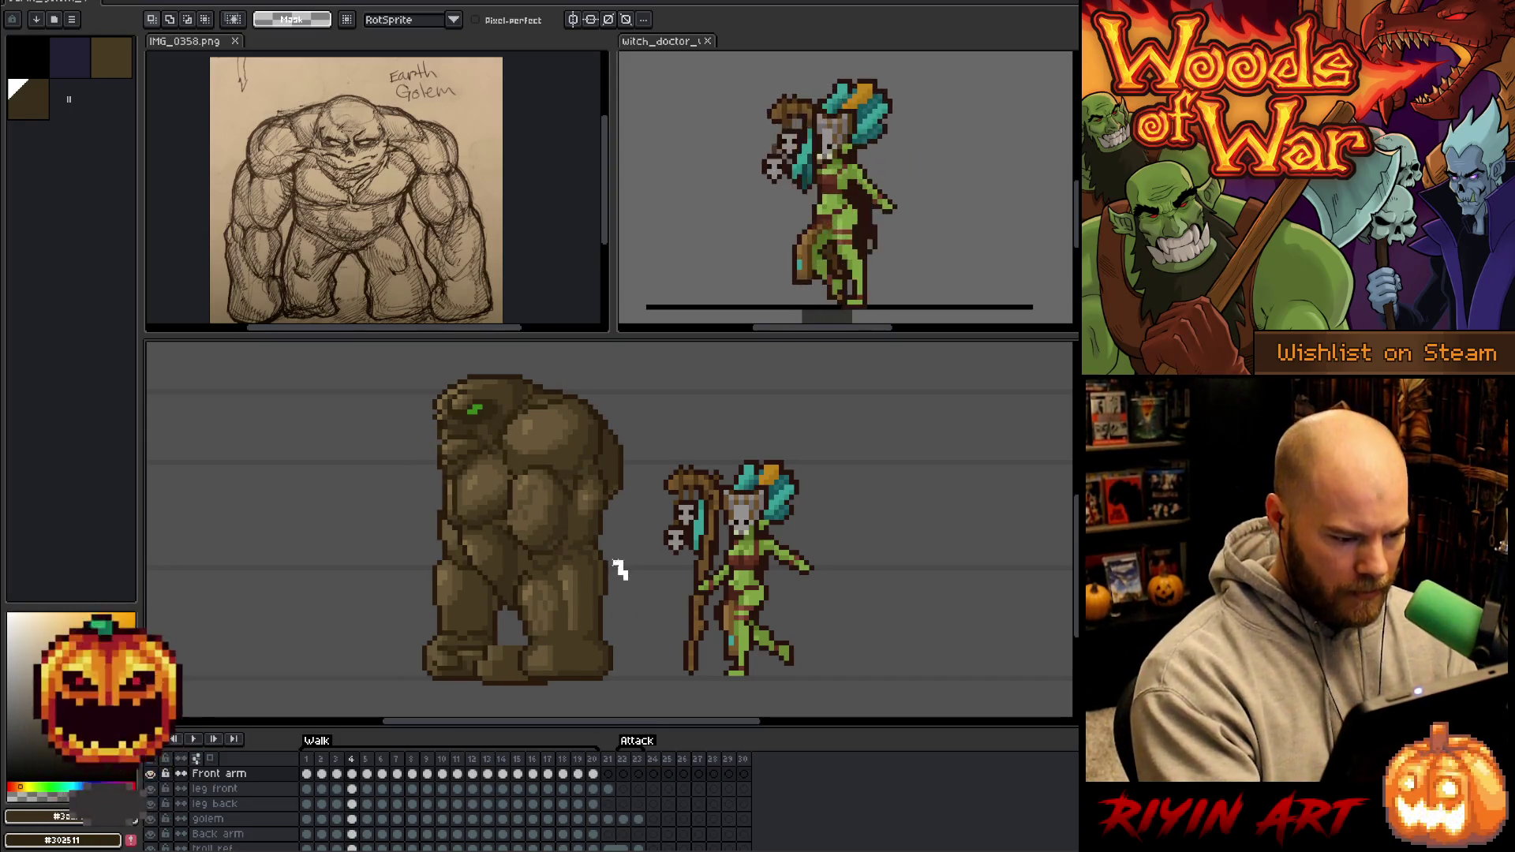